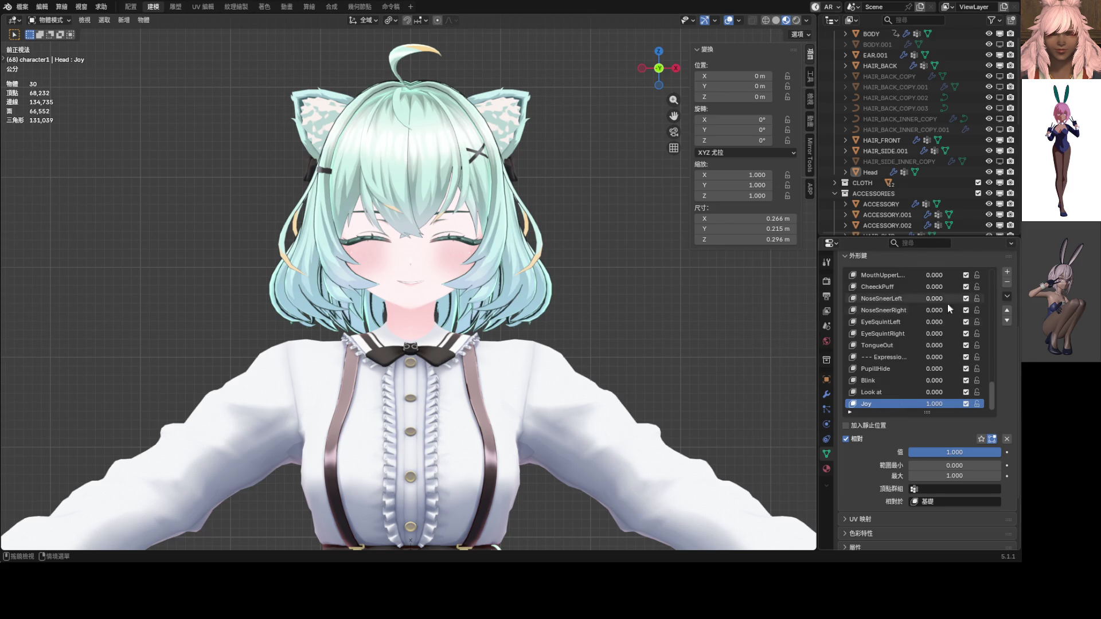
Step: Set the Joy shape key to 0 and raise EyeWide_L and EyeWide_R to widen the eyes
drag(940, 406, 923, 396)
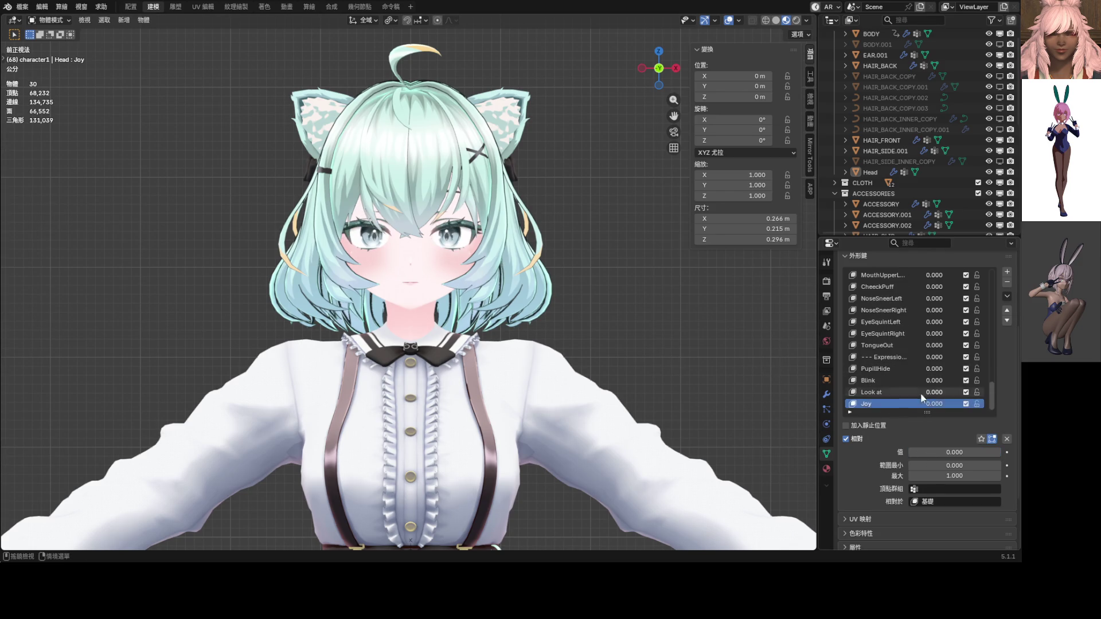
scroll(921, 397, up, 3)
scroll(926, 390, up, 10)
scroll(929, 398, up, 12)
scroll(928, 398, up, 13)
mouse_move(932, 407)
mouse_down()
mouse_move(974, 416)
mouse_move(935, 403)
mouse_up()
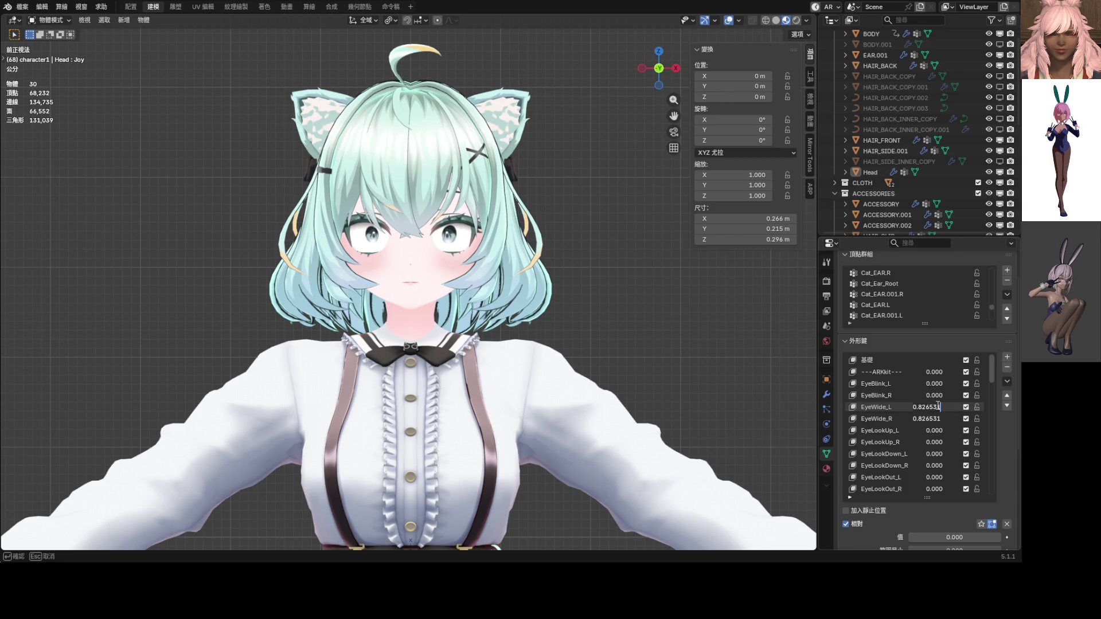
Step: Set JawOpen to 1.000 to fully open the mouth, then select the front hair
scroll(934, 407, down, 10)
scroll(930, 425, up, 8)
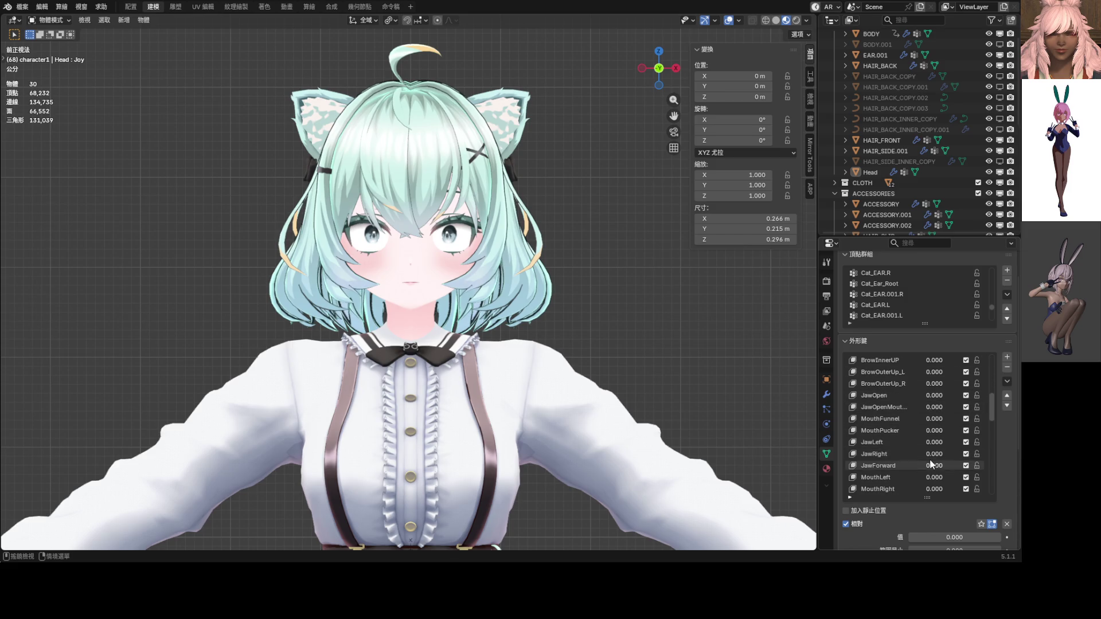
drag(934, 489, 986, 489)
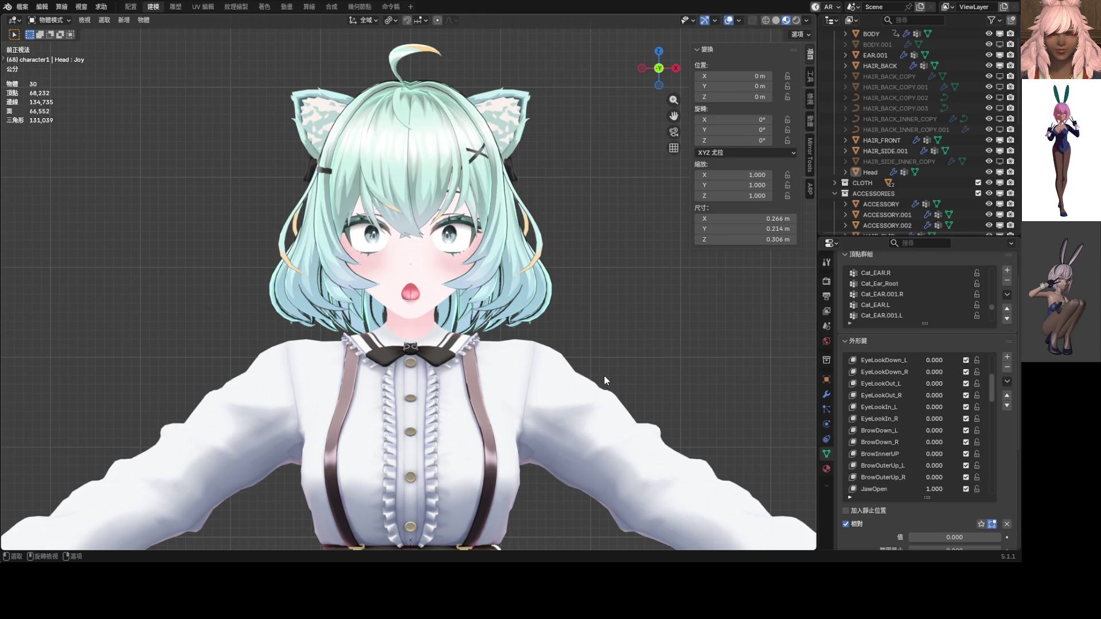
scroll(906, 408, down, 2)
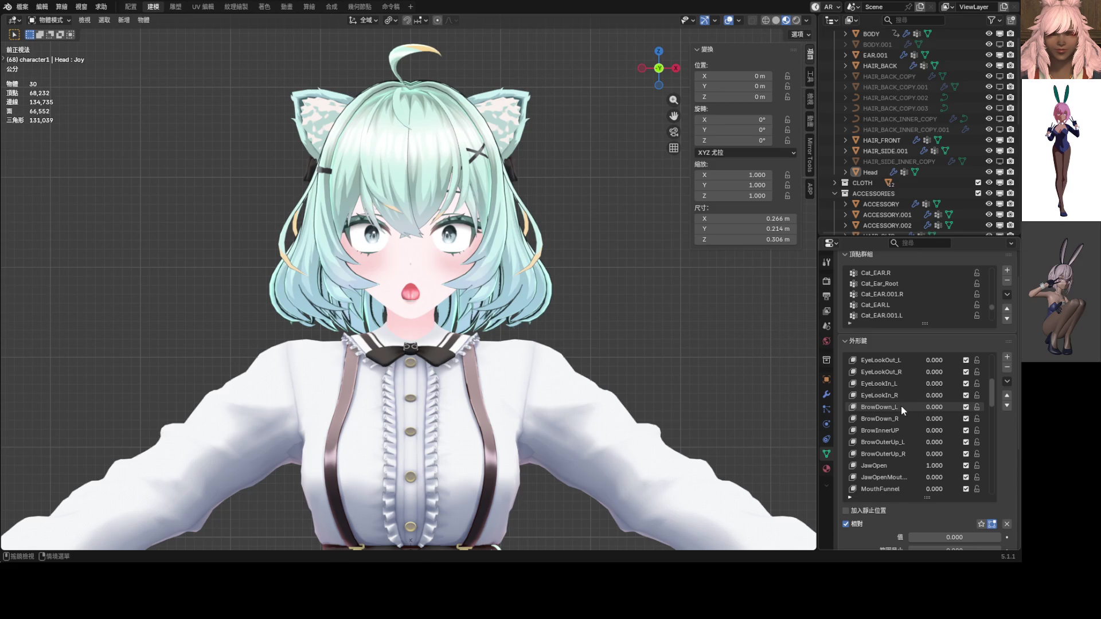
click(407, 171)
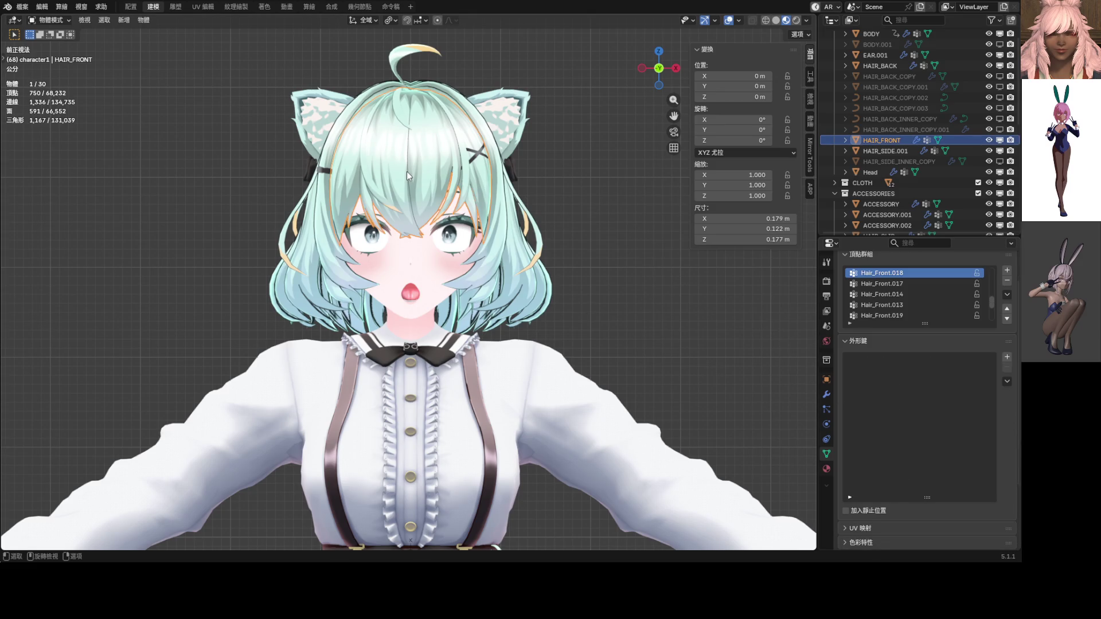
key(h)
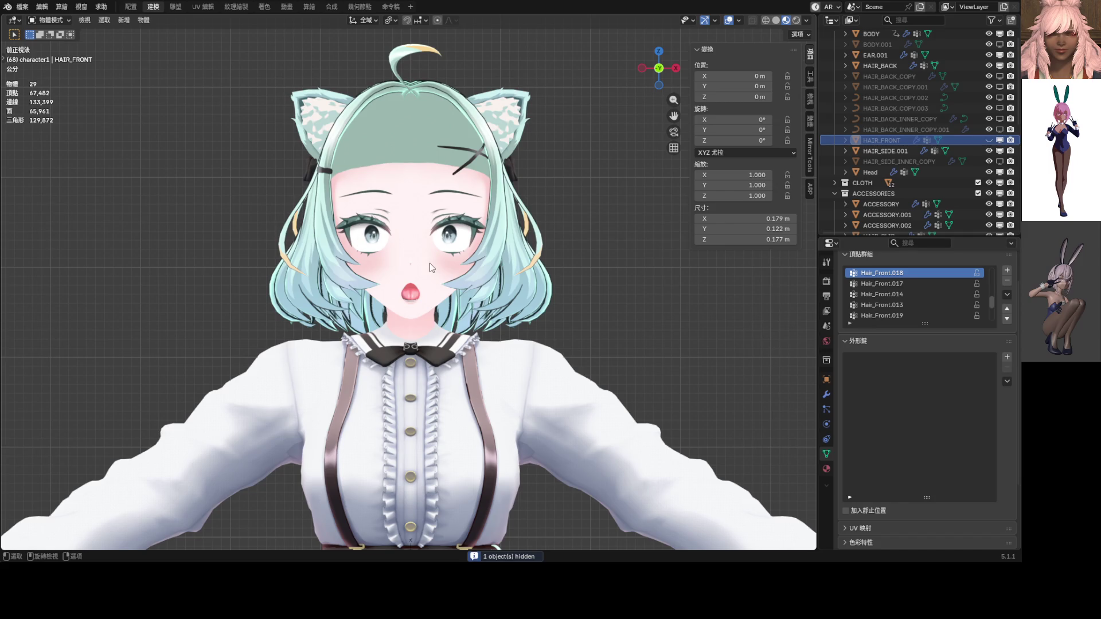
click(430, 264)
scroll(902, 384, up, 7)
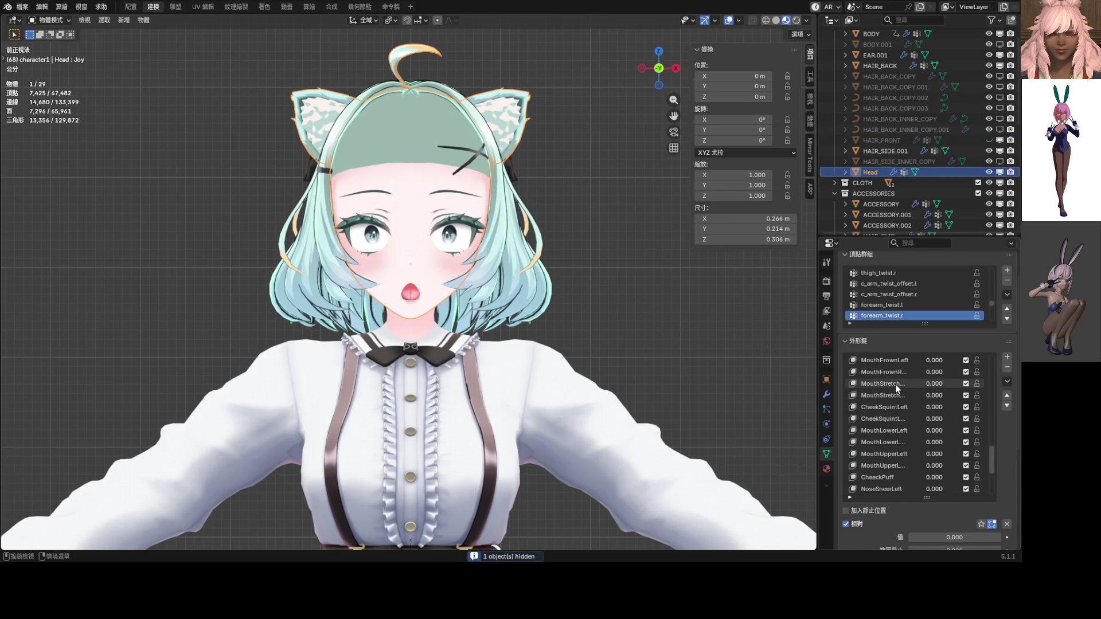
scroll(904, 432, up, 10)
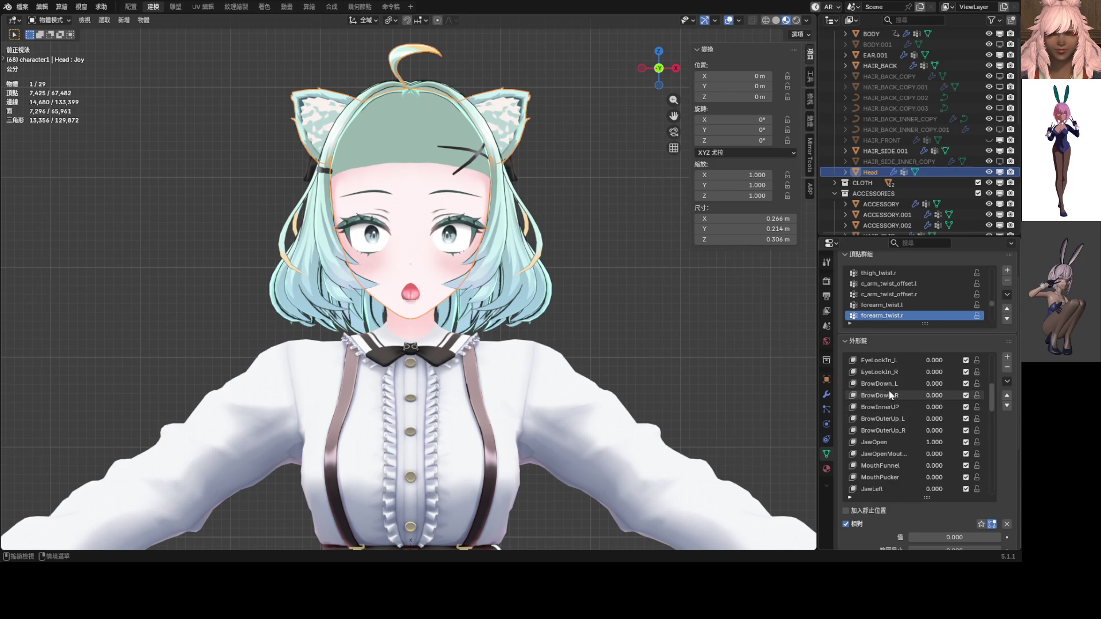
mouse_move(931, 382)
mouse_down()
mouse_move(952, 382)
mouse_move(941, 396)
mouse_move(908, 383)
mouse_up()
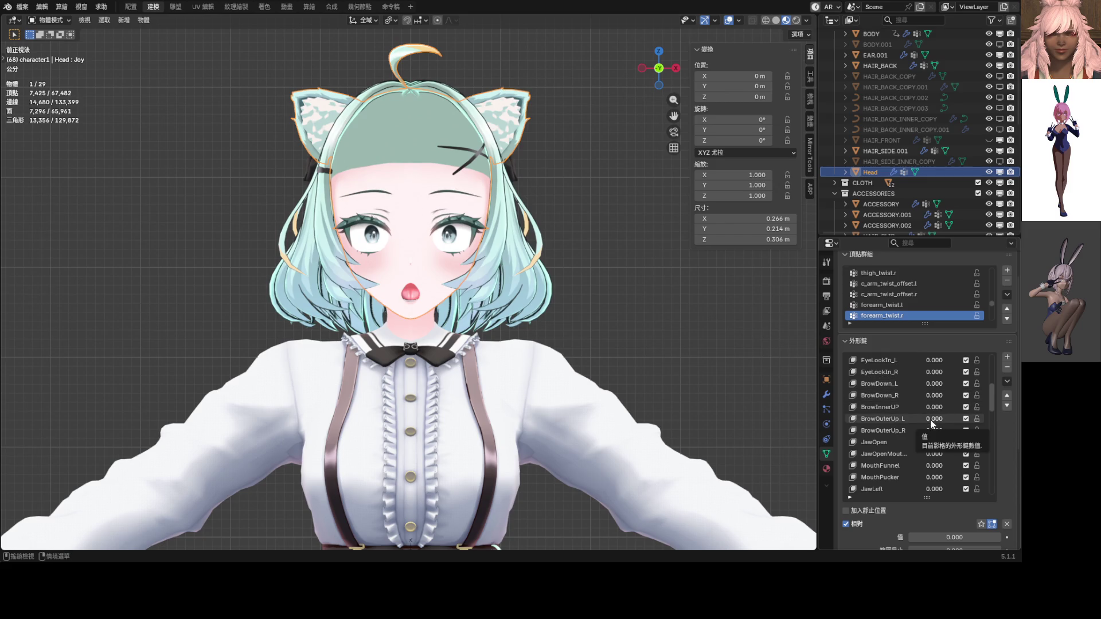
mouse_move(933, 424)
mouse_down()
mouse_move(955, 423)
mouse_move(911, 431)
mouse_up()
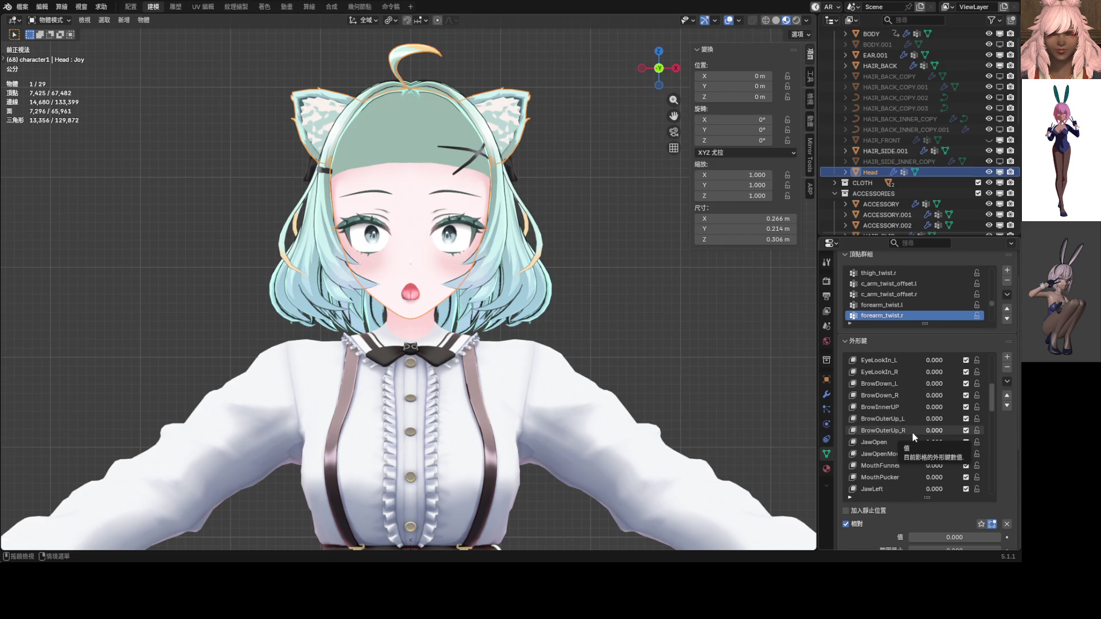
mouse_move(935, 384)
mouse_down()
mouse_move(950, 384)
mouse_move(934, 384)
mouse_move(934, 407)
mouse_move(945, 407)
mouse_up()
scroll(903, 413, down, 5)
scroll(904, 421, down, 6)
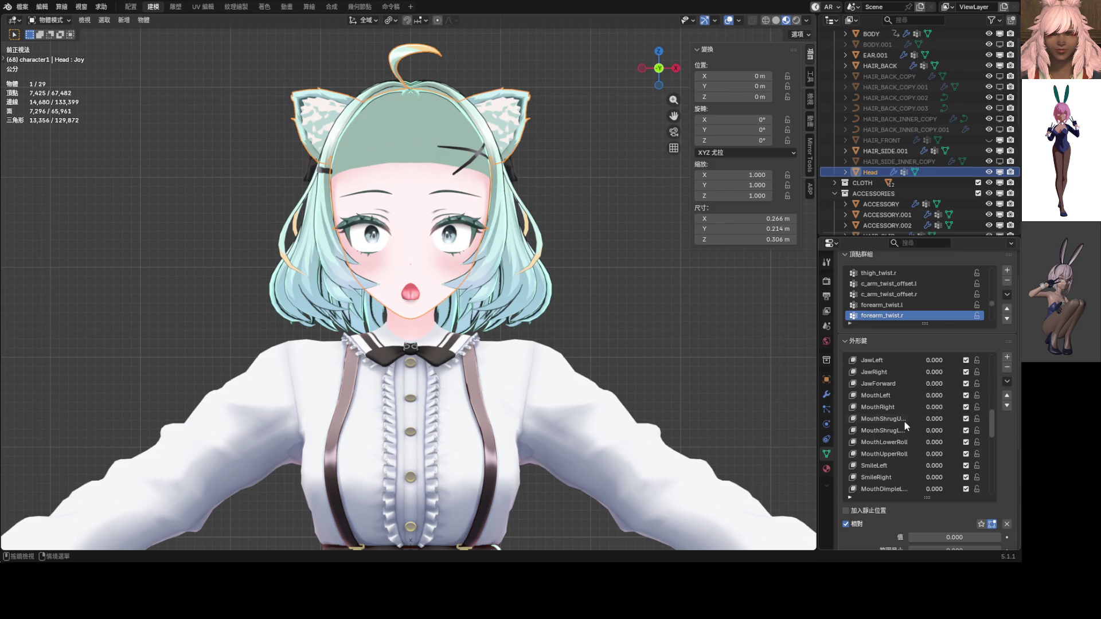
mouse_move(934, 395)
mouse_down()
mouse_move(962, 399)
mouse_move(936, 408)
mouse_move(937, 396)
mouse_move(920, 396)
mouse_up()
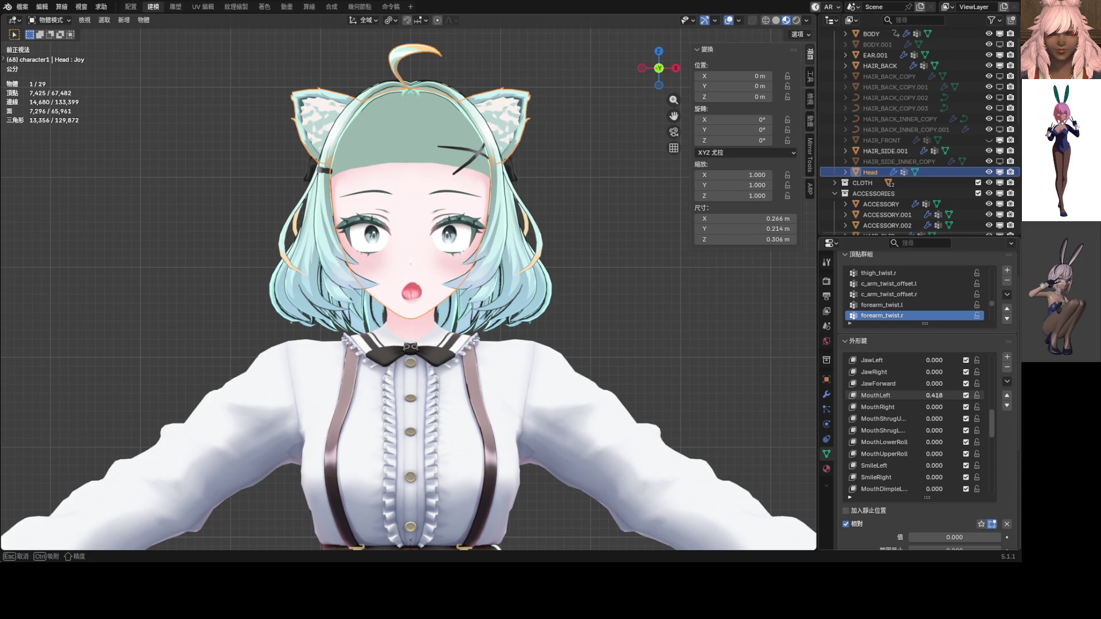
scroll(920, 405, down, 3)
scroll(925, 414, down, 2)
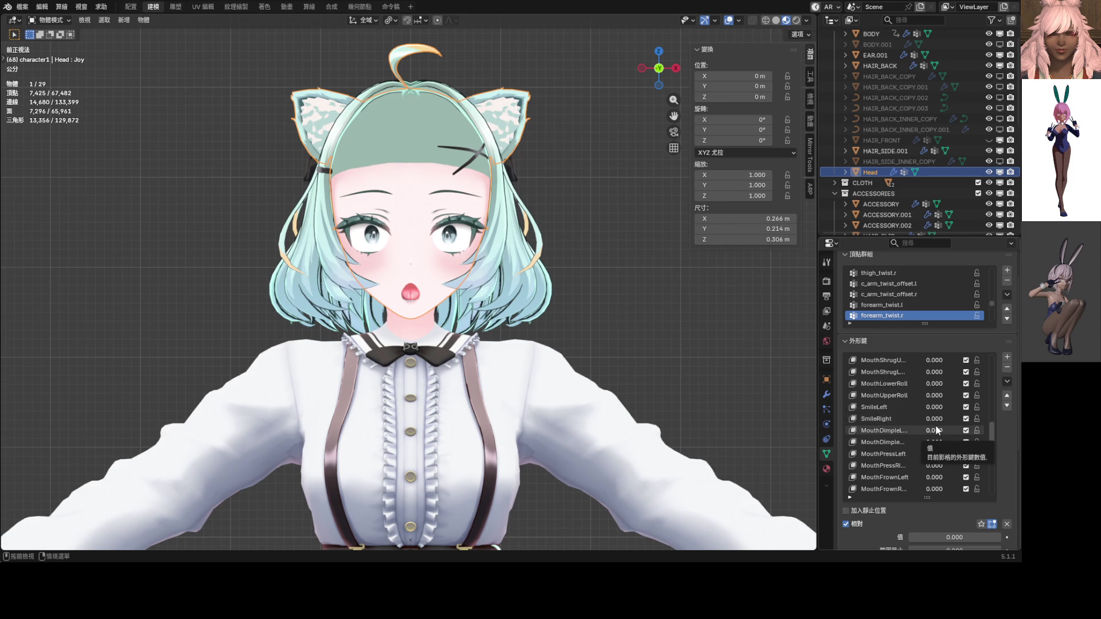
mouse_move(935, 430)
mouse_down()
mouse_move(969, 430)
mouse_move(963, 443)
mouse_move(908, 442)
mouse_move(910, 432)
mouse_up()
scroll(911, 434, down, 2)
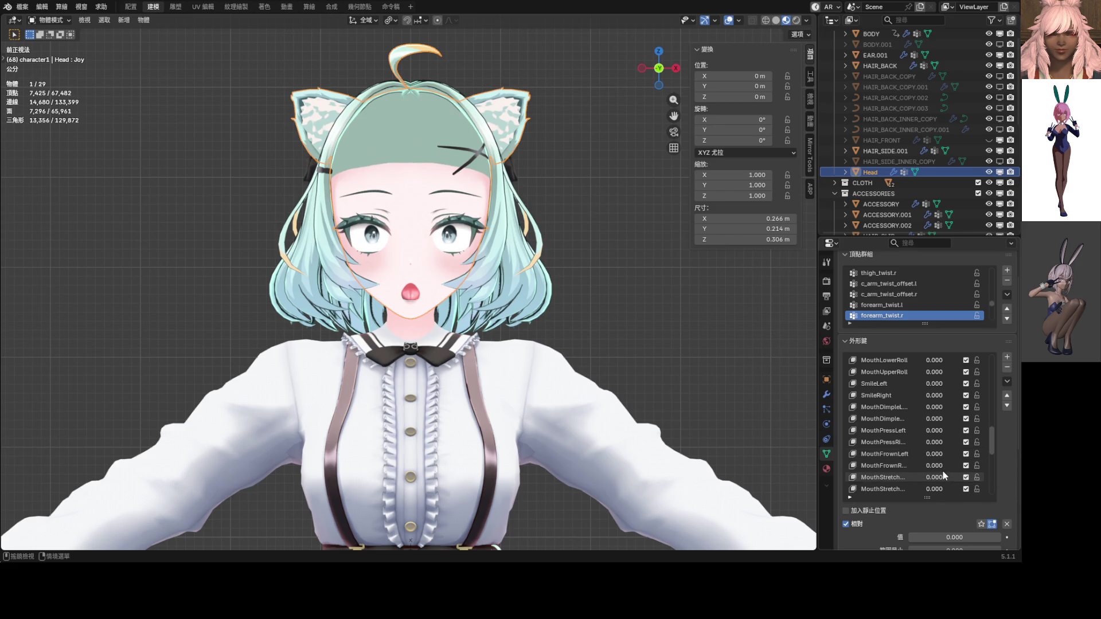
drag(938, 478, 911, 473)
scroll(919, 479, down, 4)
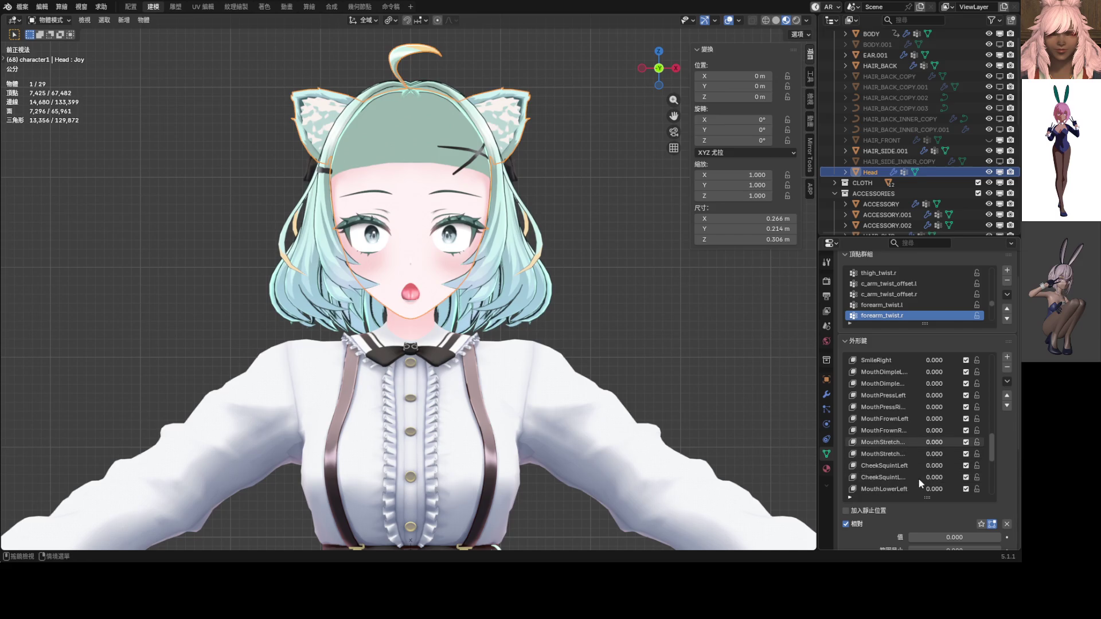
scroll(939, 477, down, 1)
mouse_move(935, 466)
mouse_down()
mouse_move(969, 465)
mouse_move(909, 464)
mouse_move(939, 478)
mouse_move(910, 480)
mouse_move(952, 487)
mouse_move(941, 477)
mouse_up()
scroll(910, 463, down, 1)
scroll(941, 473, down, 1)
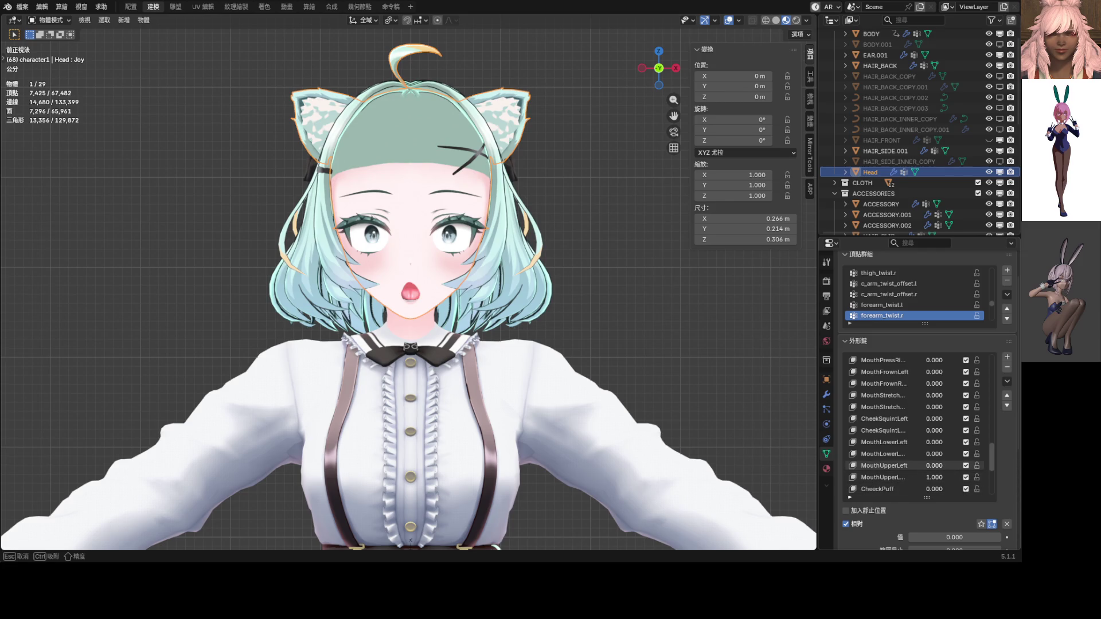
scroll(385, 350, up, 6)
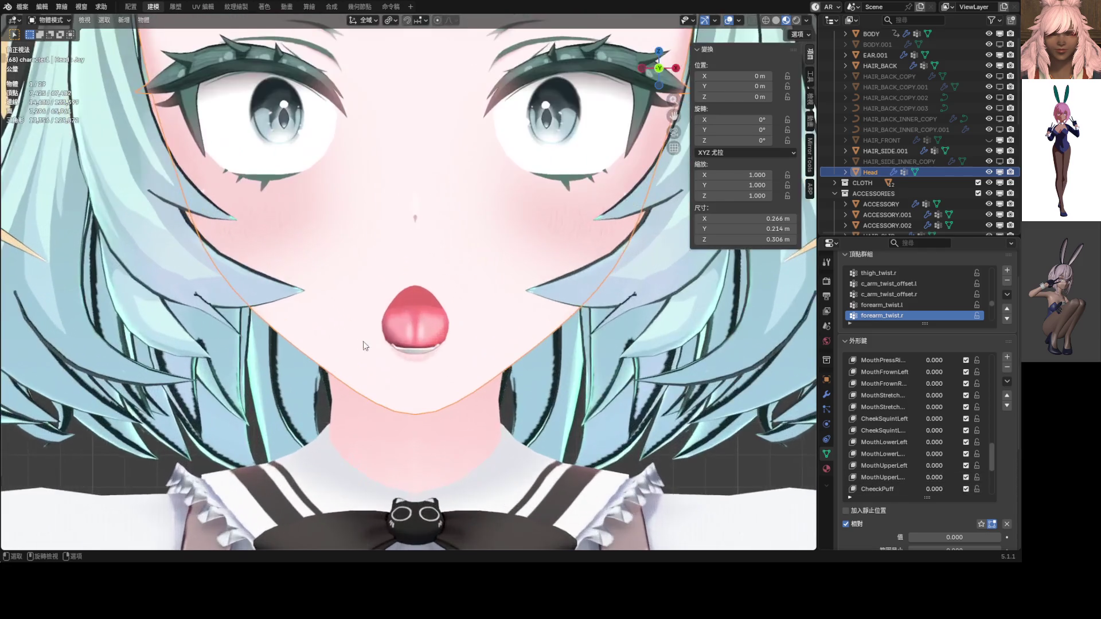
mouse_move(935, 457)
mouse_down()
mouse_move(975, 457)
mouse_move(934, 457)
mouse_up()
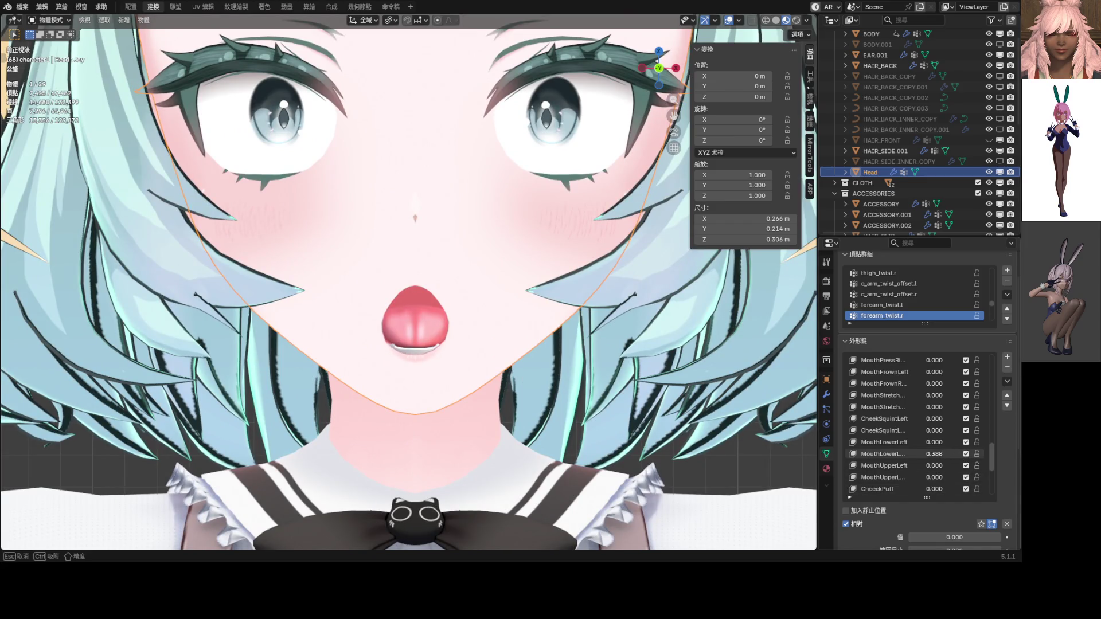
scroll(907, 452, down, 2)
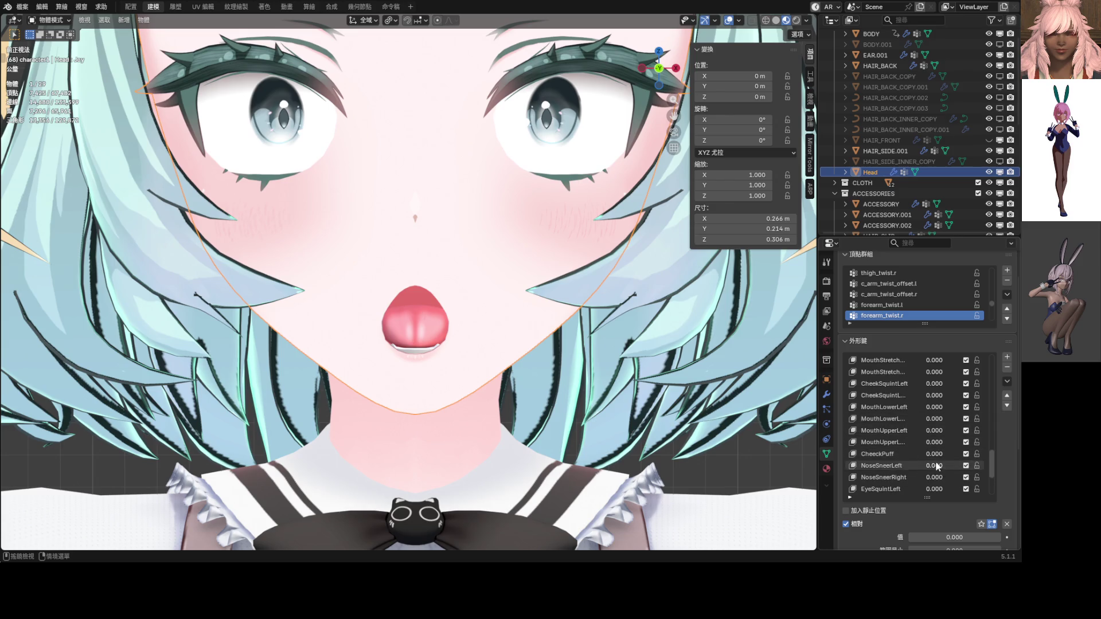
scroll(934, 474, down, 1)
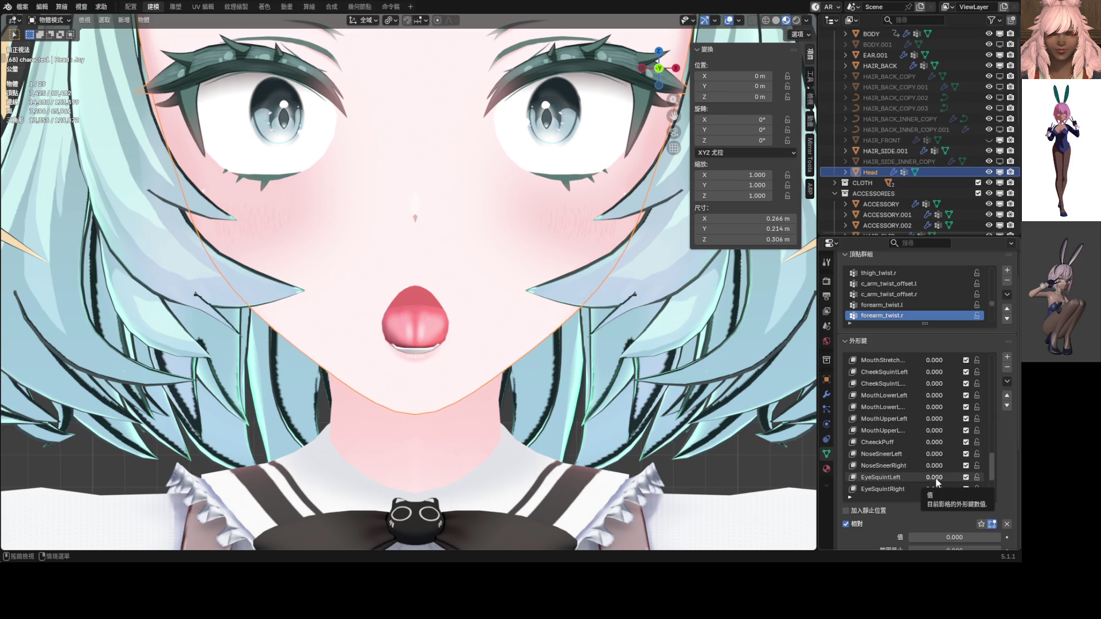
scroll(482, 387, down, 4)
scroll(481, 386, down, 1)
scroll(476, 377, up, 2)
scroll(940, 445, down, 3)
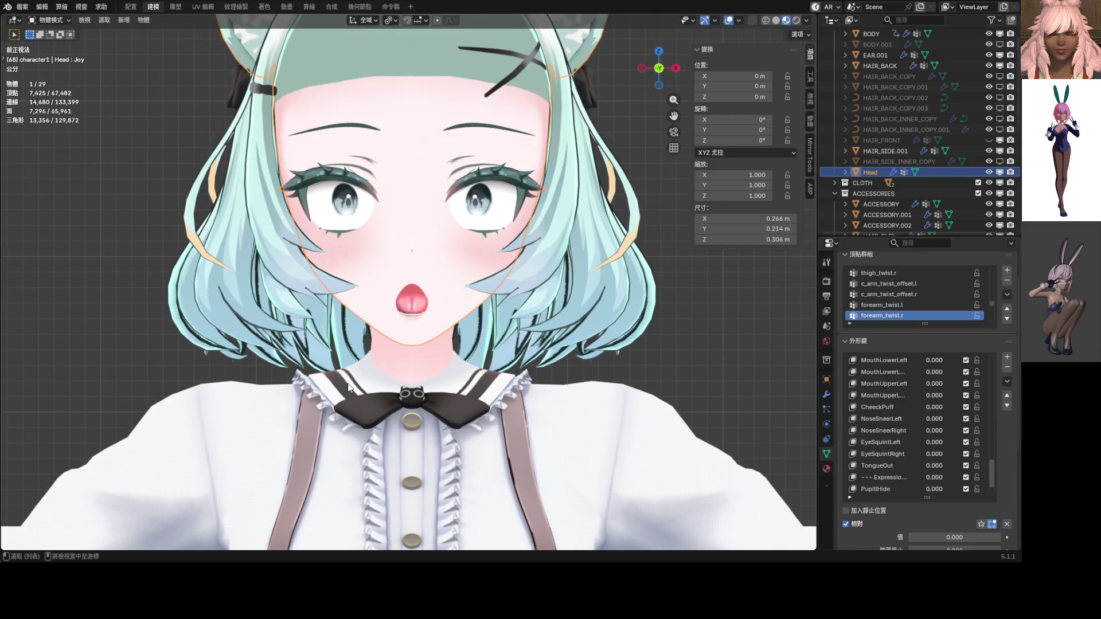
key(alt+h)
scroll(346, 383, down, 3)
scroll(931, 452, down, 3)
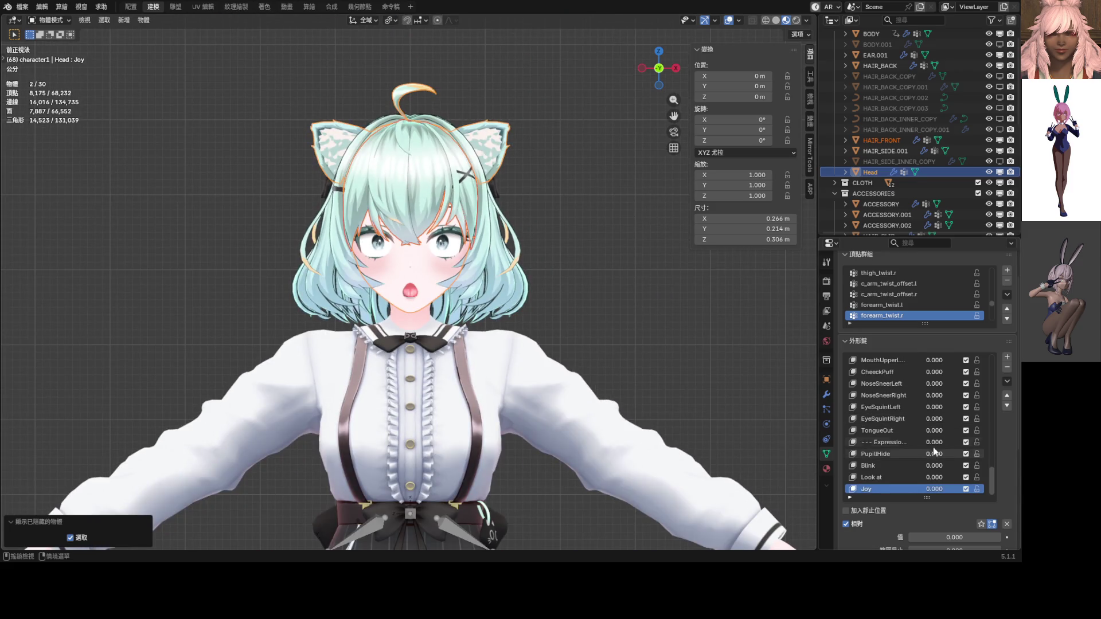
click(1006, 382)
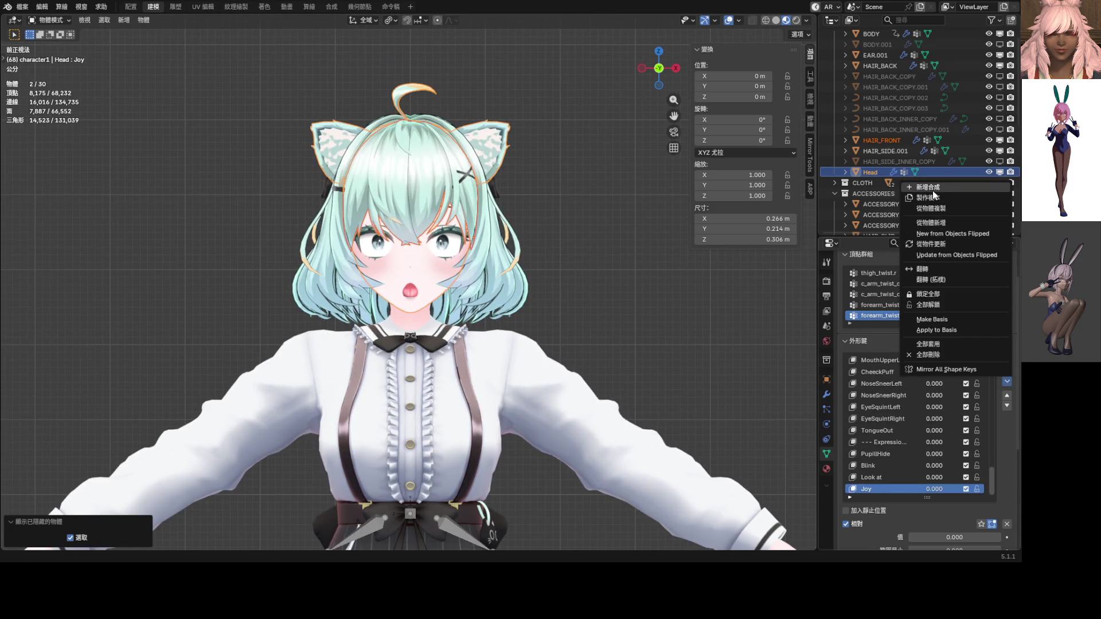
Step: Bake the wide-eyed, open-mouthed mix into a new shape key named 'Suprise'
click(931, 187)
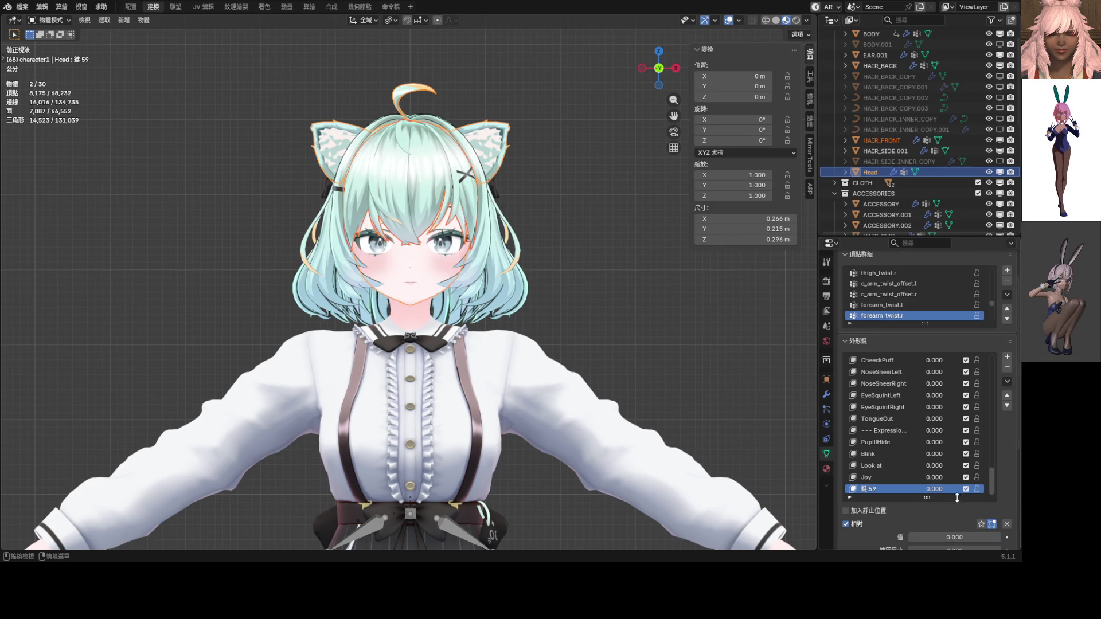
double_click(911, 489)
click(866, 490)
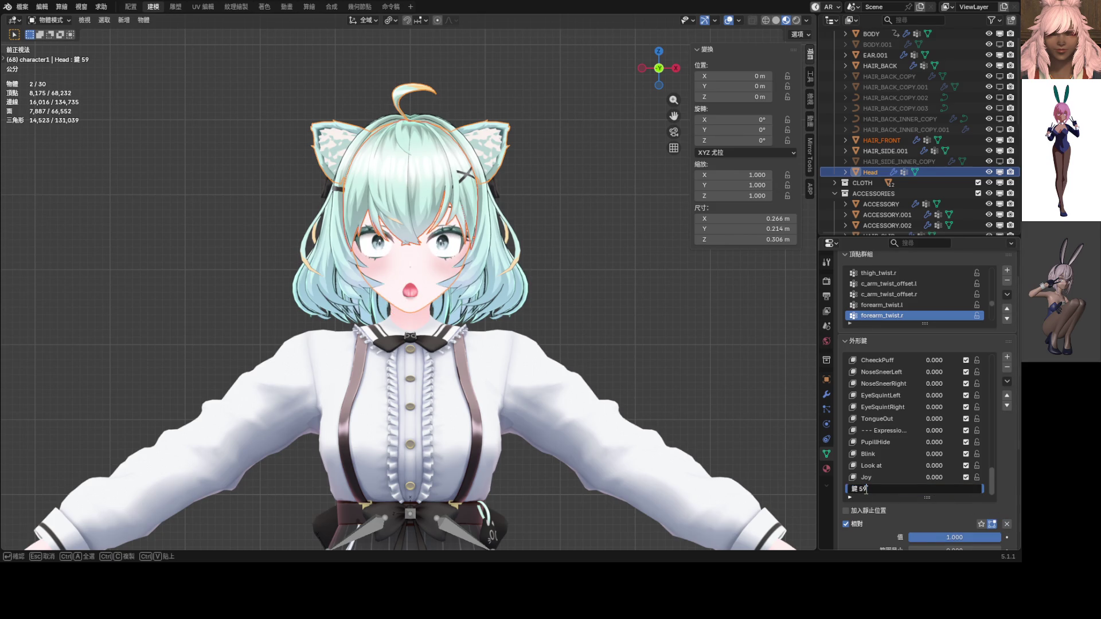
key(Home)
key(ctrl+a)
text(W)
text(ㄐㄧㄣ)
key(BackSpace)
key(BackSpace)
key(BackSpace)
text(p)
key(Return)
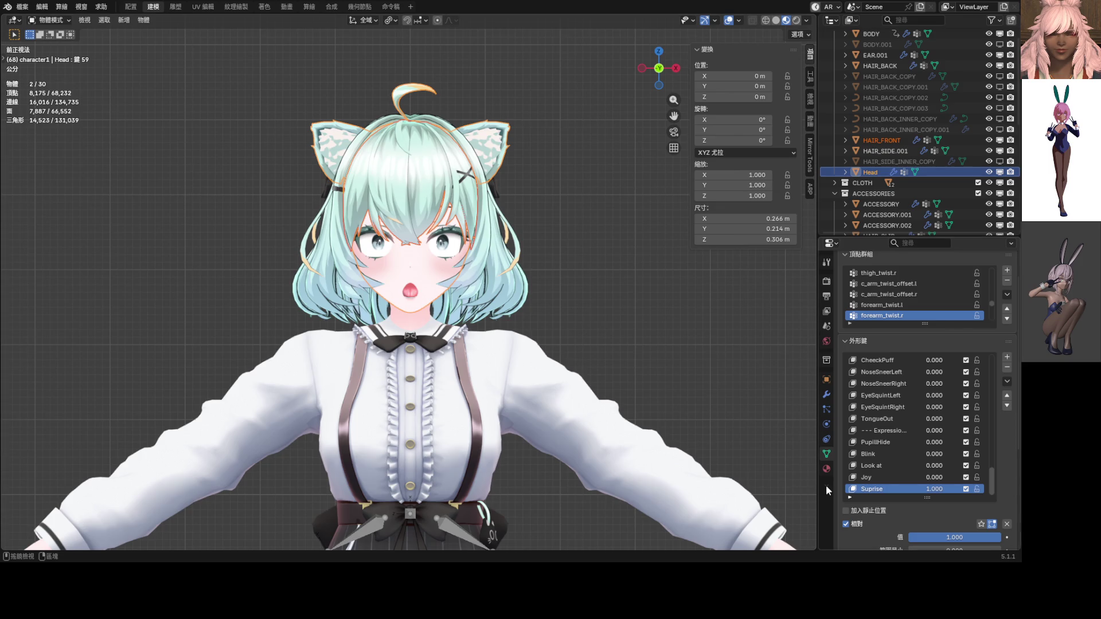
scroll(500, 329, up, 3)
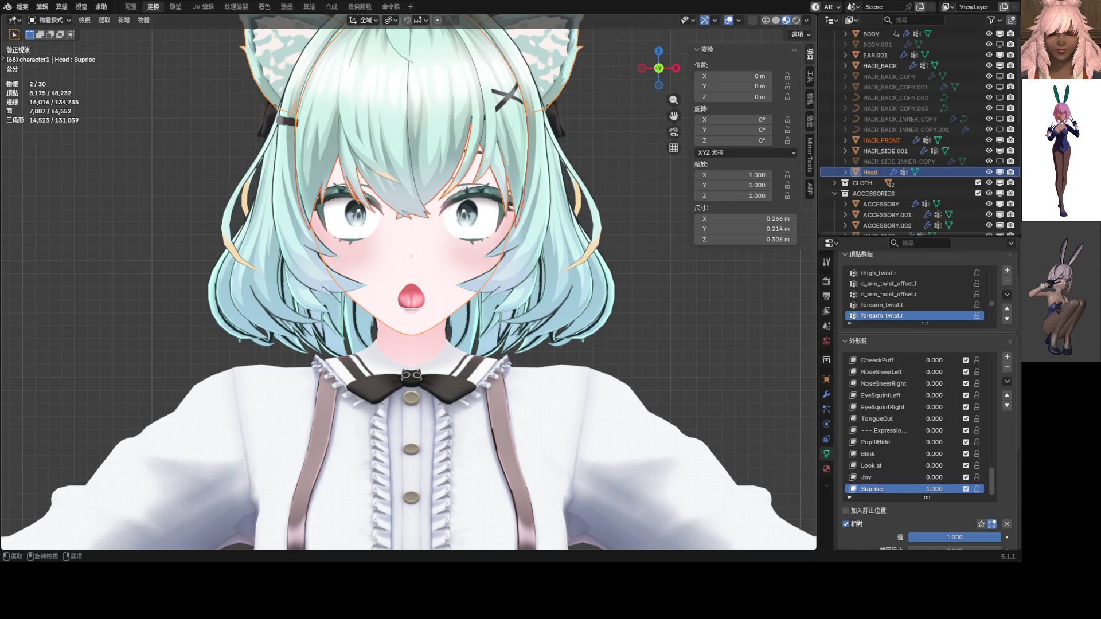
Step: Set MouthLeft and MouthRight together to 0.500
scroll(948, 484, up, 10)
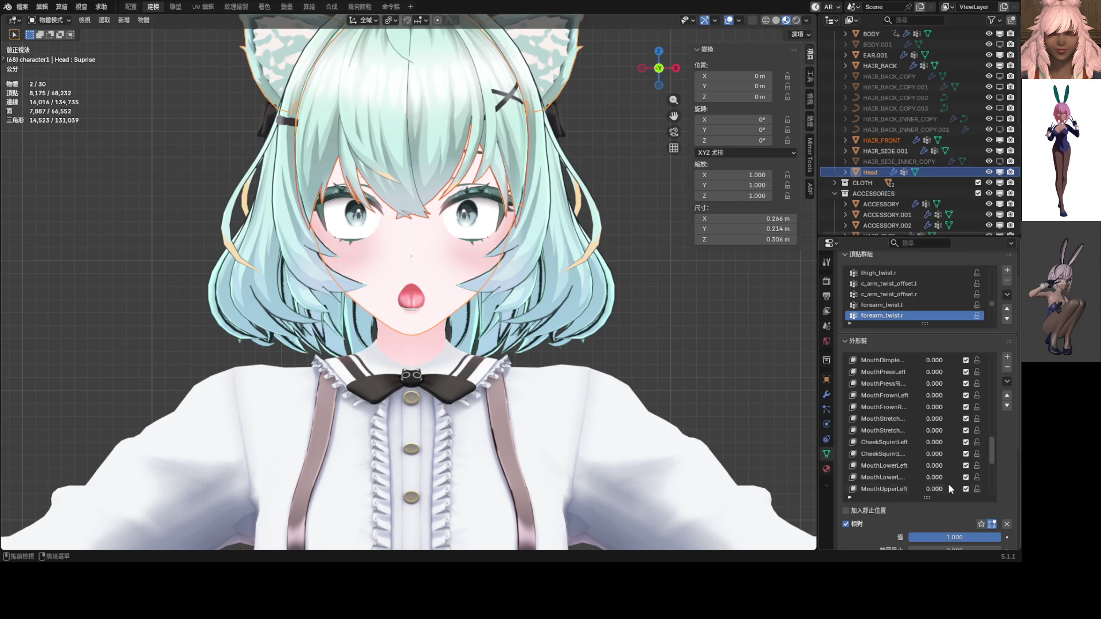
scroll(945, 454, up, 3)
scroll(943, 453, up, 5)
scroll(935, 458, up, 6)
scroll(931, 424, down, 3)
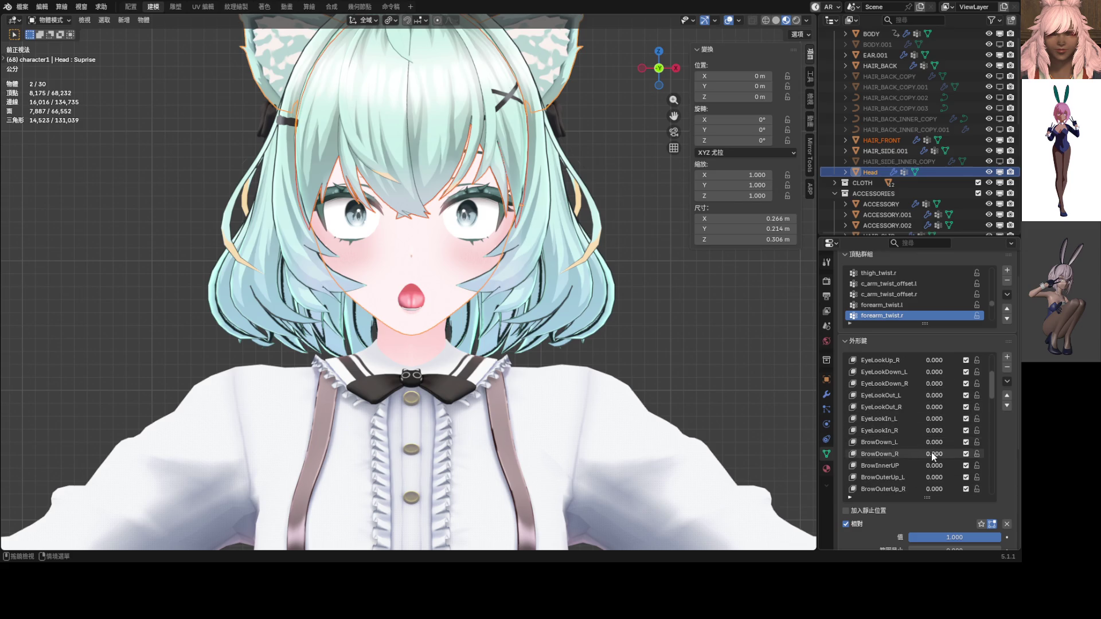
scroll(933, 453, down, 3)
scroll(933, 457, down, 1)
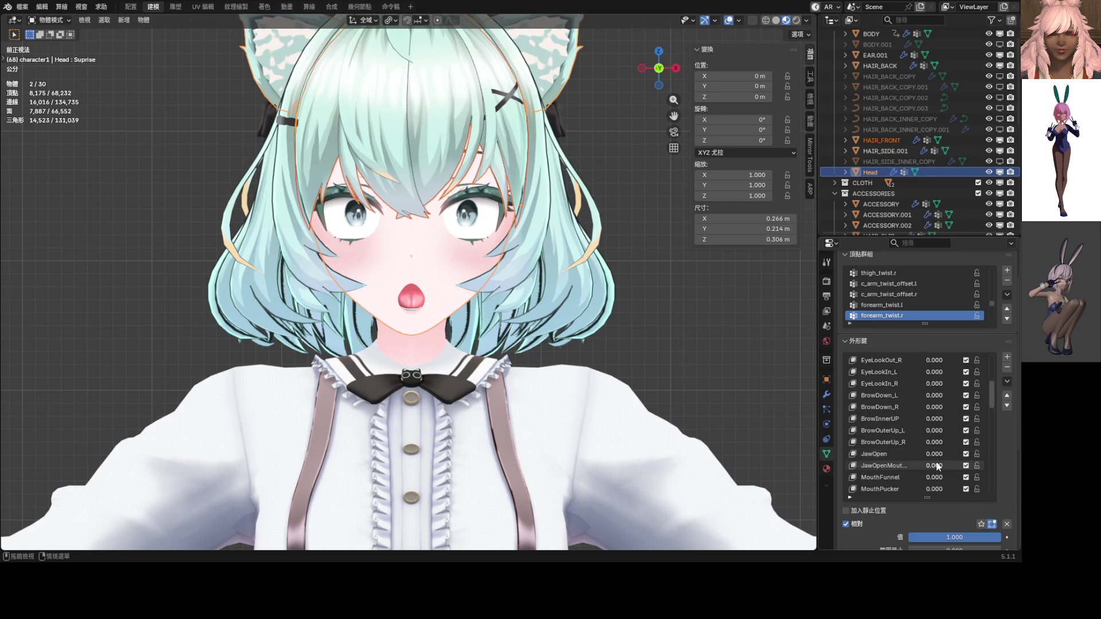
mouse_move(934, 466)
mouse_down()
mouse_move(969, 465)
mouse_move(937, 465)
mouse_up()
scroll(939, 466, down, 1)
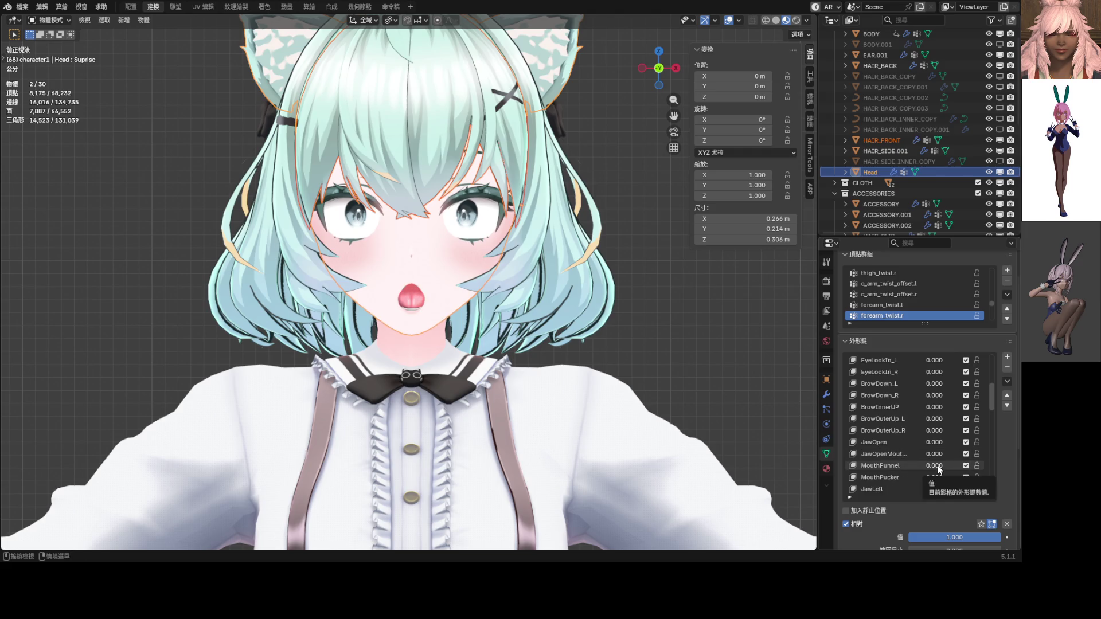
scroll(913, 466, down, 3)
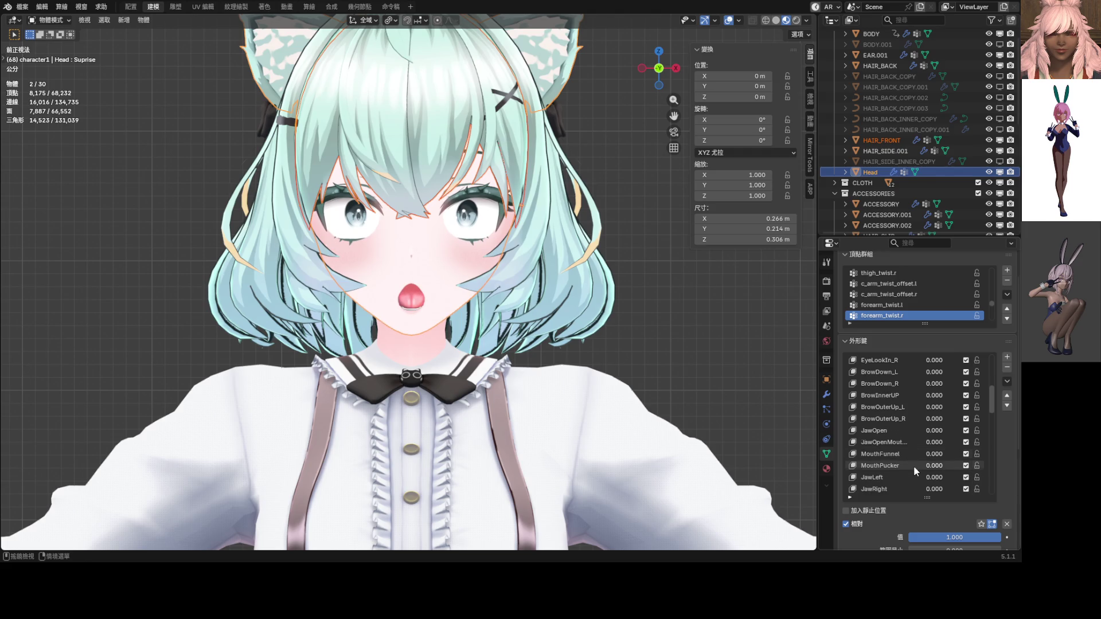
scroll(917, 468, down, 2)
mouse_move(943, 465)
mouse_down()
mouse_move(975, 466)
mouse_move(964, 478)
mouse_up()
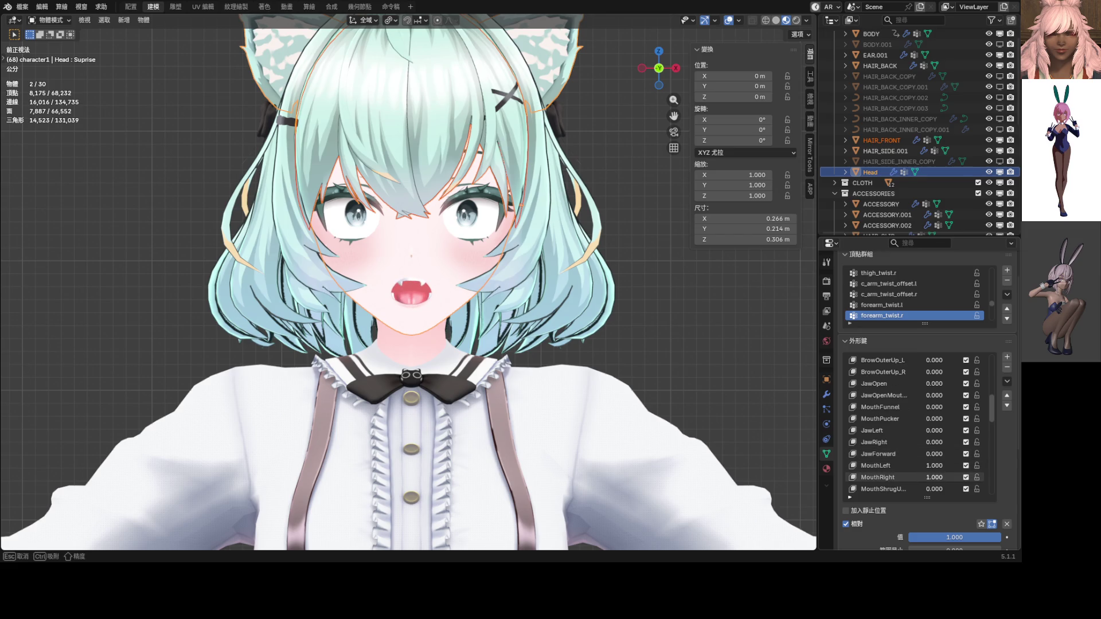
click(942, 465)
key(Return)
click(933, 469)
key(BackSpace)
text(.5)
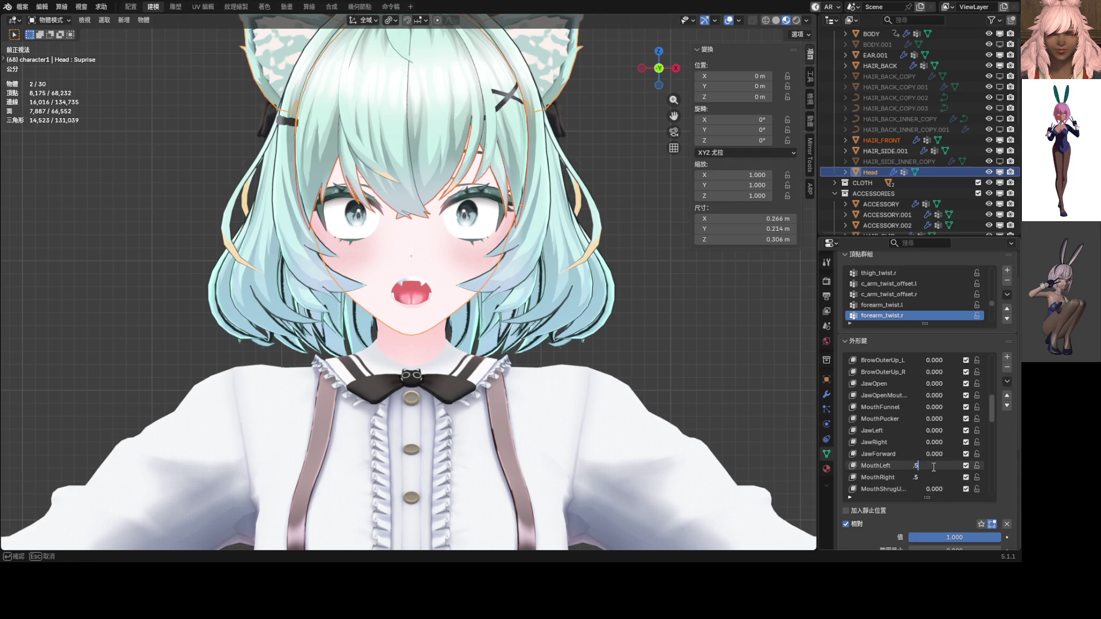
key(Return)
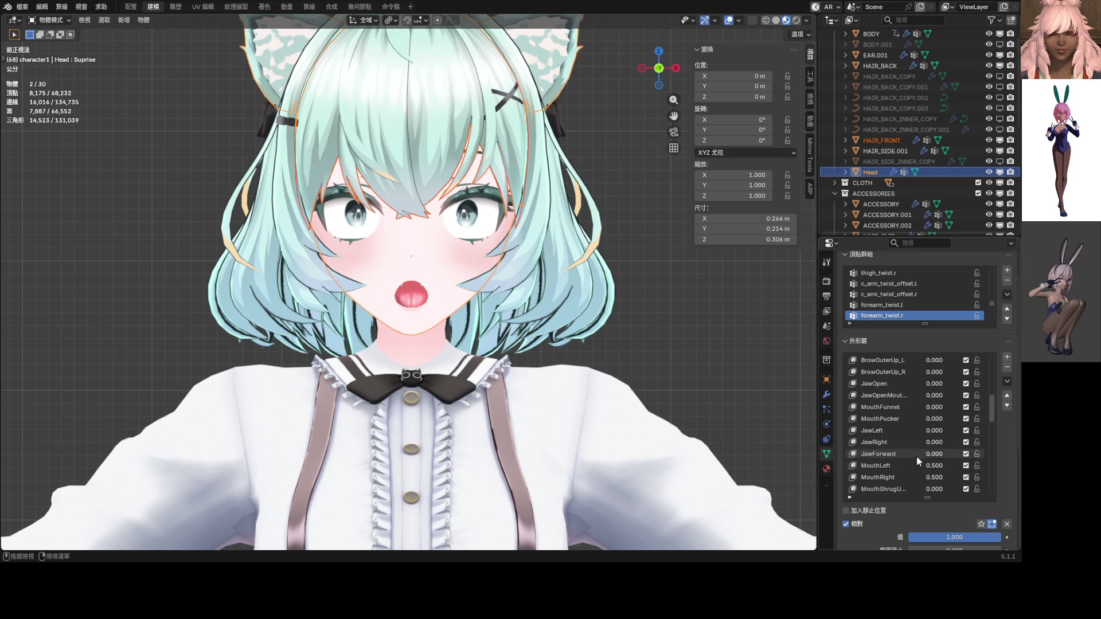
Step: Raise MouthLowerRoll to 1.000 on top of Suprise
scroll(920, 452, down, 5)
scroll(919, 452, down, 5)
scroll(943, 418, up, 2)
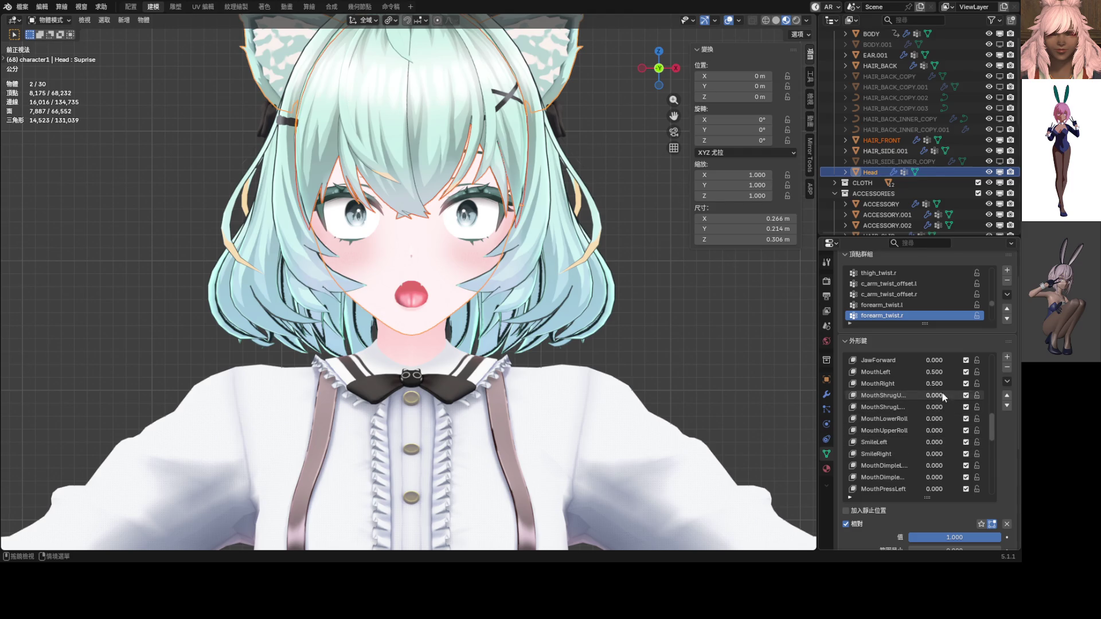
drag(938, 396, 958, 396)
mouse_move(933, 418)
mouse_down()
mouse_move(969, 419)
mouse_move(969, 431)
mouse_move(938, 426)
mouse_up()
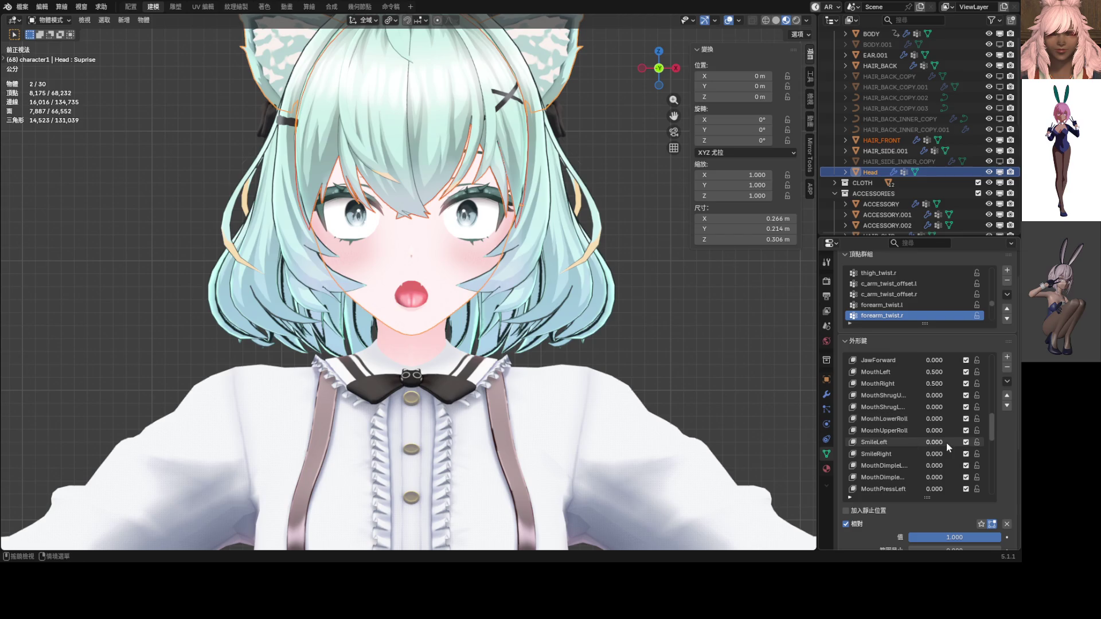
scroll(937, 470, down, 2)
scroll(937, 475, down, 5)
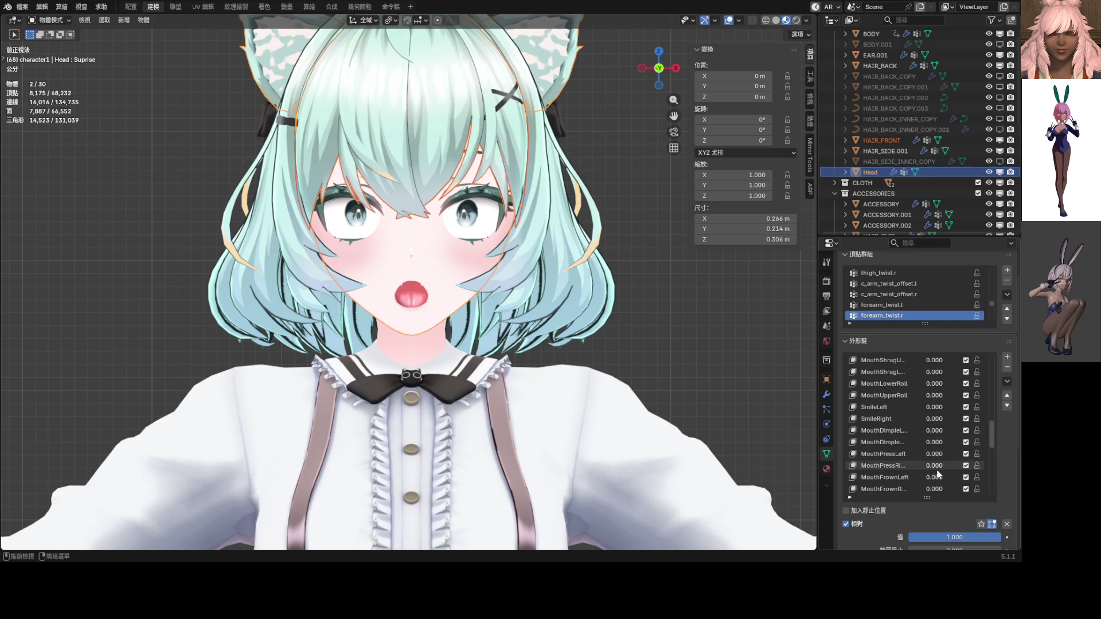
scroll(938, 476, down, 7)
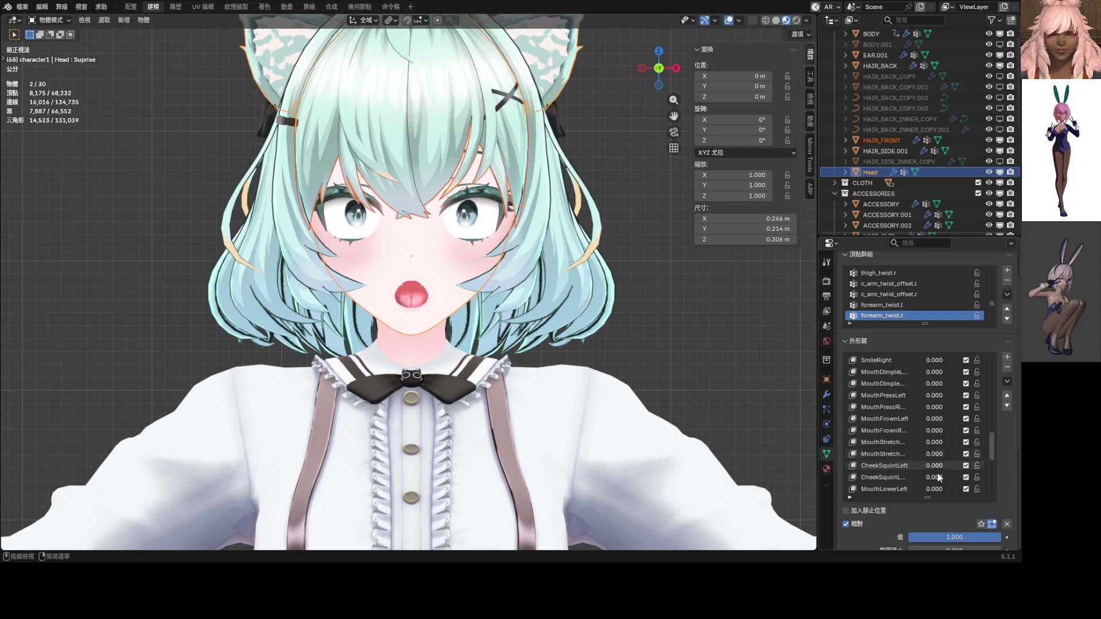
scroll(937, 469, down, 9)
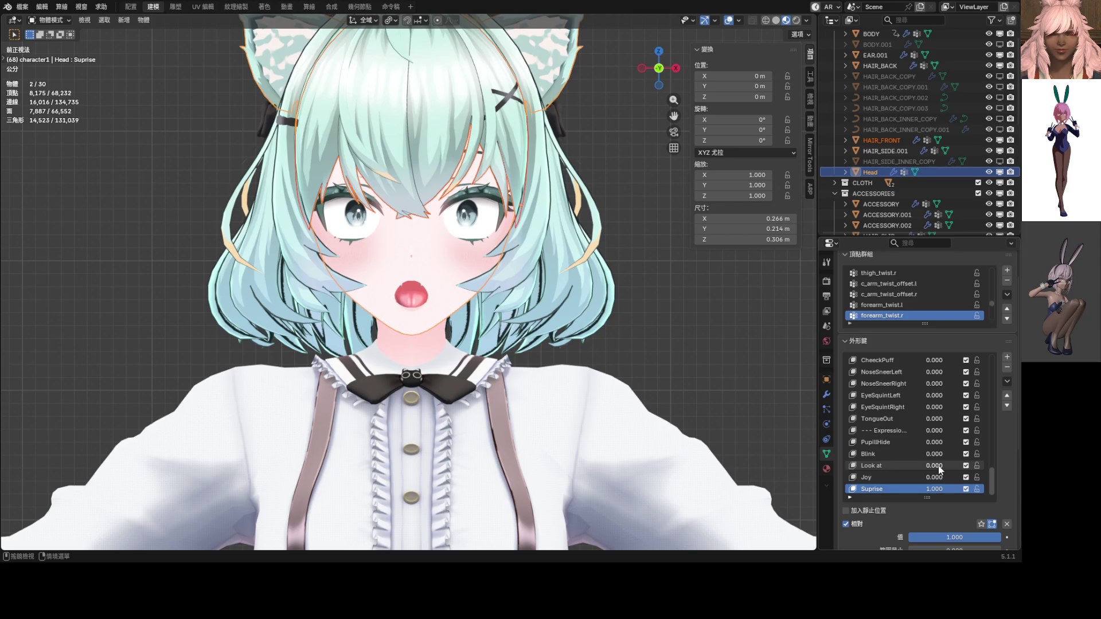
click(1007, 381)
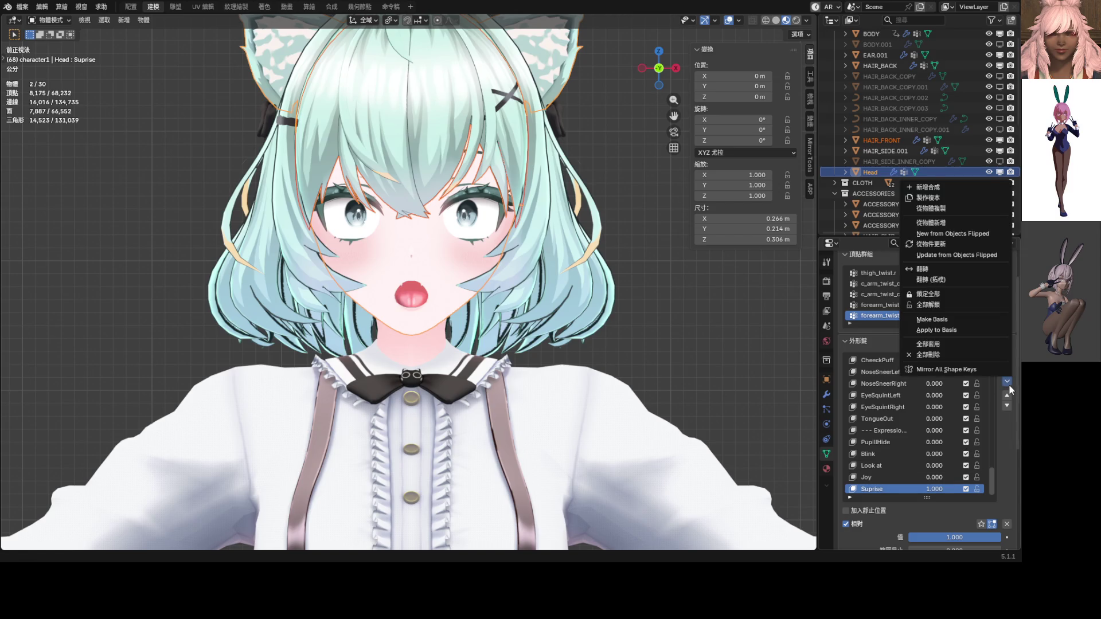
Step: Create a trial Suprise.001 from the mix, compare it with Suprise, then undo it away
click(932, 197)
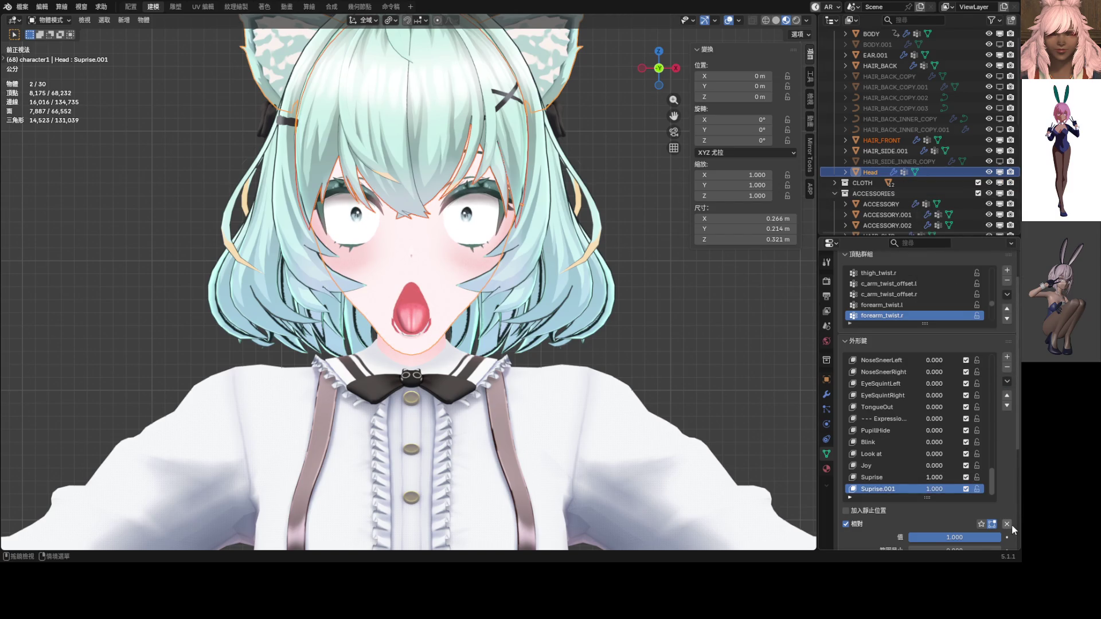
click(1007, 524)
drag(934, 489, 975, 489)
click(893, 479)
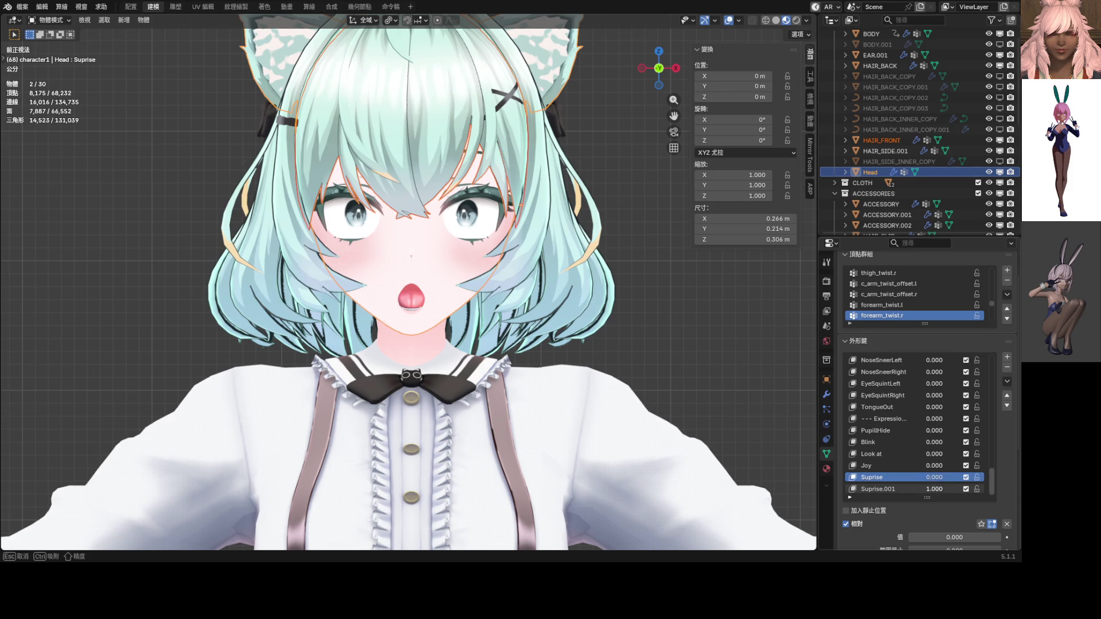
key(BackSpace)
mouse_move(934, 477)
mouse_down()
mouse_move(986, 477)
mouse_move(934, 488)
mouse_move(963, 488)
mouse_move(883, 477)
mouse_move(975, 489)
mouse_move(923, 489)
mouse_up()
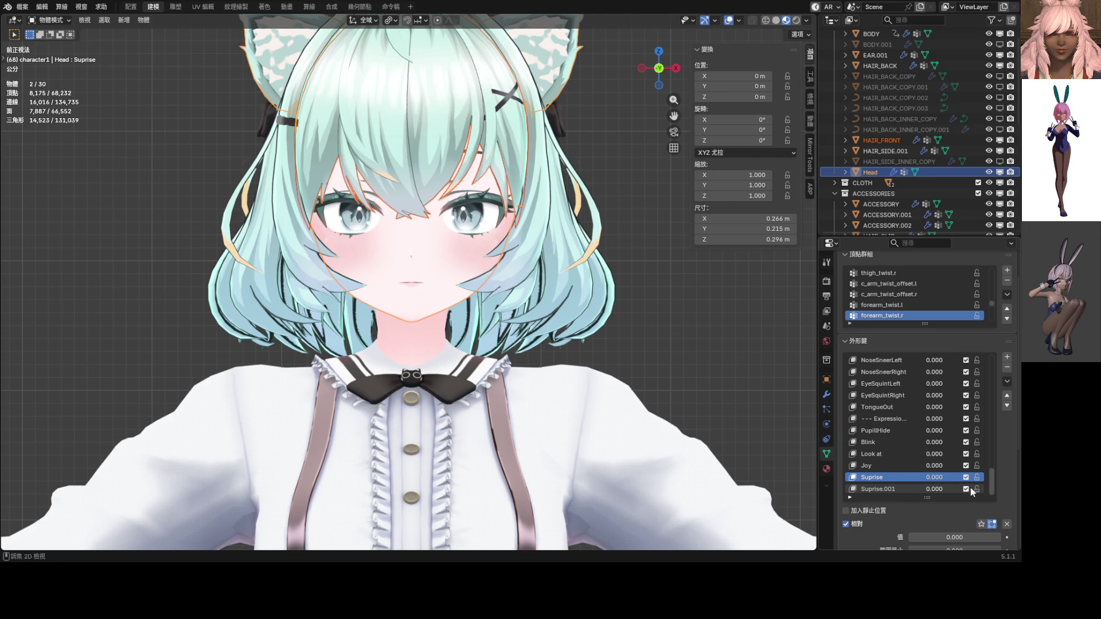
key(ctrl+z)
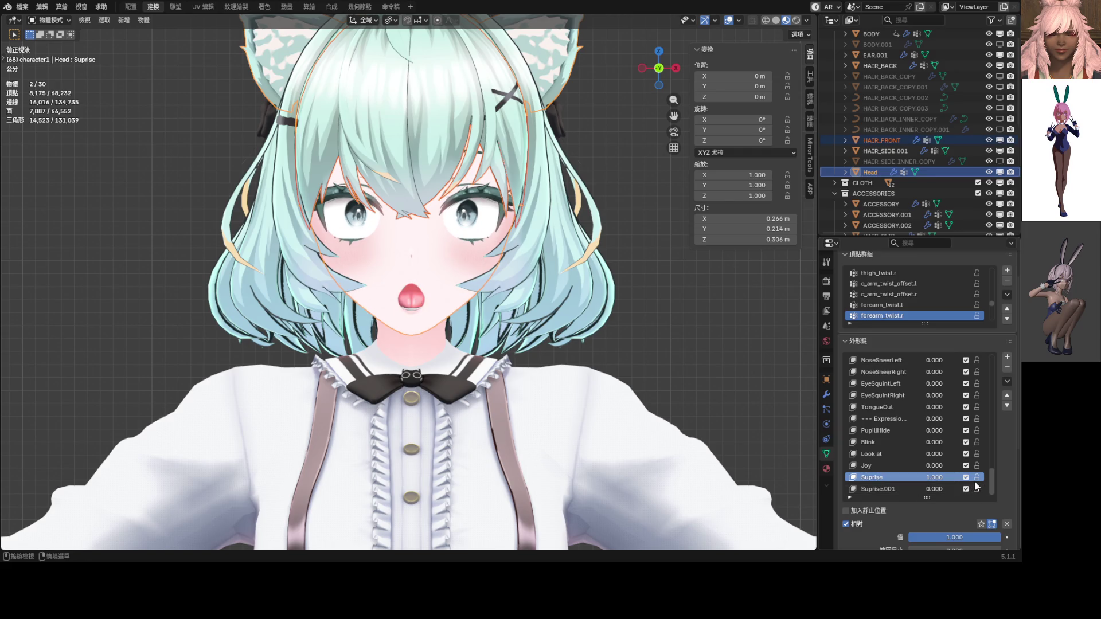
key(ctrl+z)
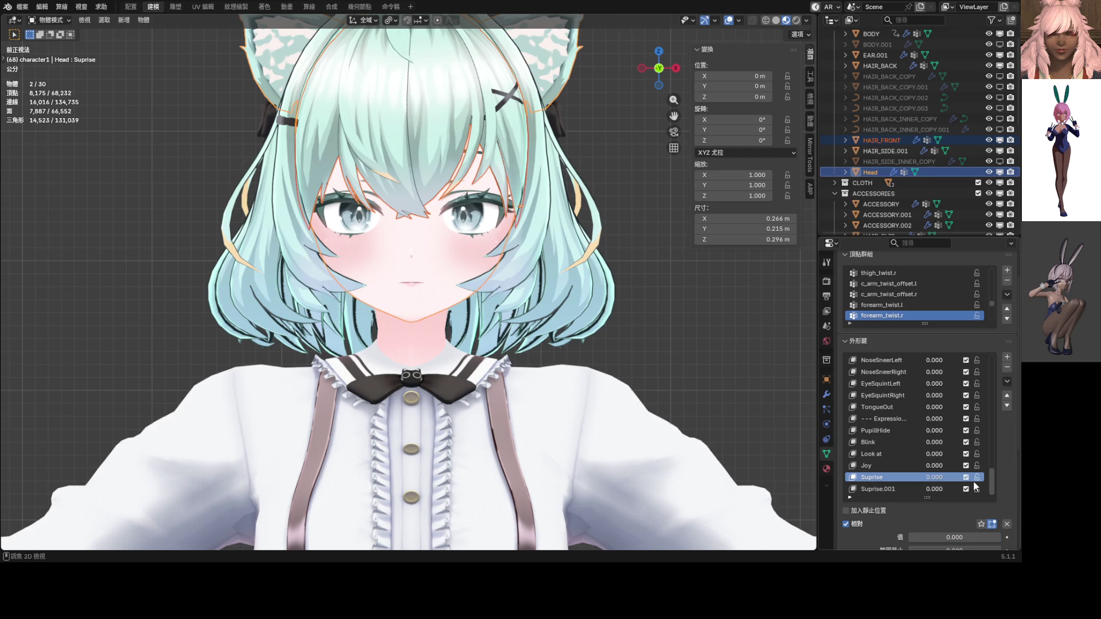
key(ctrl+z)
key(ctrl+z)
key(ctrl+z)
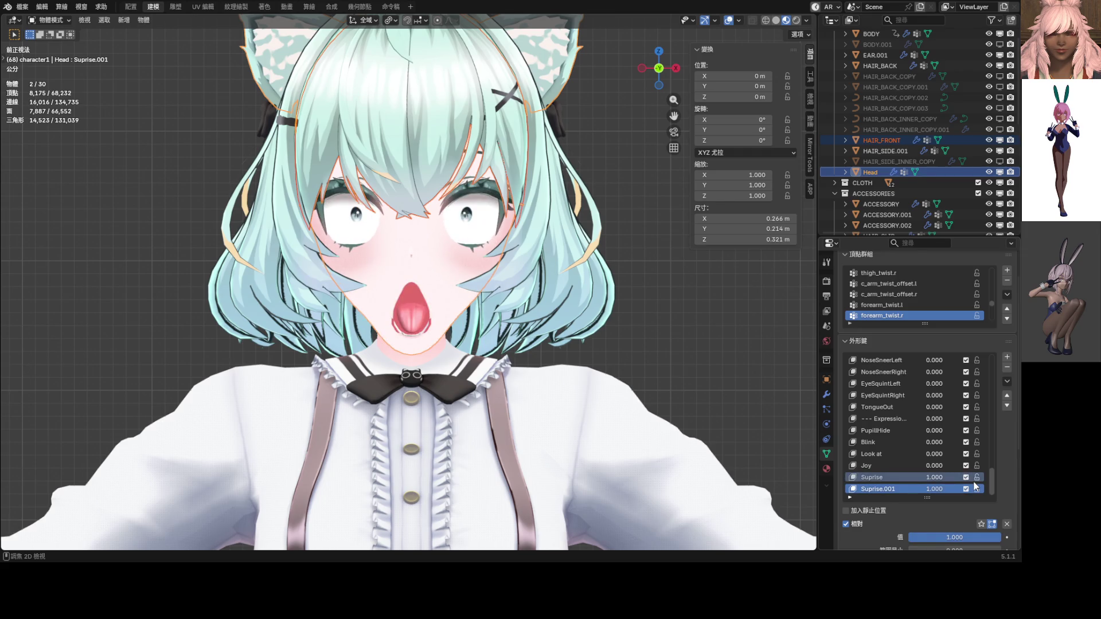
key(ctrl+z)
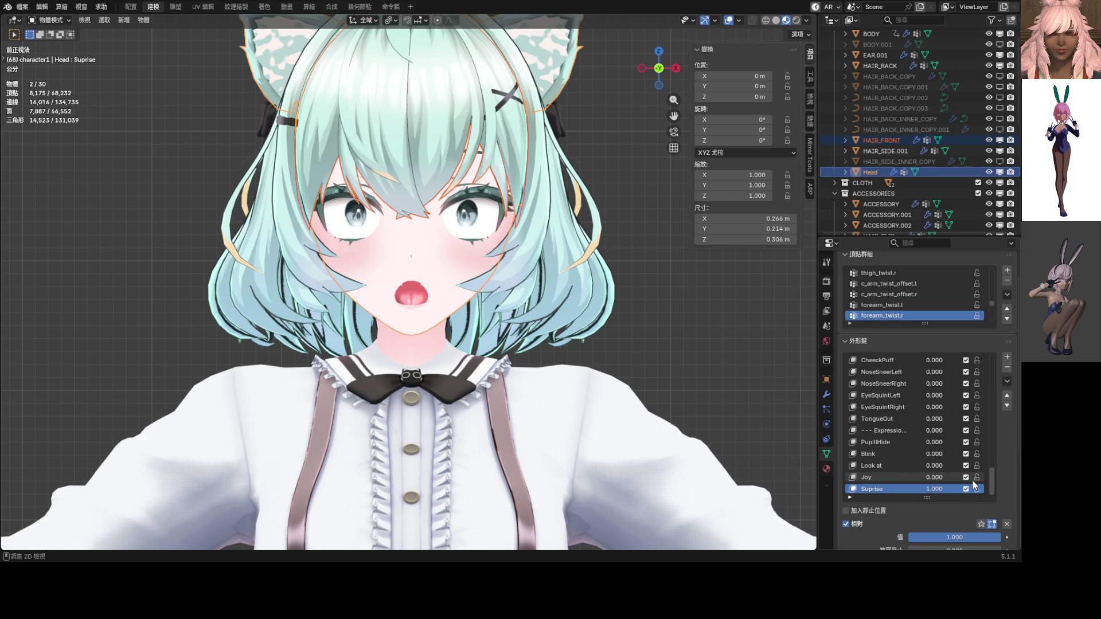
Step: Reset MouthLowerRoll to 0
scroll(973, 484, up, 10)
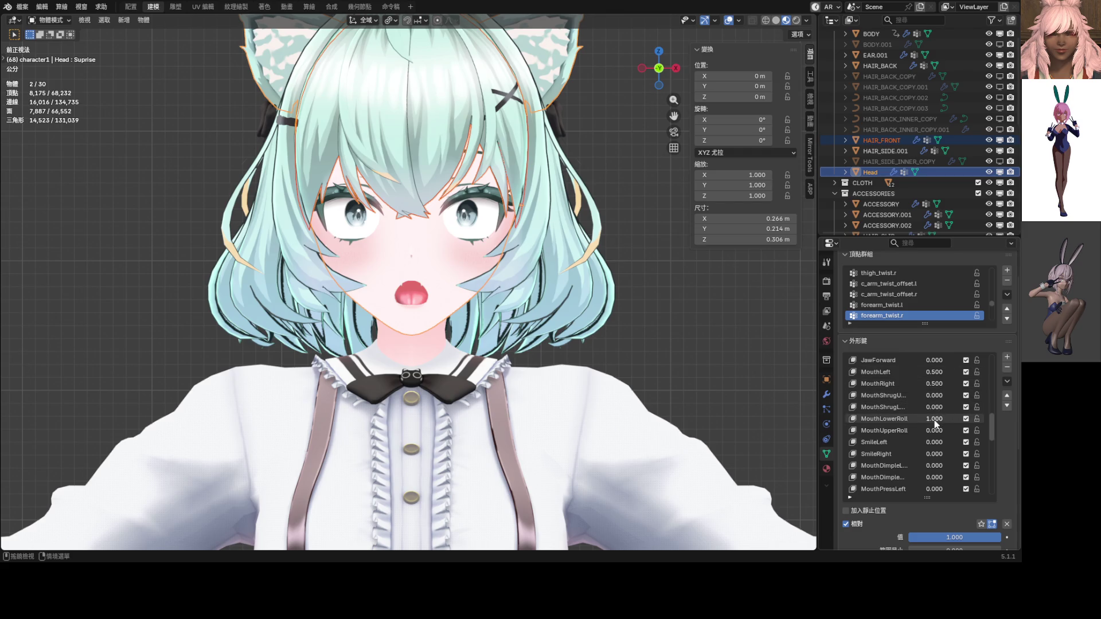
click(935, 419)
text(0)
key(Return)
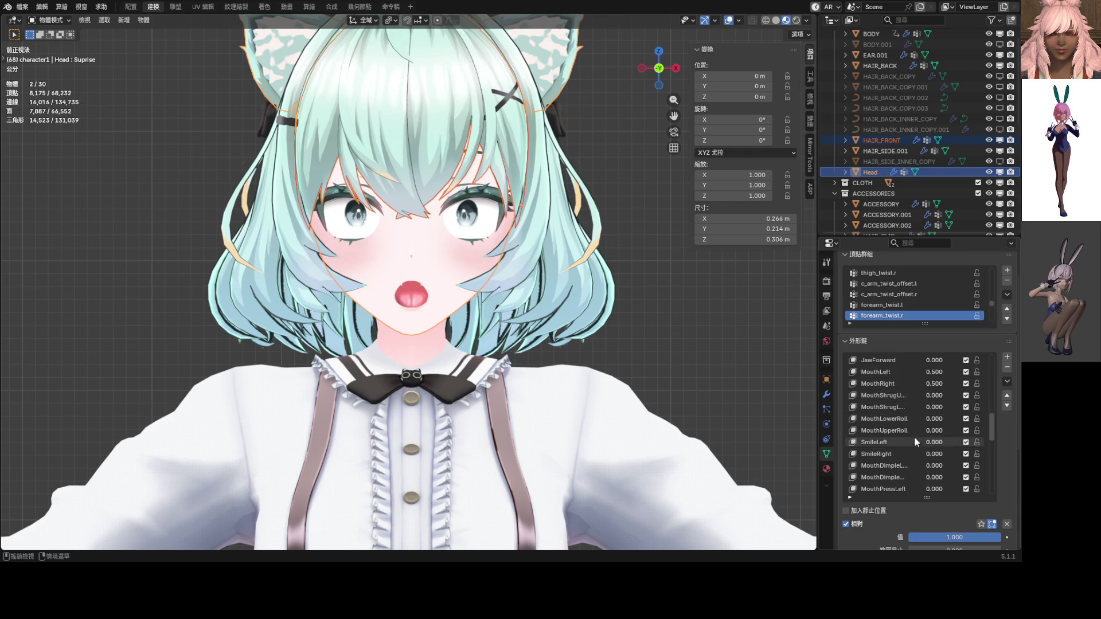
scroll(917, 435, down, 10)
click(1007, 381)
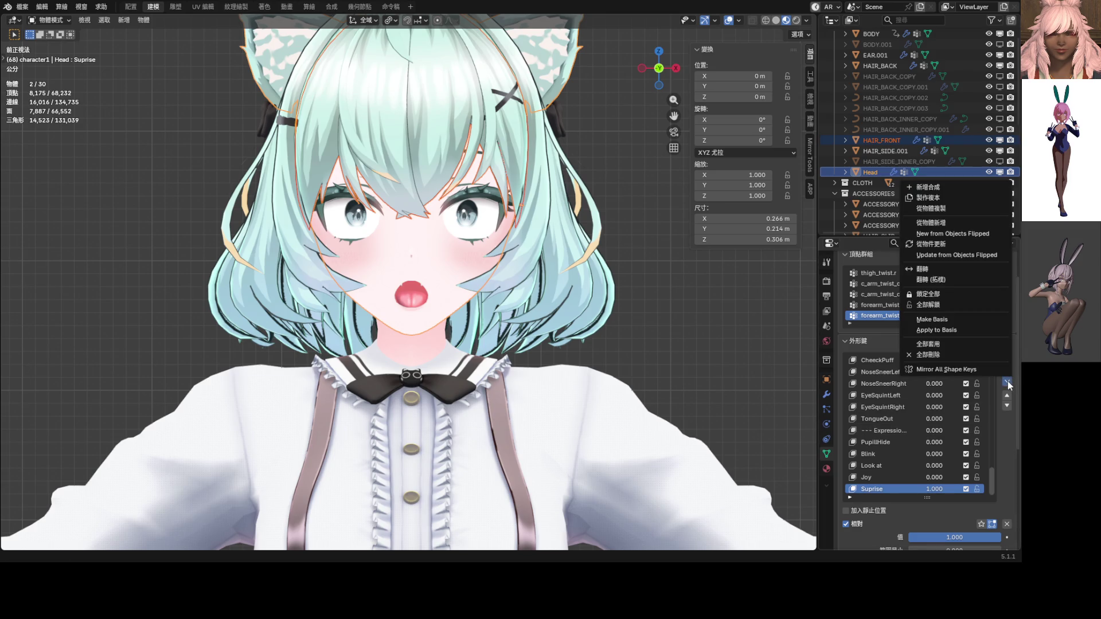
Step: Bake the current mix into new key 鍵 60 and delete the old Suprise key
click(956, 189)
click(1007, 524)
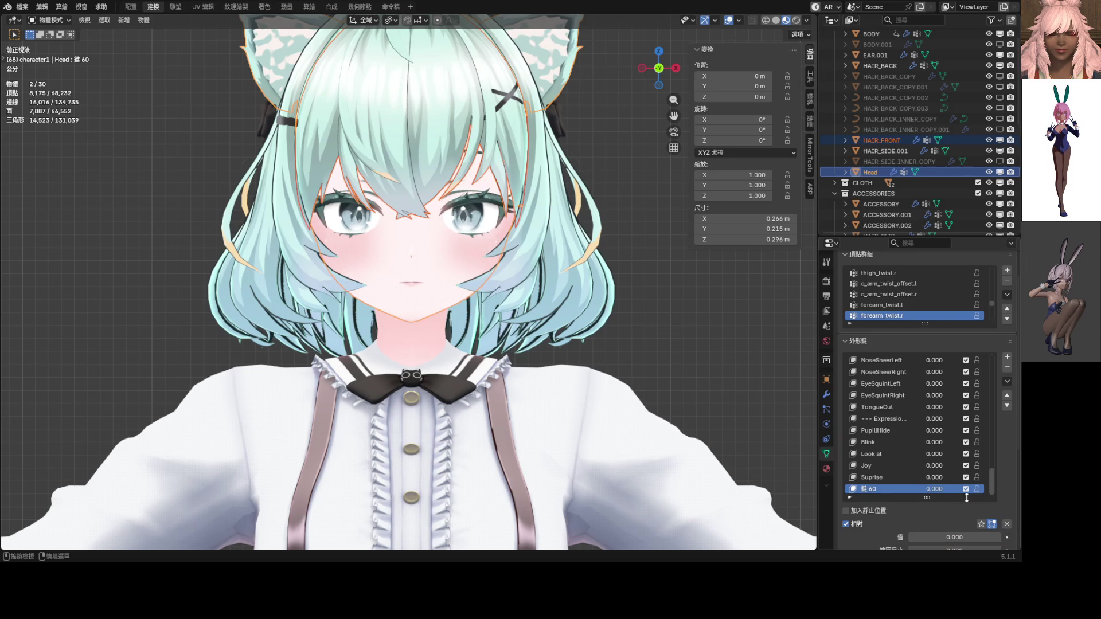
mouse_move(925, 488)
mouse_down()
mouse_move(975, 489)
mouse_move(952, 478)
mouse_move(980, 478)
mouse_move(917, 477)
mouse_move(981, 488)
mouse_move(918, 489)
mouse_up()
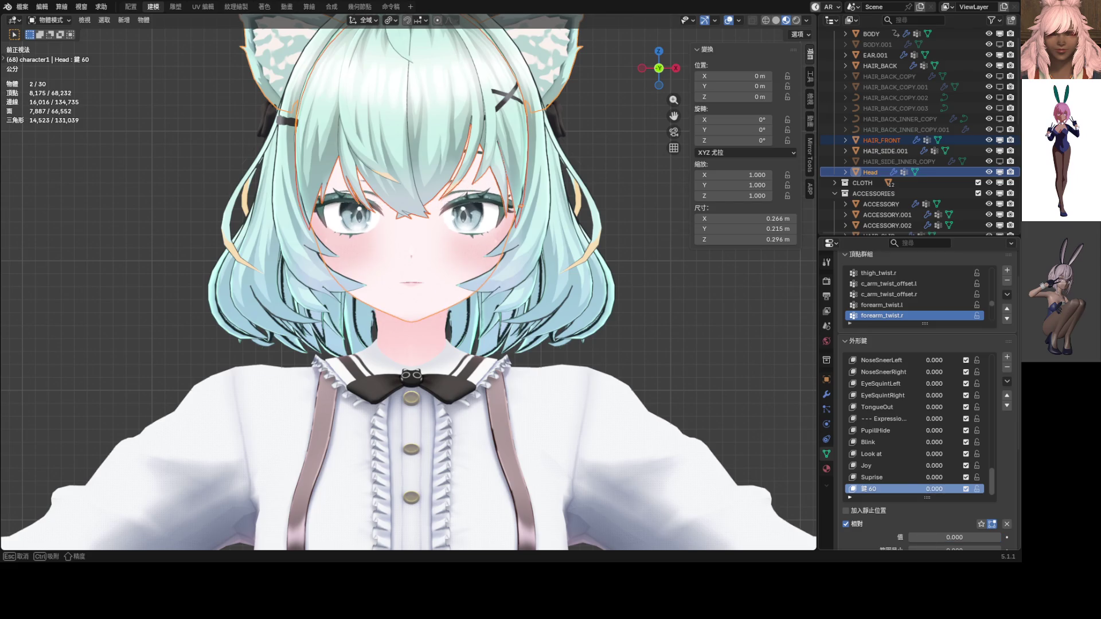
double_click(874, 477)
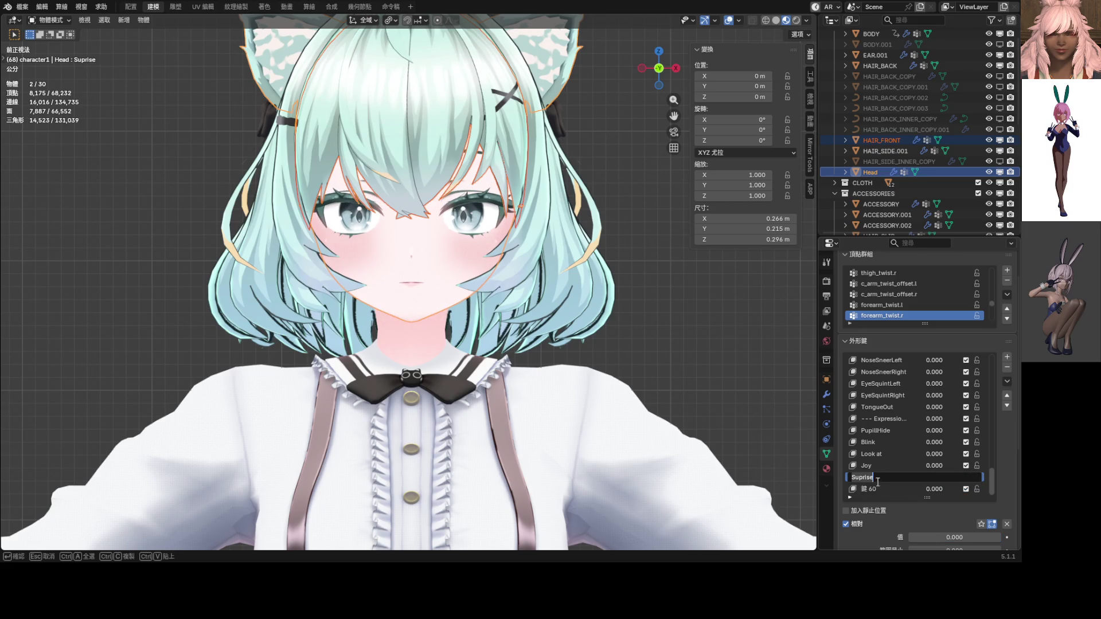
key(Return)
click(1007, 366)
Step: Rename 鍵 60 to Suprise, save ShapeKey_Practice.blend, and set Suprise to 1
click(878, 488)
double_click(878, 488)
key(Return)
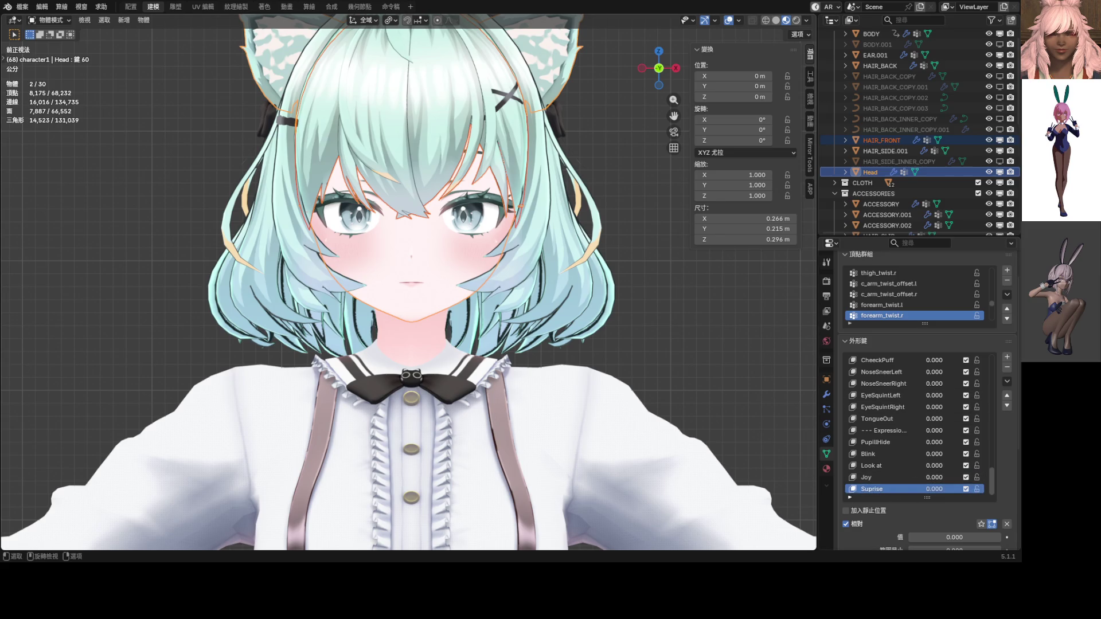
key(ctrl+s)
double_click(934, 489)
text(1)
key(Return)
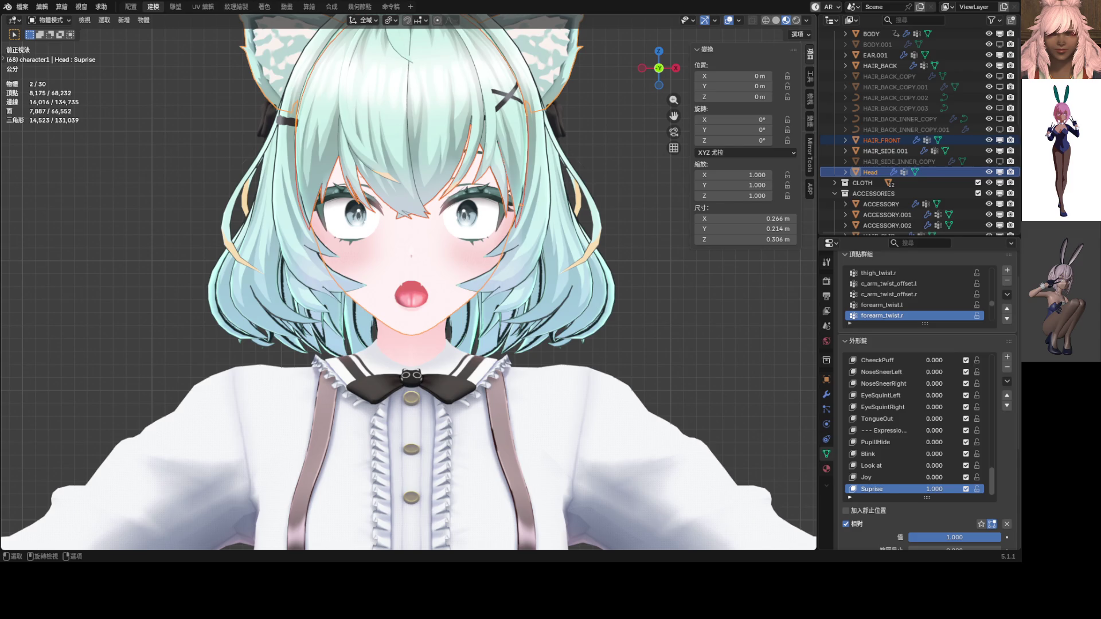
scroll(487, 238, up, 3)
Step: Put the head in Edit Mode and enable the wireframe overlay
key(ctrl+Tab)
click(580, 246)
scroll(462, 288, up, 8)
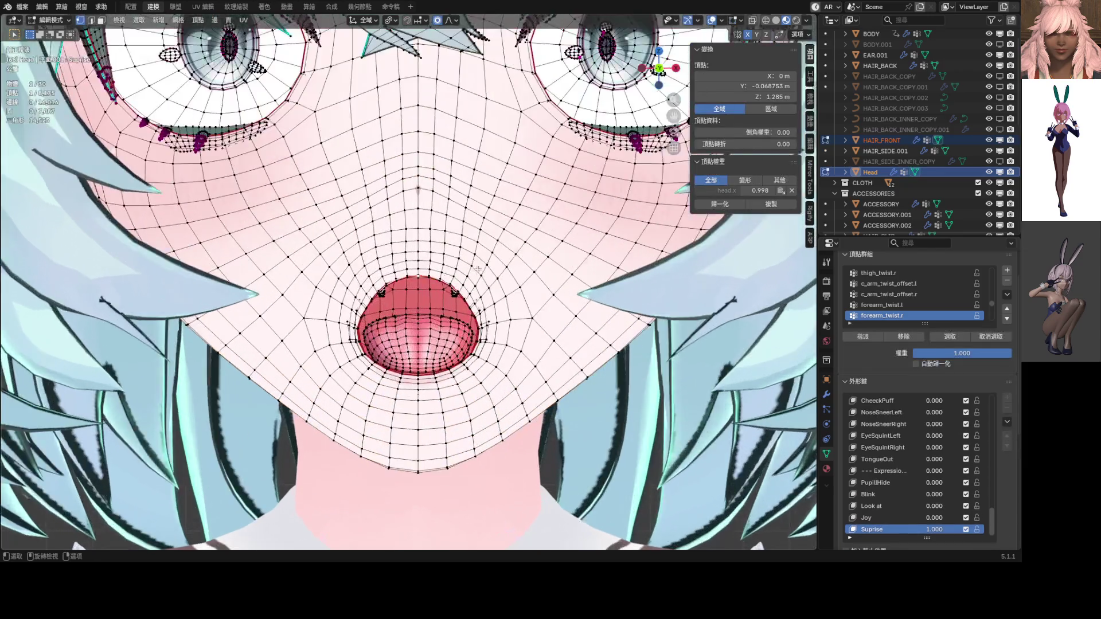
scroll(462, 287, down, 3)
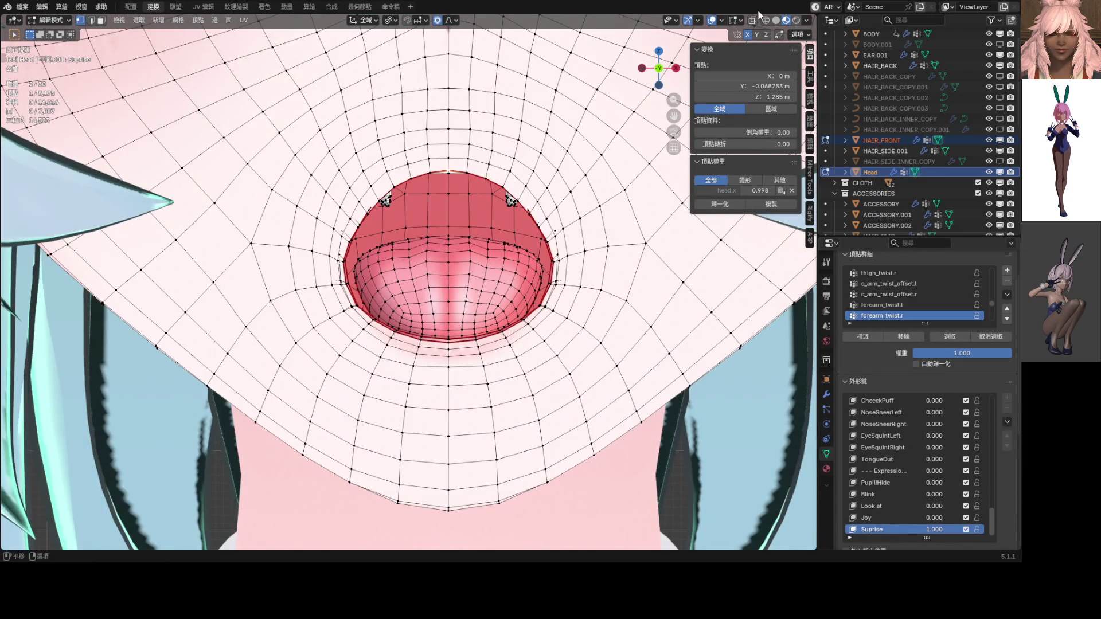
click(721, 22)
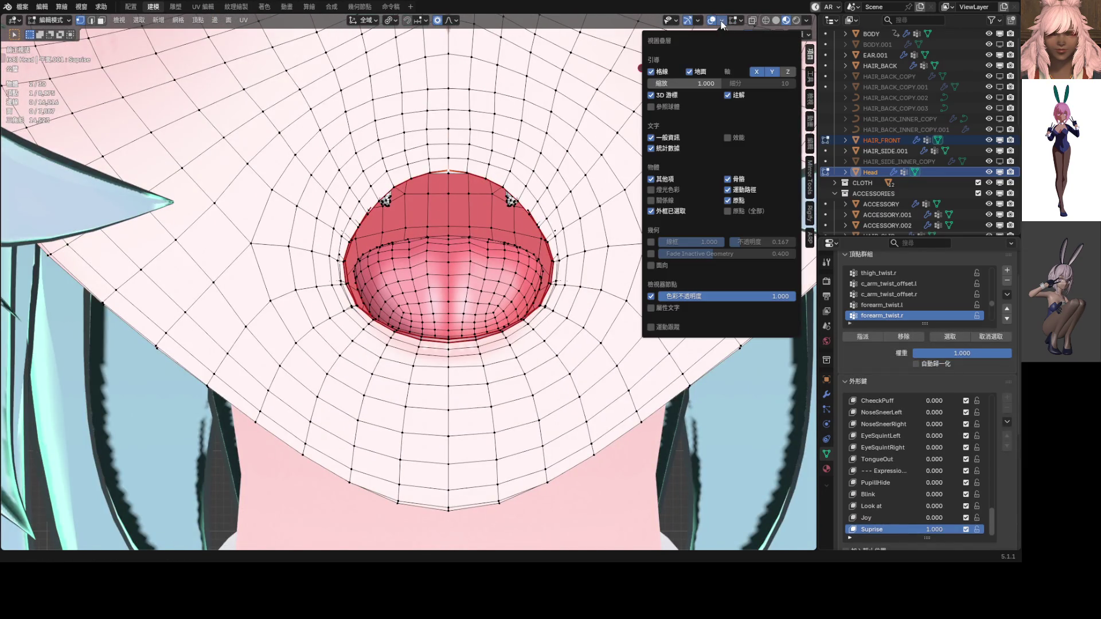
click(650, 242)
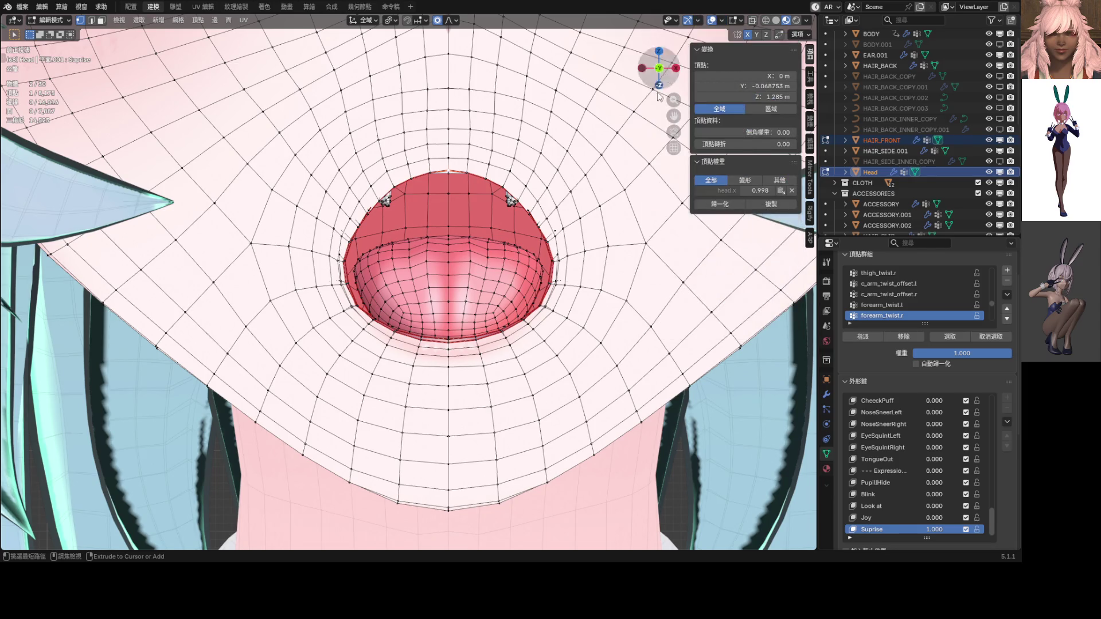
Step: Frame the open mouth from above and return the head to Edit Mode
key(Tab)
scroll(400, 220, down, 2)
scroll(425, 202, up, 5)
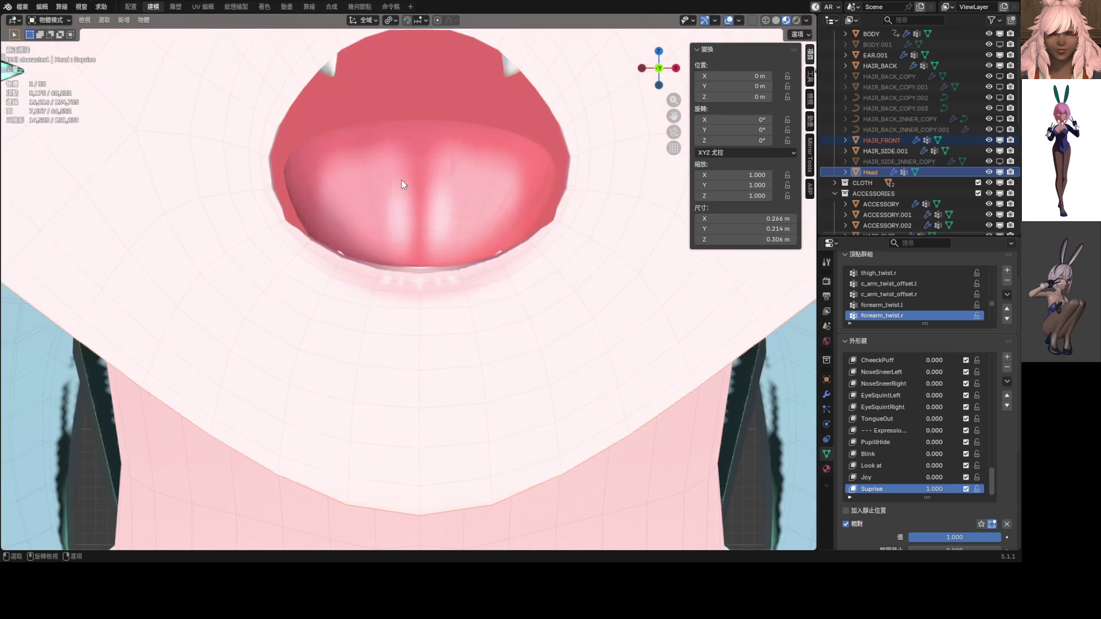
shift+middle_drag(401, 180, 429, 252)
scroll(439, 250, up, 2)
key(ctrl+Tab)
click(437, 312)
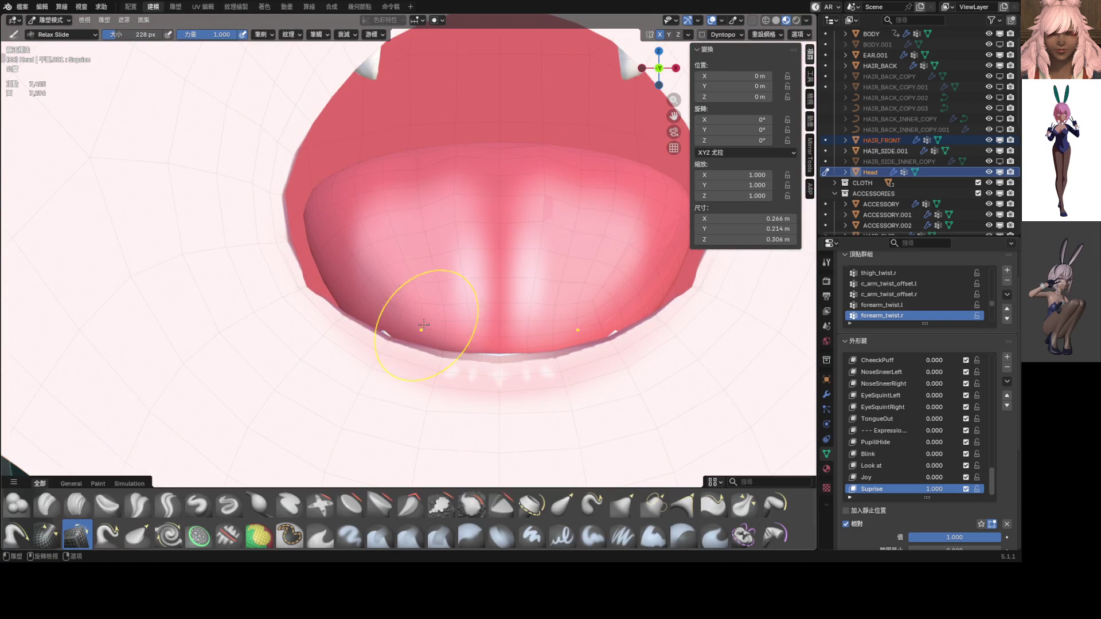
scroll(335, 281, up, 4)
mouse_move(335, 281)
middle_down()
mouse_move(600, 295)
mouse_move(351, 270)
mouse_move(340, 258)
mouse_move(407, 236)
mouse_move(480, 244)
mouse_move(447, 256)
middle_up()
scroll(343, 267, down, 4)
key(Tab)
scroll(381, 234, up, 1)
Step: With proportional editing off, move an inner-lip vertex along Y
click(480, 243)
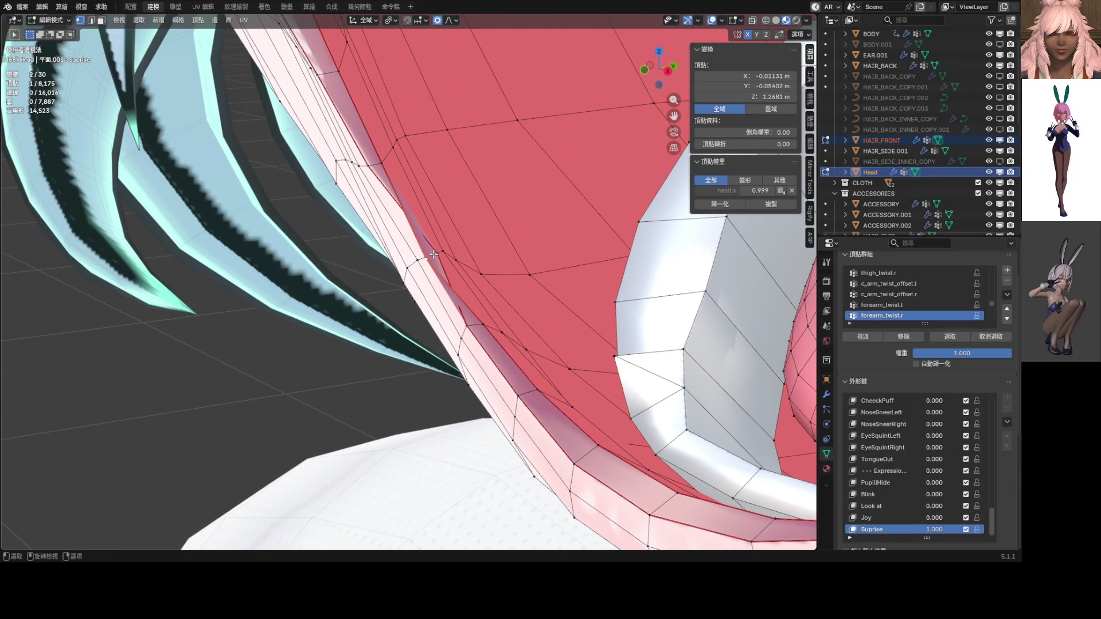
scroll(452, 255, down, 3)
key(KP_1)
scroll(451, 254, down, 1)
key(g)
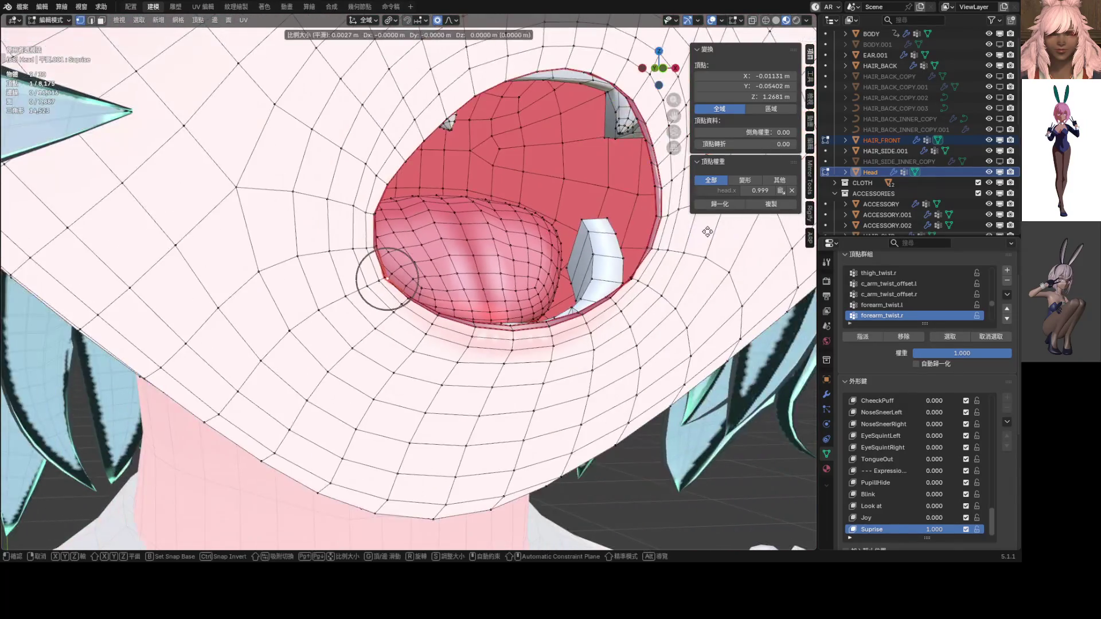
key(Escape)
click(438, 20)
key(g)
click(550, 183)
mouse_move(550, 183)
middle_down()
mouse_move(332, 224)
mouse_move(399, 267)
middle_up()
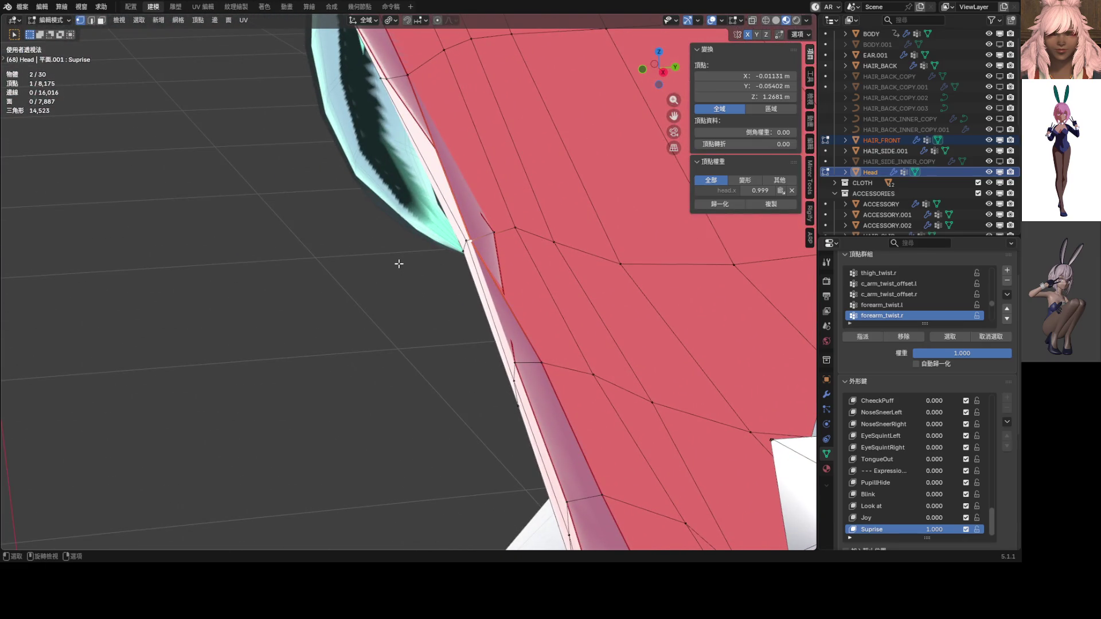
key(g)
key(y)
click(421, 259)
Step: Move a neighbouring lip vertex along Y, then slide and nudge it in front view
click(489, 239)
key(g)
key(y)
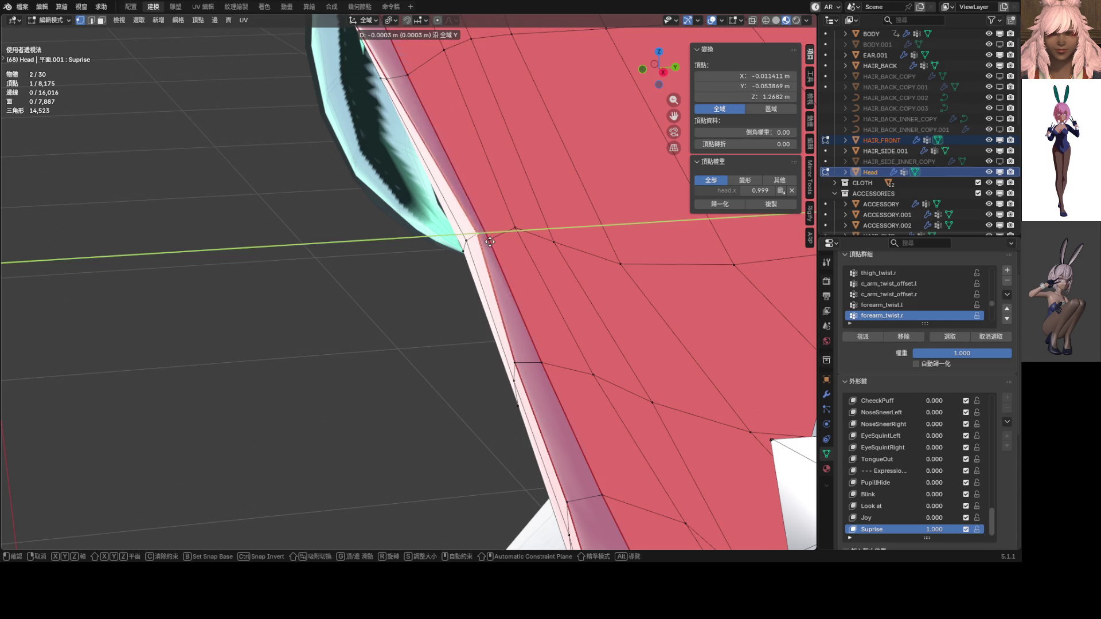
click(507, 230)
scroll(596, 236, up, 3)
scroll(597, 237, down, 3)
middle_drag(597, 236, 726, 234)
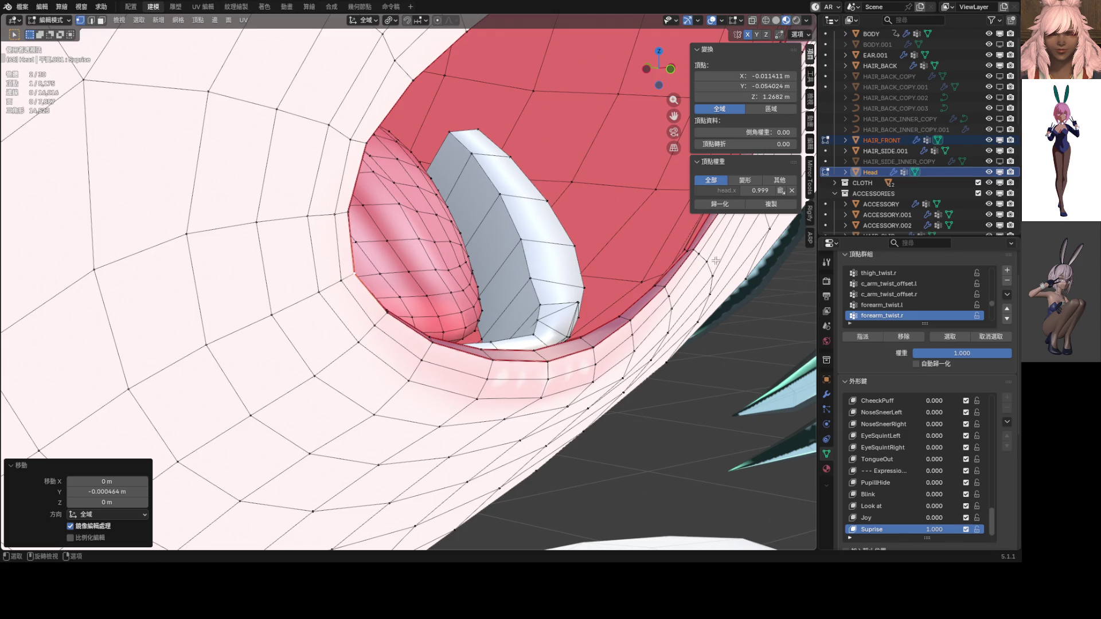
key(KP_1)
scroll(381, 224, up, 4)
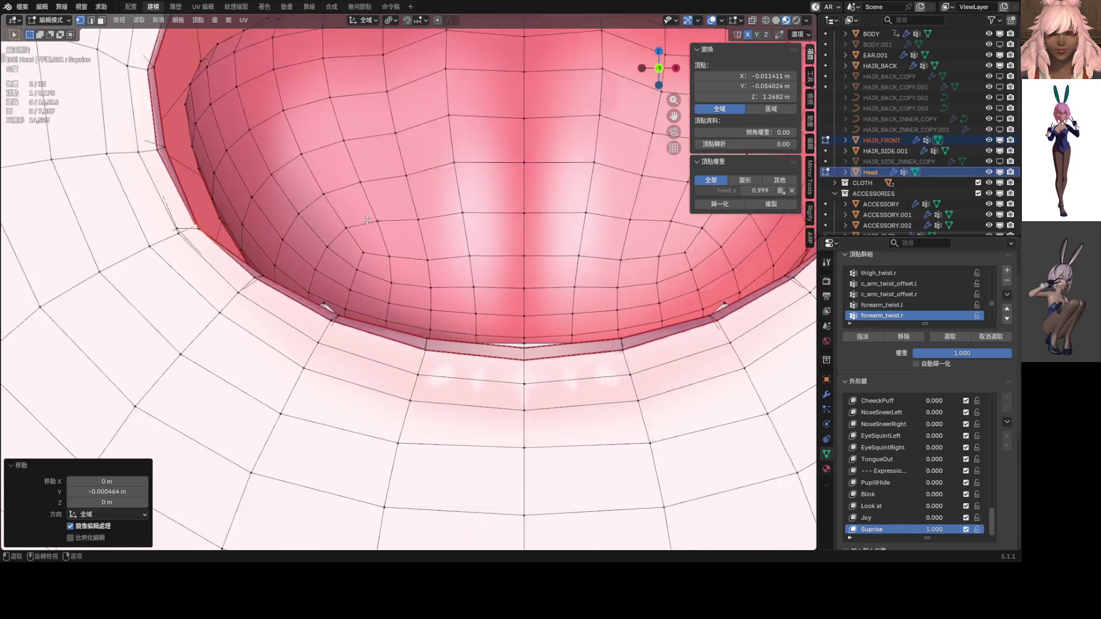
key(g)
key(g)
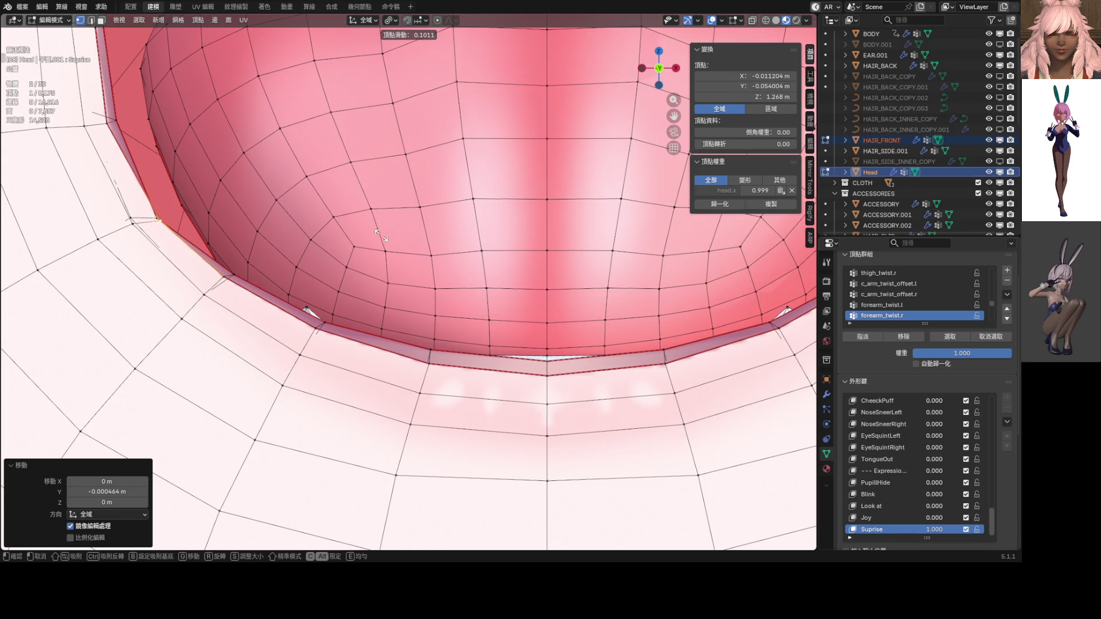
click(373, 235)
key(g)
click(372, 236)
Step: Check the mouth without overlays and nudge a lip vertex to X -0.01277 m, Z 1.2709 m
scroll(373, 236, down, 5)
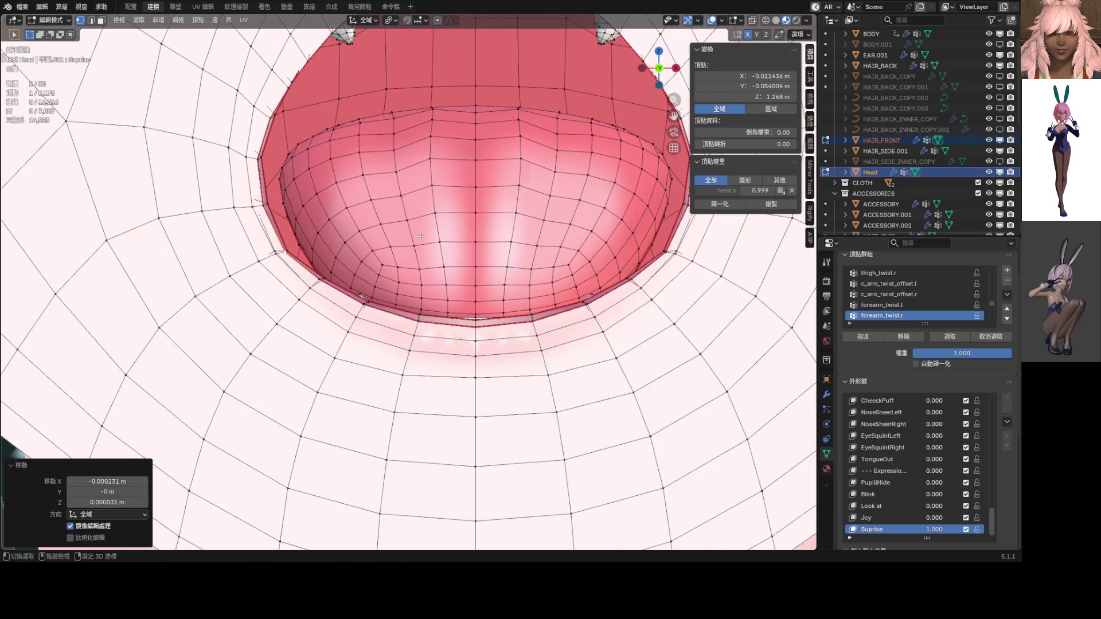
click(711, 20)
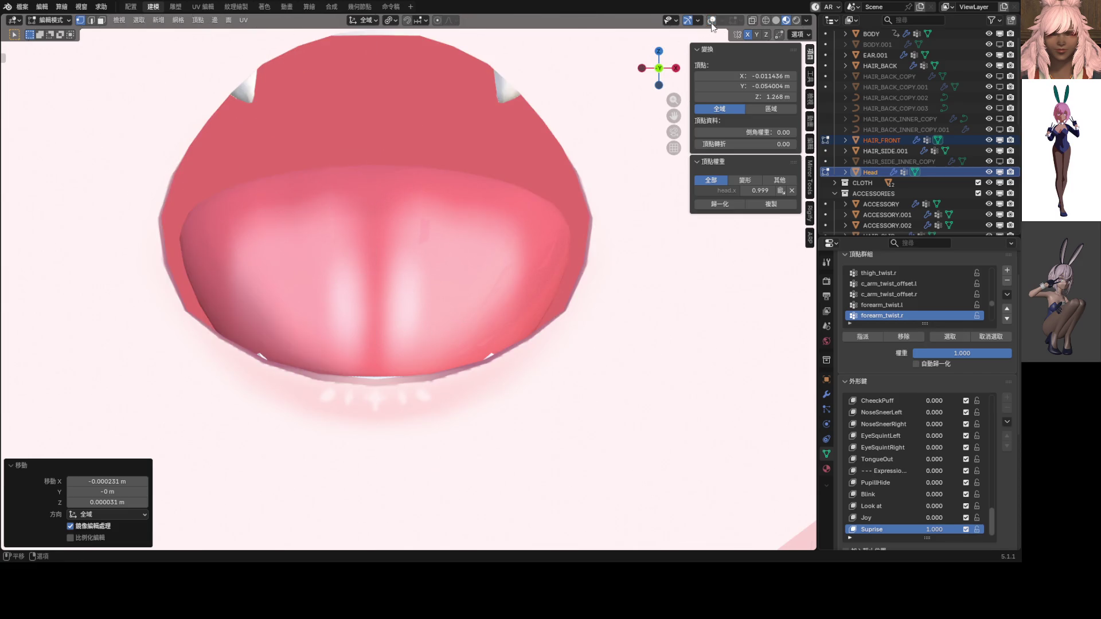
scroll(554, 154, down, 4)
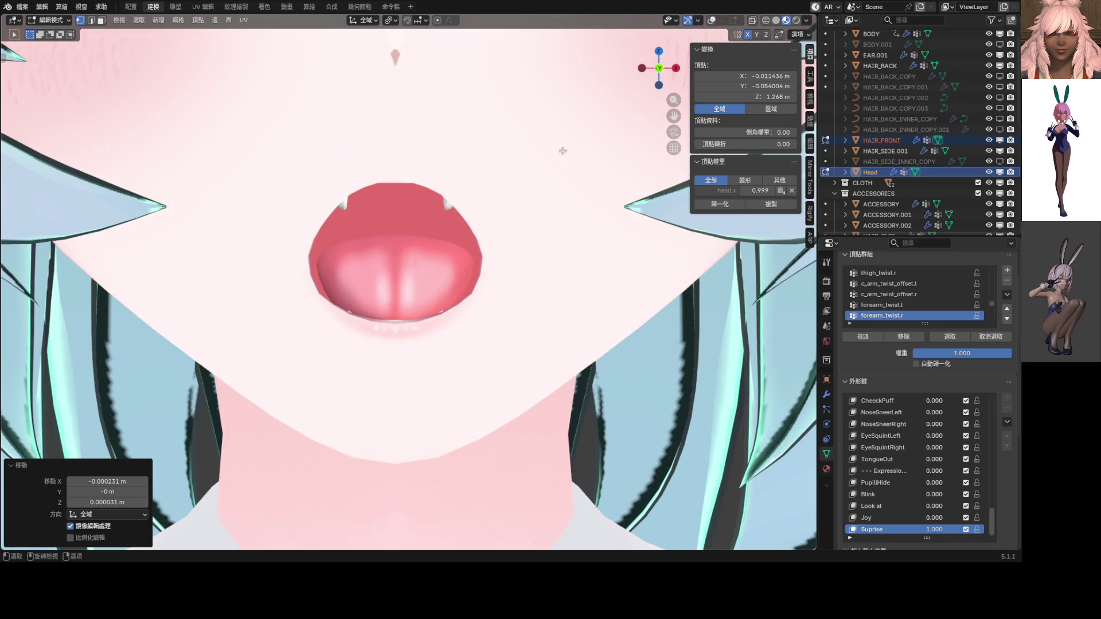
scroll(562, 151, up, 5)
key(shift+alt+z)
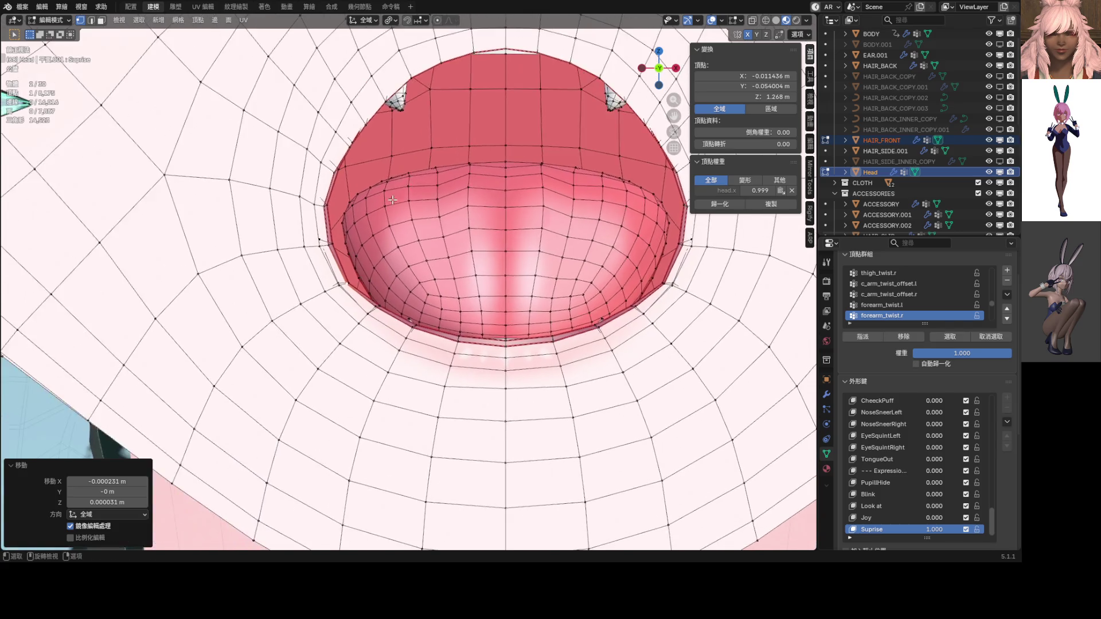
scroll(393, 199, up, 8)
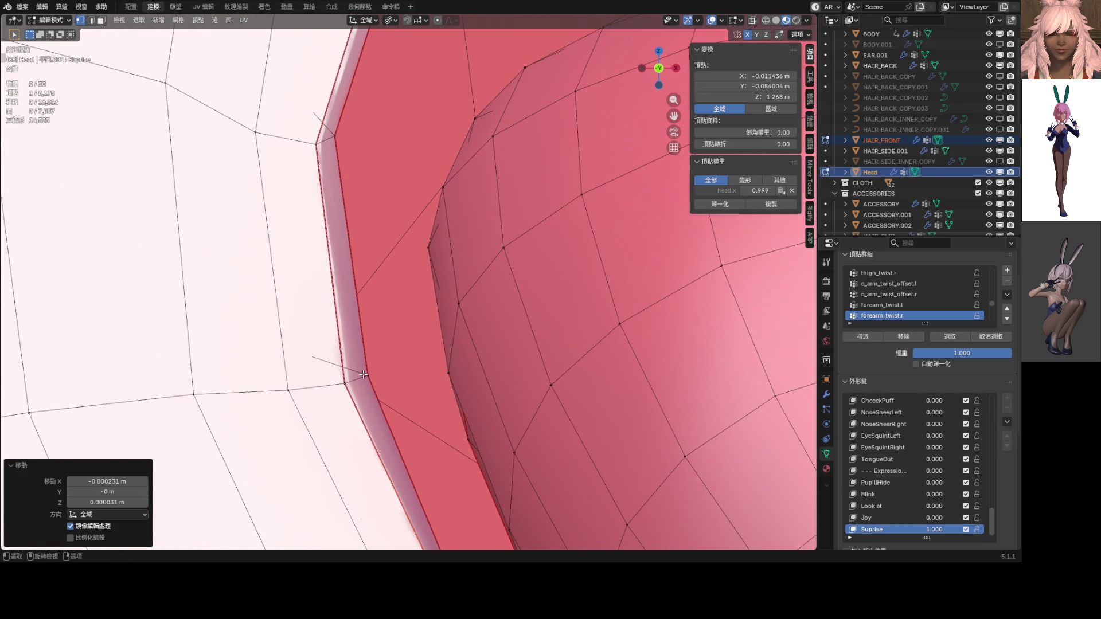
key(g)
click(372, 369)
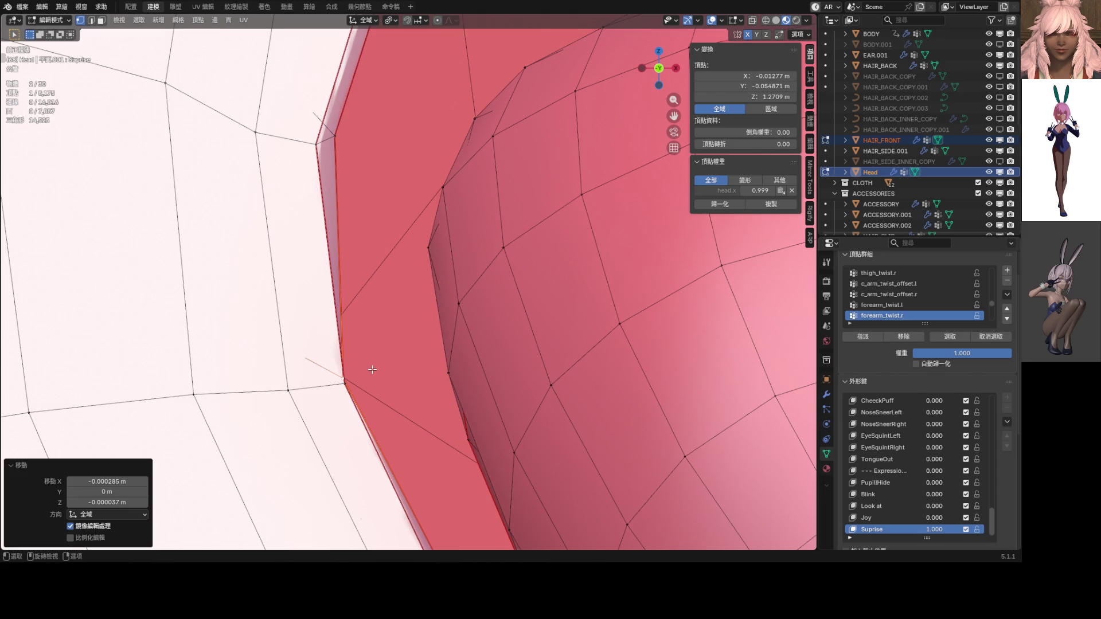
scroll(397, 279, down, 8)
scroll(397, 279, down, 8)
key(shift+alt+z)
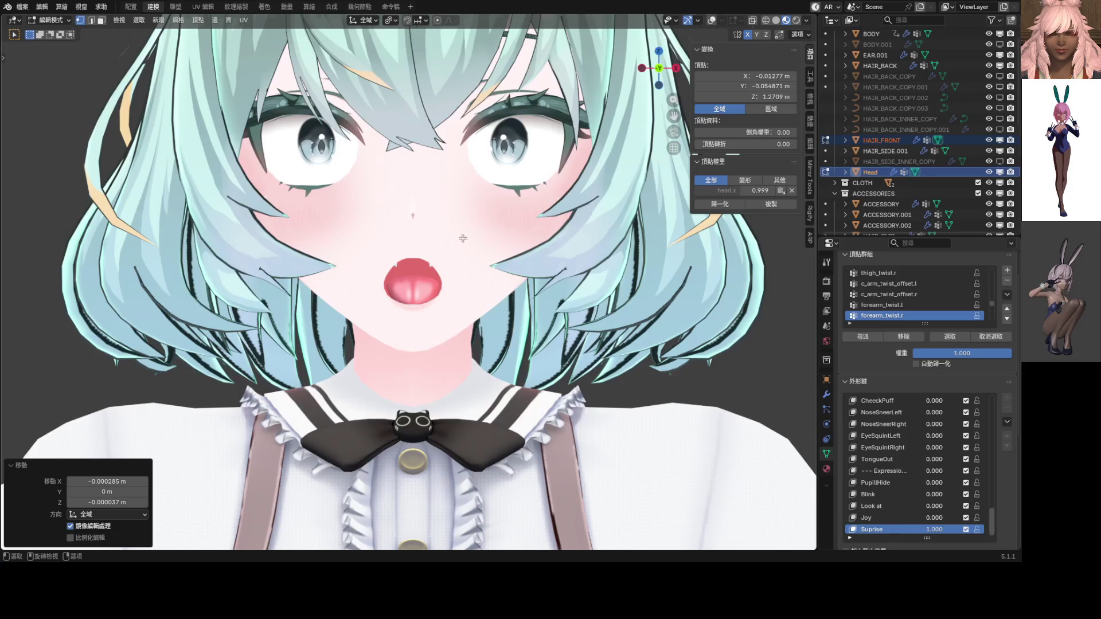
scroll(463, 238, up, 6)
key(ctrl+Tab)
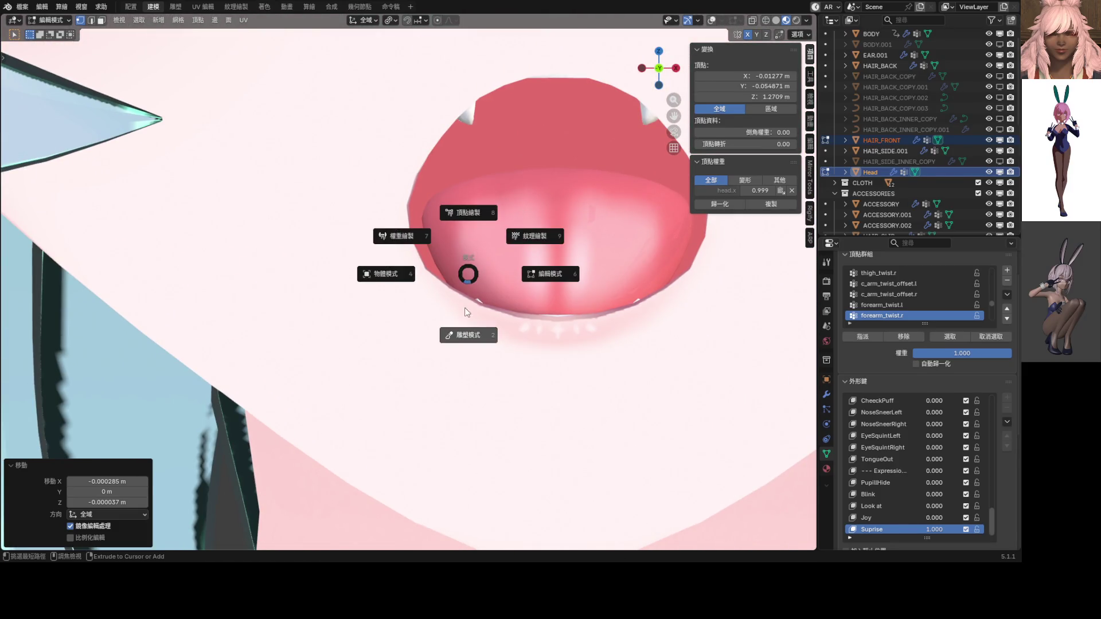
Step: Enter Sculpt Mode with connected-topology auto-masking and a 708 px Smooth brush
click(467, 312)
click(442, 22)
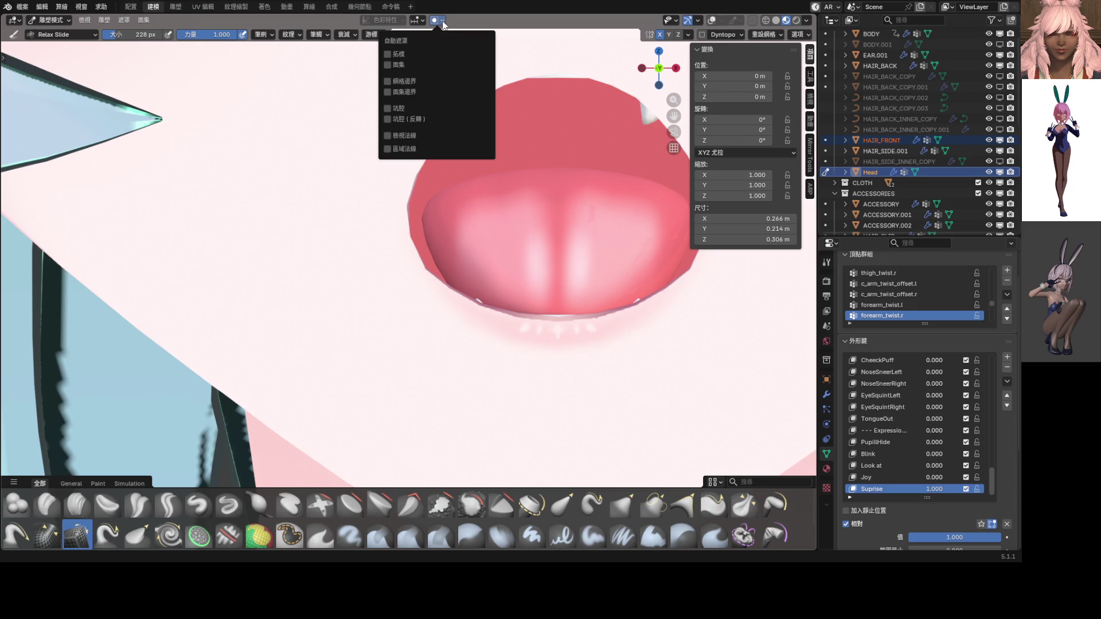
click(387, 53)
scroll(481, 290, up, 3)
mouse_move(481, 291)
shift+middle_down()
mouse_move(376, 300)
mouse_move(368, 275)
shift+middle_up()
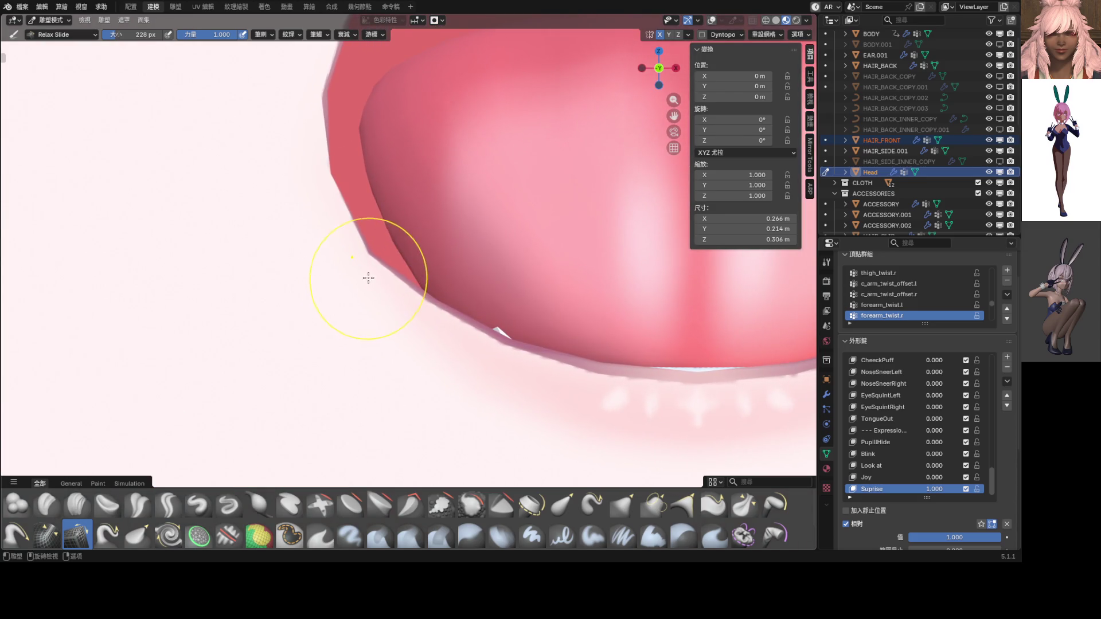
click(471, 504)
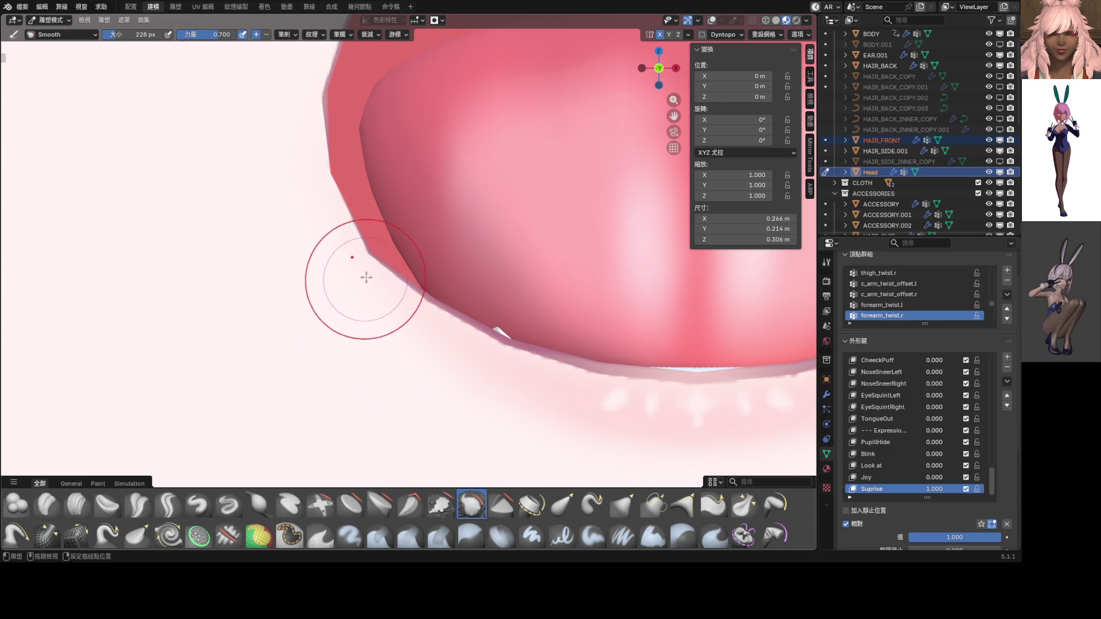
mouse_move(366, 248)
ctrl+middle_down()
mouse_move(400, 307)
mouse_move(368, 299)
ctrl+middle_up()
key(f)
click(451, 319)
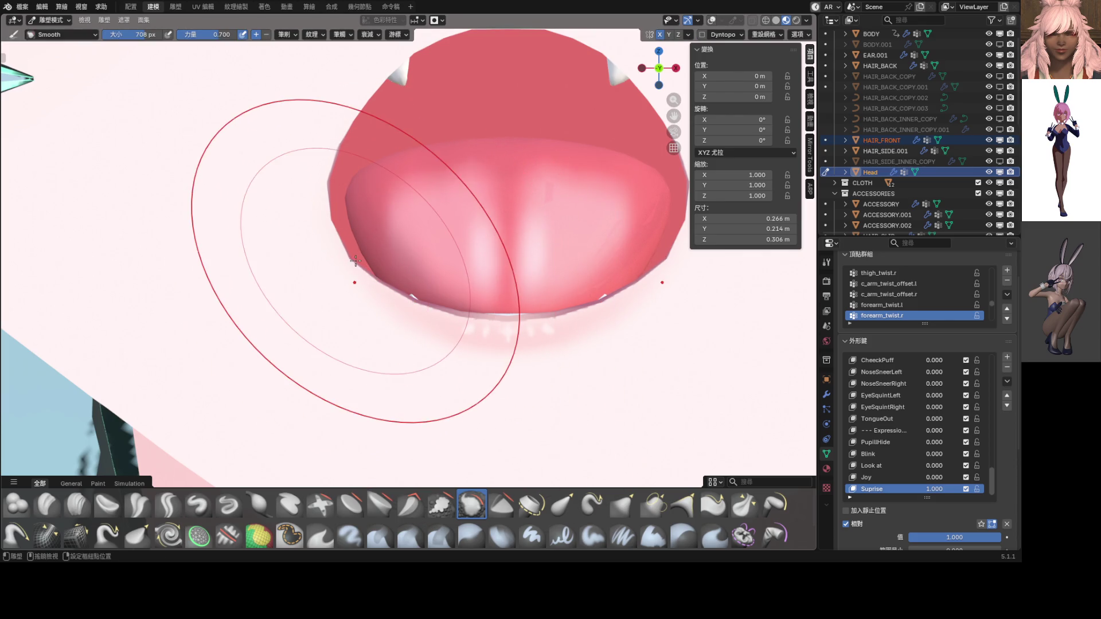
Step: Orbit and zoom around the open mouth to inspect it from several angles
mouse_move(354, 260)
middle_down()
mouse_move(467, 290)
mouse_move(328, 304)
middle_up()
scroll(328, 304, down, 12)
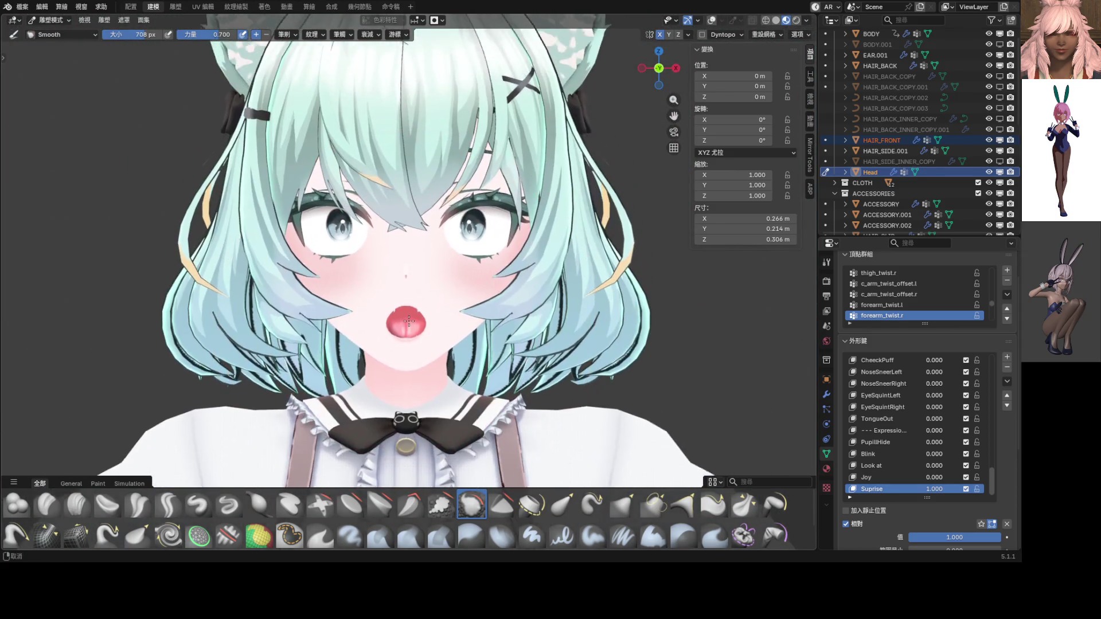
scroll(413, 320, down, 4)
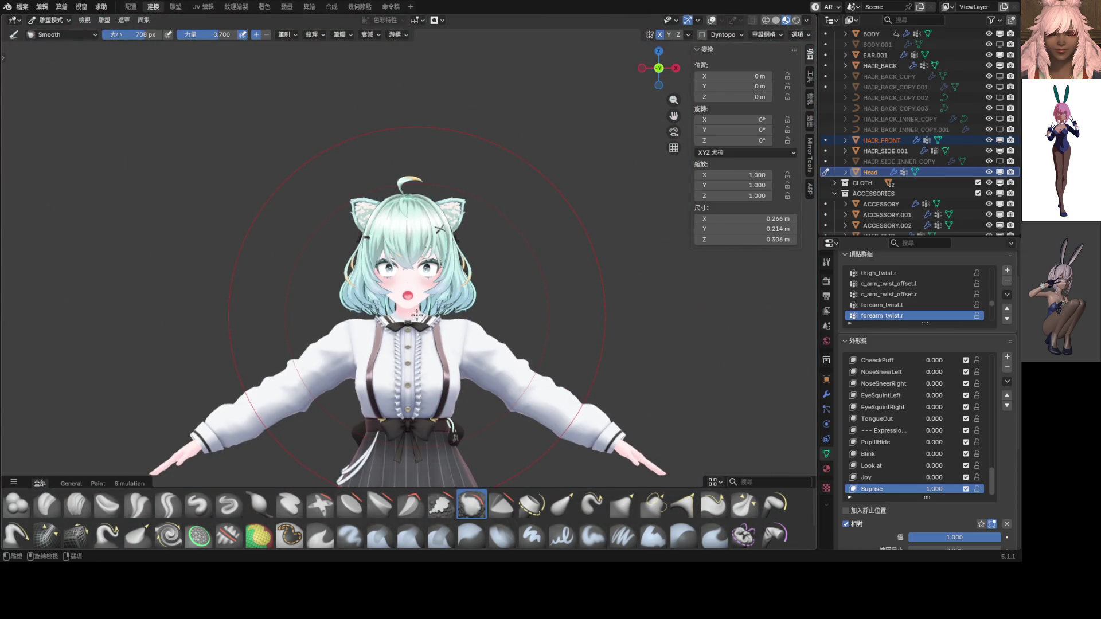
scroll(417, 314, up, 12)
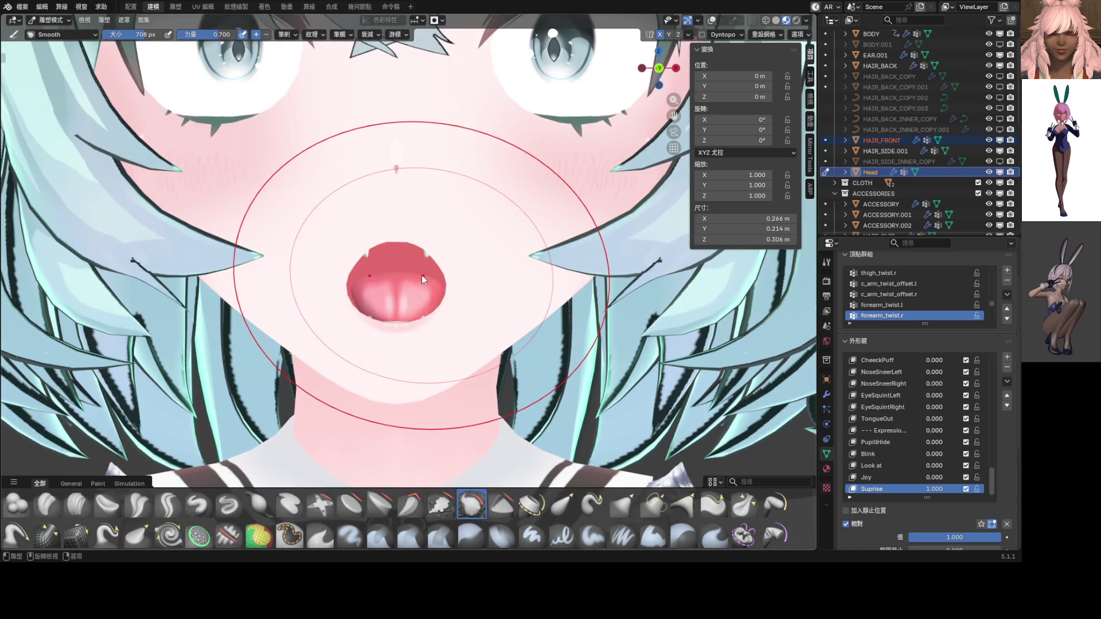
scroll(431, 284, up, 6)
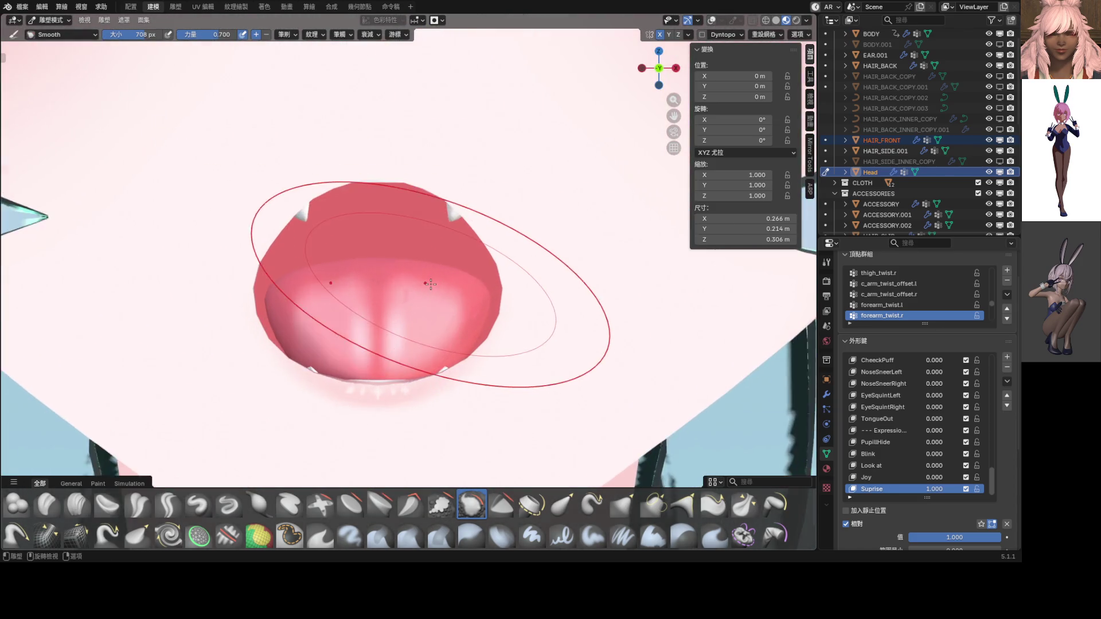
middle_drag(431, 284, 425, 293)
scroll(430, 295, up, 3)
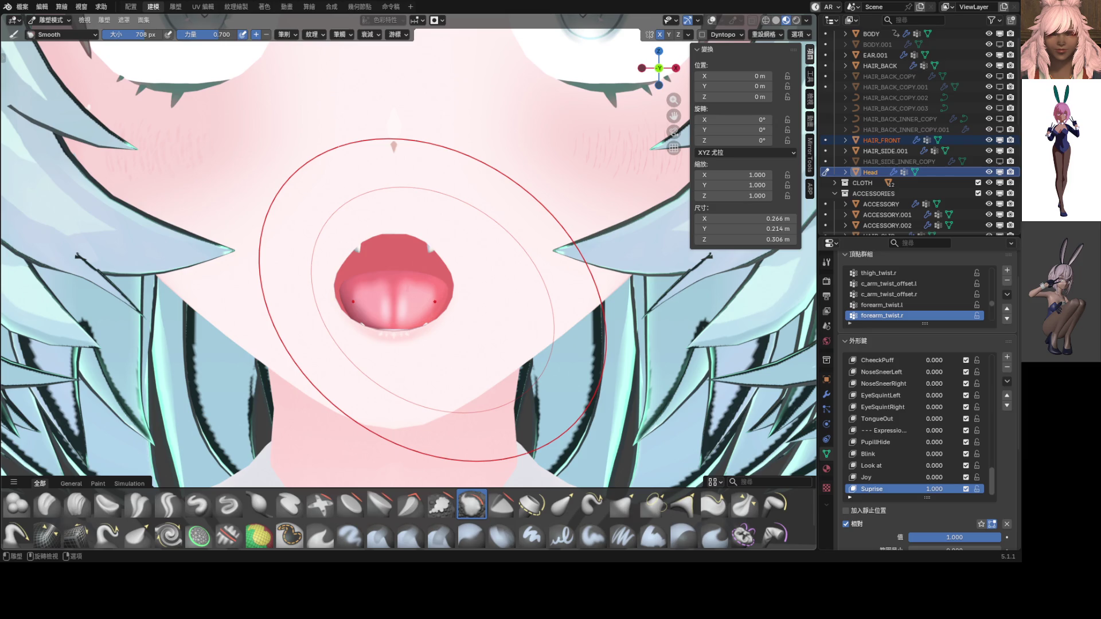
key(grave)
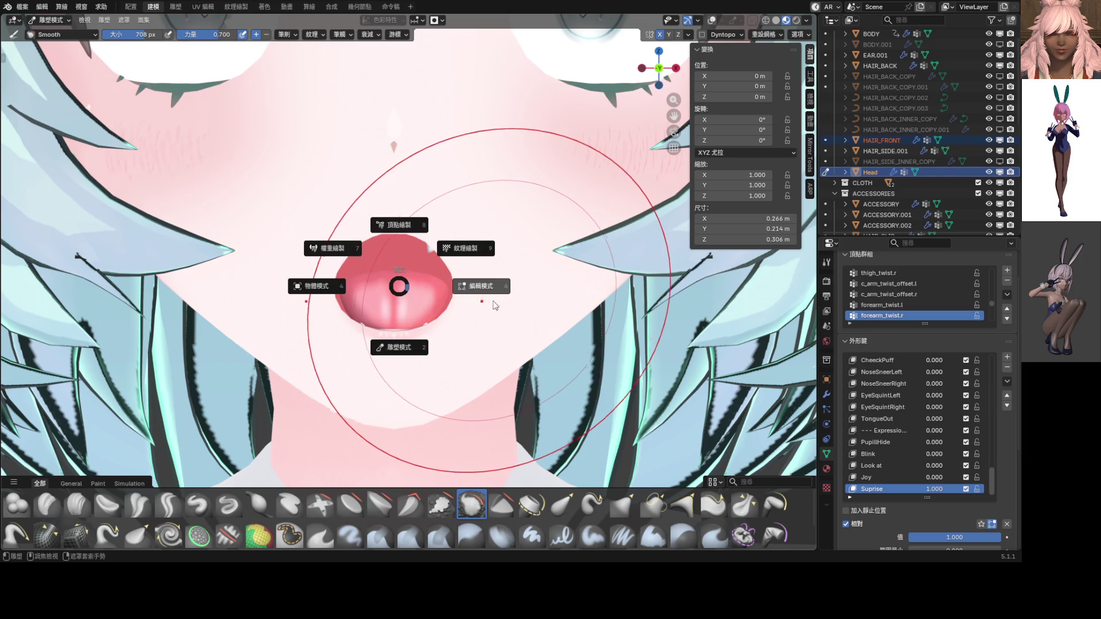
click(433, 287)
scroll(411, 342, up, 5)
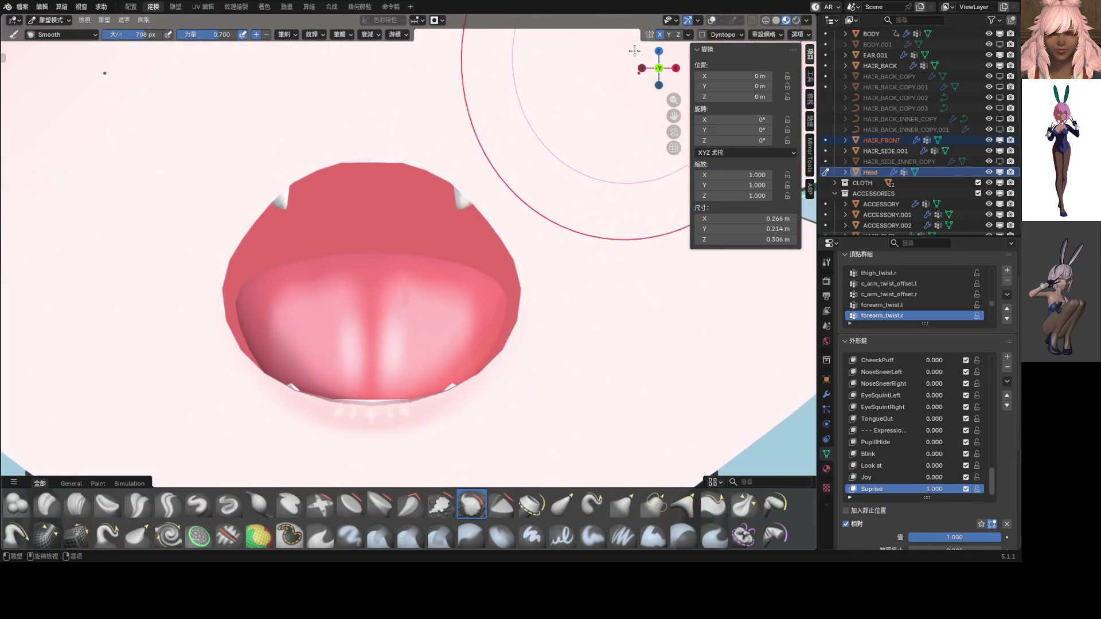
Step: Turn on the wireframe overlay and frame a three-quarter view of the face
click(720, 22)
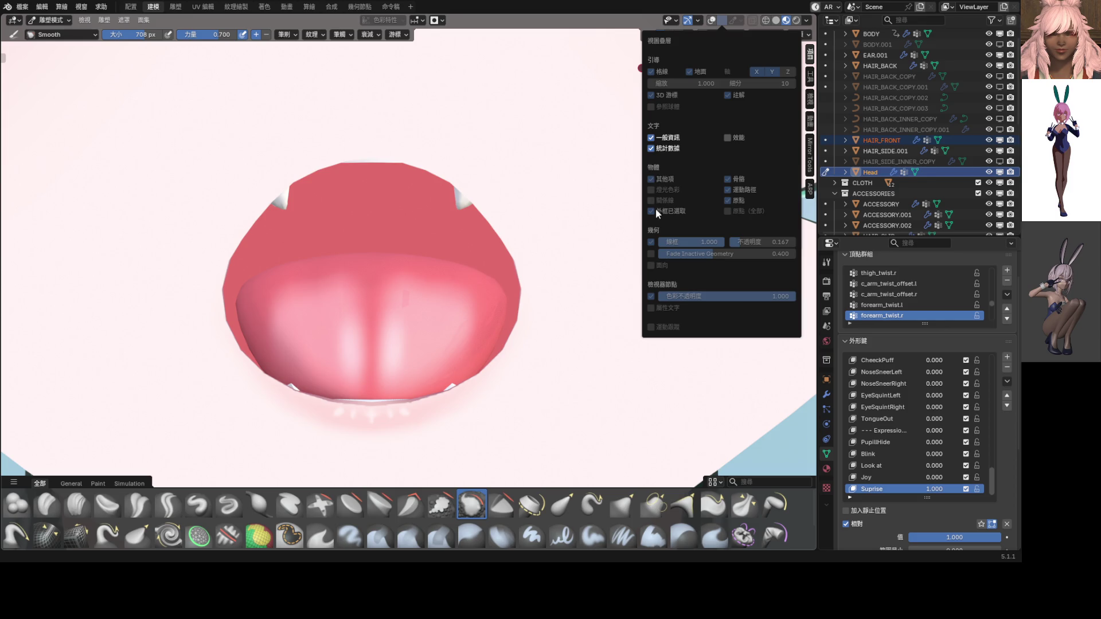
click(443, 21)
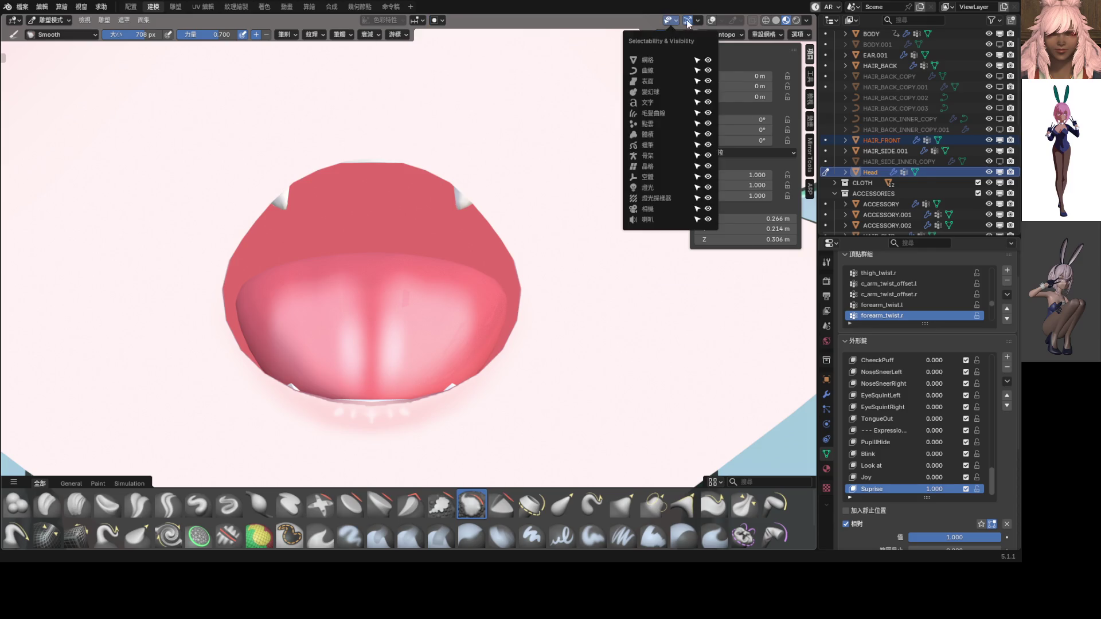
mouse_move(722, 24)
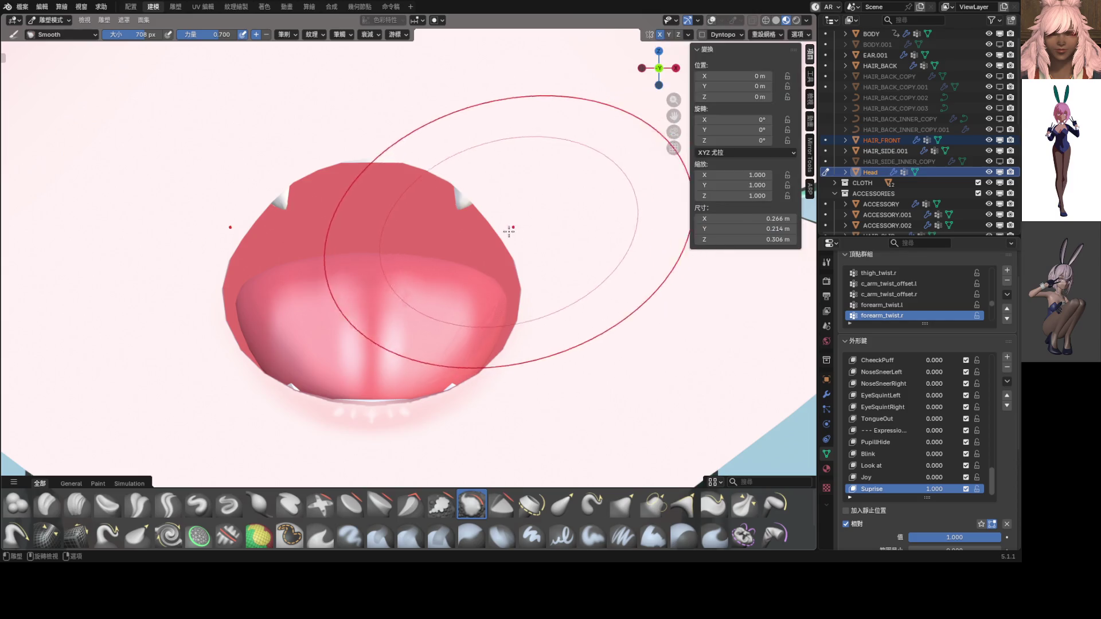
scroll(513, 220, down, 6)
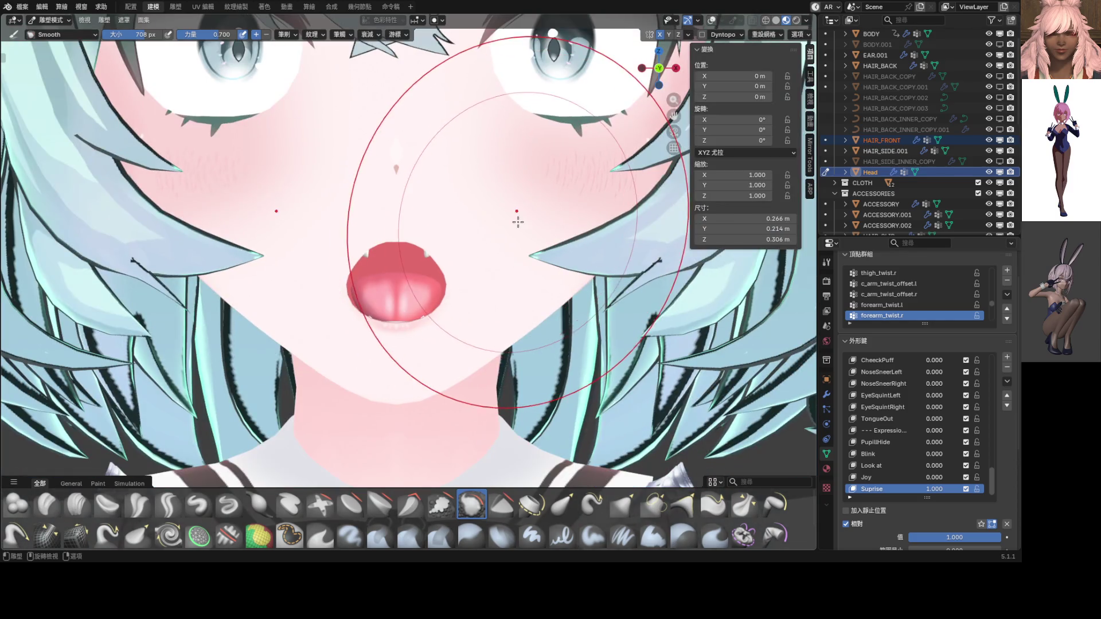
click(711, 20)
scroll(384, 173, up, 4)
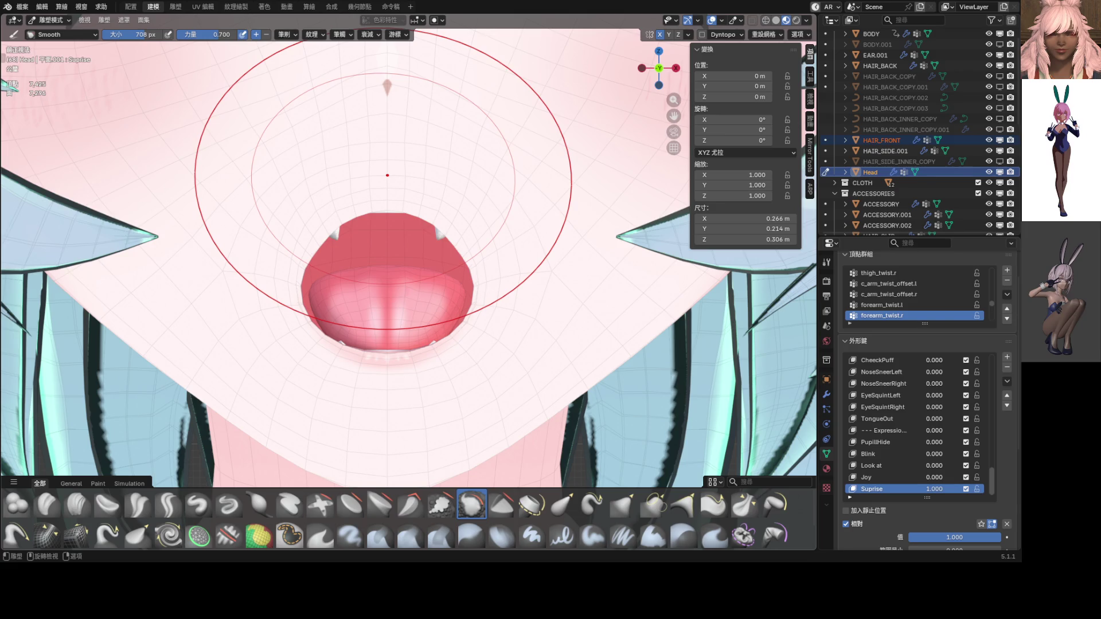
scroll(388, 175, down, 3)
mouse_move(387, 175)
middle_down()
mouse_move(252, 258)
mouse_move(474, 250)
mouse_move(428, 257)
middle_up()
scroll(423, 260, up, 4)
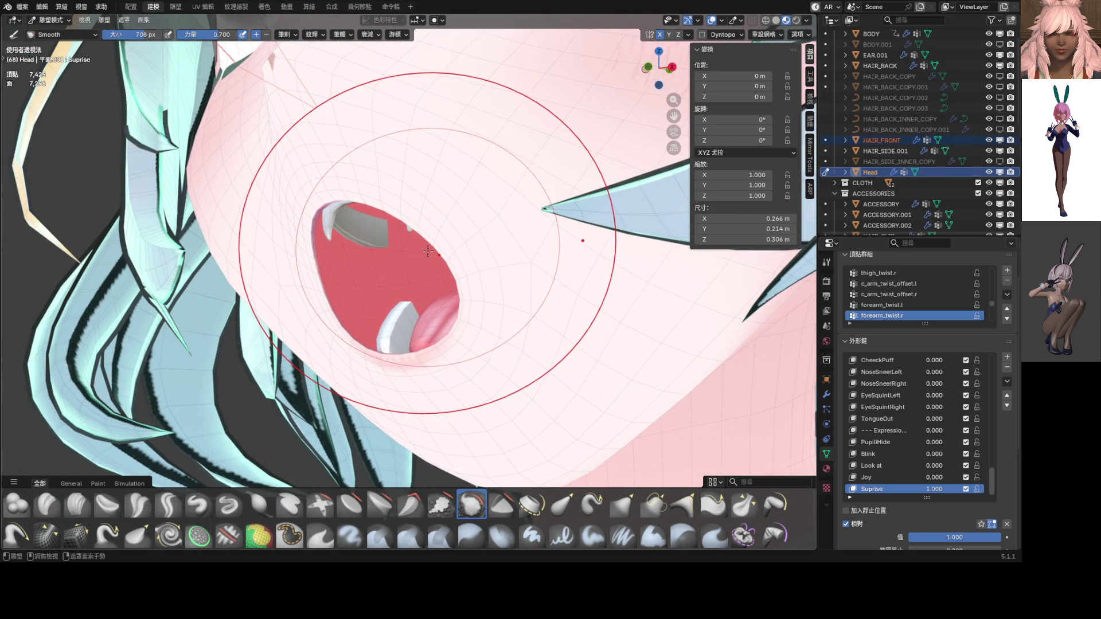
Step: Smooth the mouth rim and inner mouth, then check it from front and tilted views
drag(429, 252, 430, 196)
click(437, 20)
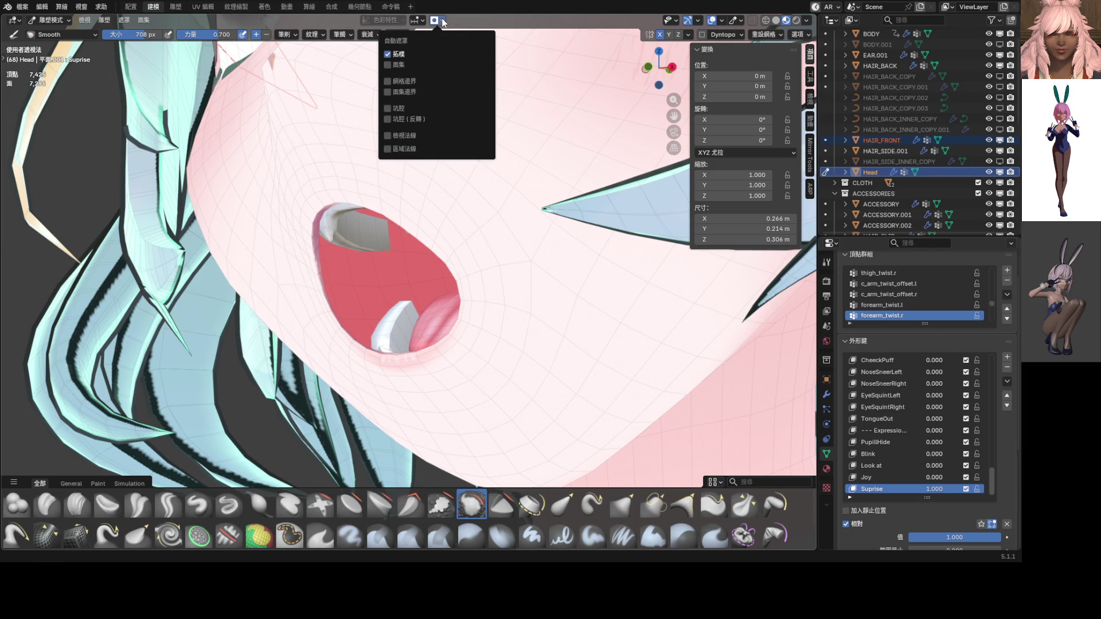
mouse_move(459, 239)
middle_down()
mouse_move(450, 275)
mouse_move(511, 201)
mouse_move(521, 253)
mouse_move(480, 249)
middle_up()
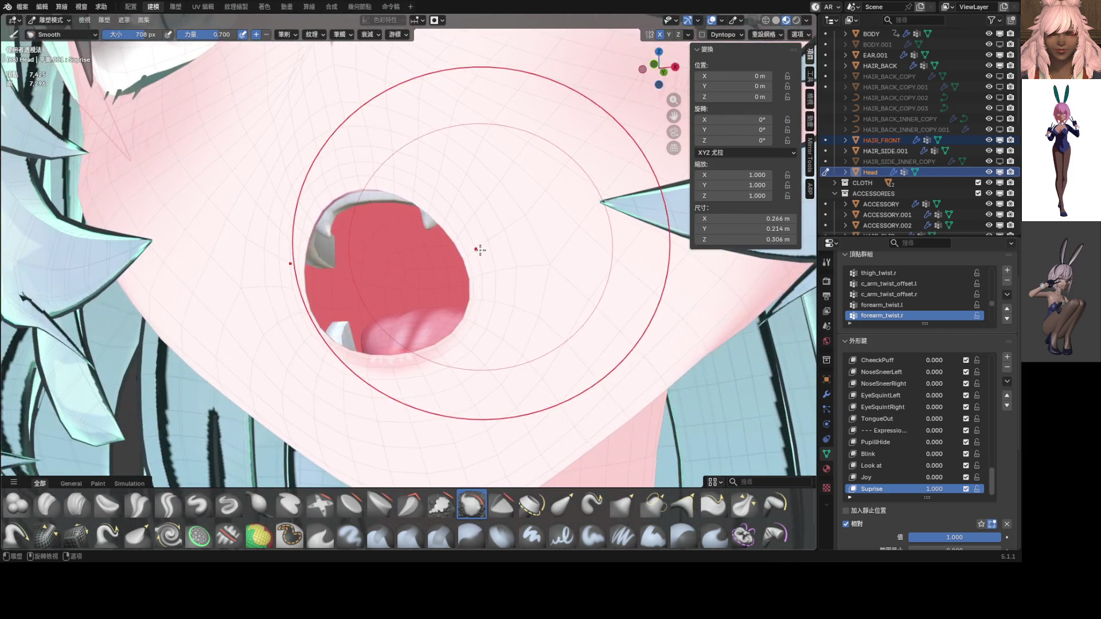
scroll(465, 239, down, 4)
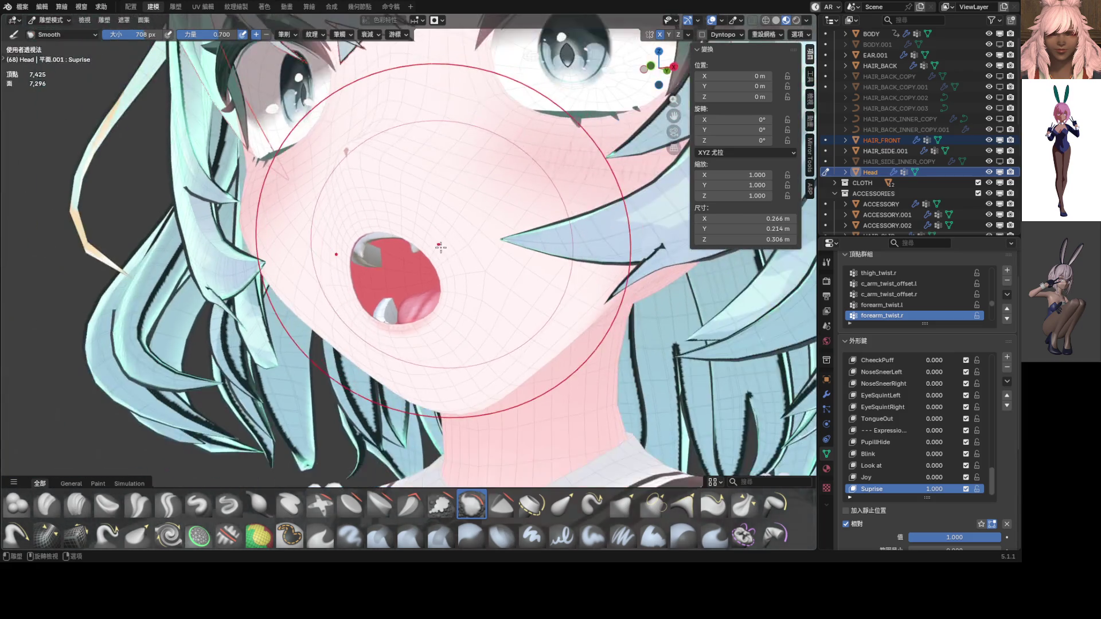
key(KP_1)
scroll(402, 183, down, 5)
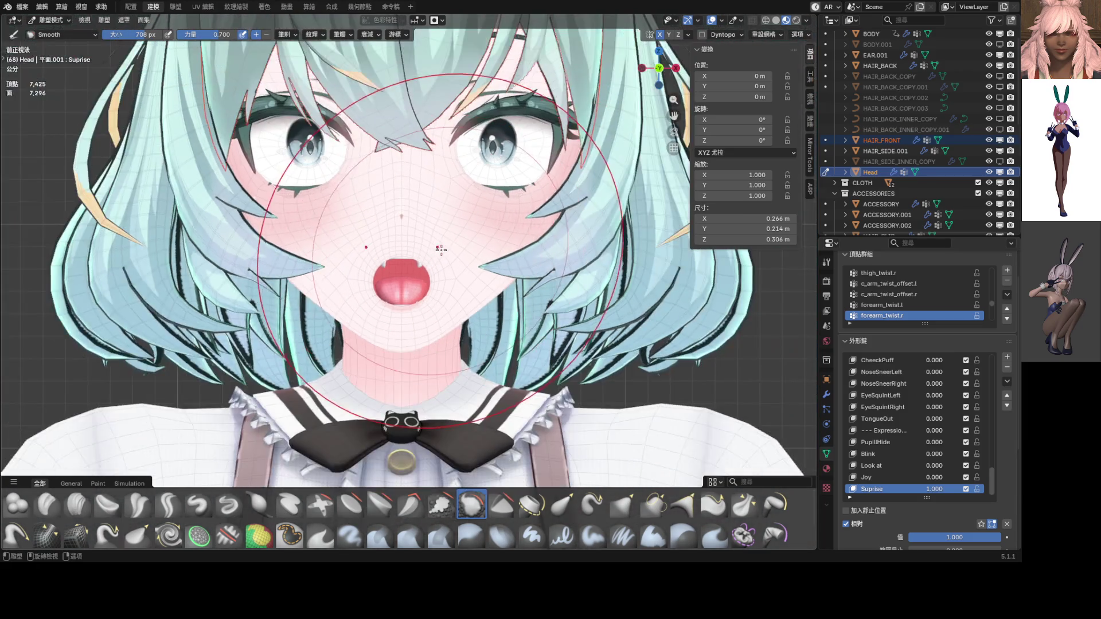
scroll(418, 194, up, 6)
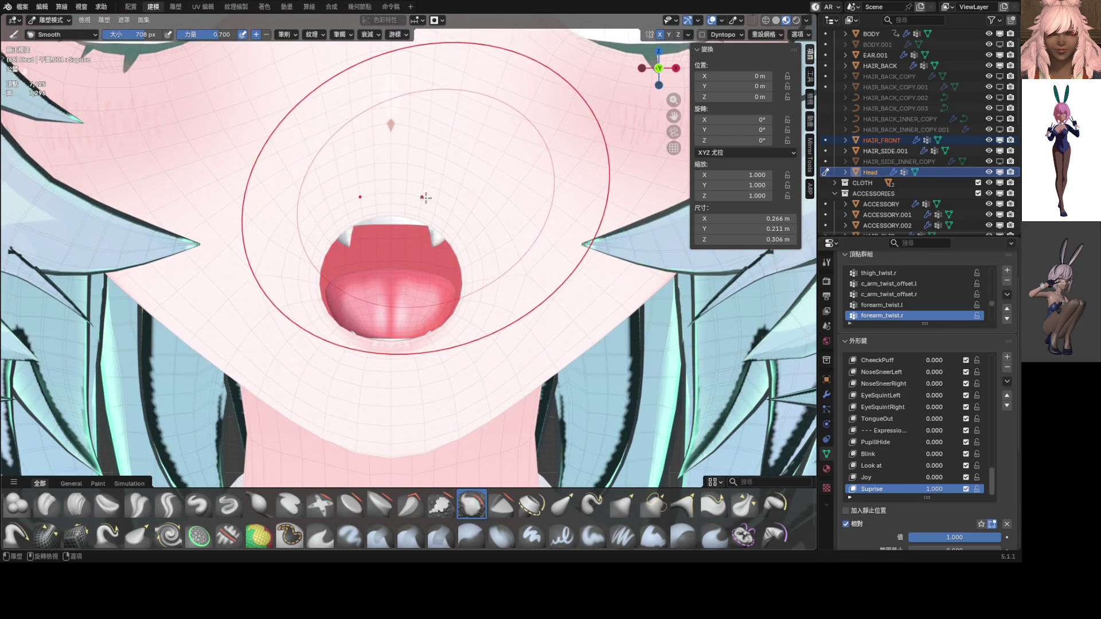
scroll(425, 197, down, 3)
mouse_move(425, 196)
middle_down()
mouse_move(344, 209)
mouse_move(400, 199)
middle_up()
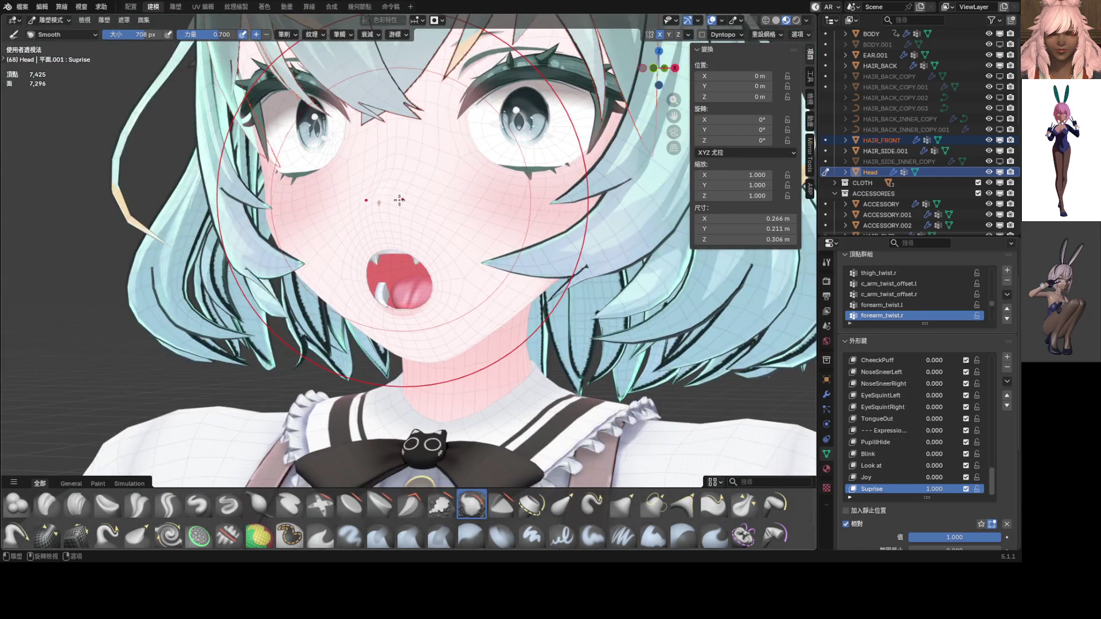
scroll(400, 199, down, 2)
Step: Return the head to Object Mode in front orthographic view
key(ctrl+Tab)
click(334, 303)
key(KP_1)
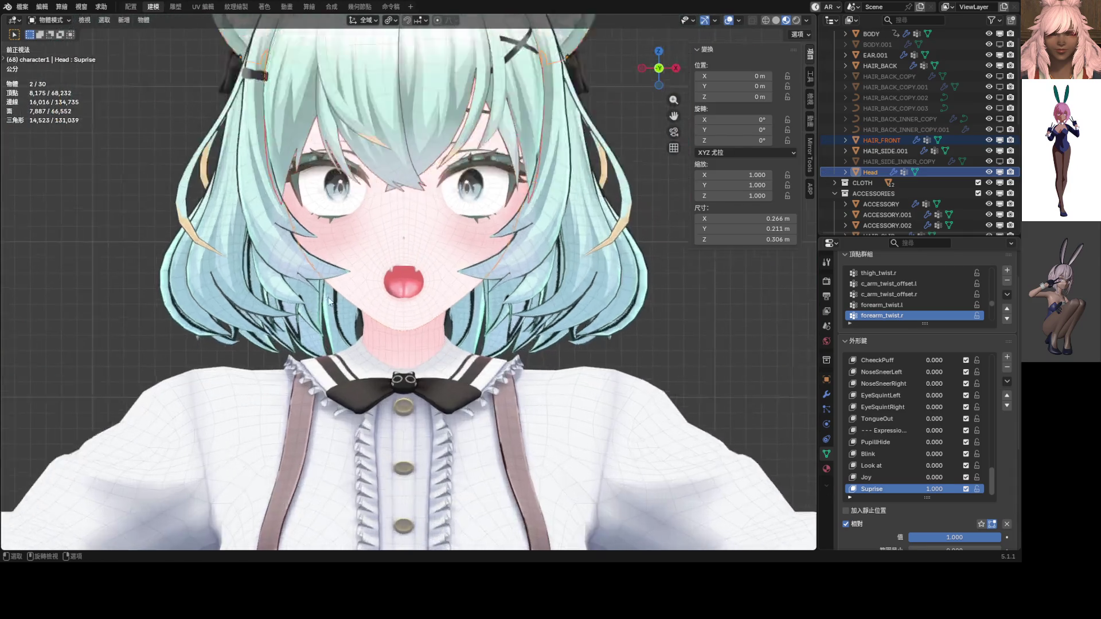
Step: Enter Sculpt Mode and set the brush to 392 px radius and 0.378 strength
scroll(371, 301, up, 8)
key(ctrl+Tab)
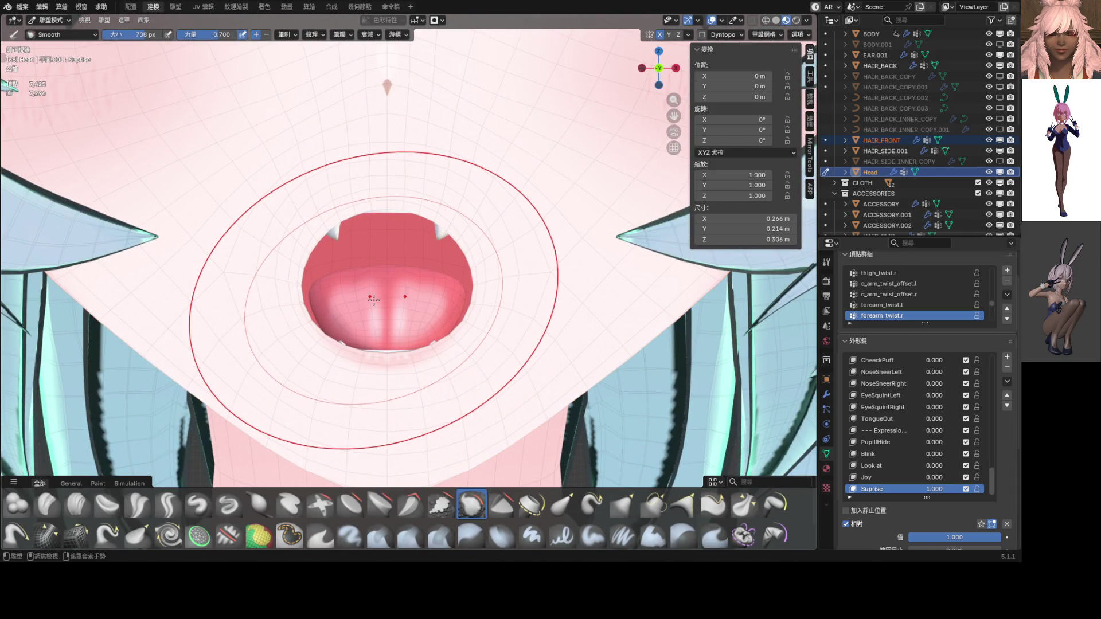
key(f)
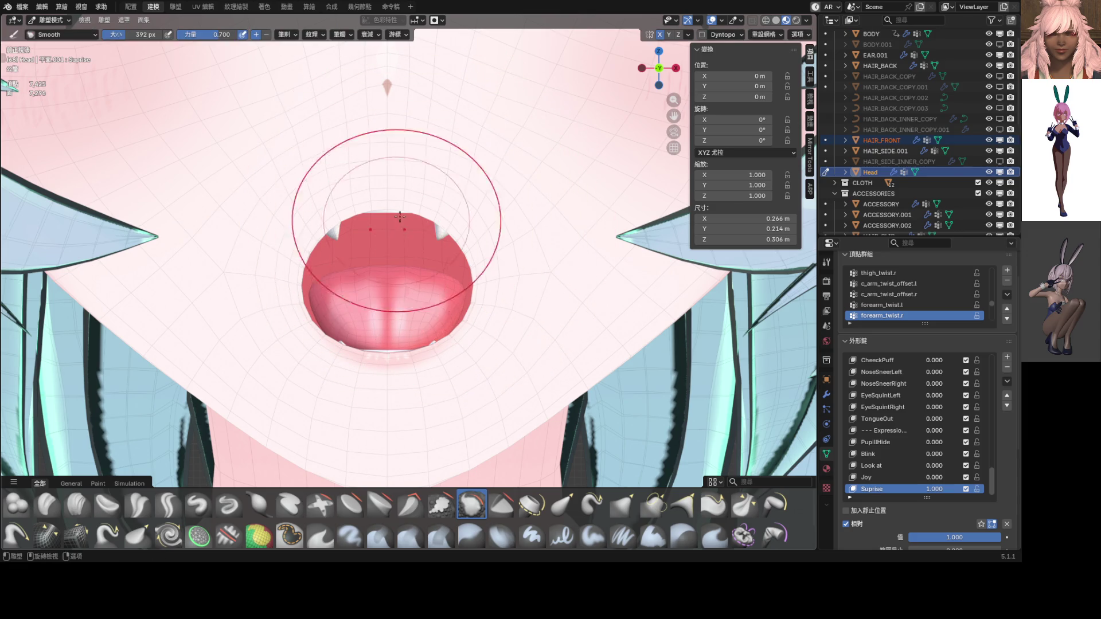
click(390, 202)
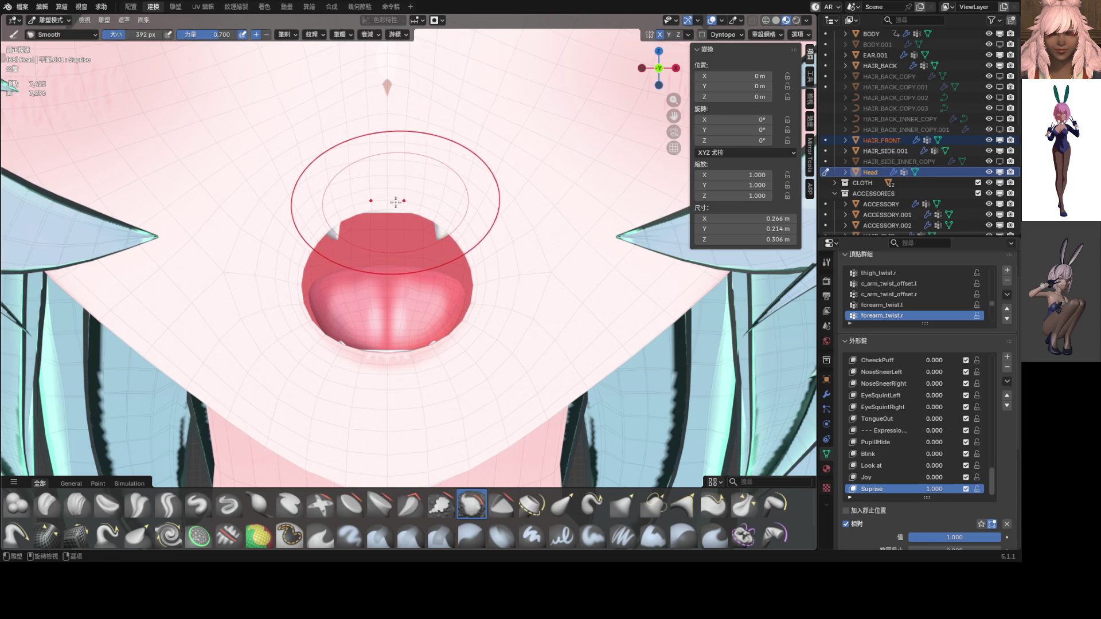
key(shift+f)
click(304, 121)
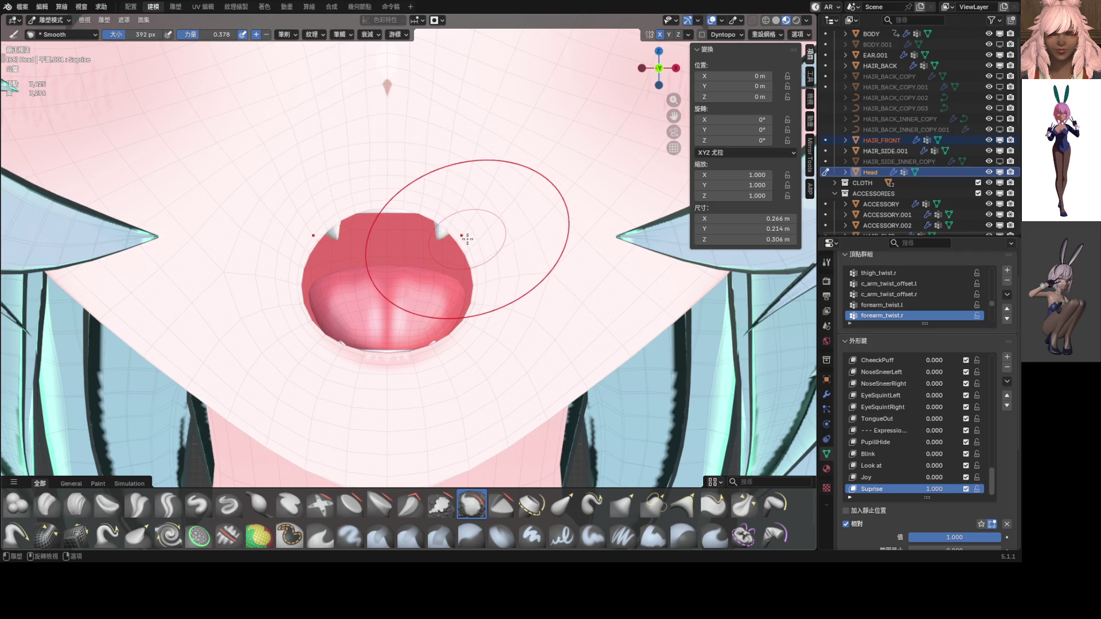
Step: Scrub the Suprise shape key from 0 back to 1 to check the mouth
drag(940, 489, 911, 489)
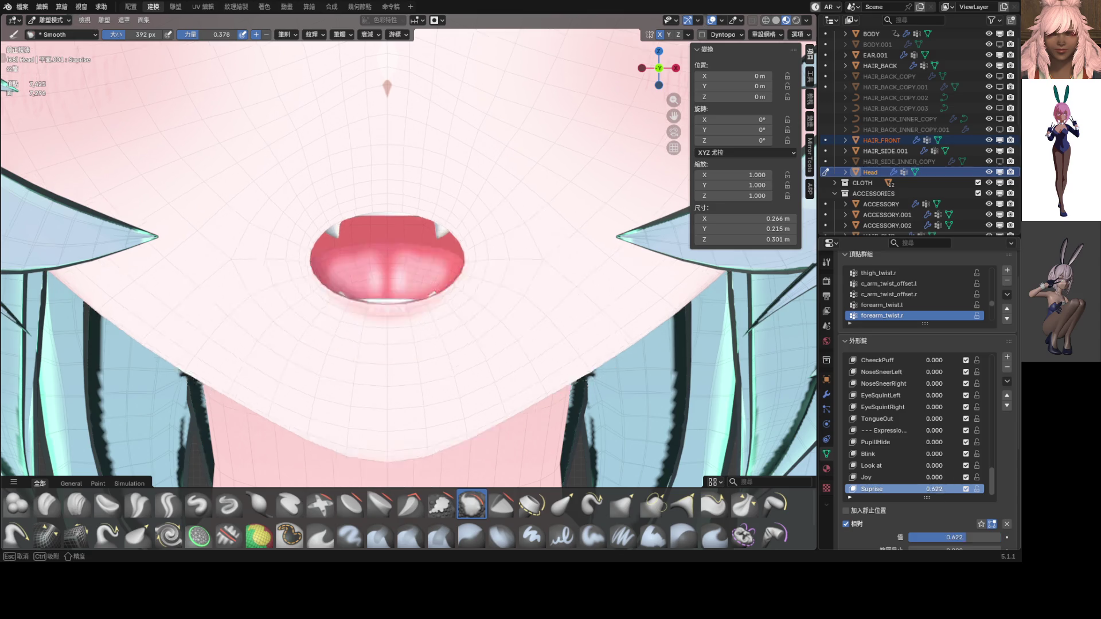
key(KP_Decimal)
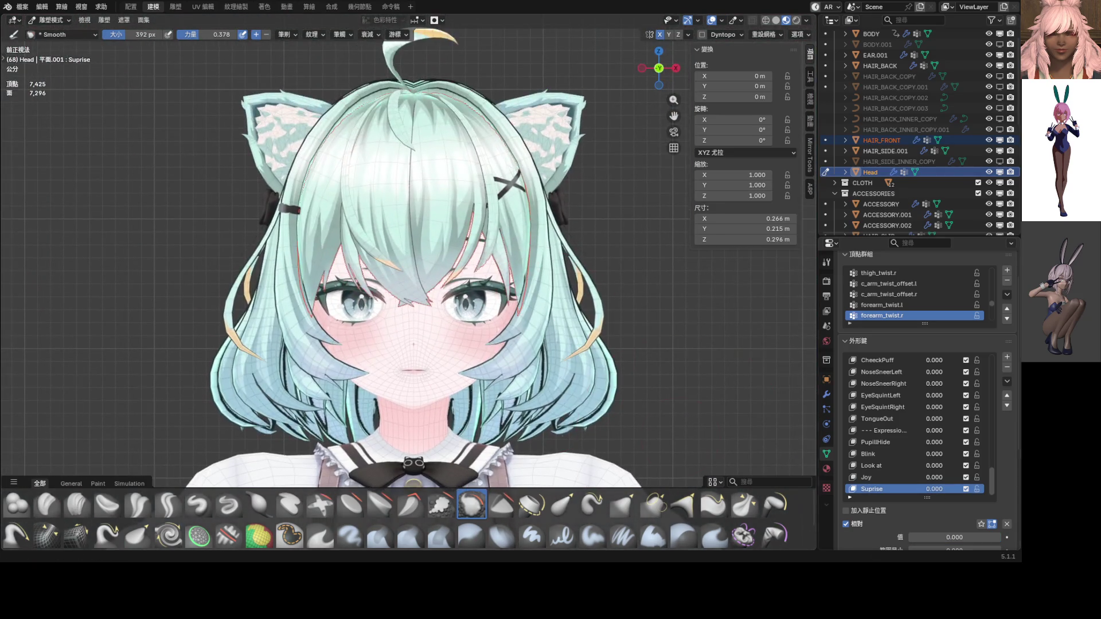
drag(935, 489, 969, 490)
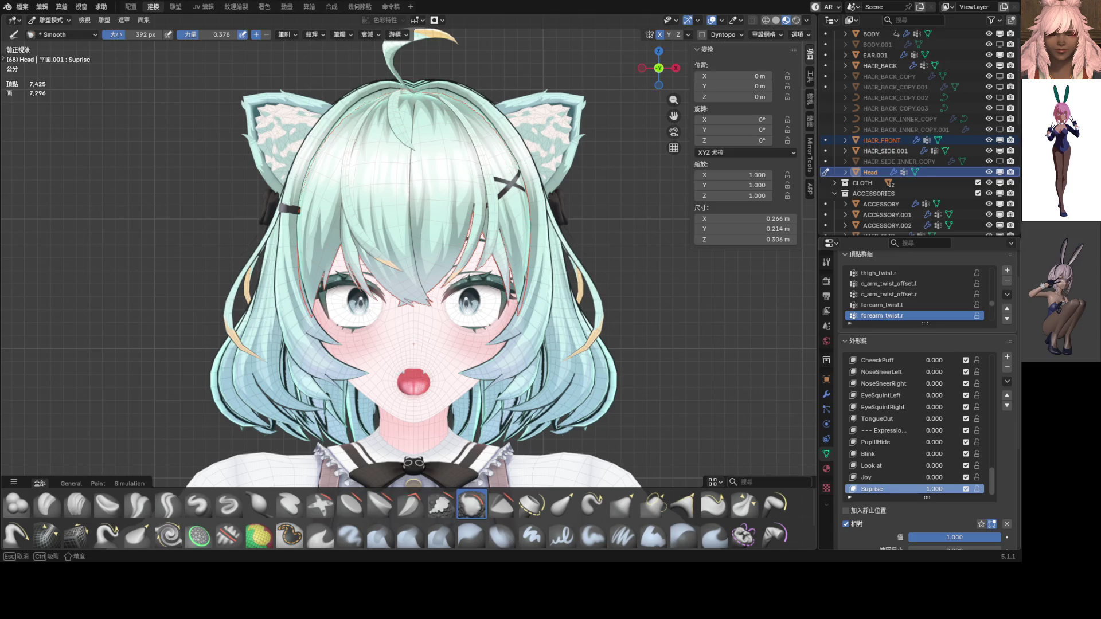
Step: Switch back to Object Mode, toggle the overlays off and on, and save the file
key(ctrl+Tab)
click(531, 314)
key(KP_Decimal)
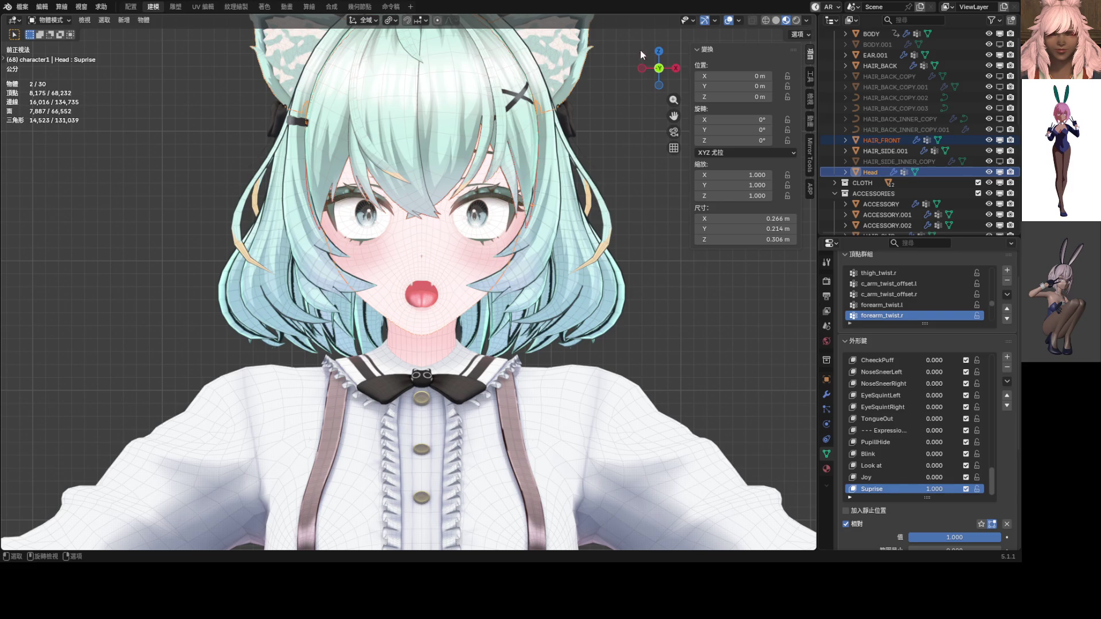
click(727, 21)
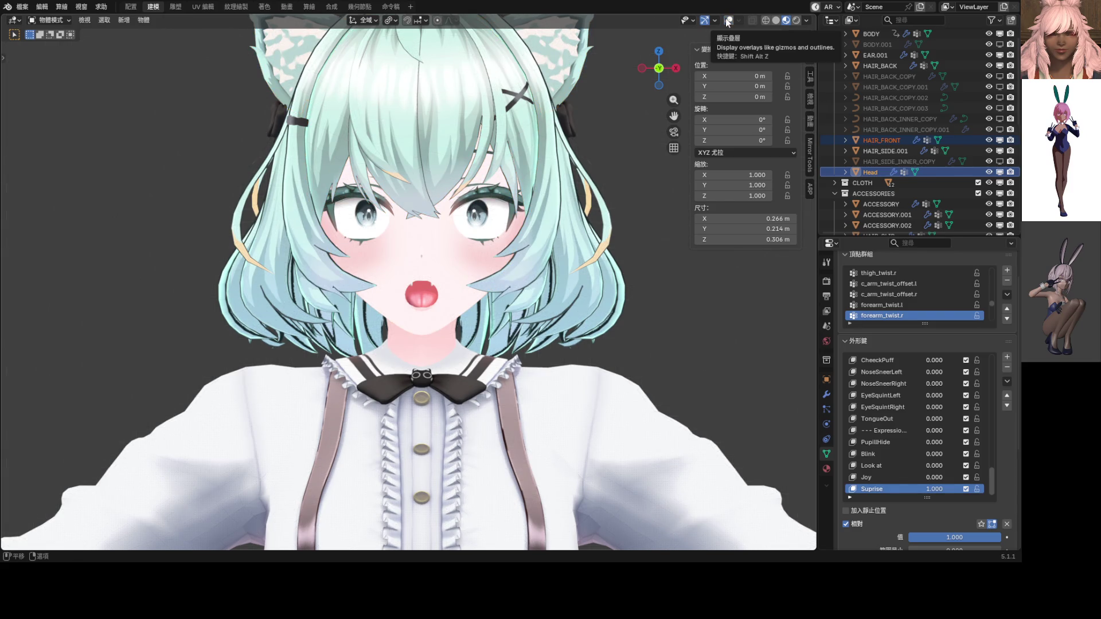
click(728, 21)
key(ctrl+s)
scroll(408, 281, up, 4)
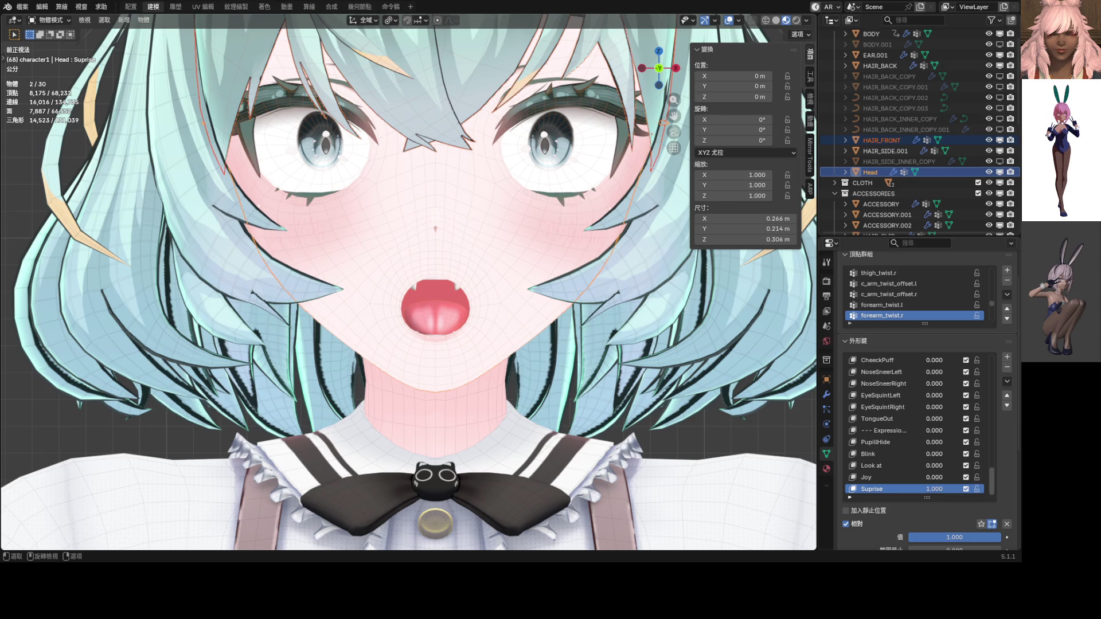
Step: Select only Head and orbit to a close view of the upper teeth inside the mouth
scroll(409, 281, down, 2)
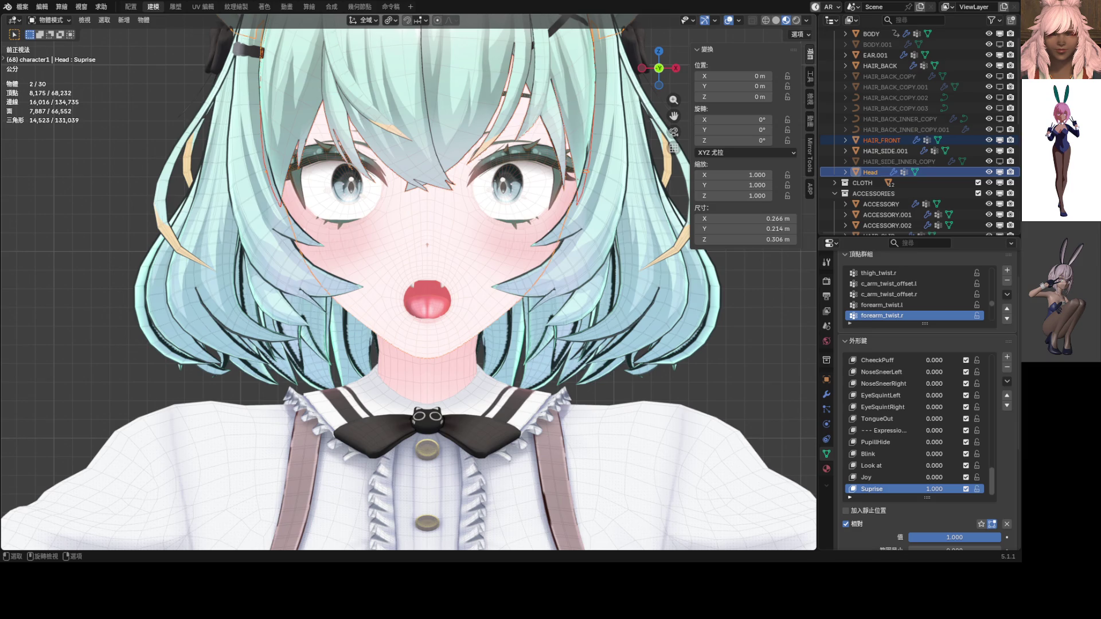
key(KP_3)
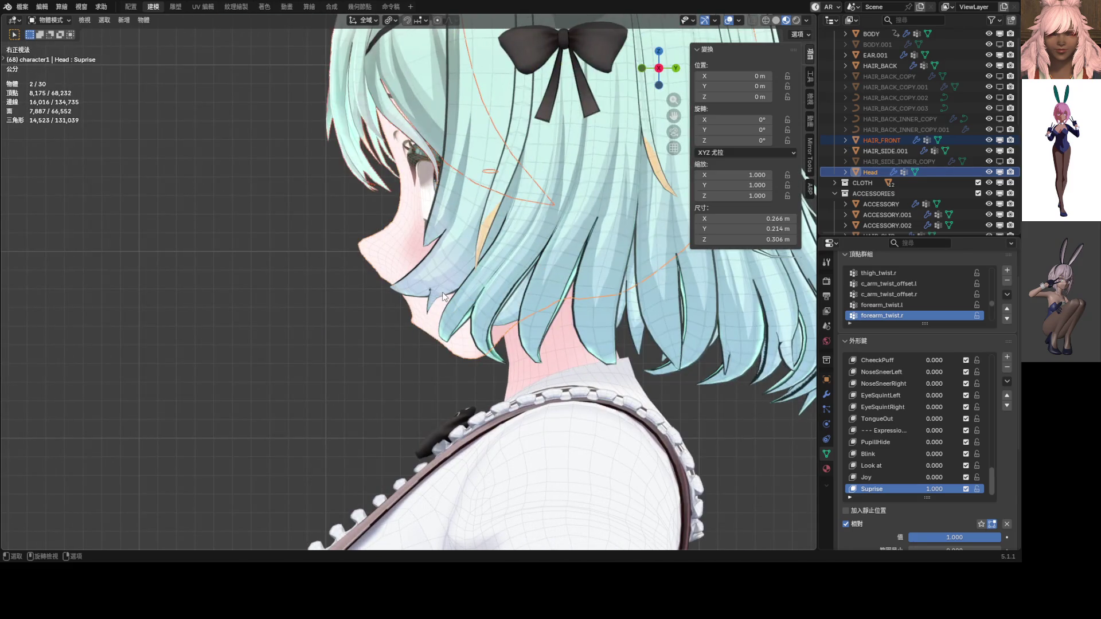
scroll(443, 297, up, 3)
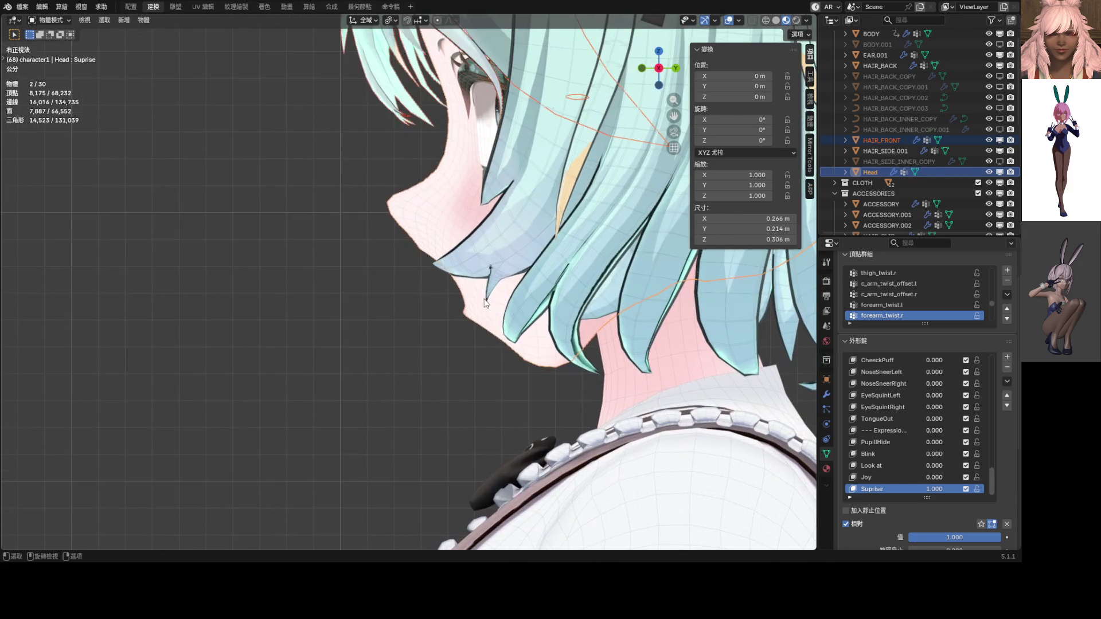
scroll(498, 299, up, 3)
mouse_move(416, 280)
middle_down()
mouse_move(653, 281)
mouse_move(544, 286)
middle_up()
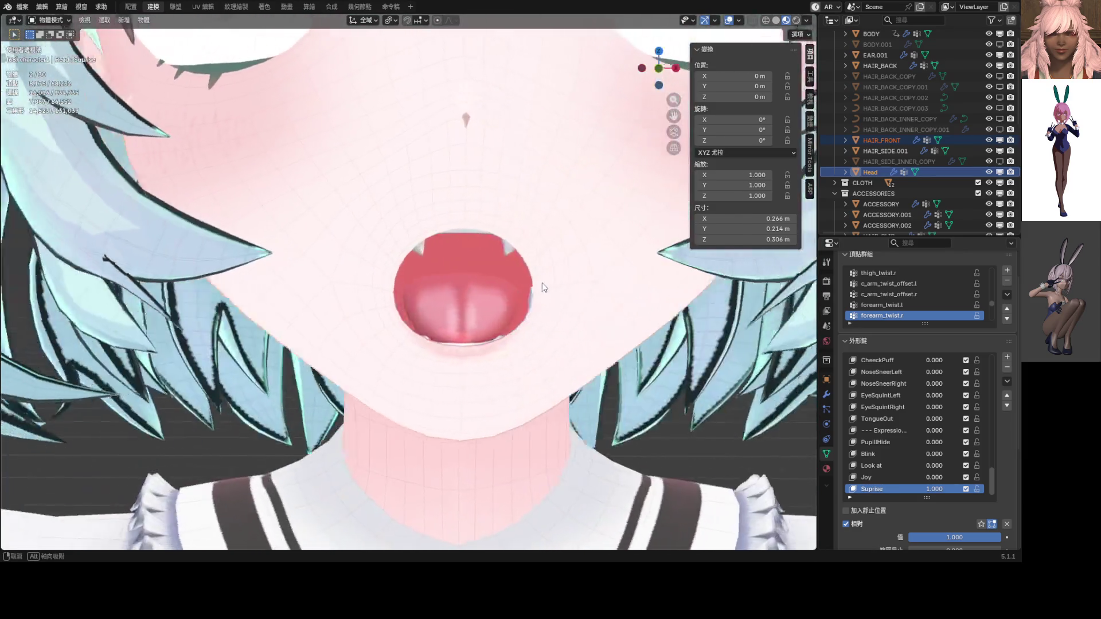
scroll(544, 286, down, 5)
click(438, 271)
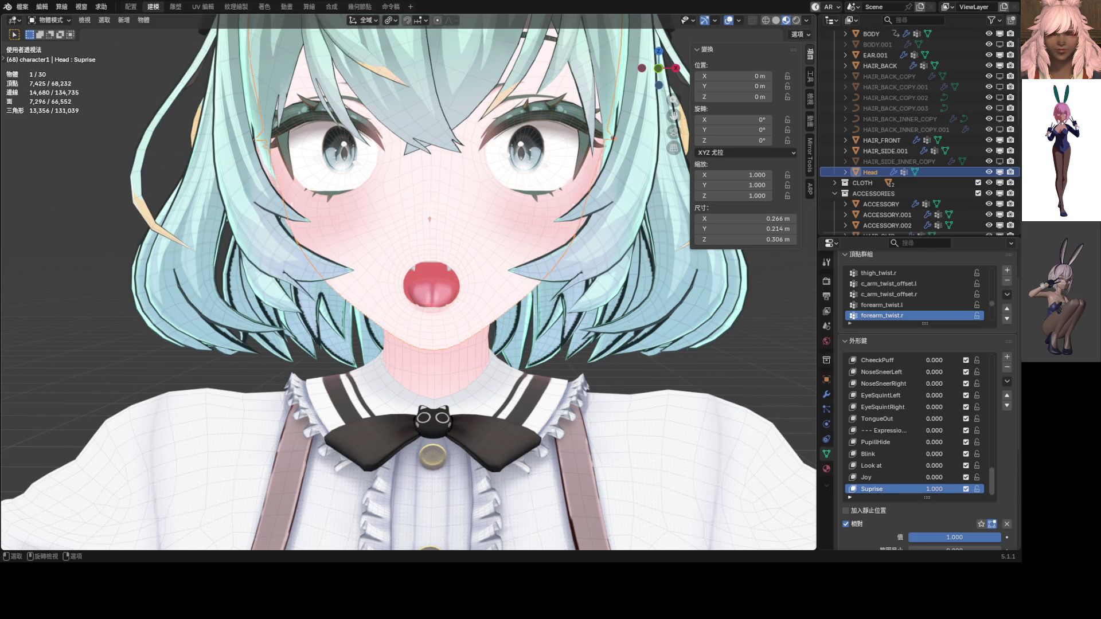
mouse_move(453, 269)
middle_down()
mouse_move(339, 274)
mouse_move(345, 256)
mouse_move(371, 256)
mouse_move(373, 225)
mouse_move(428, 170)
mouse_move(420, 263)
mouse_move(418, 249)
mouse_move(447, 231)
mouse_move(496, 253)
mouse_move(483, 251)
mouse_move(497, 232)
middle_up()
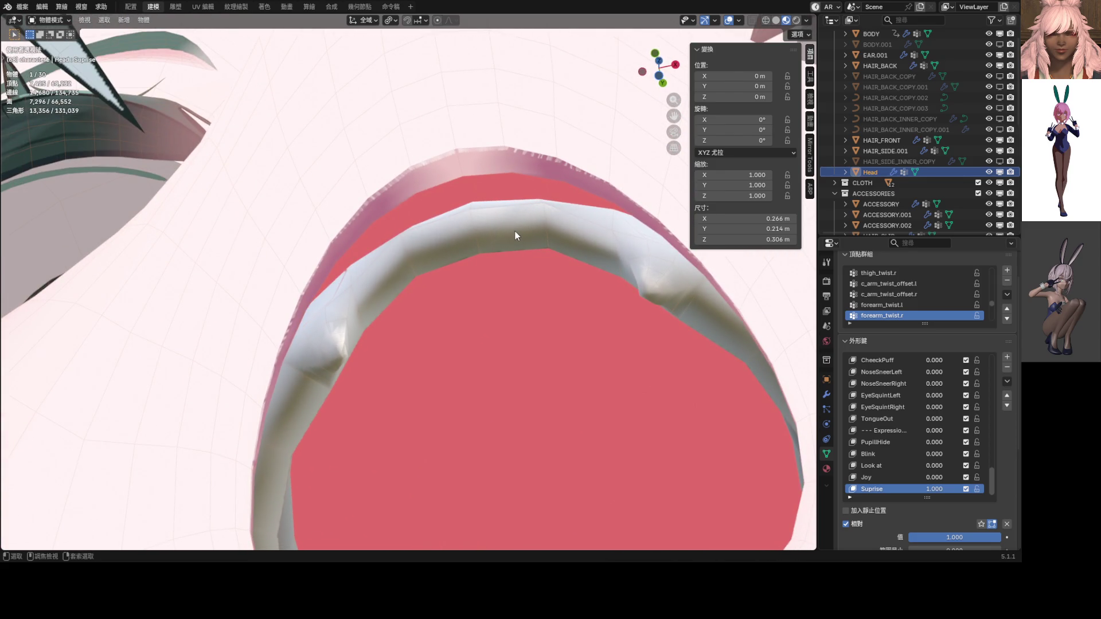
Step: In Edit Mode, lower three teeth-edge vertices along the Y axis
key(Tab)
scroll(578, 244, up, 3)
shift+click(435, 224)
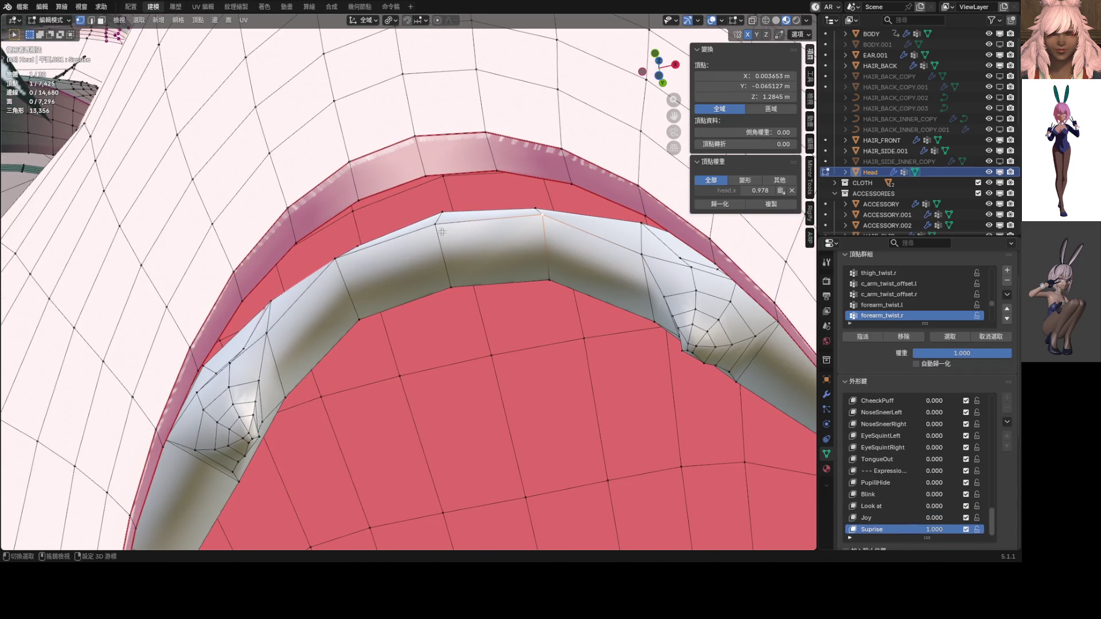
shift+click(358, 263)
middle_drag(359, 263, 396, 253)
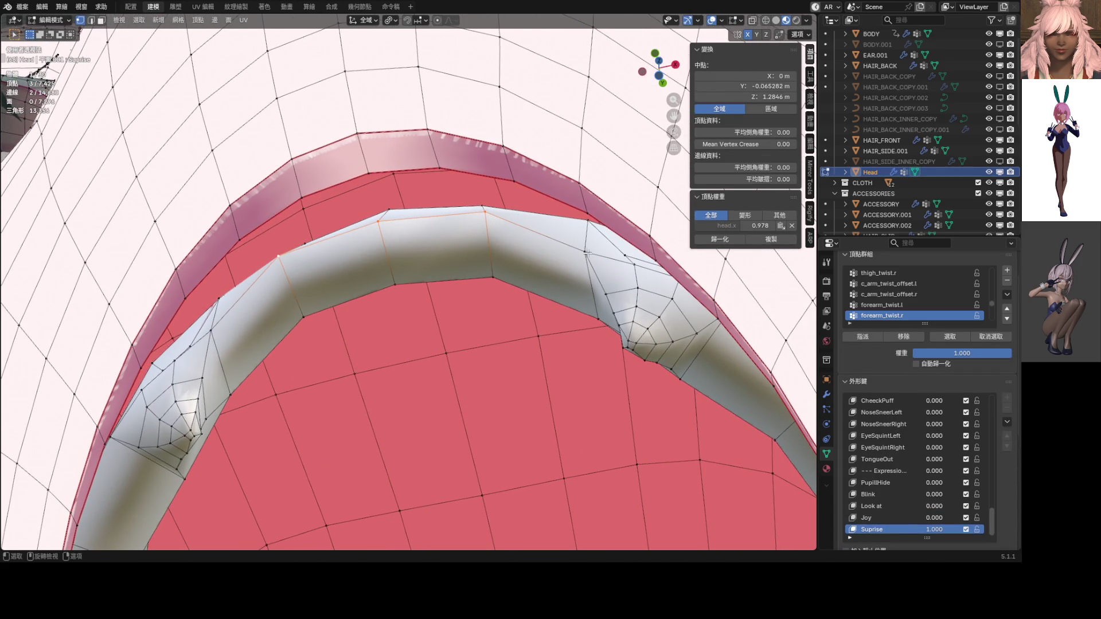
key(g)
key(y)
click(589, 262)
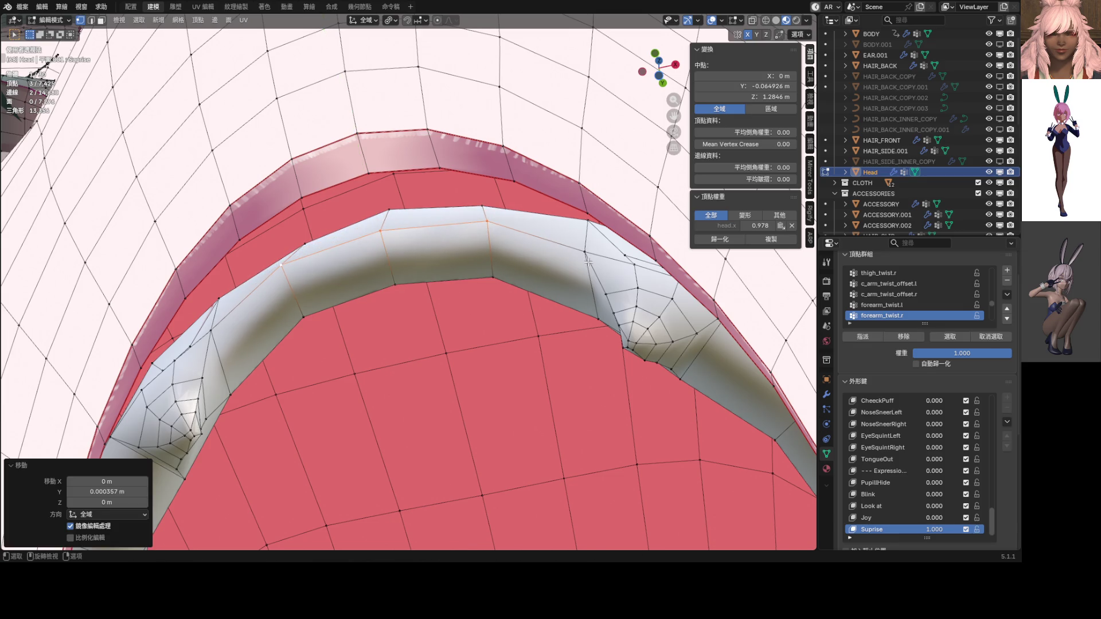
Step: Lower two more sets of three teeth-band vertices along Y, including the mid-band
click(312, 314)
shift+click(394, 284)
shift+click(492, 277)
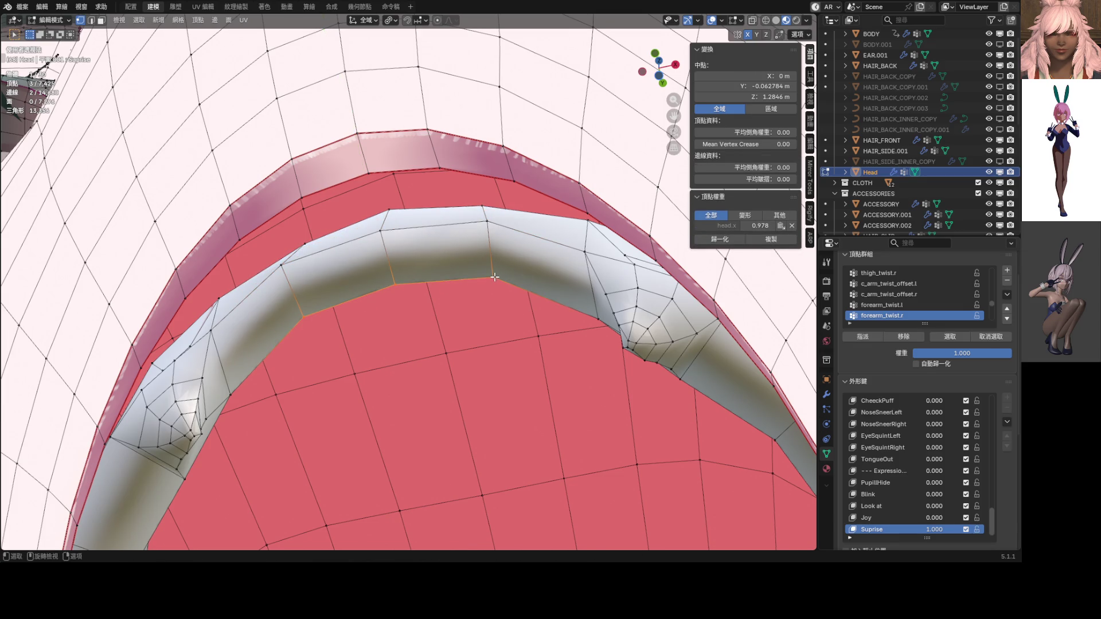
key(g)
key(y)
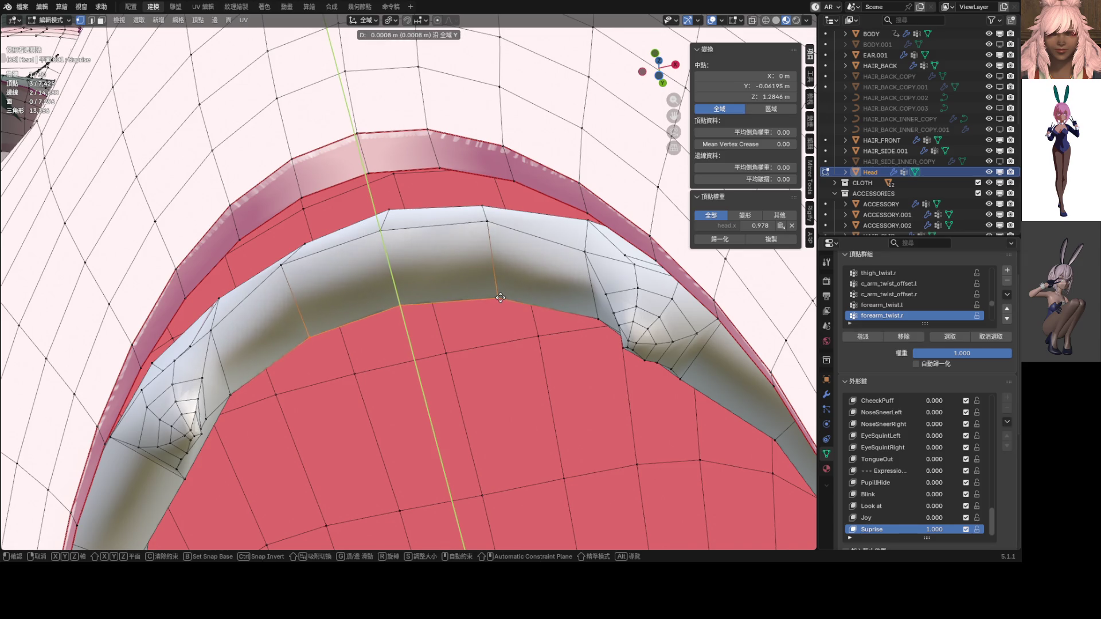
click(499, 301)
click(281, 265)
shift+click(380, 231)
shift+click(485, 224)
key(g)
key(y)
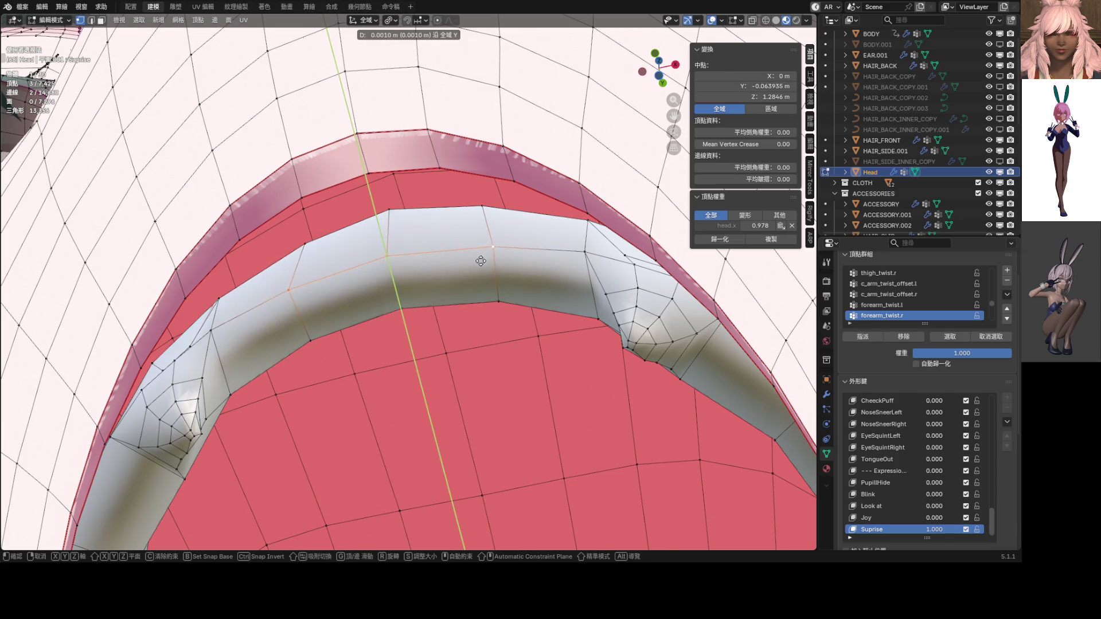
click(483, 266)
Step: Move the vertical teeth edge loop down along Y with smooth proportional falloff
mouse_move(483, 266)
middle_down()
mouse_move(455, 270)
mouse_move(425, 312)
mouse_move(385, 289)
mouse_move(383, 252)
middle_up()
click(383, 251)
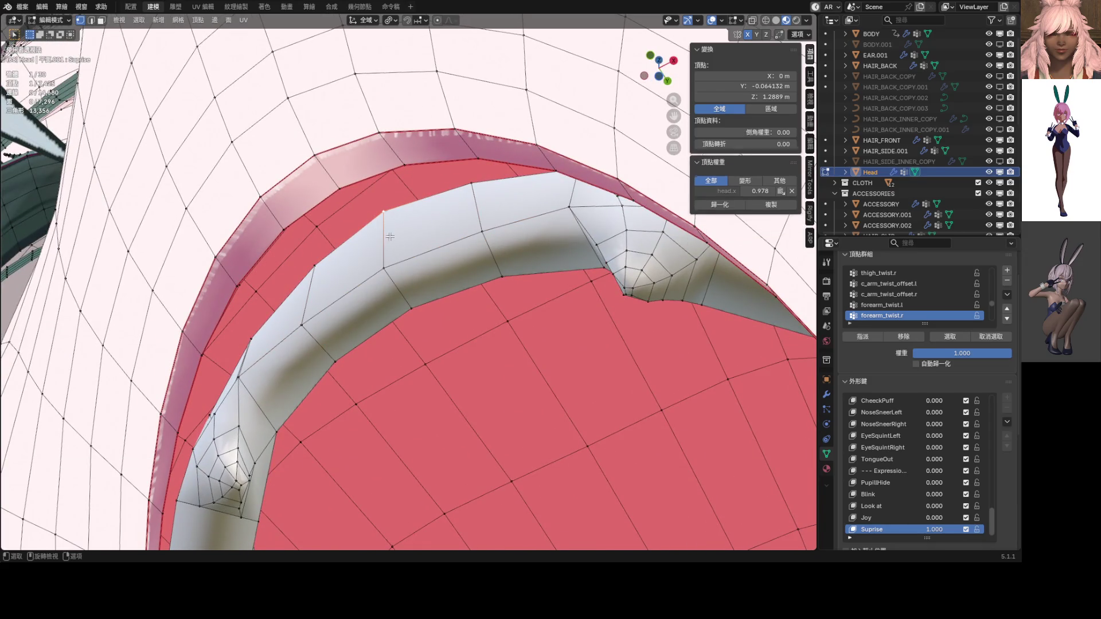
alt+click(383, 252)
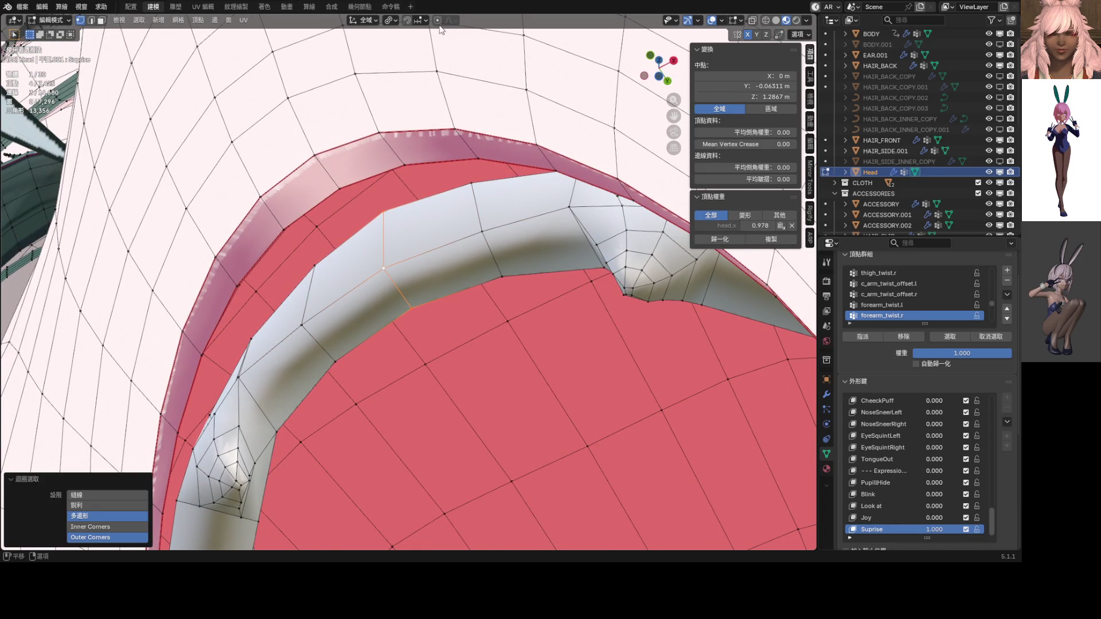
key(g)
key(y)
scroll(427, 247, down, 8)
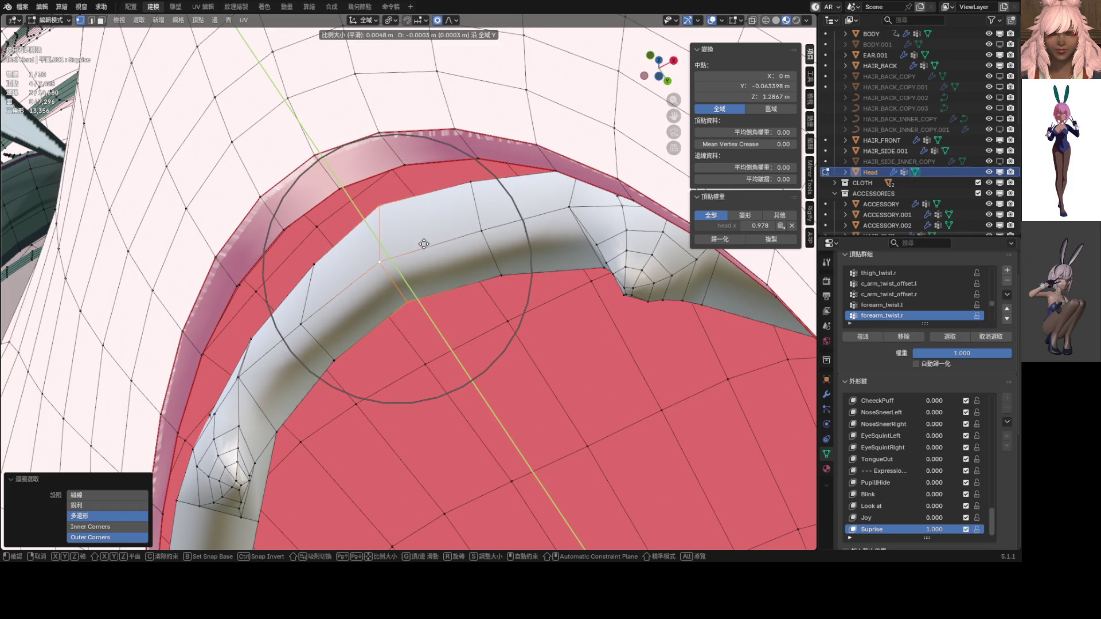
scroll(416, 238, down, 7)
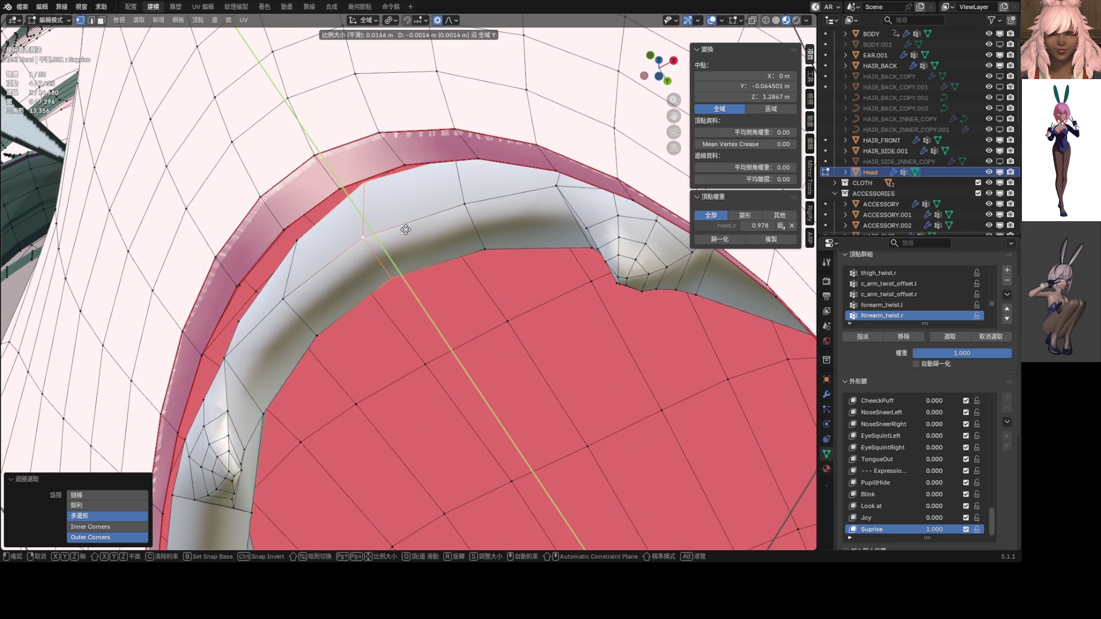
click(395, 221)
Step: Shrink the selected fang tip vertices to a scale of 0.354
mouse_move(394, 221)
middle_down()
mouse_move(350, 315)
mouse_move(433, 313)
middle_up()
scroll(412, 324, up, 3)
scroll(395, 338, up, 4)
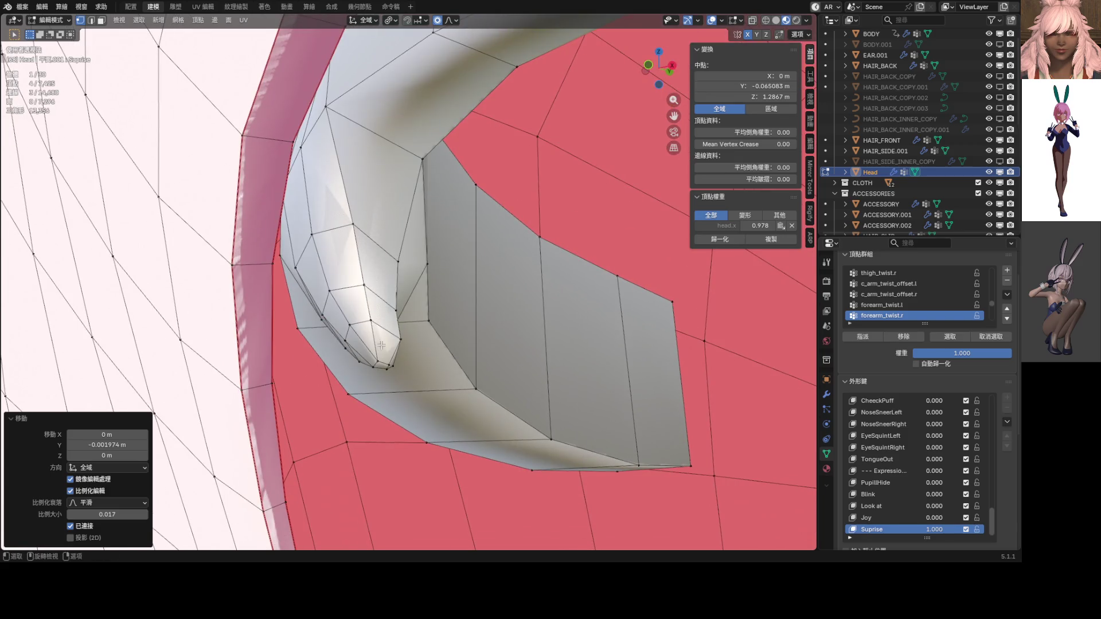
click(375, 365)
shift+click(387, 368)
shift+click(392, 365)
mouse_move(387, 368)
middle_down()
mouse_move(493, 331)
mouse_move(608, 336)
middle_up()
key(s)
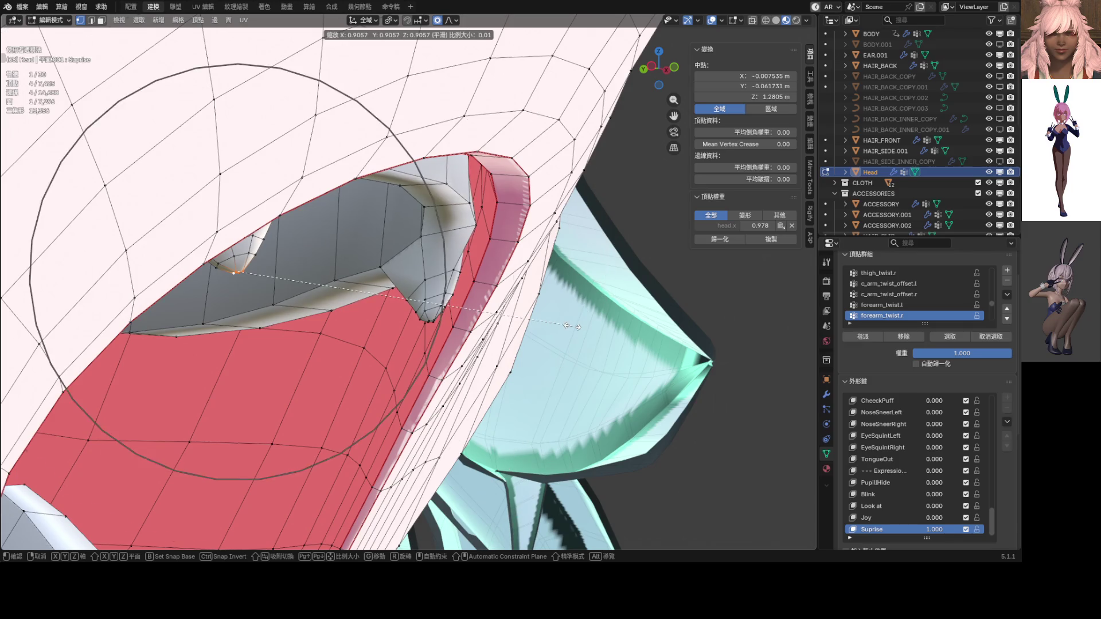
scroll(571, 326, up, 15)
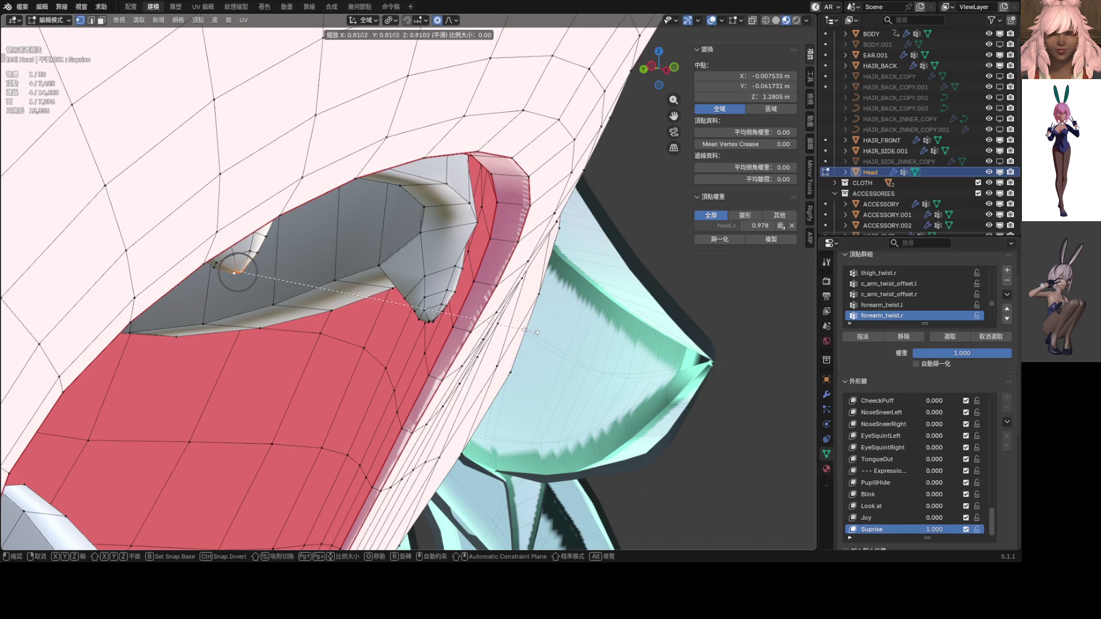
click(368, 303)
Step: Thin the fang and a neighbouring tooth along their normals with Alt+S shrink/fatten
scroll(470, 331, up, 3)
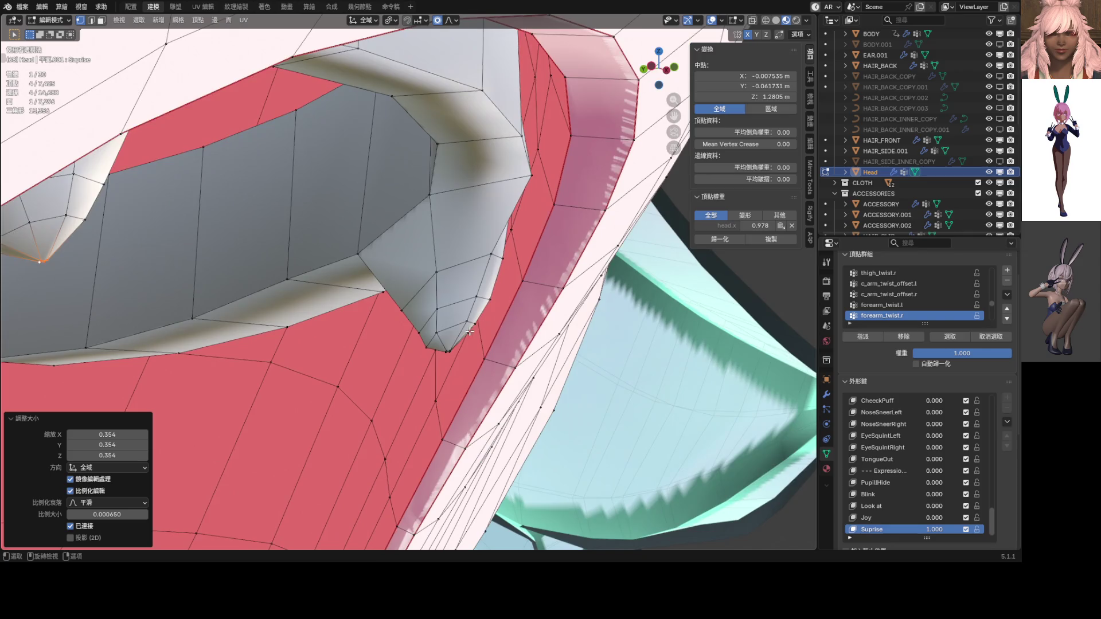
click(439, 330)
key(alt+s)
click(442, 328)
mouse_move(442, 327)
middle_down()
mouse_move(481, 335)
mouse_move(621, 295)
mouse_move(474, 270)
mouse_move(518, 320)
mouse_move(430, 285)
middle_up()
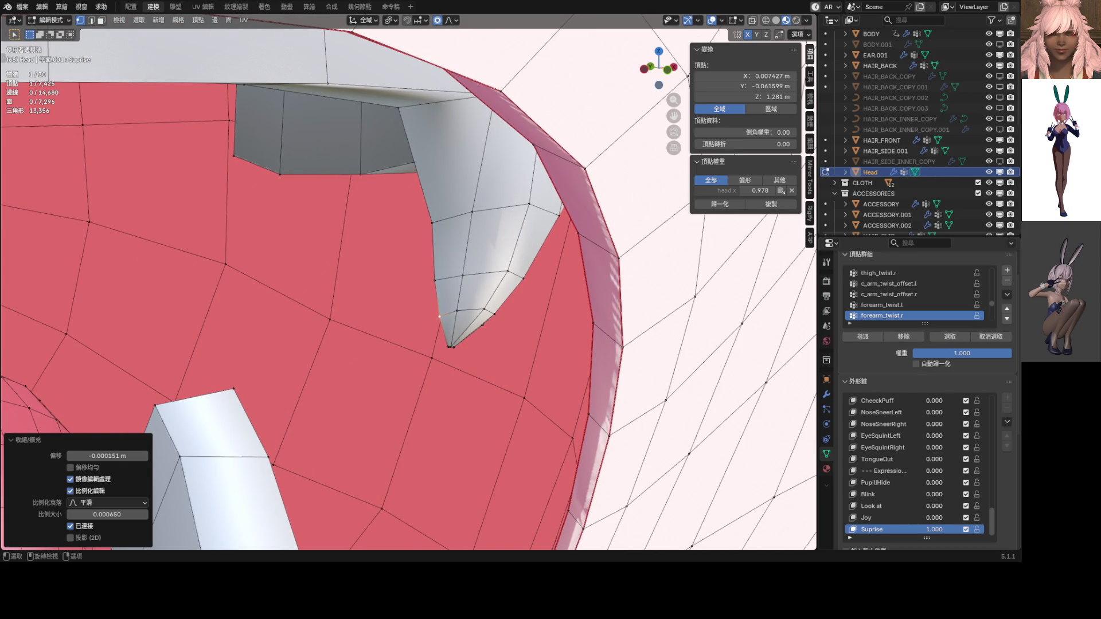
scroll(453, 287, down, 1)
mouse_move(453, 287)
middle_down()
mouse_move(469, 274)
mouse_move(399, 286)
mouse_move(439, 271)
mouse_move(387, 277)
mouse_move(391, 250)
mouse_move(459, 262)
mouse_move(579, 259)
middle_up()
click(321, 294)
key(alt+s)
click(423, 279)
Step: Switch to right-side view and return the head to Object Mode
key(KP_3)
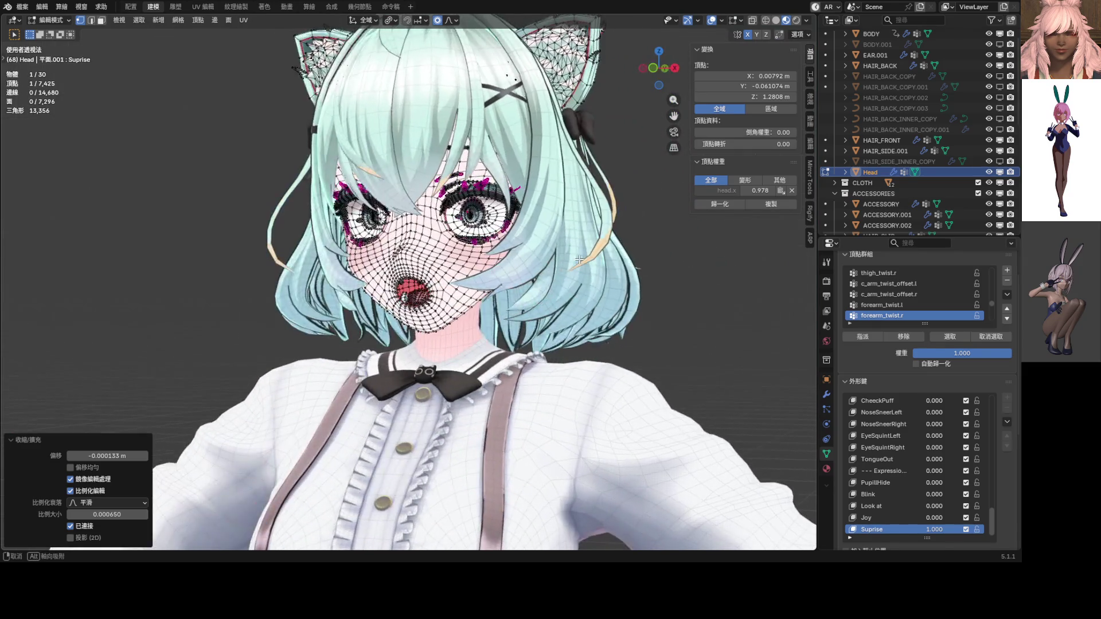
key(ctrl+Tab)
click(518, 281)
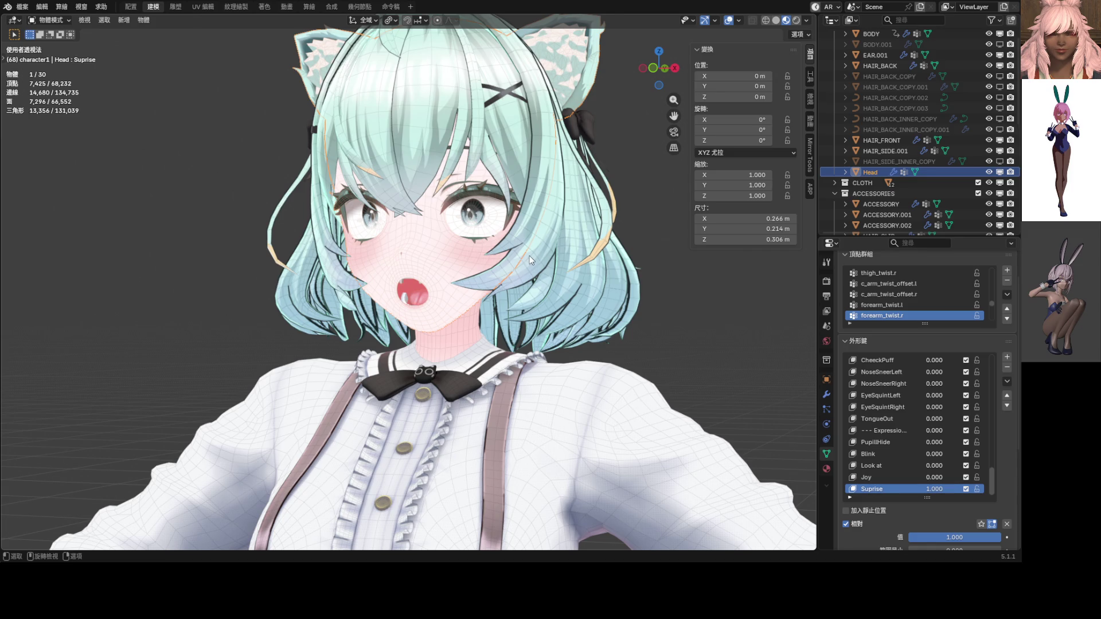
Step: Vary the Suprise shape key to preview the expression, then return to front view
key(KP_1)
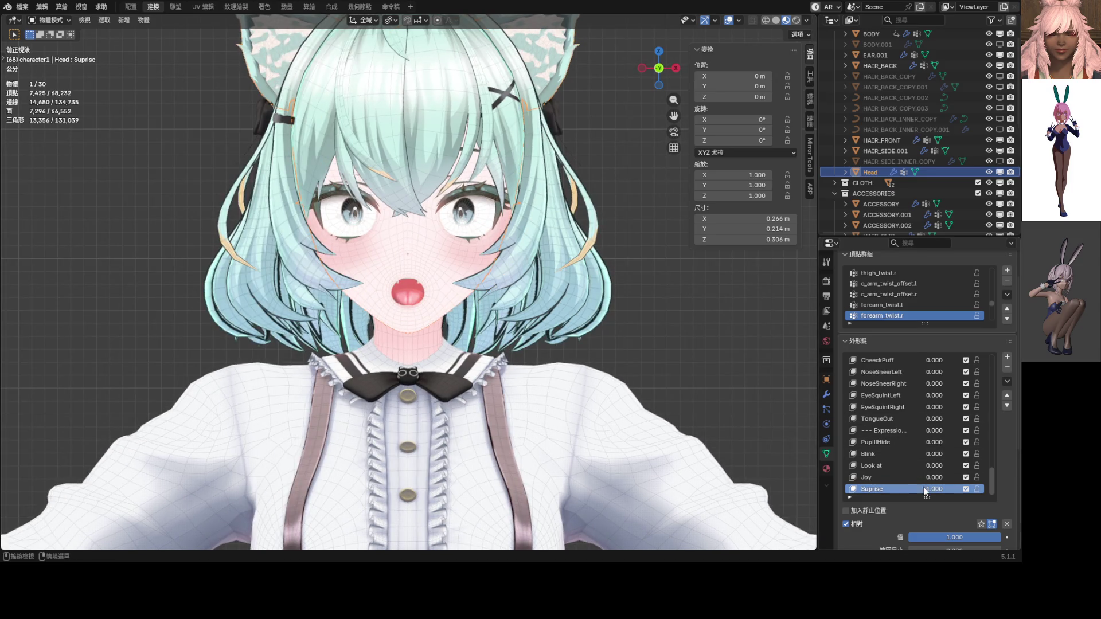
mouse_move(940, 492)
mouse_down()
mouse_move(895, 492)
mouse_move(940, 492)
mouse_up()
mouse_move(593, 367)
middle_down()
mouse_move(554, 377)
mouse_move(565, 379)
middle_up()
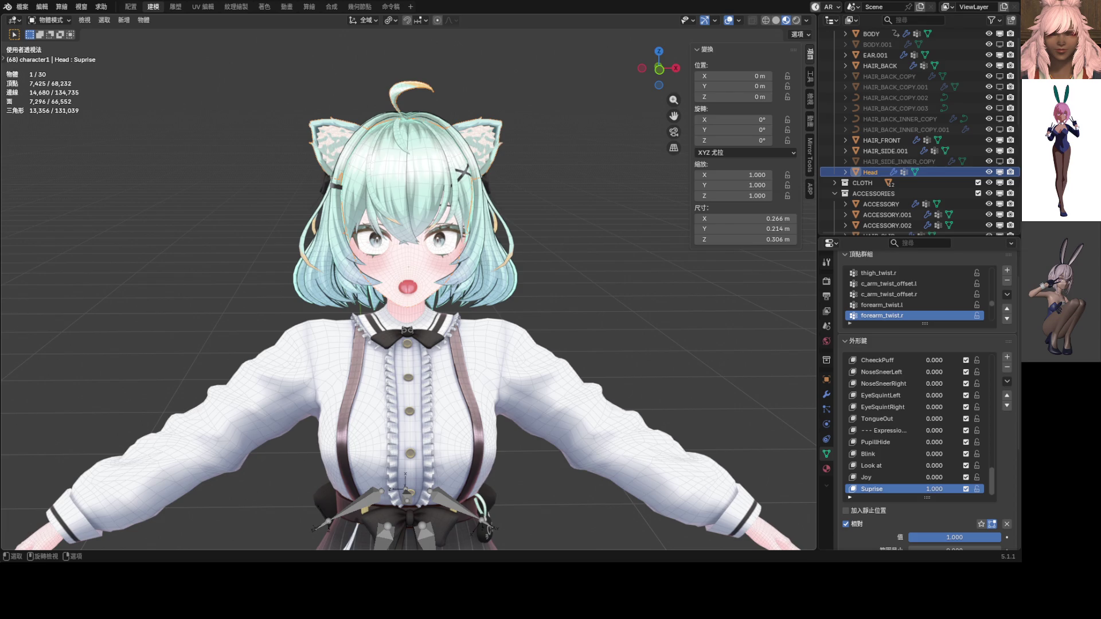
middle_drag(399, 362, 410, 289)
key(KP_1)
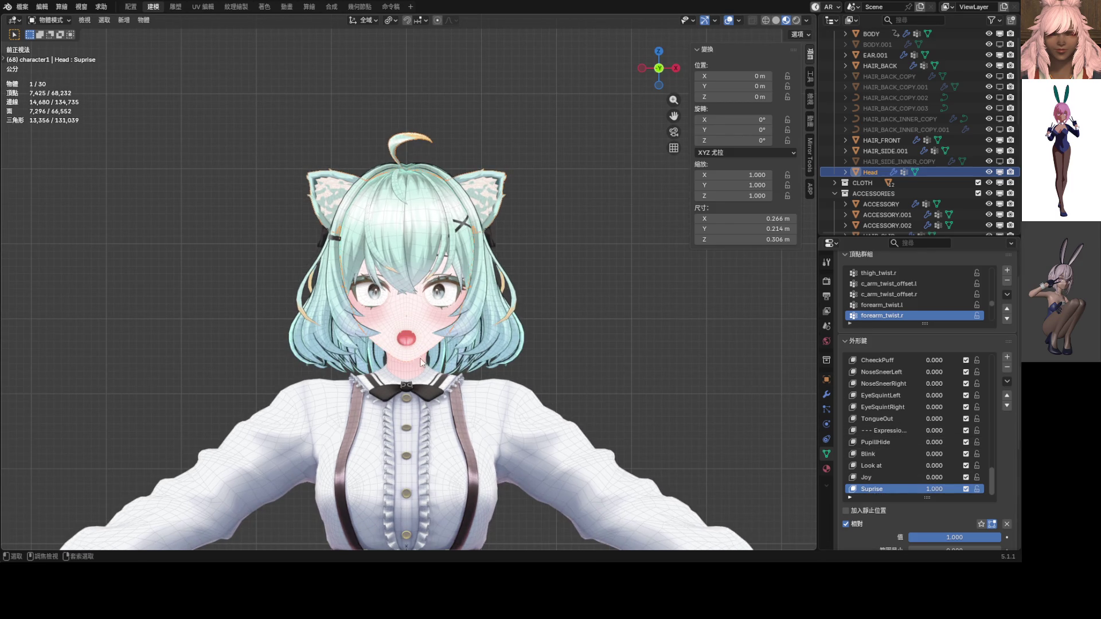
Step: Enter Edit Mode on the head and select the ahoge tip vertex
key(Tab)
scroll(445, 233, up, 4)
click(446, 209)
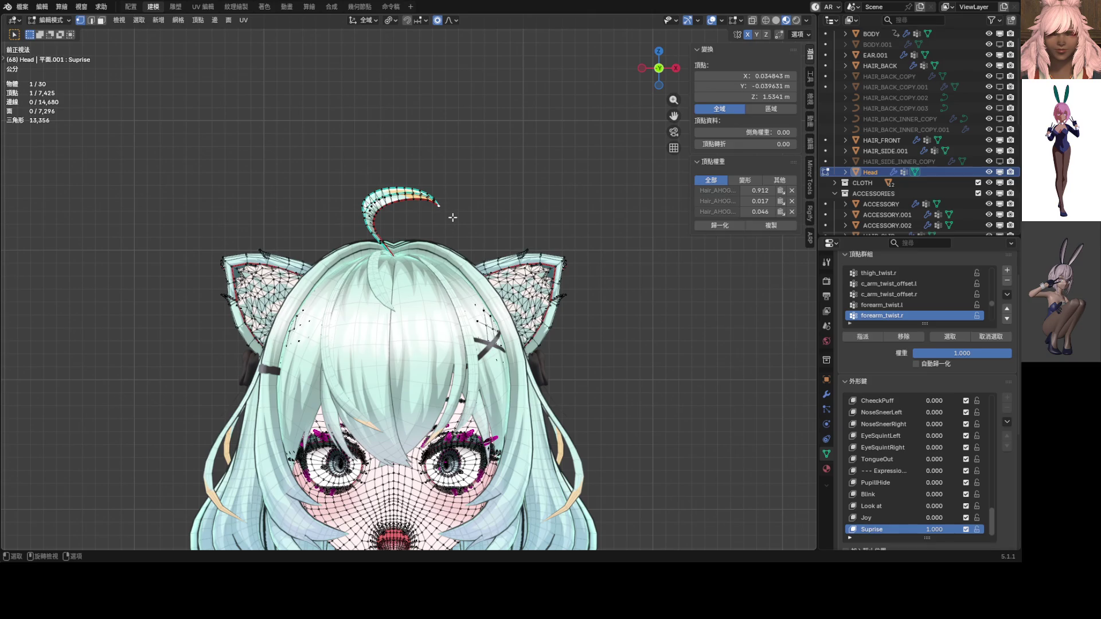
Step: Switch proportional falloff to smooth and bend the ahoge tip by -21.4°
key(r)
right_click(453, 215)
click(452, 19)
key(r)
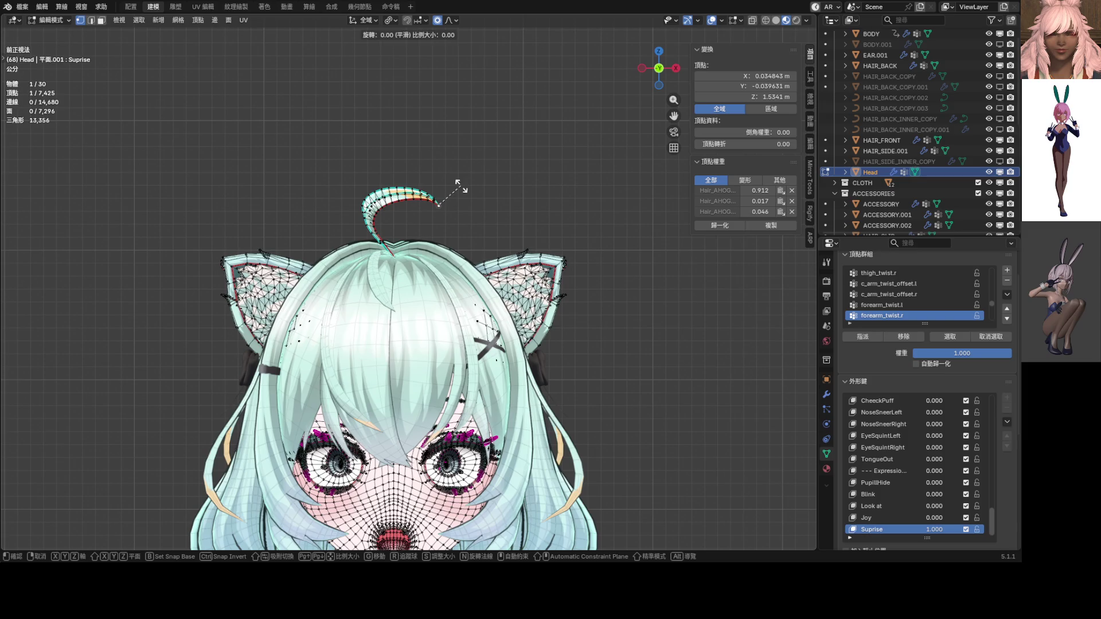
scroll(469, 159, down, 10)
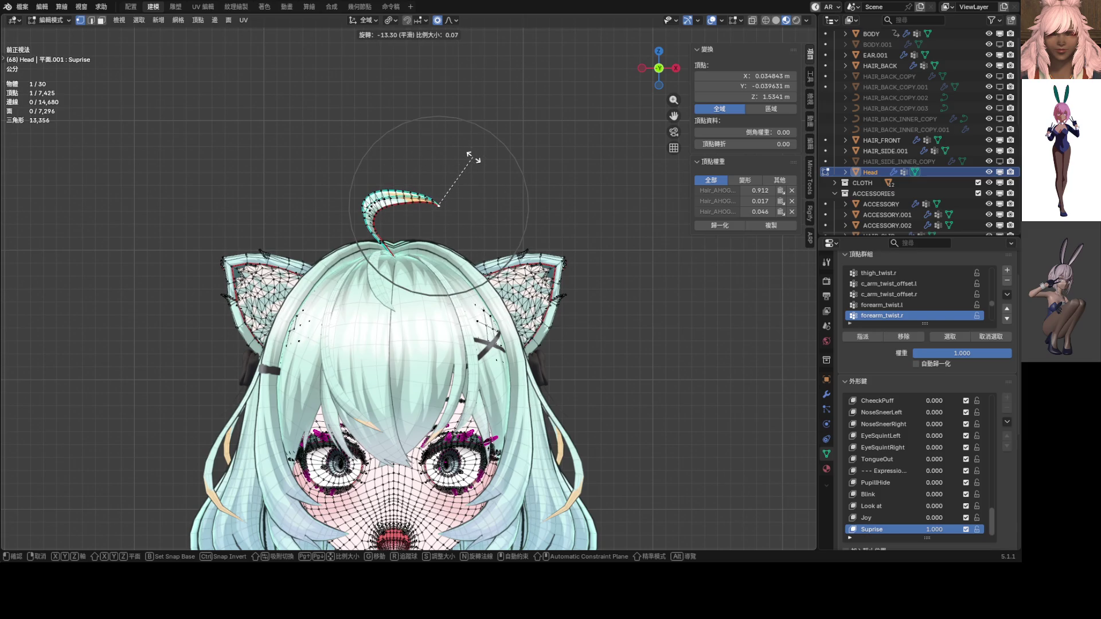
scroll(478, 140, up, 5)
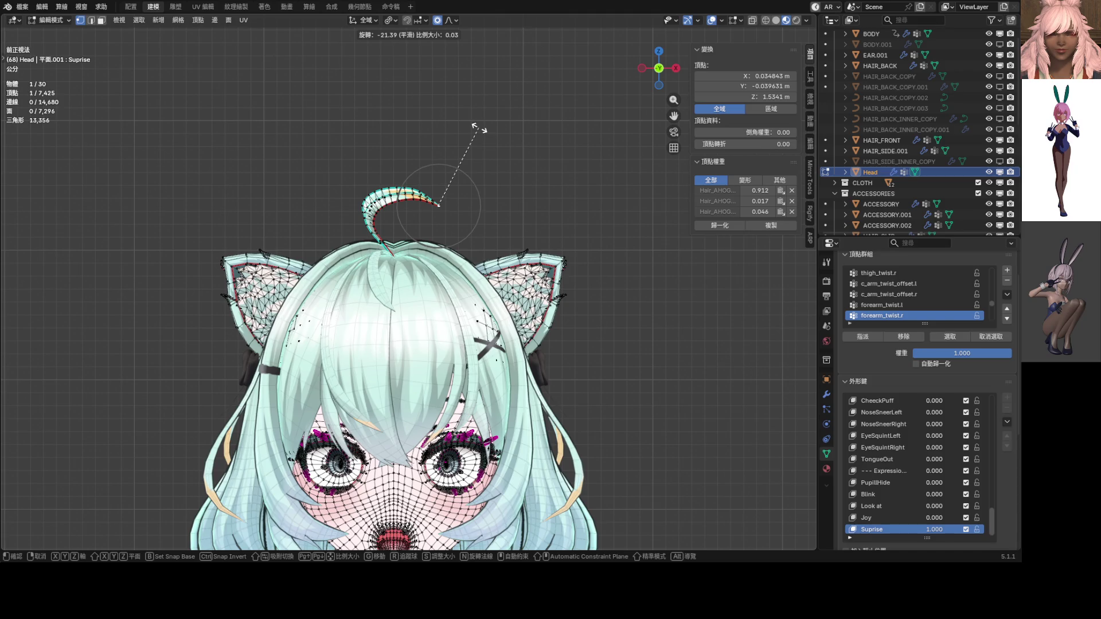
click(478, 128)
Step: Drop a second rotation attempt and raise the ahoge tip vertically along Z
key(r)
scroll(478, 106, down, 15)
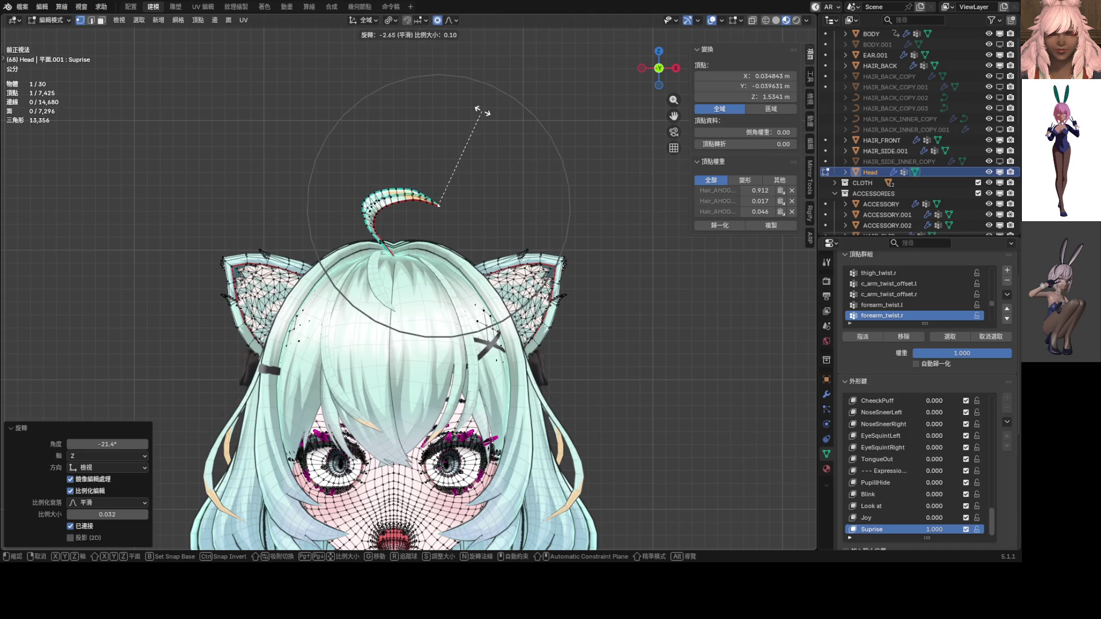
right_click(483, 95)
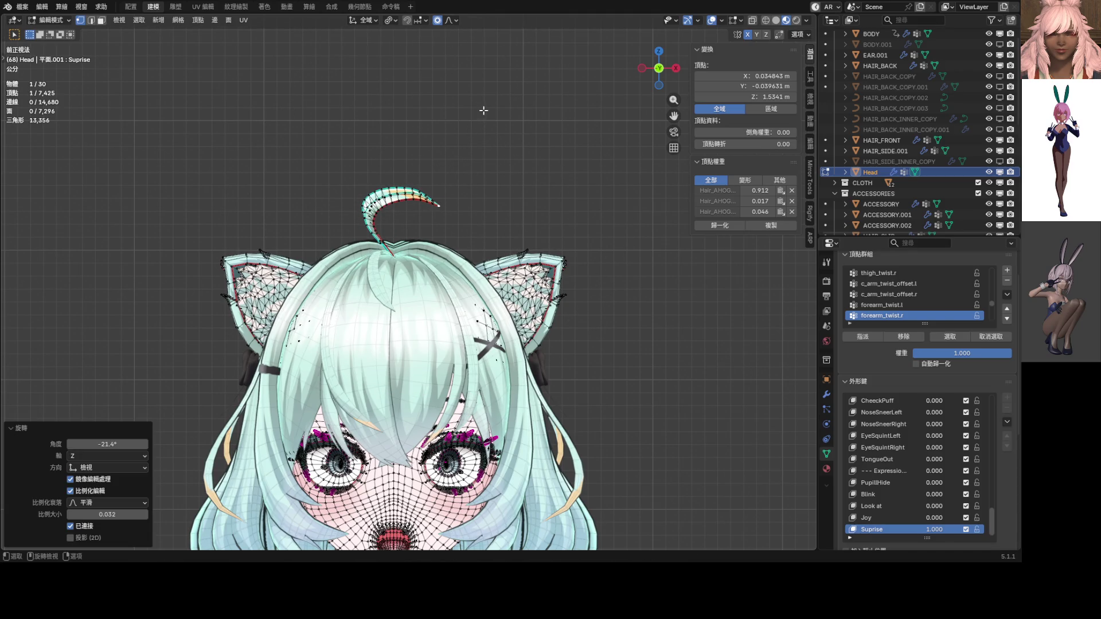
key(g)
key(z)
scroll(487, 95, down, 9)
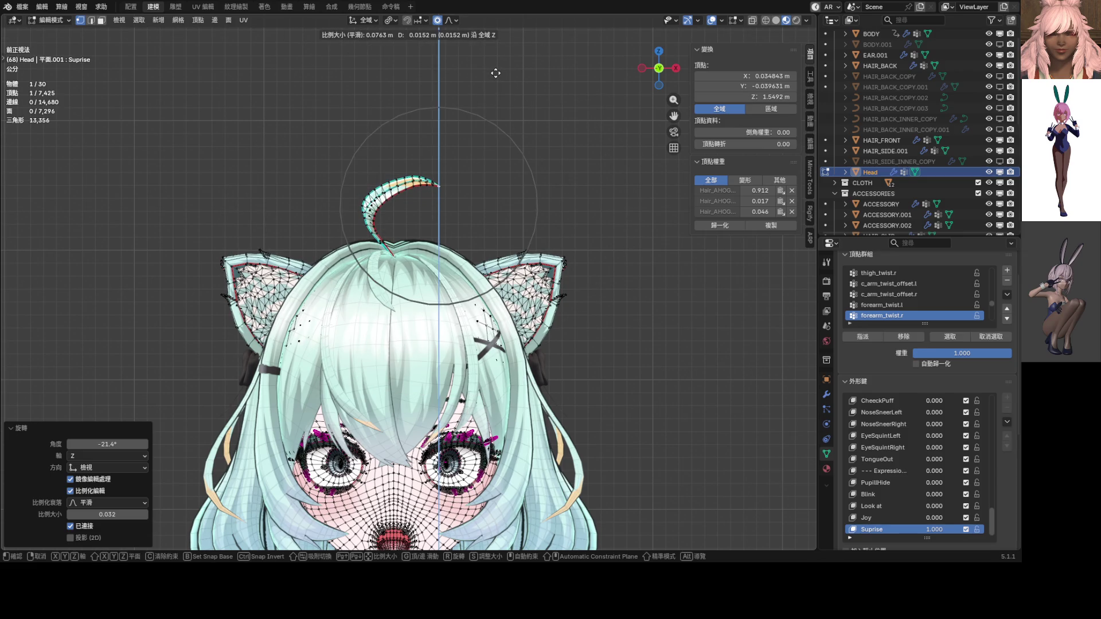
click(496, 73)
Step: Rotate the ahoge tip twice more so the strand curls further outward
key(r)
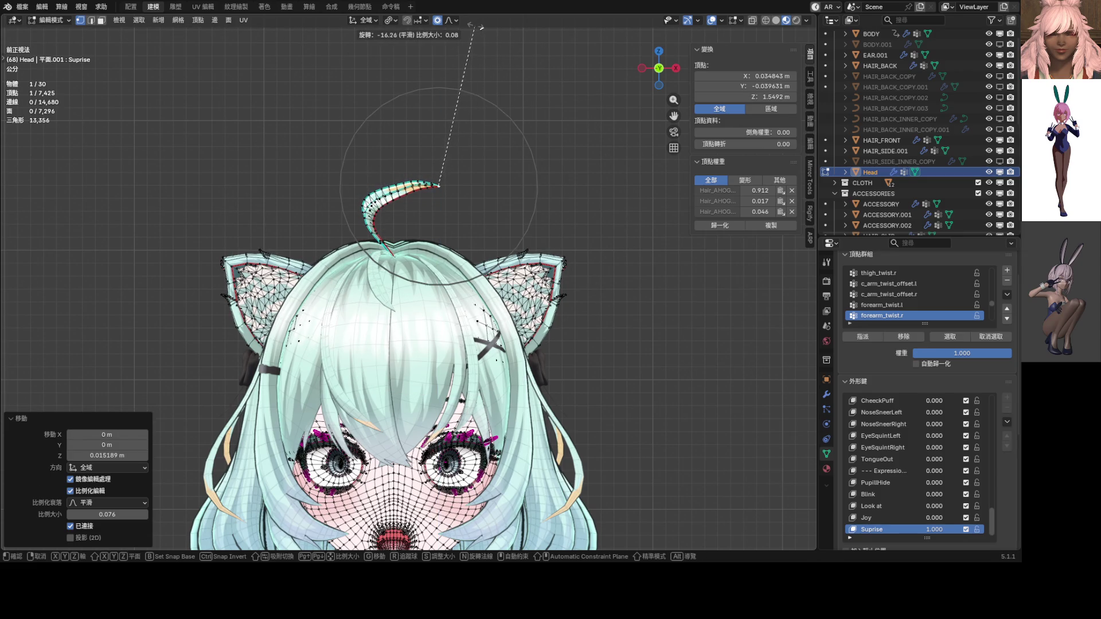
click(476, 27)
scroll(457, 81, up, 4)
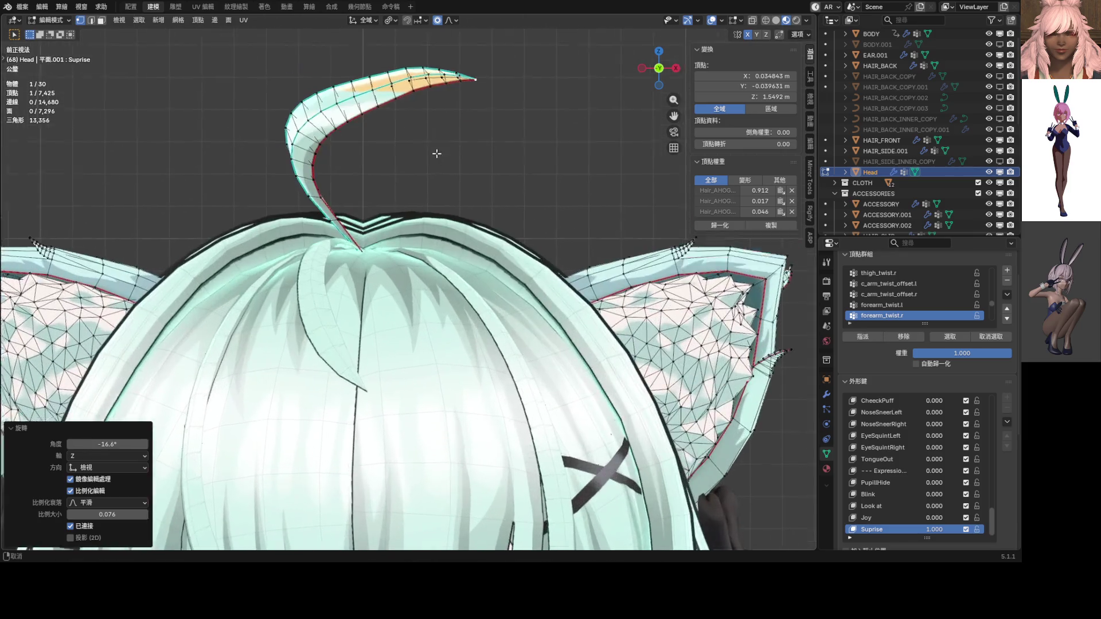
key(r)
scroll(525, 132, up, 7)
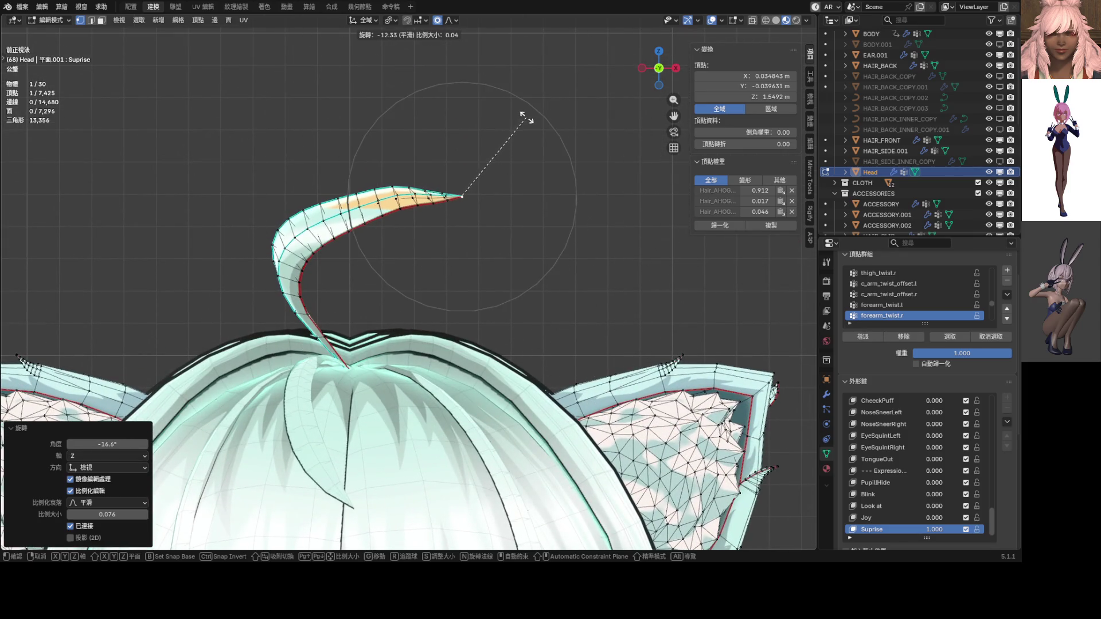
scroll(533, 123, down, 1)
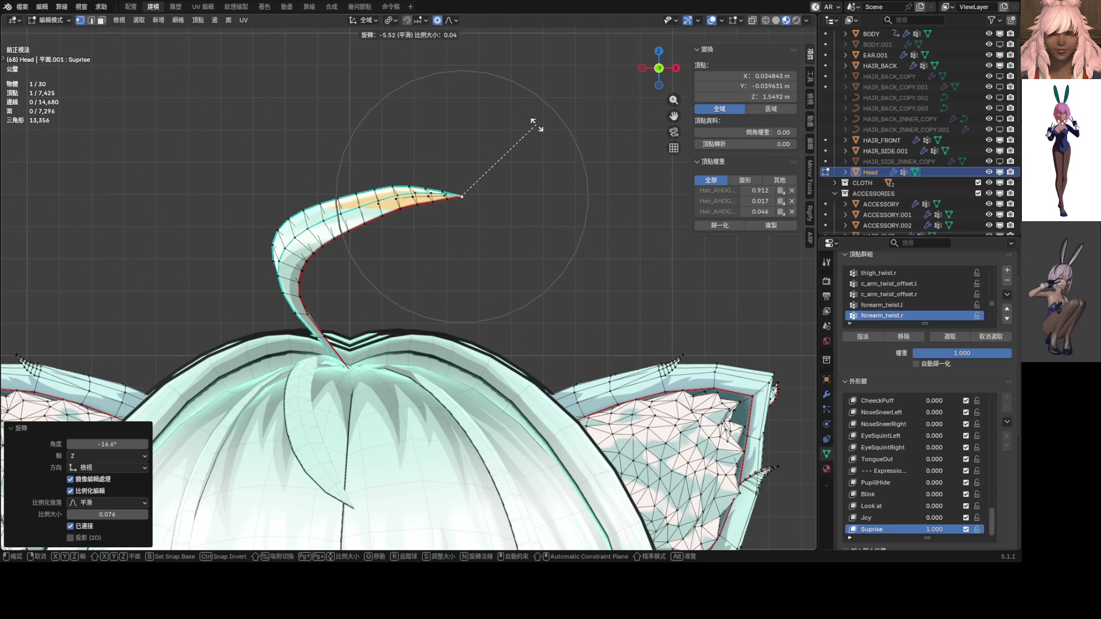
click(531, 94)
Step: Lift the ahoge tip 0.0079 m along Z with proportional editing
key(g)
key(z)
scroll(525, 78, down, 1)
click(523, 81)
scroll(491, 129, up, 3)
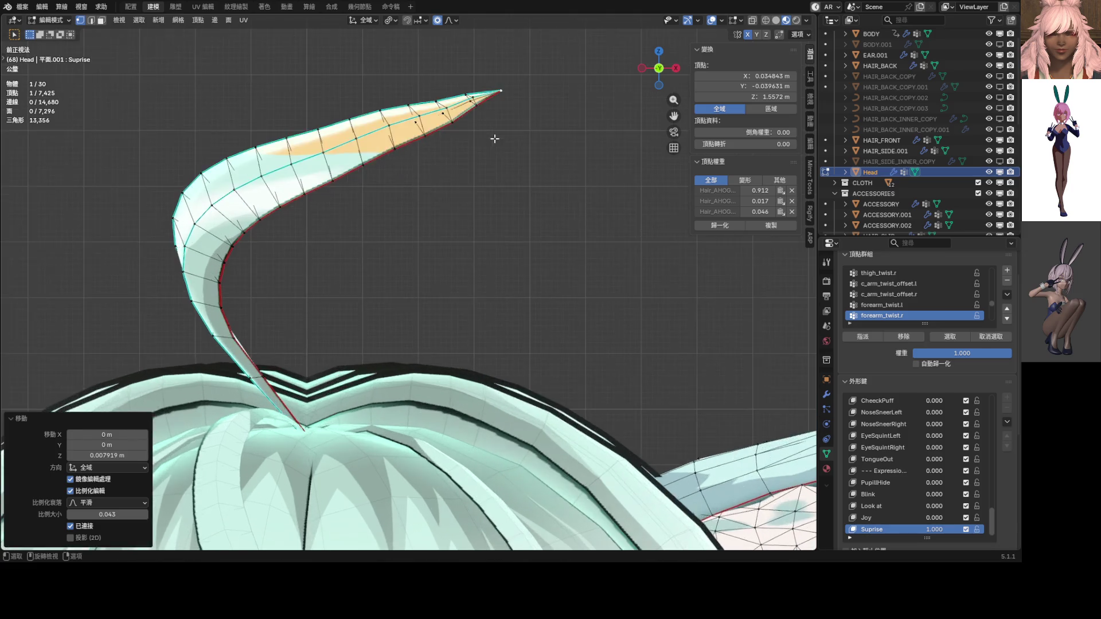
Step: Undo the last two ahoge edits, select the tip vertex and rotate it
key(ctrl+z)
key(ctrl+z)
key(ctrl+z)
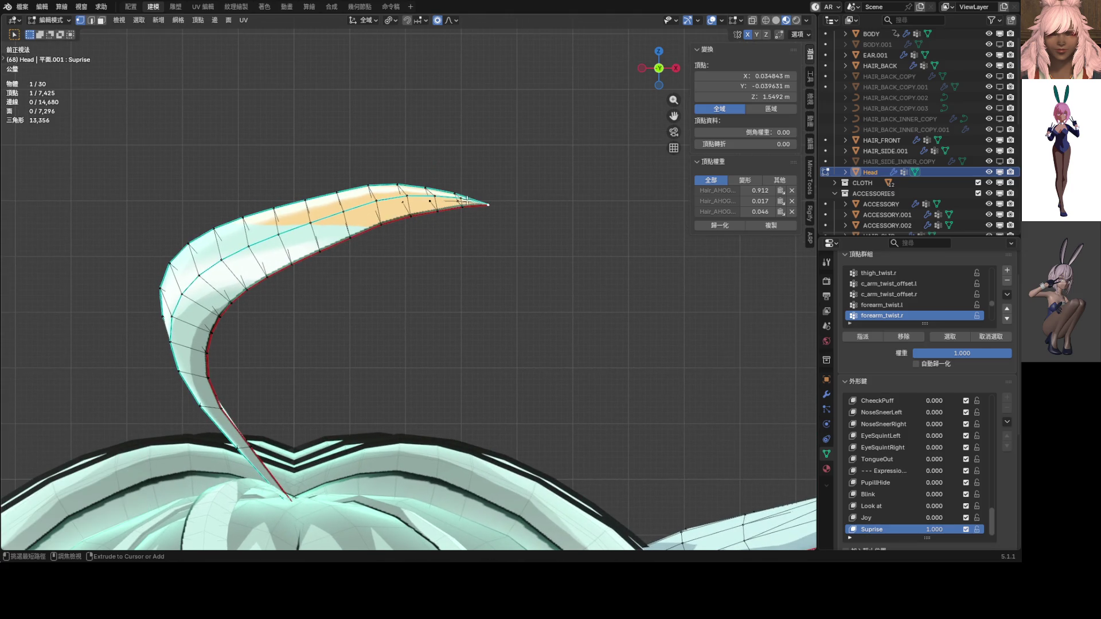
key(ctrl+z)
key(ctrl+z)
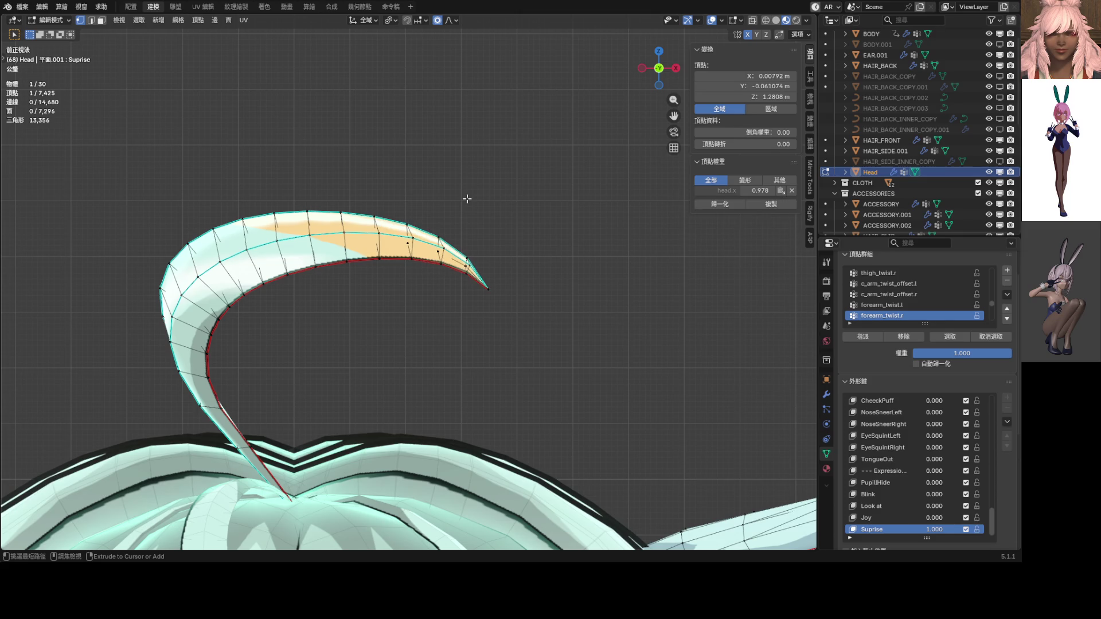
click(488, 289)
key(r)
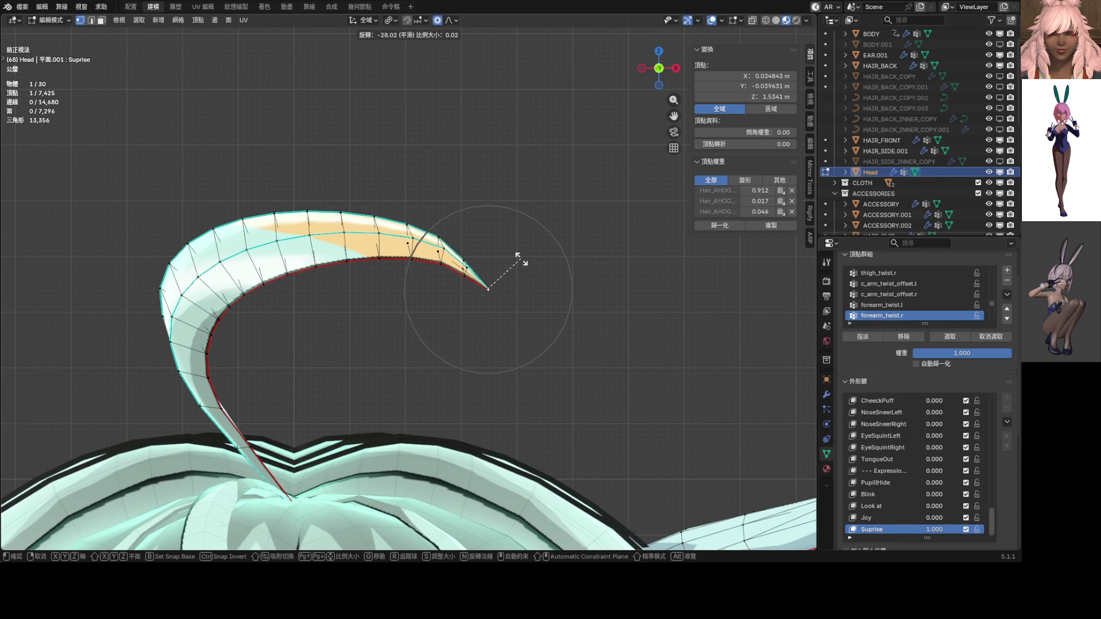
click(521, 259)
Step: Raise the ahoge tip along Z, rotate it, then adjust its height again
key(g)
key(z)
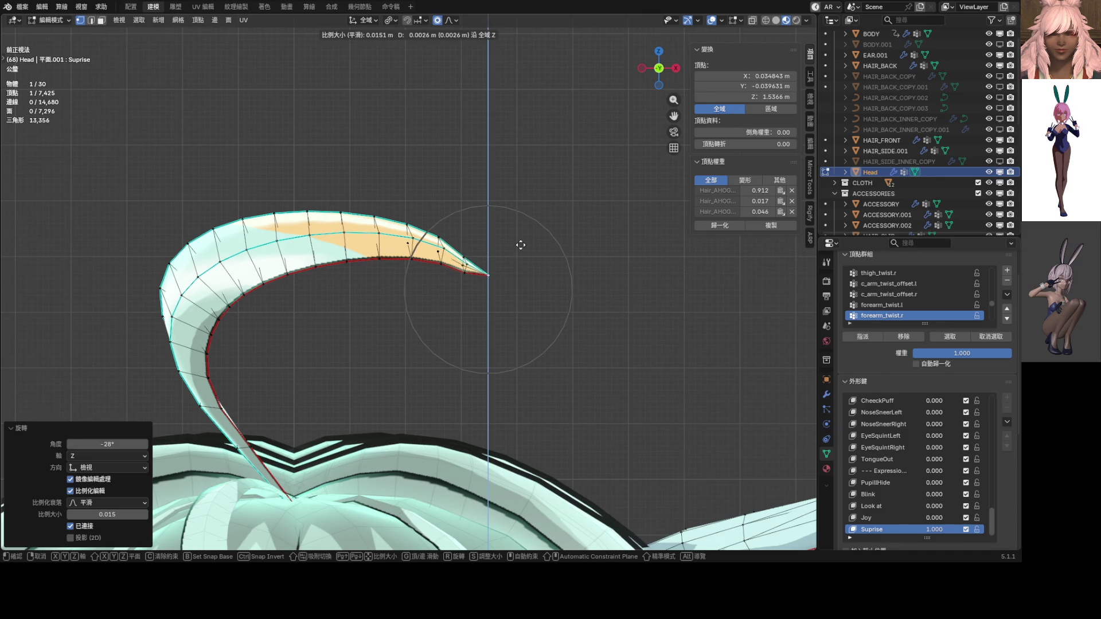
scroll(521, 245, down, 4)
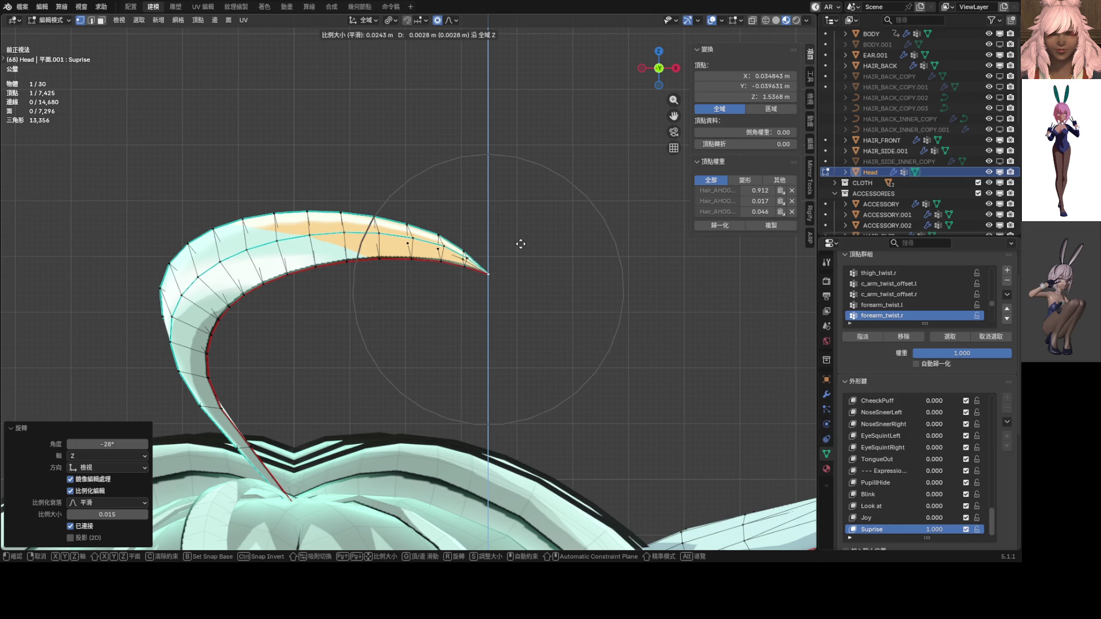
click(521, 244)
key(r)
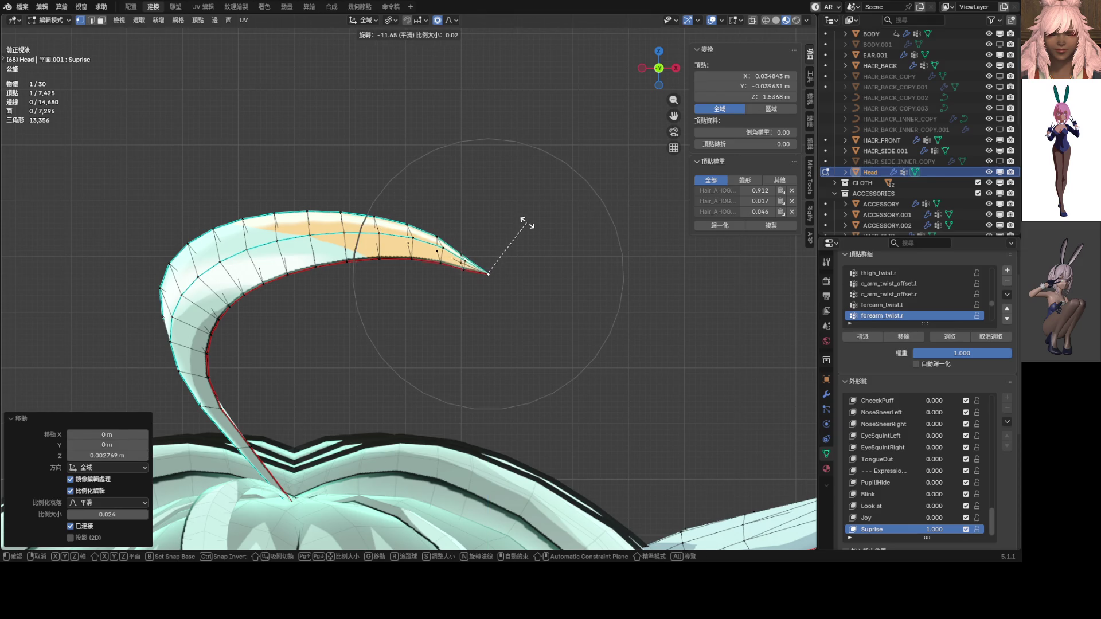
click(524, 222)
key(g)
key(z)
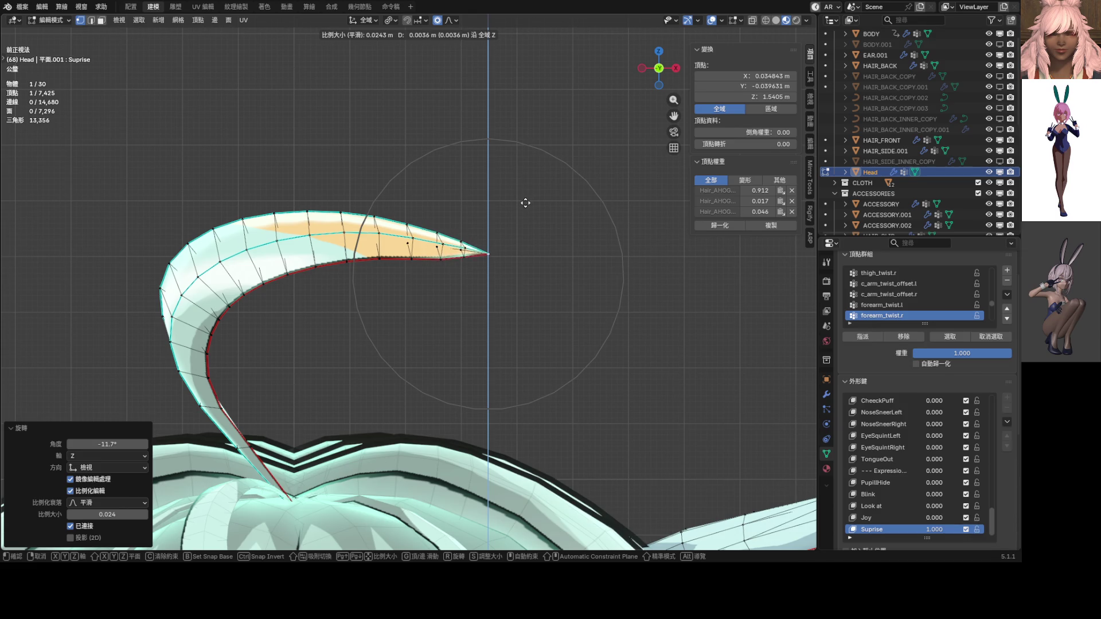
click(521, 210)
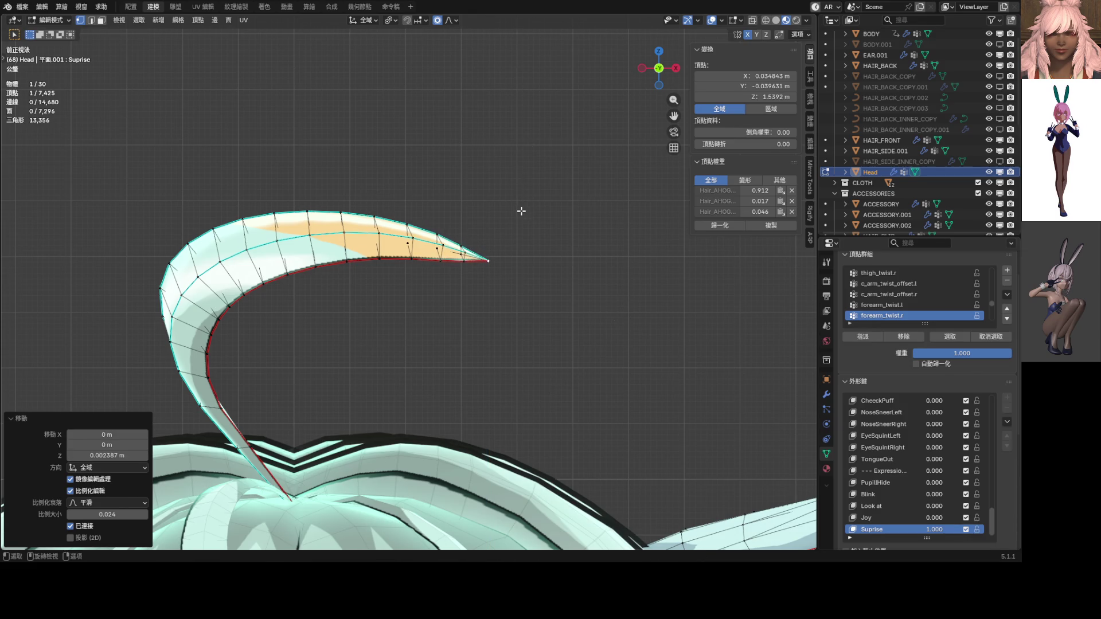
Step: Lift the ahoge tip higher along Z, bend it, and lift it again
key(g)
key(z)
scroll(521, 195, down, 5)
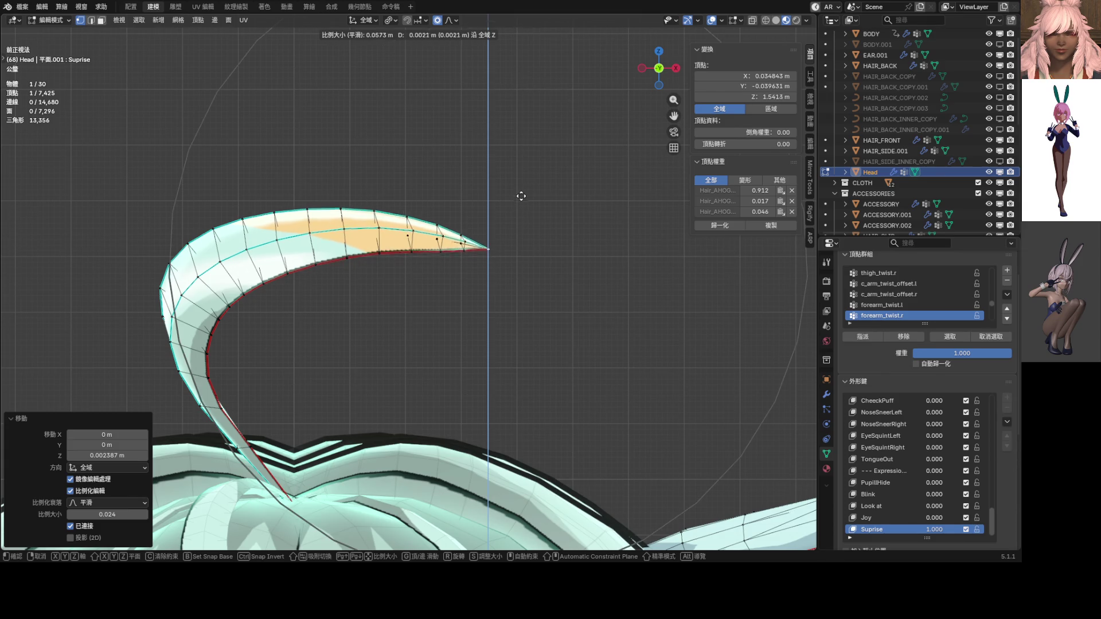
scroll(521, 150, down, 2)
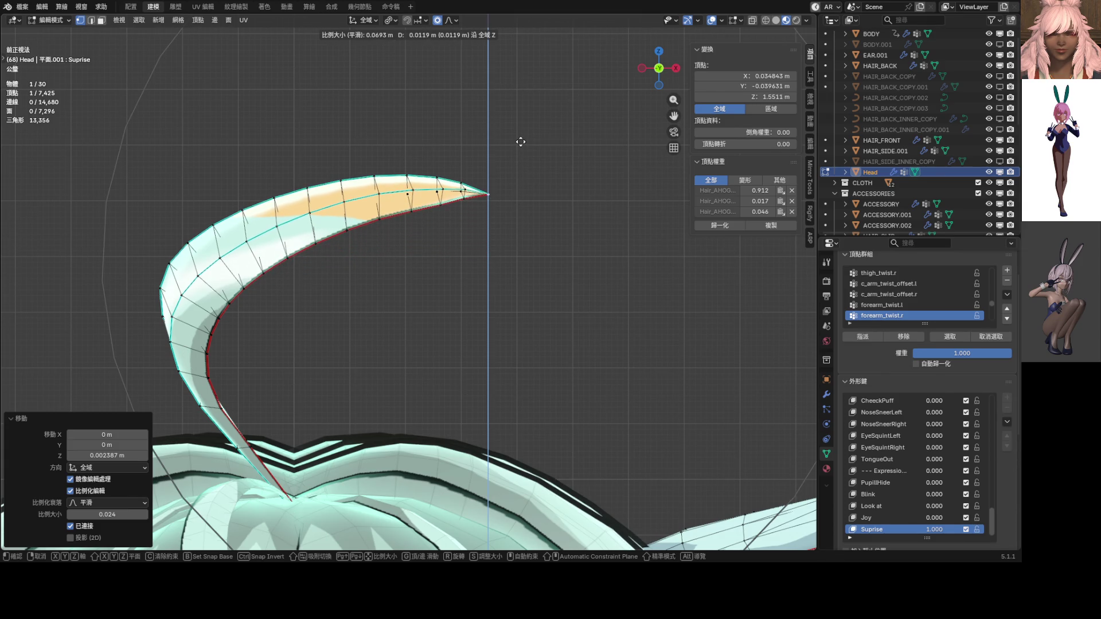
click(521, 142)
key(r)
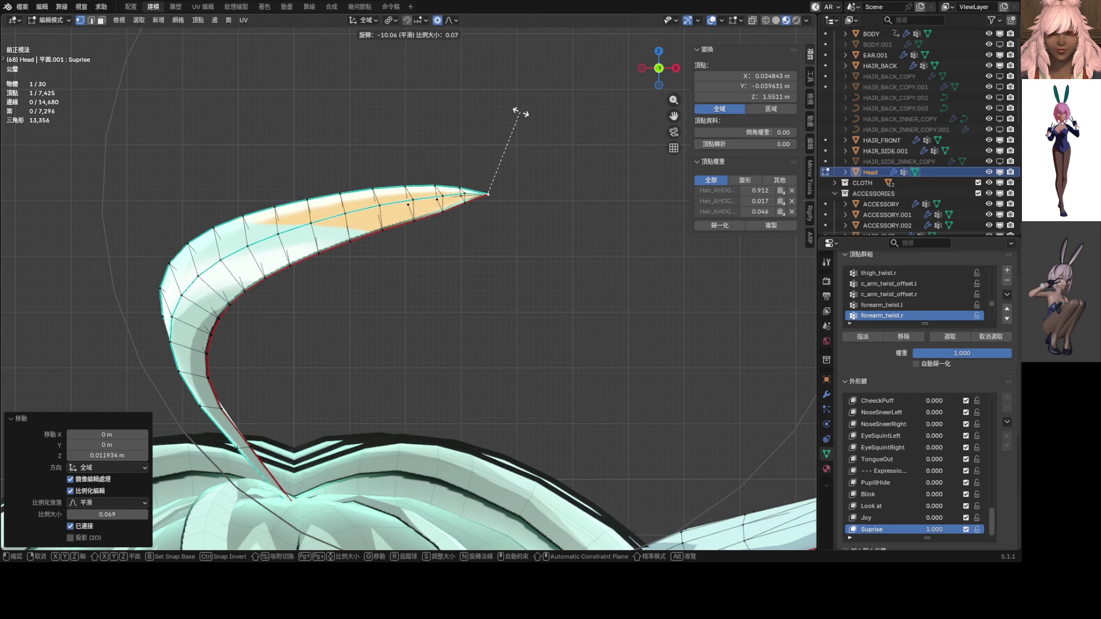
click(521, 113)
scroll(521, 112, down, 3)
key(g)
key(z)
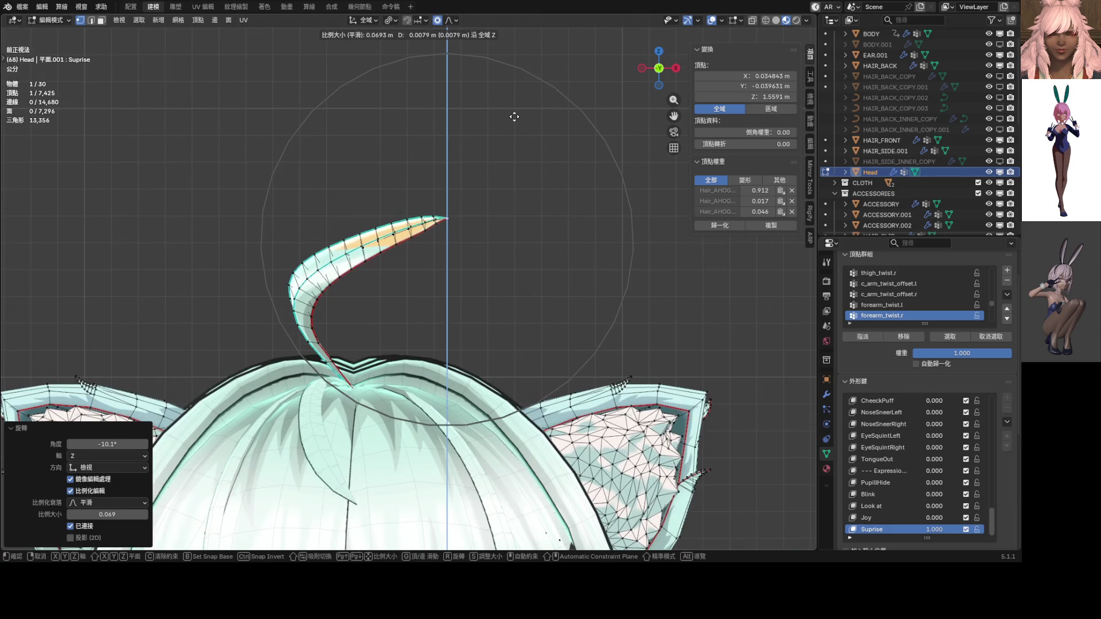
click(515, 115)
Step: Rotate the tip, raise it another 0.0075 m along Z, then rotate it -6.58°
scroll(517, 123, up, 3)
key(r)
scroll(528, 114, up, 6)
click(526, 117)
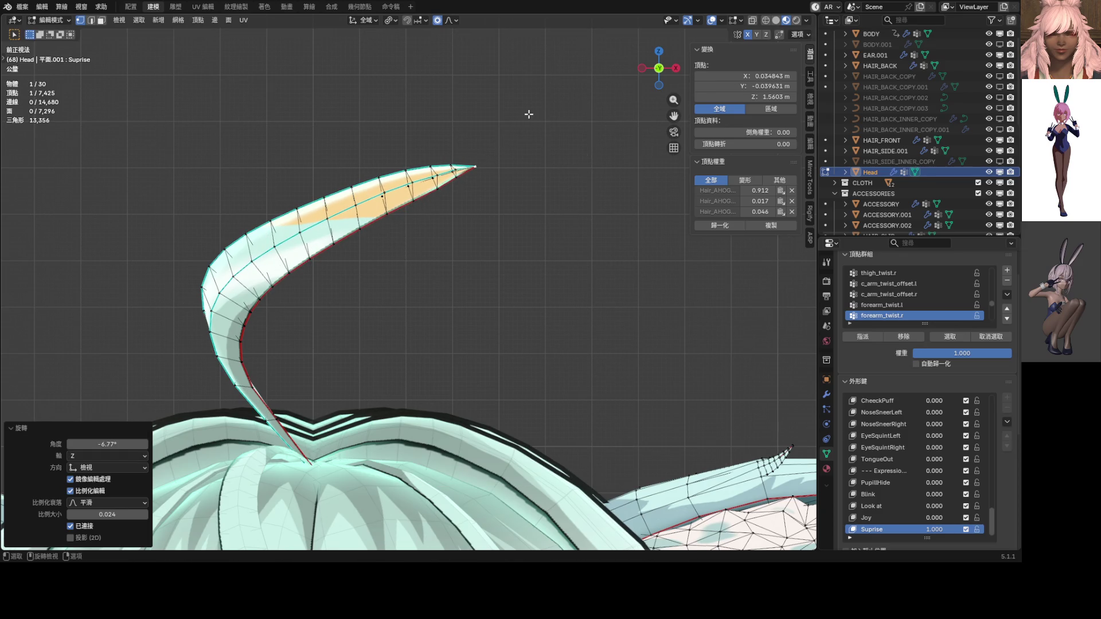
scroll(528, 118, down, 3)
key(g)
key(z)
scroll(528, 112, down, 12)
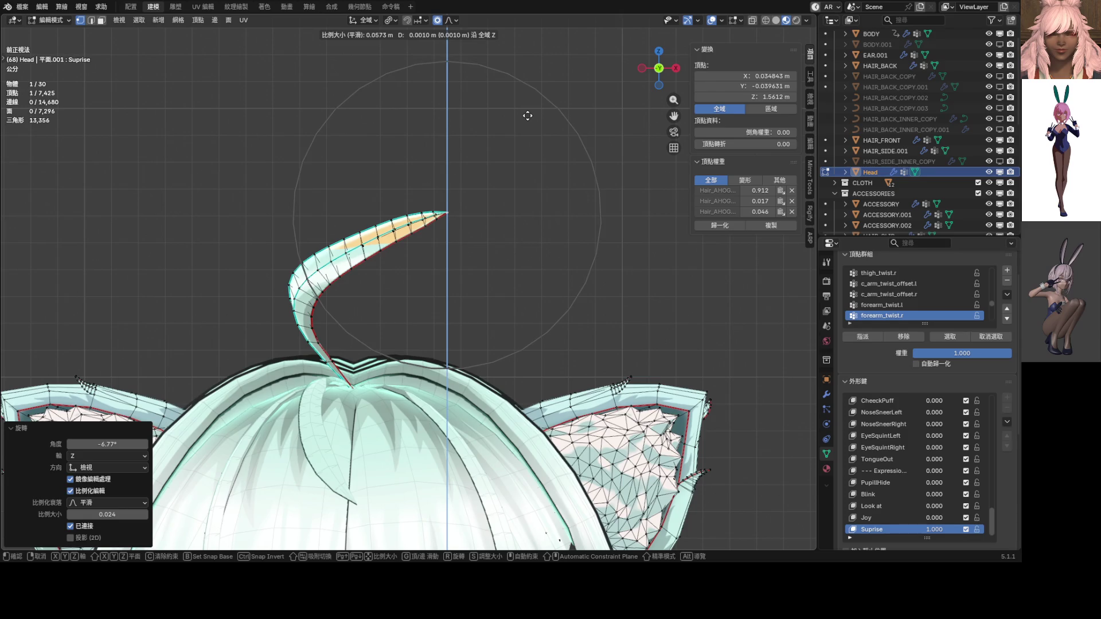
click(527, 99)
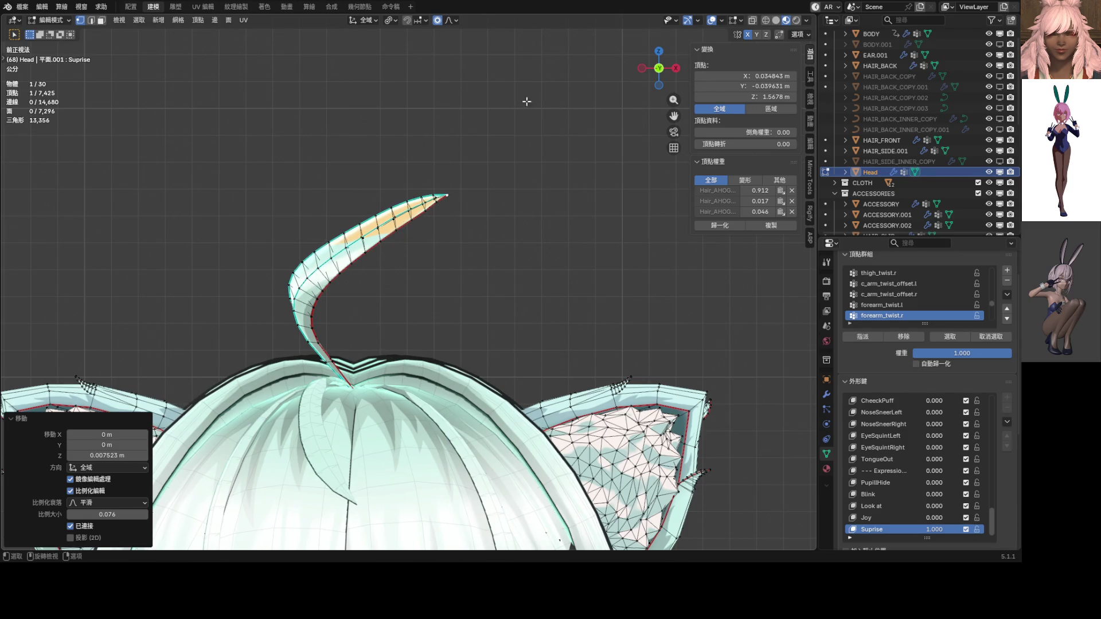
key(r)
click(504, 86)
scroll(504, 86, down, 3)
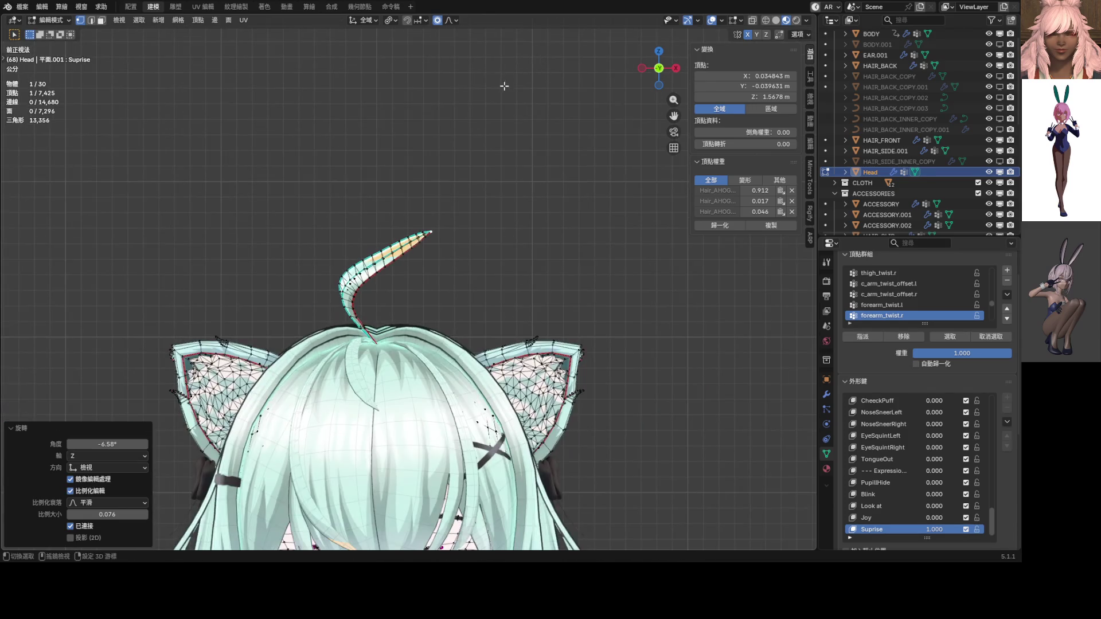
Step: Lower the head in the view and move the ahoge tip with proportional editing
shift+middle_drag(504, 86, 507, 152)
key(g)
scroll(466, 103, up, 5)
scroll(449, 89, down, 2)
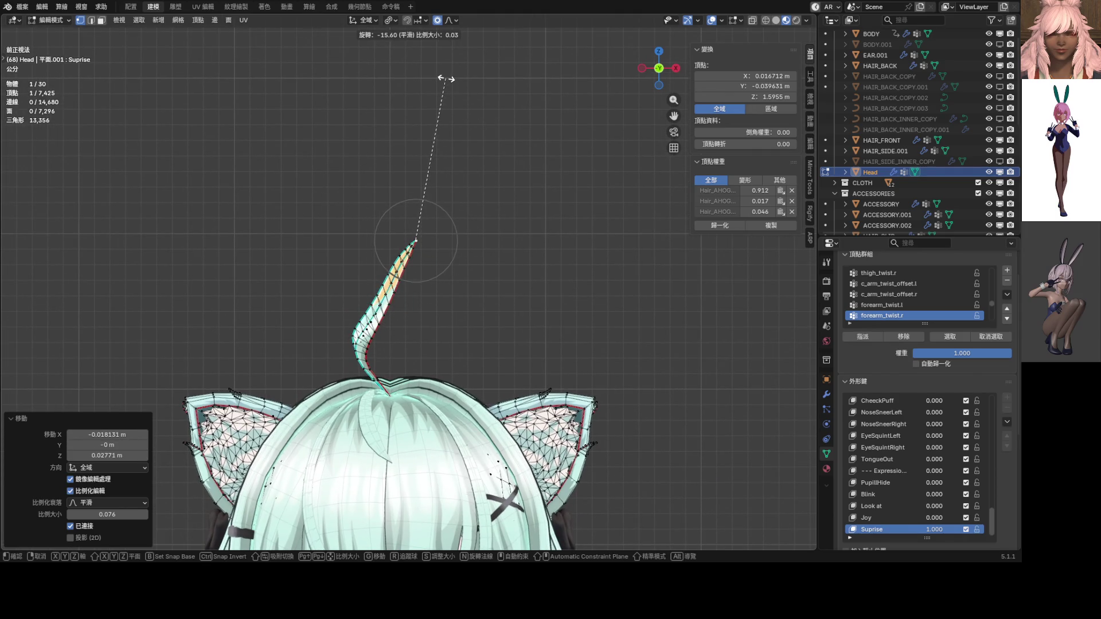
click(447, 79)
scroll(442, 84, up, 6)
Step: Rotate the ahoge tip twice, adjusting the falloff, to bend it further
key(r)
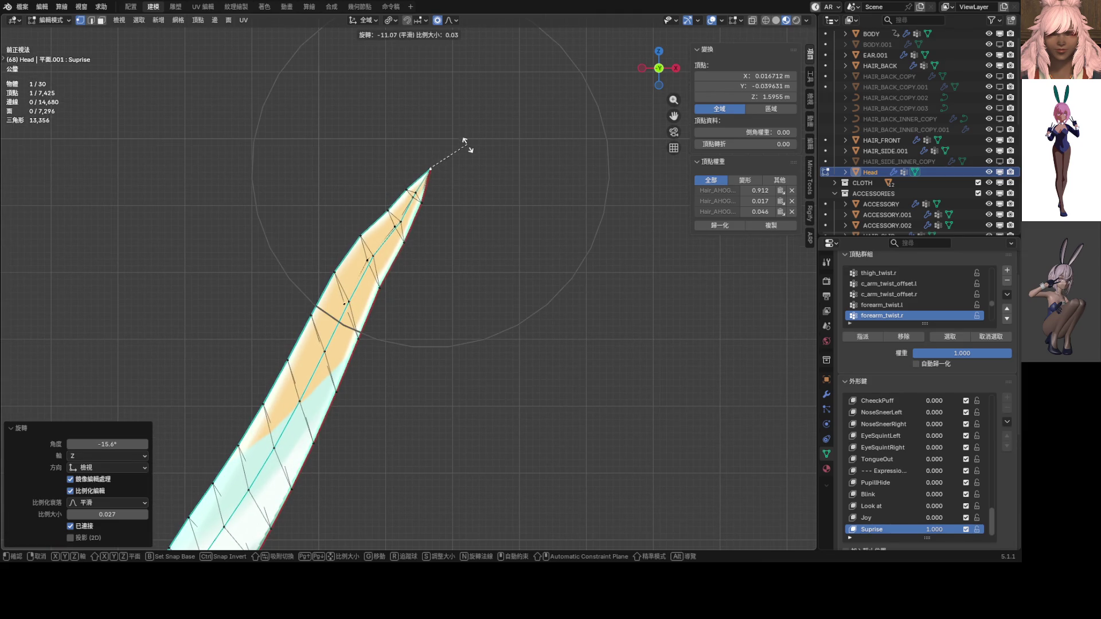
scroll(471, 160, up, 12)
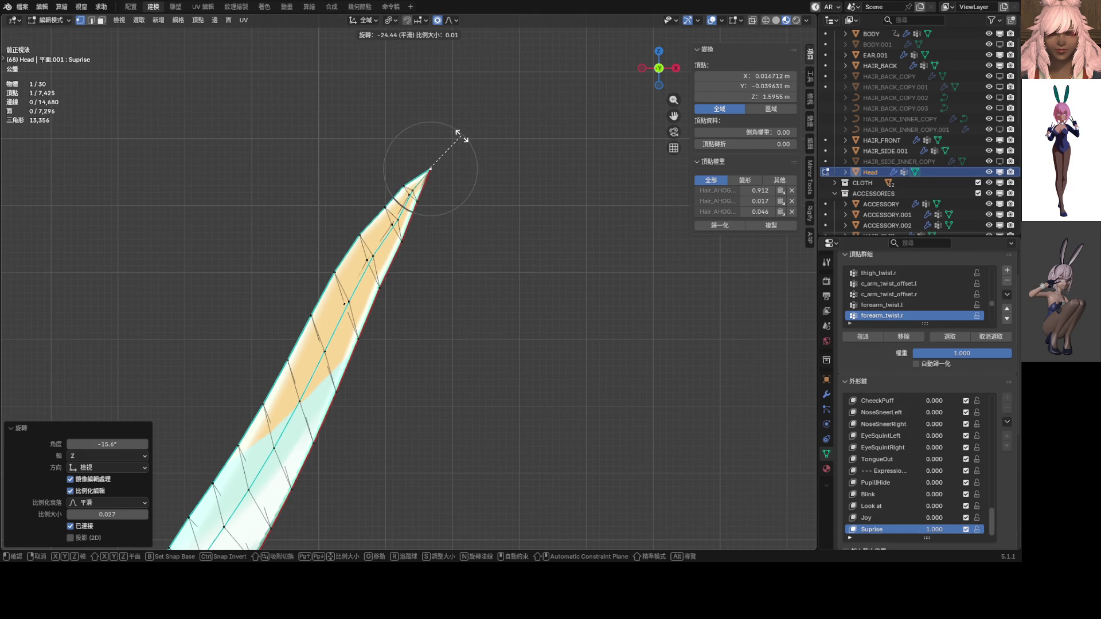
scroll(457, 127, down, 7)
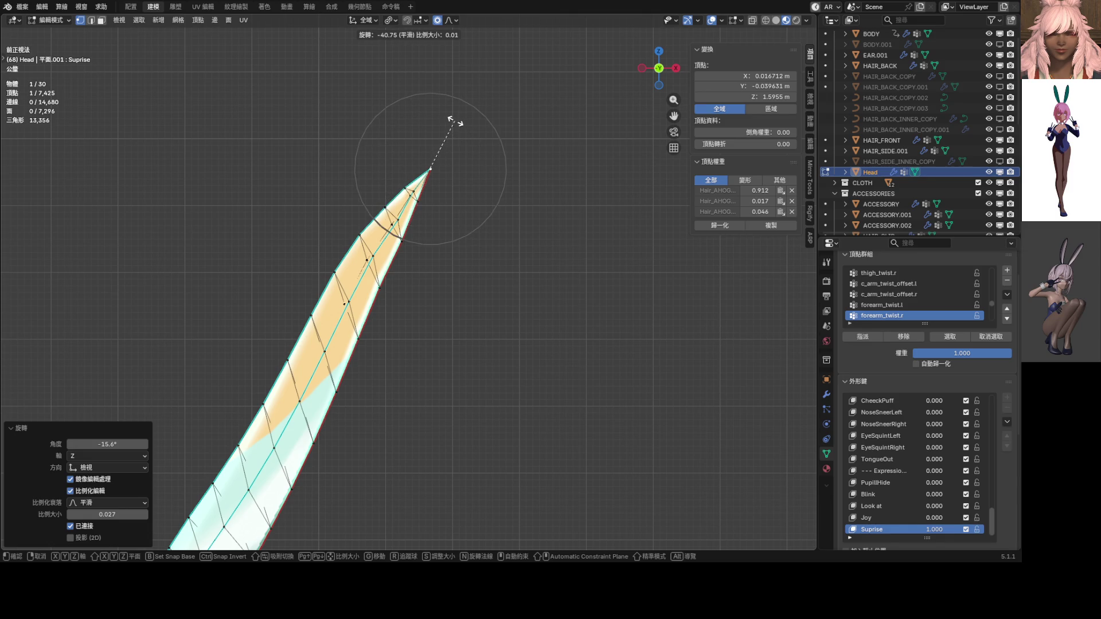
click(455, 121)
key(r)
scroll(460, 134, down, 5)
scroll(460, 134, down, 7)
scroll(459, 131, down, 2)
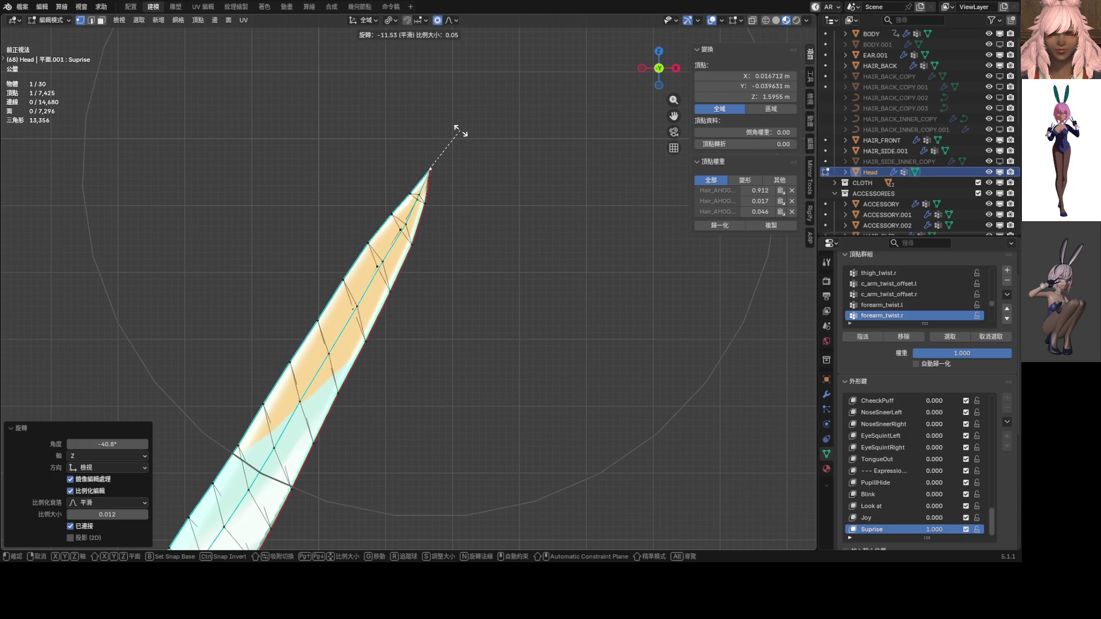
click(459, 129)
scroll(460, 128, down, 4)
Step: Move the strand tip twice, last shifting 0.00879 m in X and Z at proportional size 0.102
key(g)
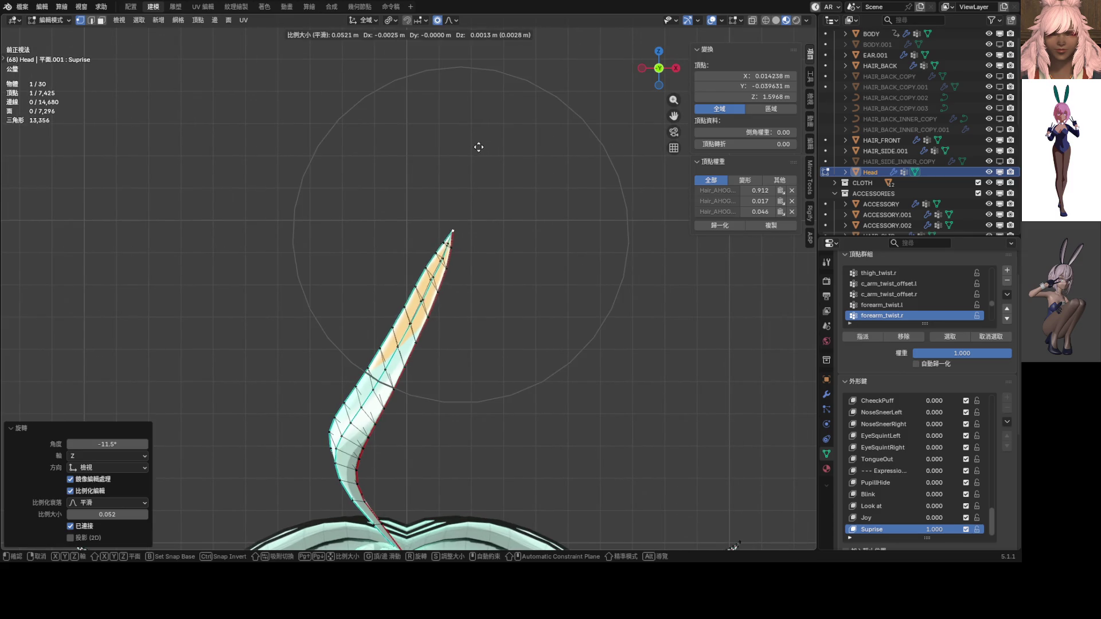
scroll(461, 146, down, 4)
scroll(418, 136, down, 3)
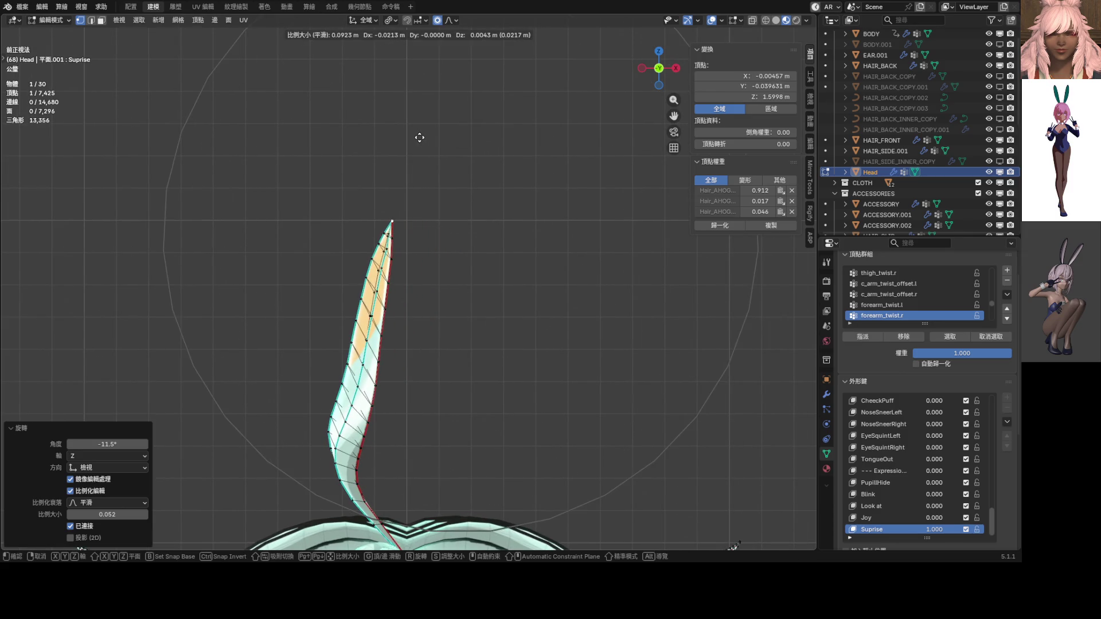
click(413, 134)
key(g)
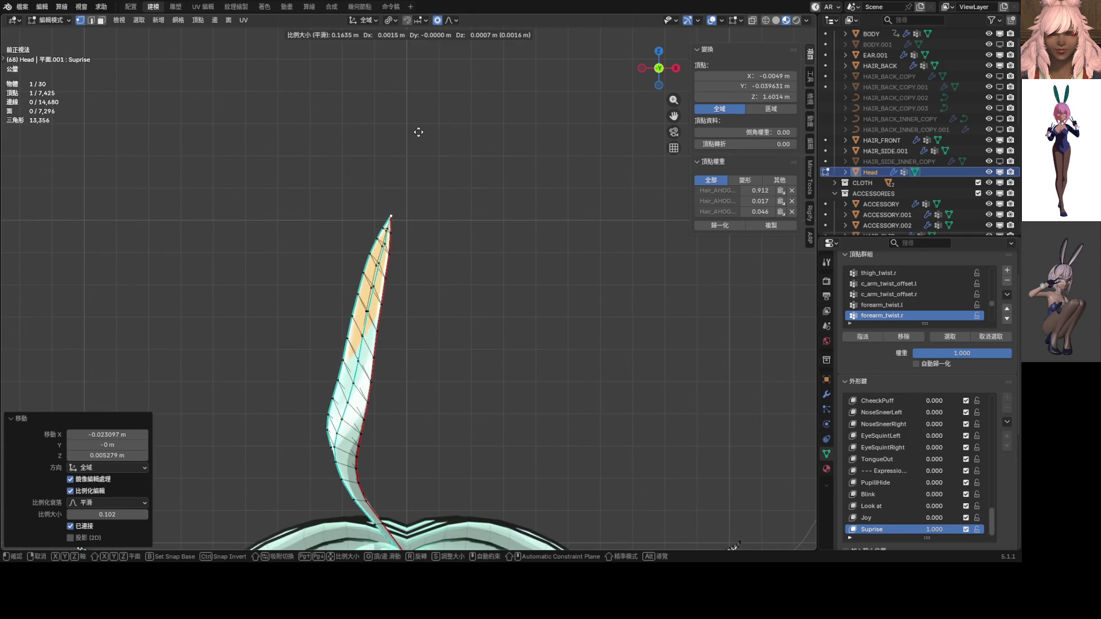
scroll(418, 131, down, 8)
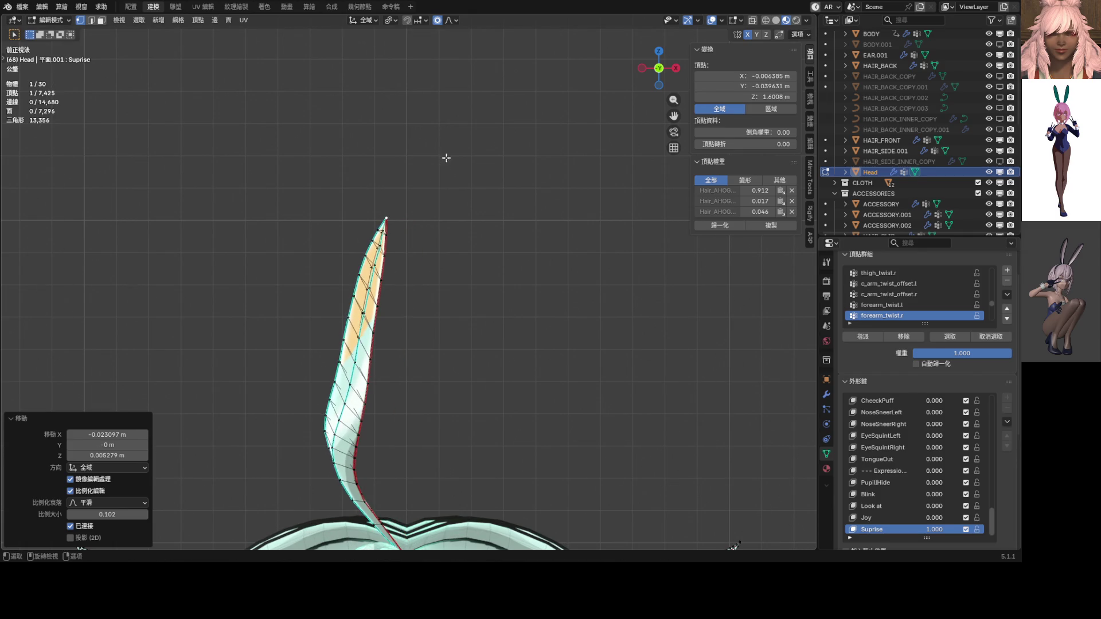
alt+scroll(441, 160, down, 2)
scroll(457, 150, up, 8)
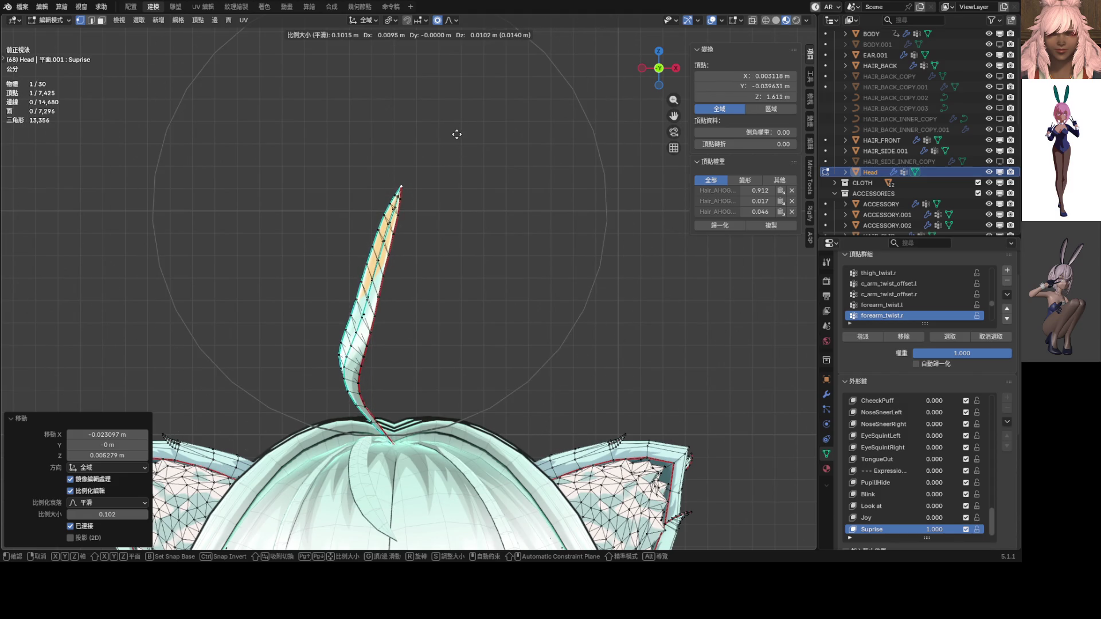
click(455, 138)
scroll(453, 140, down, 5)
scroll(443, 197, up, 8)
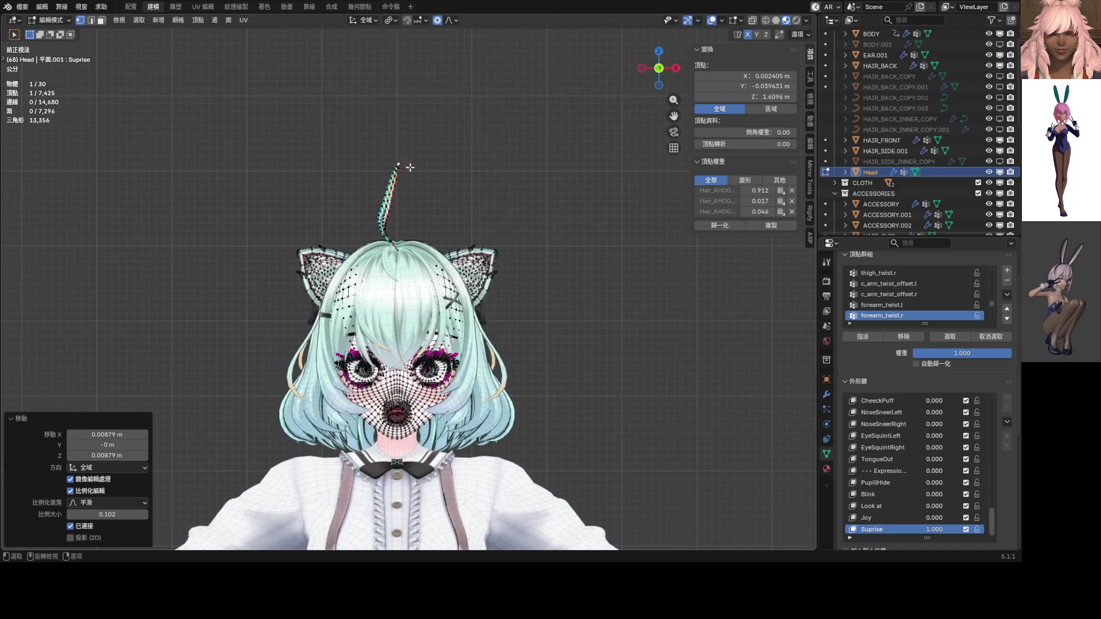
Step: Lower the ahoge strand along Z with proportional editing
scroll(455, 327, down, 3)
key(g)
key(z)
scroll(457, 315, down, 4)
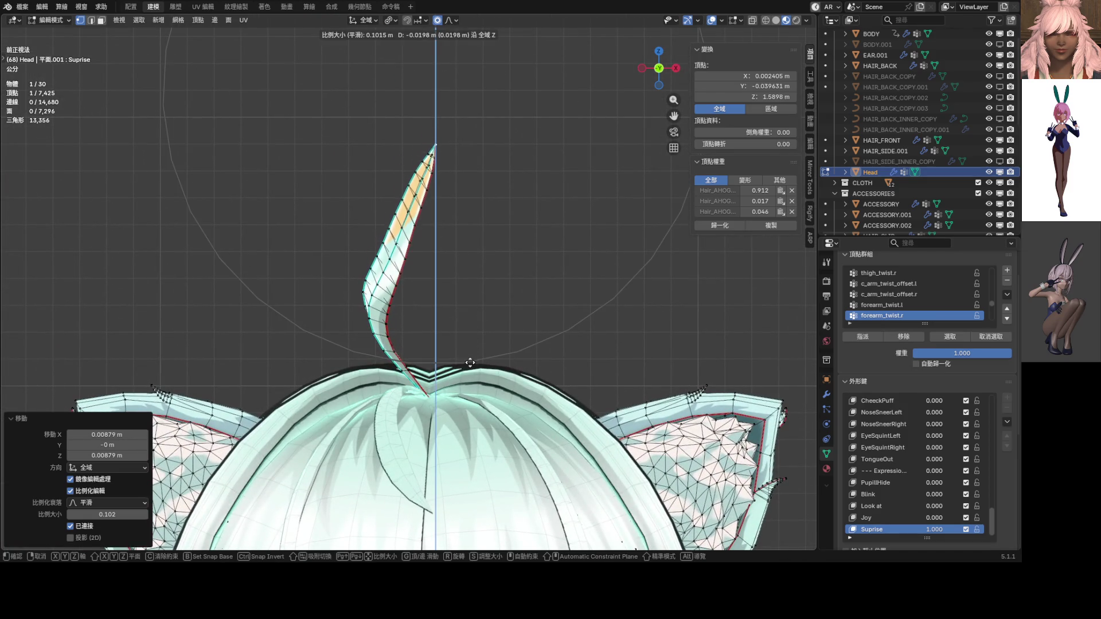
click(468, 372)
scroll(408, 341, up, 4)
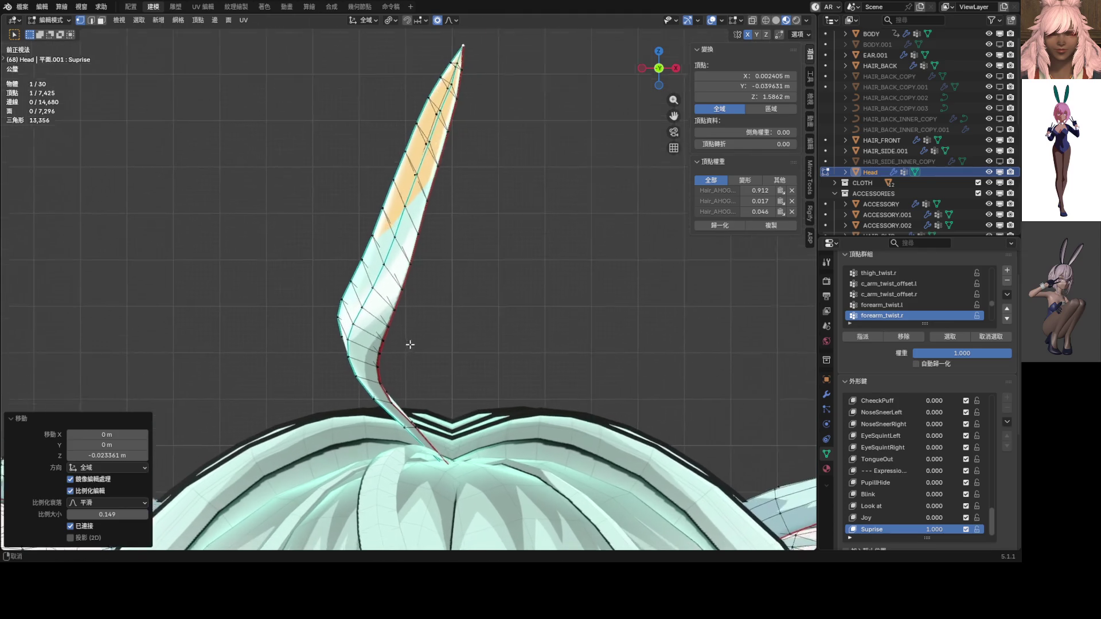
Step: Select an edge loop across the strand and shift it left along X
alt+click(401, 349)
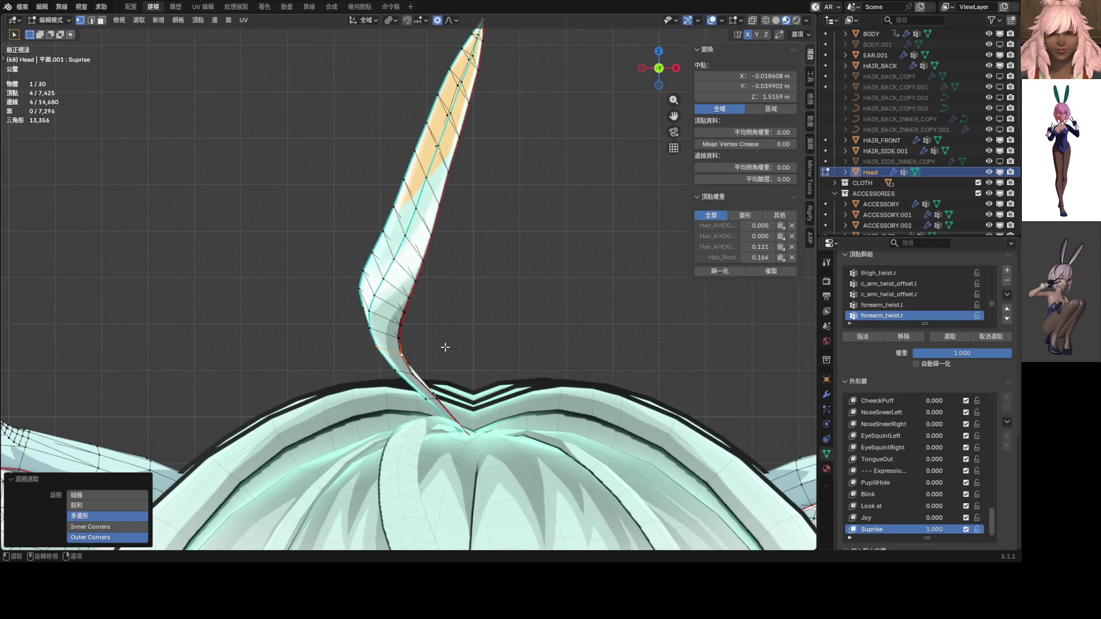
key(g)
key(x)
scroll(459, 344, up, 15)
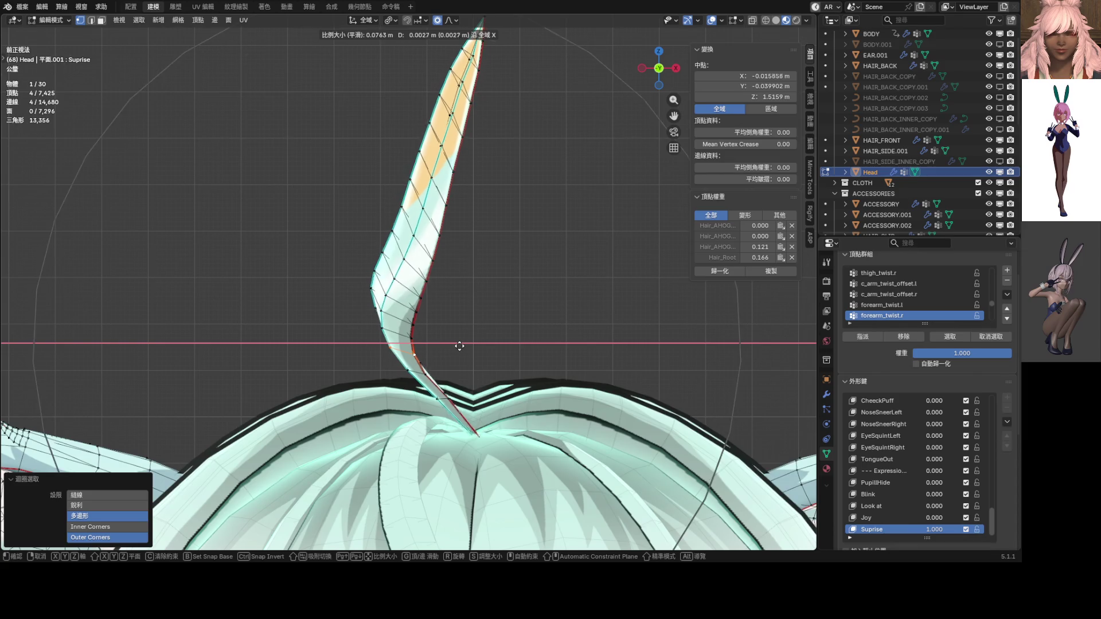
scroll(480, 340, down, 4)
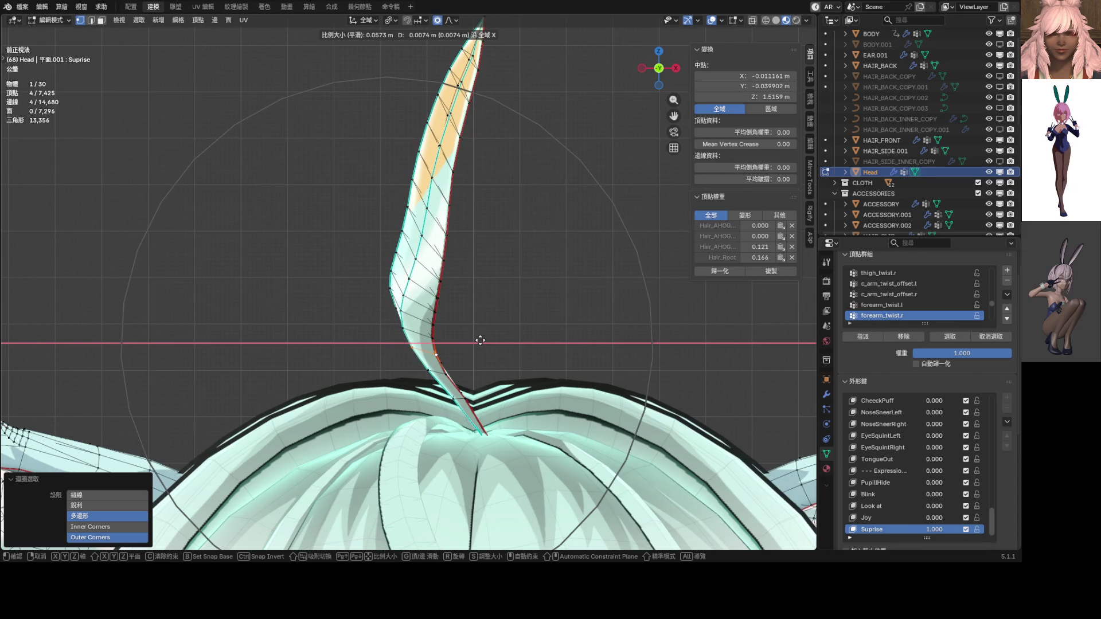
scroll(480, 340, up, 12)
scroll(477, 339, down, 6)
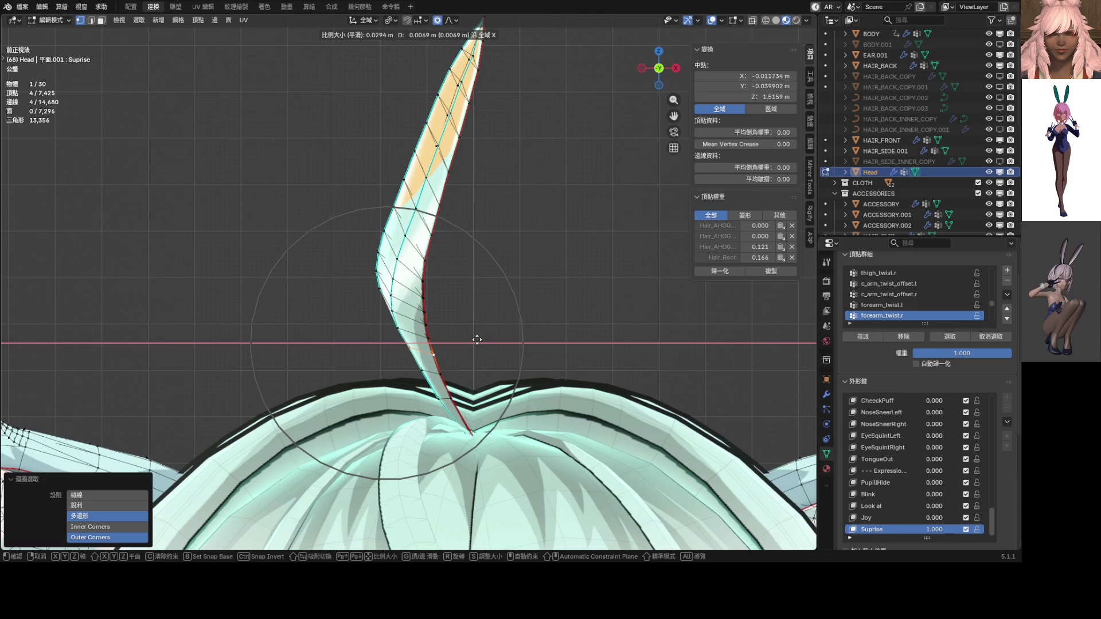
click(457, 329)
Step: Shift the higher, lower and base loops sideways to straighten the strand's mid-section
alt+click(397, 307)
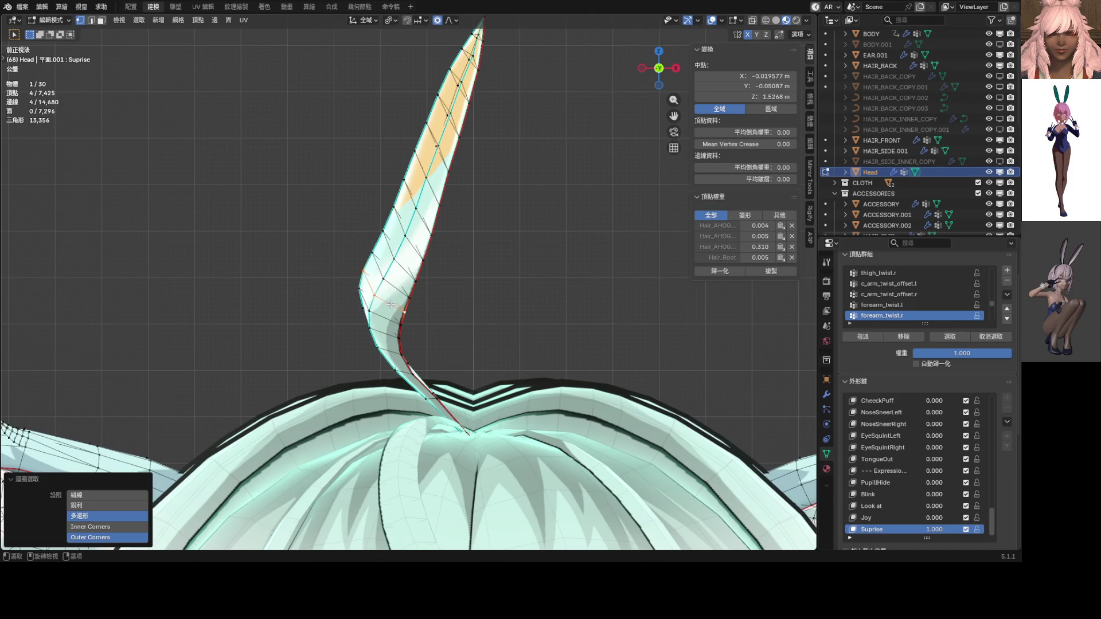
key(g)
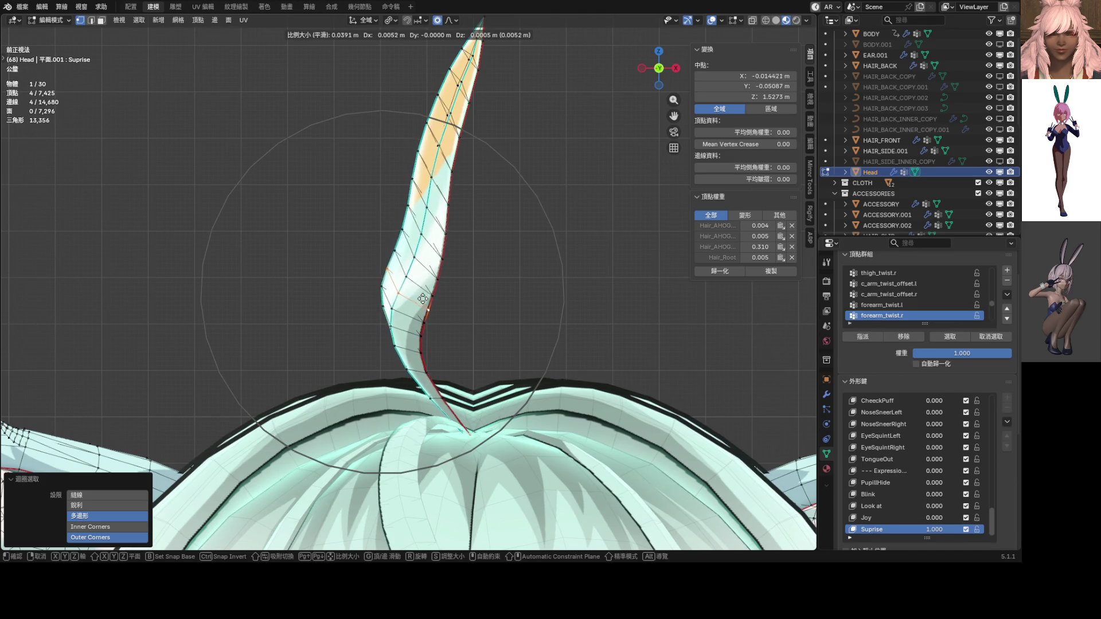
click(442, 299)
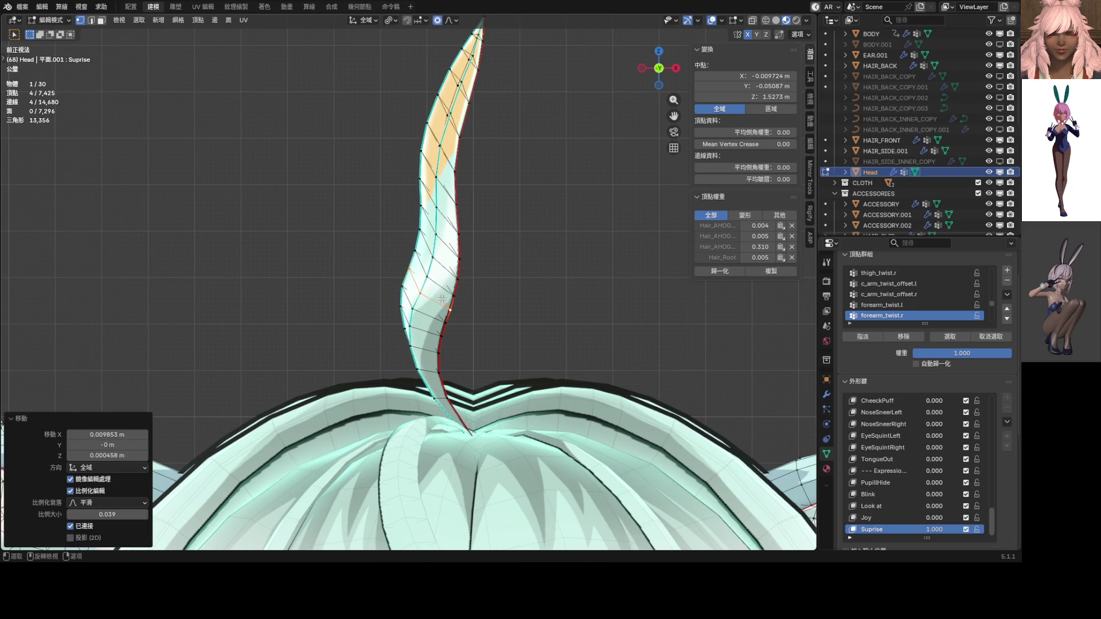
alt+click(442, 346)
key(g)
scroll(453, 346, up, 4)
click(456, 344)
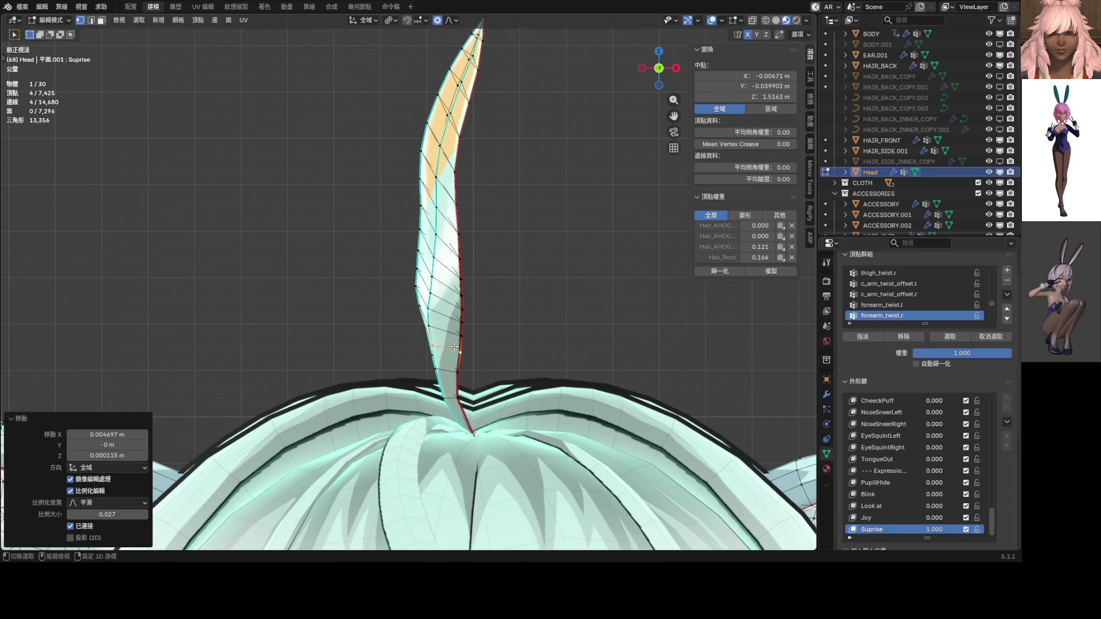
scroll(423, 330, up, 3)
alt+click(423, 330)
key(g)
scroll(429, 332, up, 4)
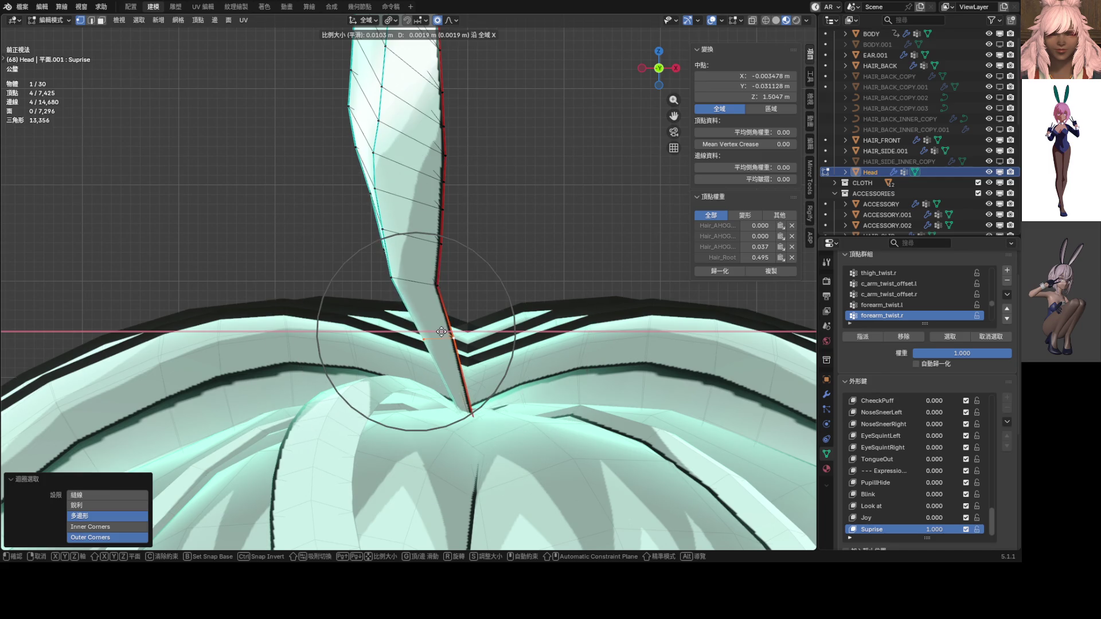
Step: Lock in the base loop's sideways shift and nudge the next loop up along X
click(433, 335)
alt+click(425, 287)
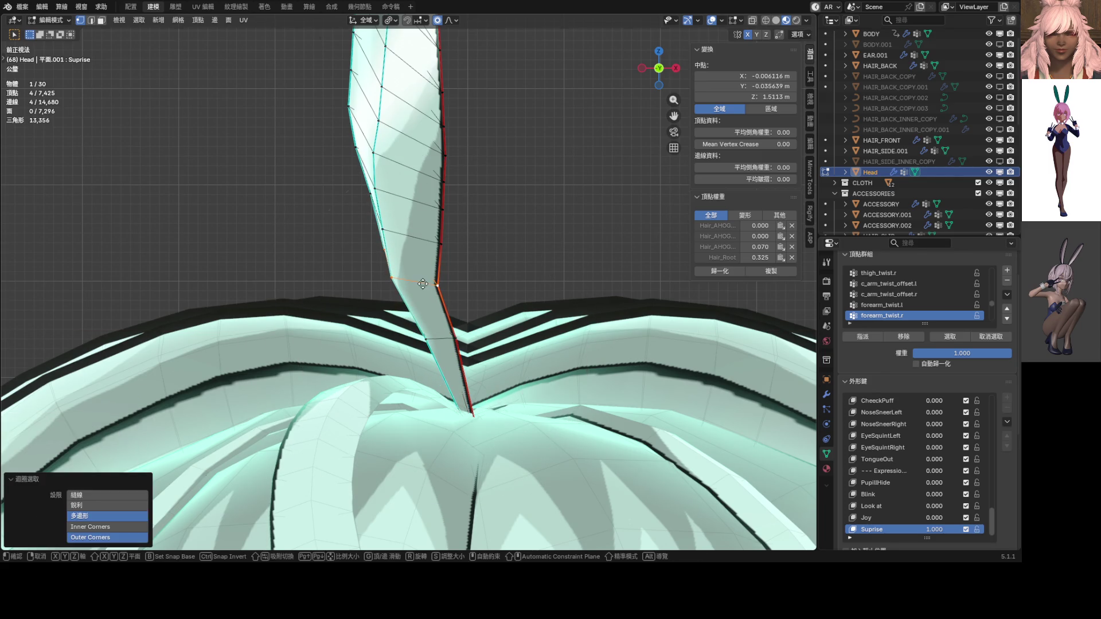
key(g)
key(x)
click(435, 289)
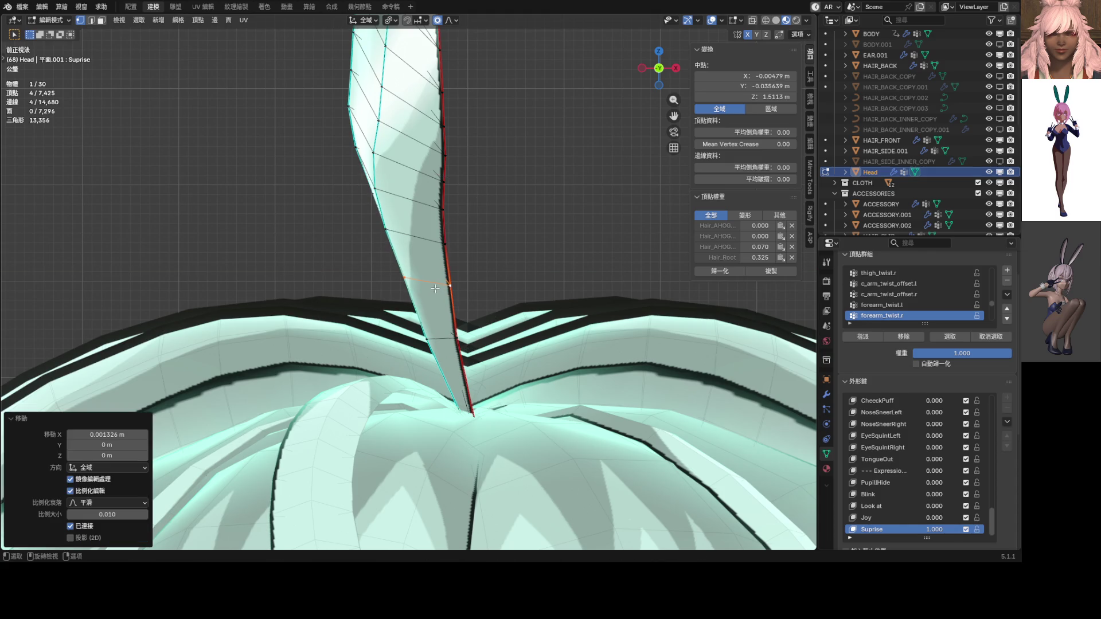
Step: Nudge two higher loops on the ahoge sideways along X to even the curve
alt+click(433, 186)
key(g)
key(x)
scroll(423, 173, up, 3)
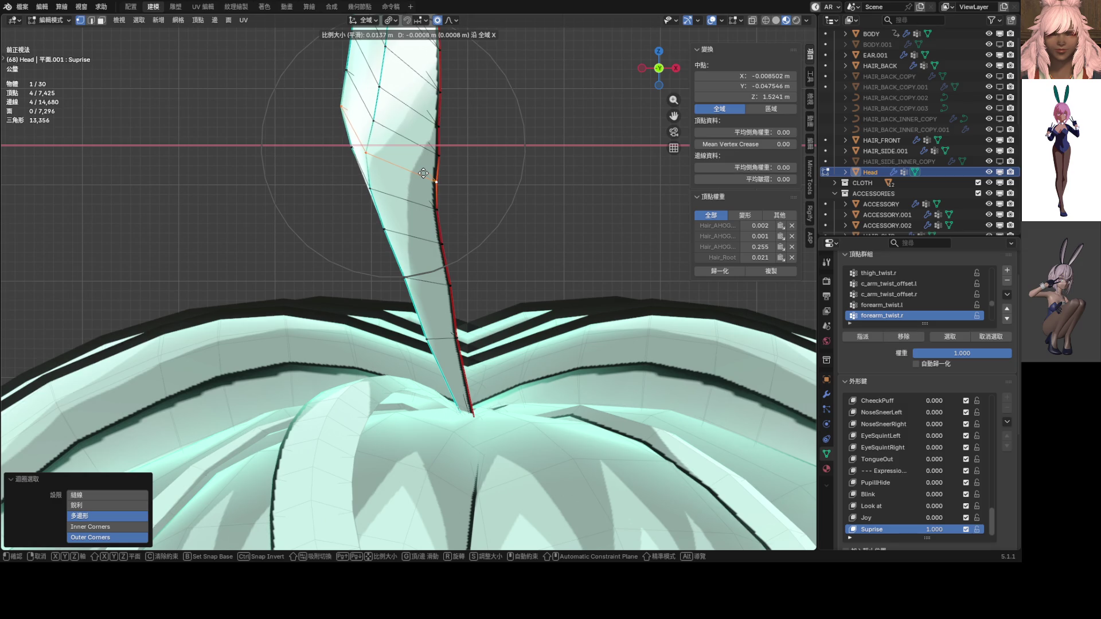
click(422, 172)
alt+click(426, 156)
key(g)
key(x)
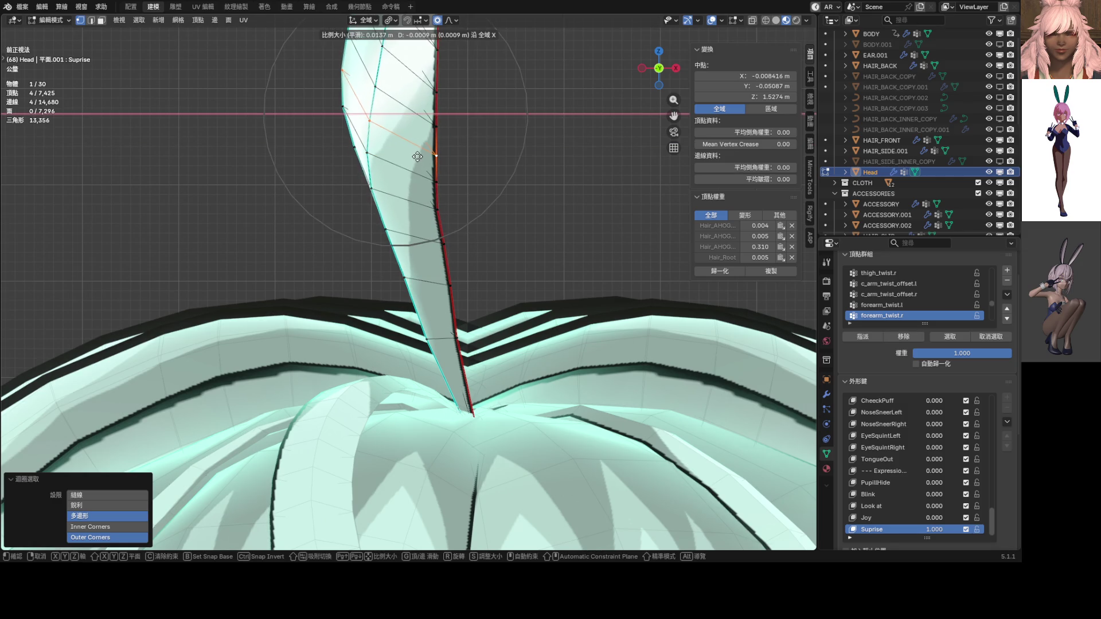
scroll(417, 157, up, 3)
click(417, 156)
Step: Give two lower strand loops final small sideways X nudges
alt+click(431, 236)
key(g)
key(x)
click(432, 236)
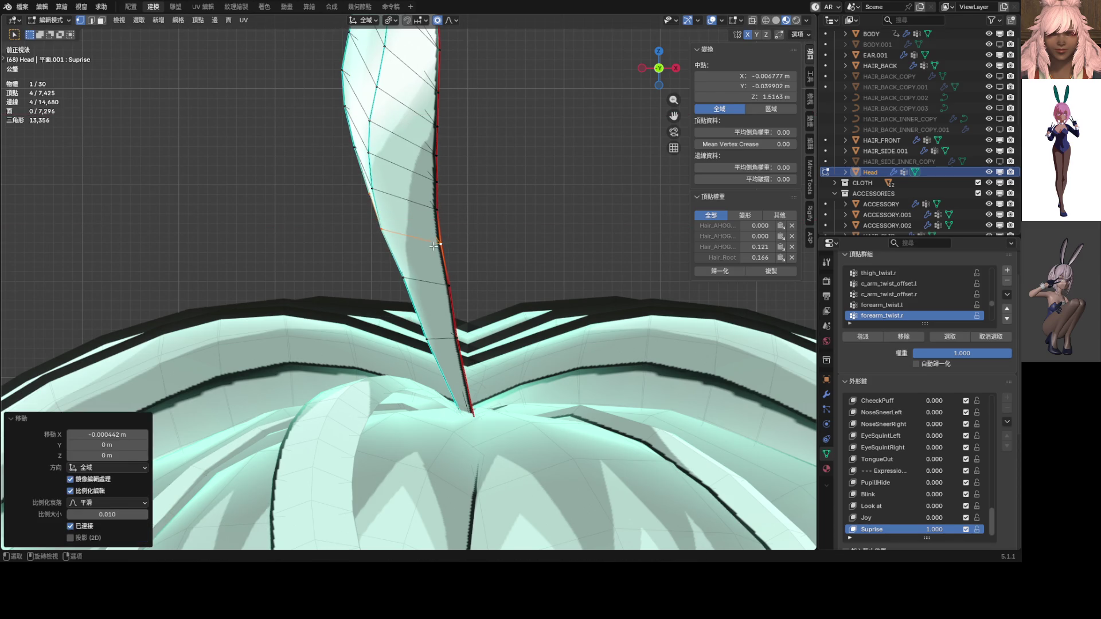
alt+click(426, 285)
key(g)
key(x)
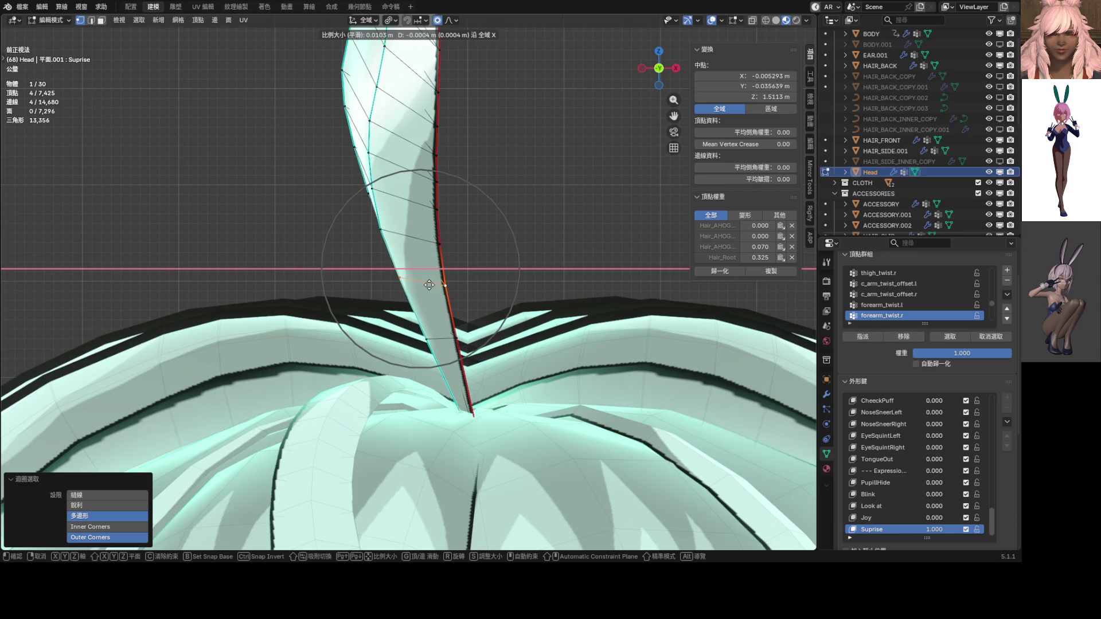
click(426, 285)
scroll(430, 210, down, 5)
scroll(416, 268, up, 4)
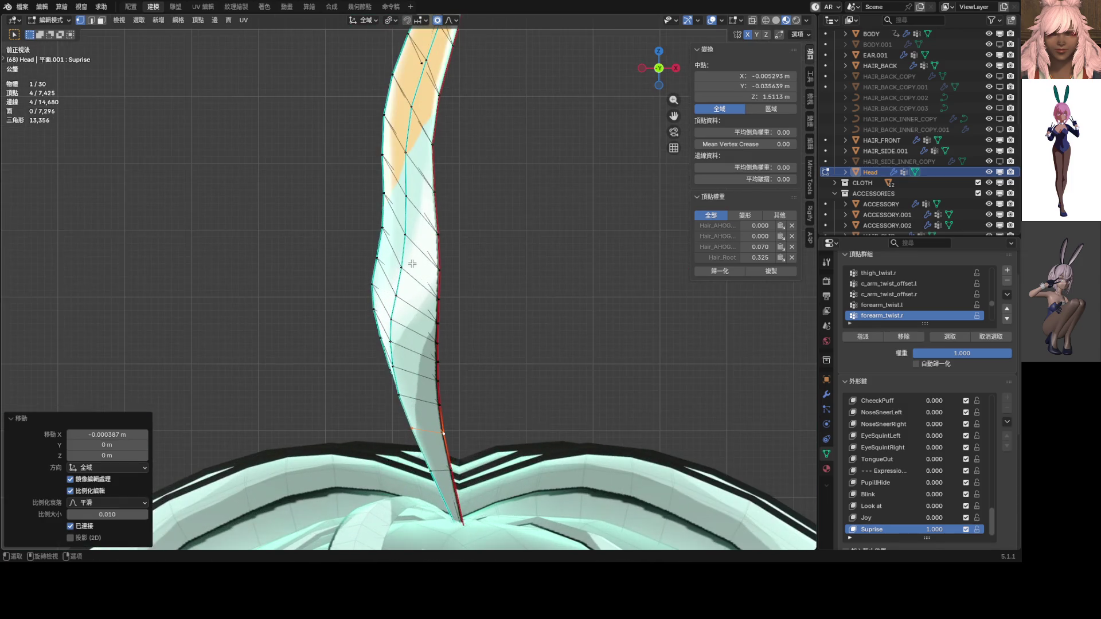
scroll(420, 246, down, 8)
Step: Switch to Object Mode and scrub the Suprise shape key value to compare the faces
key(ctrl+Tab)
click(439, 289)
scroll(459, 284, up, 5)
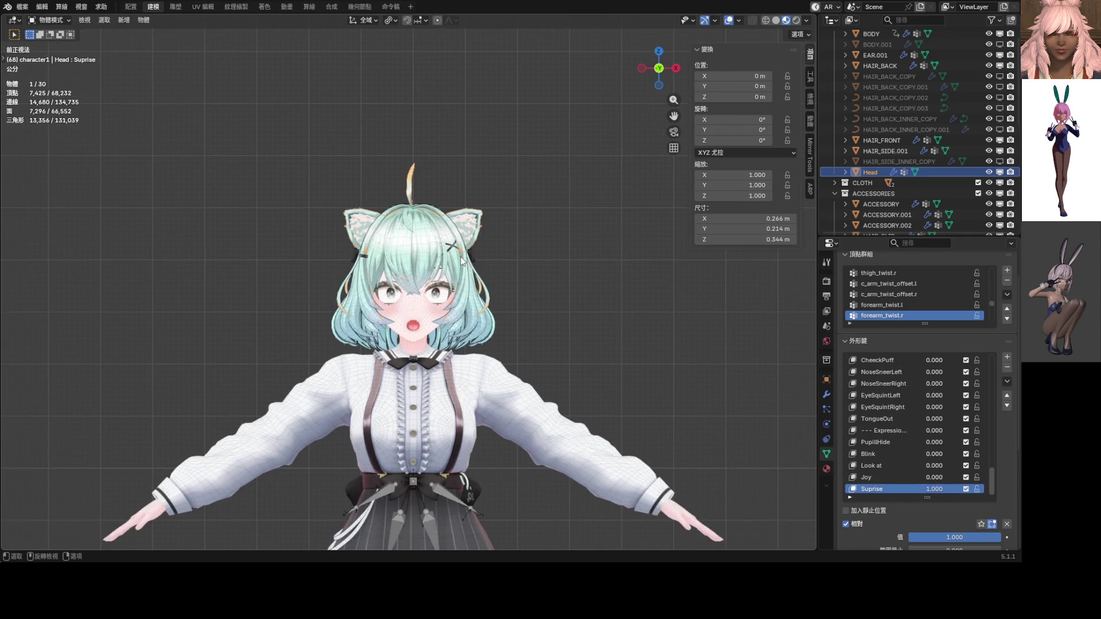
mouse_move(934, 490)
mouse_down()
mouse_move(909, 489)
mouse_move(975, 489)
mouse_up()
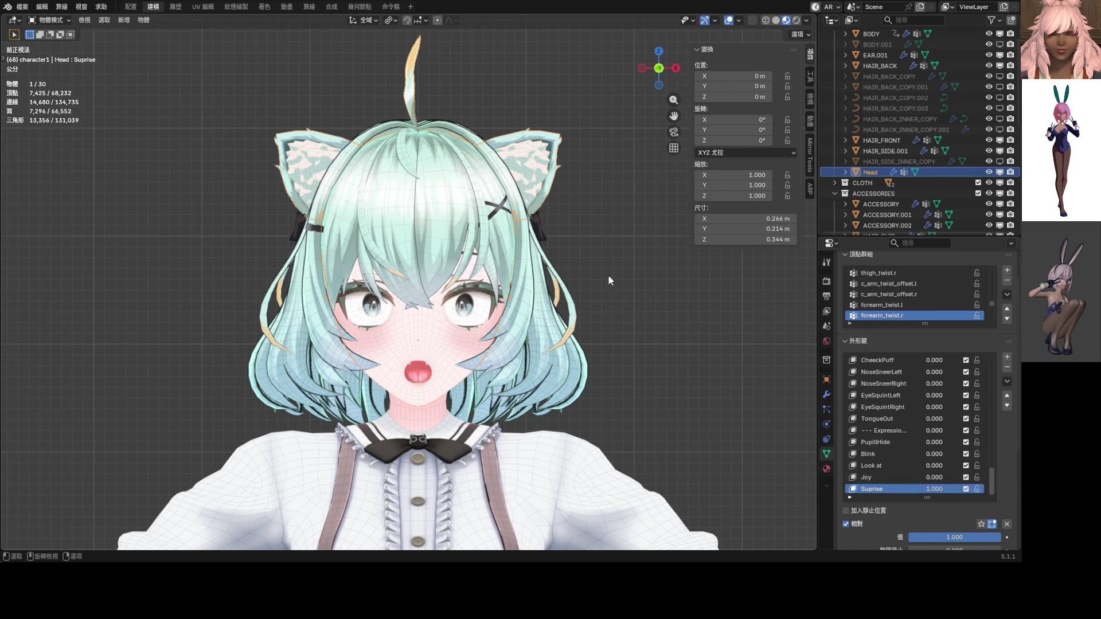
scroll(487, 287, down, 2)
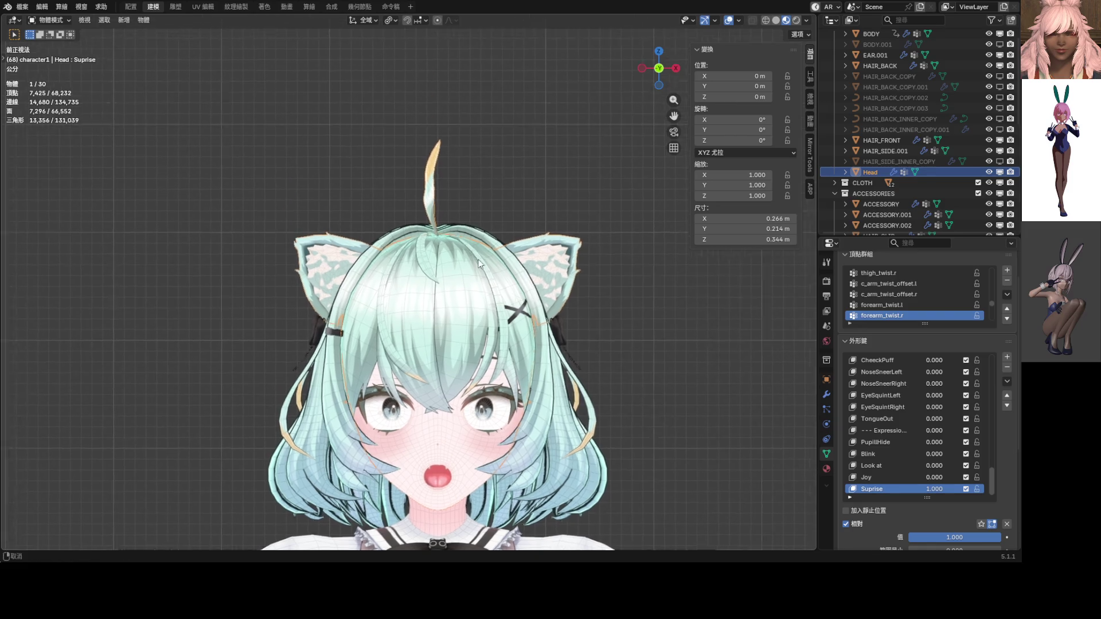
scroll(470, 273, up, 5)
key(ctrl+Tab)
Step: Return to Edit Mode and select a mid-strand loop, trying an X move then cancelling it
click(538, 298)
scroll(487, 275, up, 5)
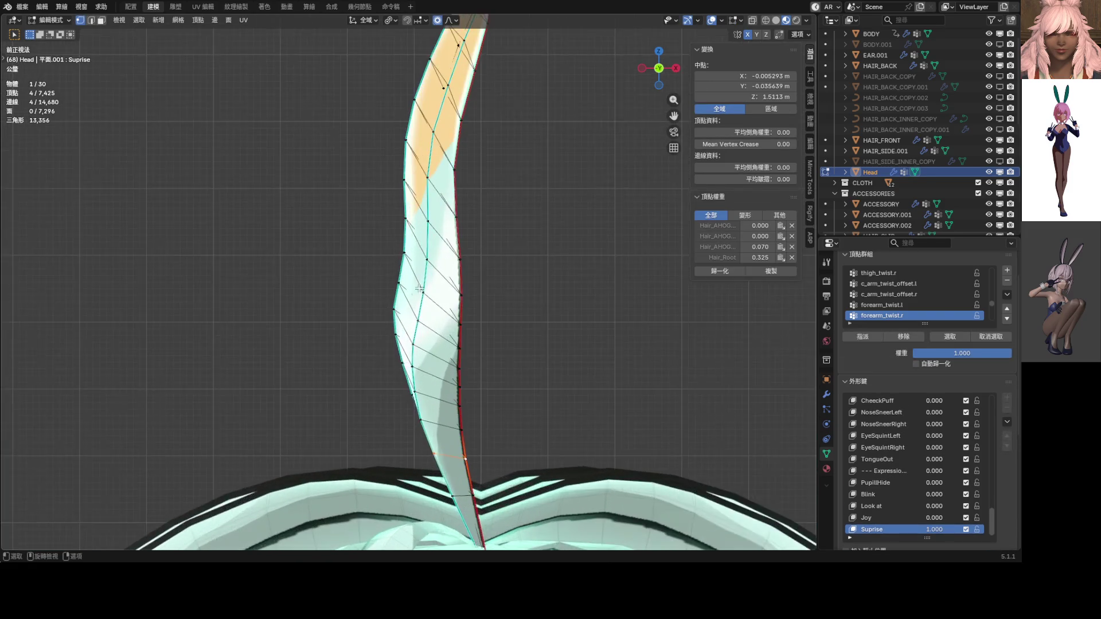
alt+click(464, 285)
key(g)
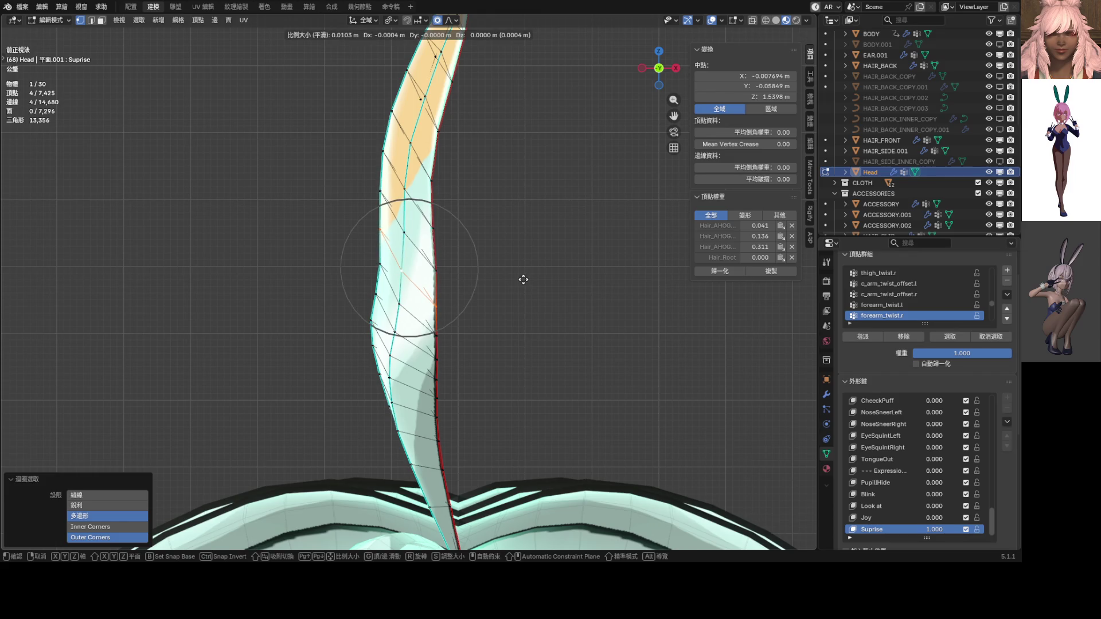
key(x)
scroll(523, 279, down, 8)
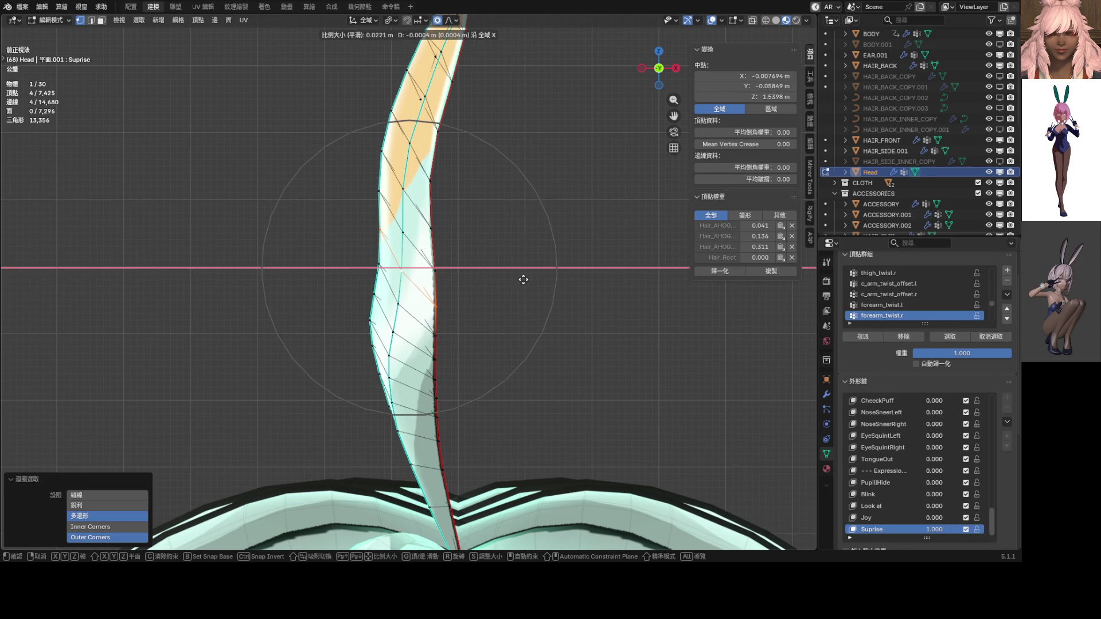
key(Escape)
Step: Orbit around the ahoge and switch to the right side view (numpad 3)
scroll(381, 270, down, 5)
mouse_move(381, 263)
middle_down()
mouse_move(567, 302)
mouse_move(517, 296)
middle_up()
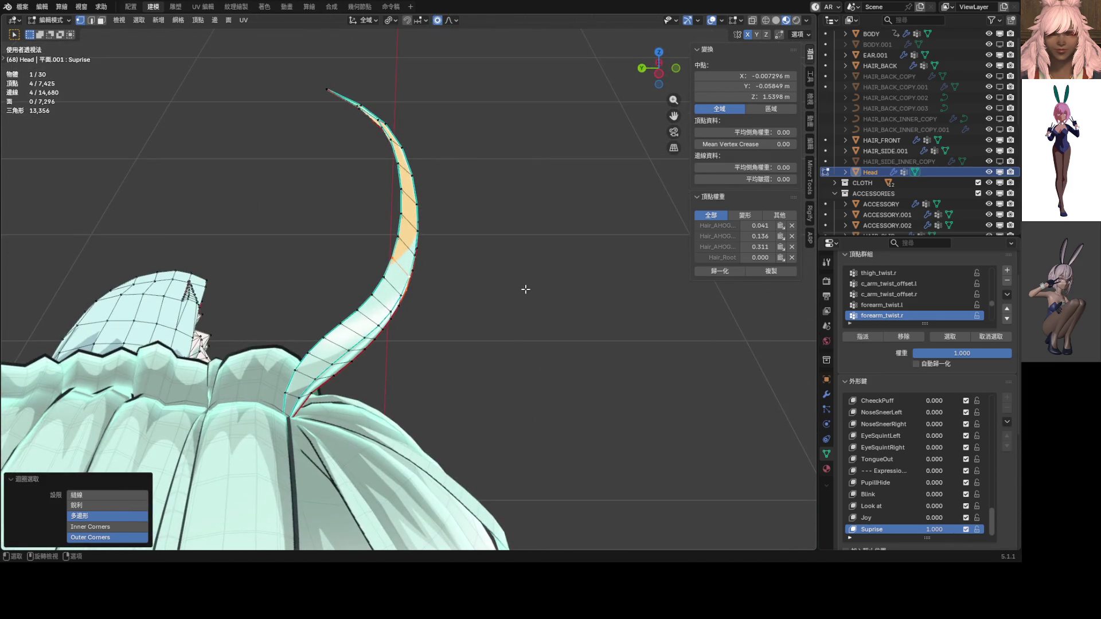
key(KP_3)
Step: Frame the strand and select the tip edge loop, abandoning a trial resize
shift+middle_drag(399, 348, 315, 382)
scroll(315, 383, down, 2)
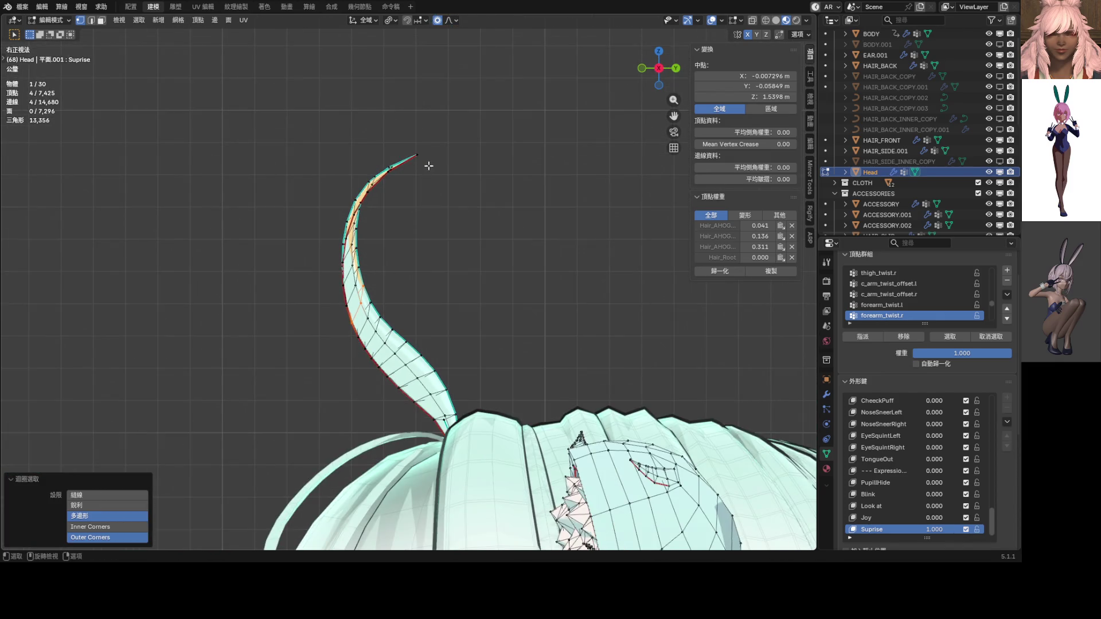
click(431, 150)
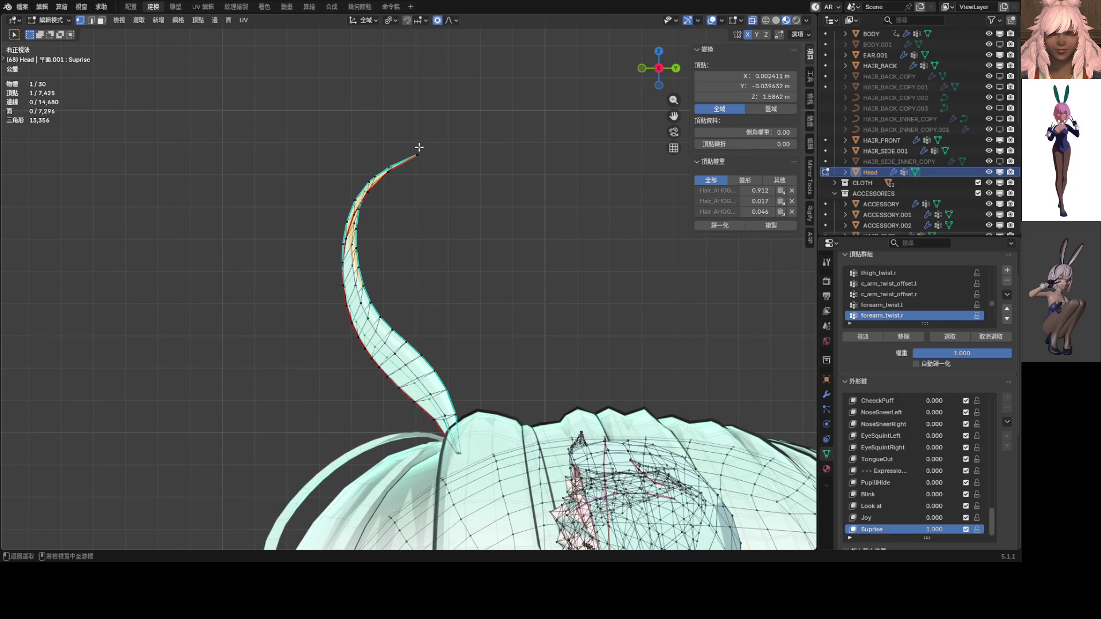
alt+click(418, 149)
key(s)
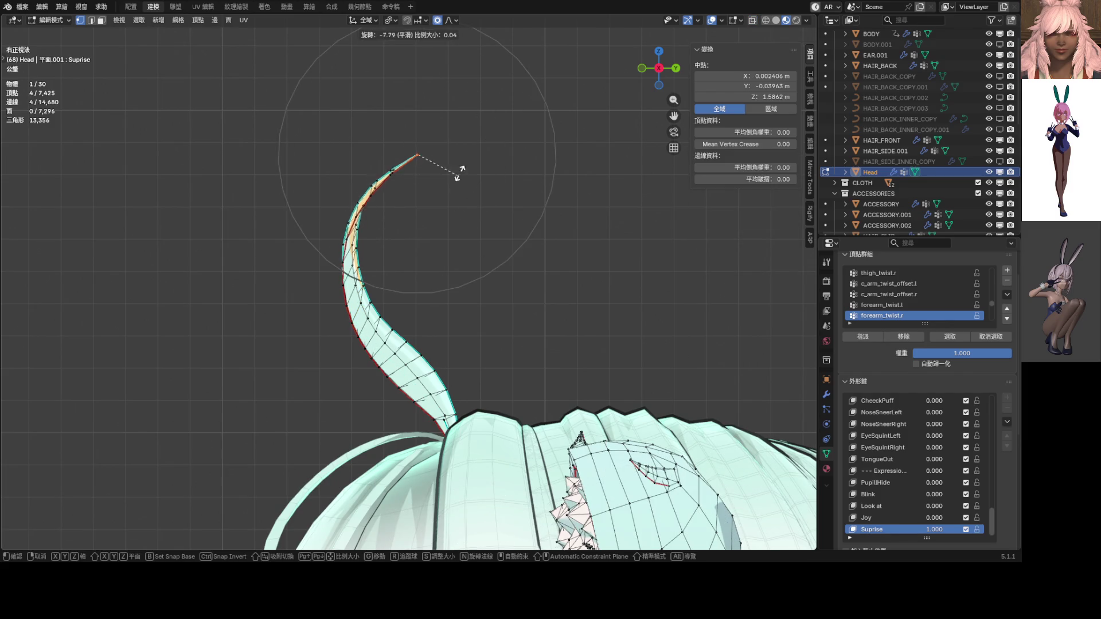
right_click(458, 164)
Step: Alternately move and rotate the tip loop to start uncurling it
key(g)
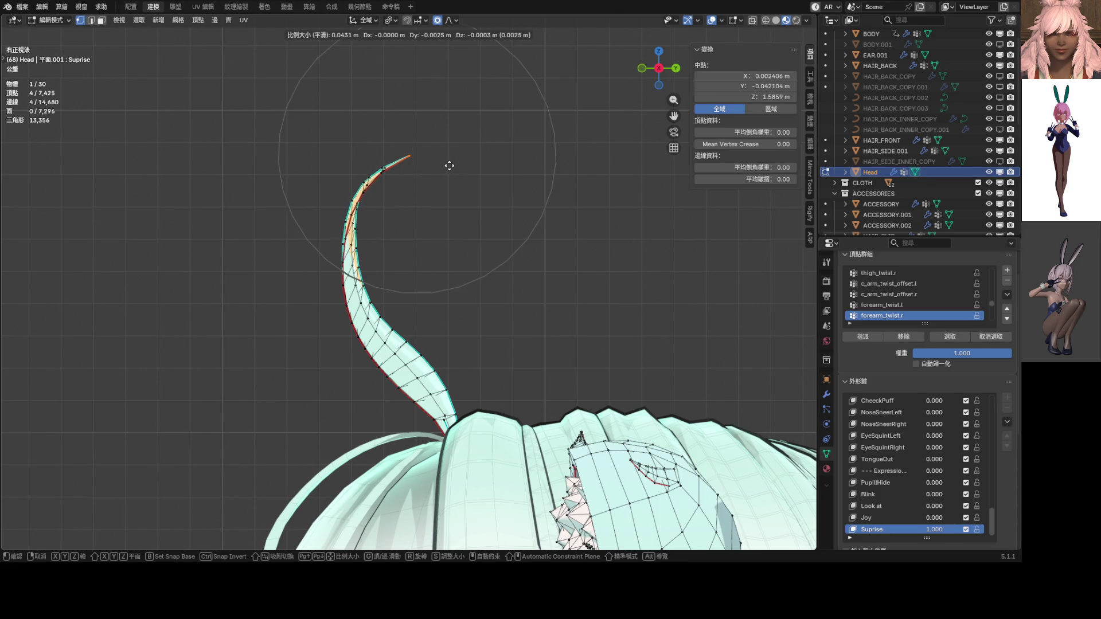
click(436, 161)
key(r)
click(428, 143)
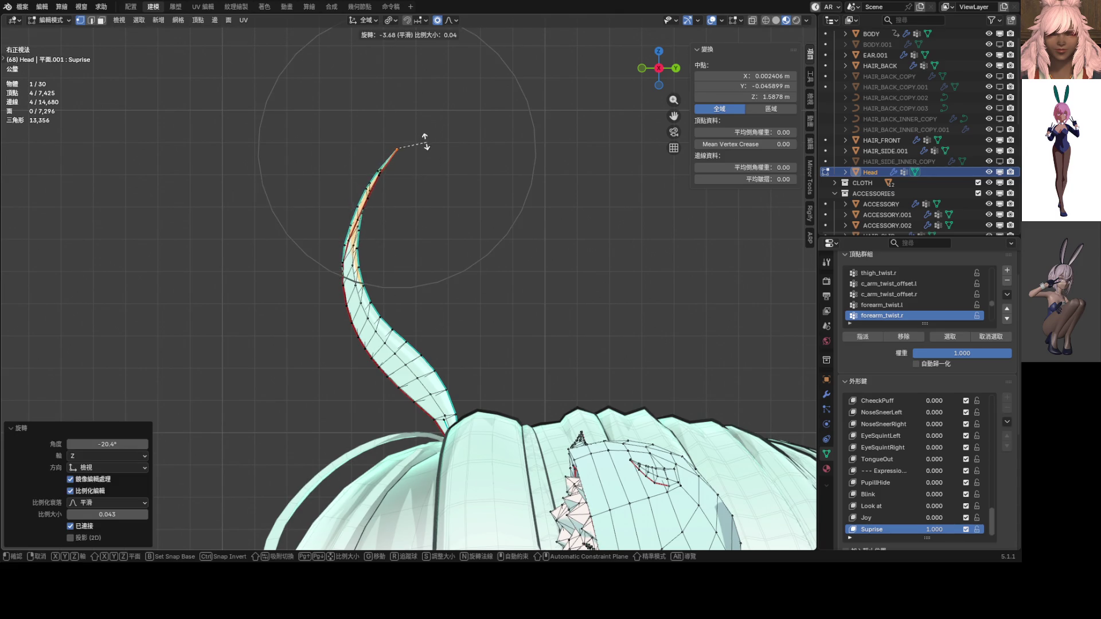
key(g)
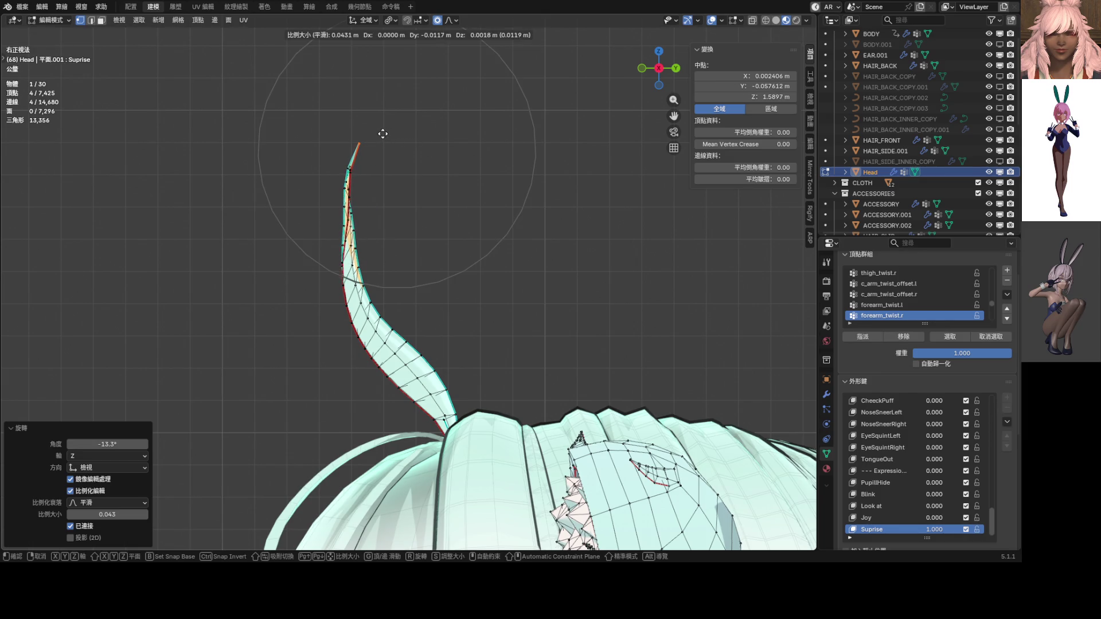
click(381, 133)
key(r)
scroll(381, 128, up, 8)
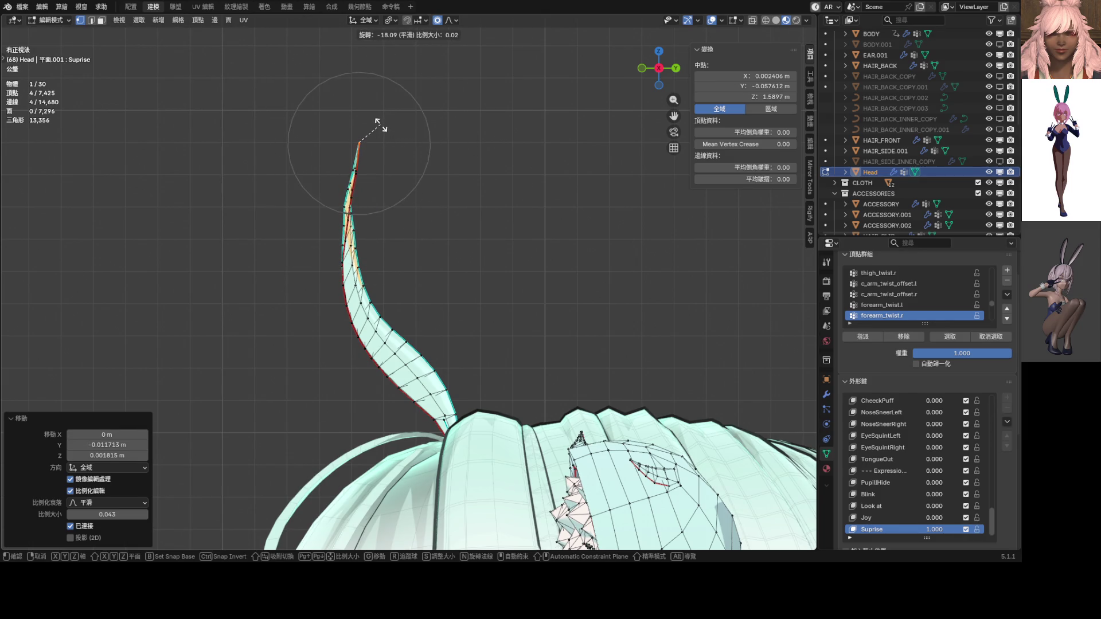
click(381, 127)
Step: Finish raising the tip upright with a wide-falloff move, proportional size 0.092
key(g)
click(365, 122)
key(r)
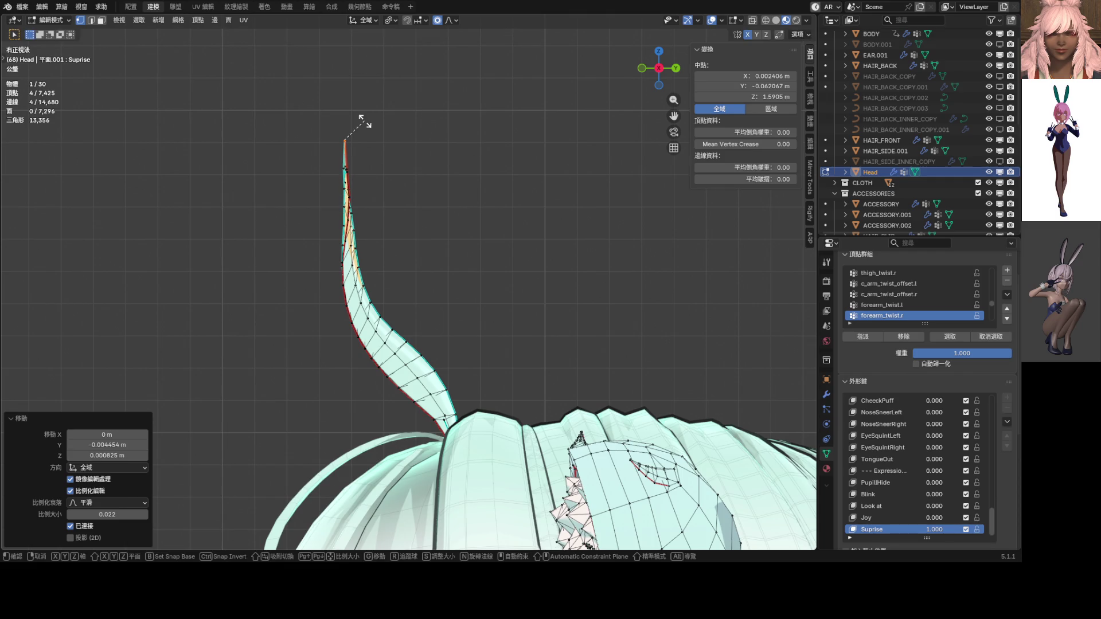
click(364, 121)
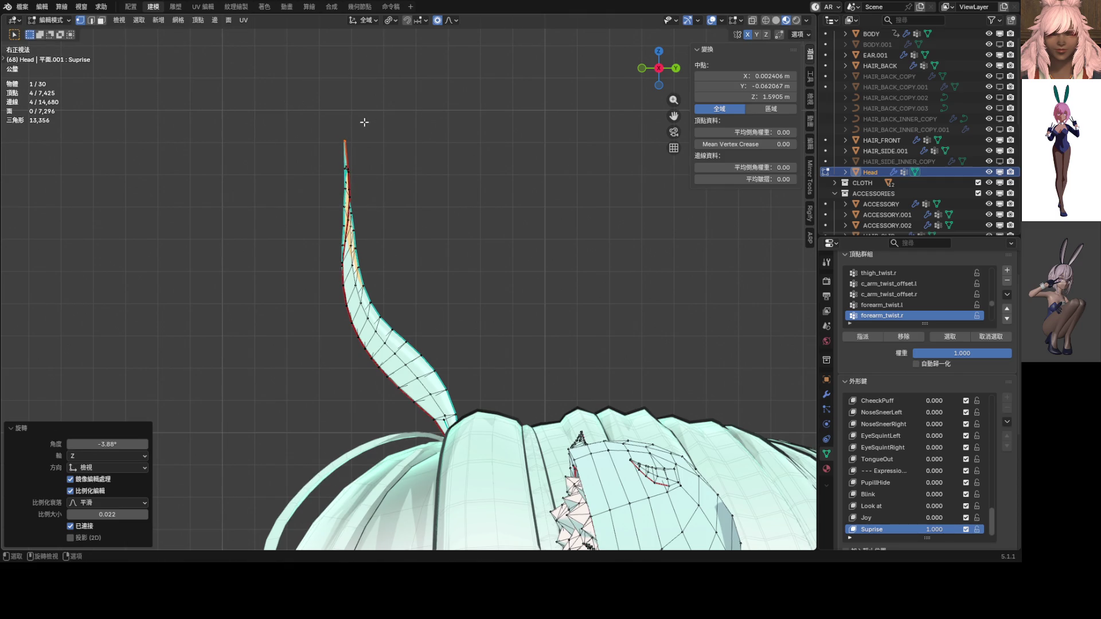
scroll(351, 127, down, 1)
key(g)
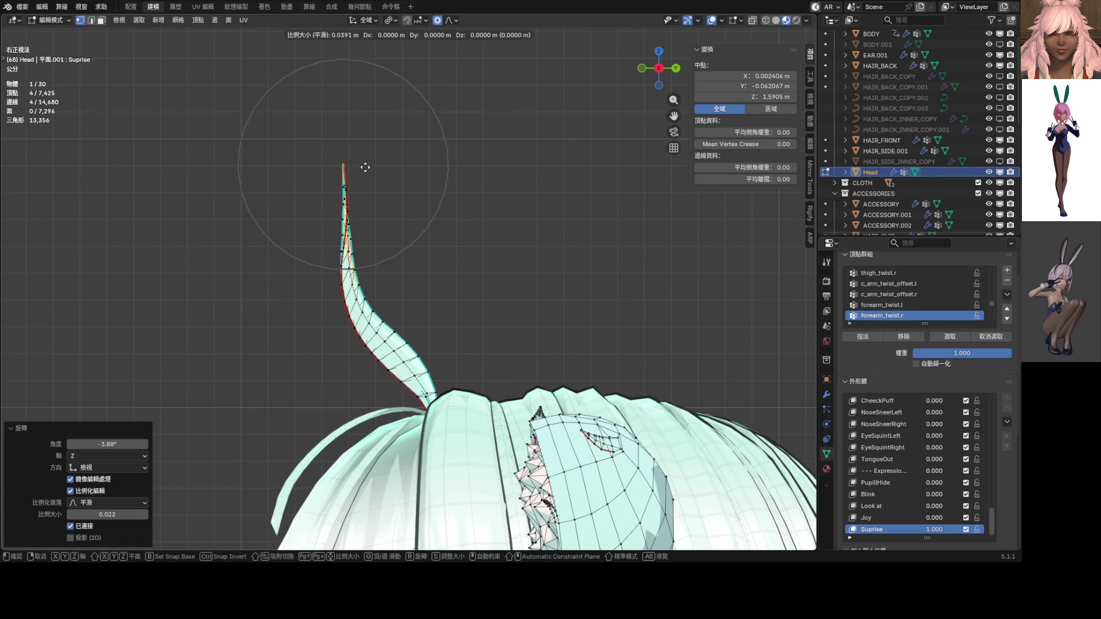
scroll(370, 166, down, 15)
scroll(396, 167, up, 3)
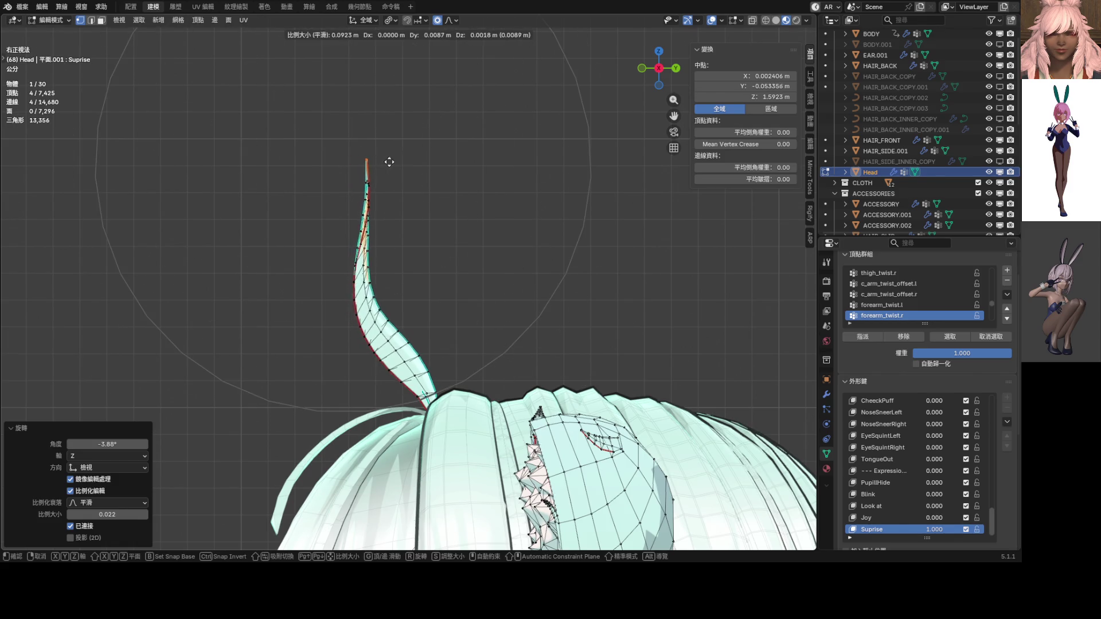
click(450, 152)
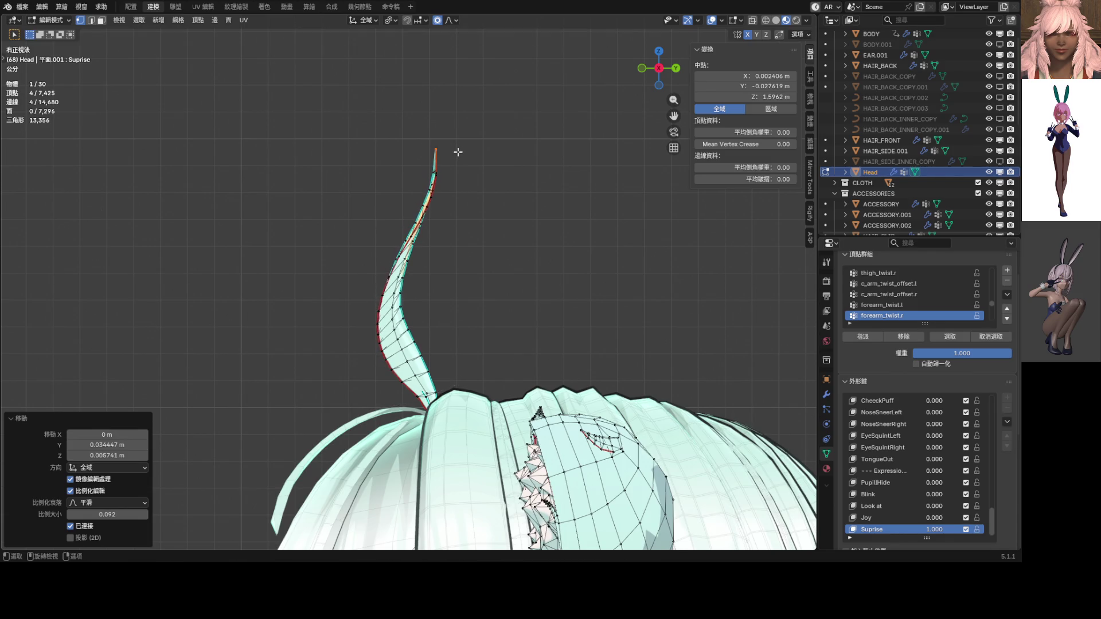
scroll(416, 290, up, 3)
Step: Bend the strand by moving a midway edge loop, then check it from the front view
alt+click(371, 335)
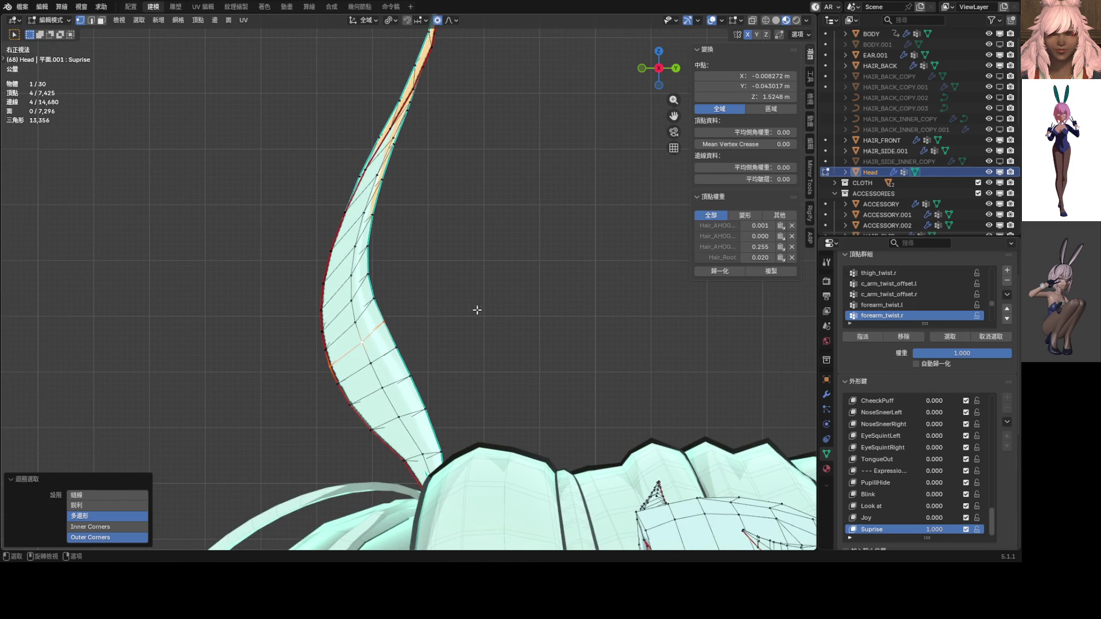
key(g)
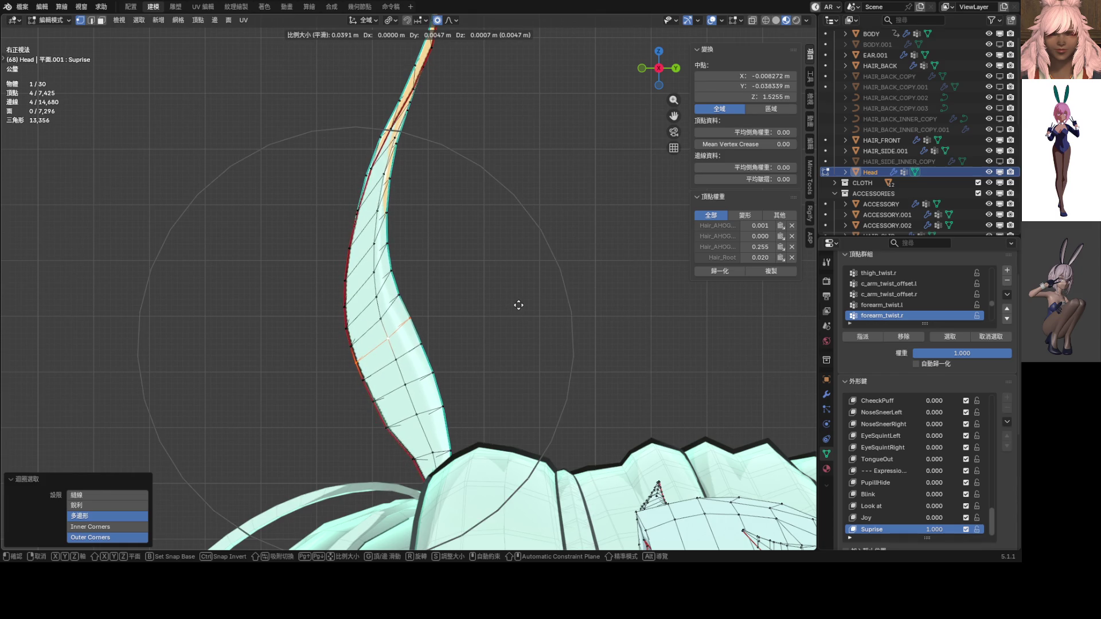
key(r)
key(g)
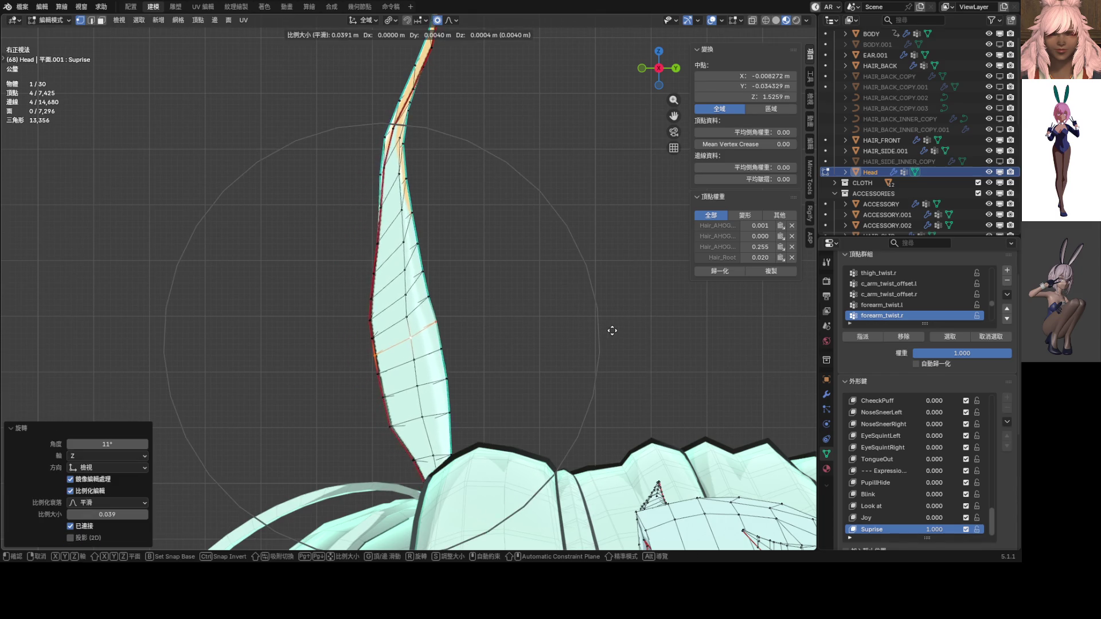
click(612, 331)
shift+scroll(499, 319, up, 2)
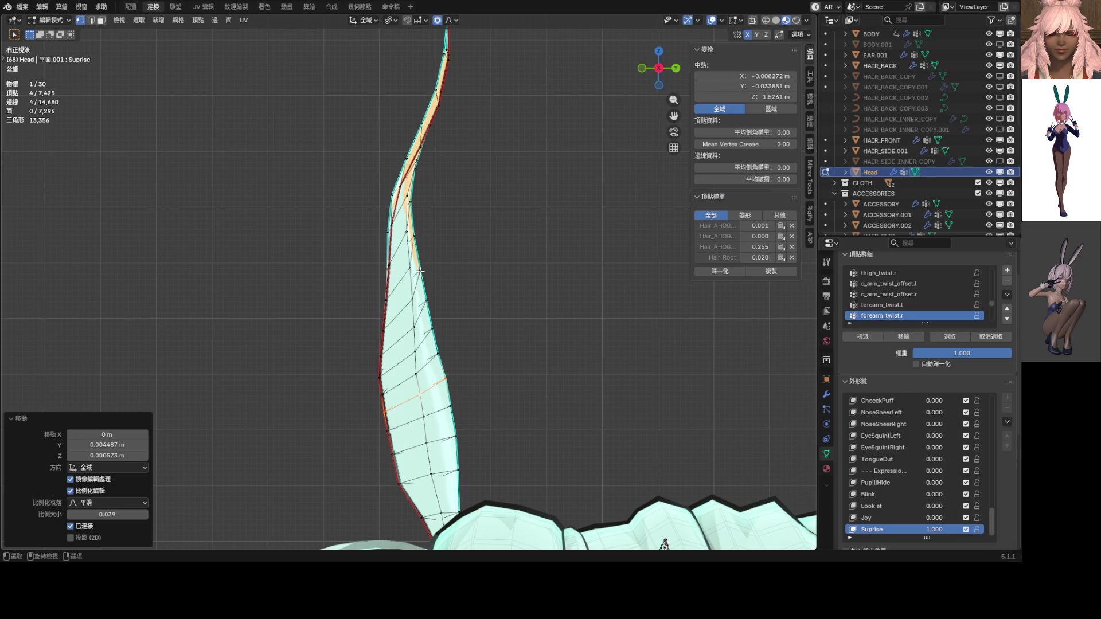
scroll(421, 271, down, 3)
key(KP_1)
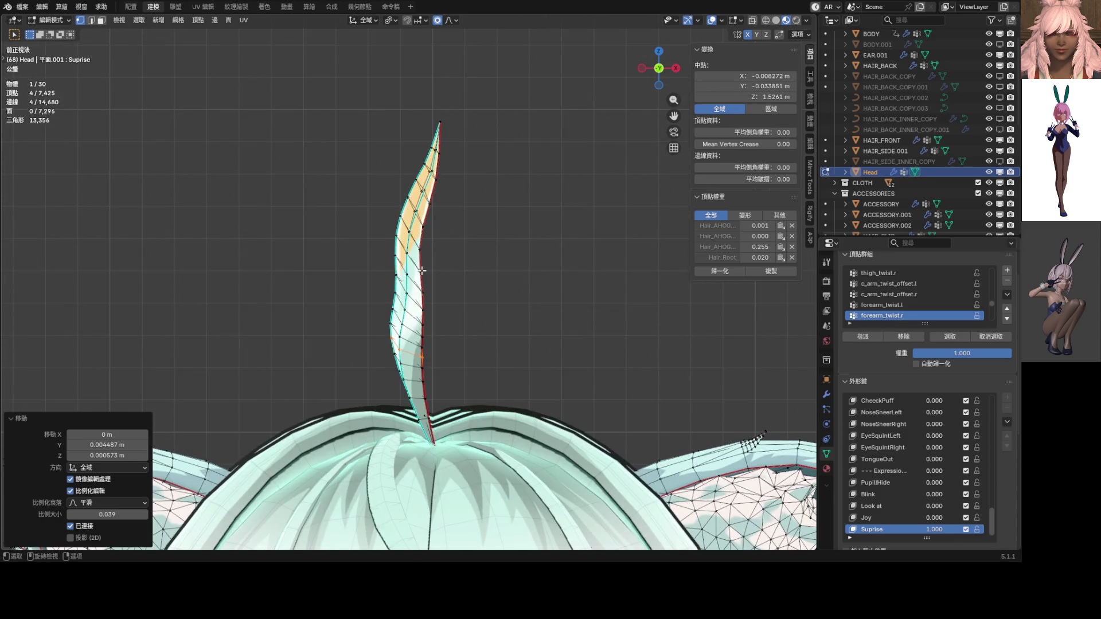
scroll(422, 270, up, 3)
Step: Rotate another loop around Z and shift a lower loop with soft falloff
alt+click(409, 285)
key(r)
key(z)
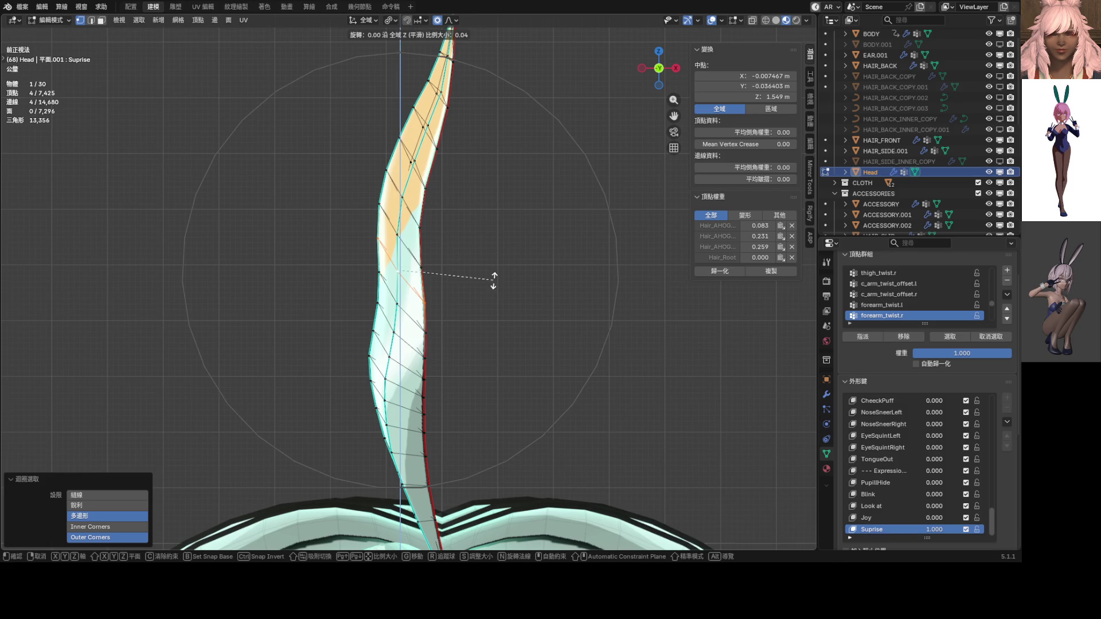
scroll(496, 290, up, 7)
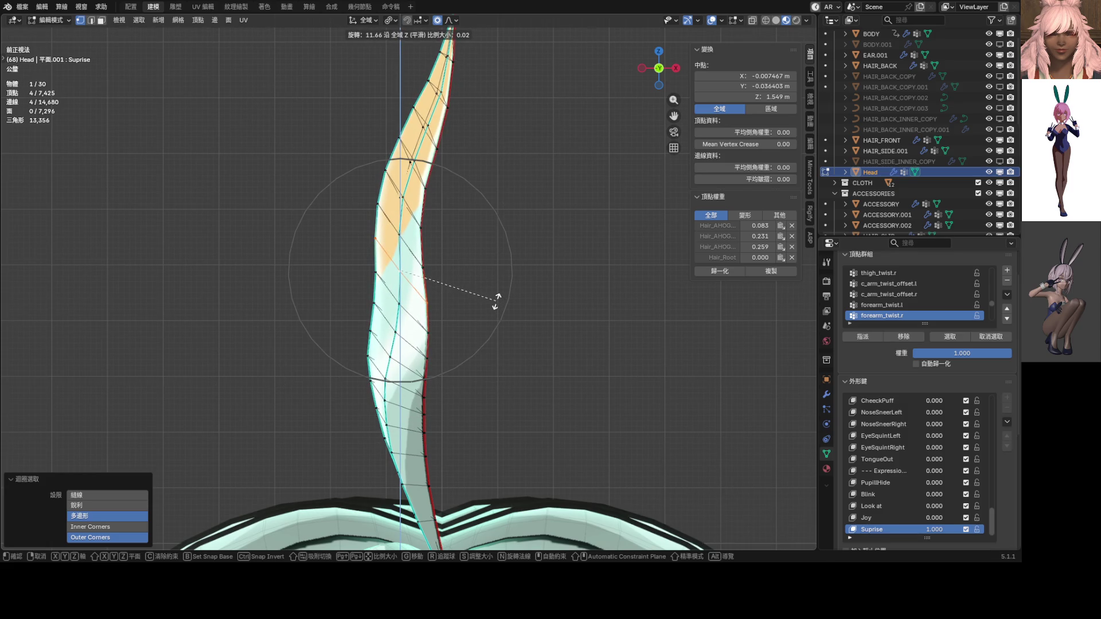
click(497, 300)
scroll(465, 364, down, 3)
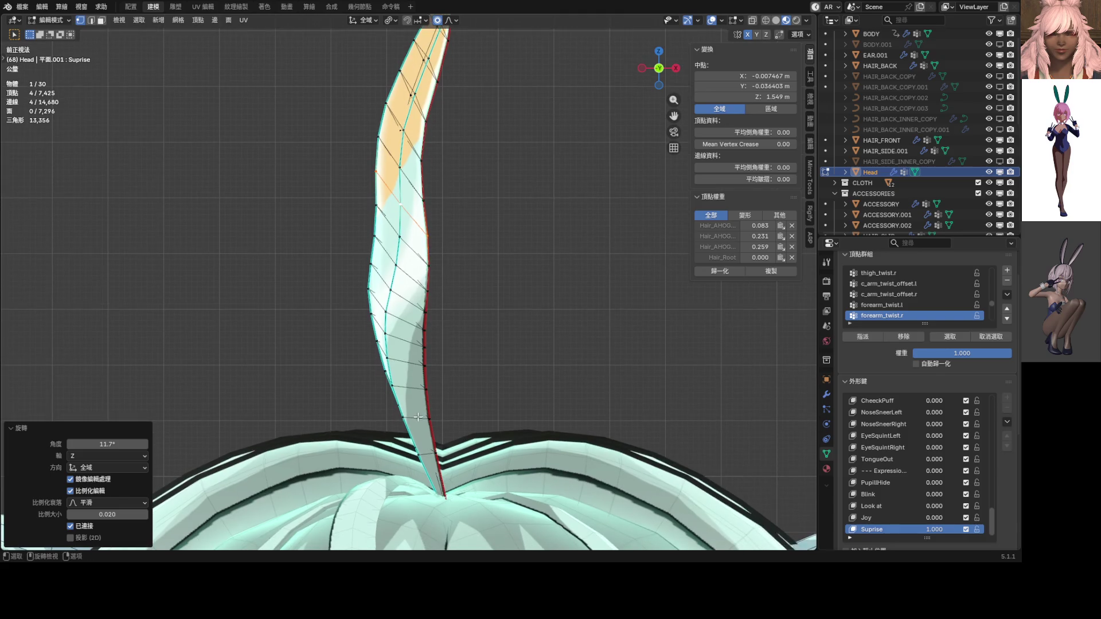
alt+click(410, 274)
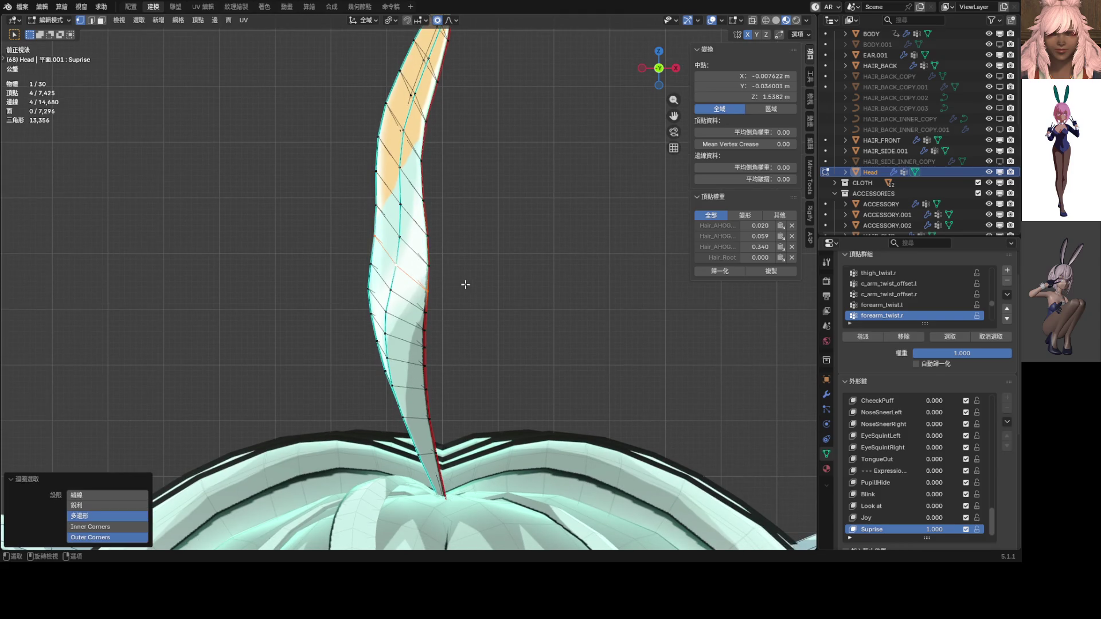
key(g)
click(488, 283)
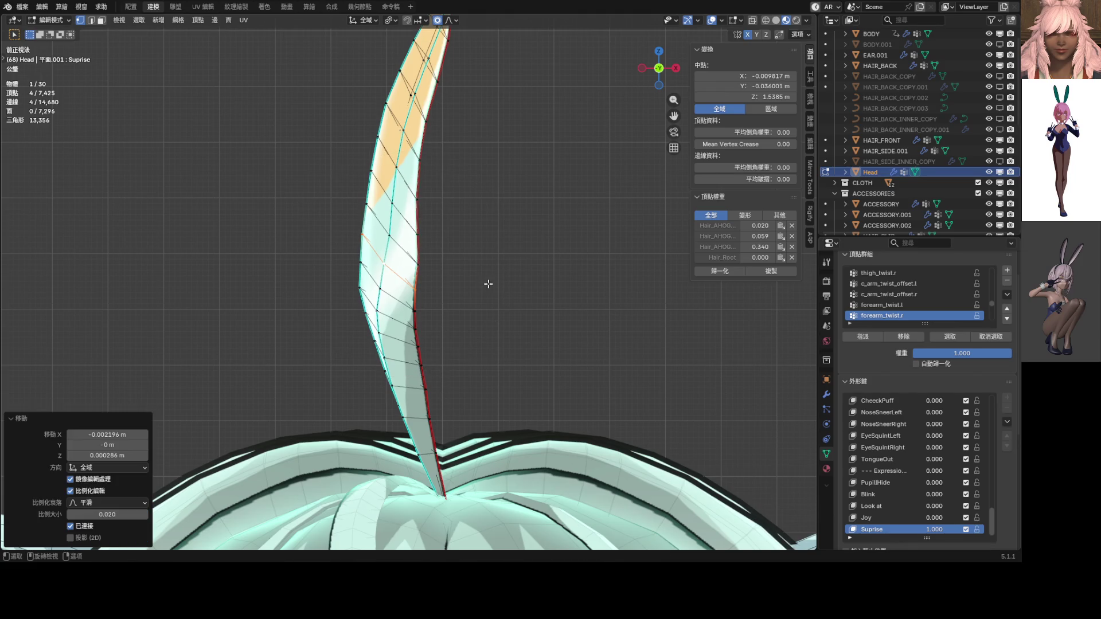
Step: Move a vertex on the strand's left edge to bend the strand rightward
alt+click(403, 324)
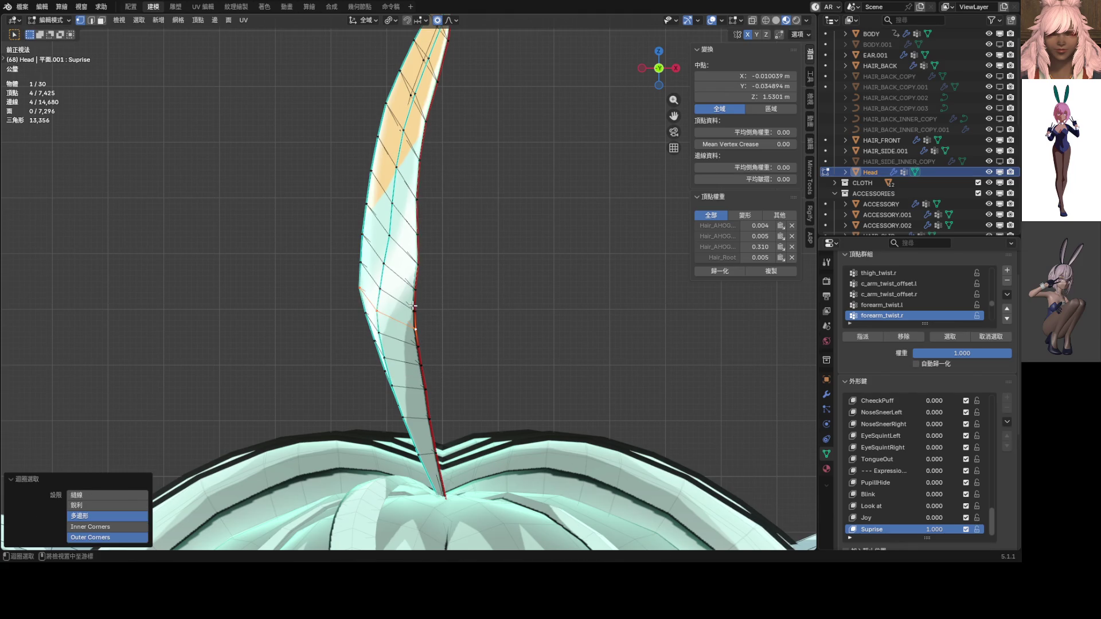
scroll(448, 230, down, 2)
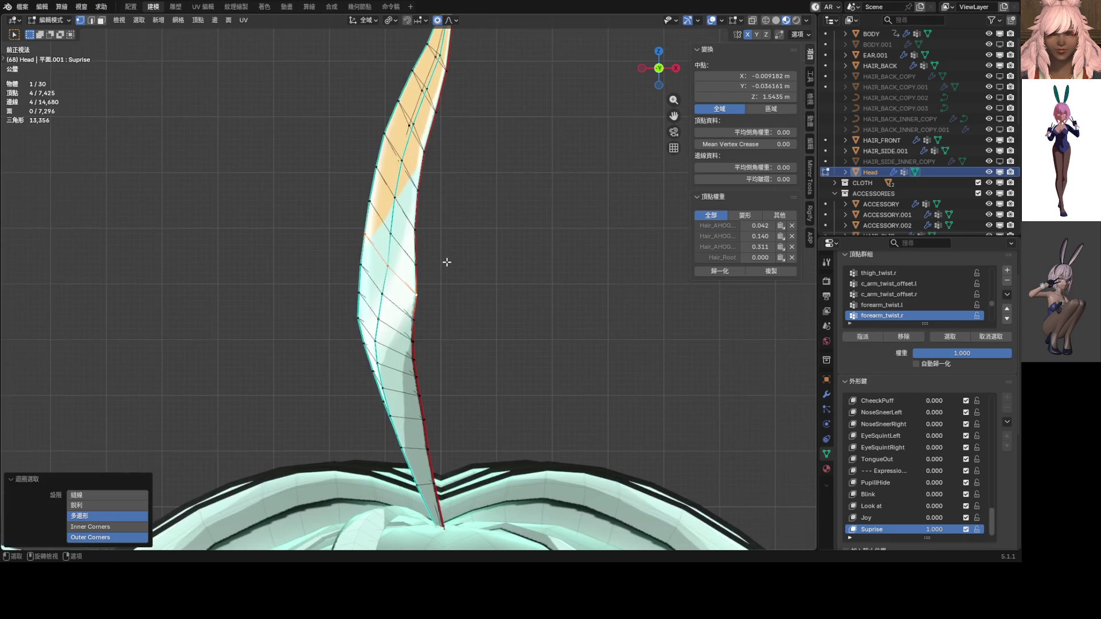
scroll(418, 283, up, 5)
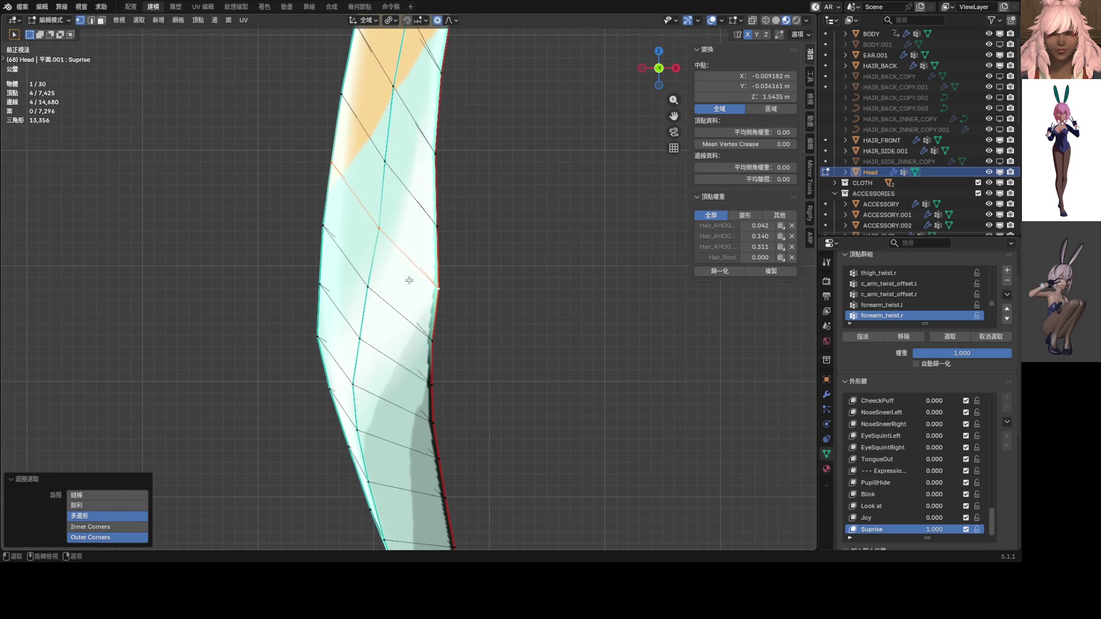
click(324, 281)
scroll(370, 292, down, 1)
scroll(416, 333, down, 1)
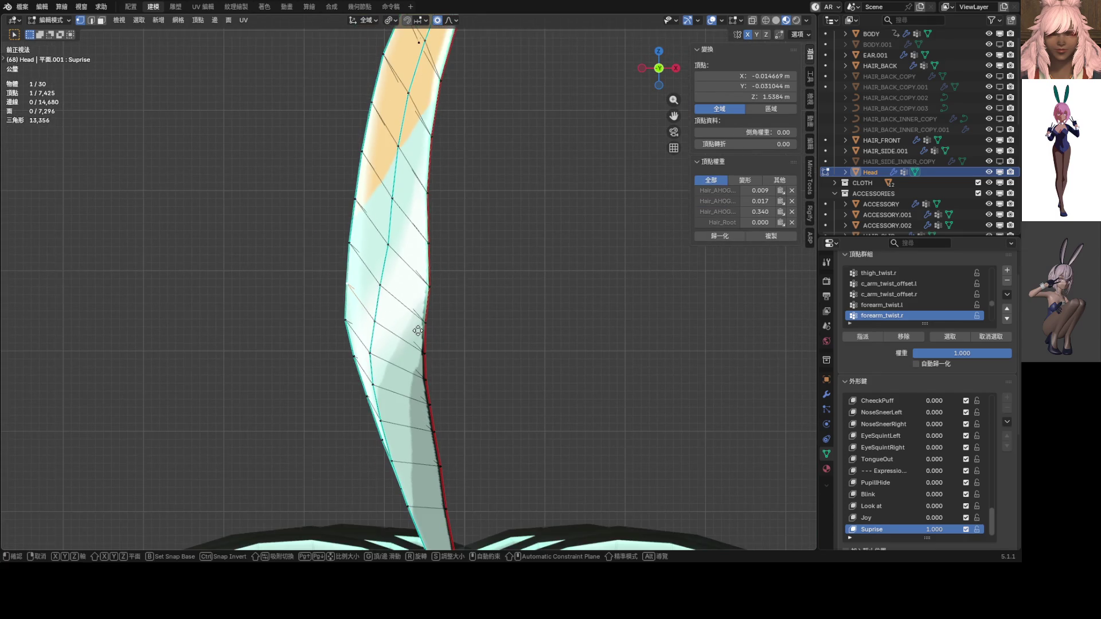
key(g)
click(439, 309)
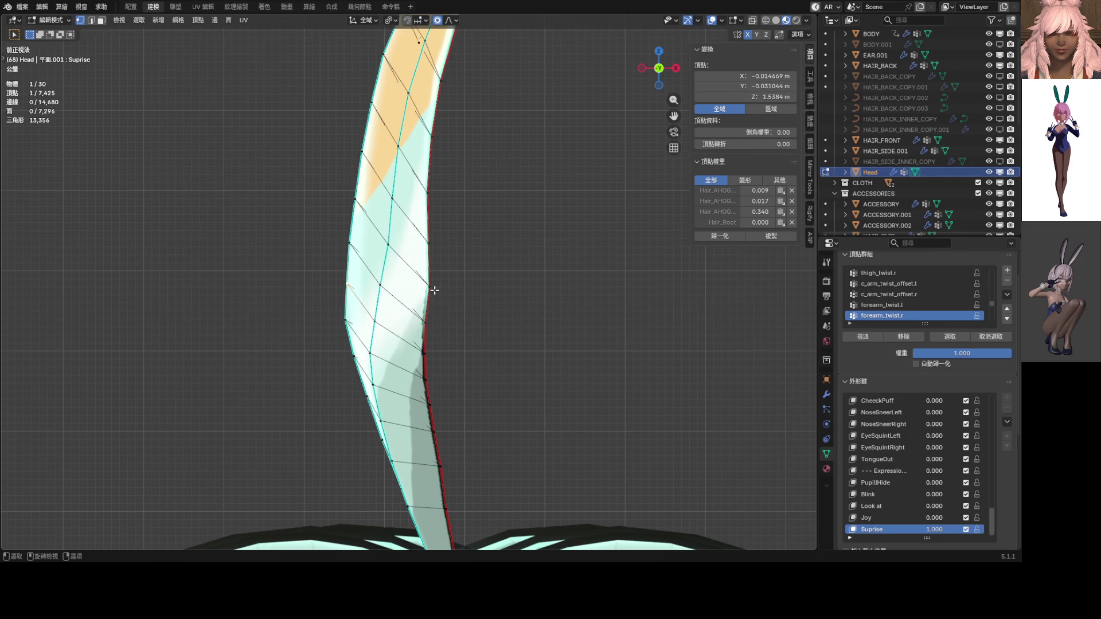
Step: After two undone tries, shift a diagonal loop -0.000928 m along X with proportional size 0.012
alt+click(422, 279)
key(g)
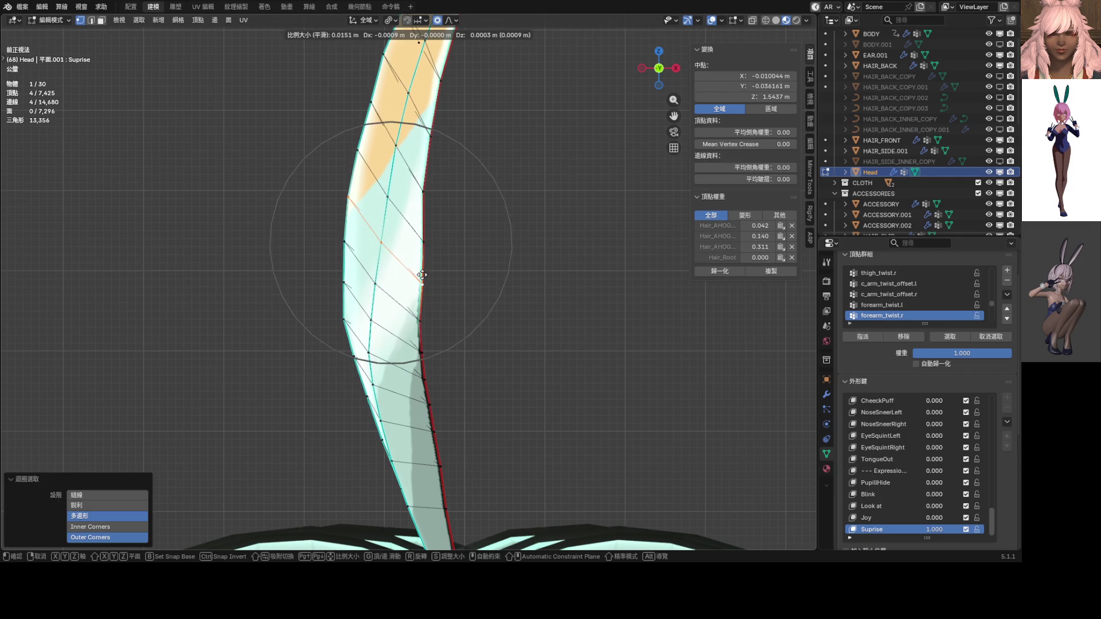
click(421, 275)
key(ctrl+z)
key(g)
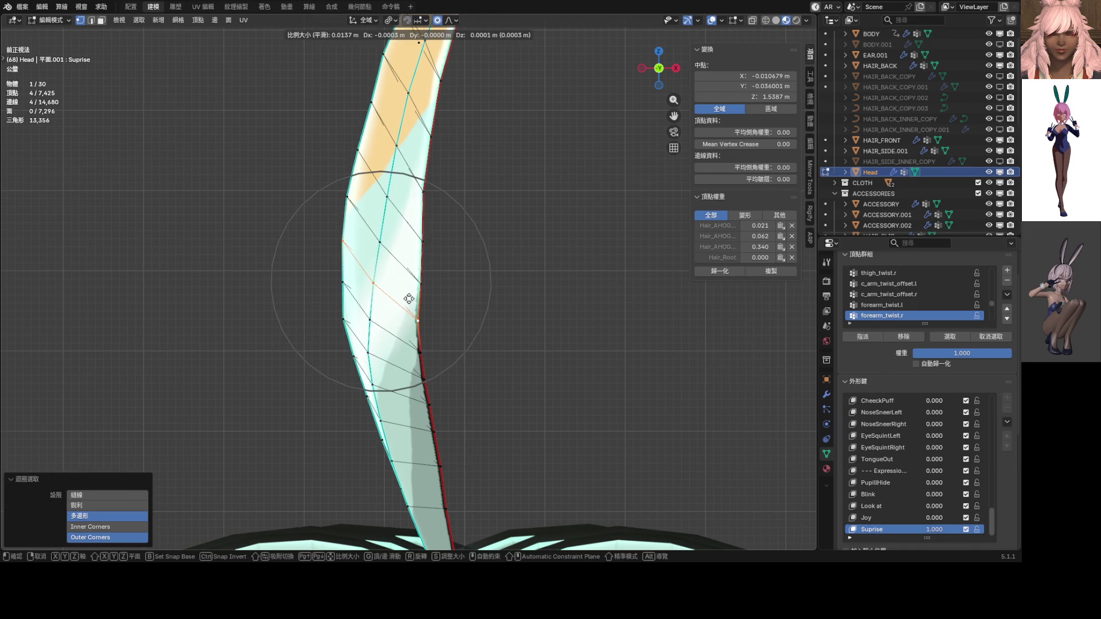
click(407, 297)
key(ctrl+z)
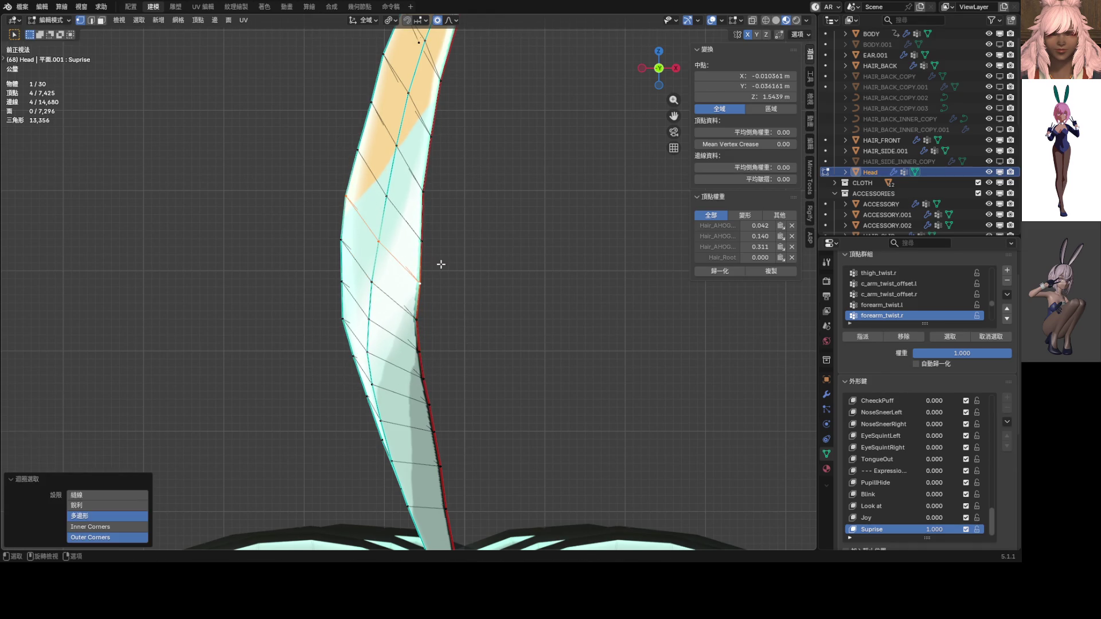
key(g)
click(430, 262)
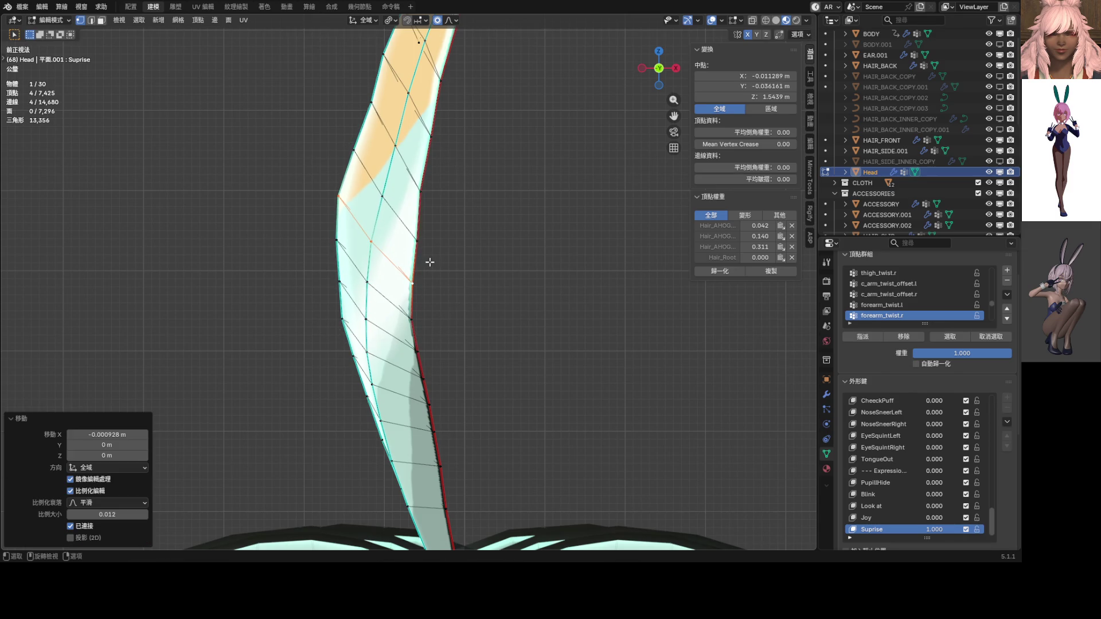
scroll(422, 244, down, 3)
scroll(421, 244, down, 1)
click(463, 137)
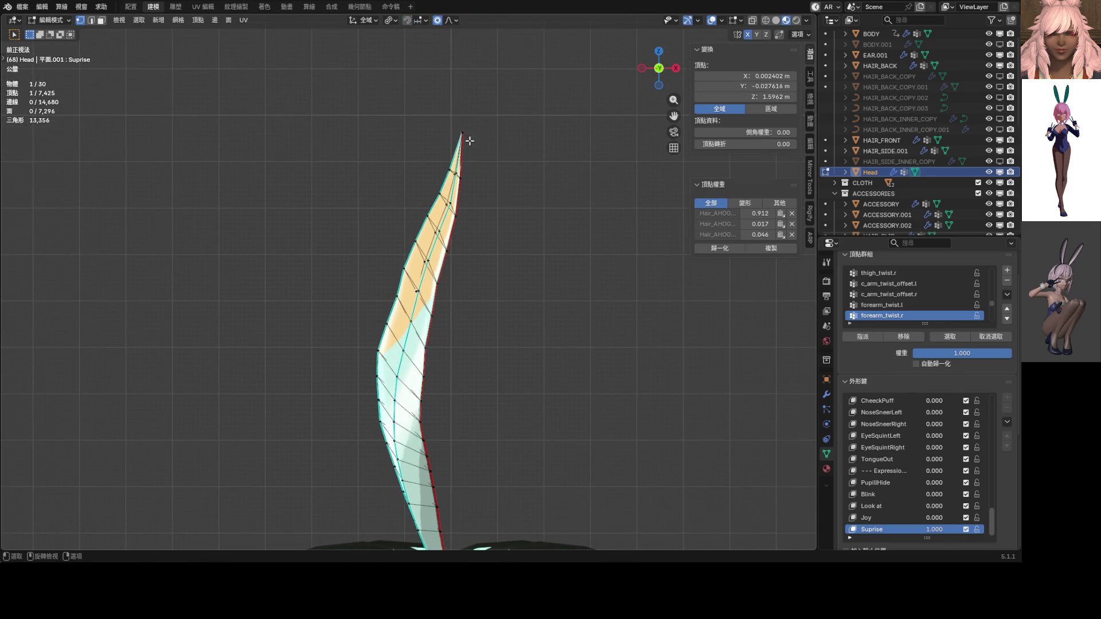
Step: Shift the ahoge tip sideways and tilt it using proportional editing
scroll(484, 180, down, 5)
scroll(434, 213, up, 5)
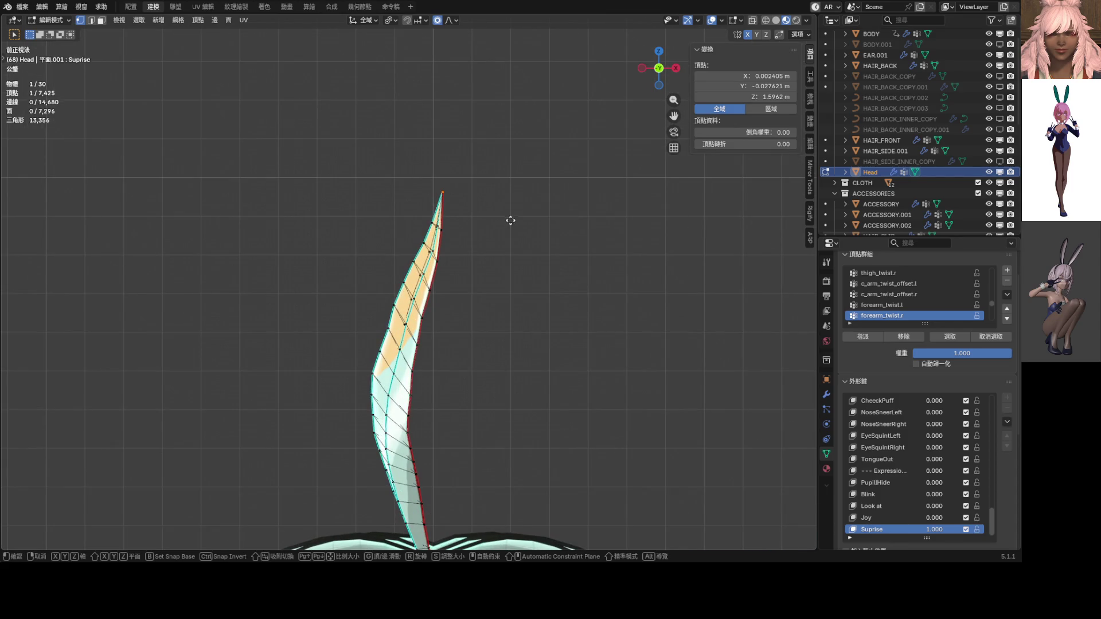
key(g)
scroll(479, 207, down, 3)
scroll(467, 205, down, 4)
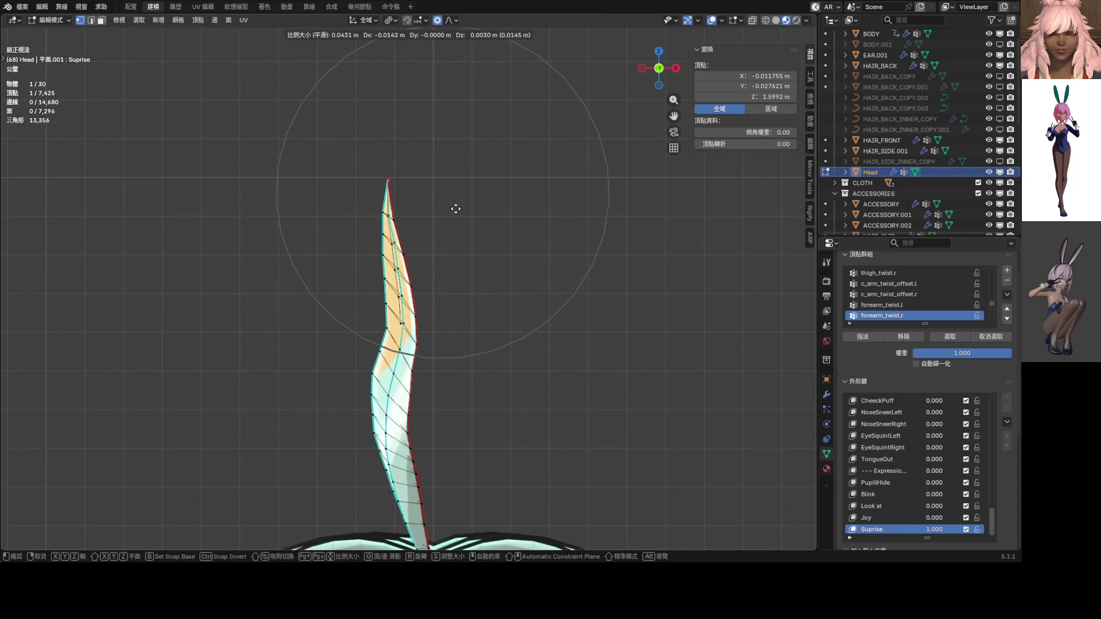
click(456, 209)
key(r)
scroll(454, 149, up, 4)
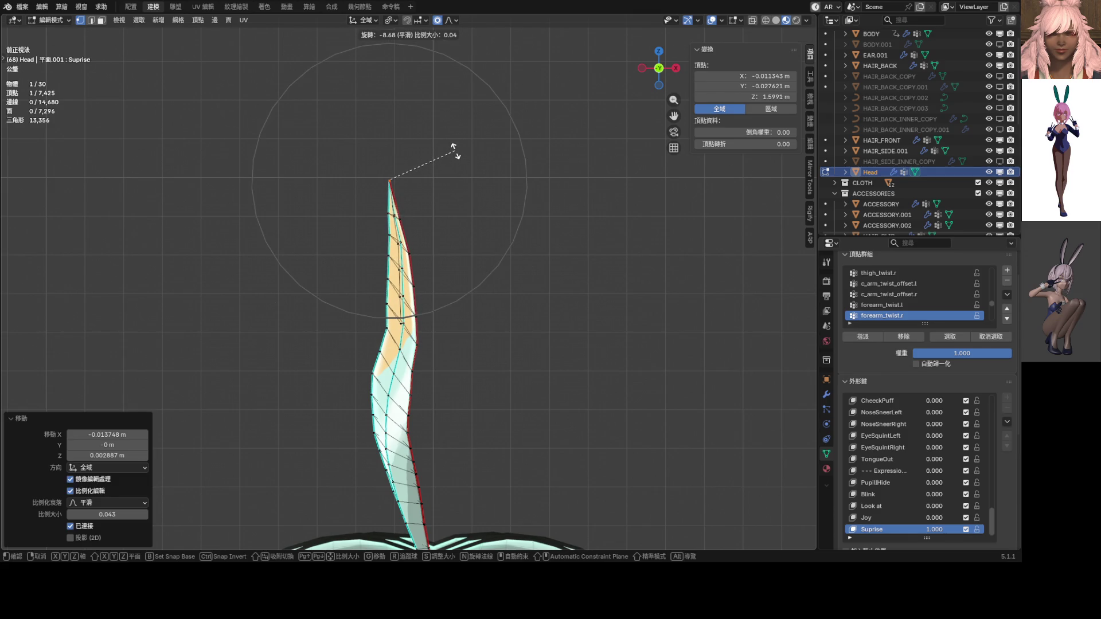
scroll(453, 148, up, 2)
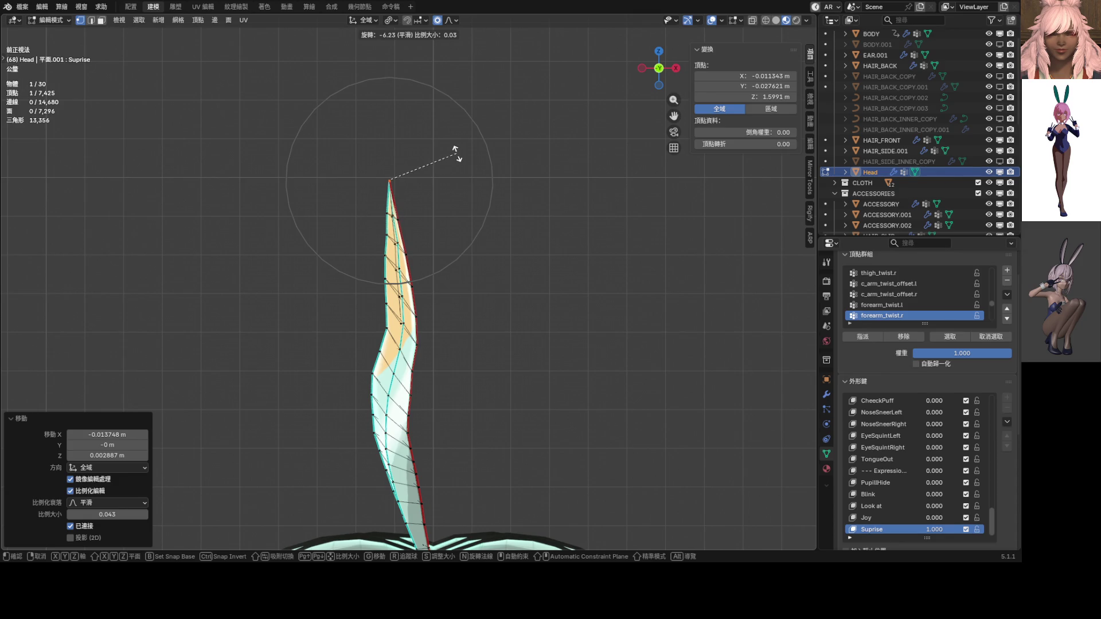
click(457, 152)
Step: Move the tip further left, then cancel an unwanted rotation of the strand
key(g)
scroll(451, 151, down, 9)
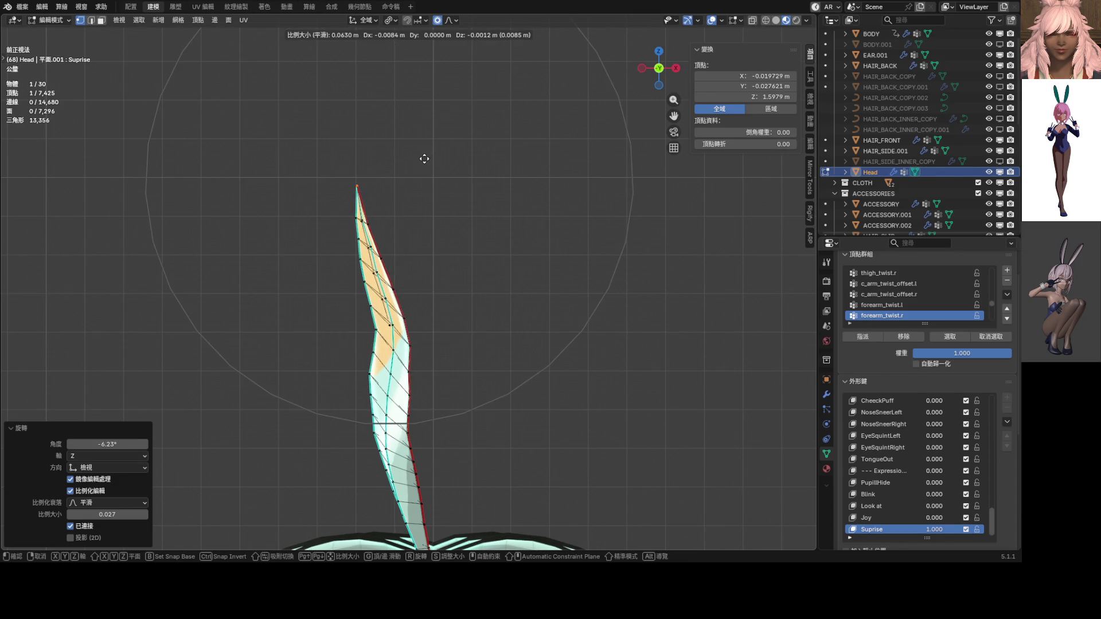
click(480, 177)
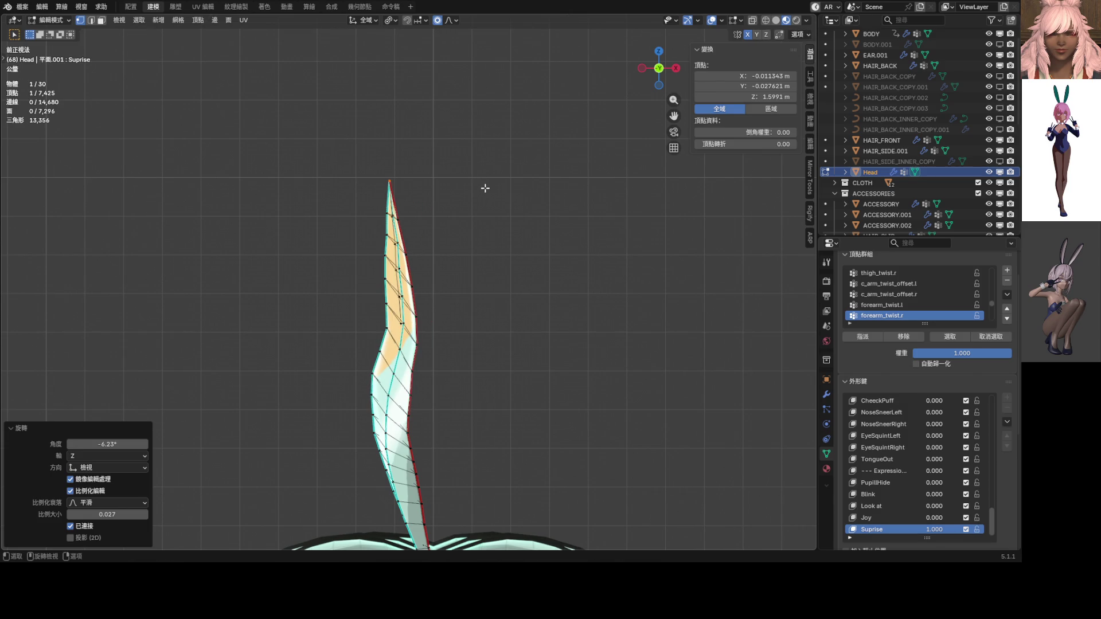
key(r)
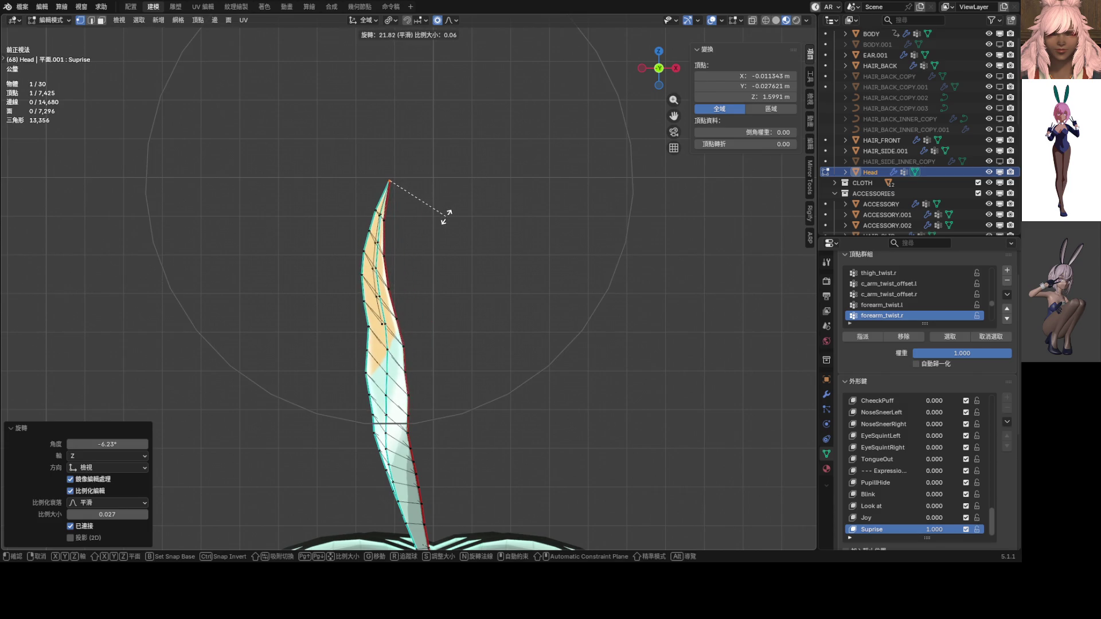
scroll(461, 184, down, 4)
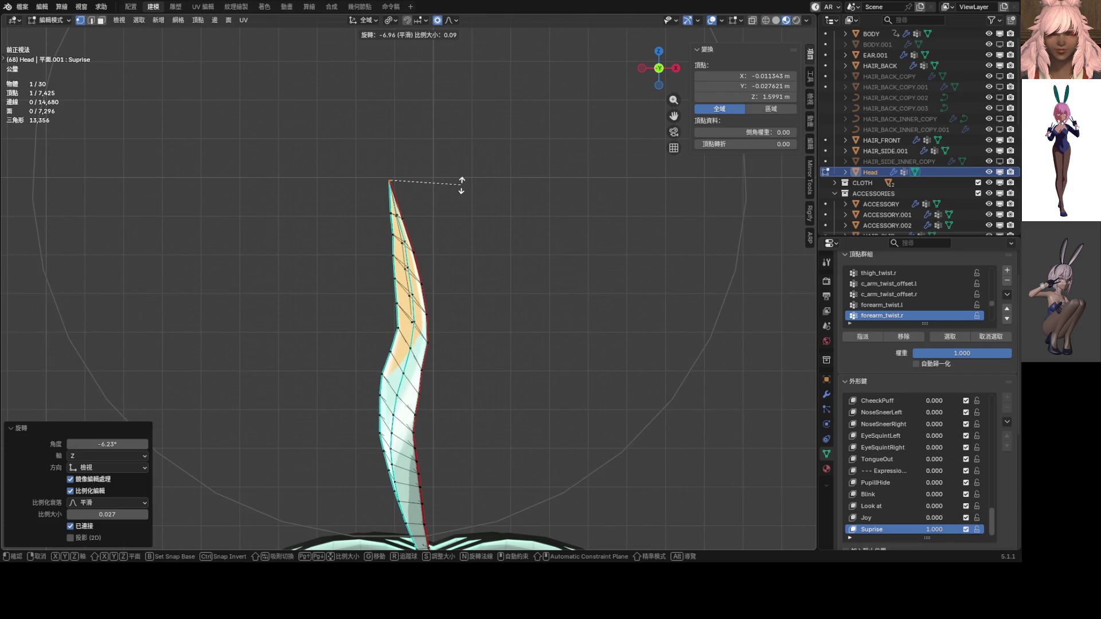
key(Escape)
Step: Rotate an edge loop midway up the strand with proportional falloff
shift+middle_drag(406, 367, 398, 321)
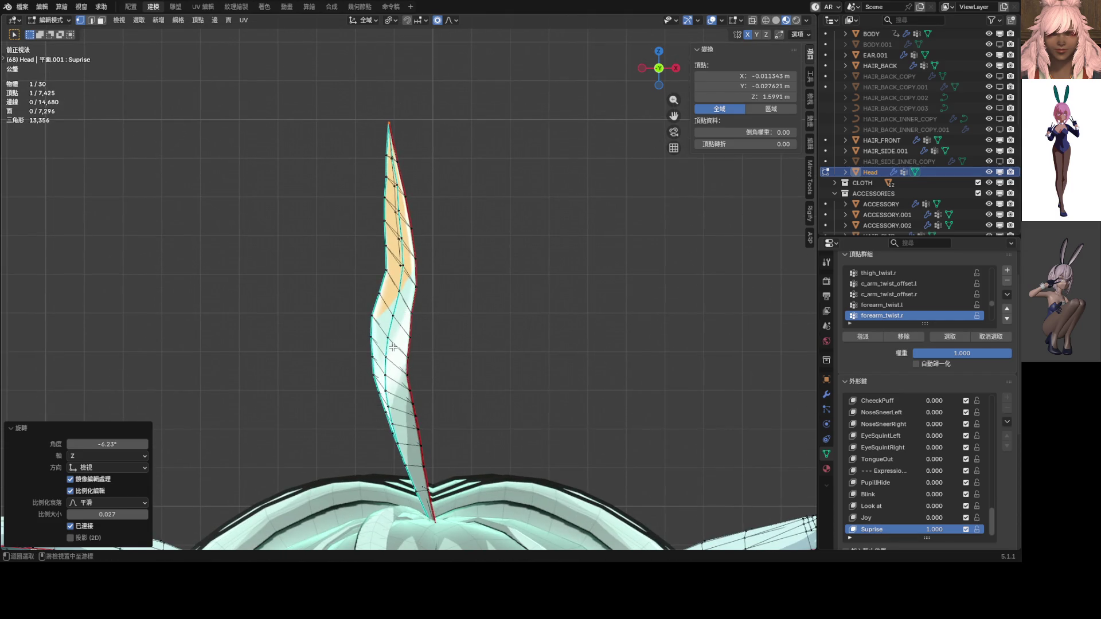
alt+click(393, 346)
key(r)
scroll(485, 281, up, 4)
scroll(485, 277, up, 7)
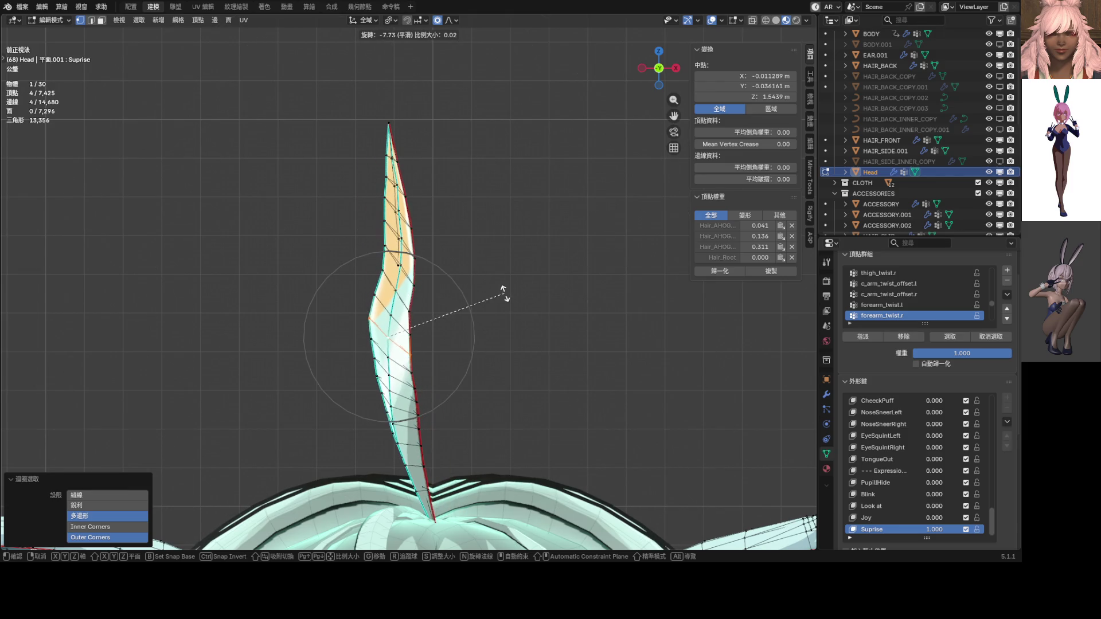
click(495, 281)
Step: Shift the mid-strand loop slightly along X
key(g)
key(x)
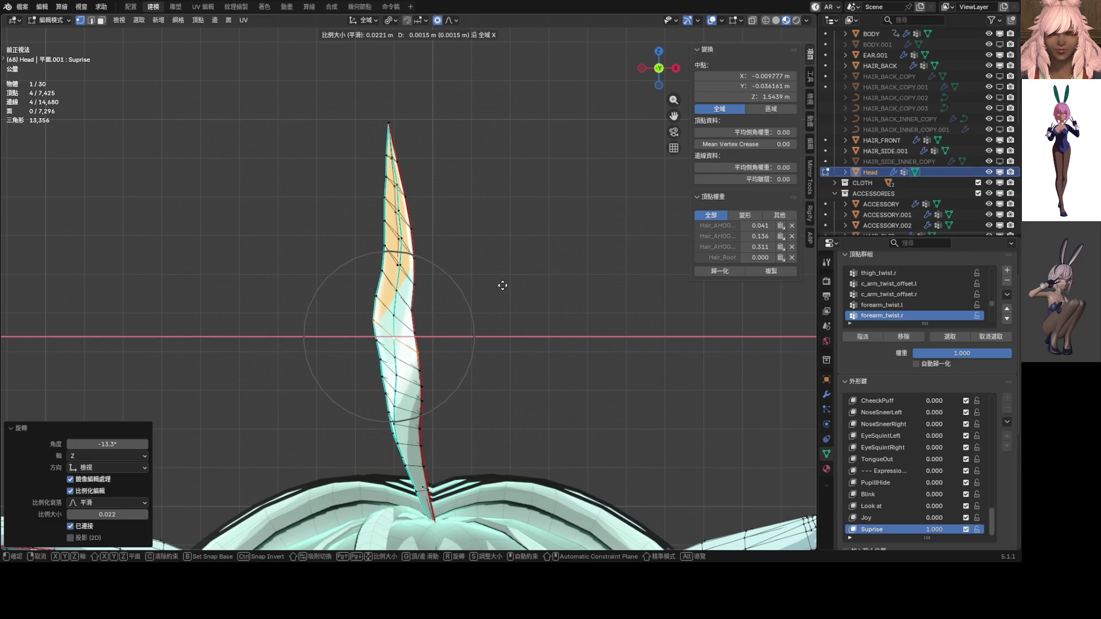
click(512, 289)
scroll(488, 293, up, 4)
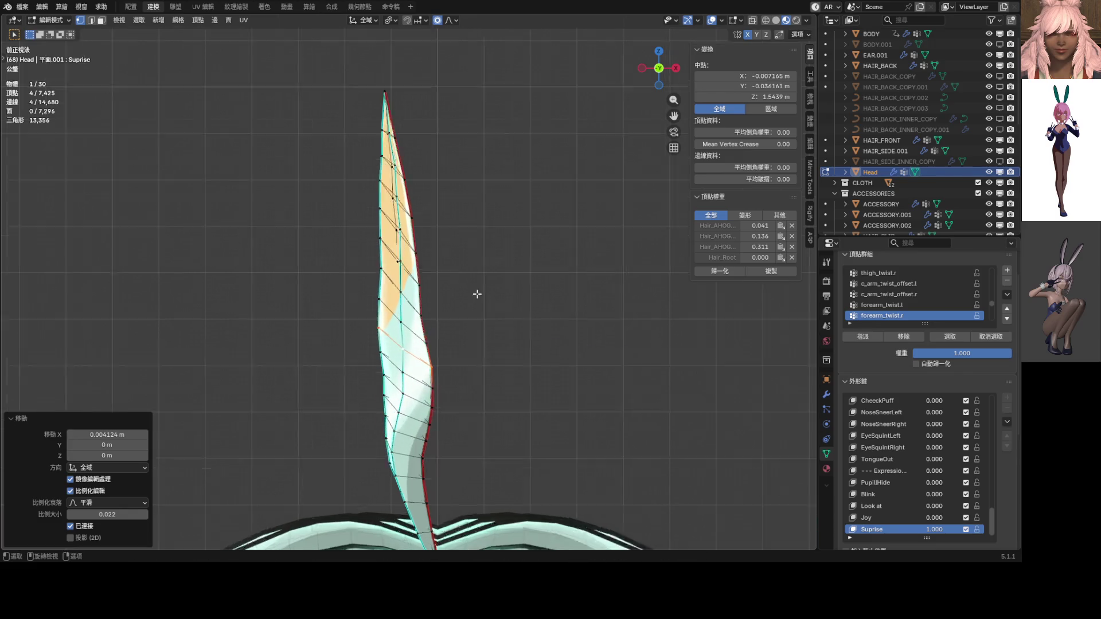
Step: Nudge two vertices on the strand's edge horizontally along X
click(433, 335)
key(g)
key(x)
scroll(435, 334, up, 5)
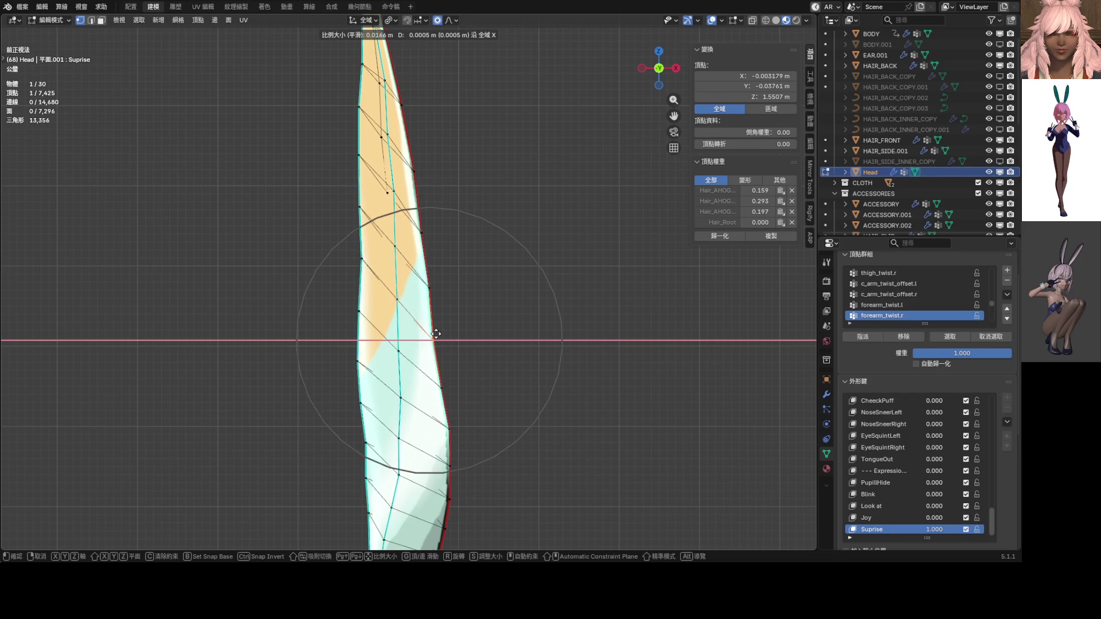
click(438, 333)
click(379, 265)
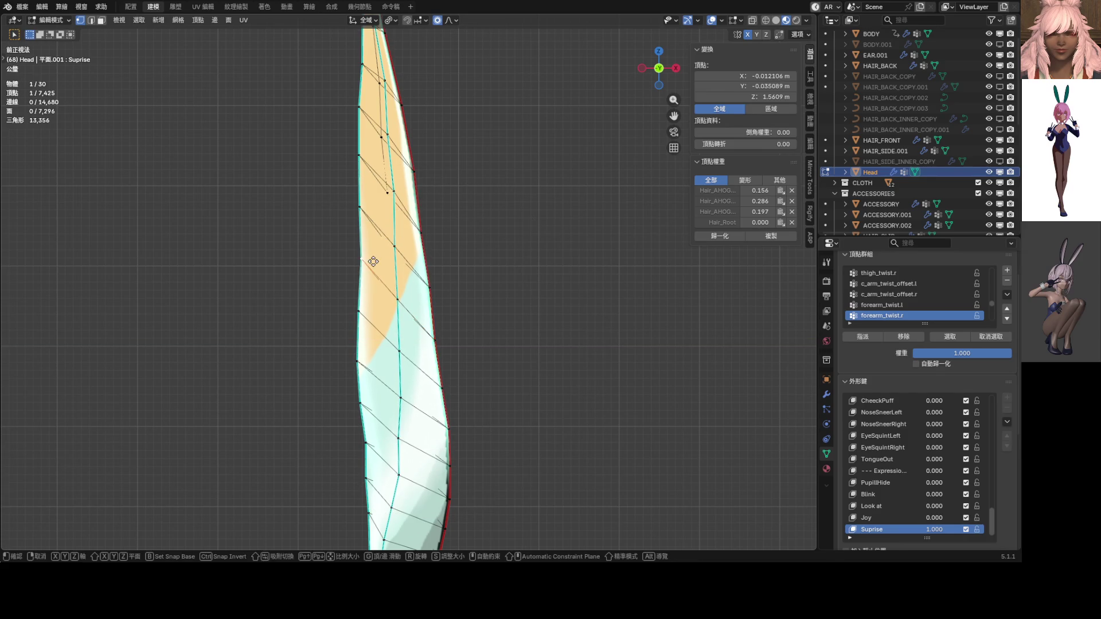
key(g)
key(x)
click(372, 262)
Step: Softly nudge an upper strand vertex to smooth the lower curve, proportional size 0.010
scroll(370, 261, down, 2)
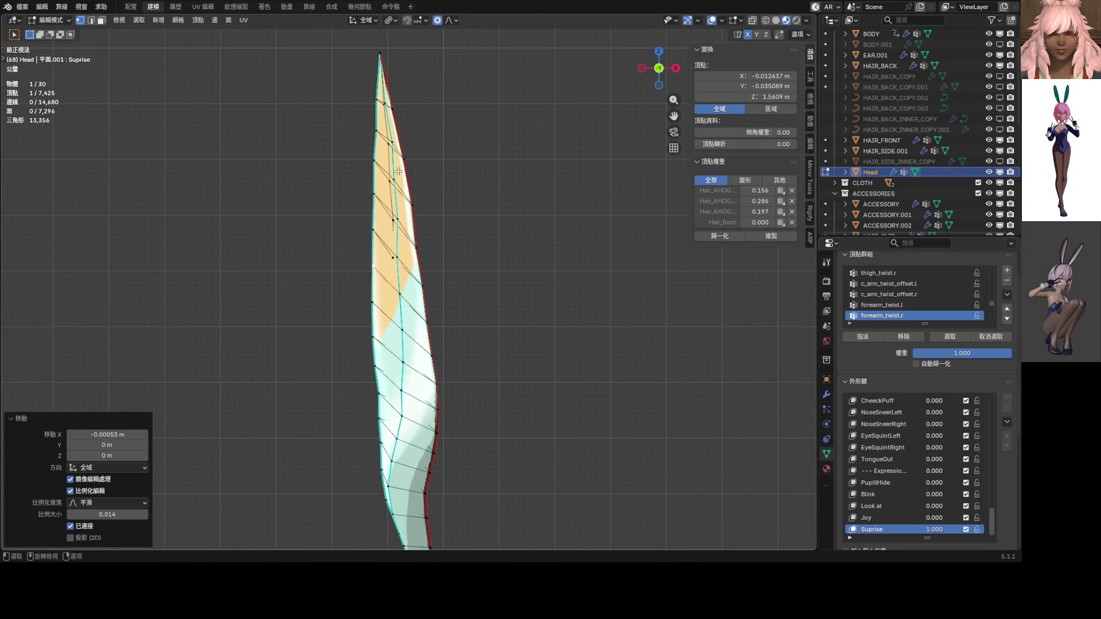
click(376, 134)
key(g)
scroll(374, 136, up, 3)
click(375, 134)
scroll(392, 289, down, 3)
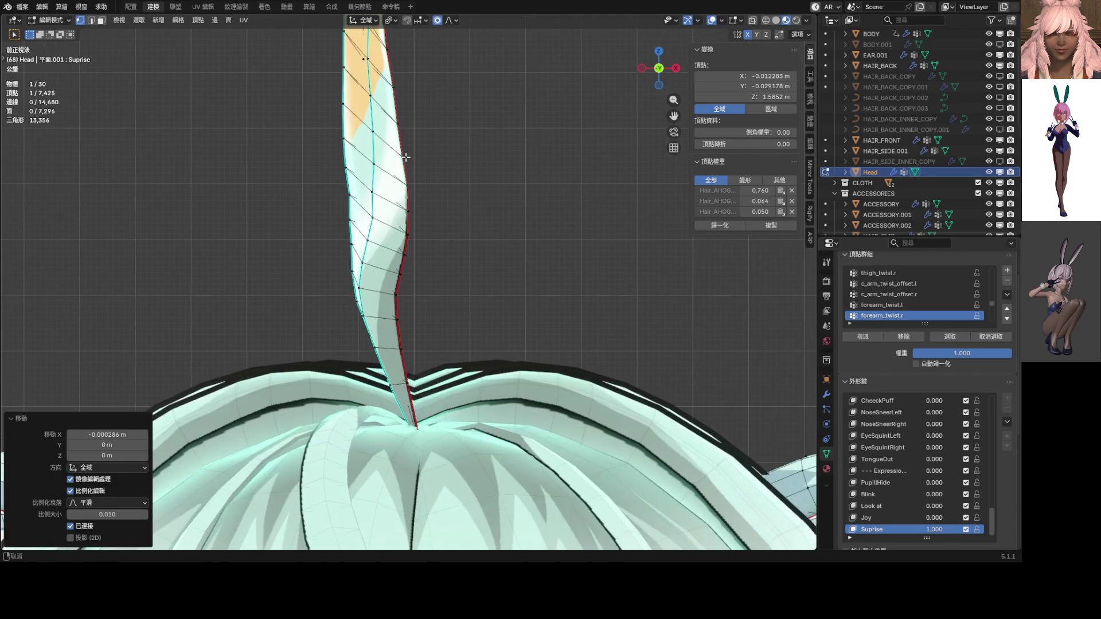
scroll(392, 289, down, 2)
scroll(412, 234, up, 1)
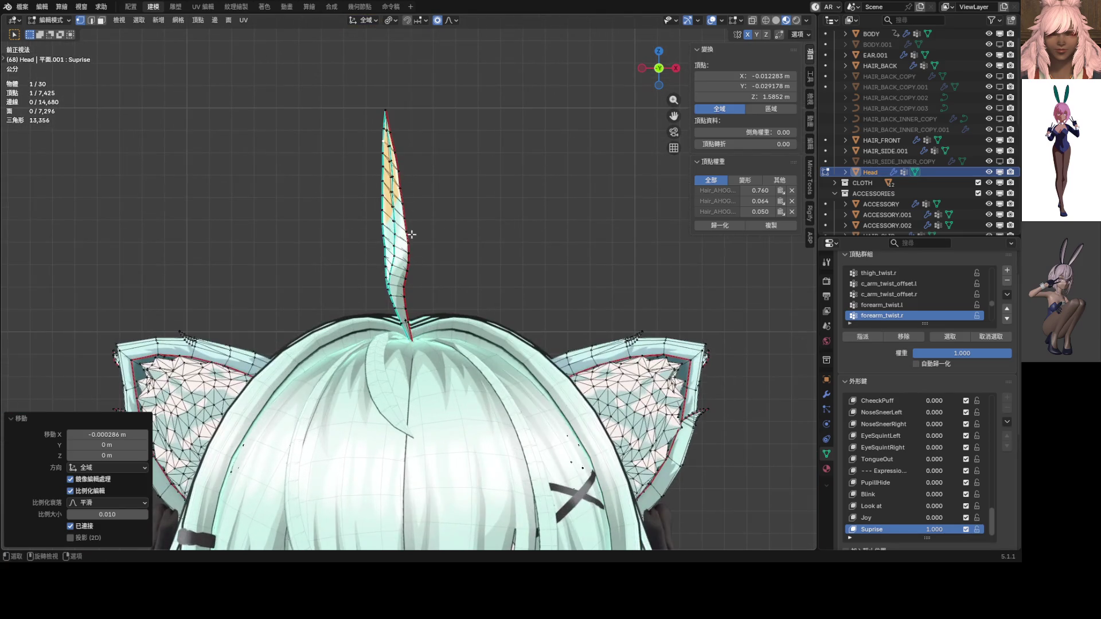
Step: Select the loop near the ahoge tip and shift it sideways along X
click(393, 104)
scroll(415, 122, up, 3)
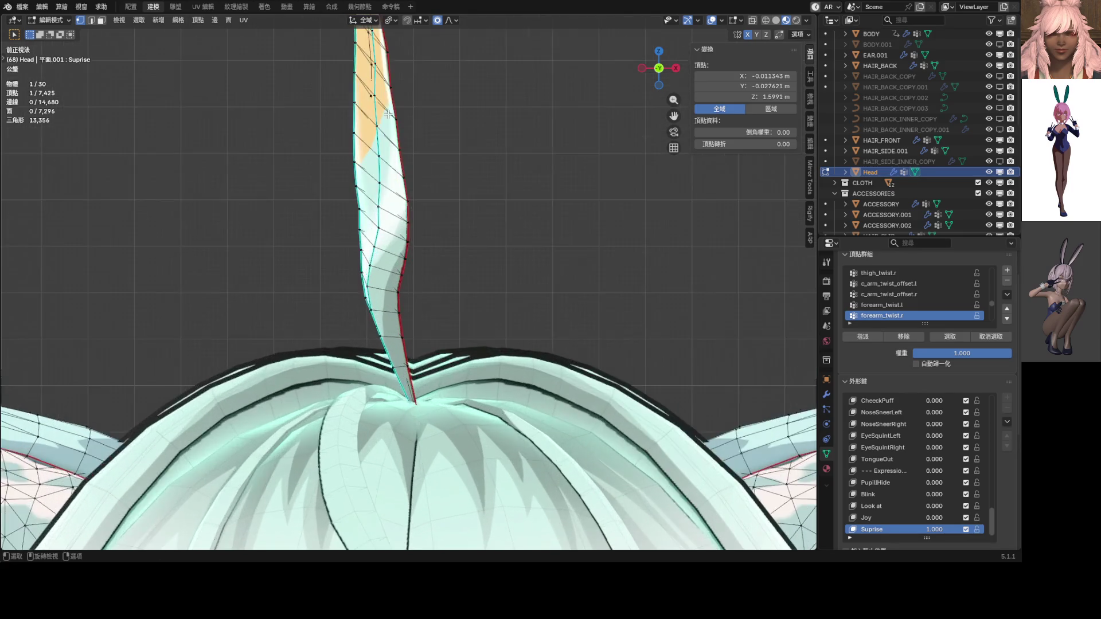
alt+click(401, 123)
scroll(427, 111, down, 3)
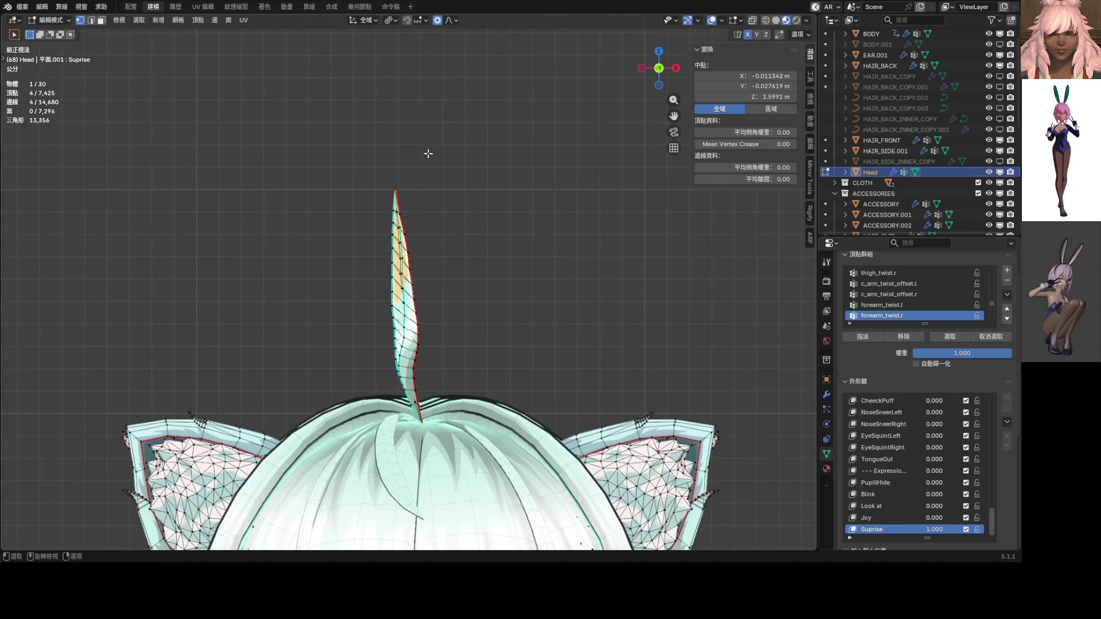
key(g)
key(x)
scroll(423, 183, down, 8)
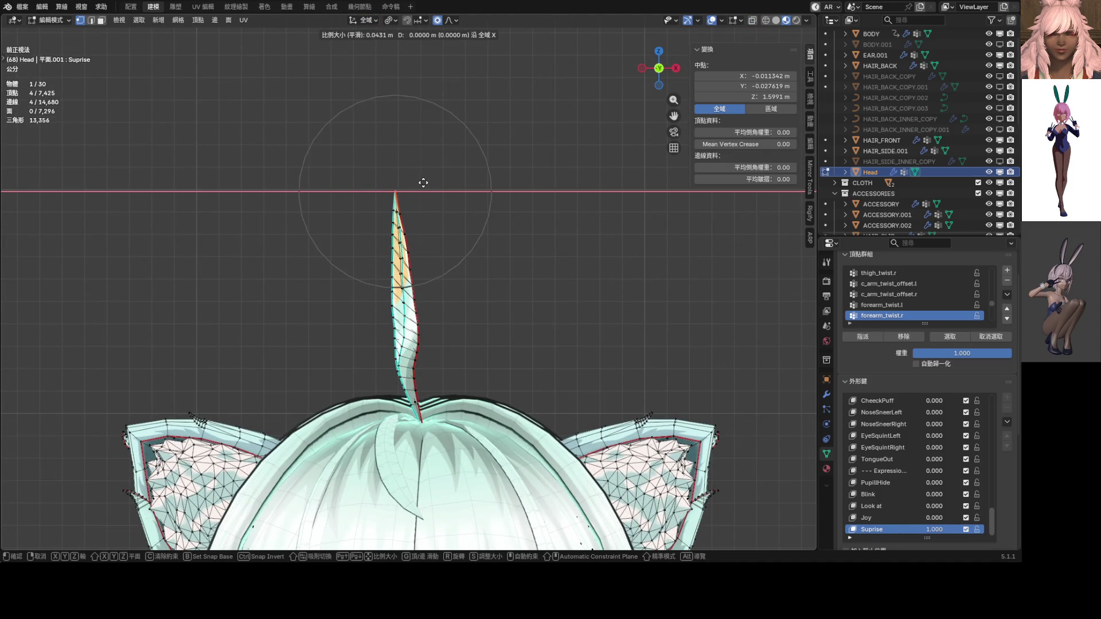
scroll(428, 183, down, 4)
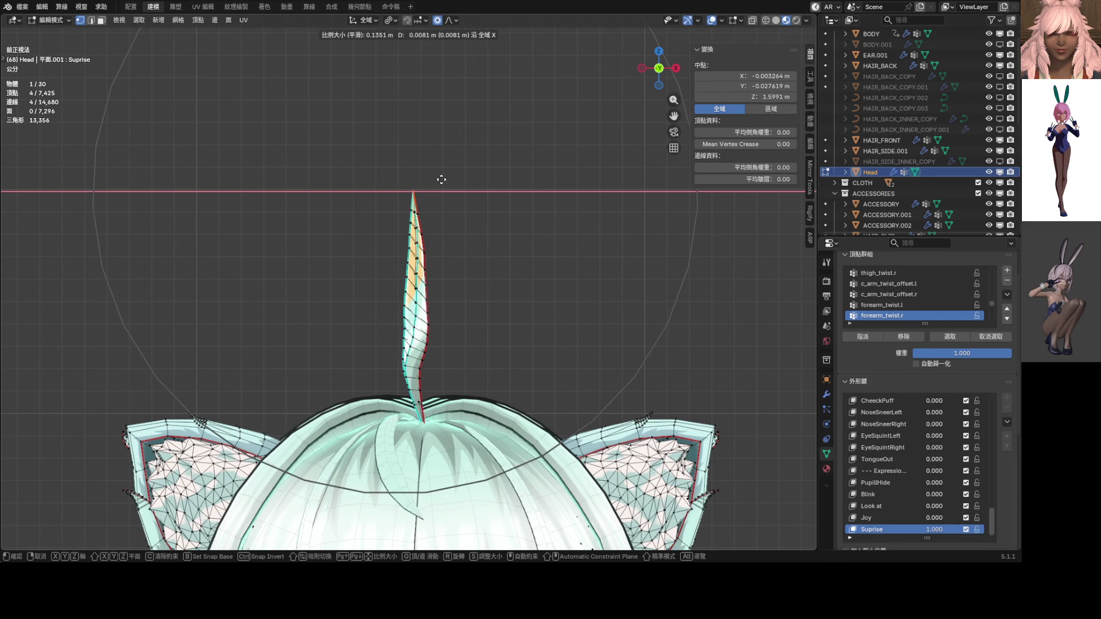
click(441, 179)
Step: Nudge a single strand vertex along X twice with proportional editing
scroll(459, 238, up, 2)
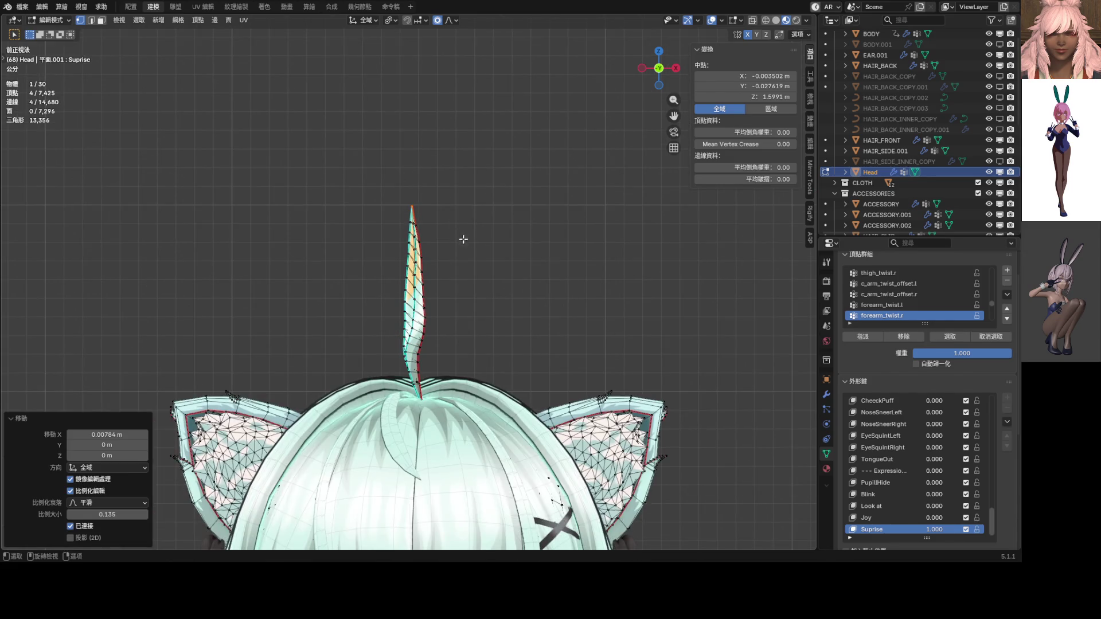
click(449, 265)
key(g)
key(x)
scroll(448, 267, up, 20)
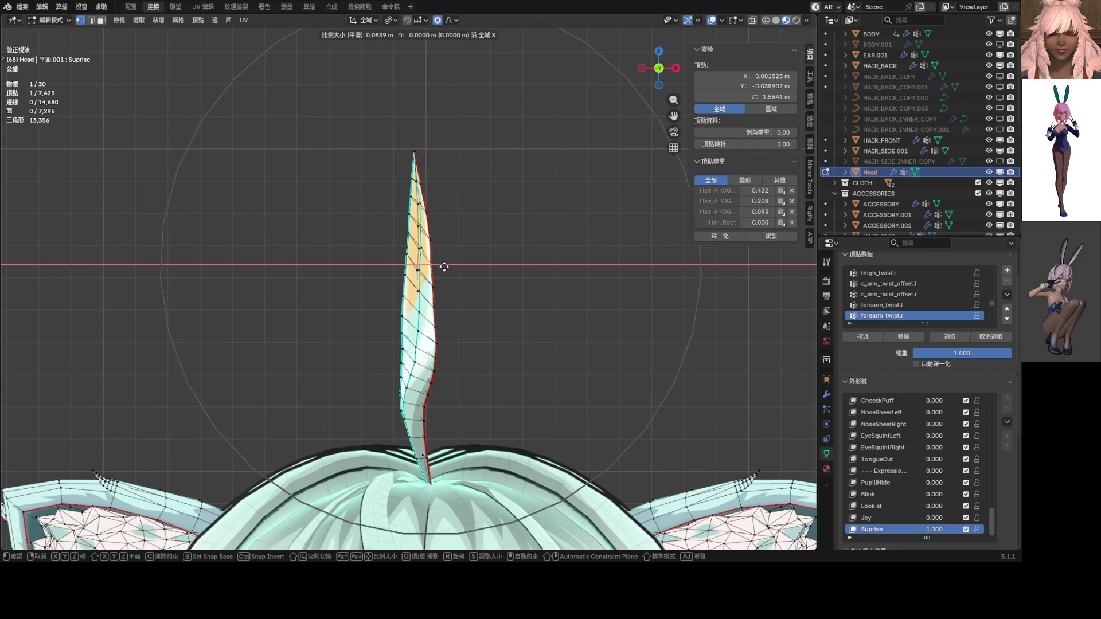
scroll(447, 269, up, 3)
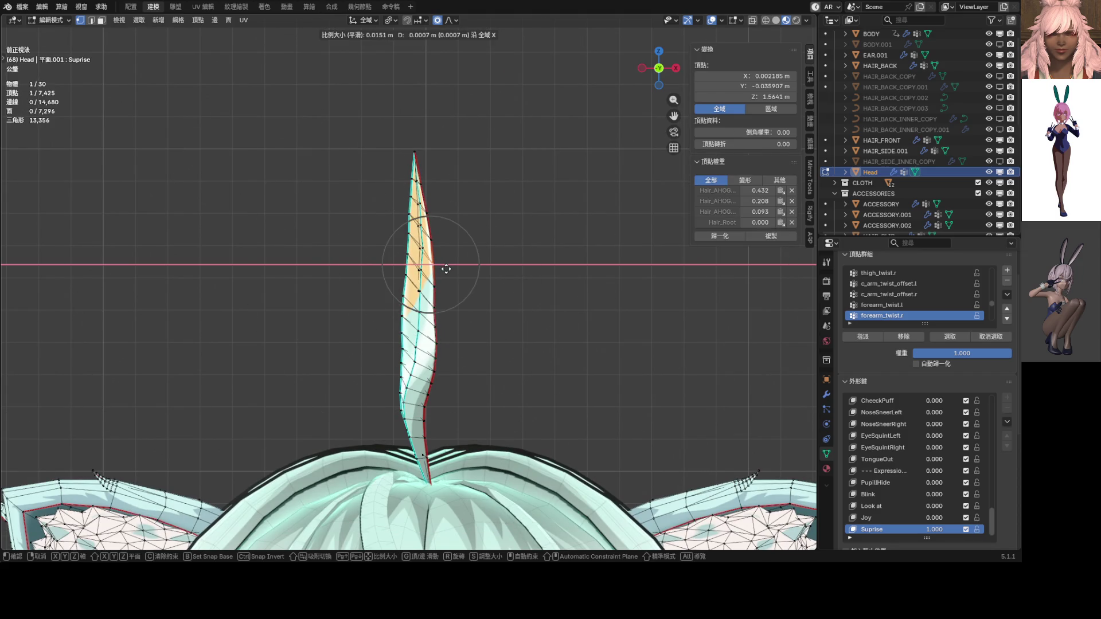
click(446, 269)
scroll(447, 281, up, 7)
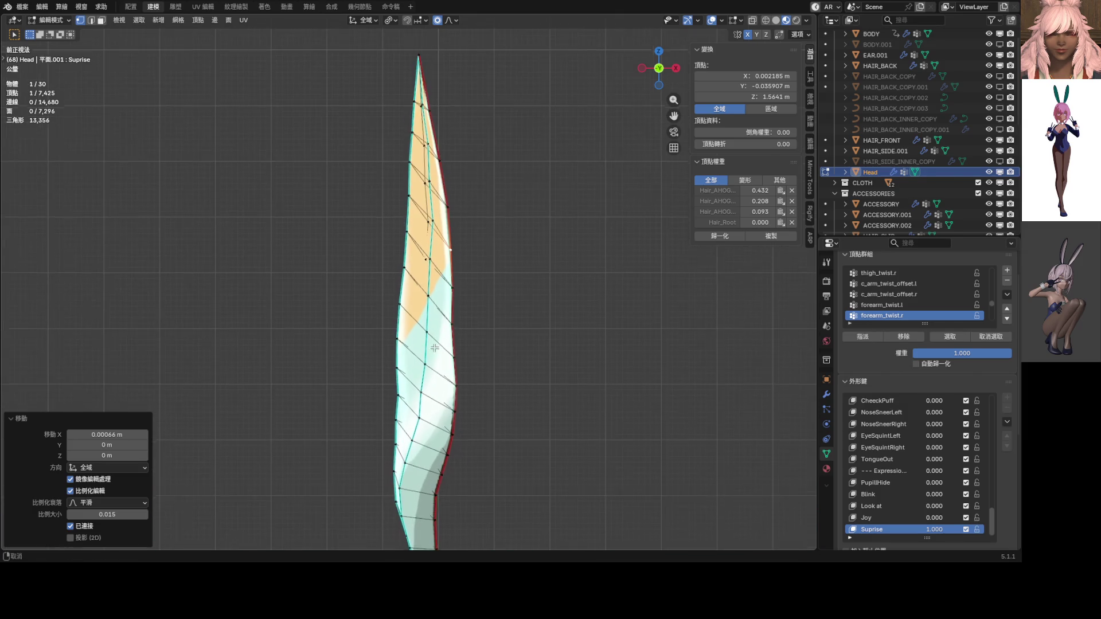
key(g)
key(x)
scroll(450, 311, up, 1)
click(451, 307)
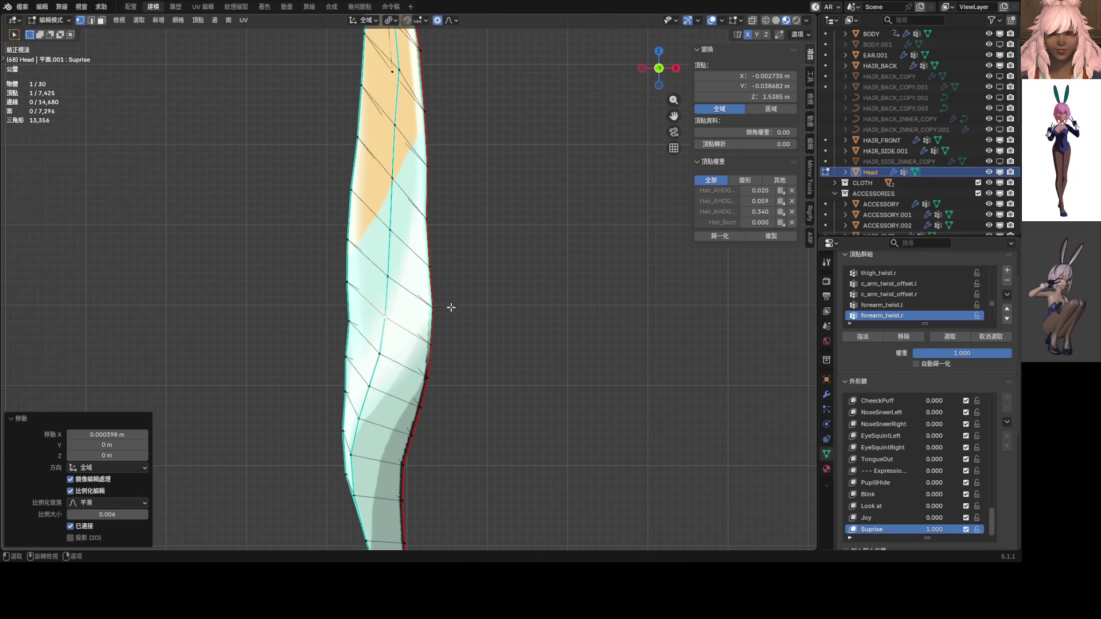
Step: Refine further vertices along X, shifting a mid-section vertex 0.000398 m at proportional size 0.006
key(g)
key(x)
click(440, 220)
key(g)
key(x)
click(441, 268)
click(369, 136)
key(g)
key(x)
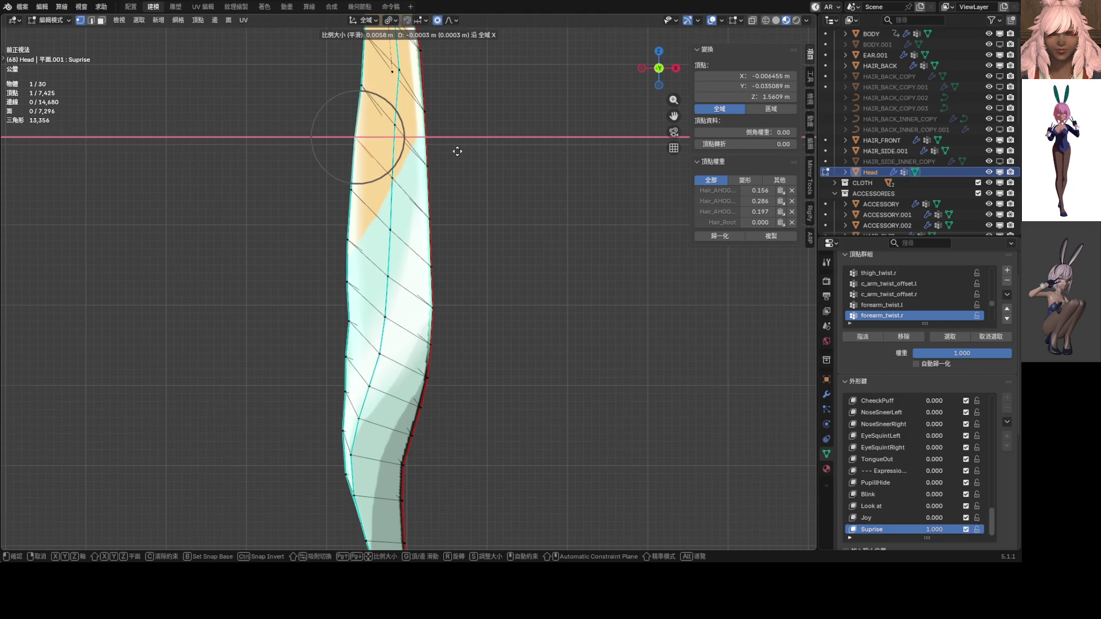
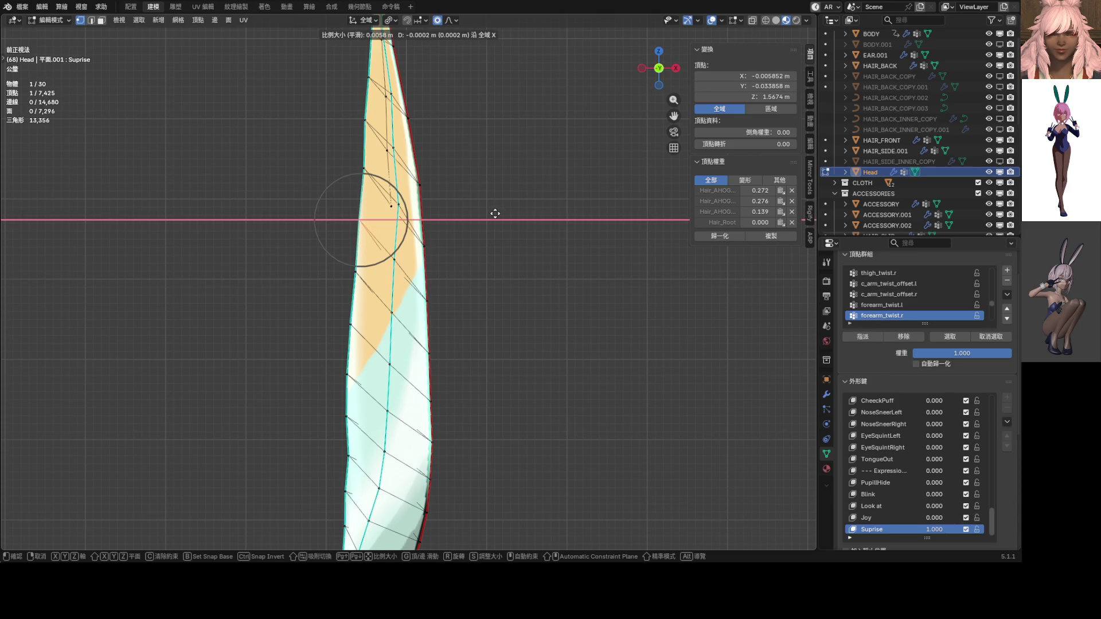
Step: Nudge the first upright strand vertices sideways along X with proportional editing
click(495, 213)
click(368, 167)
key(g)
key(x)
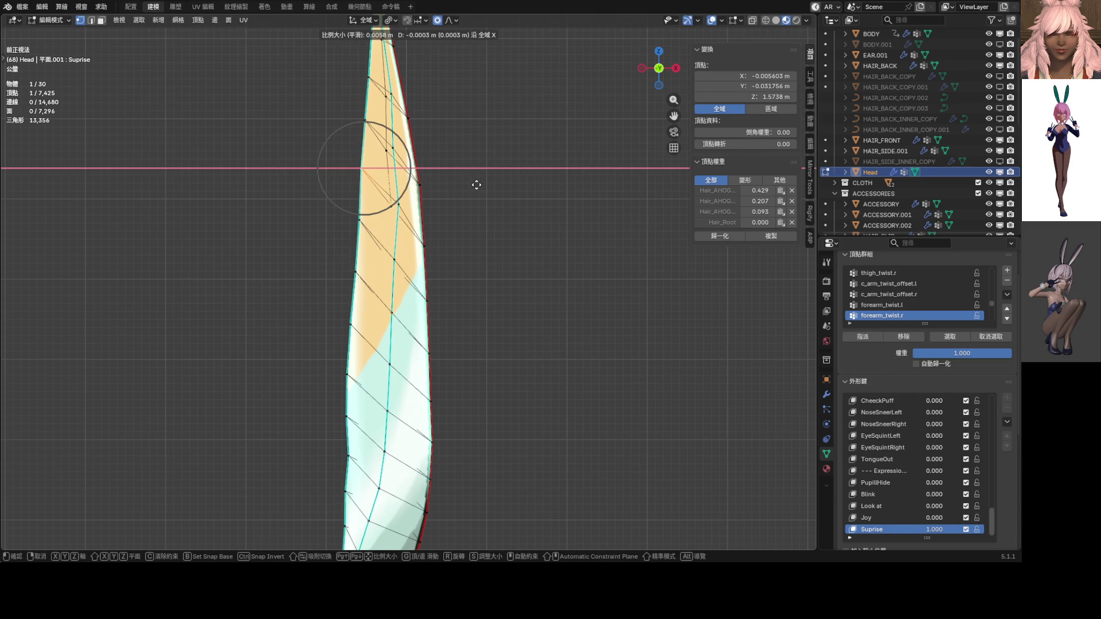
click(476, 184)
scroll(458, 189, down, 3)
scroll(418, 196, up, 1)
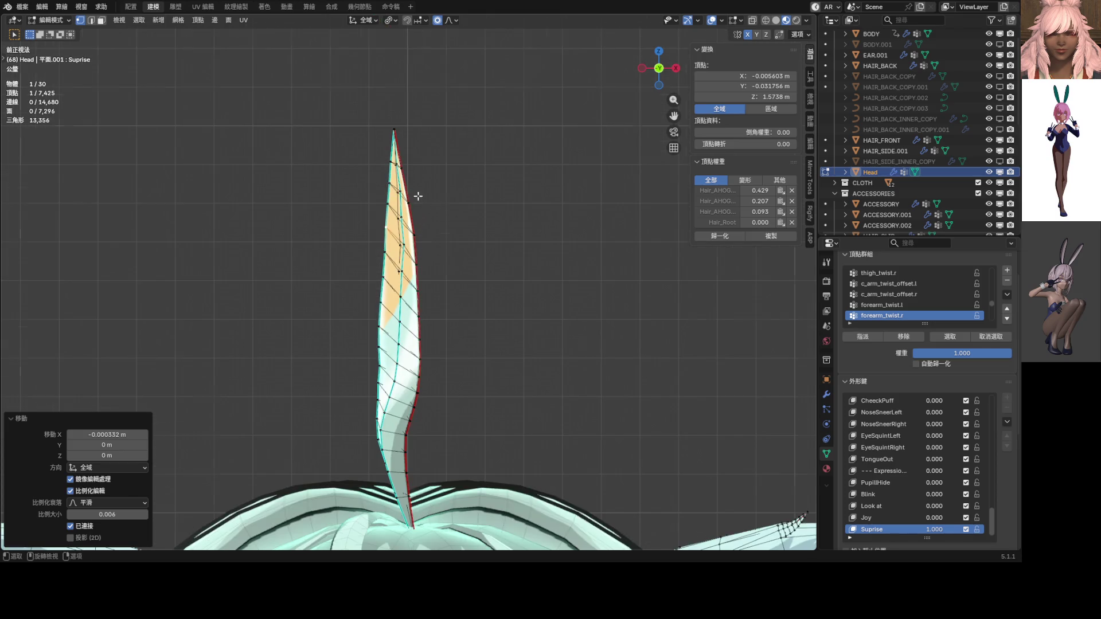
scroll(394, 286, up, 4)
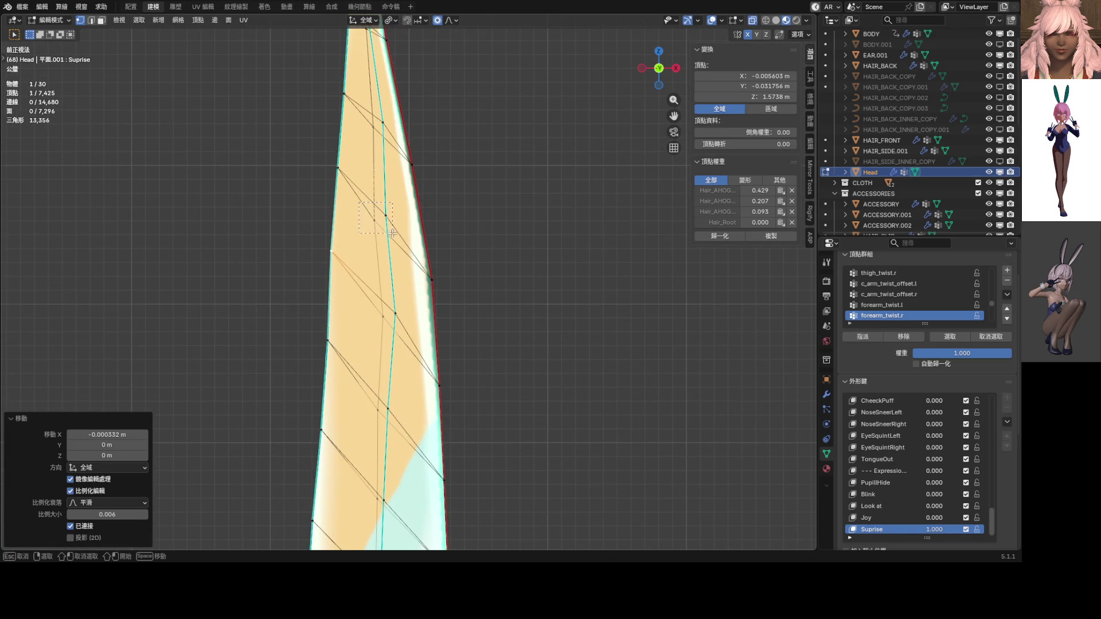
Step: Move two selected strand vertices together to bend the strand further
shift+click(386, 215)
key(g)
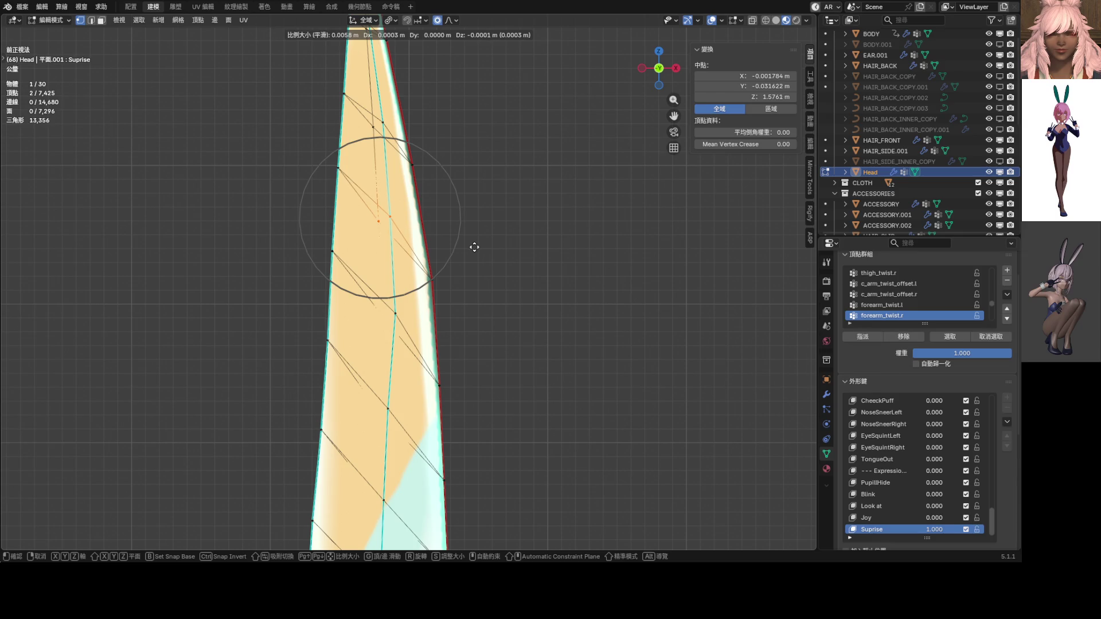
click(474, 247)
middle_drag(467, 246, 447, 226)
scroll(447, 226, up, 3)
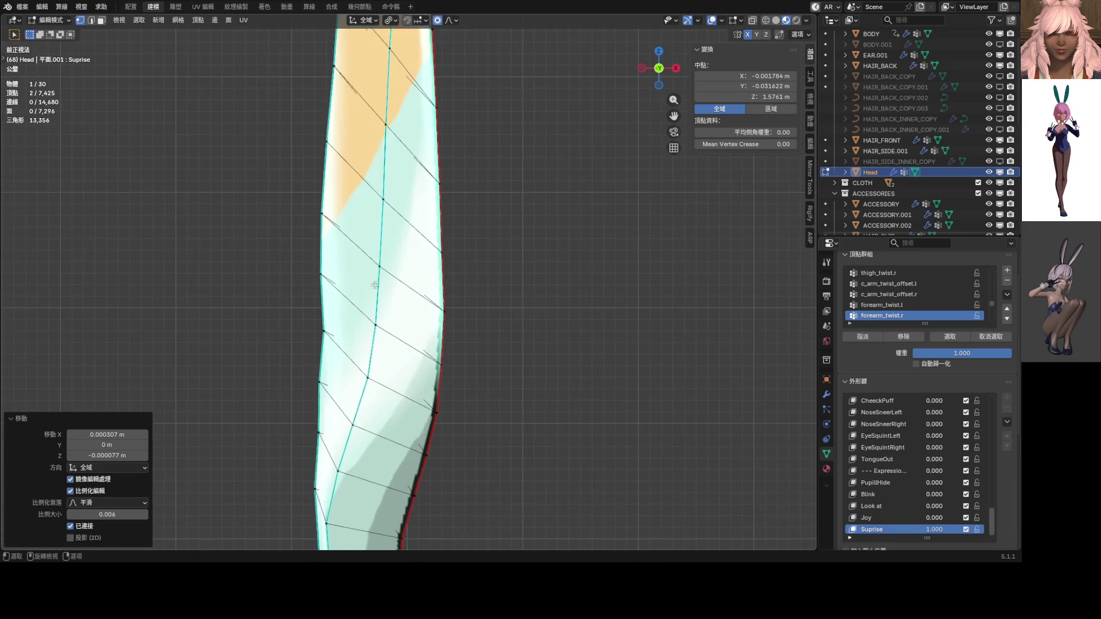
Step: Shift a lower strand vertex sideways along X and lift it slightly upward
click(336, 326)
key(g)
key(x)
click(460, 319)
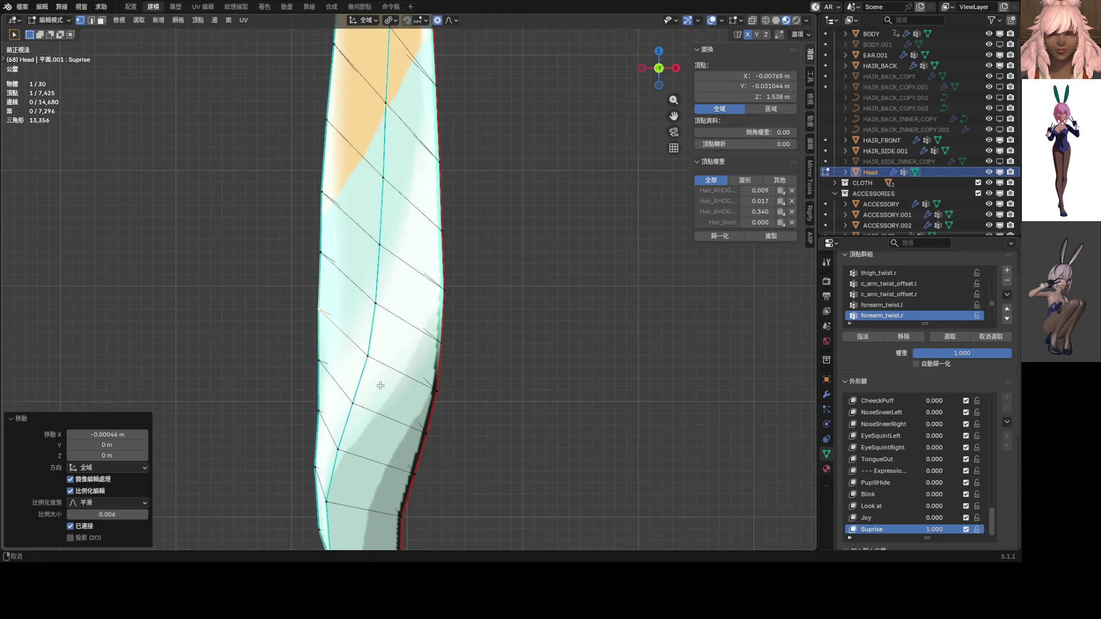
key(g)
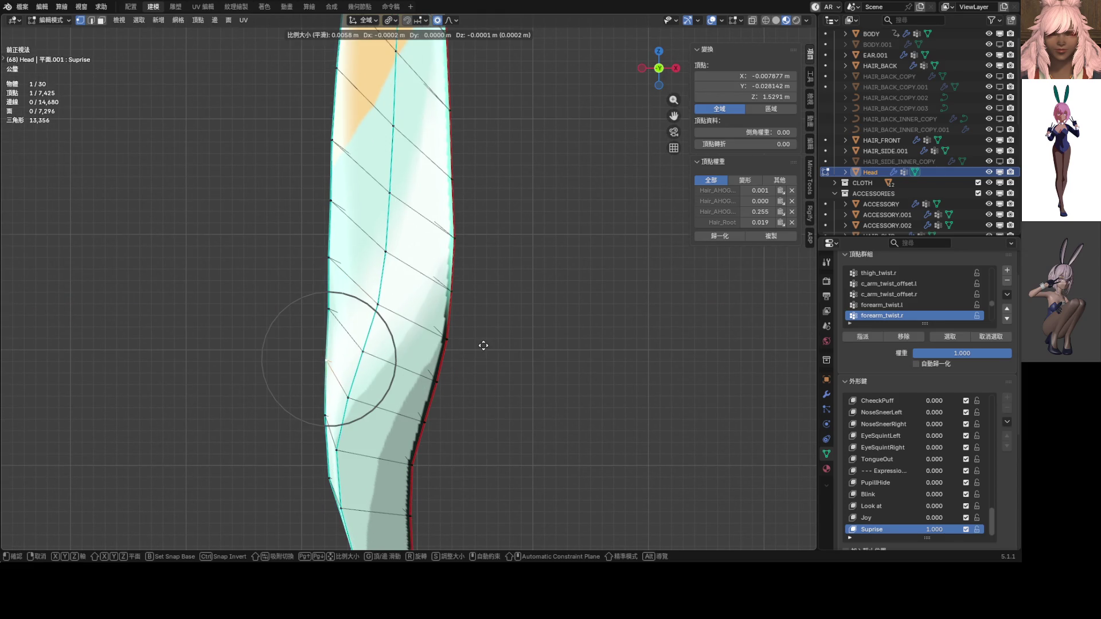
click(483, 344)
key(g)
key(x)
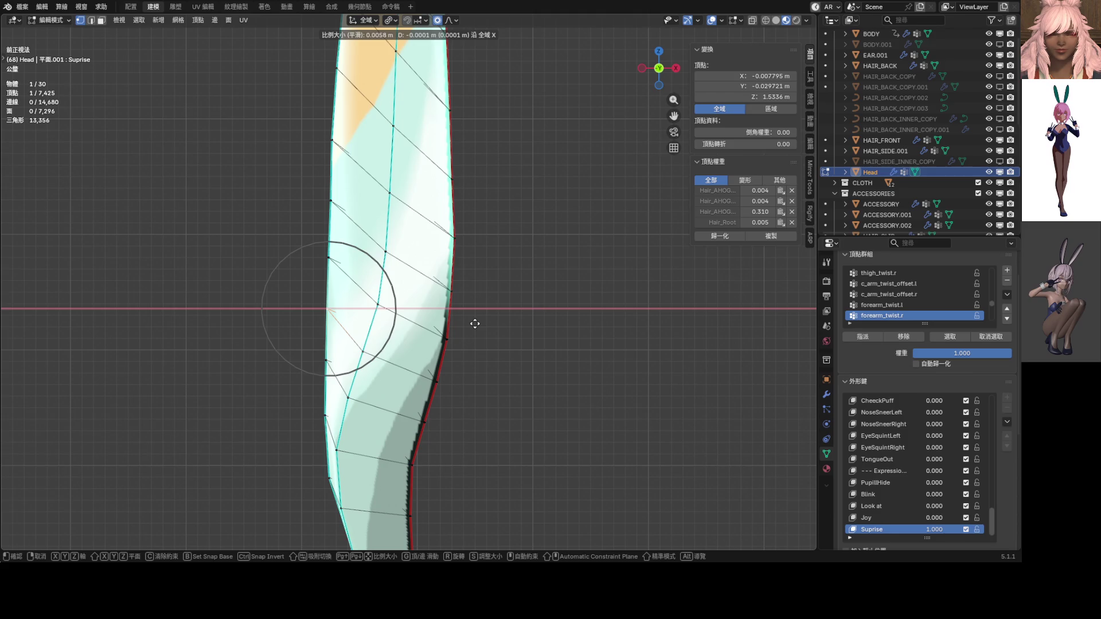
click(475, 324)
Step: Reshape the whole strand with a wide-falloff X move, then view it from the side
shift+scroll(469, 340, down, 3)
scroll(457, 358, down, 6)
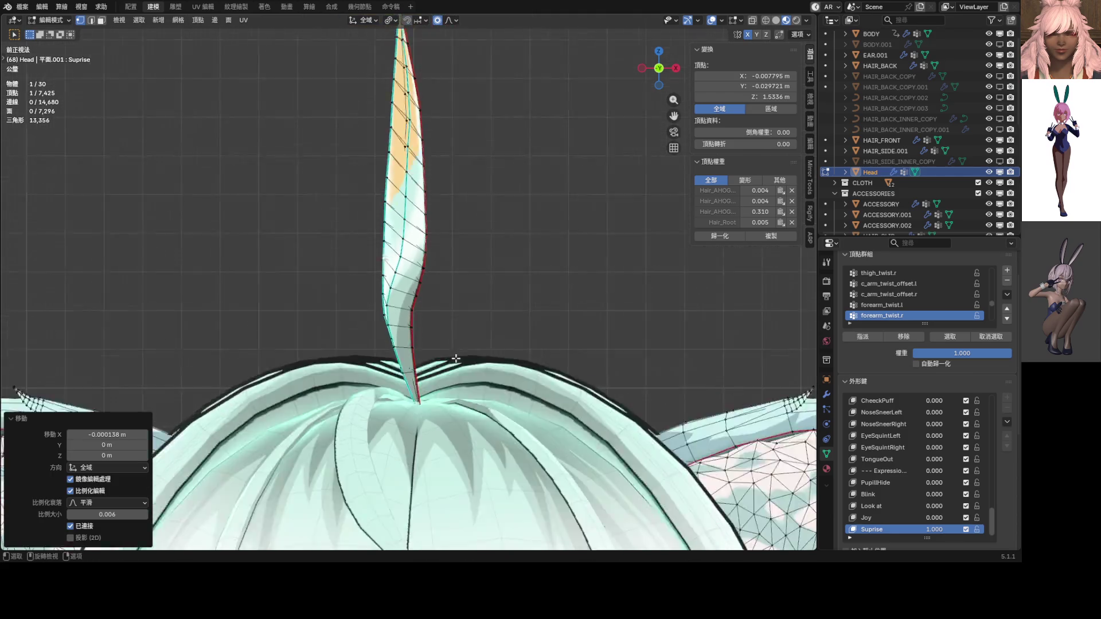
scroll(445, 273, up, 8)
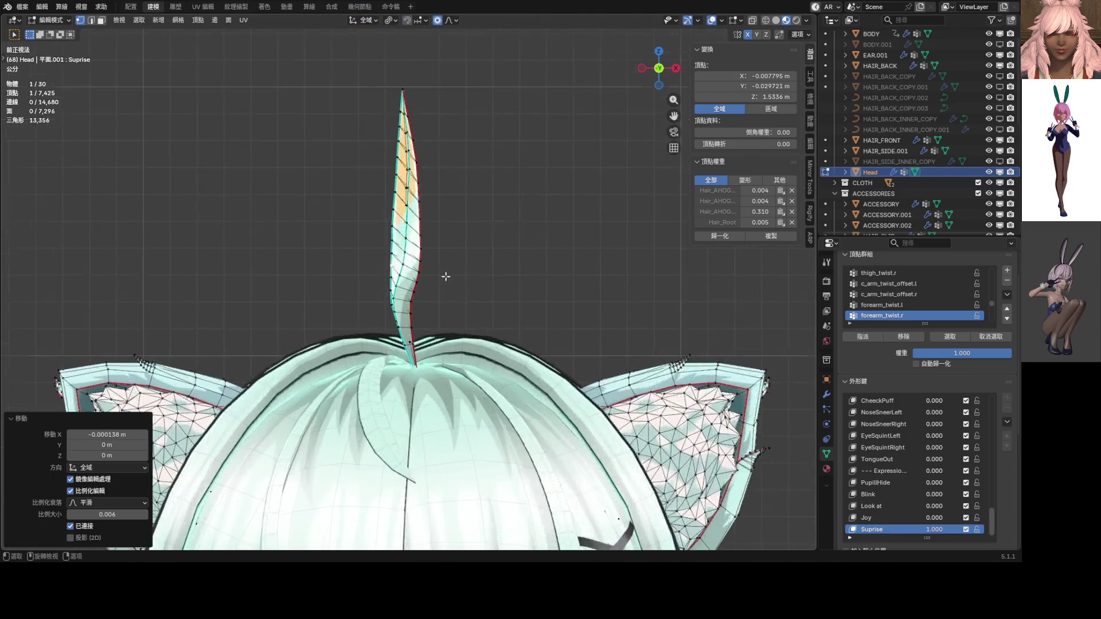
key(g)
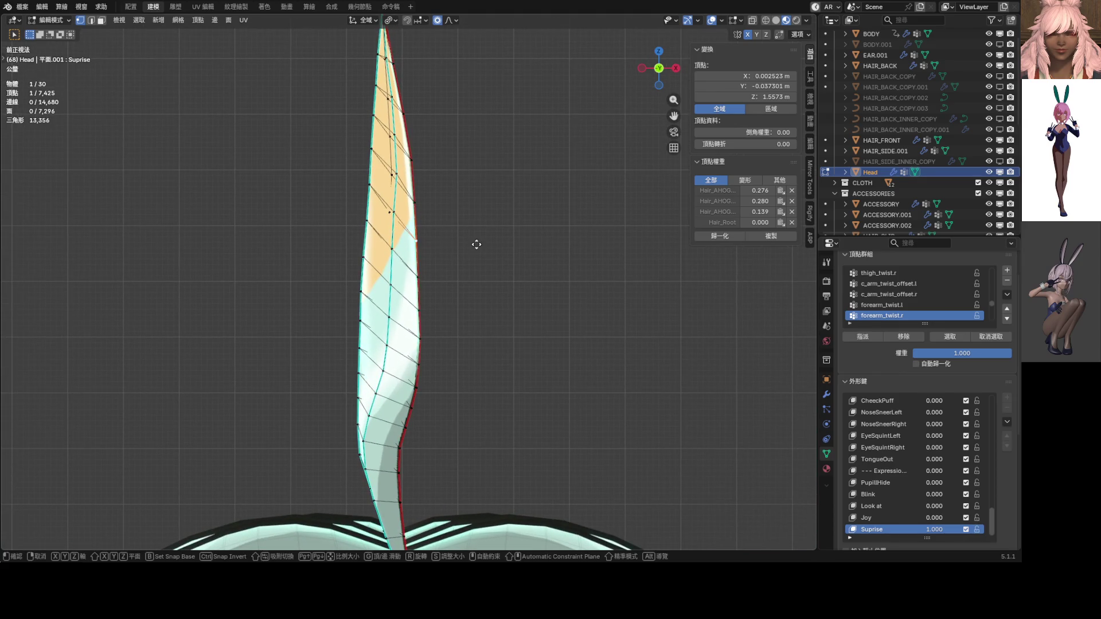
key(x)
scroll(479, 246, down, 7)
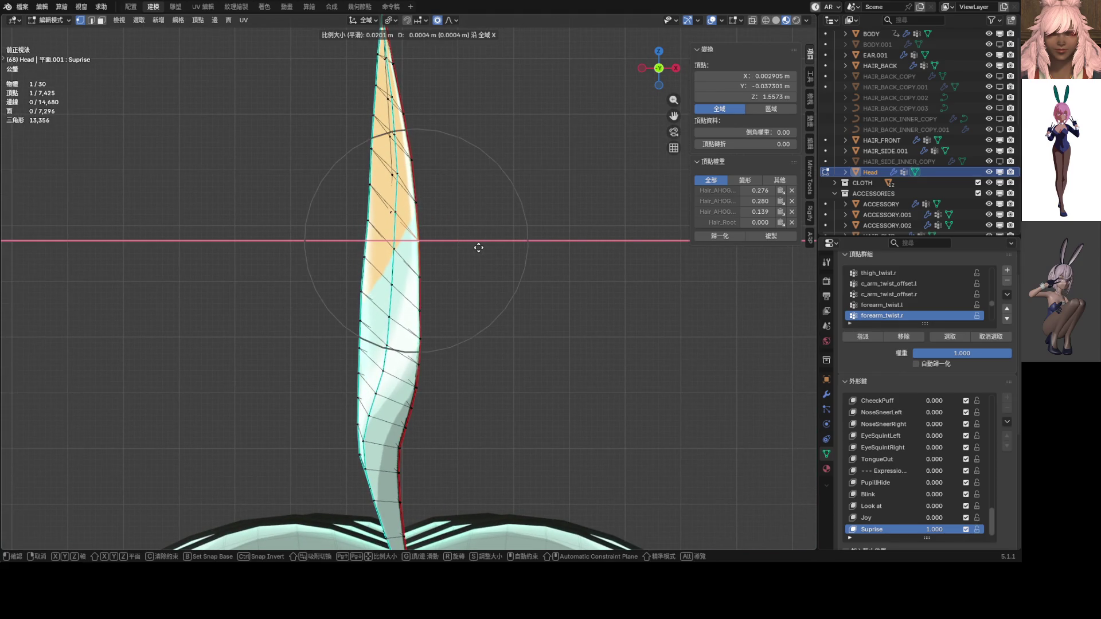
click(479, 247)
scroll(453, 344, down, 5)
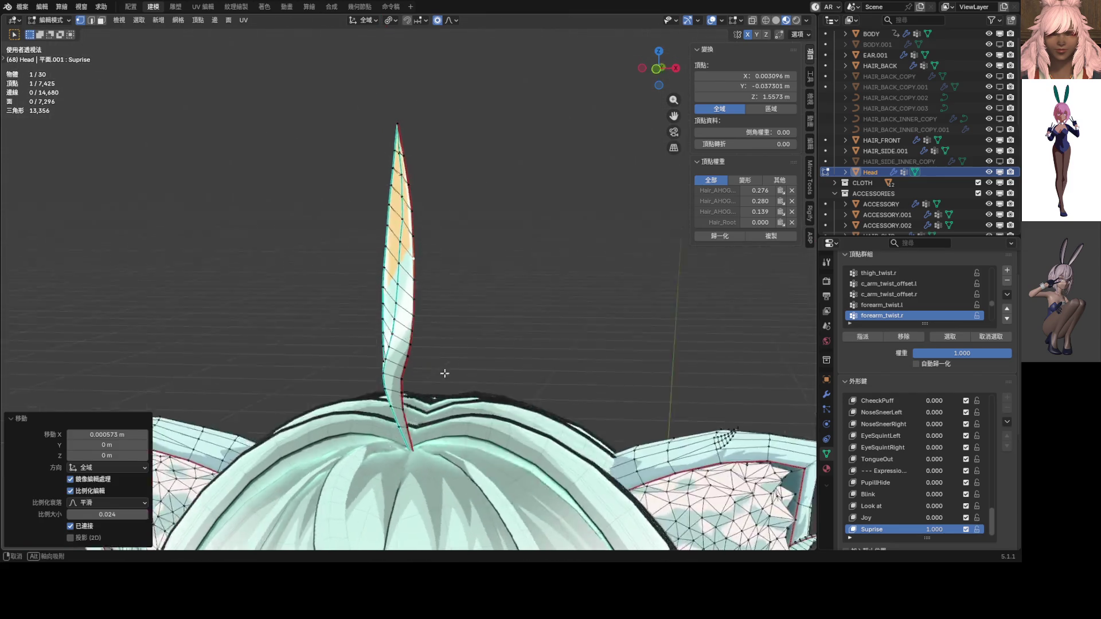
key(KP_3)
Step: Twist the strand's middle edge loop around Z with adjusted proportional falloff
scroll(374, 373, up, 1)
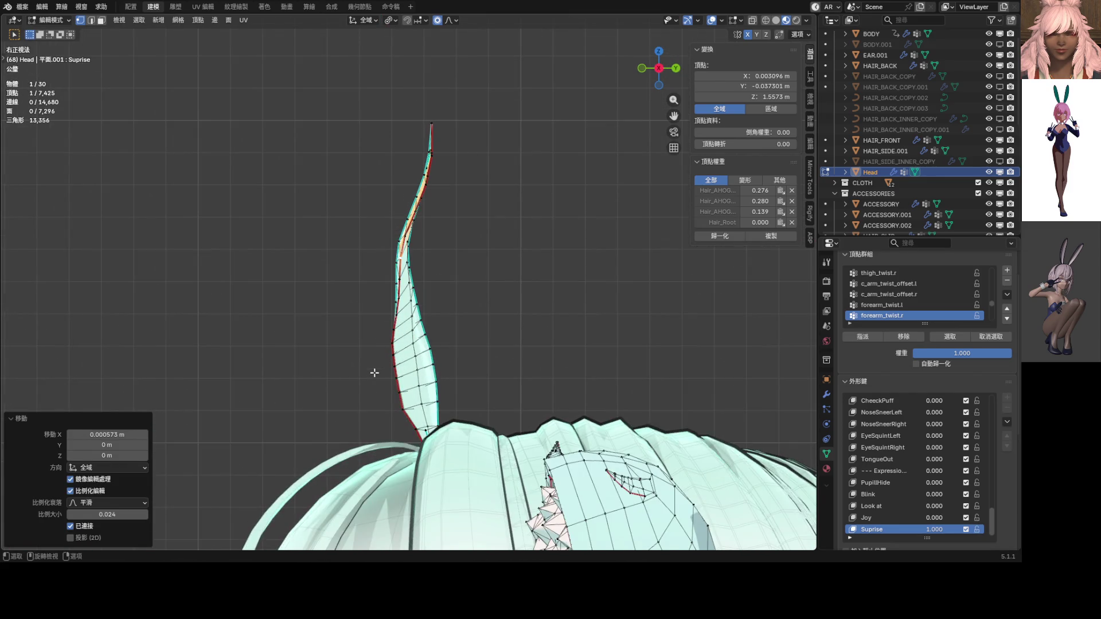
scroll(374, 372, up, 4)
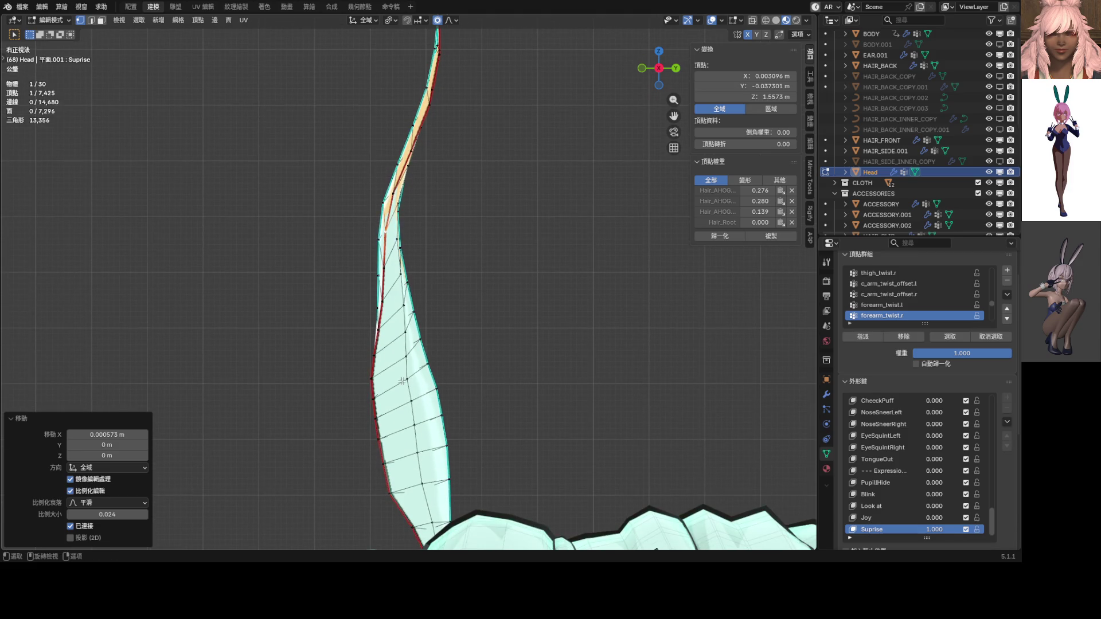
alt+click(396, 316)
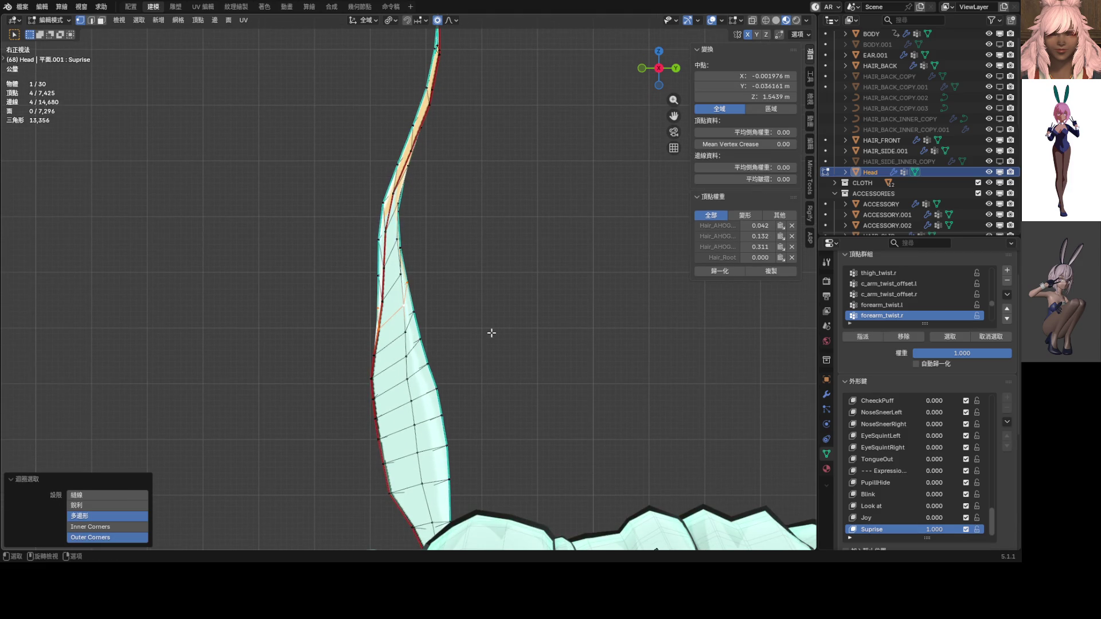
key(r)
key(z)
scroll(480, 346, down, 5)
scroll(479, 347, up, 7)
scroll(479, 347, up, 2)
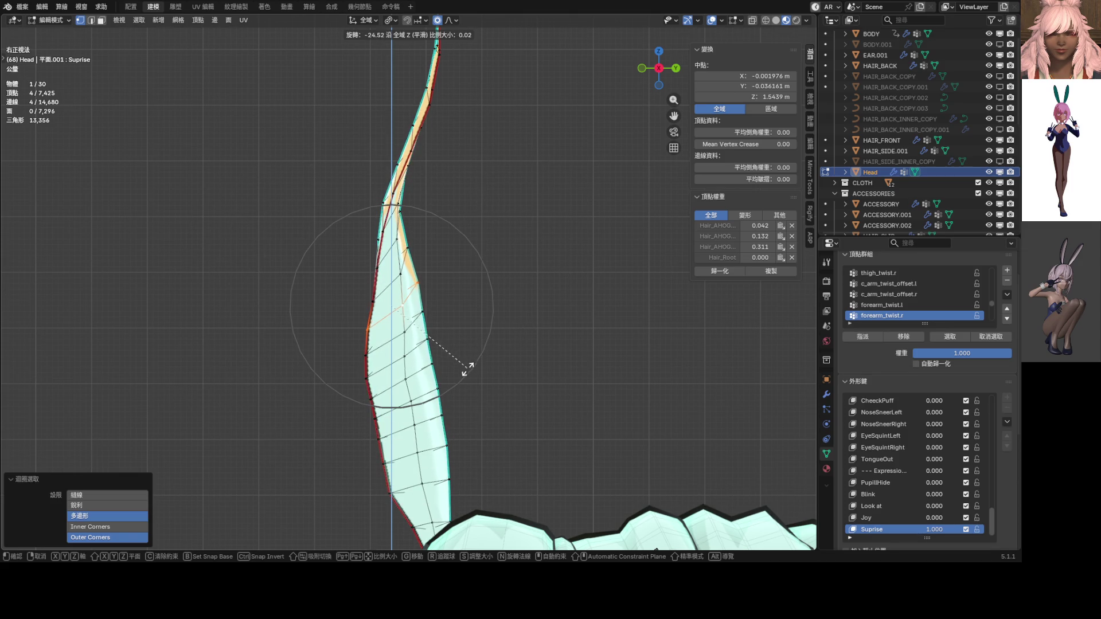
scroll(457, 388, down, 8)
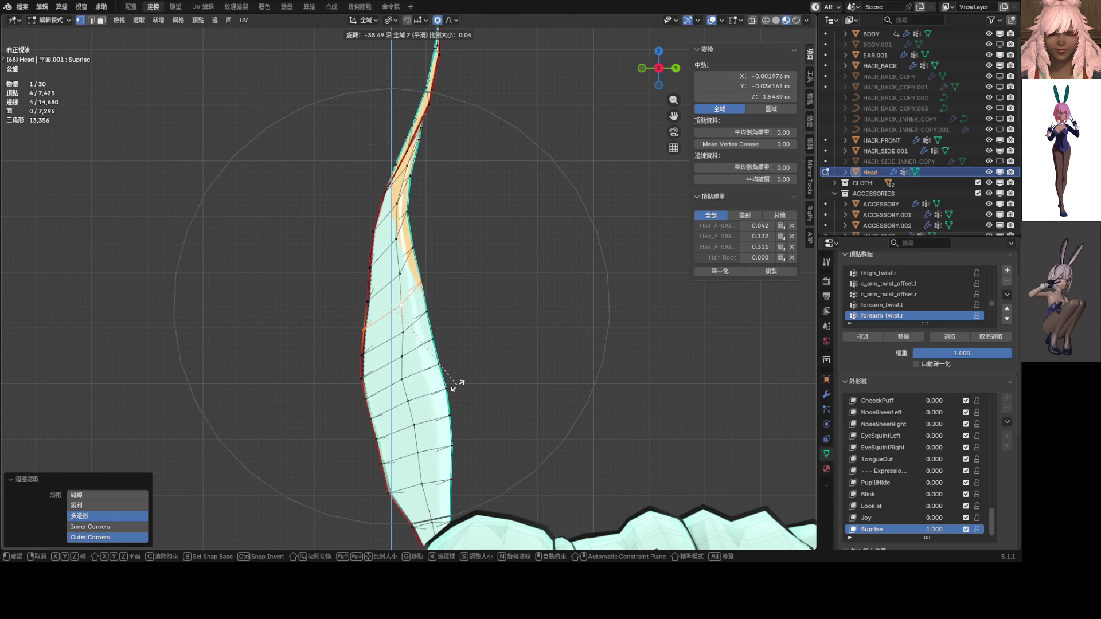
click(457, 386)
Step: Rotate the loop further around Z to curl the strand, then check it in perspective
scroll(457, 386, down, 3)
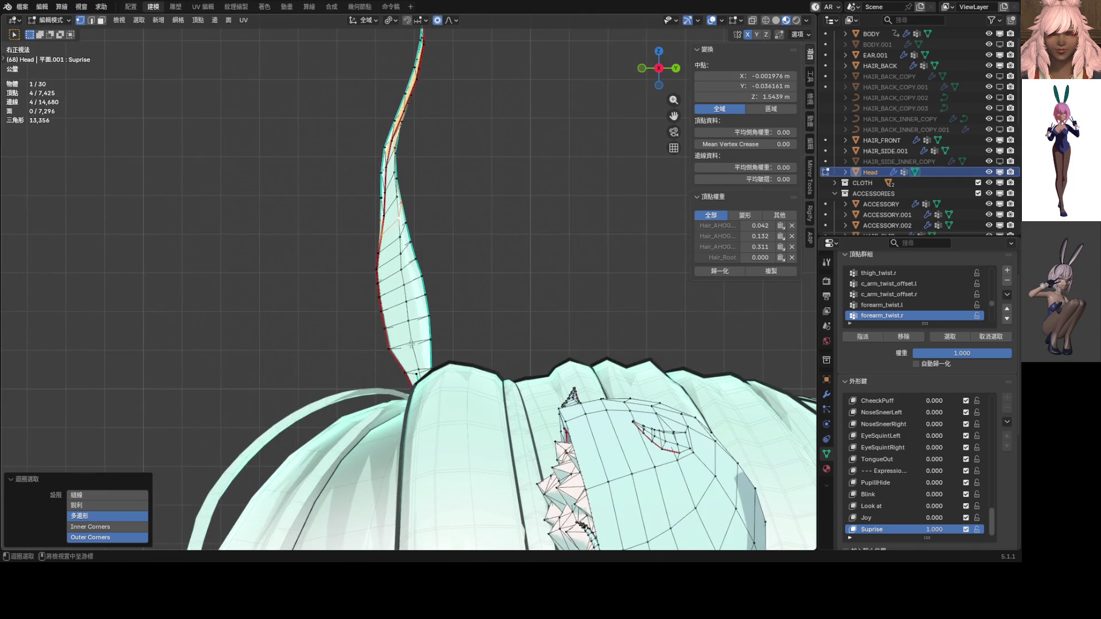
scroll(445, 339, up, 4)
key(r)
key(z)
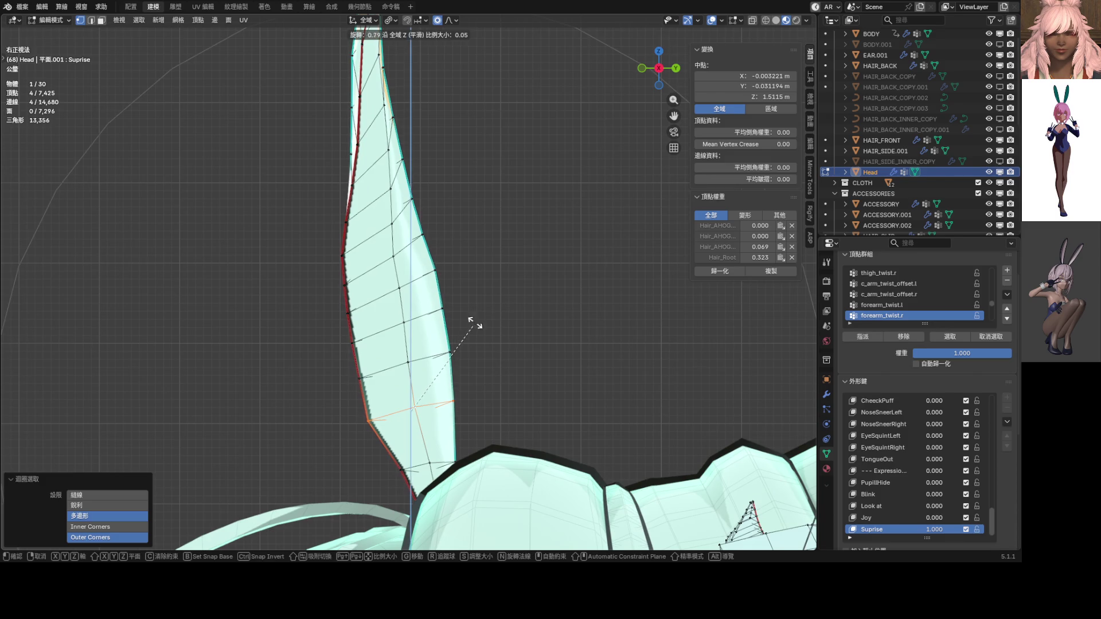
scroll(444, 295, up, 5)
scroll(441, 281, up, 1)
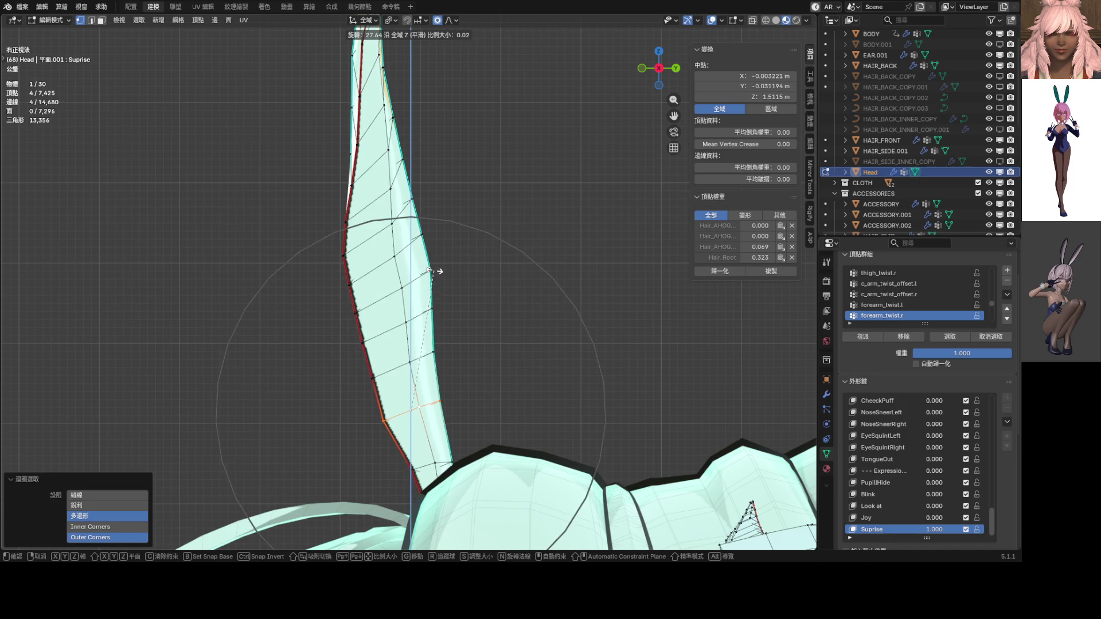
click(434, 271)
scroll(435, 272, down, 8)
mouse_move(426, 273)
middle_down()
mouse_move(560, 290)
mouse_move(624, 281)
middle_up()
middle_drag(659, 282, 774, 344)
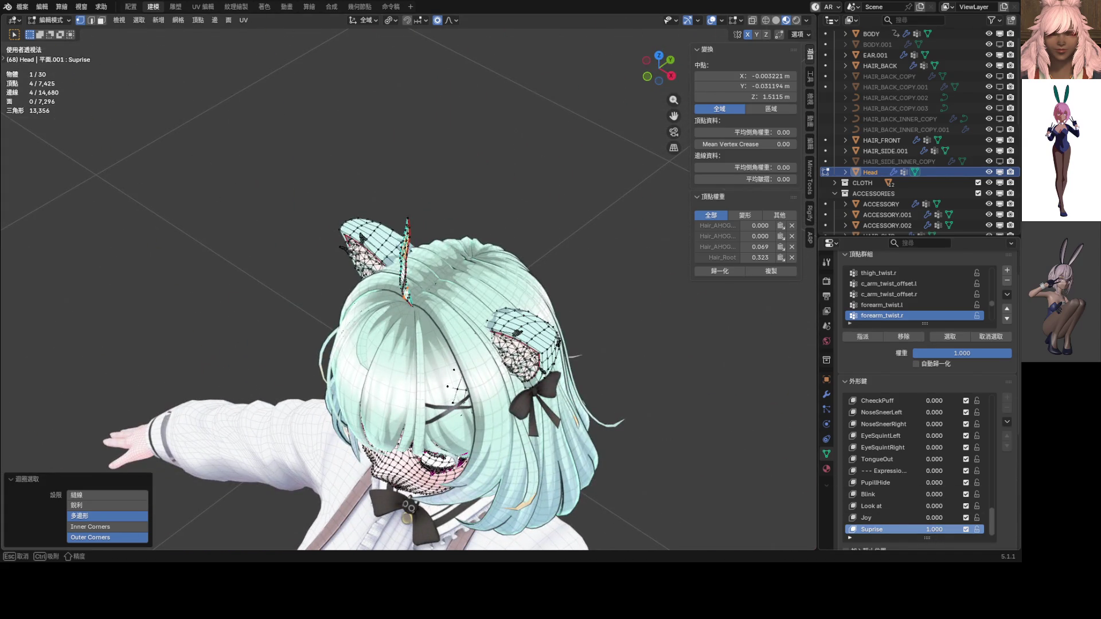
mouse_move(516, 401)
middle_down()
mouse_move(535, 414)
mouse_move(584, 373)
middle_up()
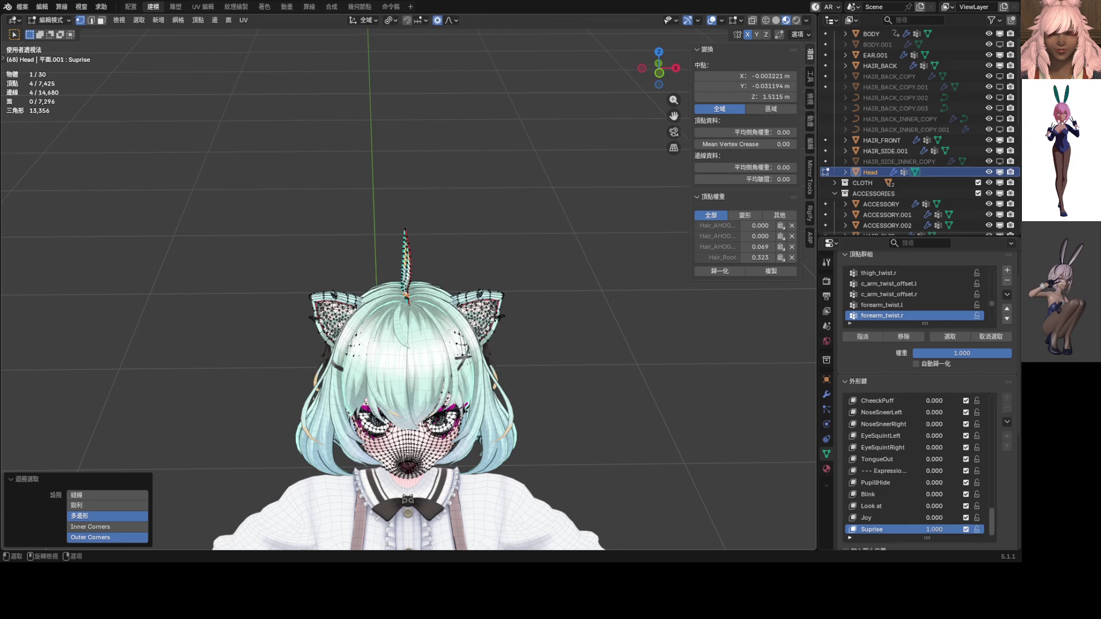
scroll(426, 263, up, 2)
mouse_move(426, 263)
middle_down()
mouse_move(340, 231)
mouse_move(395, 144)
mouse_move(445, 248)
mouse_move(492, 277)
middle_up()
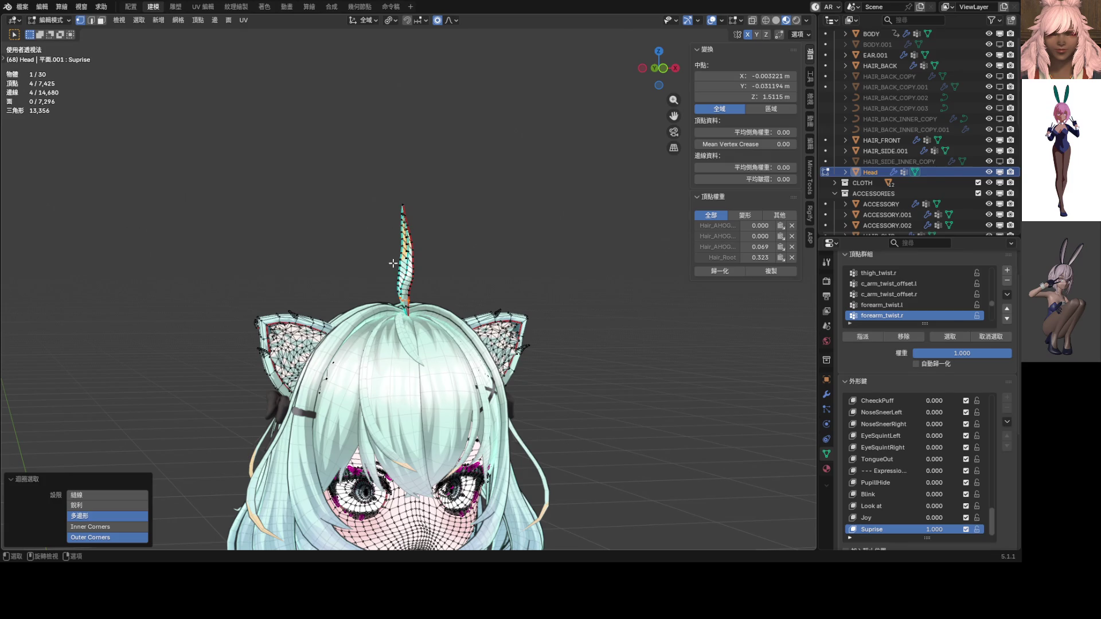
key(KP_1)
scroll(393, 263, up, 10)
mouse_move(402, 269)
shift+middle_down()
mouse_move(425, 253)
mouse_move(422, 289)
shift+middle_up()
alt+click(422, 290)
scroll(477, 315, up, 2)
alt+click(412, 302)
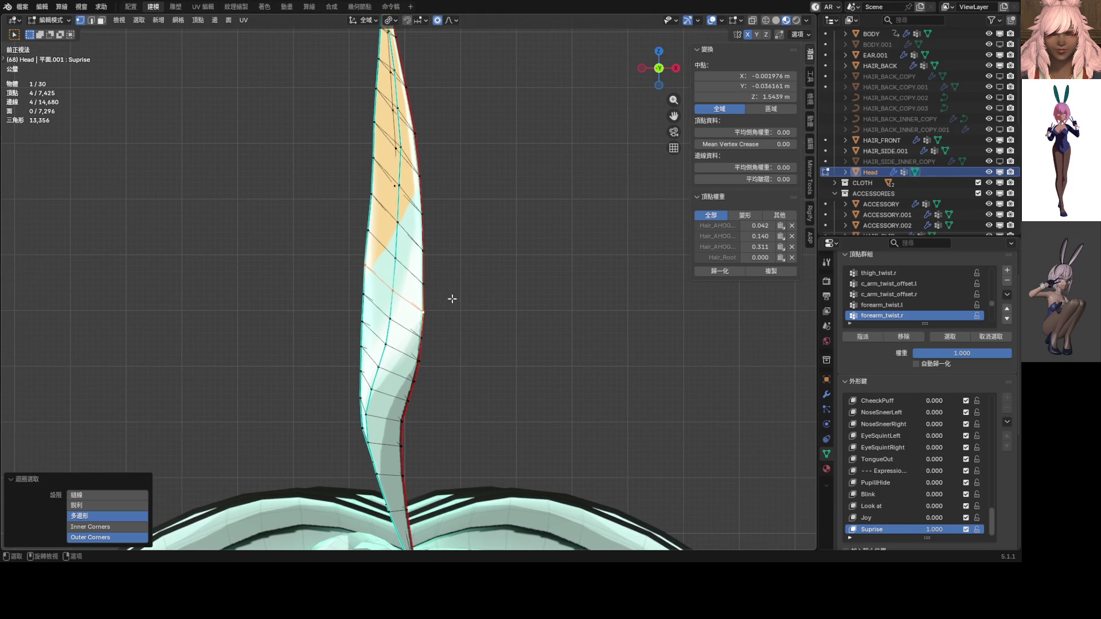
Step: Rotate the strand loop around Z and check it from the front view
key(r)
key(z)
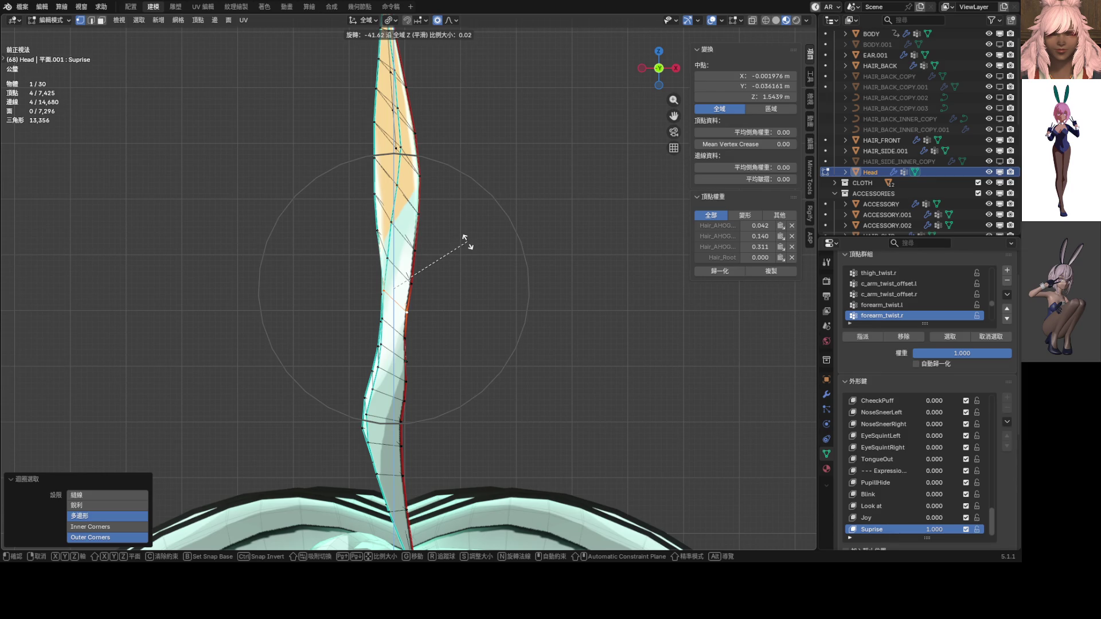
click(468, 242)
mouse_move(467, 241)
middle_down()
mouse_move(442, 264)
mouse_move(424, 260)
middle_up()
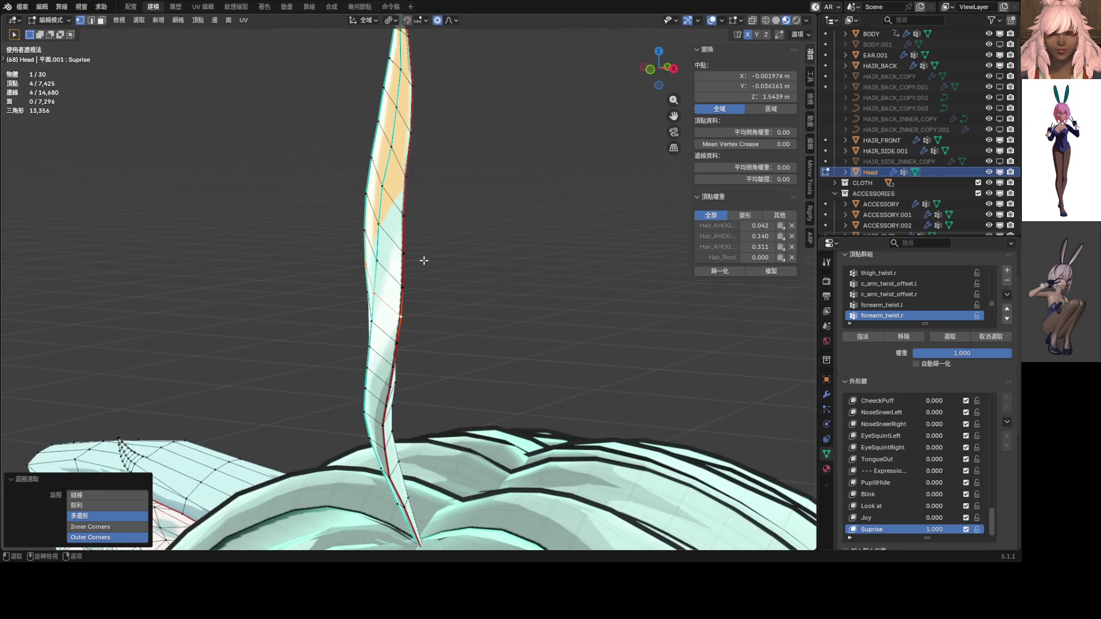
key(KP_1)
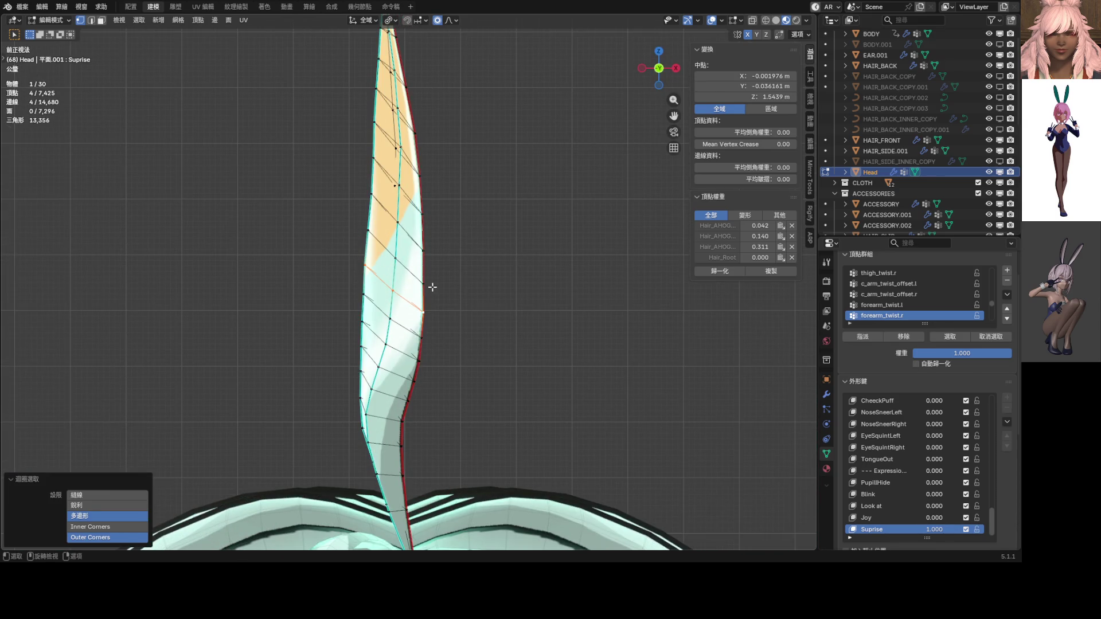
Step: Shift the upper strand loop and the next loop down sideways along X
key(g)
key(x)
click(423, 322)
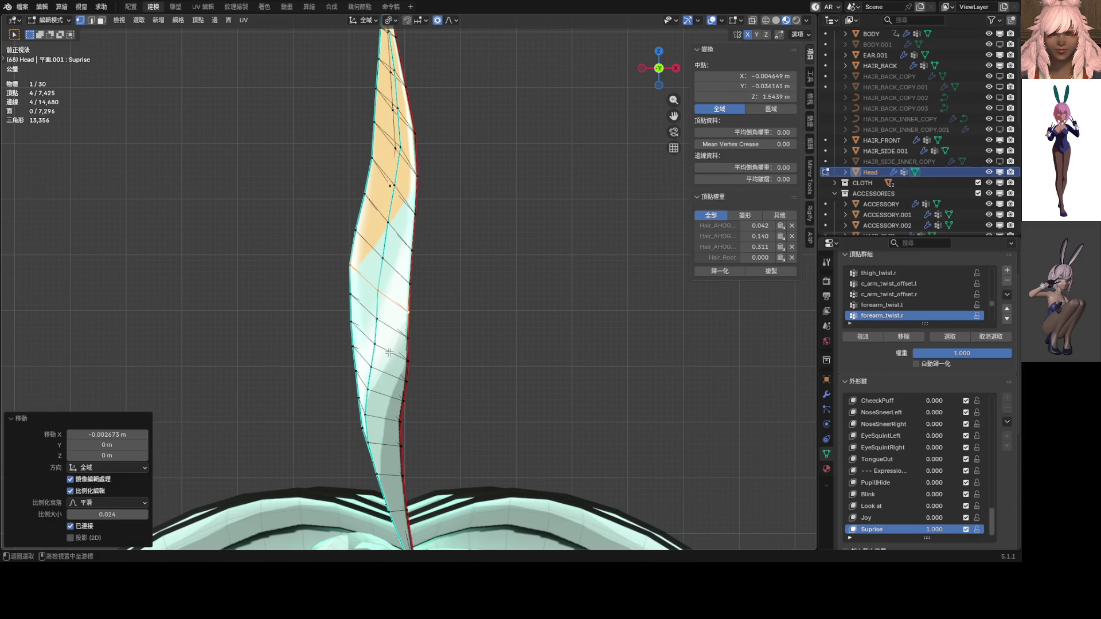
alt+click(425, 344)
key(g)
key(x)
scroll(416, 353, up, 4)
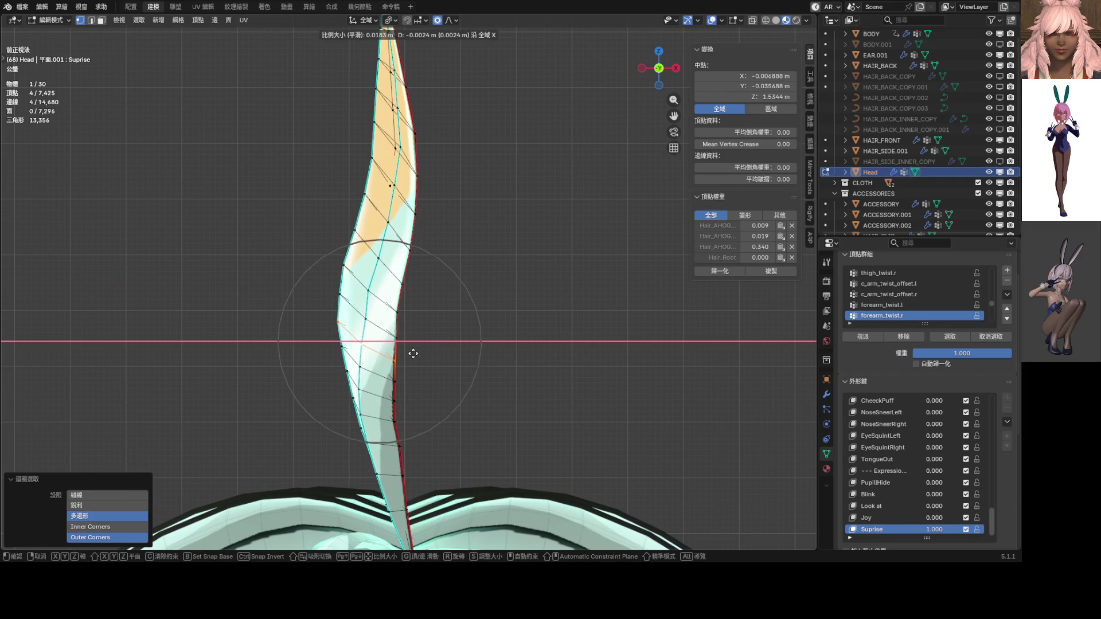
click(413, 354)
Step: Nudge a lower edge loop of the strand left-right along X
alt+click(422, 385)
key(g)
key(x)
click(422, 384)
scroll(423, 384, up, 4)
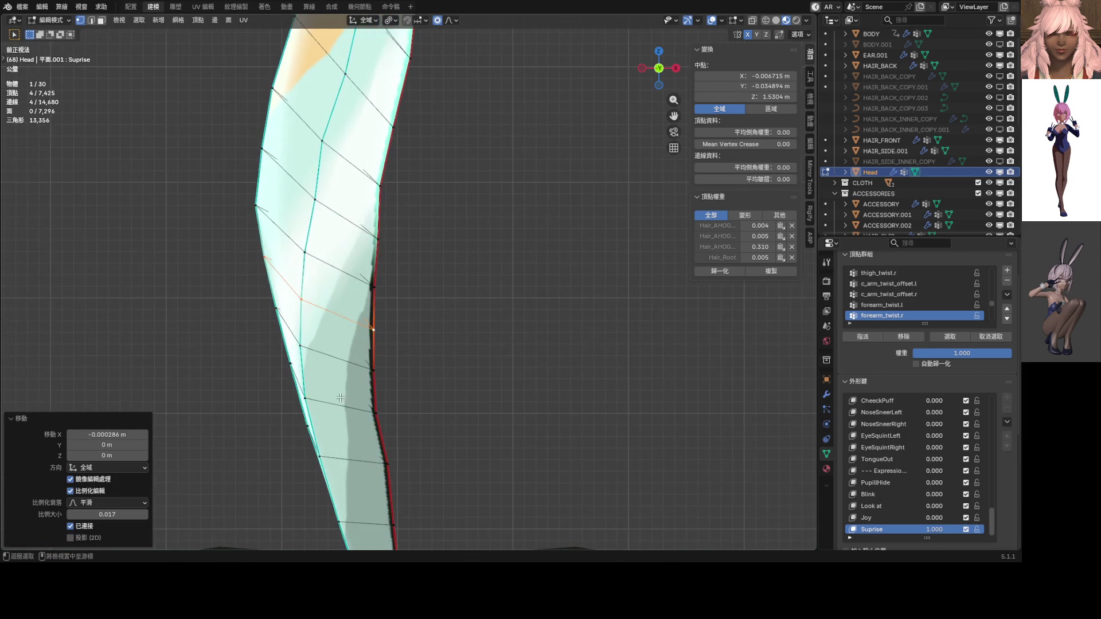
Step: Adjust two more strand edge loops with small sideways X shifts
alt+click(411, 406)
alt+click(420, 339)
key(g)
key(x)
scroll(424, 342, up, 4)
click(426, 343)
alt+click(452, 386)
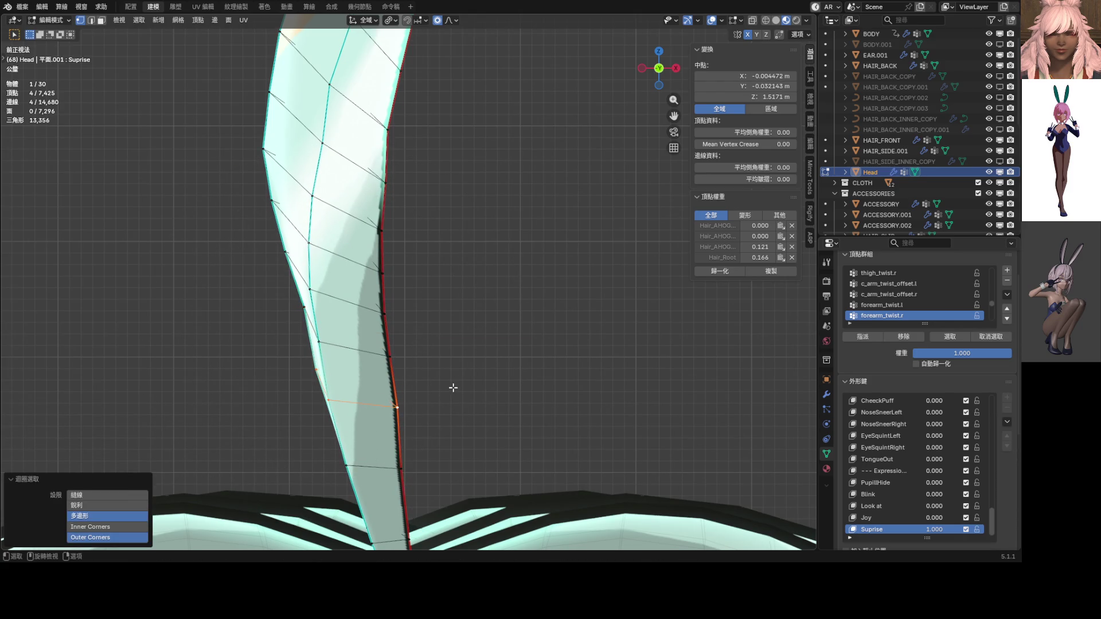
key(g)
key(x)
click(448, 387)
Step: Smooth the strand's left edge by moving two vertices along X
mouse_move(342, 337)
shift+middle_down()
mouse_move(379, 332)
mouse_move(355, 321)
shift+middle_up()
click(335, 306)
key(g)
key(x)
click(401, 316)
click(322, 284)
key(g)
key(x)
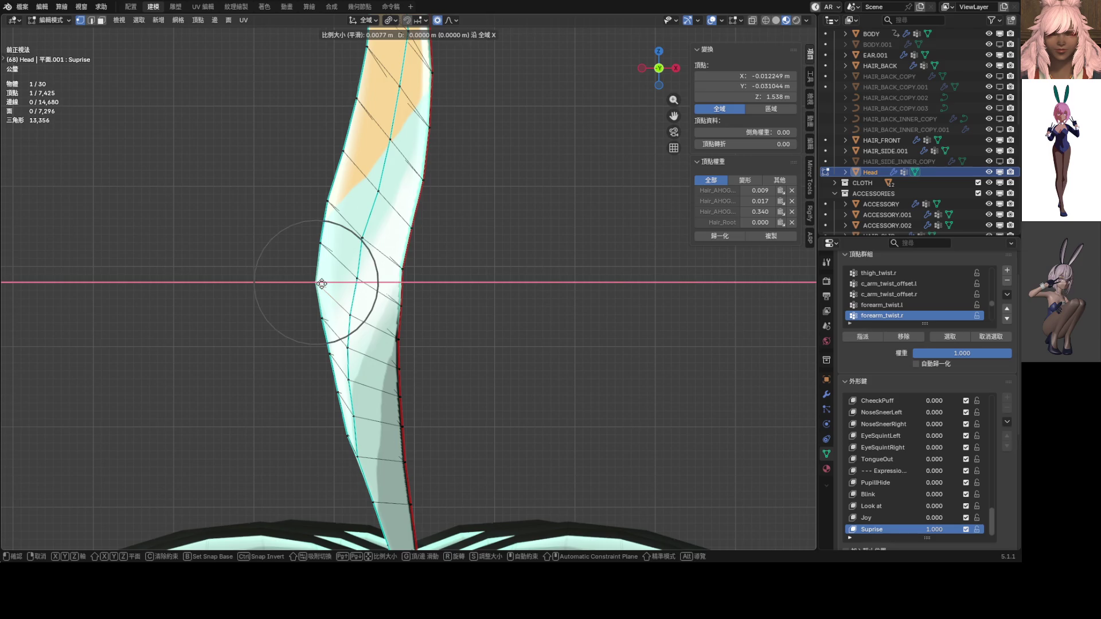
click(325, 283)
Step: Give a higher left-edge vertex a small sideways X shift
mouse_move(339, 160)
shift+middle_down()
mouse_move(343, 310)
mouse_move(394, 315)
mouse_move(312, 315)
mouse_move(309, 303)
shift+middle_up()
click(343, 310)
click(333, 352)
key(g)
key(x)
click(336, 352)
scroll(391, 305, down, 2)
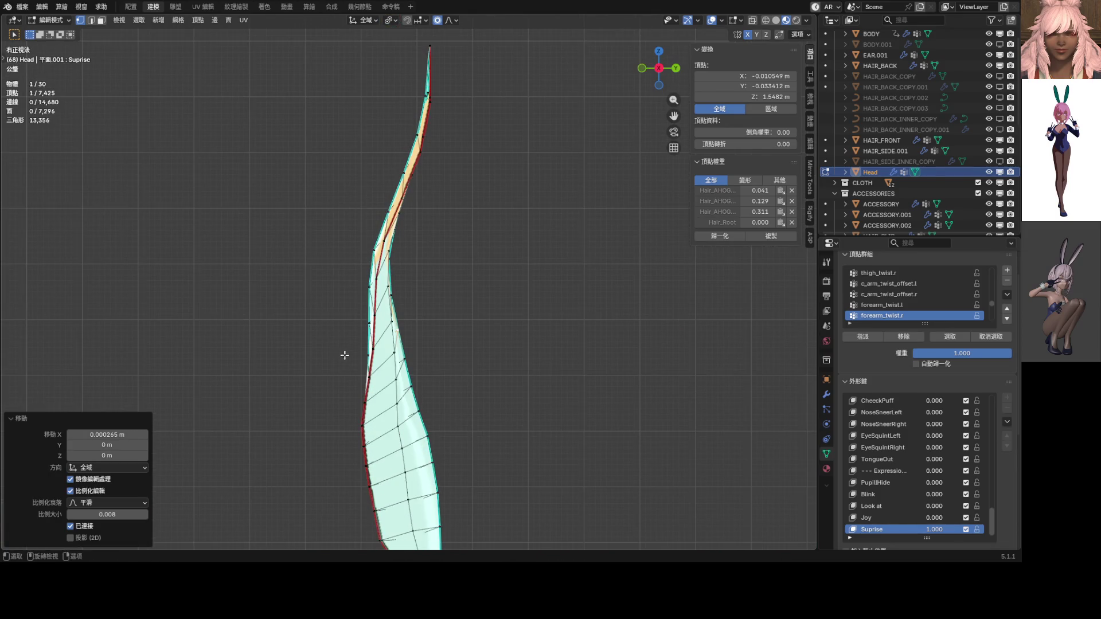
Step: Reposition the selected strand vertex twice to refine the side profile
shift+scroll(344, 354, down, 3)
key(g)
scroll(381, 312, down, 5)
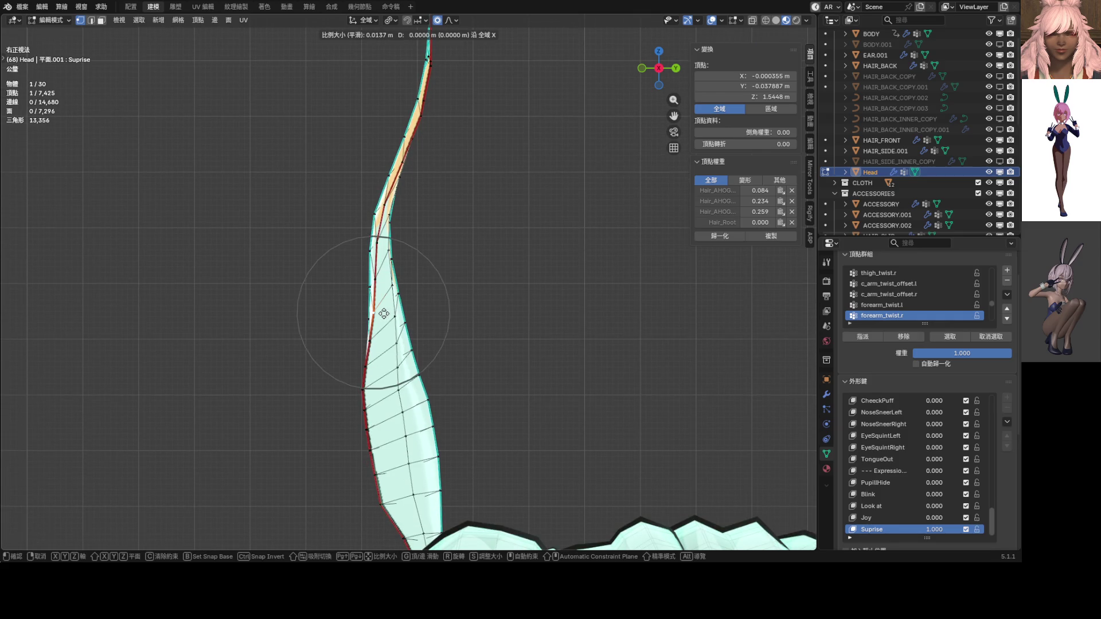
click(383, 313)
key(g)
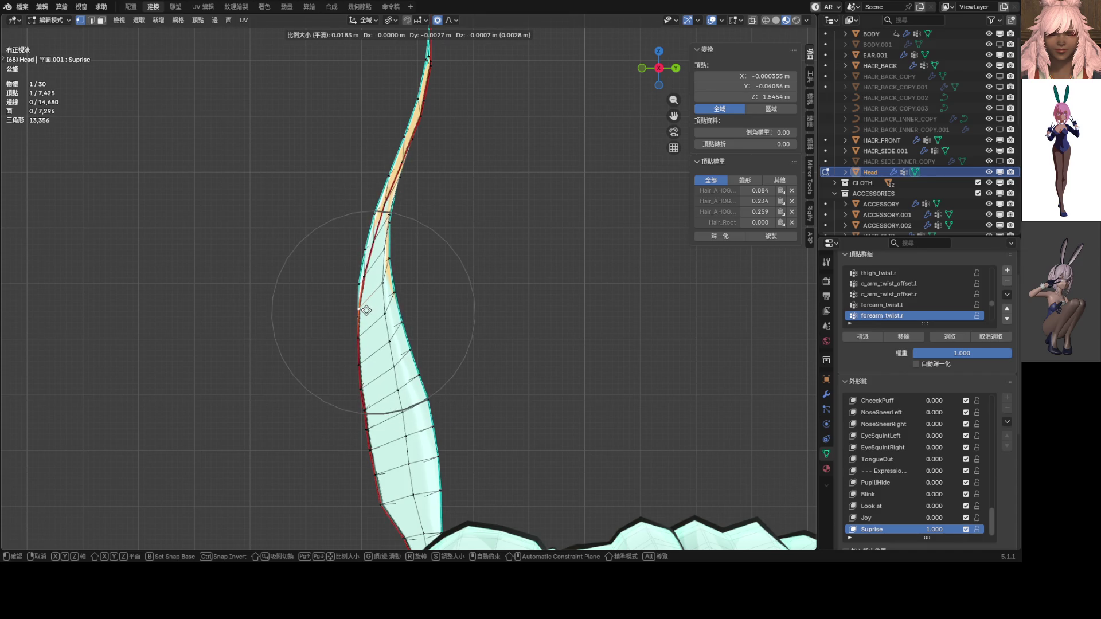
click(366, 310)
shift+scroll(372, 310, down, 10)
Step: Move a base vertex within the side plane (Shift+X) and adjust a higher vertex
click(378, 306)
key(g)
key(x)
scroll(383, 296, up, 9)
key(shift+x)
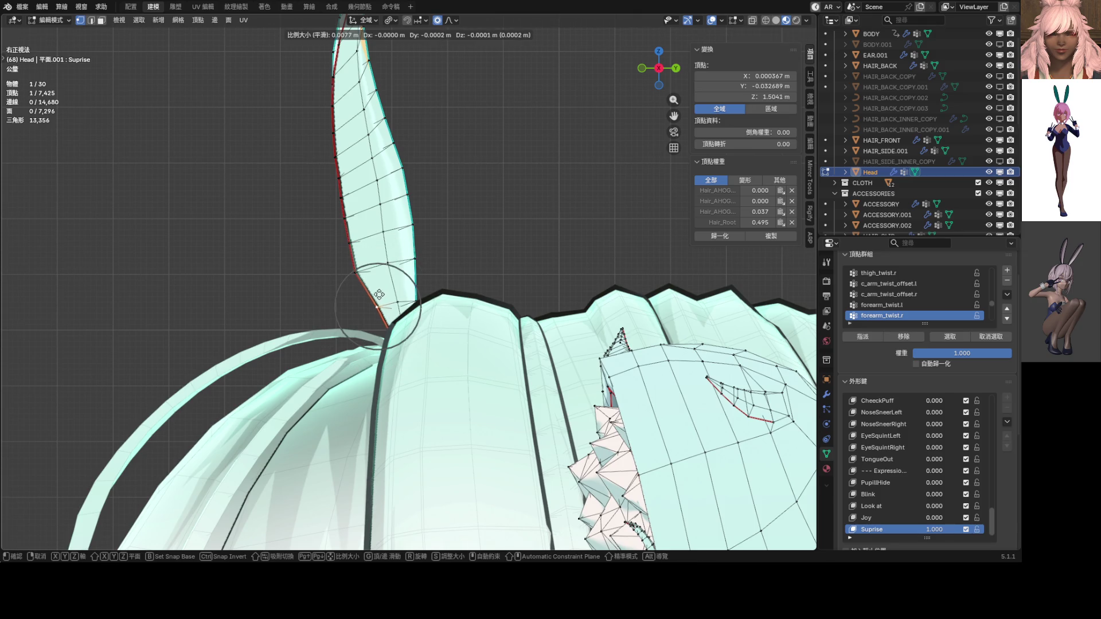
click(375, 280)
shift+scroll(379, 287, up, 8)
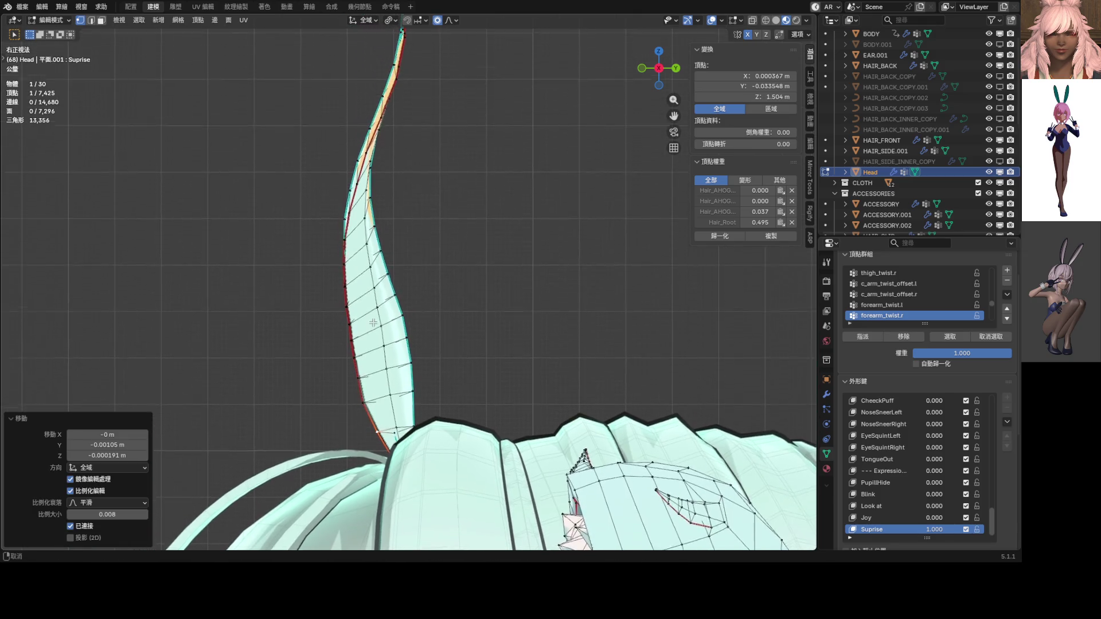
click(386, 329)
key(g)
click(401, 326)
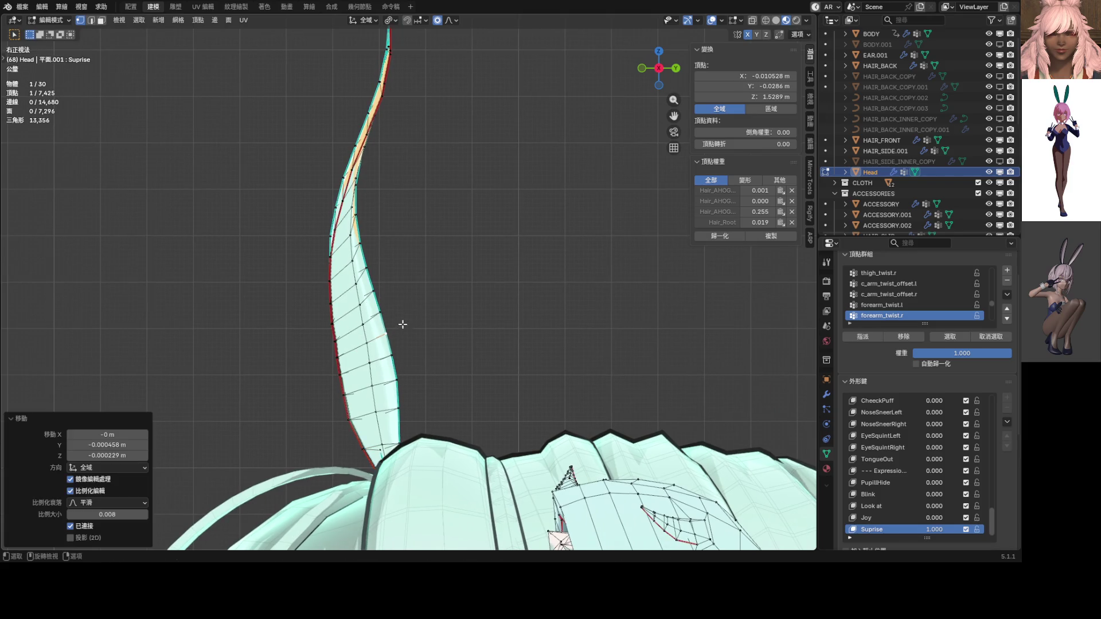
scroll(401, 325, down, 3)
shift+scroll(384, 211, up, 5)
Step: Try raising the strand tip vertically, cancel it, and return to the front view
drag(377, 187, 412, 210)
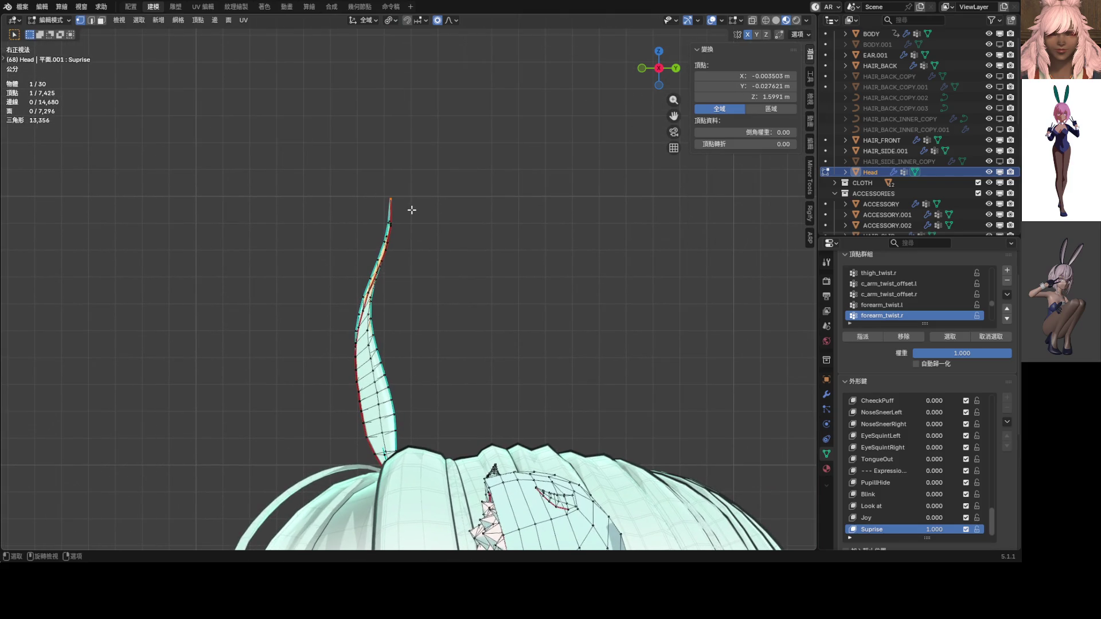
key(g)
key(z)
scroll(410, 195, down, 8)
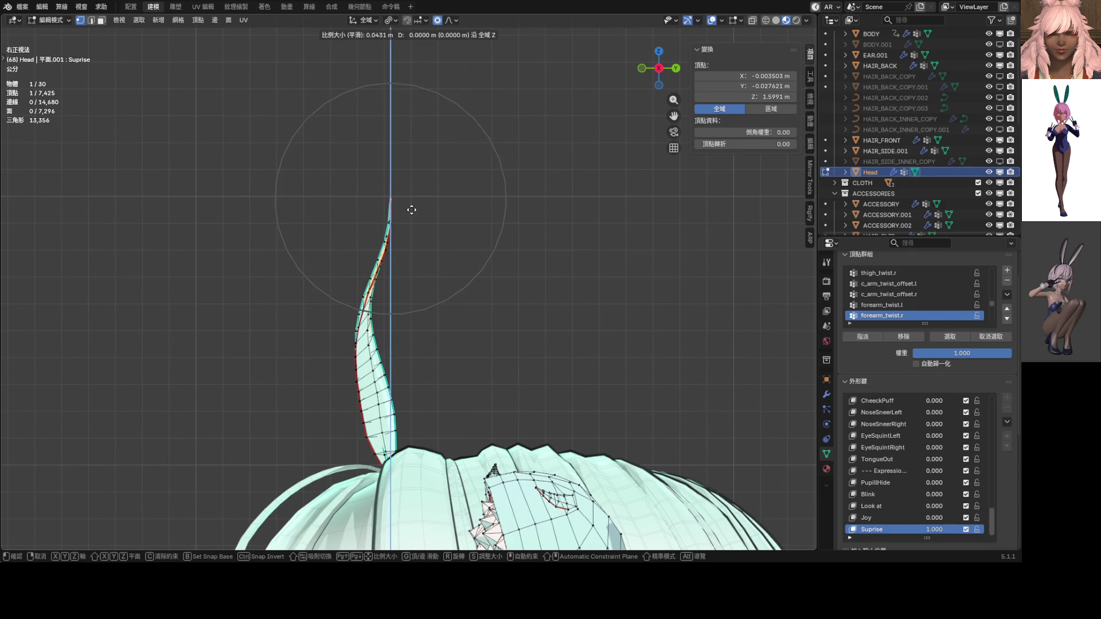
scroll(407, 172, down, 2)
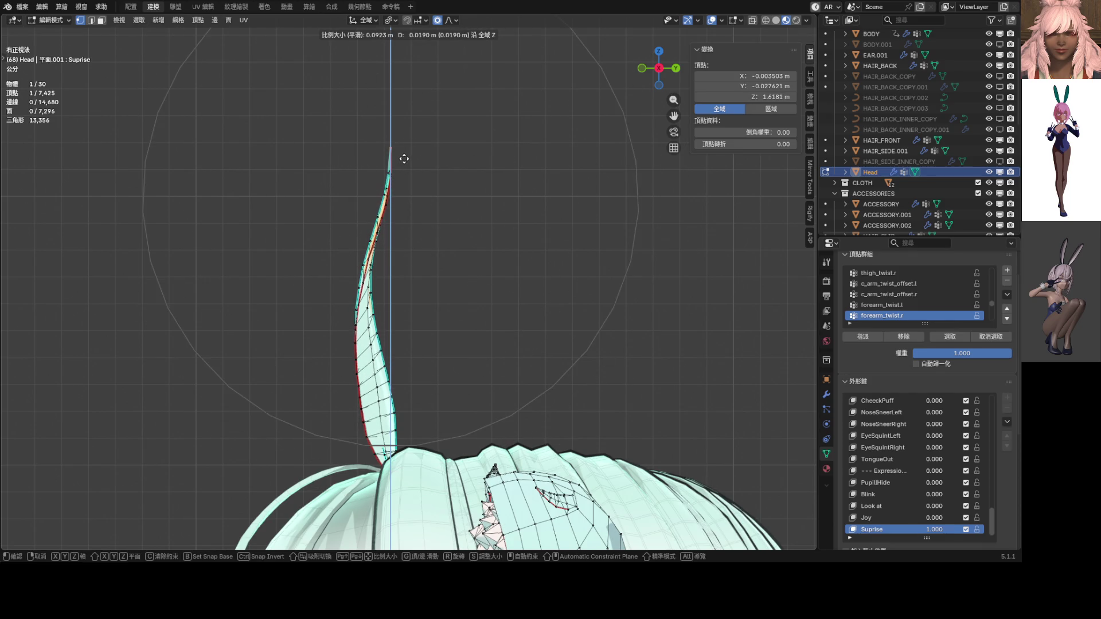
right_click(401, 163)
mouse_move(386, 203)
middle_down()
mouse_move(519, 208)
mouse_move(467, 229)
mouse_move(470, 298)
mouse_move(478, 230)
middle_up()
key(KP_1)
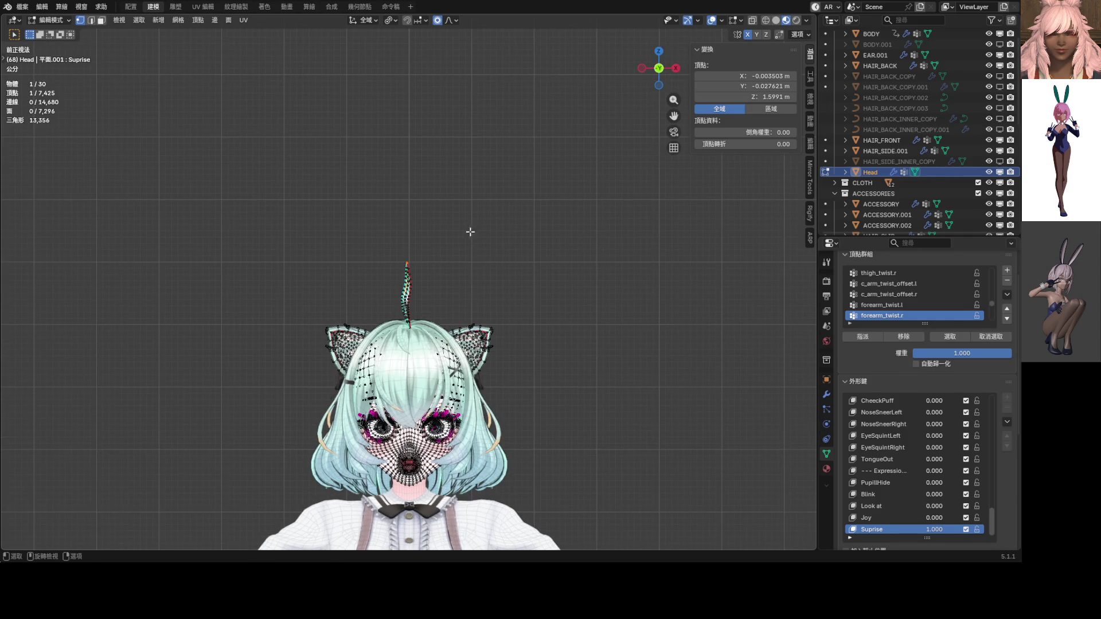
scroll(470, 232, up, 2)
key(ctrl+Tab)
Step: Switch to Object Mode and compare the Suprise shape key at 0 and 1.000 from several angles
click(427, 381)
key(KP_Decimal)
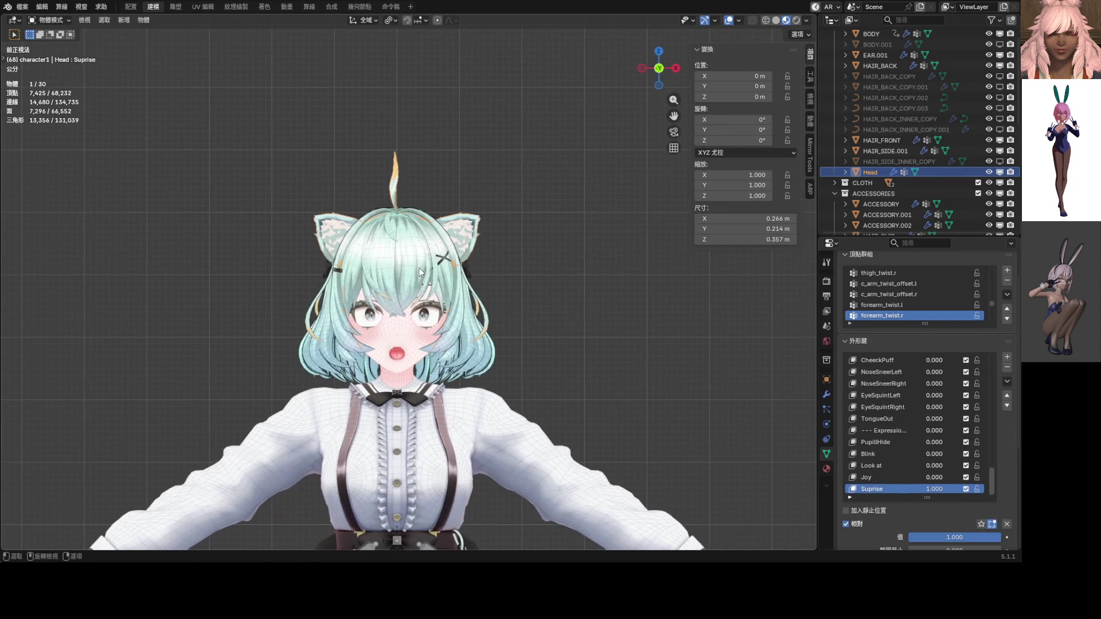
mouse_move(975, 537)
mouse_down()
mouse_move(883, 537)
mouse_move(1000, 537)
mouse_up()
scroll(504, 322, down, 8)
mouse_move(503, 322)
middle_down()
mouse_move(344, 312)
mouse_move(266, 329)
mouse_move(379, 367)
mouse_move(486, 363)
mouse_move(494, 326)
mouse_move(568, 332)
mouse_move(478, 314)
middle_up()
scroll(479, 315, down, 3)
scroll(508, 338, up, 4)
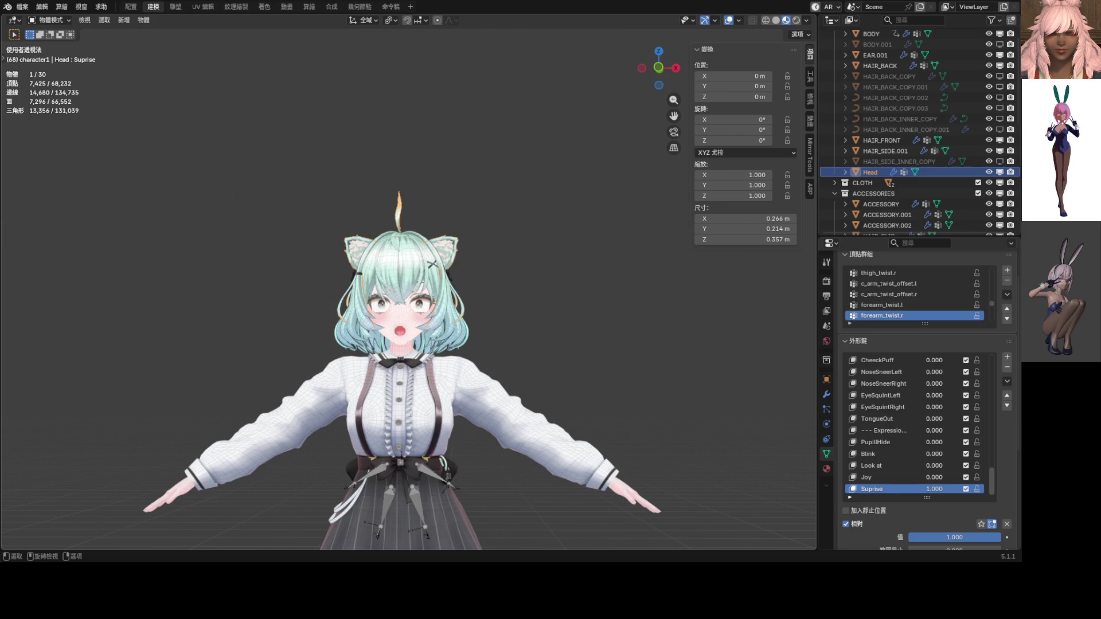
key(KP_1)
scroll(404, 316, up, 4)
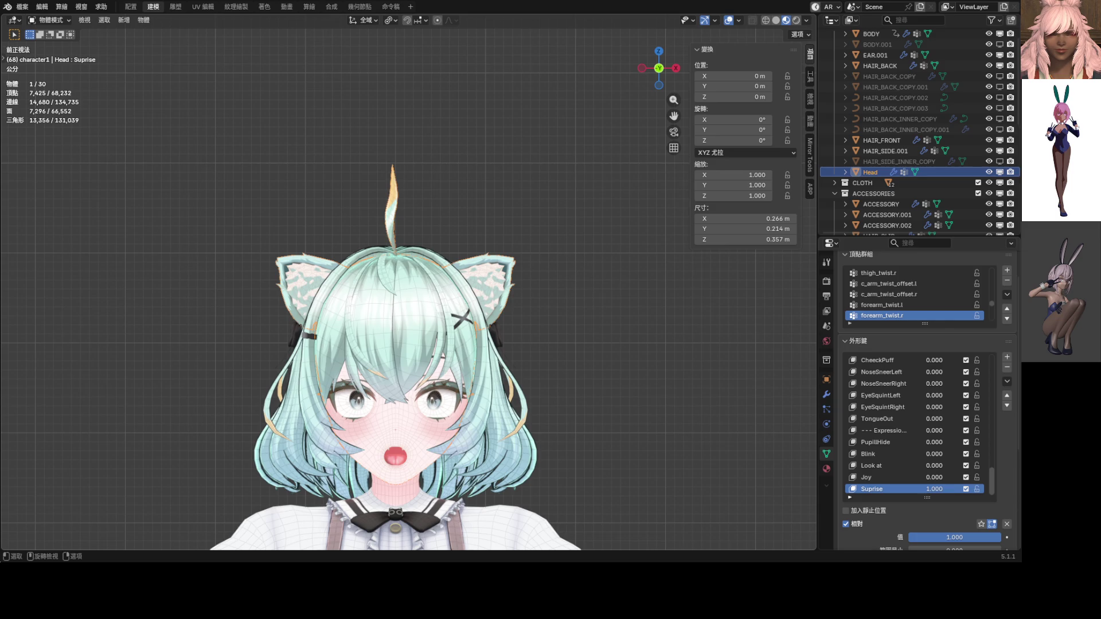
Step: Return to Edit Mode and add the cat ear-tip vertices to the selection
scroll(414, 295, up, 3)
key(ctrl+Tab)
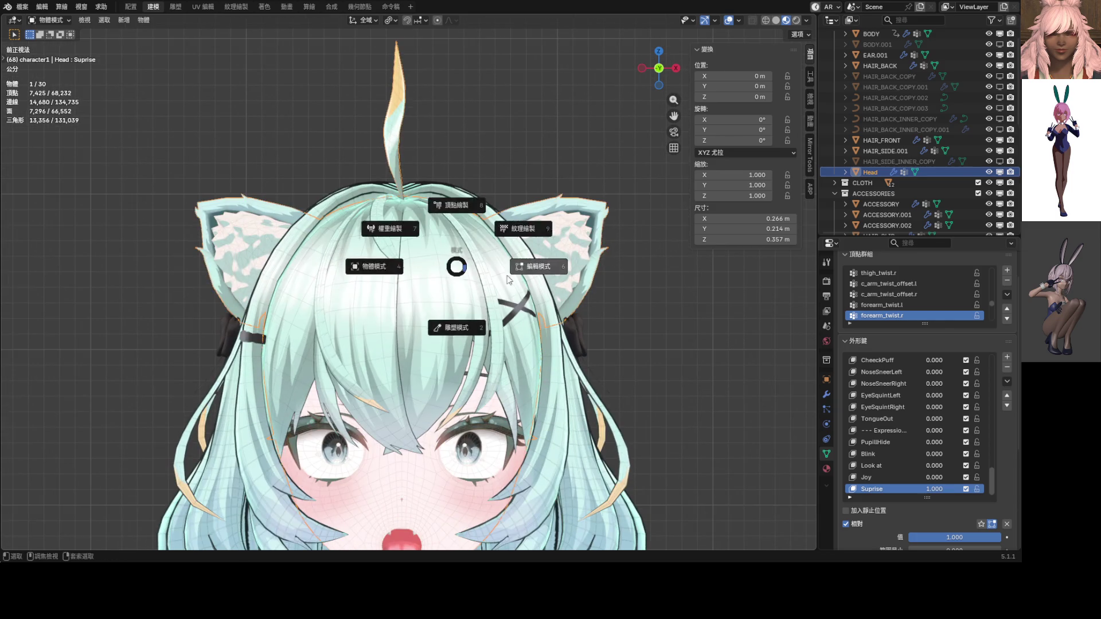
click(507, 265)
scroll(508, 265, up, 5)
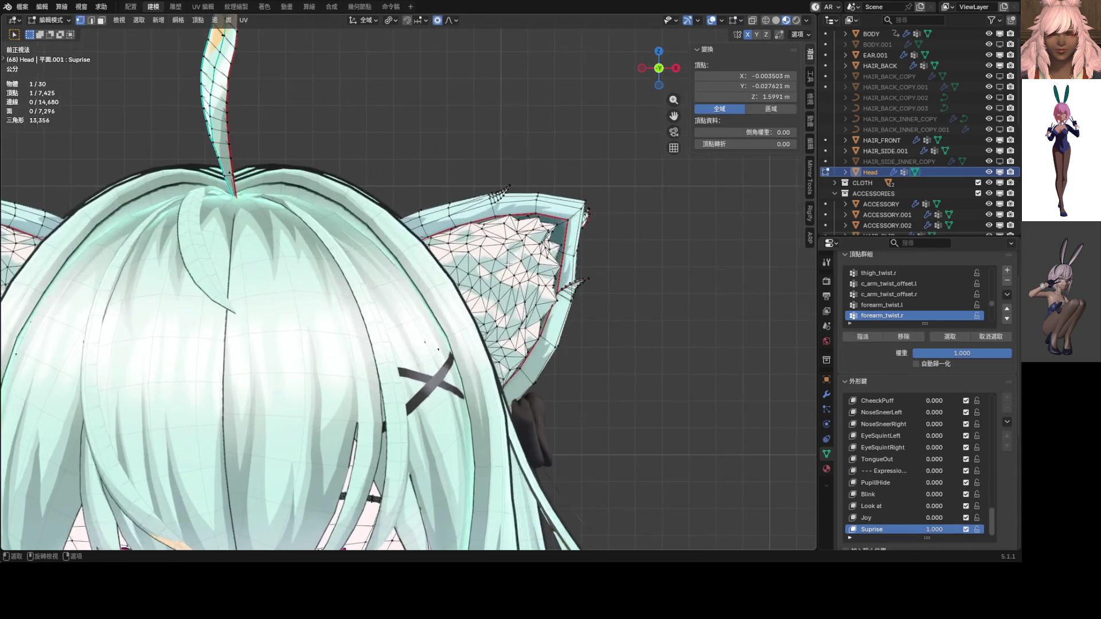
shift+click(583, 202)
shift+click(555, 227)
scroll(559, 238, down, 6)
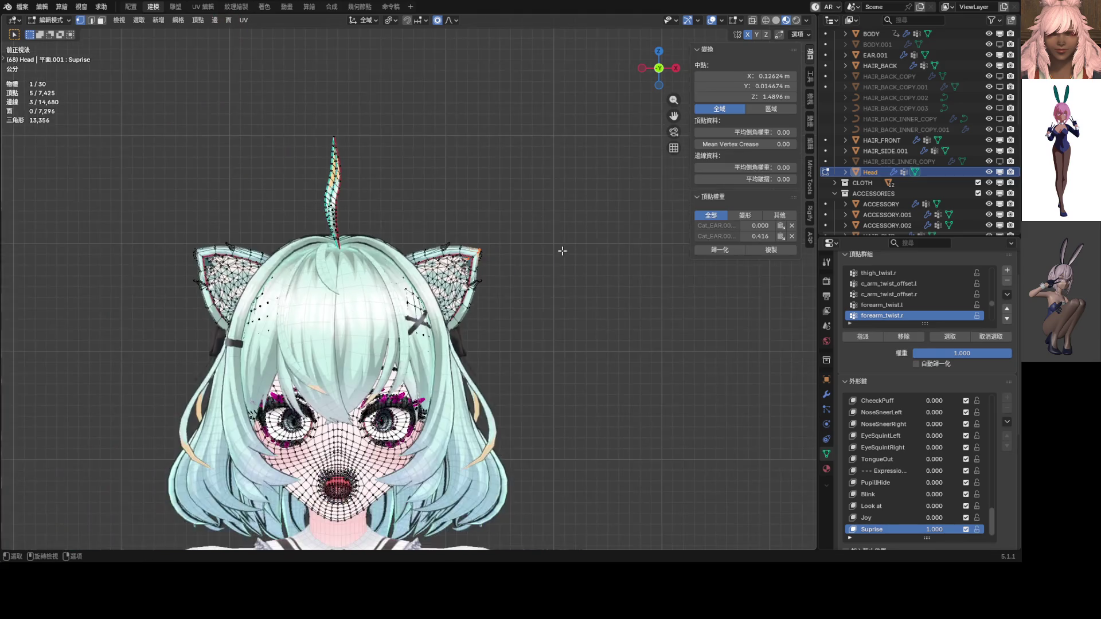
shift+scroll(516, 264, down, 2)
Step: Tilt the ear about 22 degrees with proportional editing, then lift it
key(r)
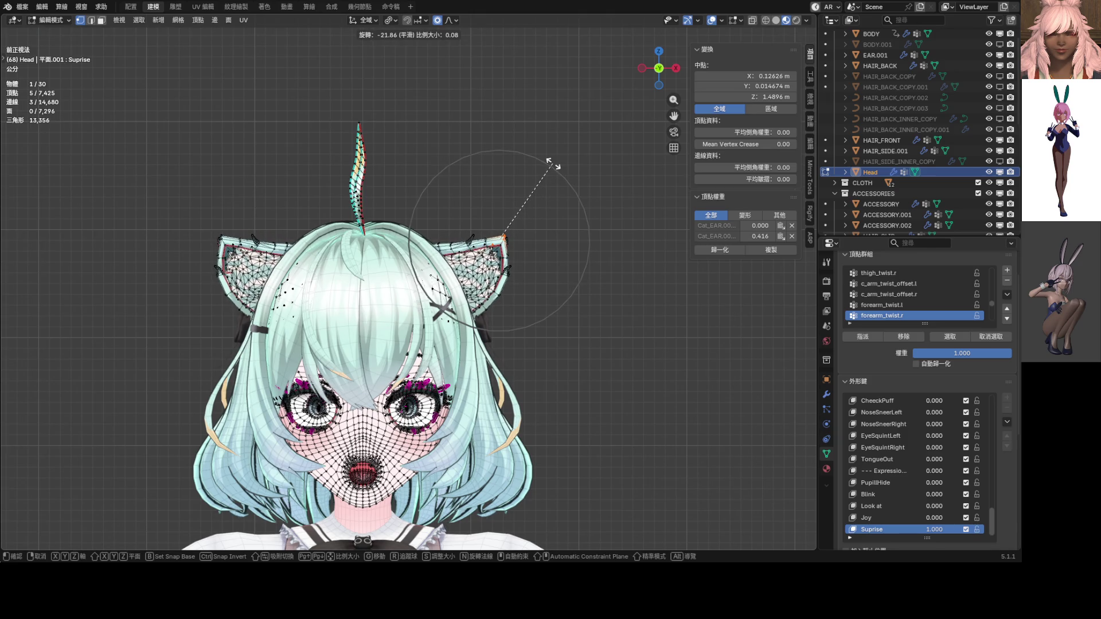
click(553, 165)
key(r)
scroll(523, 190, down, 5)
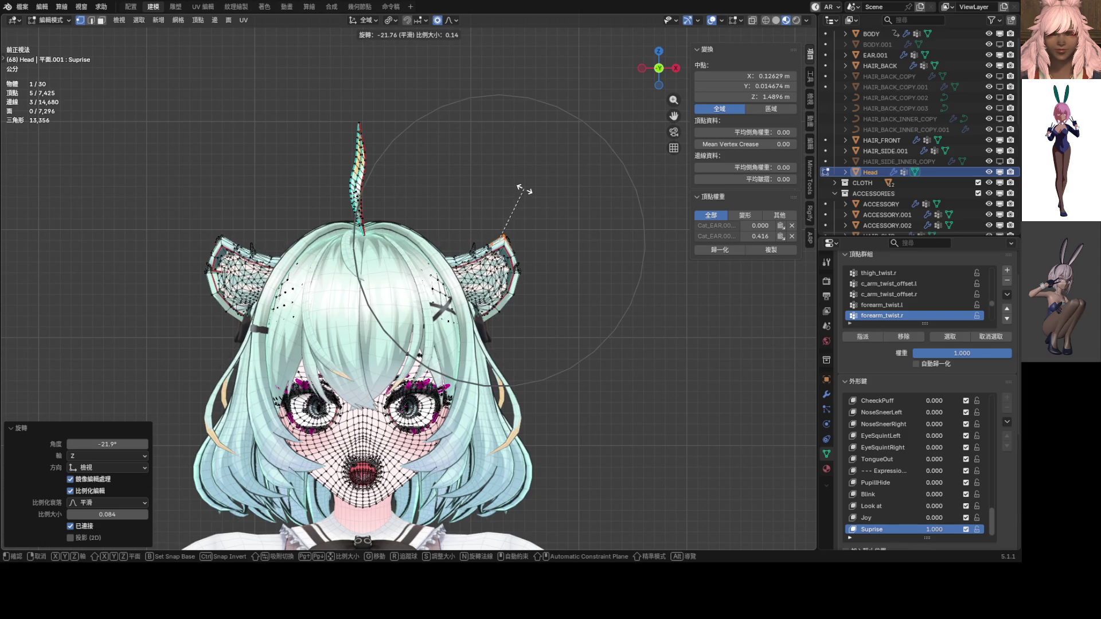
right_click(530, 192)
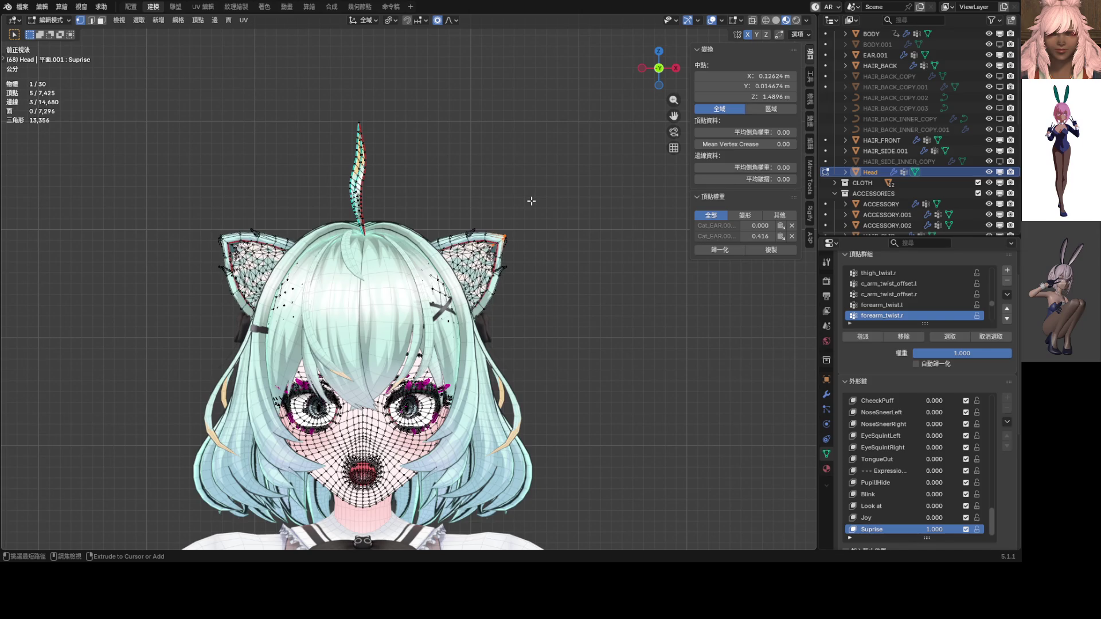
key(g)
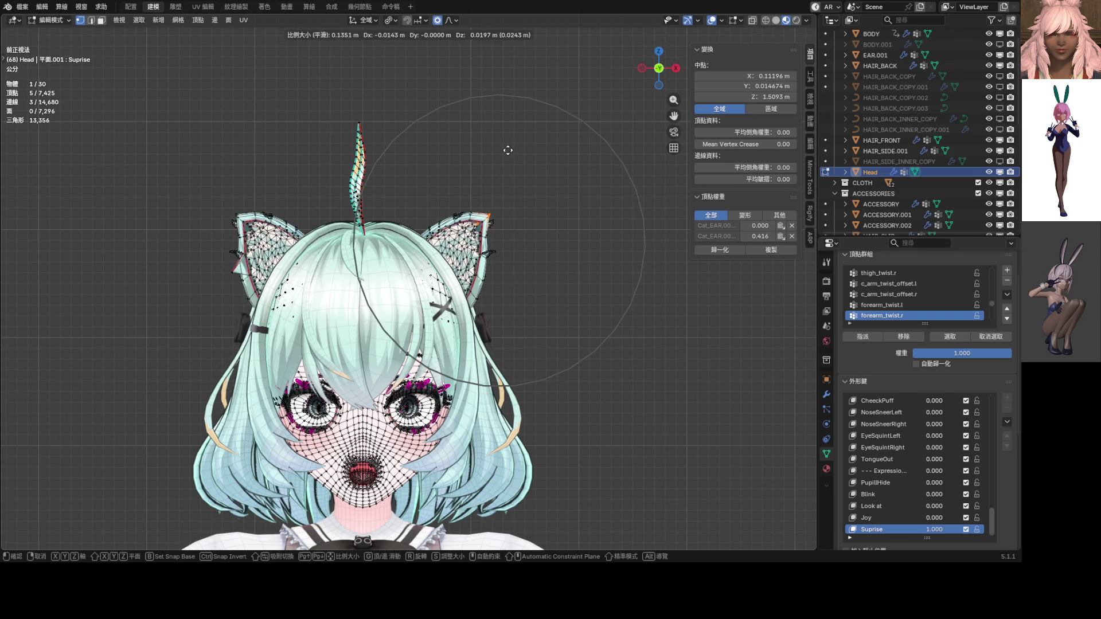
click(507, 151)
Step: Rotate the ear tip by a smaller -16.5° and reposition the ear vertices
key(r)
scroll(492, 143, up, 5)
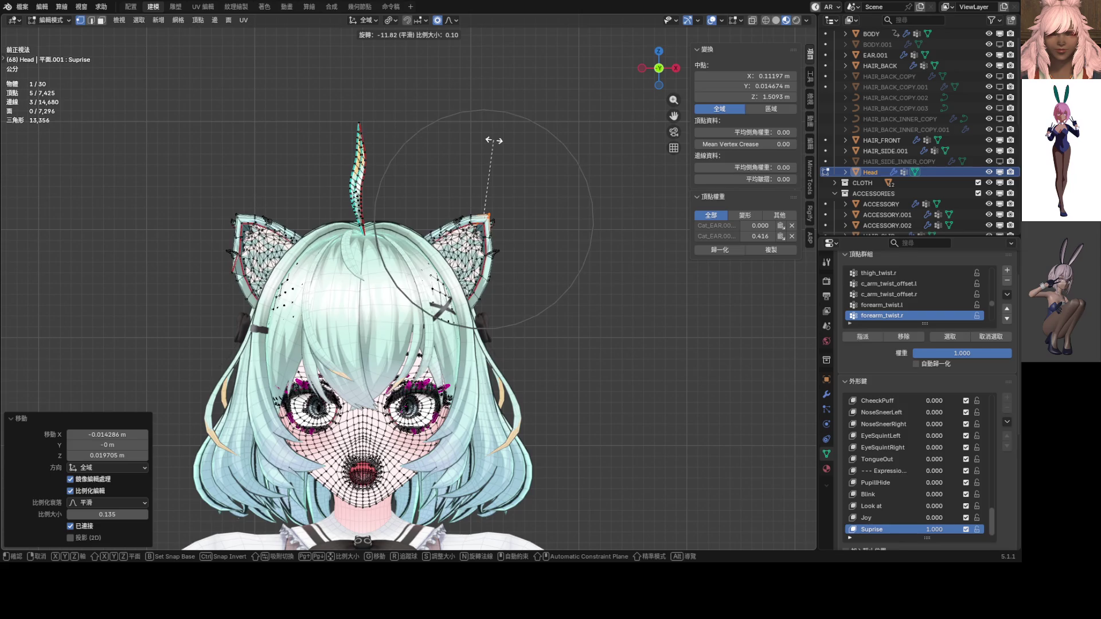
right_click(496, 146)
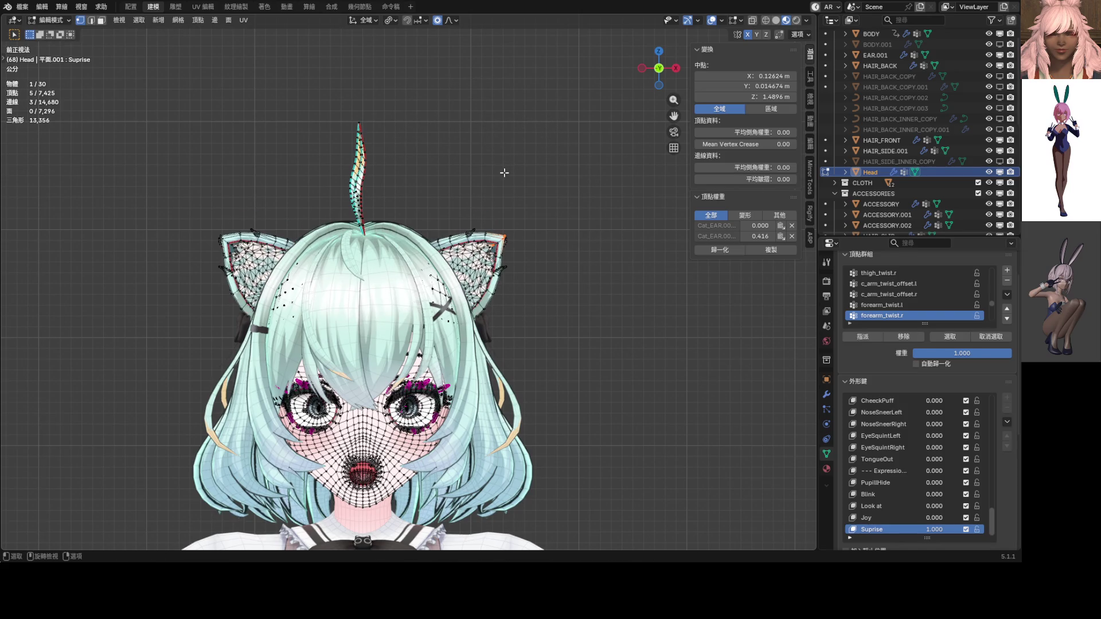
key(r)
scroll(507, 129, up, 4)
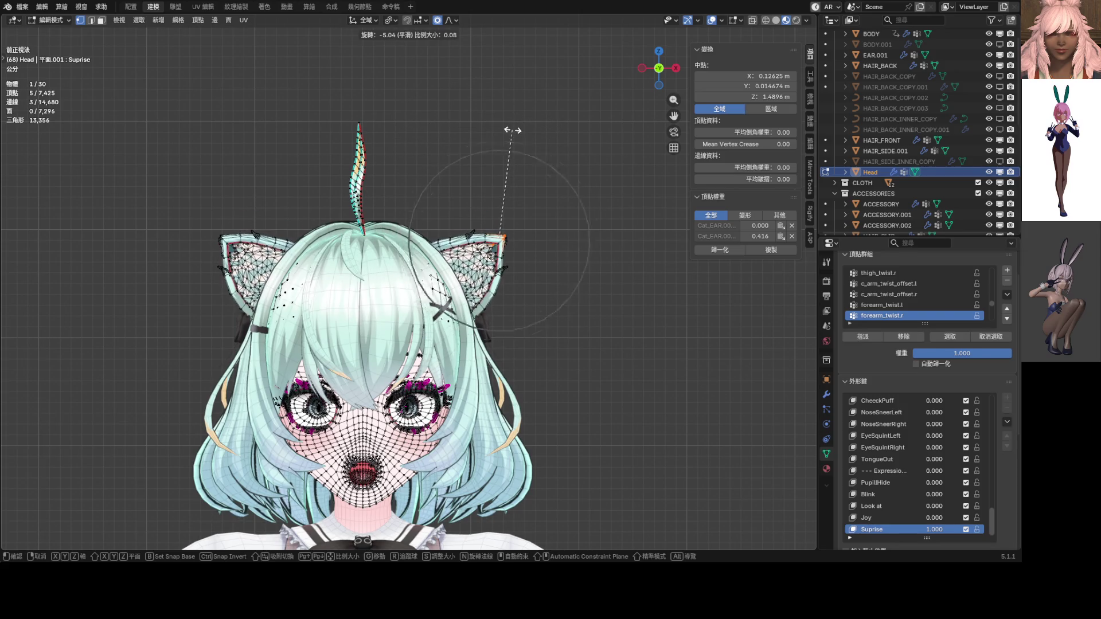
click(488, 116)
key(g)
scroll(485, 117, down, 3)
scroll(485, 116, up, 5)
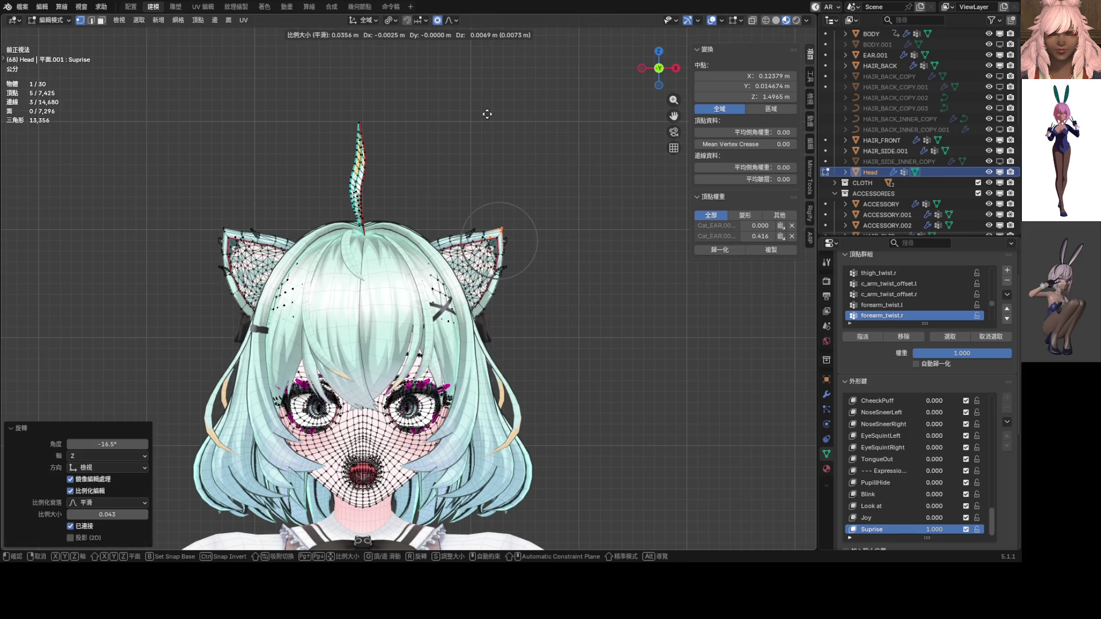
click(487, 114)
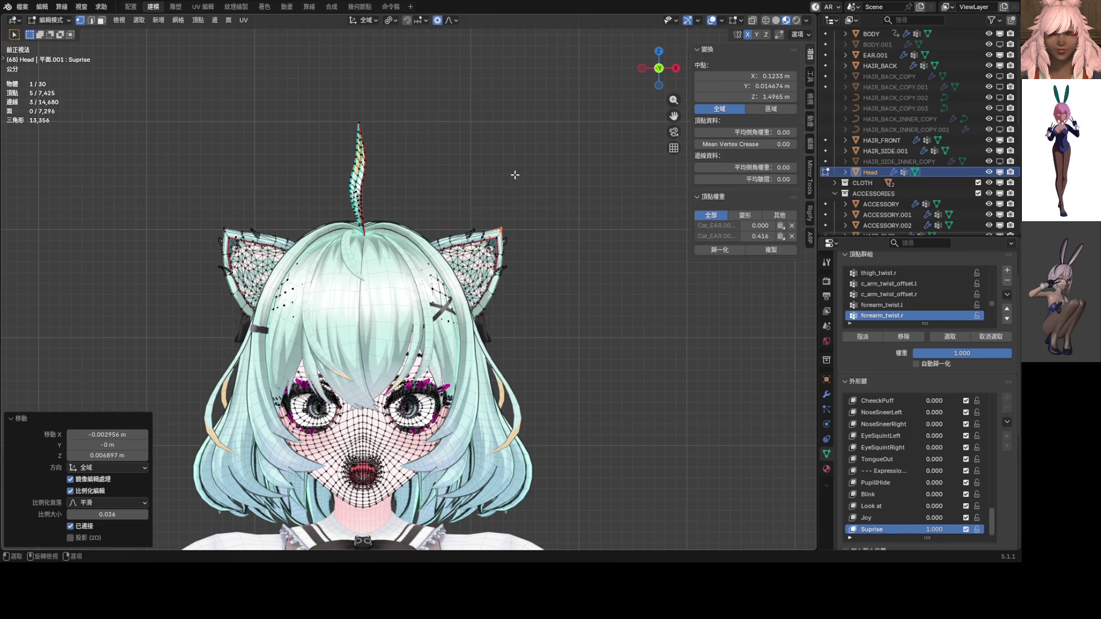
Step: Rotate and move the ear once more, then undo the recent ear edits
key(r)
scroll(497, 152, down, 8)
click(496, 147)
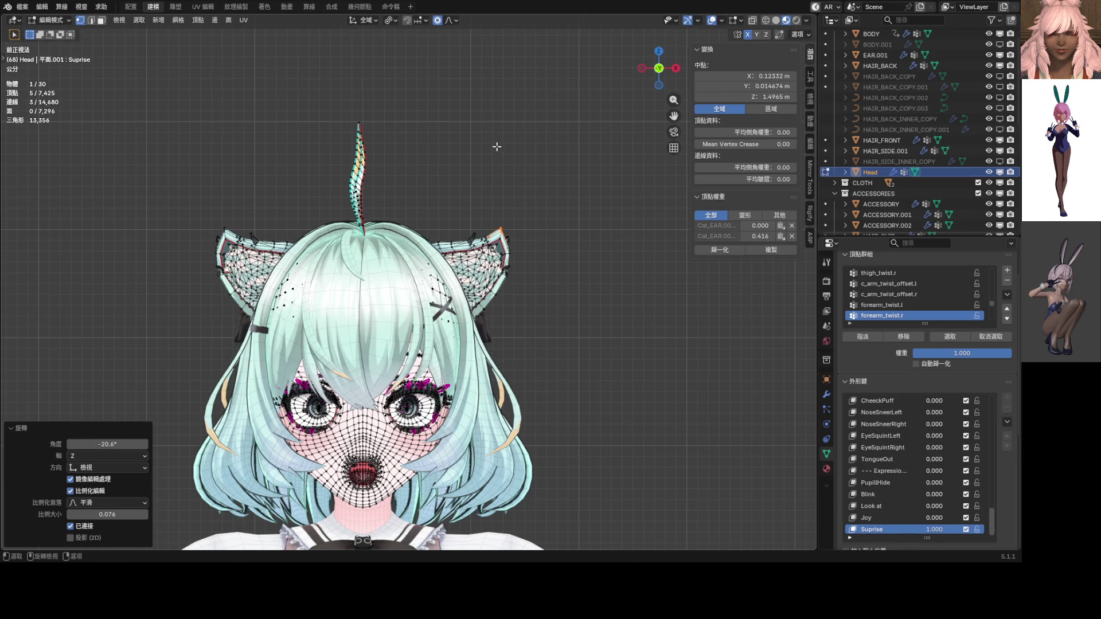
key(g)
scroll(476, 127, down, 3)
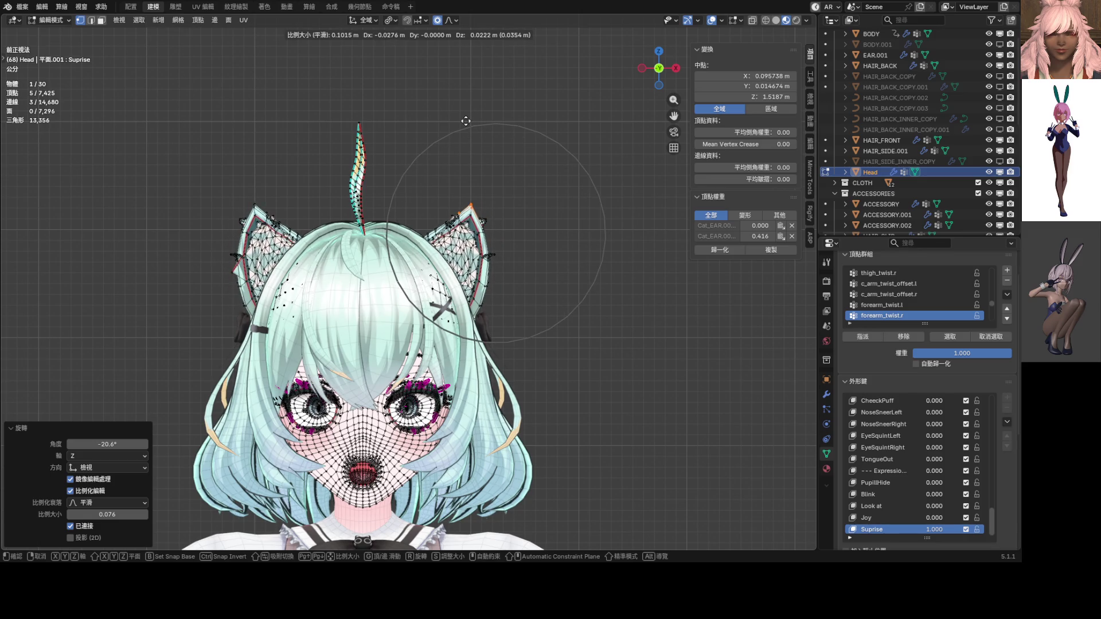
click(489, 139)
scroll(492, 160, up, 4)
key(ctrl+z)
key(ctrl+z)
key(ctrl+z)
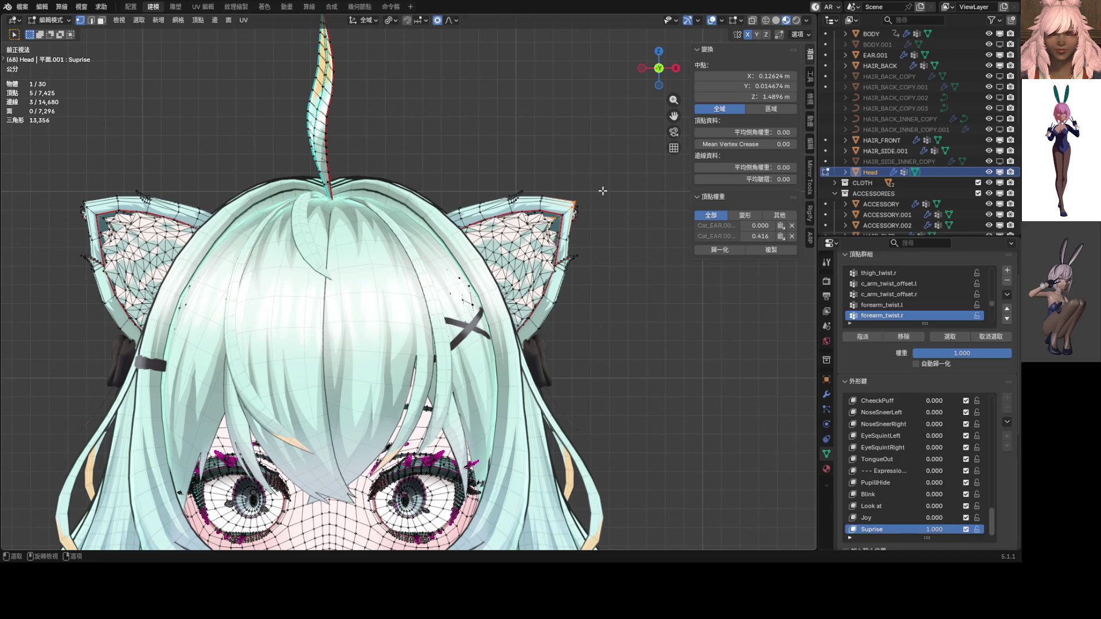
Step: Zoom in on the ears and set the Pivot Point to Median Point
shift+middle_drag(602, 191, 542, 170)
key(r)
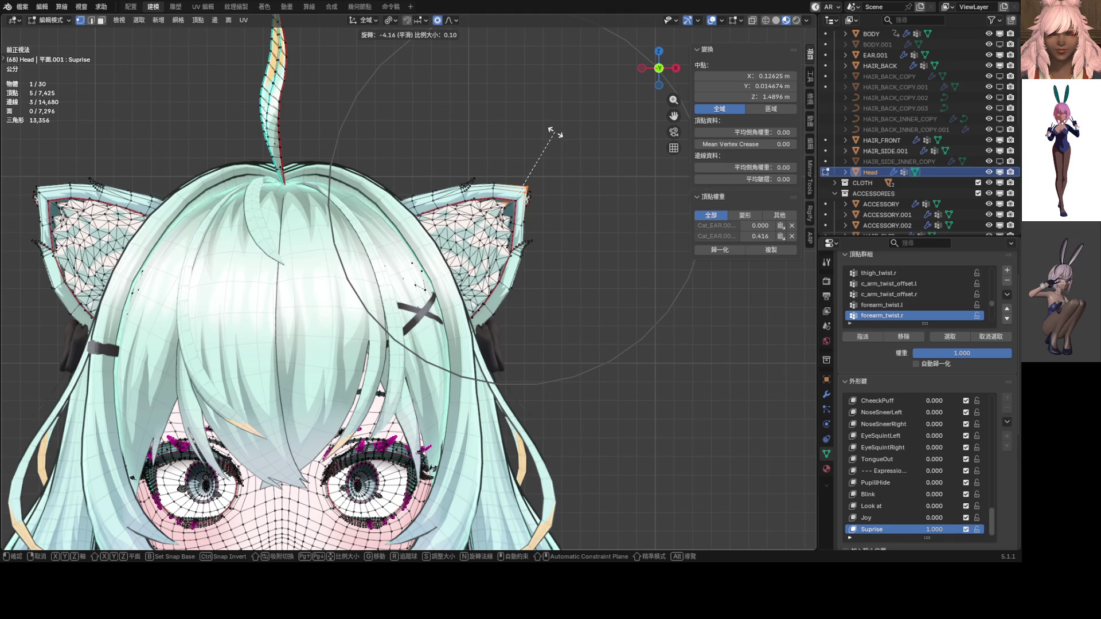
right_click(555, 133)
click(392, 20)
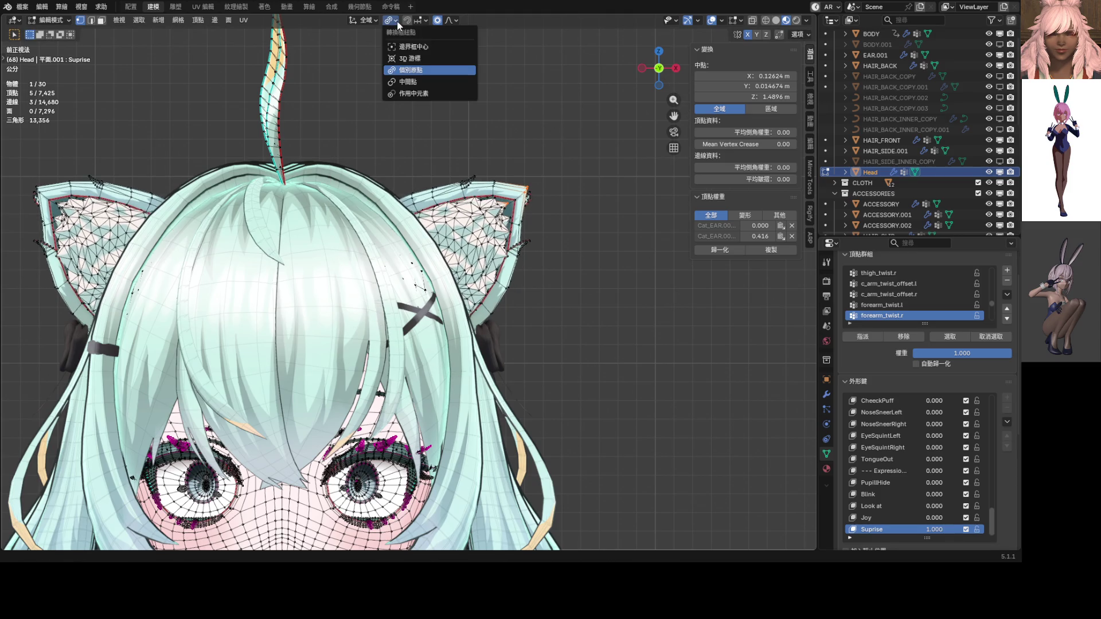
click(421, 83)
Step: Rotate the ears about -12°, move them, then rotate them a further -8.22°
key(r)
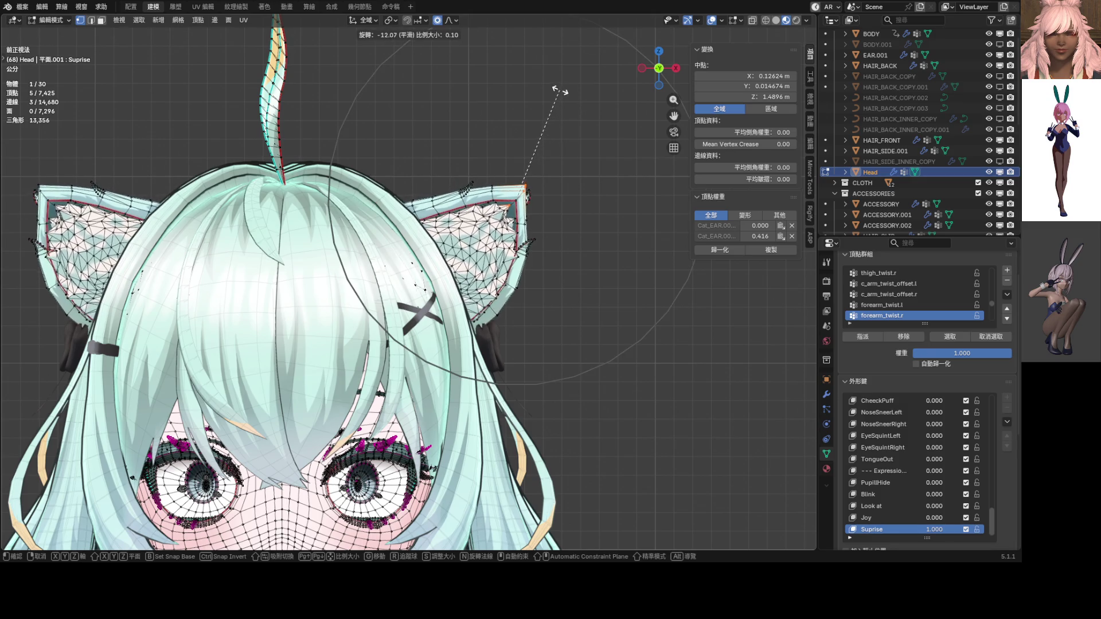
click(561, 91)
key(g)
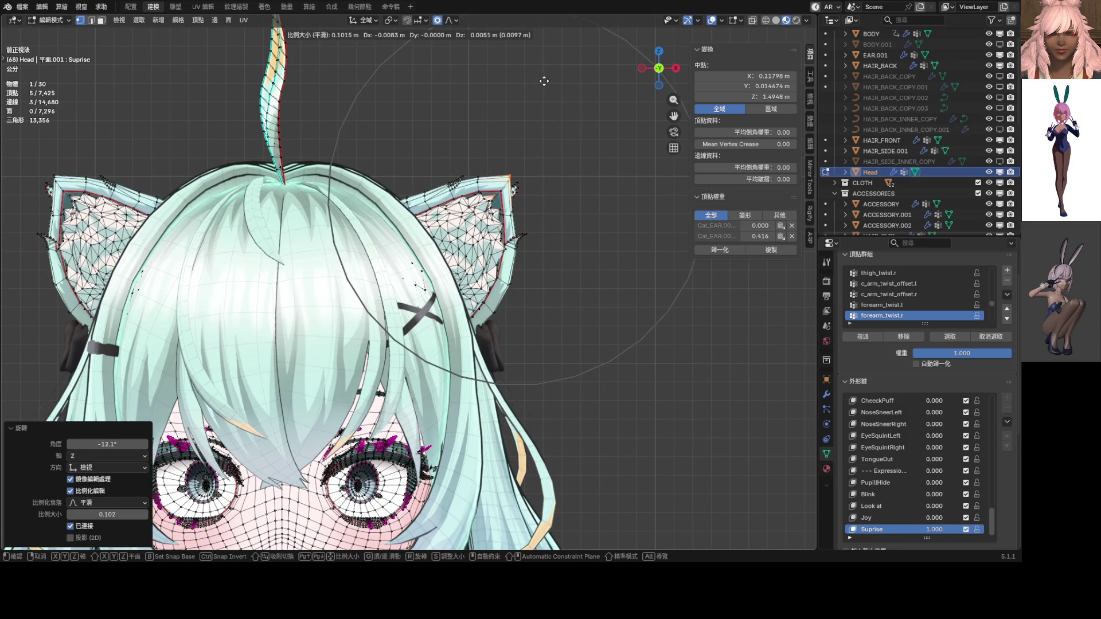
click(544, 81)
key(r)
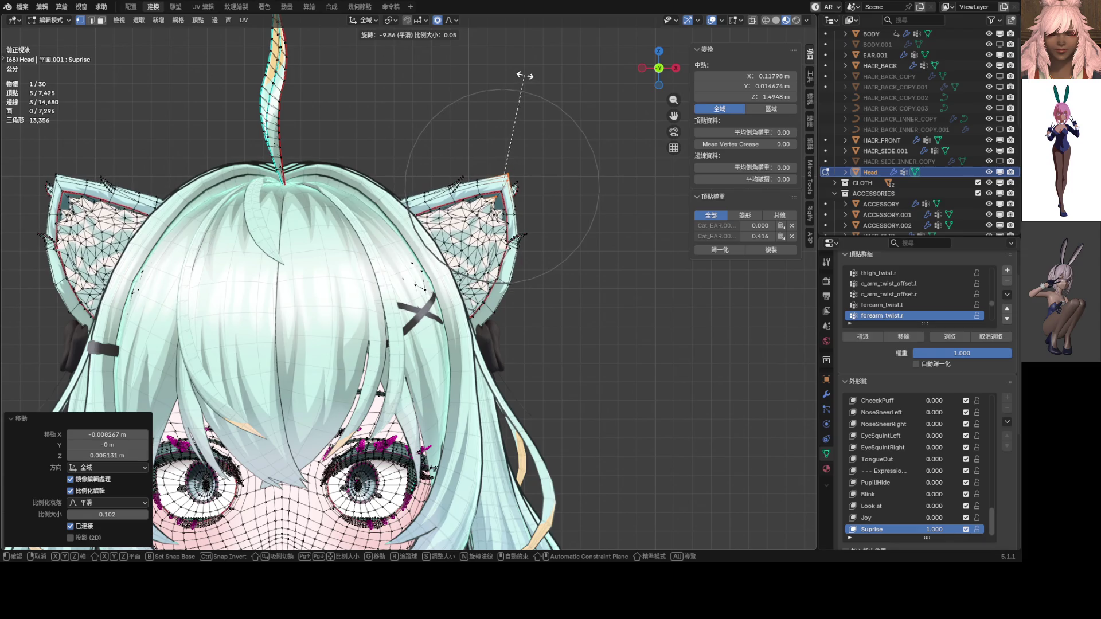
click(527, 76)
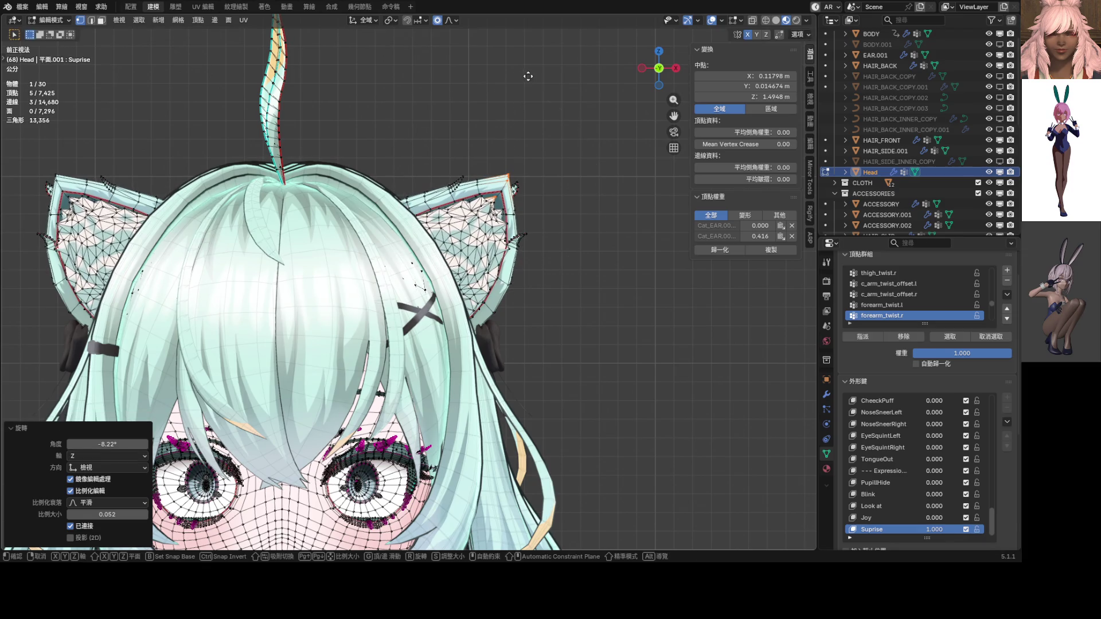
Step: Shift the ear vertices upward and sideways with smooth proportional falloff
key(g)
scroll(507, 57, down, 2)
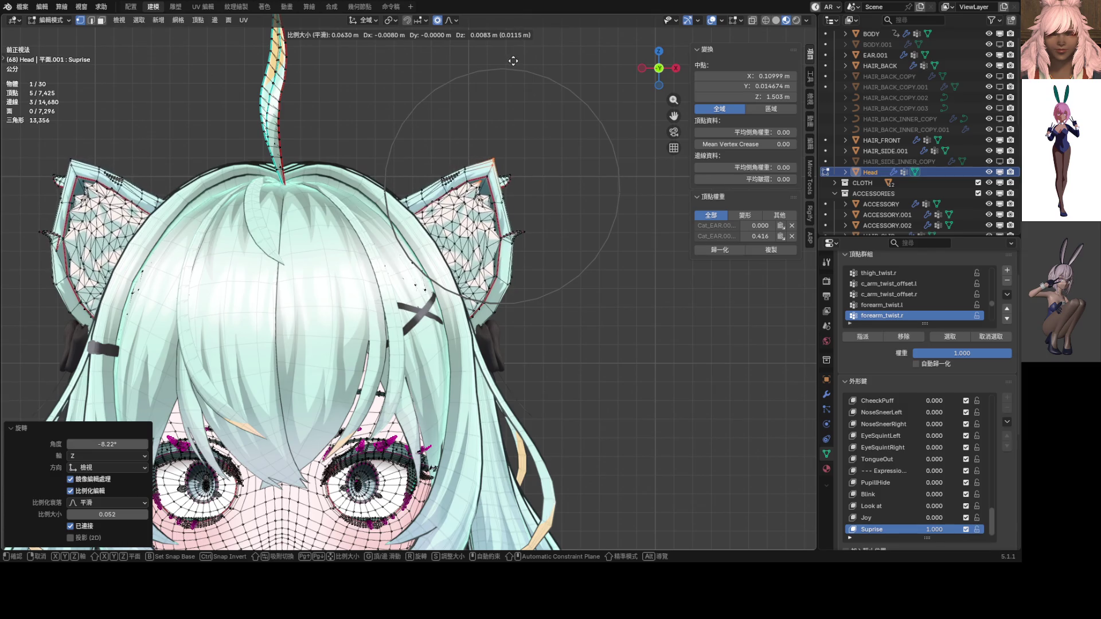
click(517, 68)
scroll(527, 128, down, 3)
scroll(527, 129, down, 2)
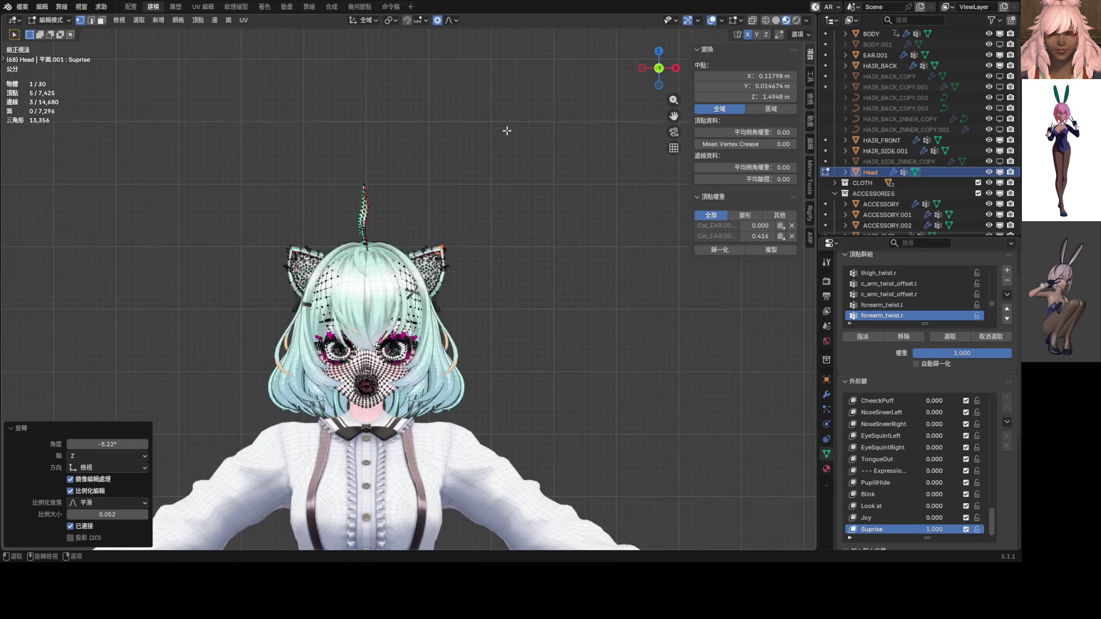
key(g)
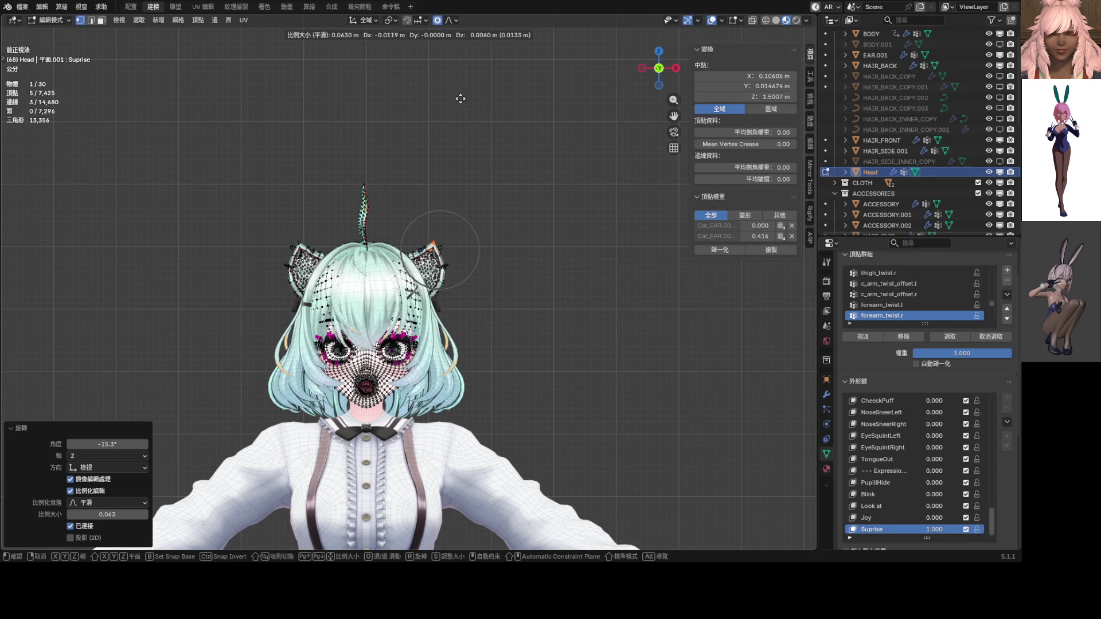
scroll(445, 86, down, 1)
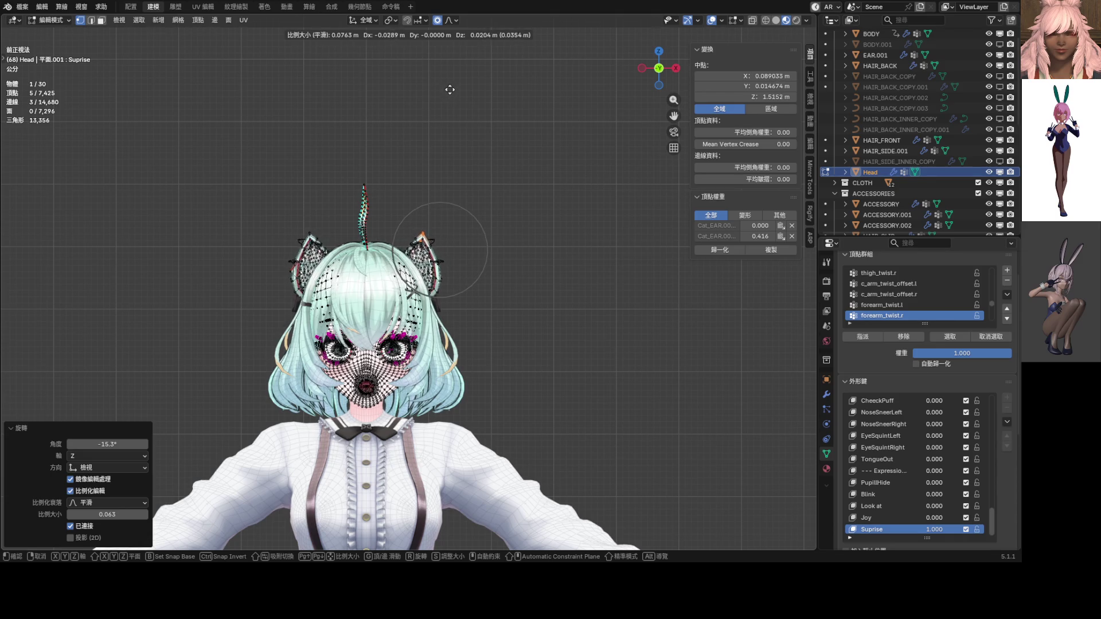
scroll(450, 90, down, 1)
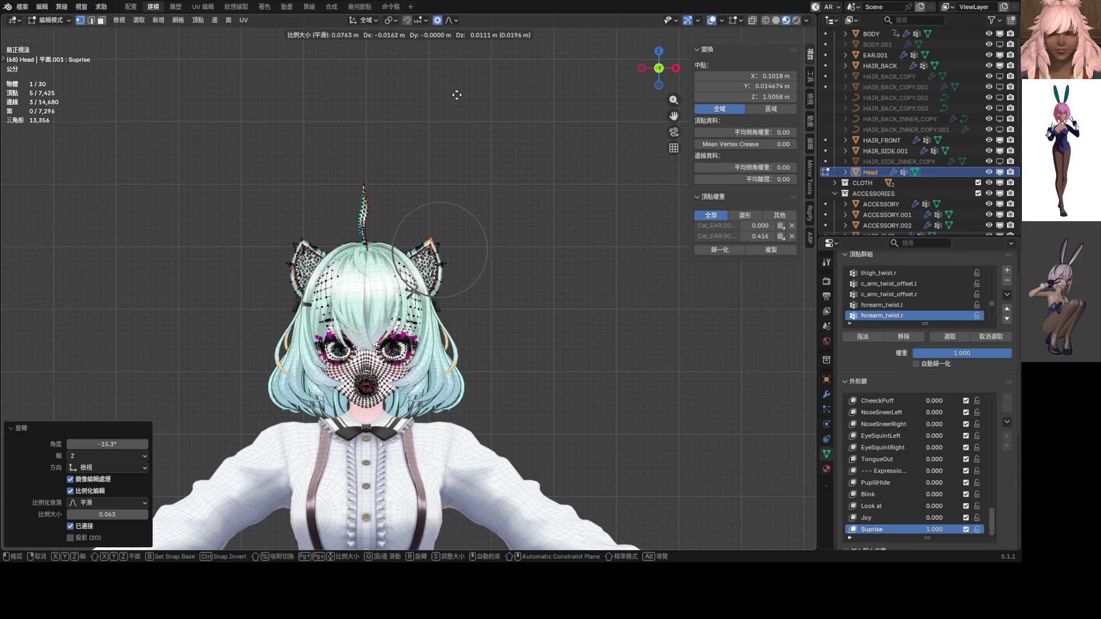
click(456, 95)
Step: Move the right ear vertices, abandoning a follow-up rotation
scroll(464, 139, up, 2)
scroll(432, 188, up, 8)
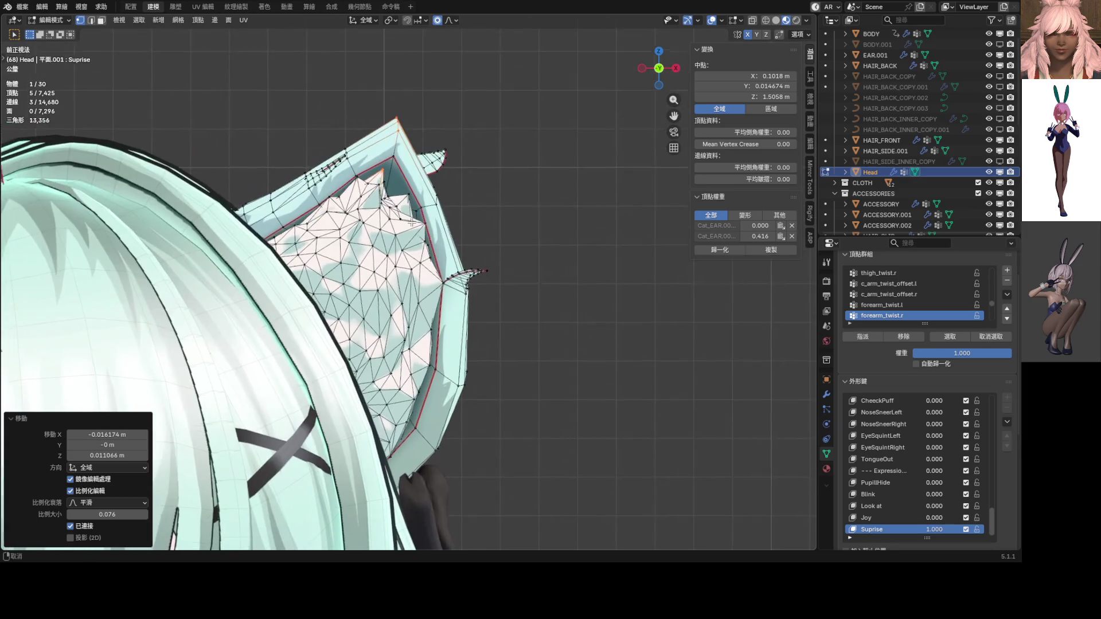
key(g)
scroll(428, 172, down, 6)
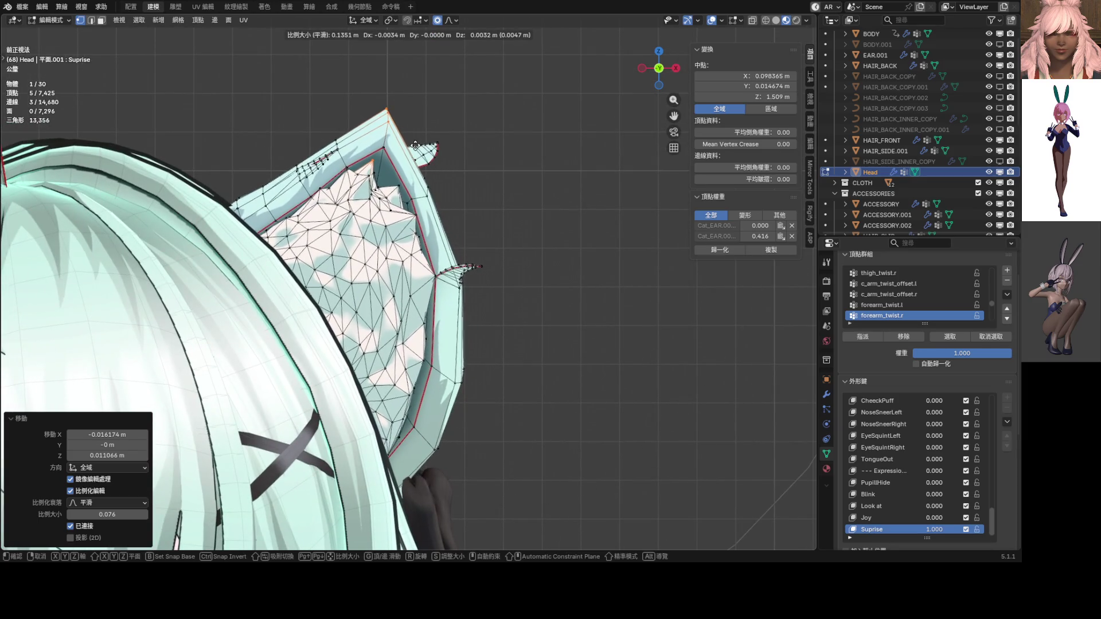
click(421, 150)
key(r)
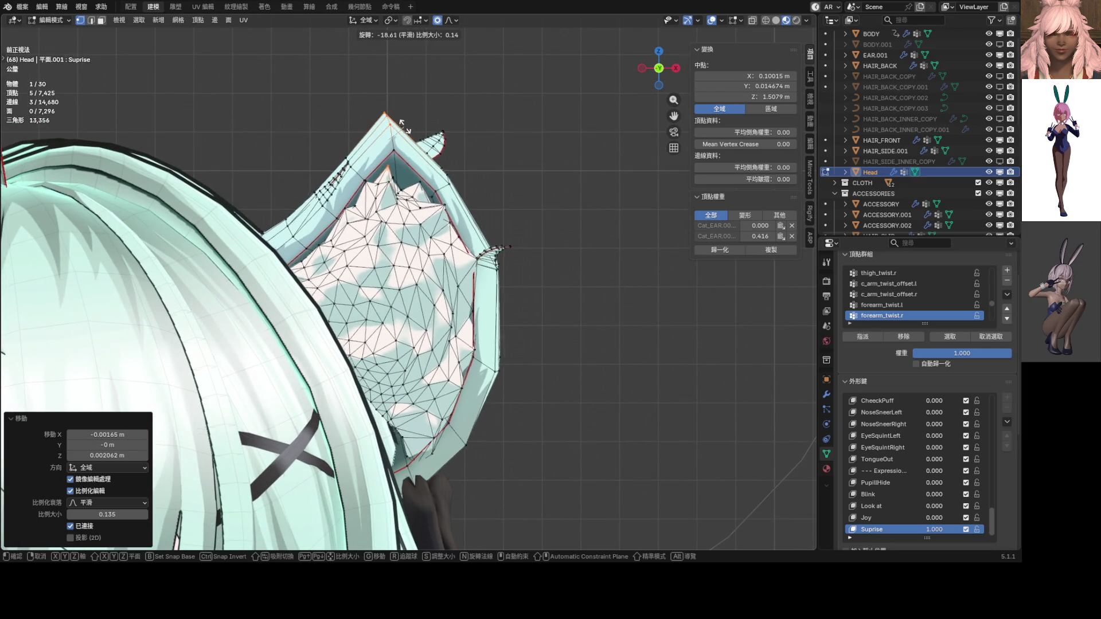
right_click(408, 128)
scroll(512, 294, down, 8)
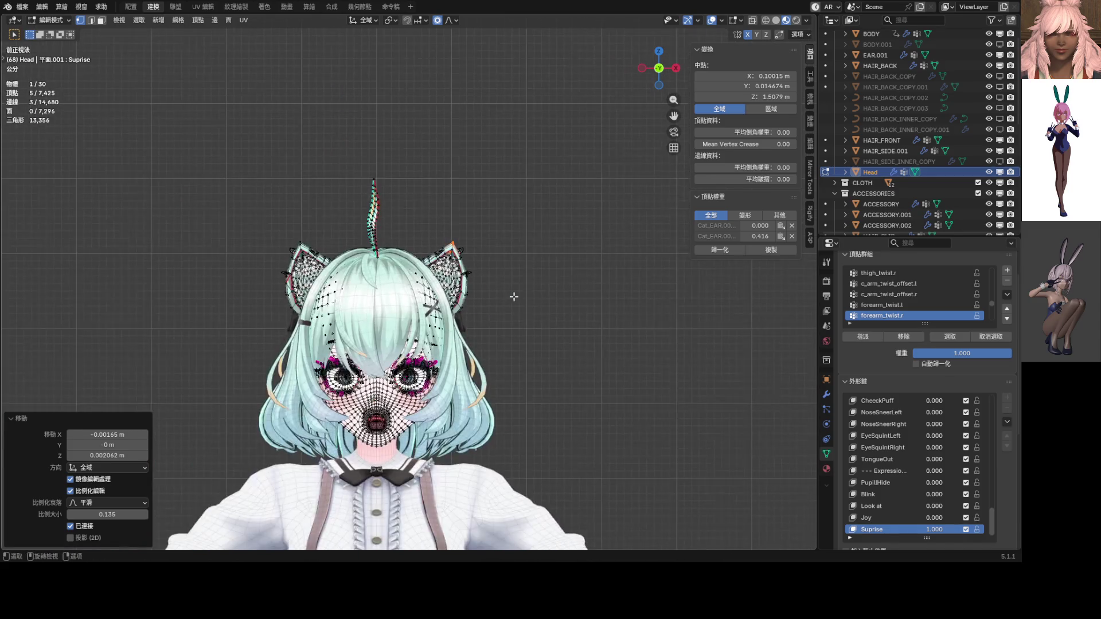
Step: Compare the head with Suprise turned off, then return to Edit Mode with Suprise at full
key(ctrl+Tab)
click(451, 309)
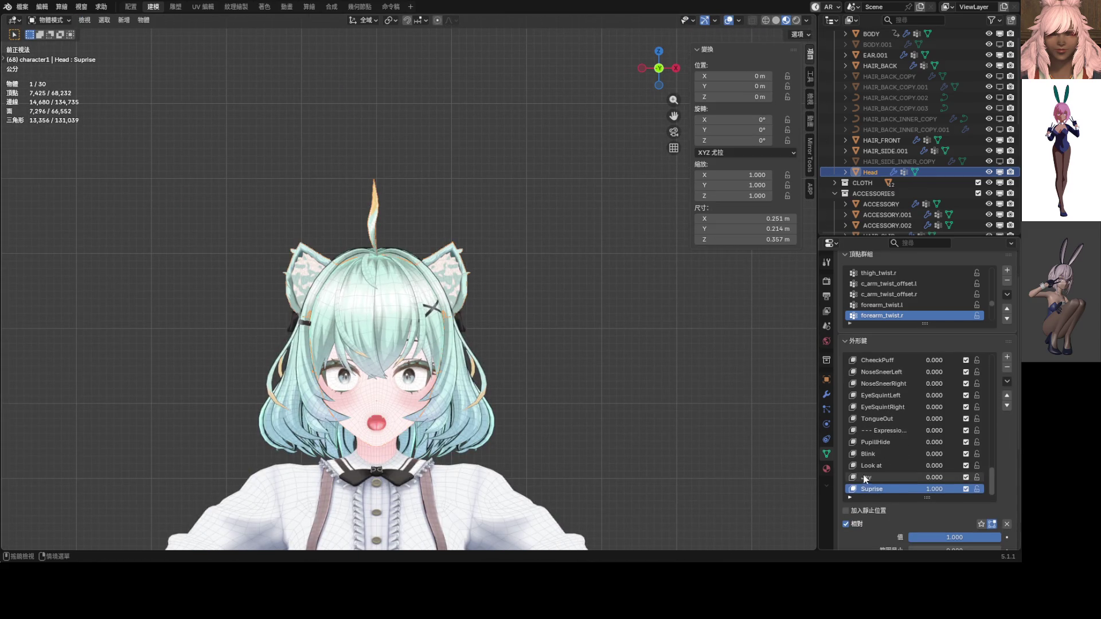
drag(924, 493, 888, 493)
key(ctrl+Tab)
click(544, 305)
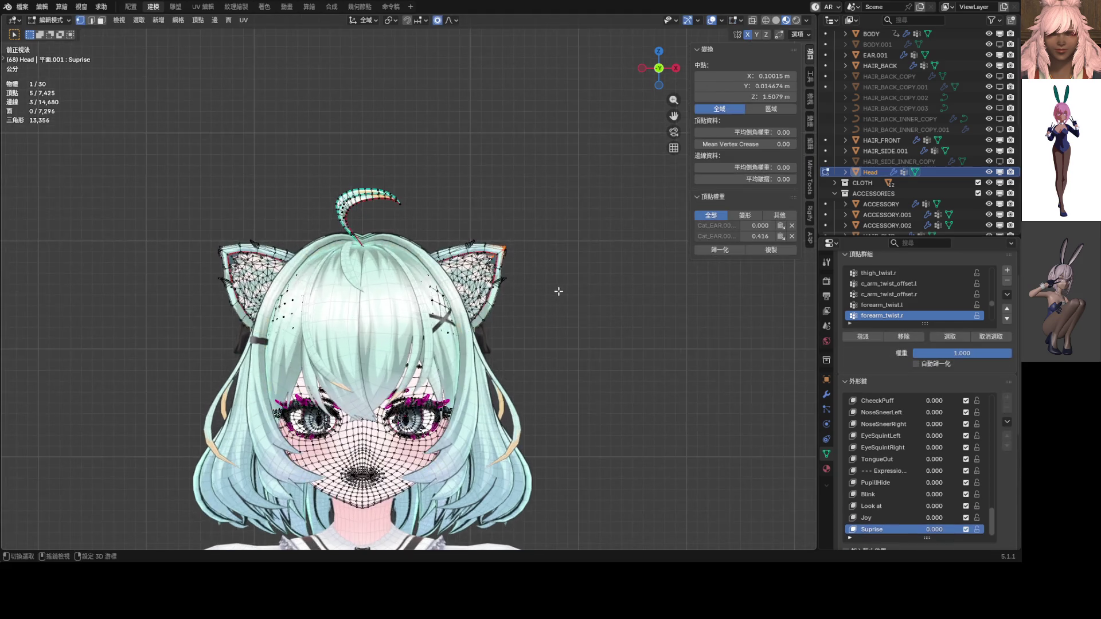
scroll(483, 342, up, 3)
drag(917, 529, 952, 530)
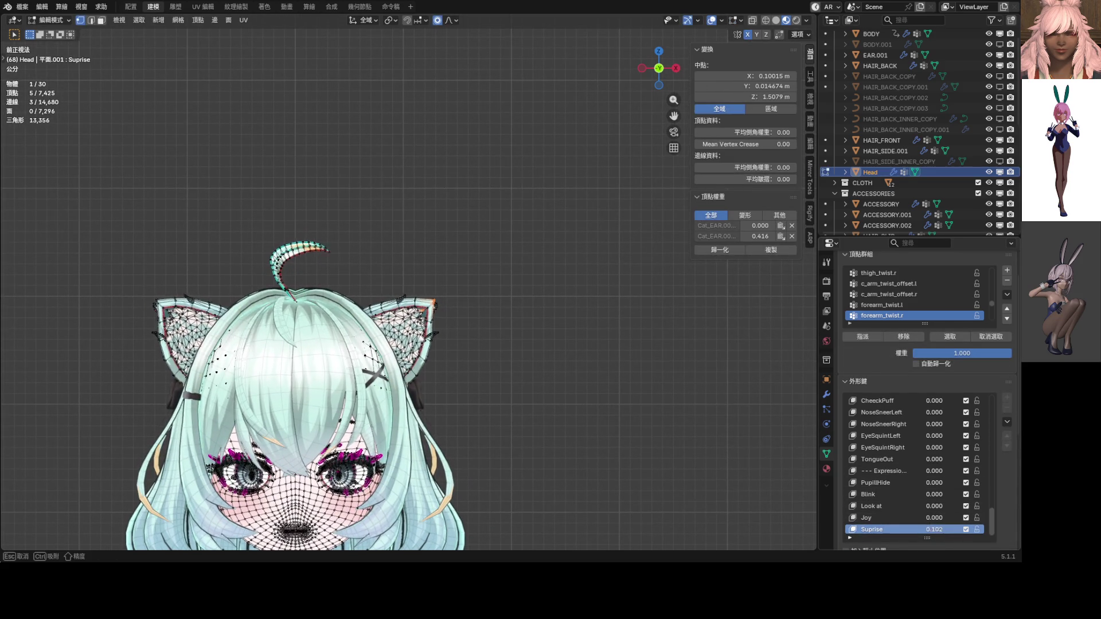
Step: Lift the ears vertically along Z, compare against the neutral face, and keep Suprise at 1.000
key(g)
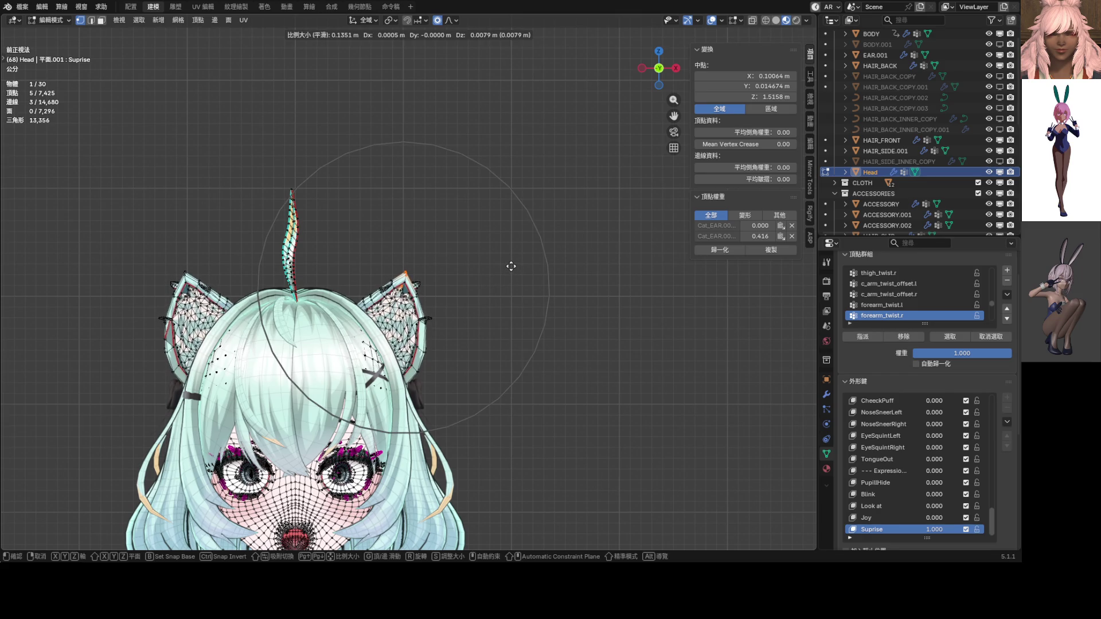
key(z)
click(507, 266)
scroll(507, 266, down, 3)
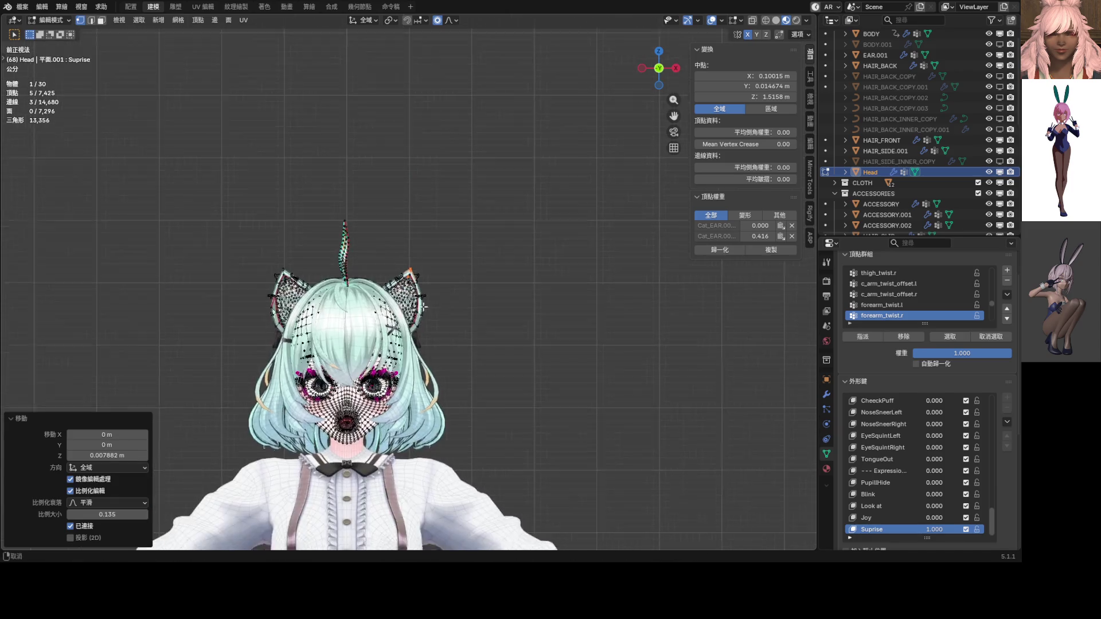
drag(934, 530, 866, 529)
key(Escape)
key(Tab)
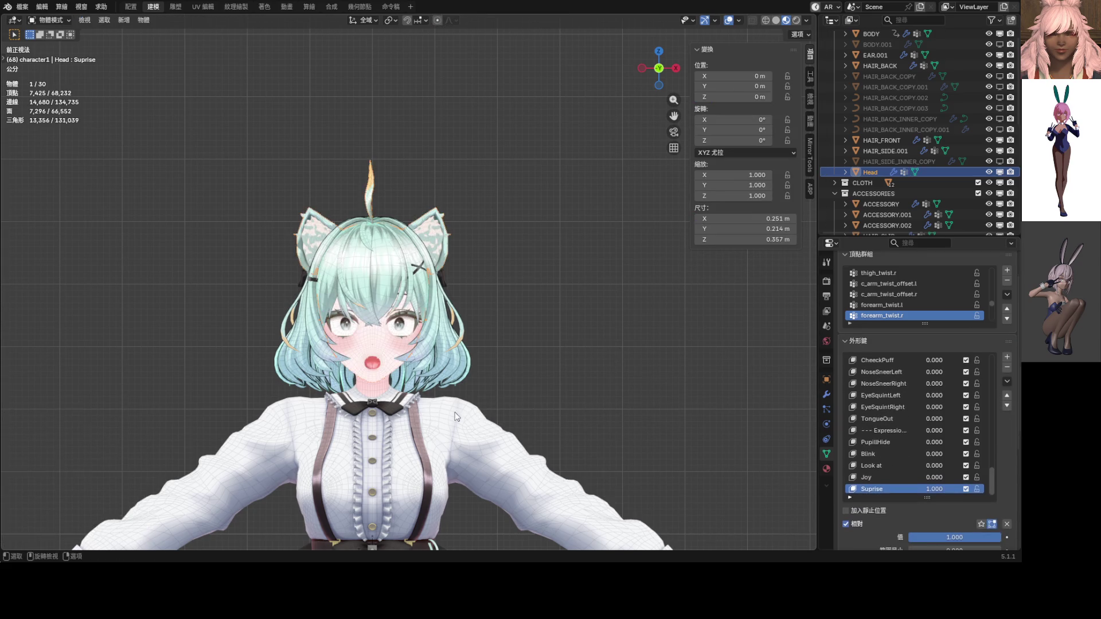
scroll(401, 278, up, 4)
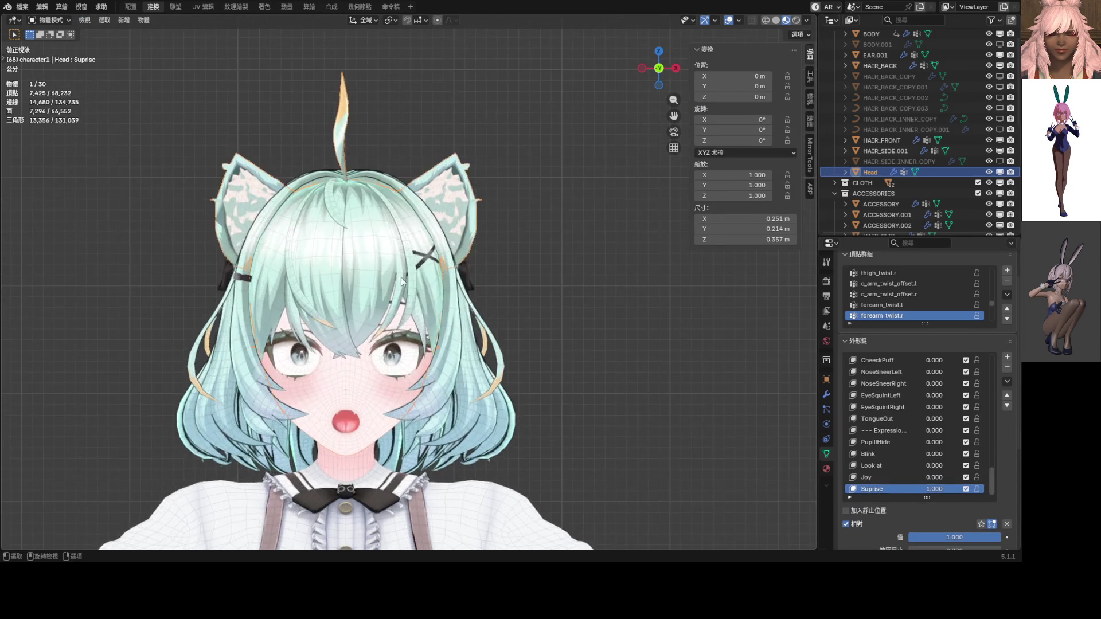
Step: Back in Edit Mode, scale the ear vertices and tilt them a further -6.26° around Z
key(ctrl+Tab)
click(487, 284)
scroll(493, 280, up, 3)
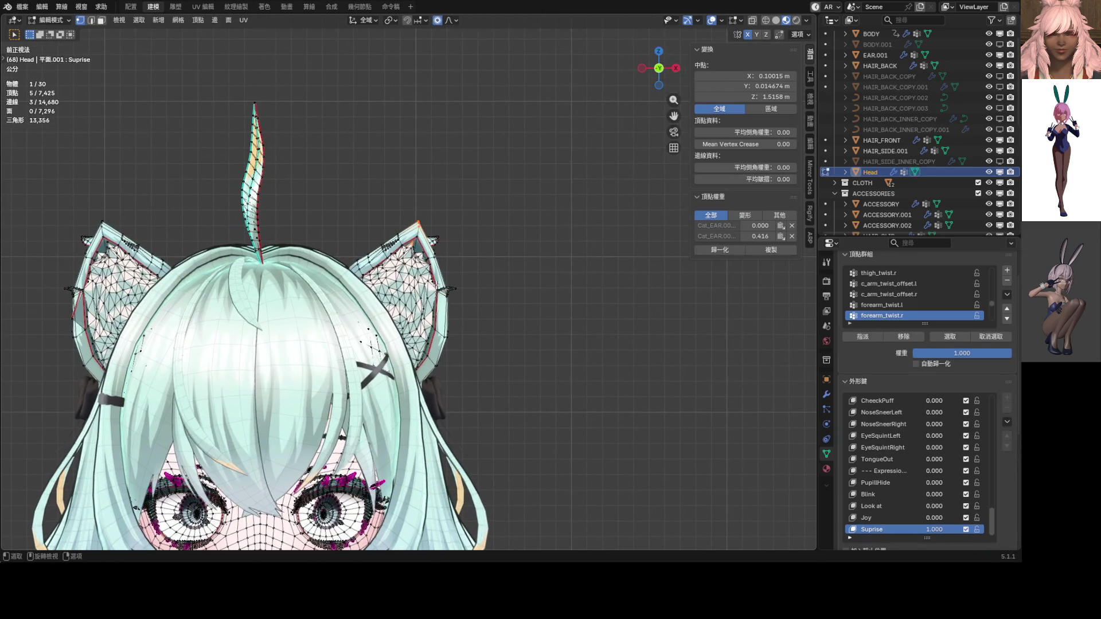
key(s)
scroll(491, 275, up, 4)
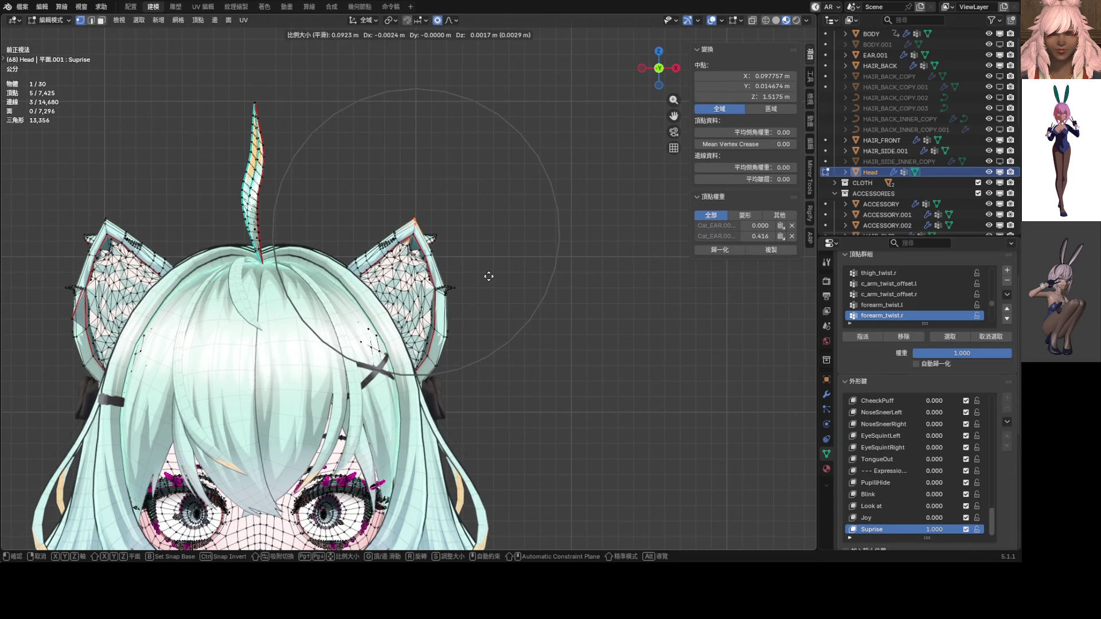
click(491, 273)
key(r)
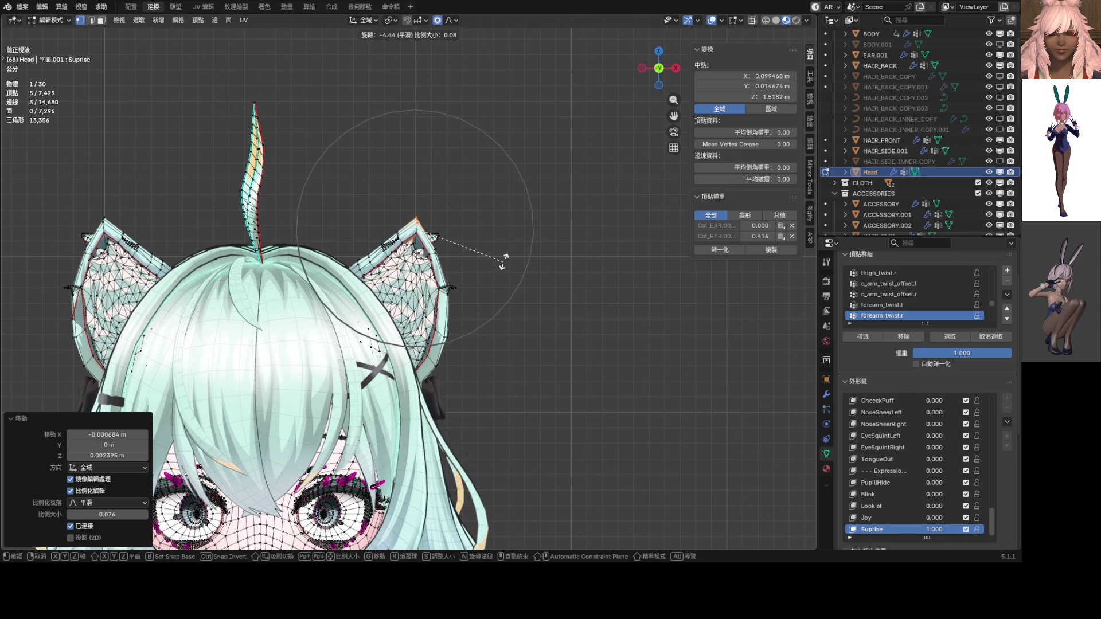
click(505, 258)
Step: Abandon a further ear move, orbit to the front, and switch to Object Mode
key(g)
scroll(488, 250, down, 1)
scroll(488, 251, down, 1)
alt+scroll(488, 251, up, 3)
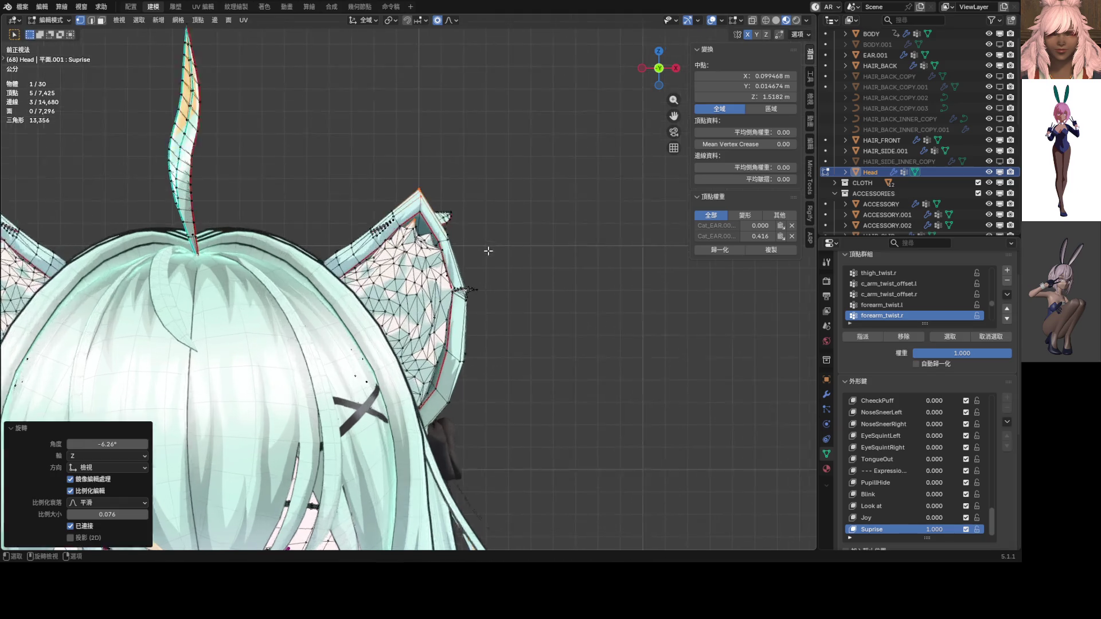
scroll(494, 228, down, 2)
scroll(493, 229, up, 5)
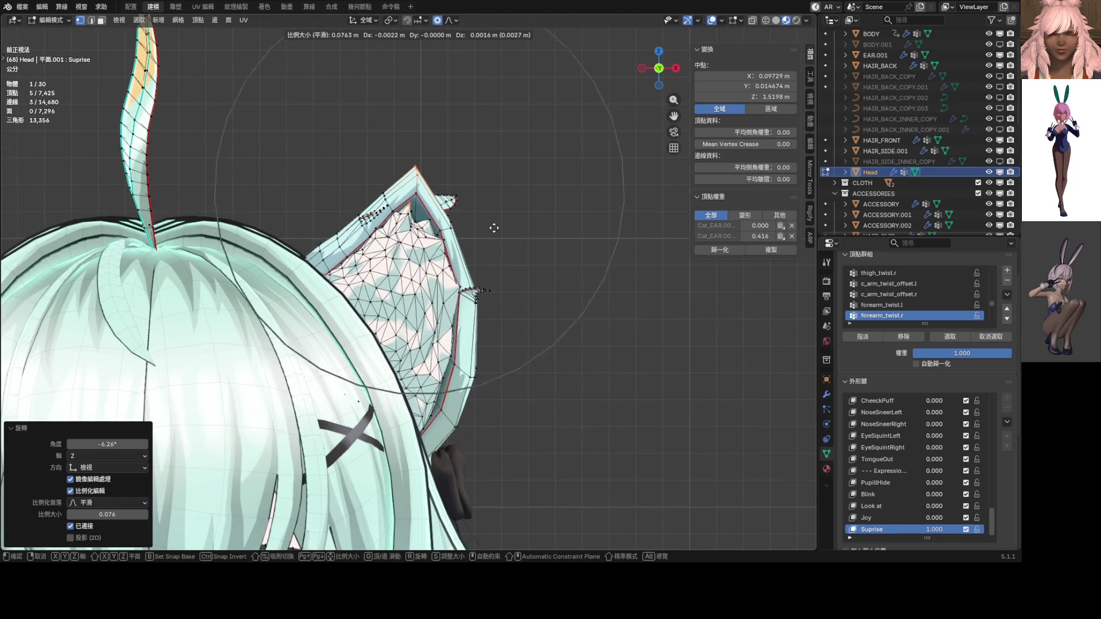
scroll(492, 227, down, 2)
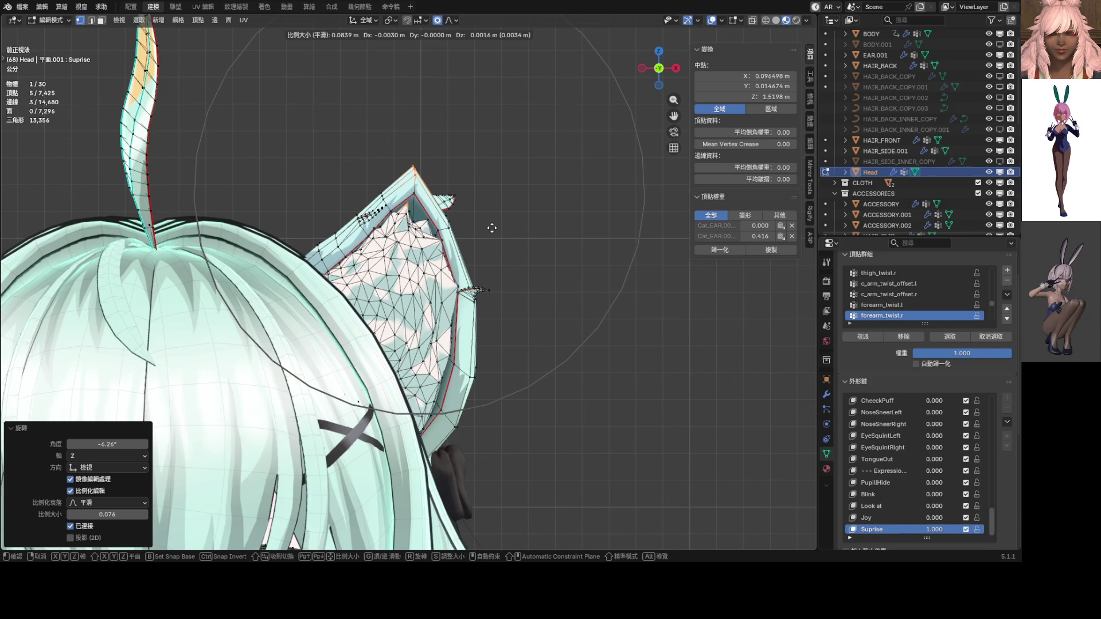
right_click(492, 228)
mouse_move(491, 227)
middle_down()
mouse_move(482, 239)
mouse_move(253, 253)
mouse_move(499, 249)
mouse_move(348, 259)
middle_up()
key(Tab)
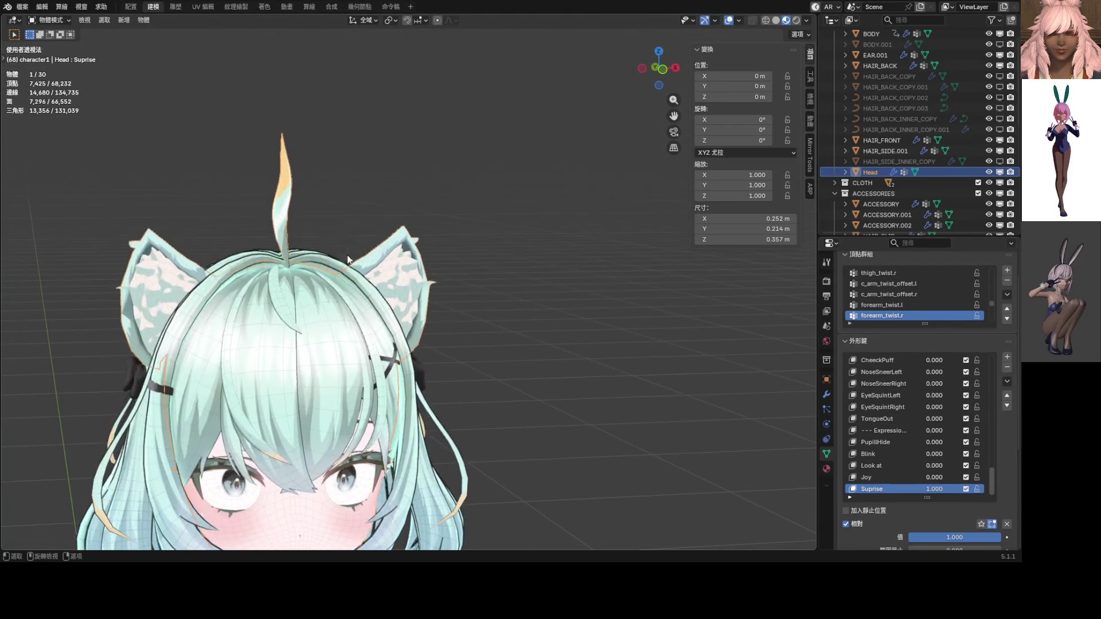
Step: In Edit Mode, refine the ear-tuft selection using X-ray and scale the tuft
key(Tab)
scroll(438, 265, up, 10)
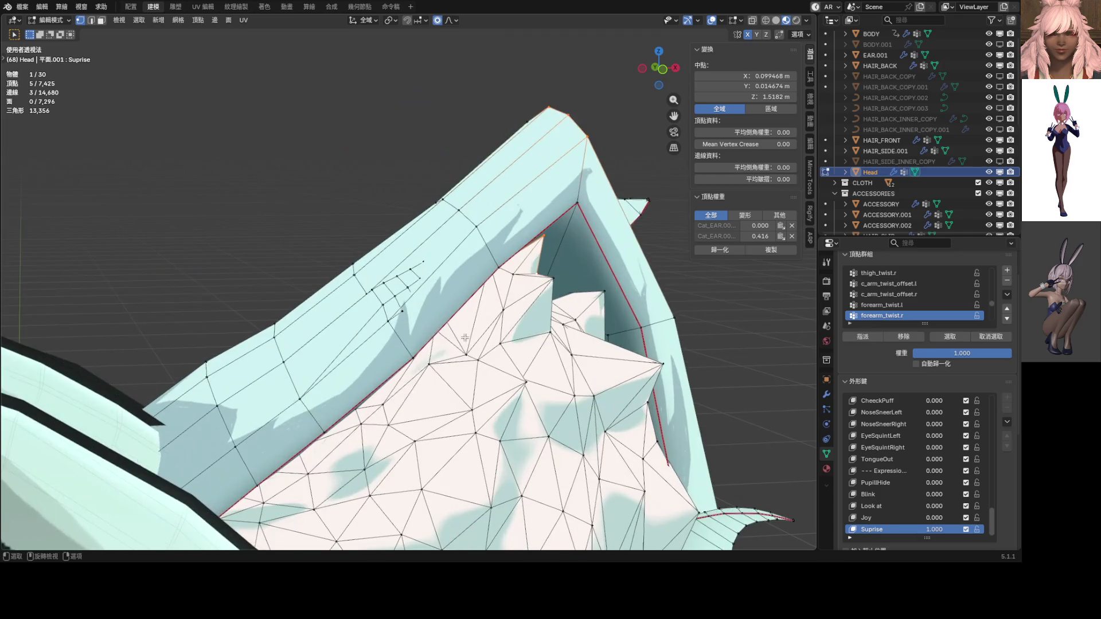
key(alt+z)
shift+click(459, 236)
key(alt+z)
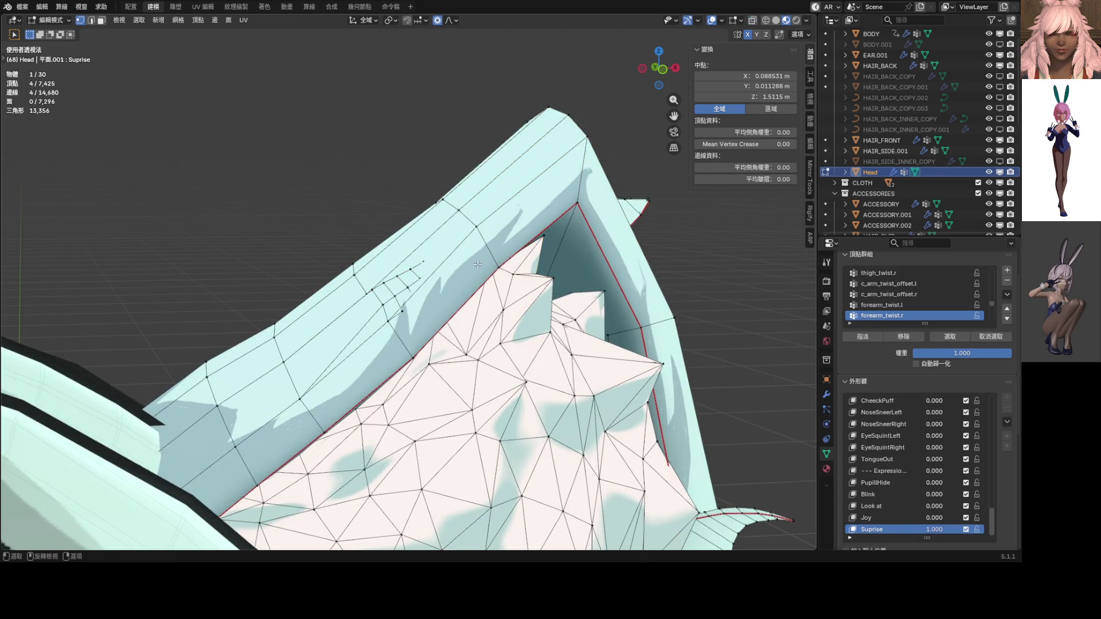
middle_drag(460, 235, 438, 250)
key(s)
click(448, 254)
Step: In front view, move and rotate the ear tuft twice, ending with about -11.5°
key(KP_1)
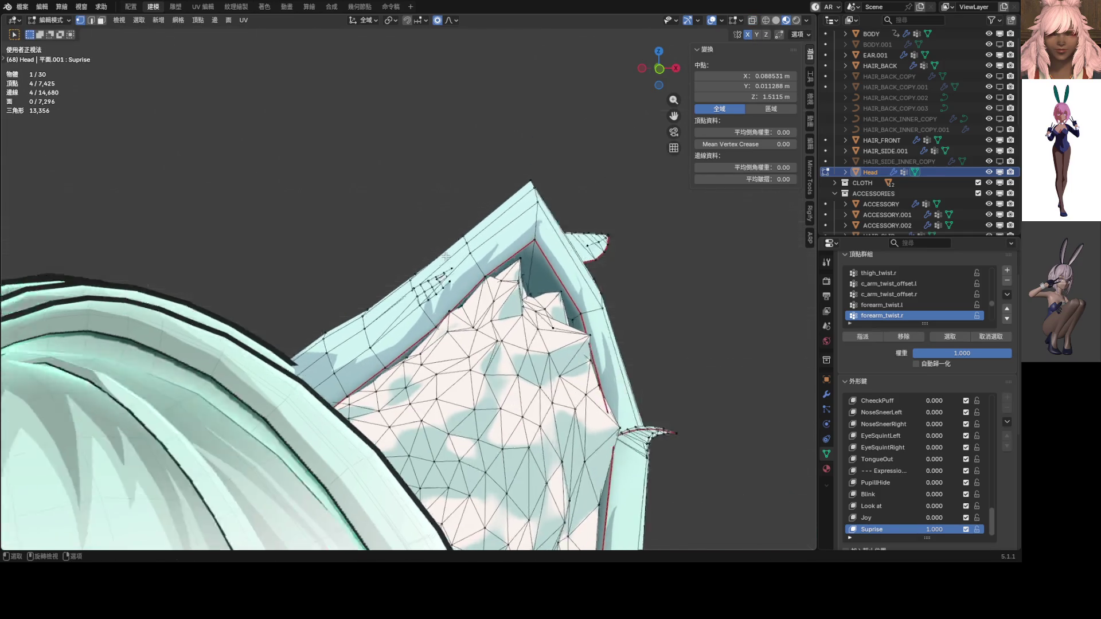
key(g)
scroll(466, 259, up, 5)
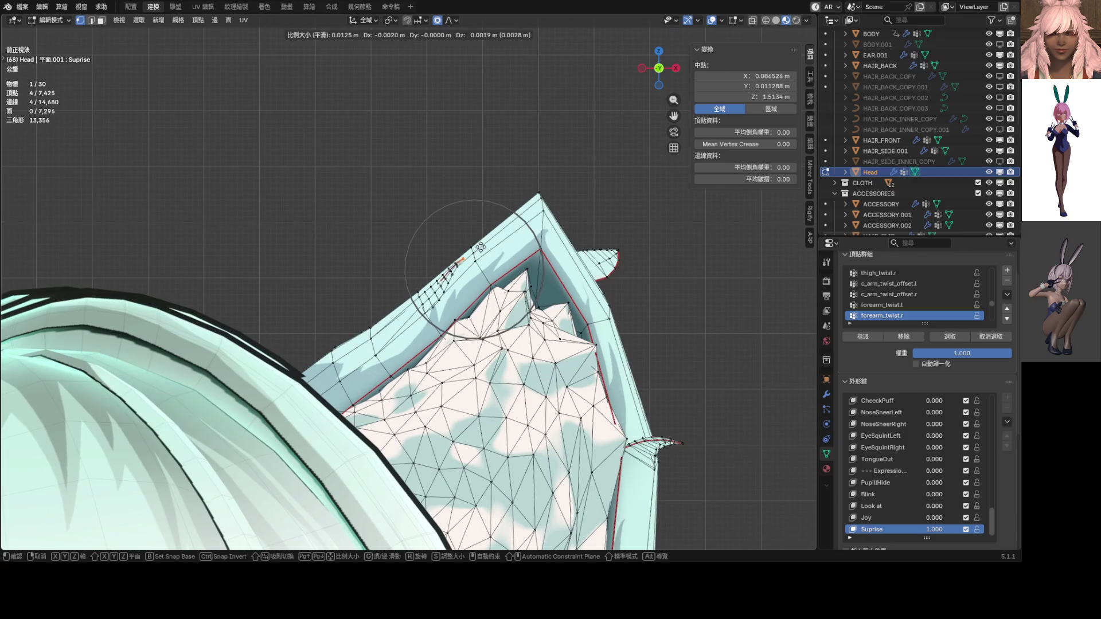
click(480, 247)
key(r)
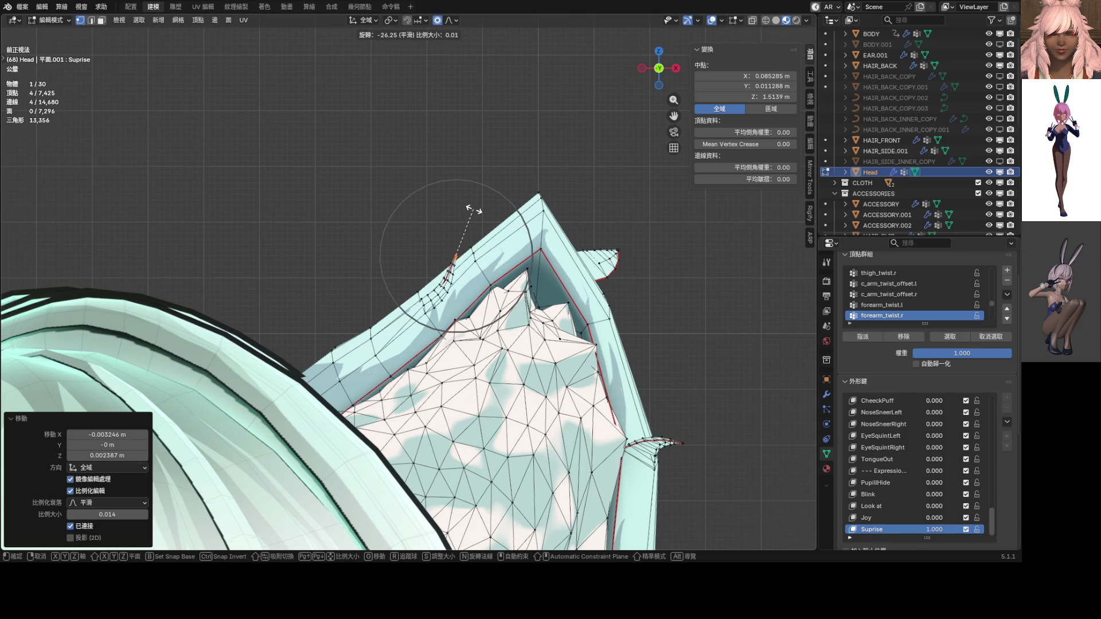
click(473, 210)
key(g)
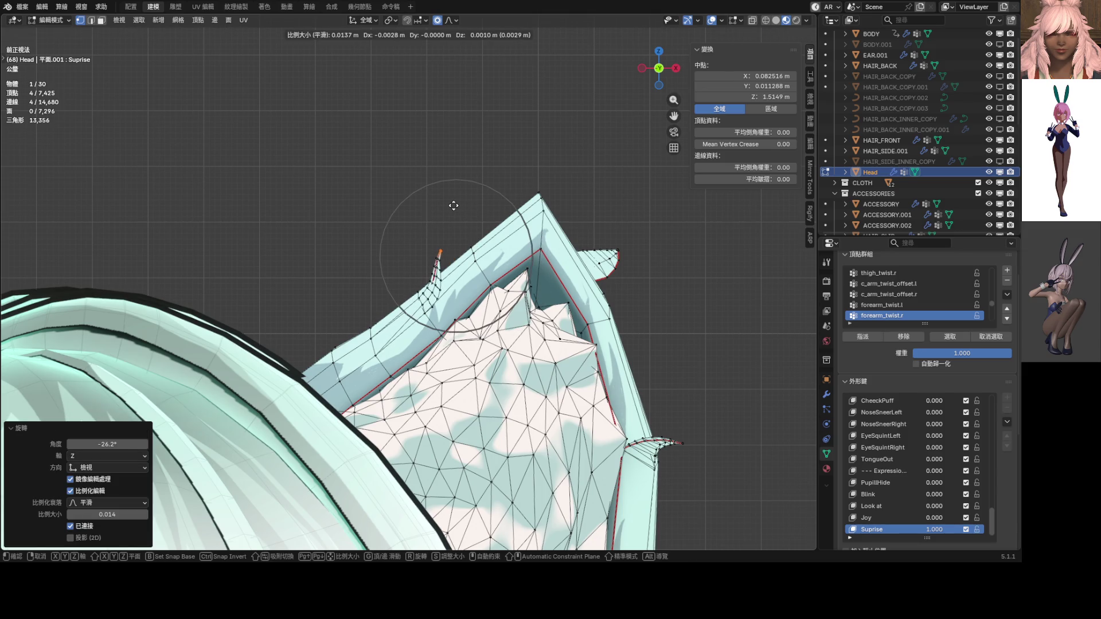
click(454, 205)
key(r)
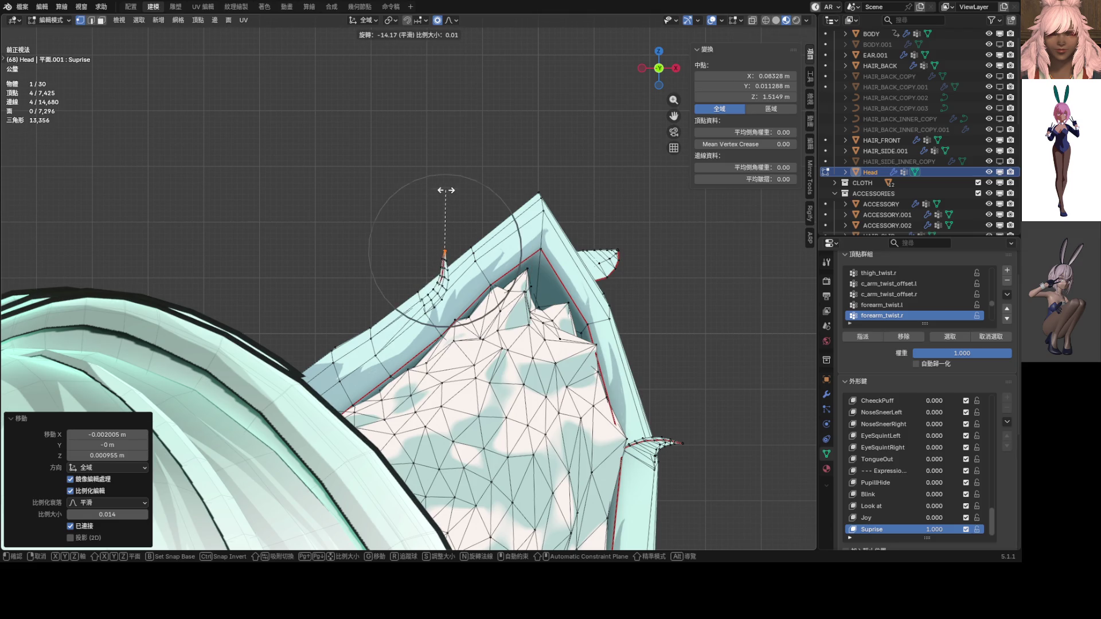
click(448, 191)
Step: Select the outer ear tuft and return to a straight front view
mouse_move(449, 191)
middle_down()
mouse_move(256, 265)
mouse_move(487, 256)
middle_up()
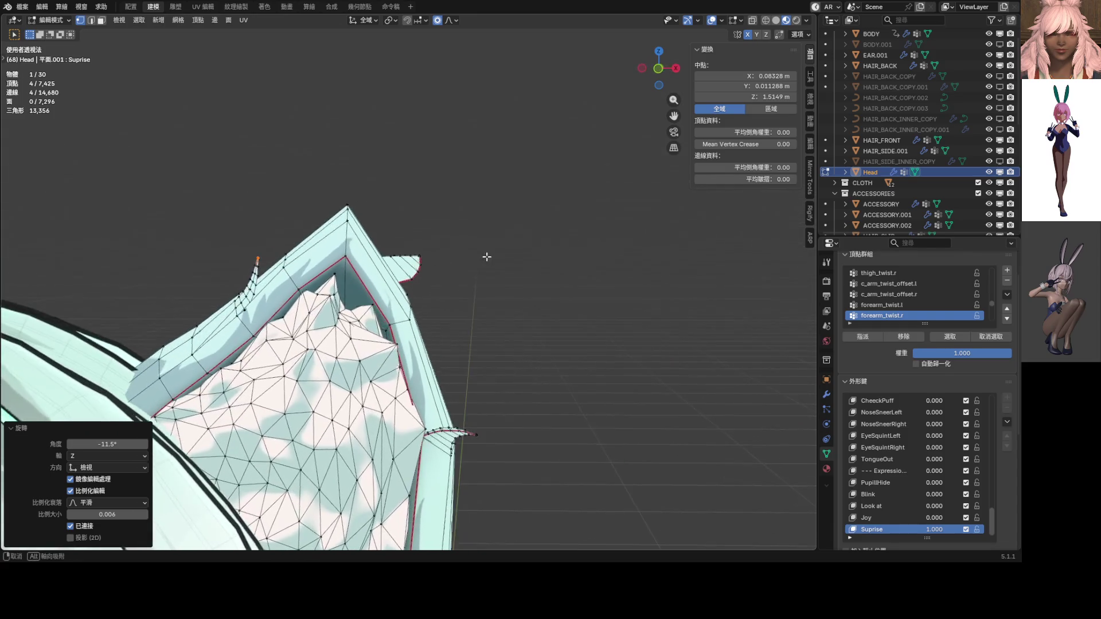
shift+click(420, 257)
shift+click(421, 256)
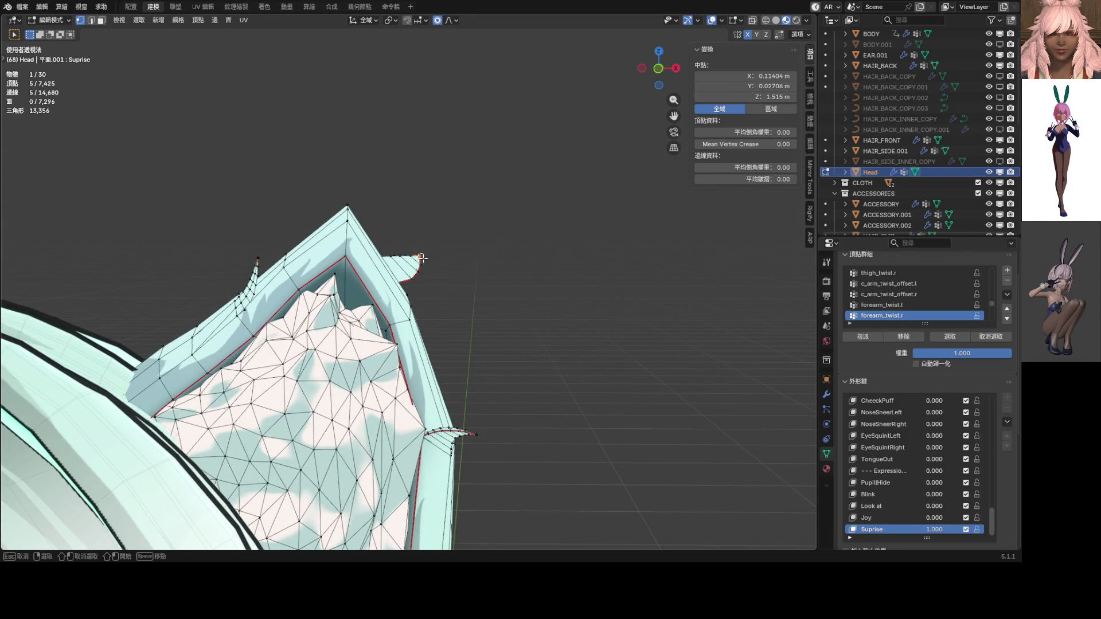
scroll(437, 261, up, 3)
mouse_move(426, 267)
alt+middle_down()
mouse_move(412, 240)
mouse_move(531, 277)
mouse_move(500, 235)
alt+middle_up()
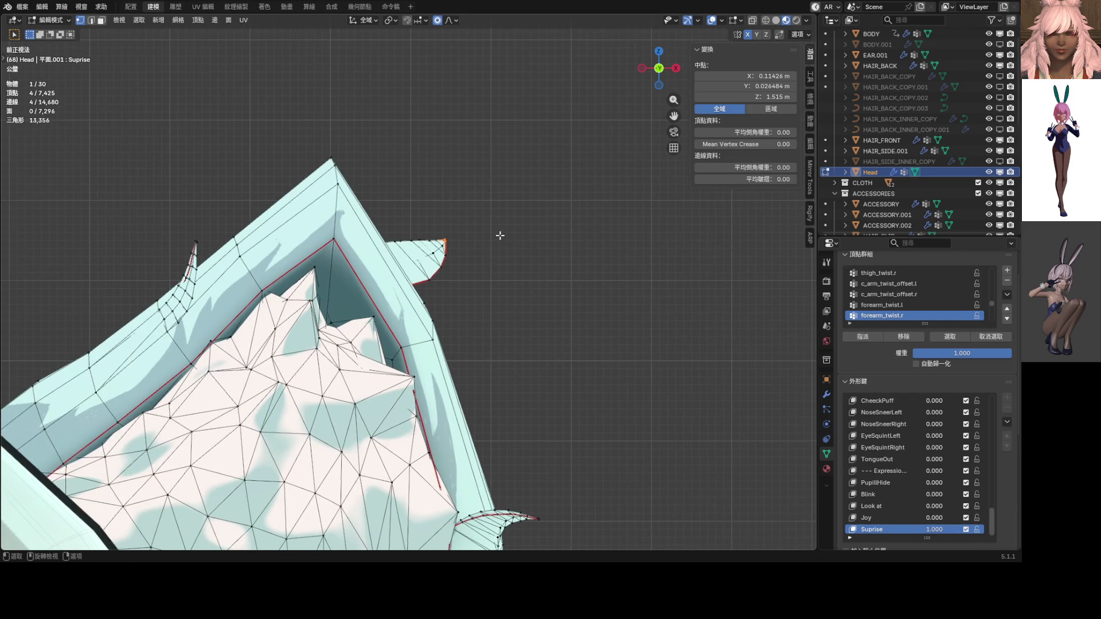
Step: Move the outer tuft and bend it outward about -41°
key(g)
scroll(474, 202, down, 5)
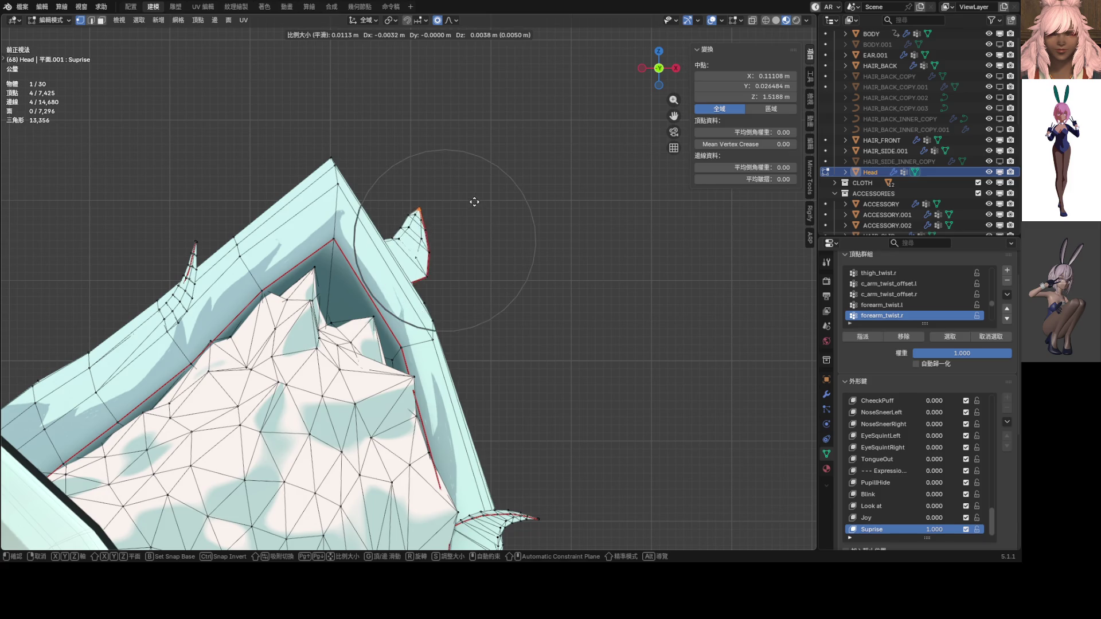
click(455, 179)
key(r)
scroll(450, 148, up, 3)
scroll(448, 143, up, 3)
scroll(447, 139, down, 4)
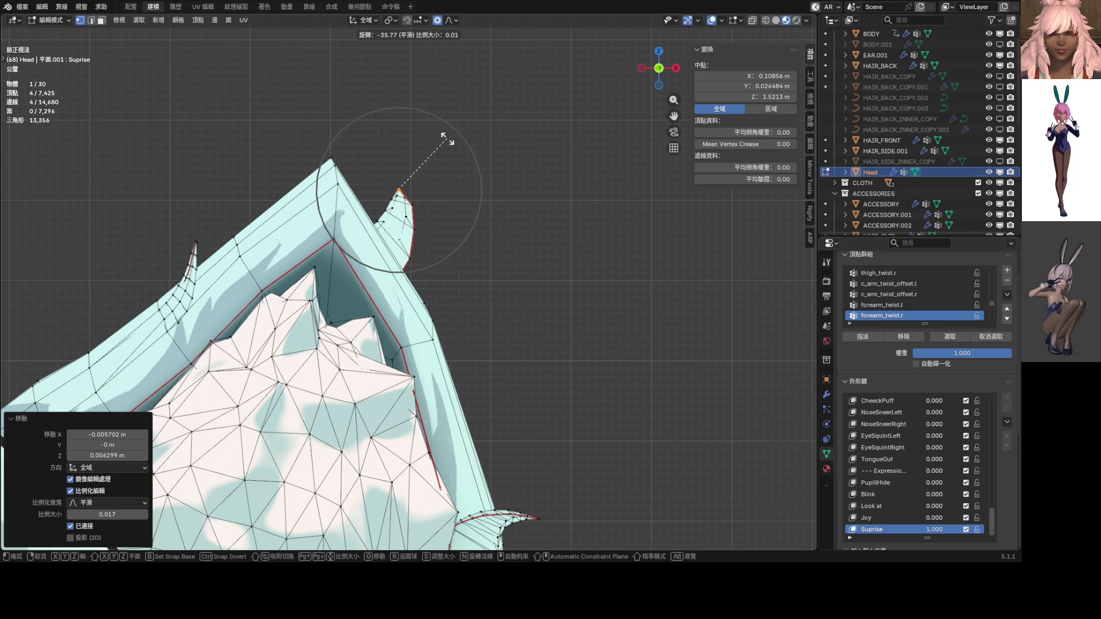
click(439, 132)
Step: Nudge the tuft tip slightly and shrink it to 0.835
key(r)
scroll(435, 127, up, 4)
key(Escape)
key(g)
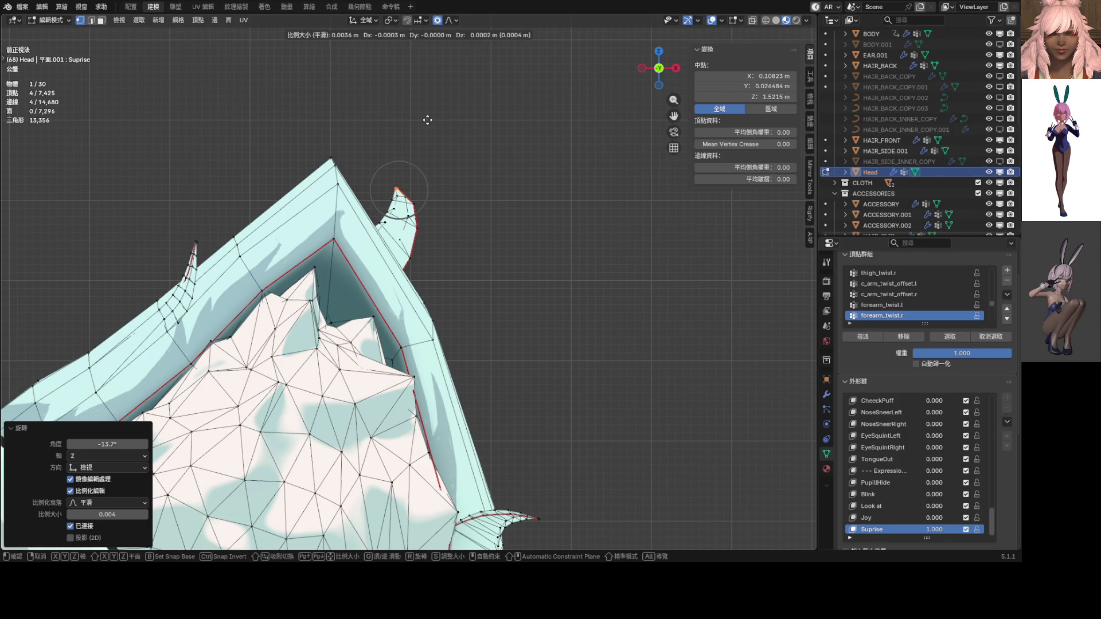
click(429, 122)
key(s)
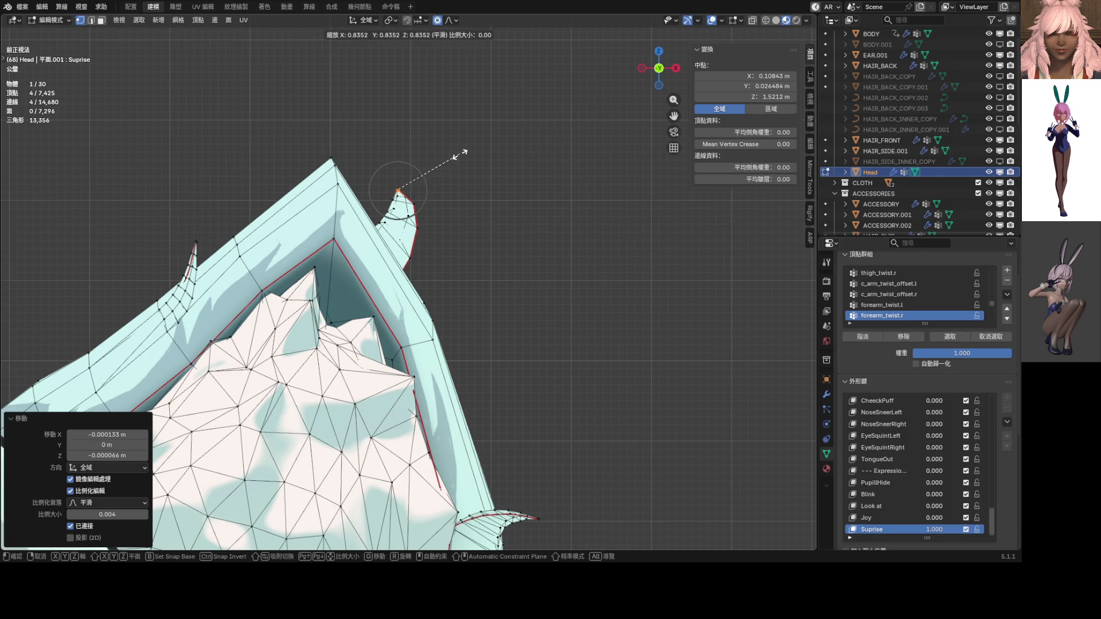
click(462, 160)
Step: Orbit to see the head and both ears, then return to Object Mode
scroll(459, 158, down, 3)
scroll(509, 344, down, 3)
mouse_move(508, 344)
middle_down()
mouse_move(534, 249)
mouse_move(465, 262)
mouse_move(356, 245)
mouse_move(381, 229)
mouse_move(509, 247)
middle_up()
scroll(502, 262, down, 6)
key(Tab)
scroll(406, 302, down, 2)
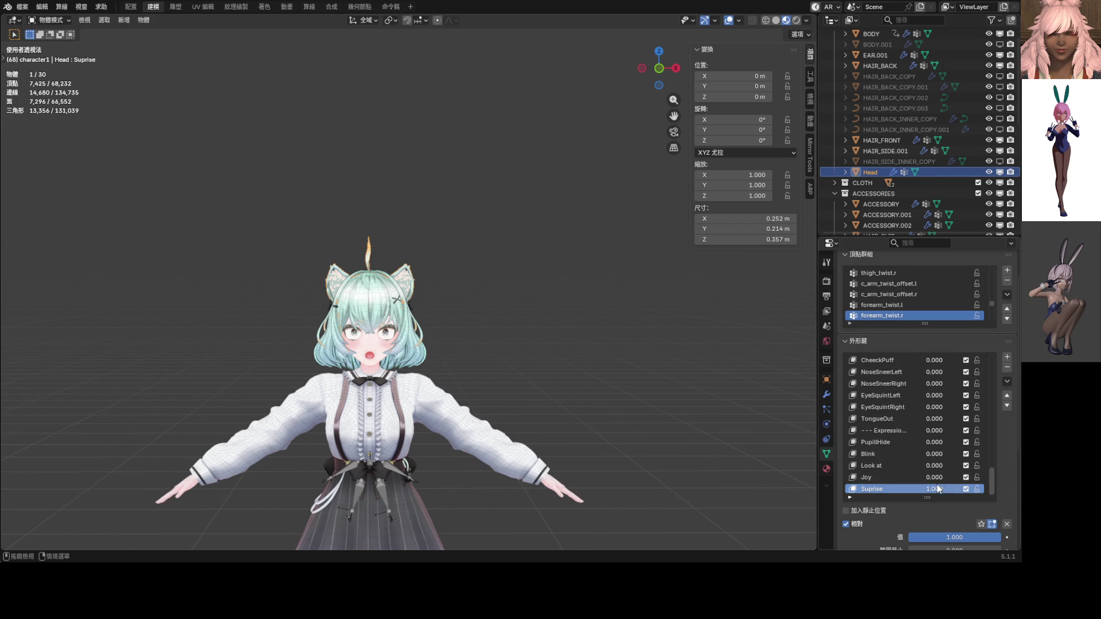
Step: Compare the face in front view with Suprise at 0 and then back at 1
drag(935, 489, 570, 399)
key(KP_1)
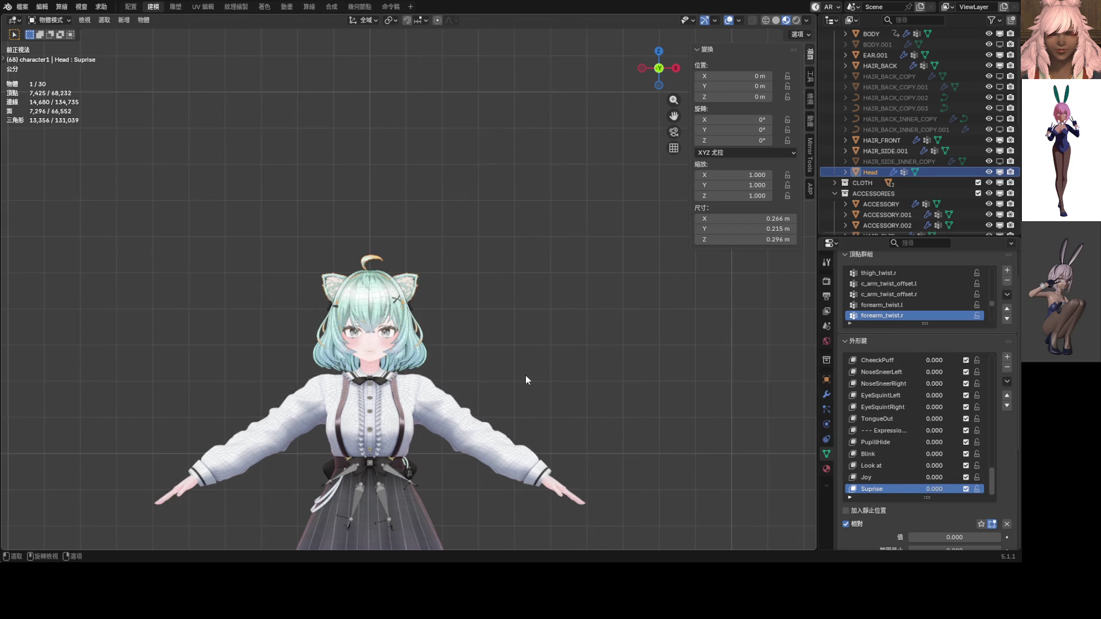
mouse_move(935, 489)
mouse_down()
mouse_move(974, 489)
mouse_move(894, 489)
mouse_move(946, 488)
mouse_up()
scroll(506, 372, down, 4)
scroll(466, 332, up, 8)
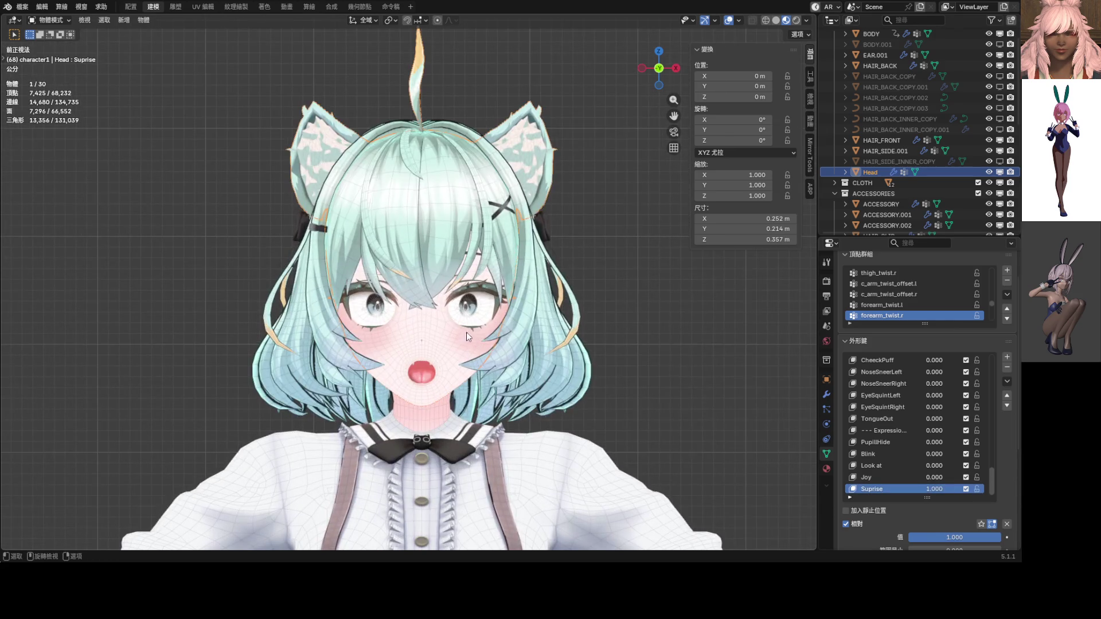
shift+middle_drag(533, 390, 502, 347)
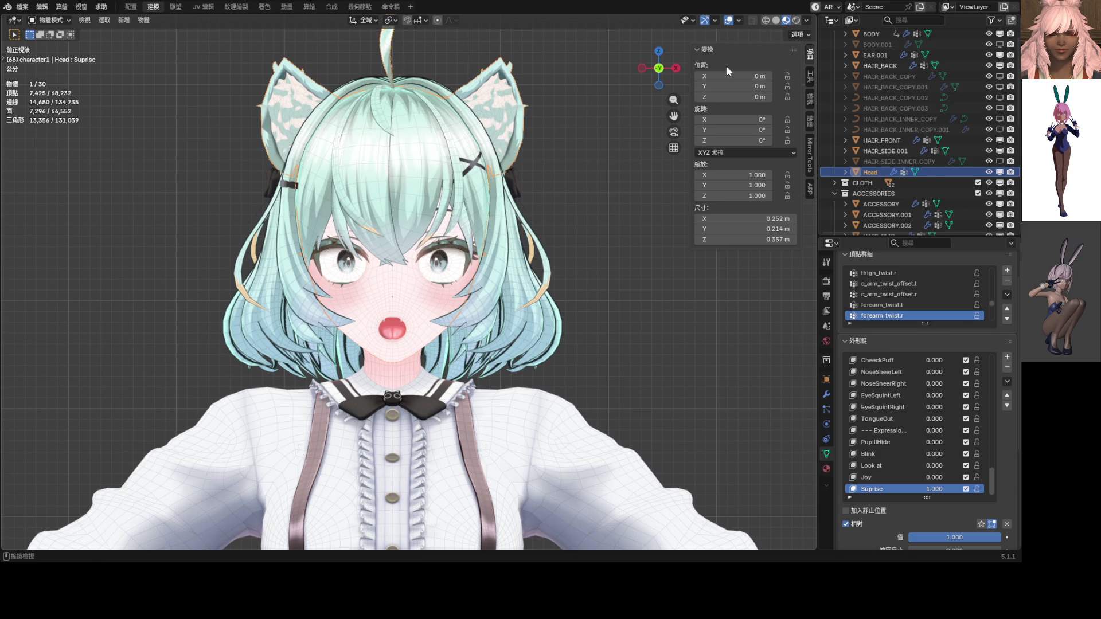
Step: Save ShapeKey_Practice.blend and turn off the Wireframe overlay, keeping Suprise as the active key
key(ctrl+s)
click(738, 20)
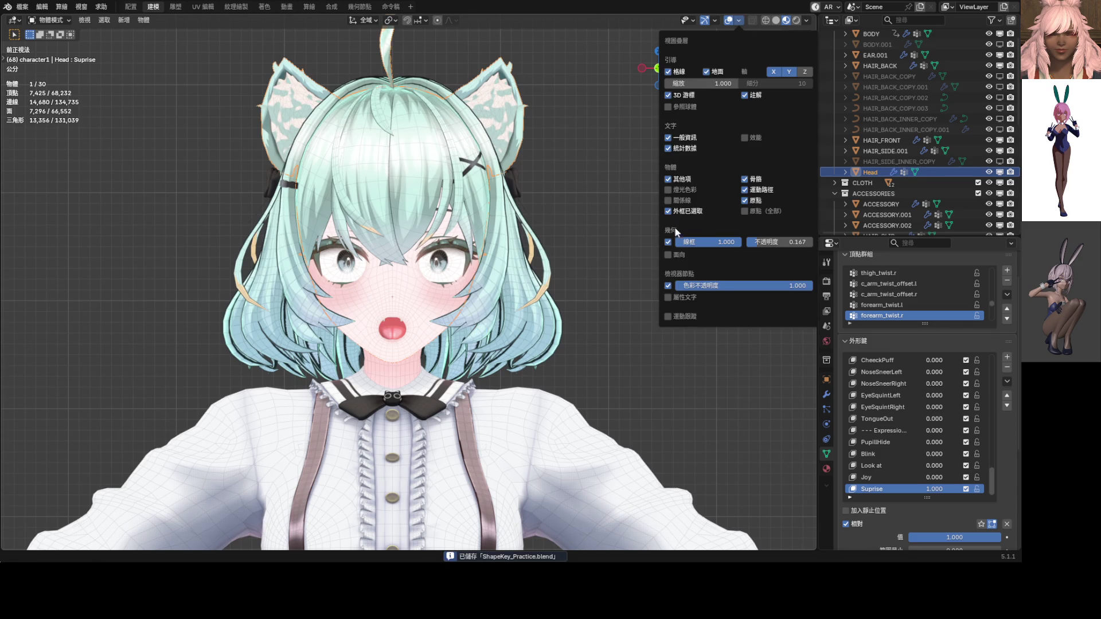
click(668, 242)
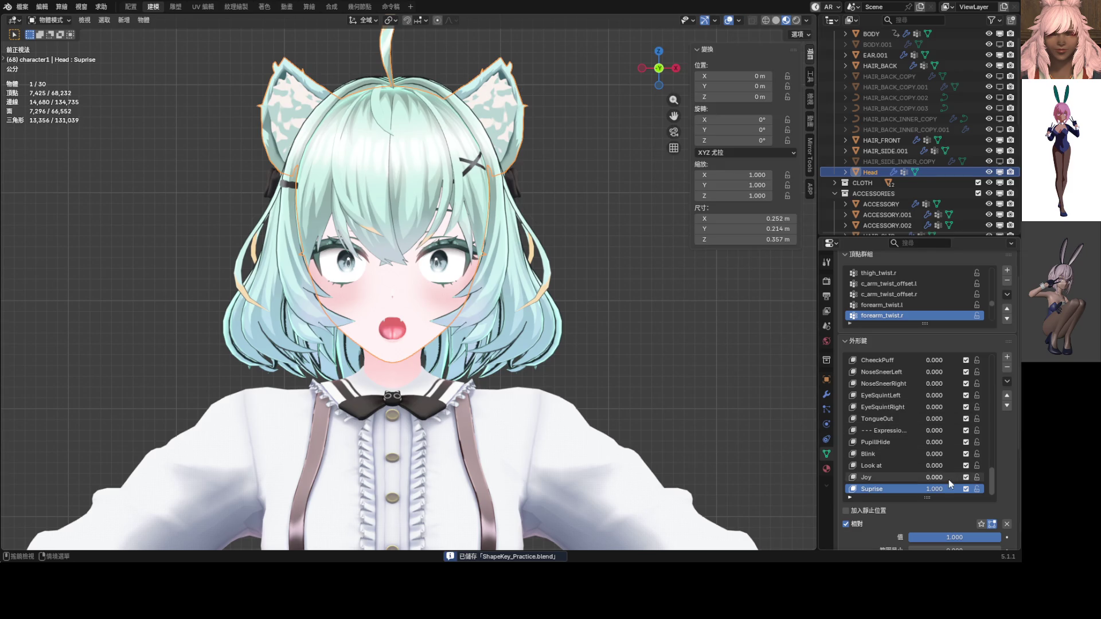
click(894, 477)
click(895, 488)
scroll(611, 338, down, 2)
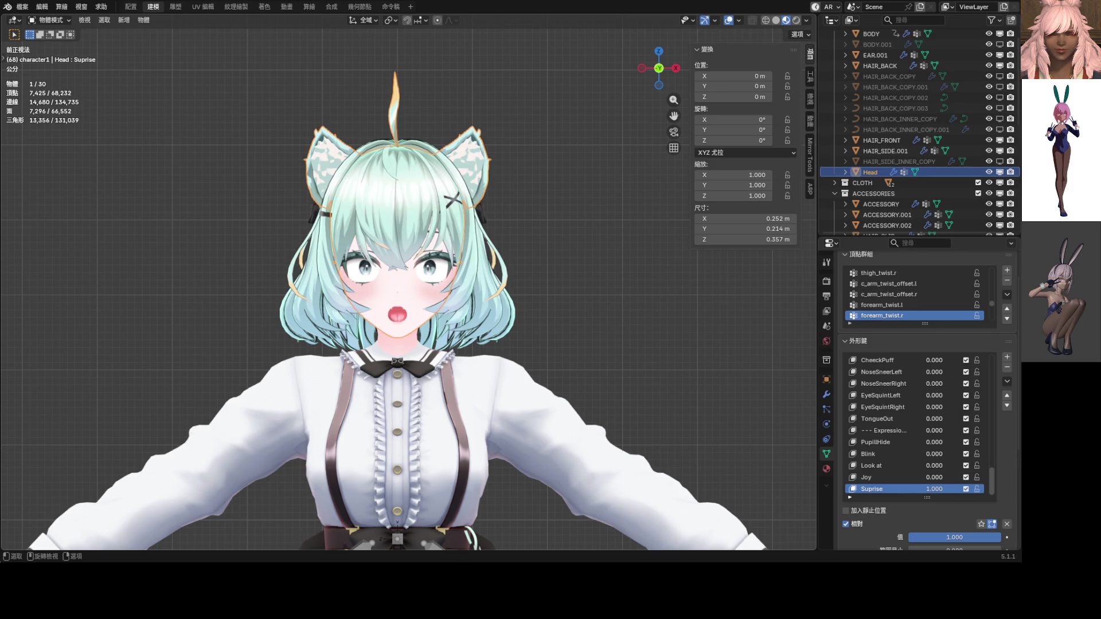
Step: Set Suprise to 0, frame the head, and set both NoseSneer keys to 0.8
drag(940, 489, 908, 488)
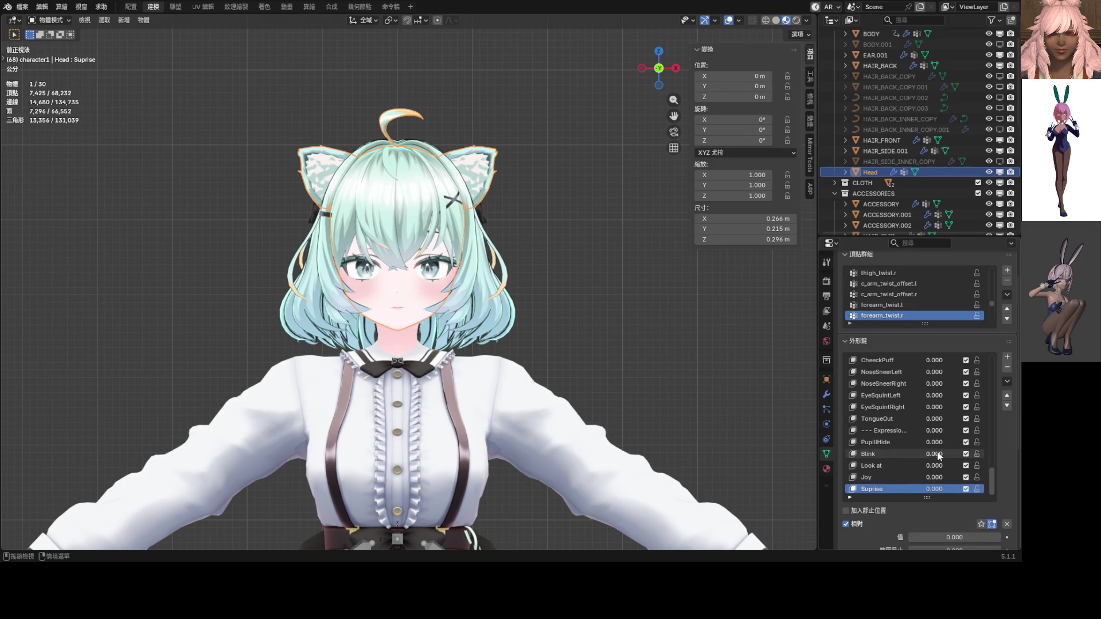
scroll(929, 436, up, 6)
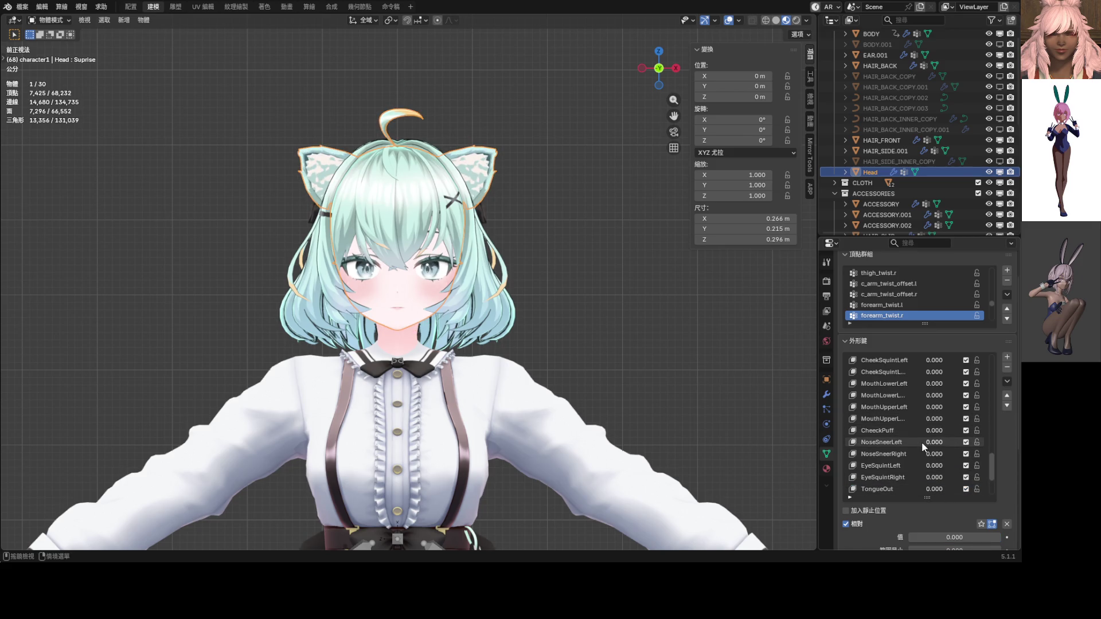
key(KP_Decimal)
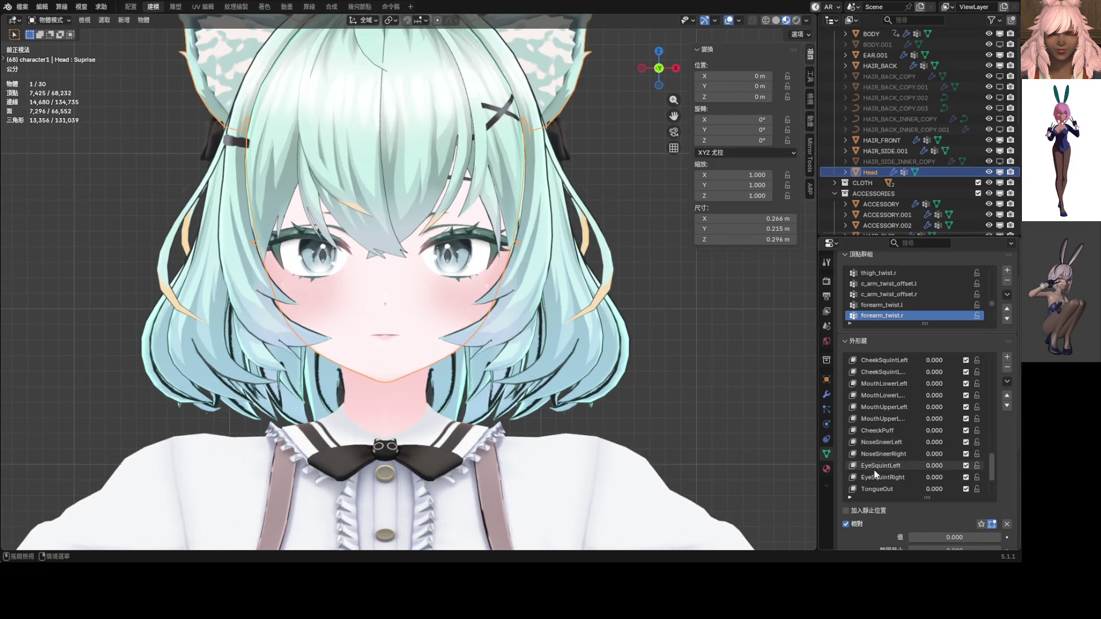
mouse_move(932, 442)
mouse_down()
mouse_move(934, 453)
mouse_move(940, 445)
mouse_up()
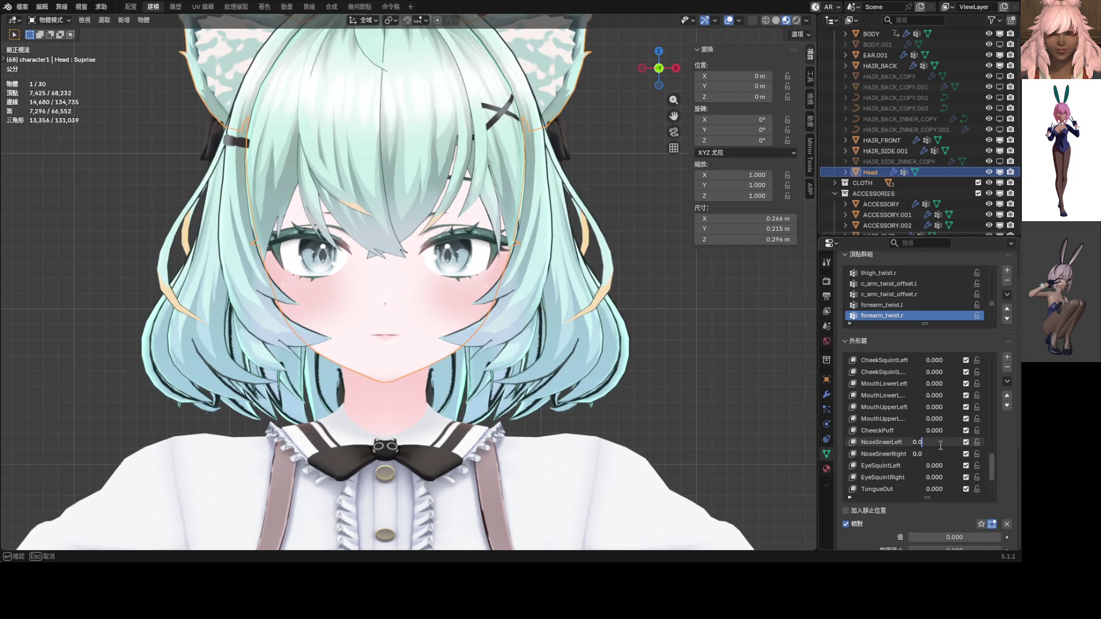
text(.5)
key(Return)
mouse_move(940, 445)
mouse_down()
mouse_move(940, 455)
mouse_move(950, 446)
mouse_up()
key(BackSpace)
text(8)
key(Return)
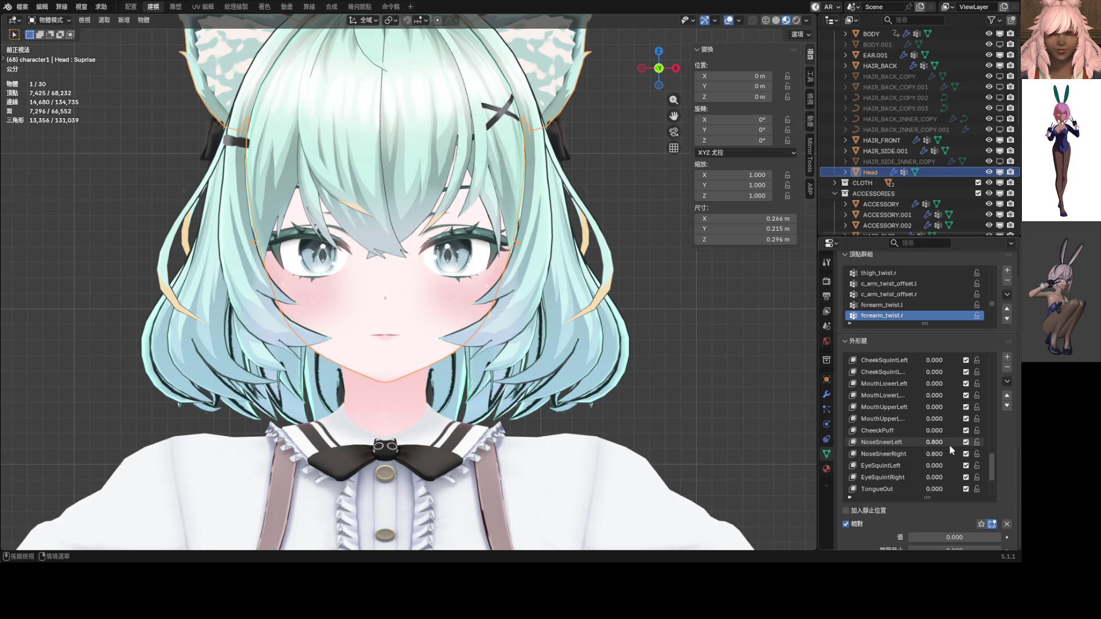
Step: Raise CheekSquintLeft, MouthUpperLeft and MouthLowerLeft to 1.0
scroll(949, 445, up, 10)
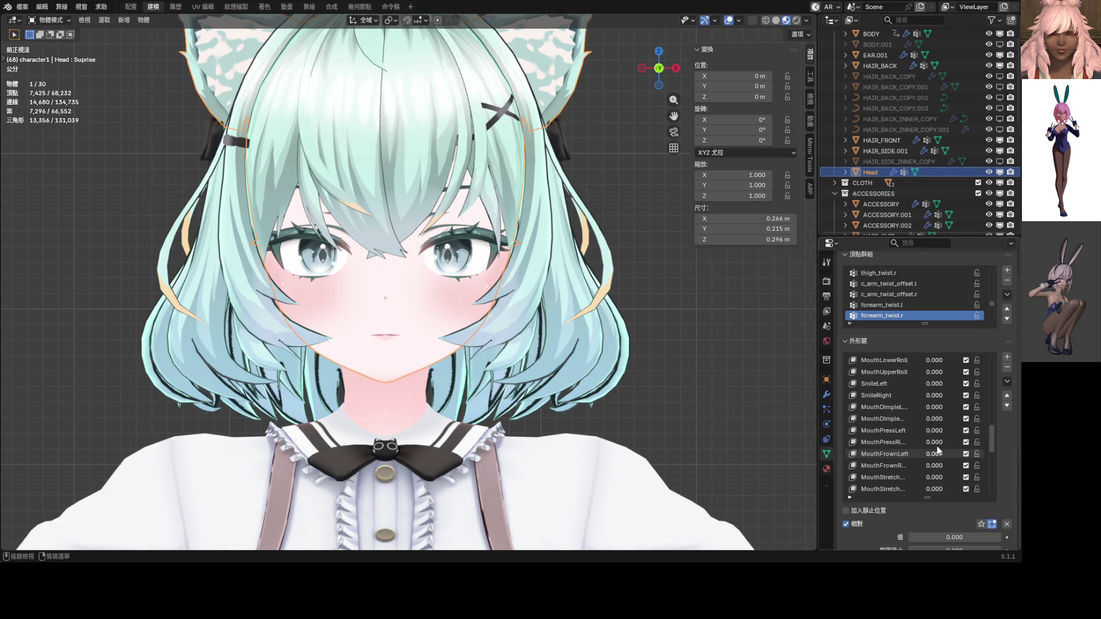
scroll(933, 456, down, 5)
scroll(930, 457, down, 2)
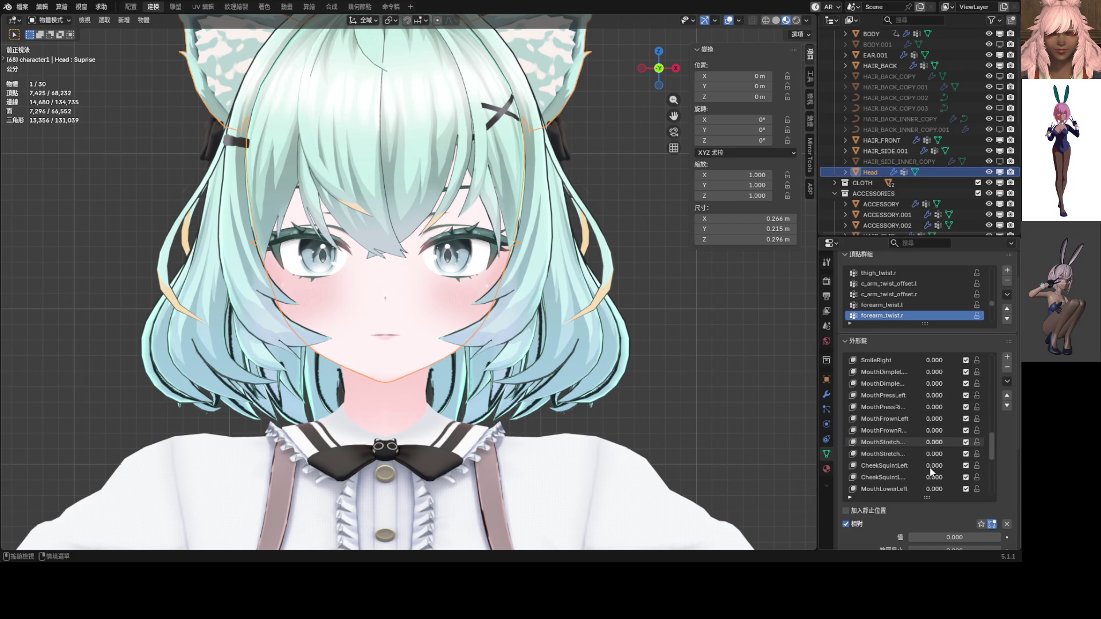
drag(939, 465, 975, 465)
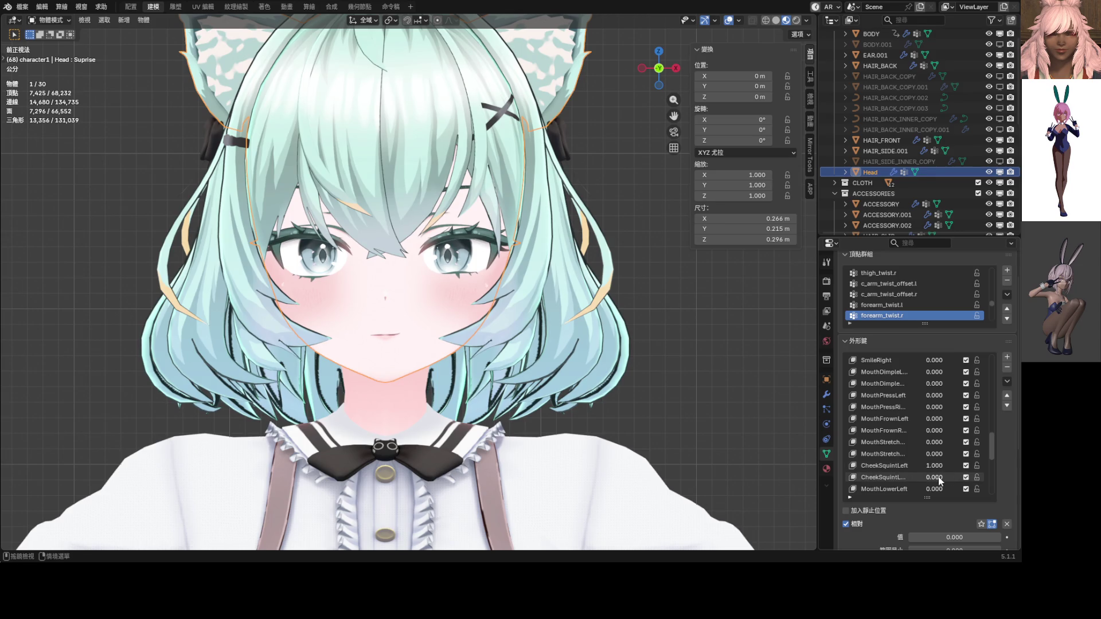
mouse_move(909, 477)
mouse_down()
mouse_move(940, 480)
mouse_move(908, 476)
mouse_up()
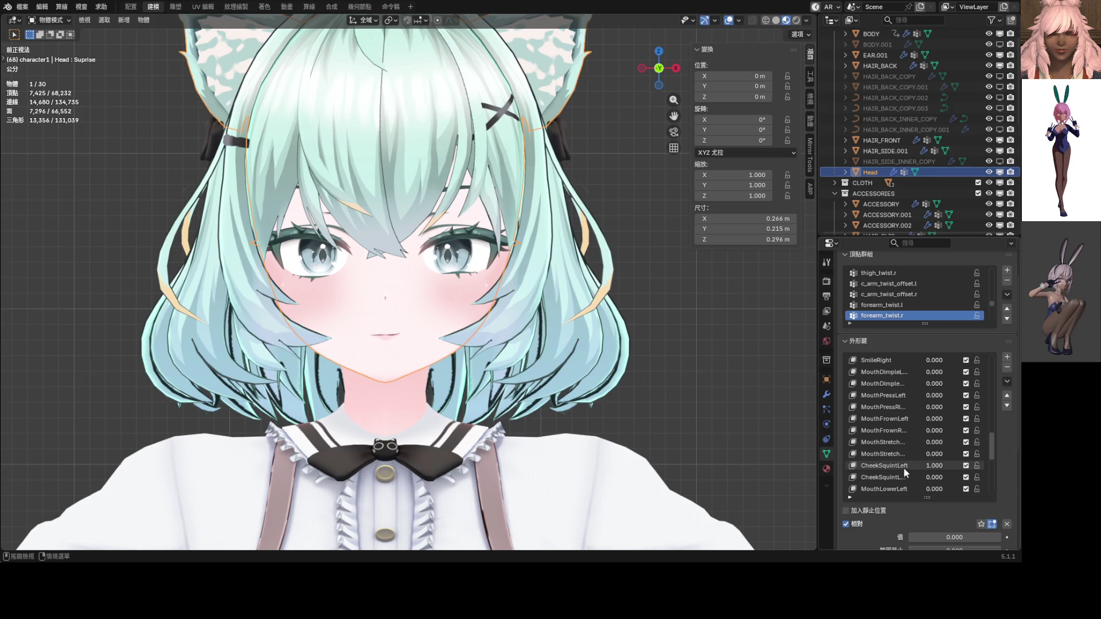
scroll(916, 443, down, 2)
scroll(918, 442, down, 3)
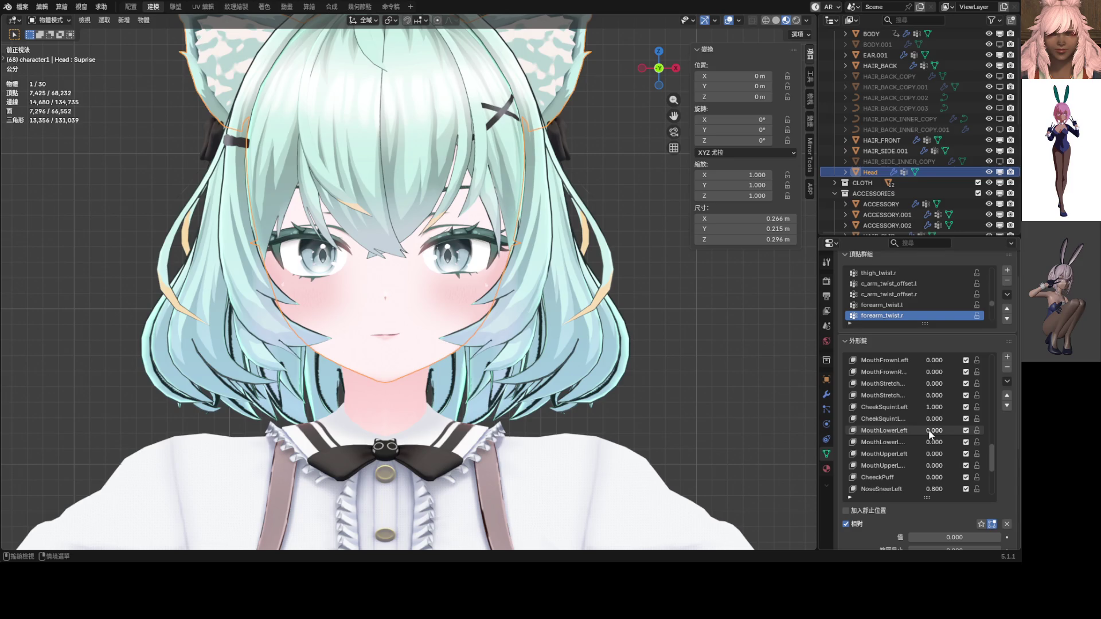
drag(931, 454, 975, 454)
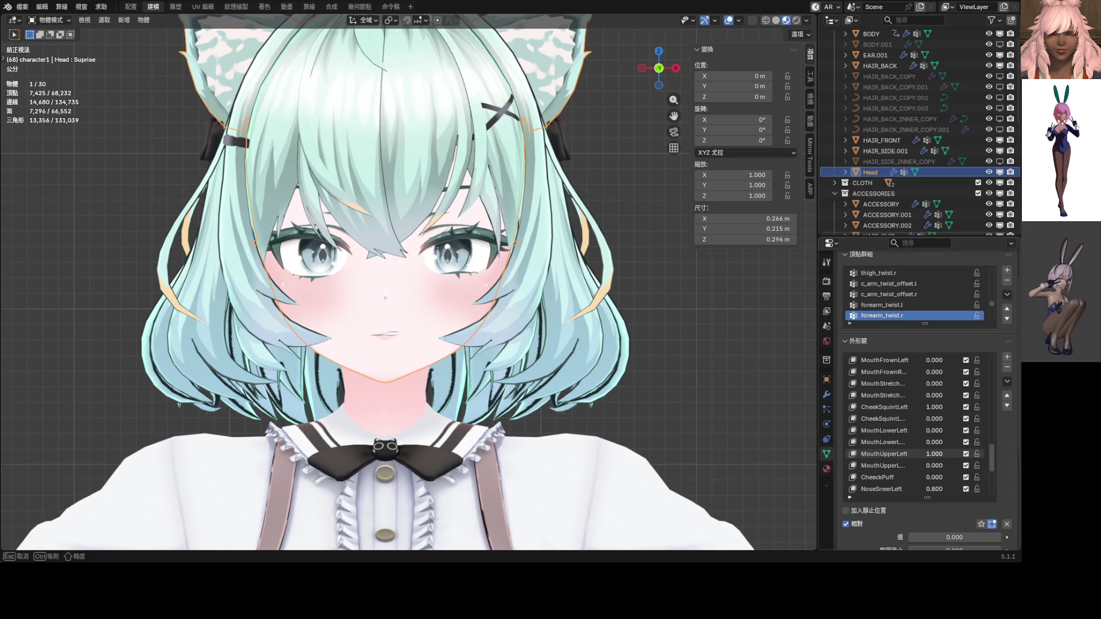
scroll(746, 442, up, 3)
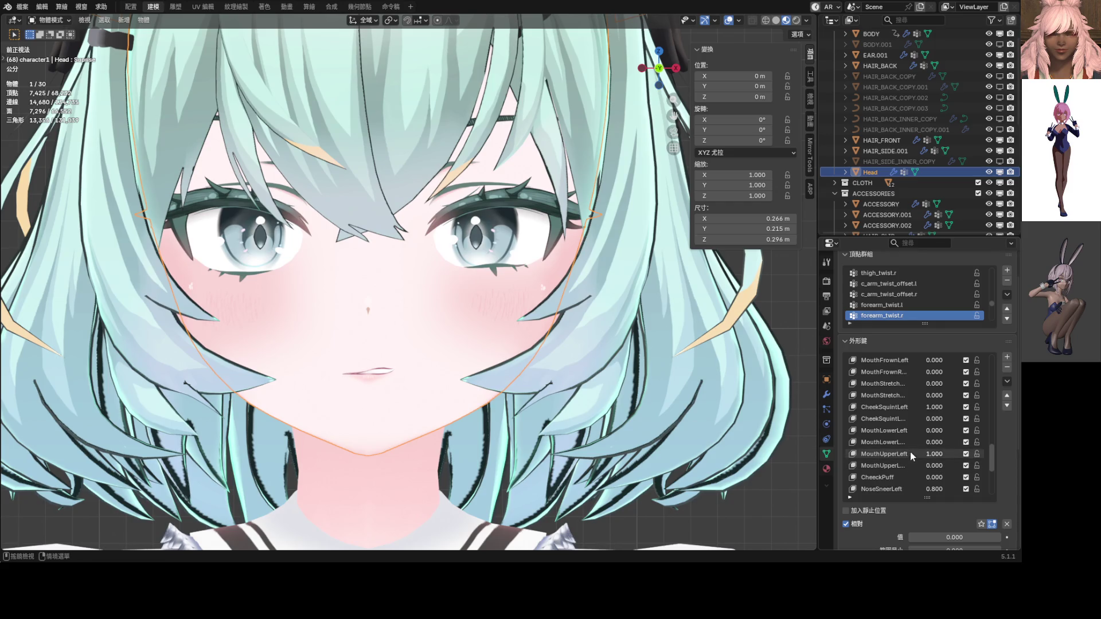
drag(934, 431, 975, 431)
Step: Set BrowDown_L and BrowDown_R together to 0.7, then isolate the head in local view
scroll(745, 436, down, 3)
scroll(948, 403, up, 5)
scroll(948, 403, up, 3)
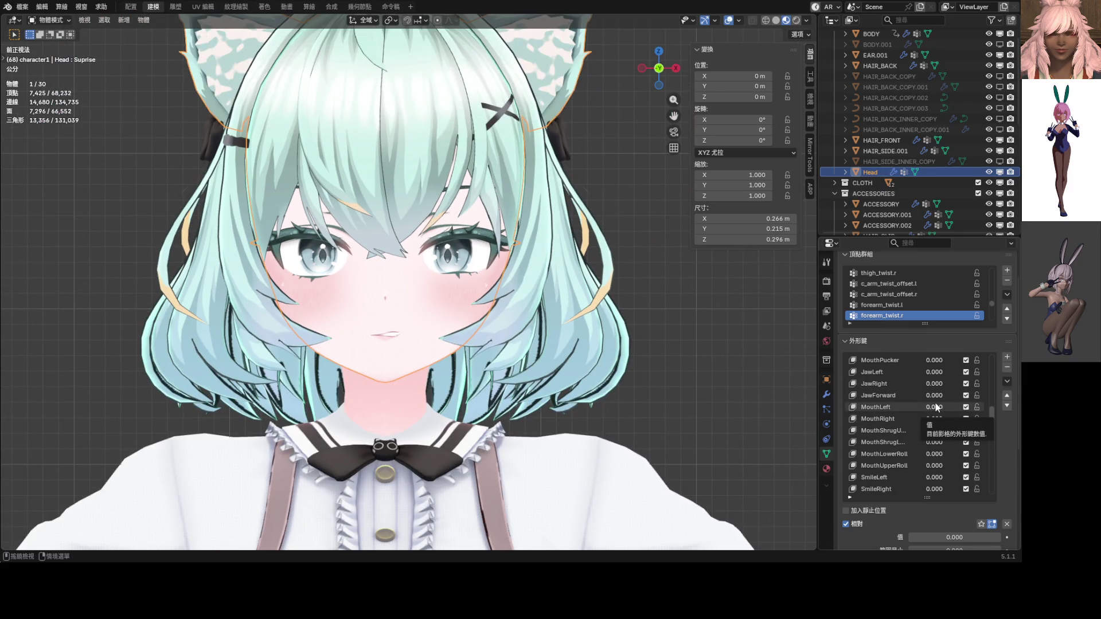
scroll(935, 406, up, 10)
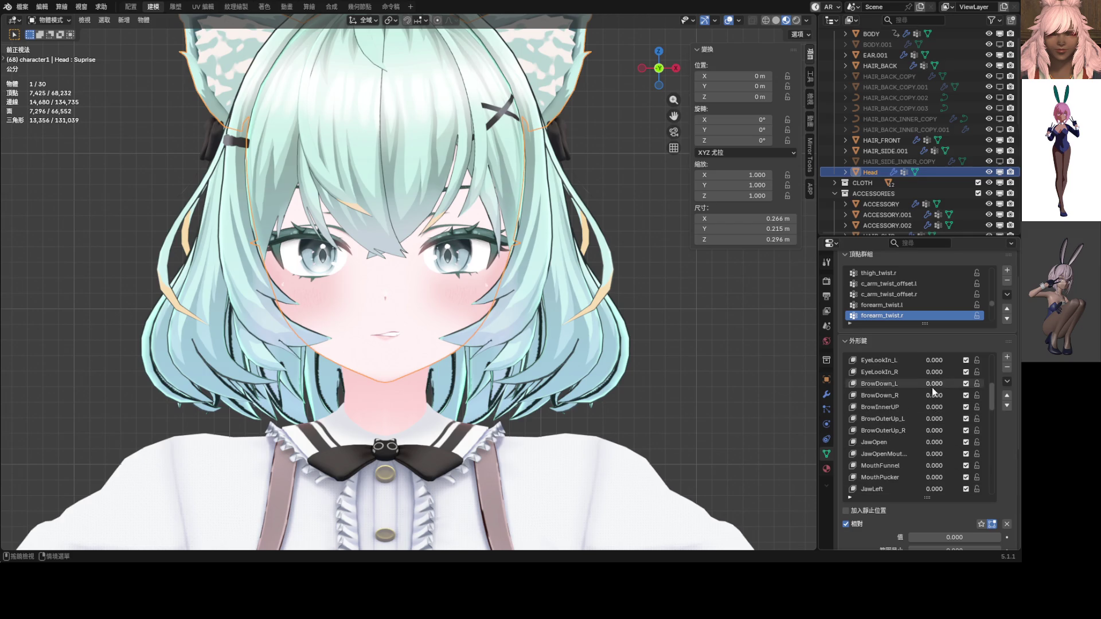
drag(934, 397, 938, 383)
text(0.0)
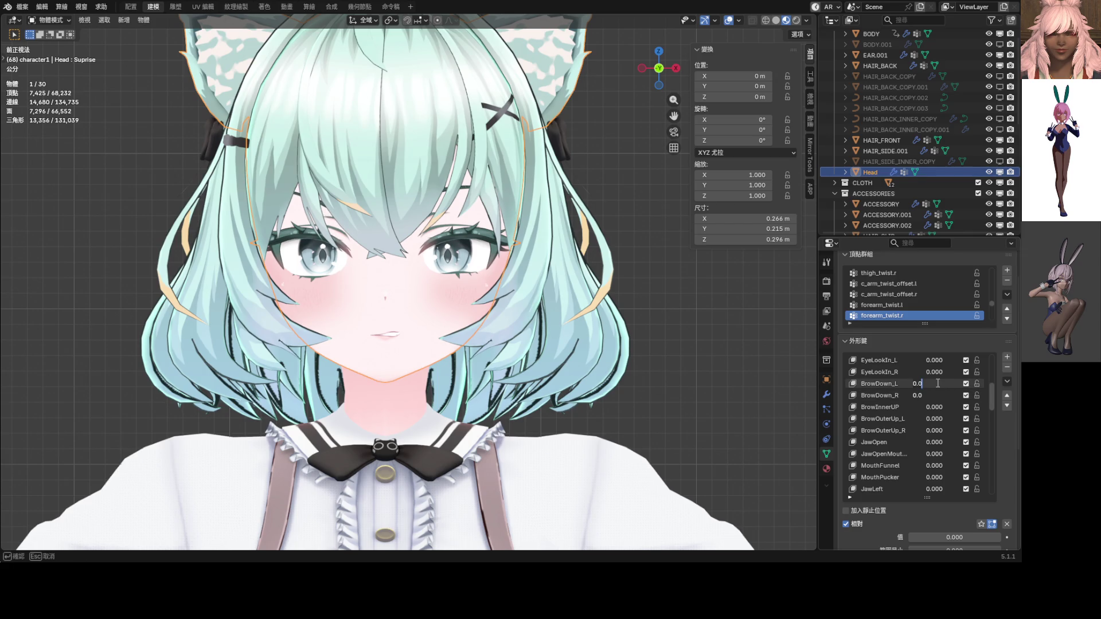
text(7)
key(Return)
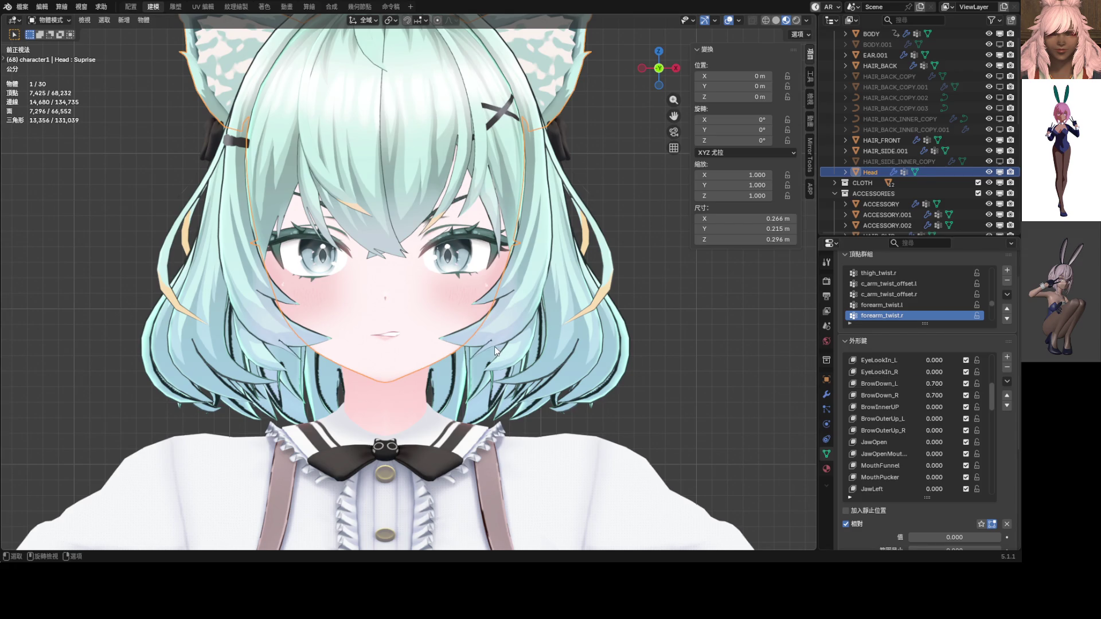
key(KP_Divide)
scroll(488, 376, up, 3)
shift+middle_drag(488, 379, 453, 306)
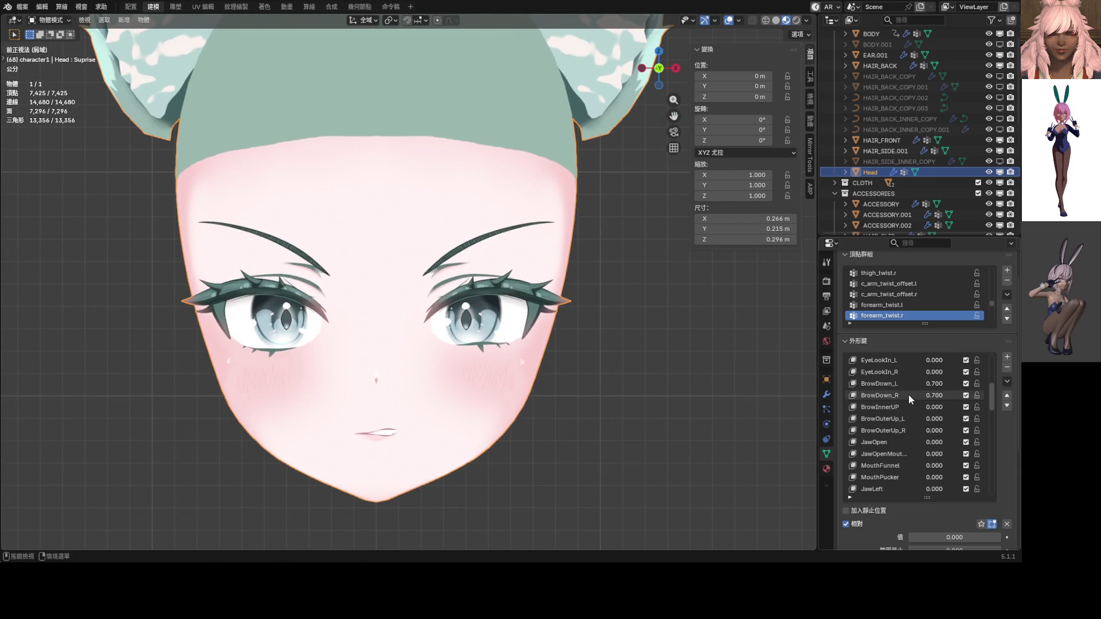
Step: Raise the EyeSquint amount and push both BrowDown keys to 1.0
scroll(458, 362, down, 1)
scroll(902, 418, up, 1)
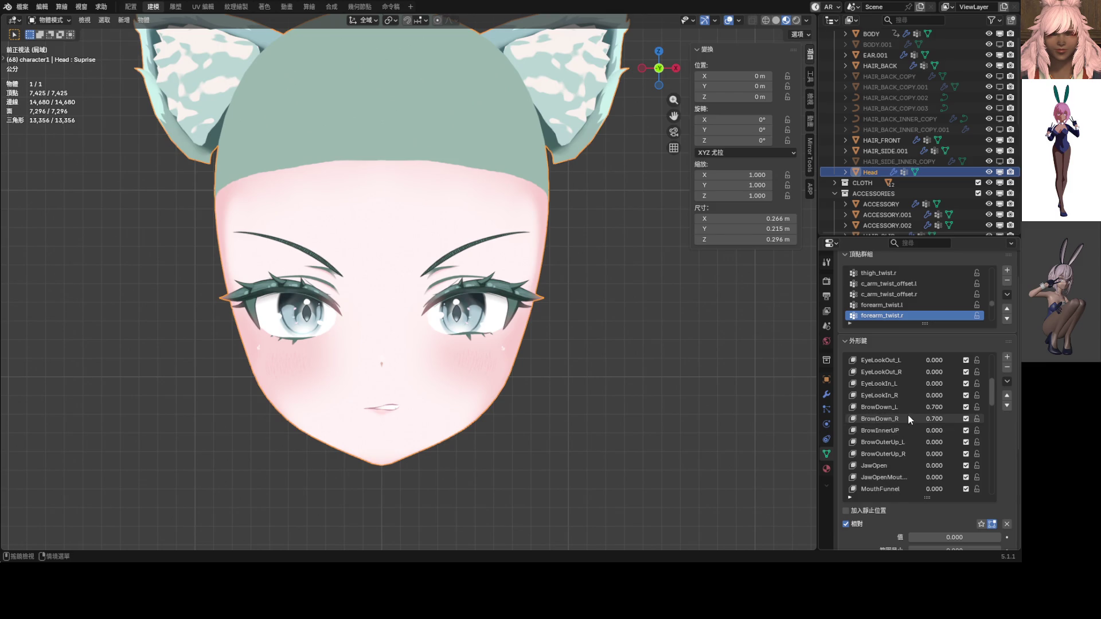
scroll(912, 421, down, 13)
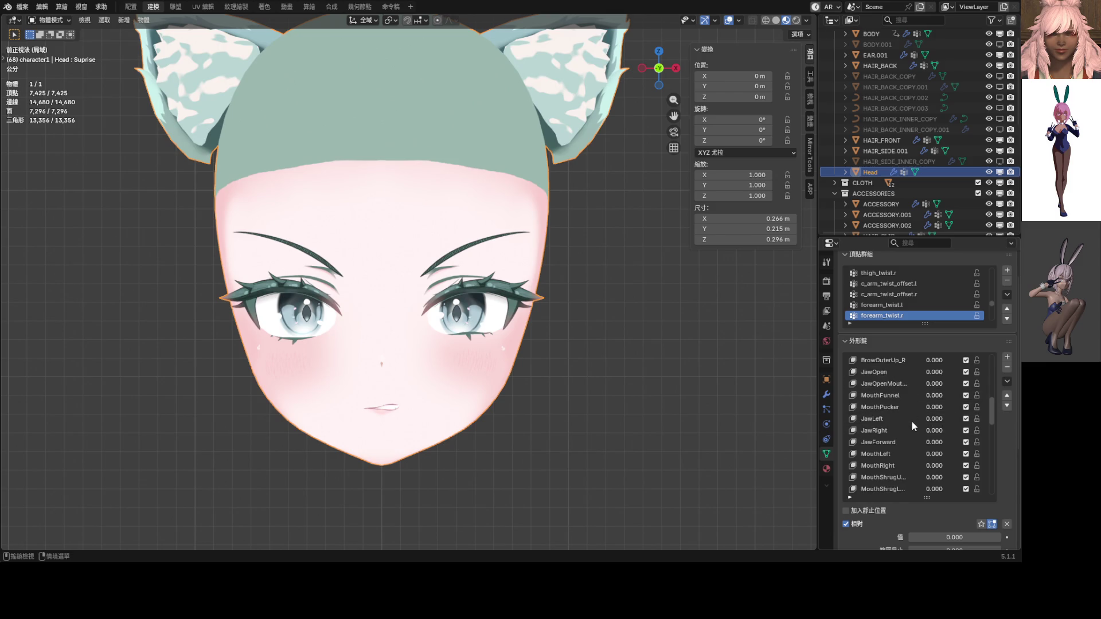
scroll(912, 421, down, 15)
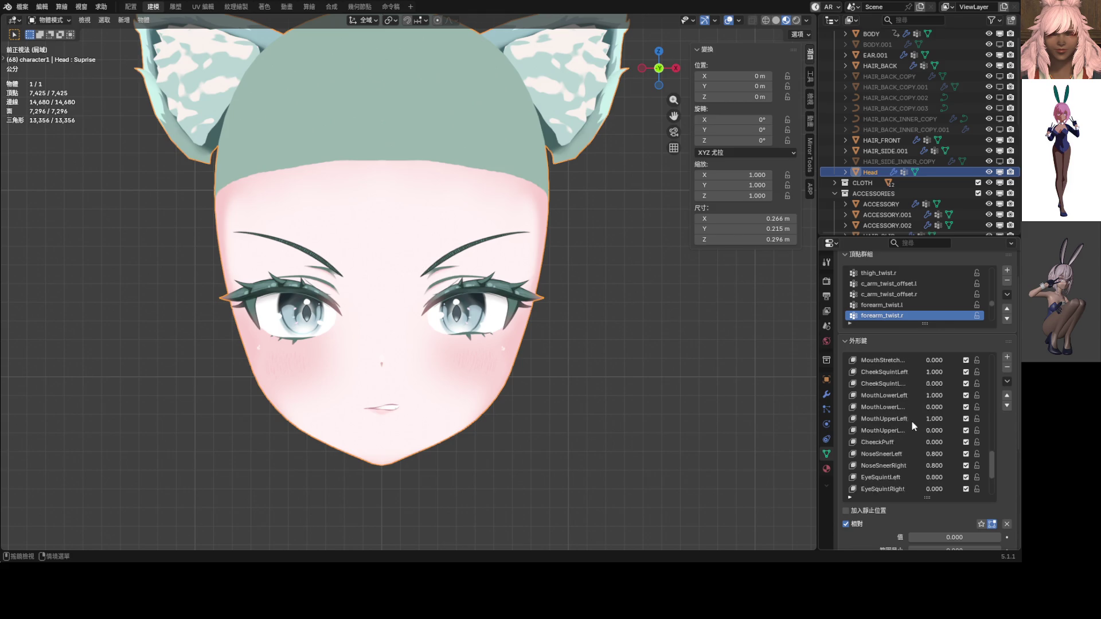
mouse_move(934, 407)
mouse_down()
mouse_move(998, 407)
mouse_move(932, 414)
mouse_move(981, 419)
mouse_up()
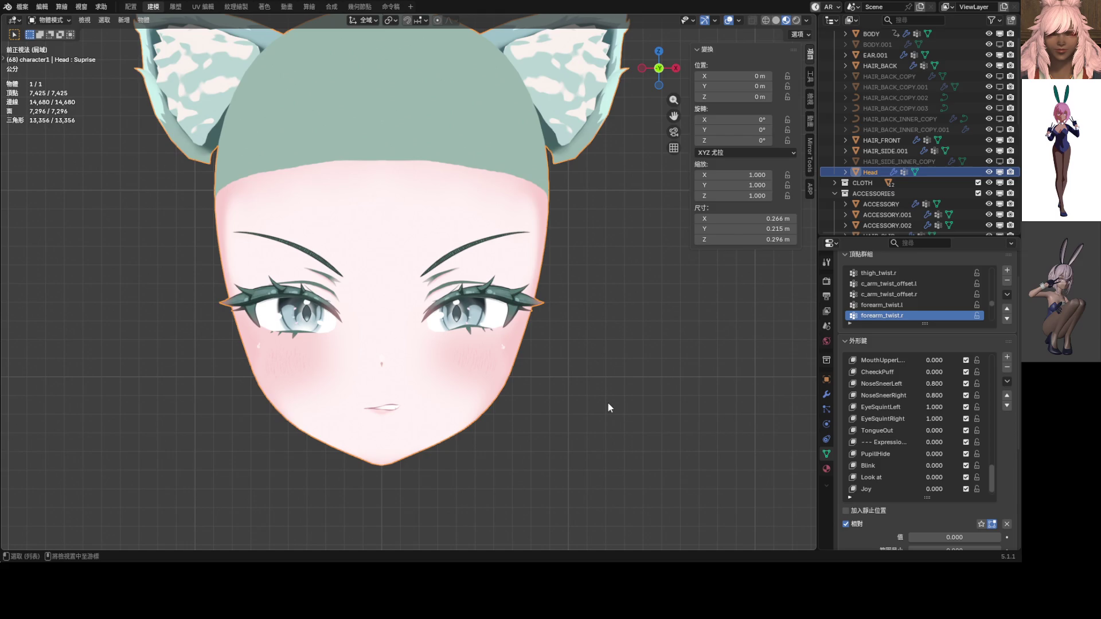
scroll(920, 448, up, 5)
scroll(920, 449, up, 6)
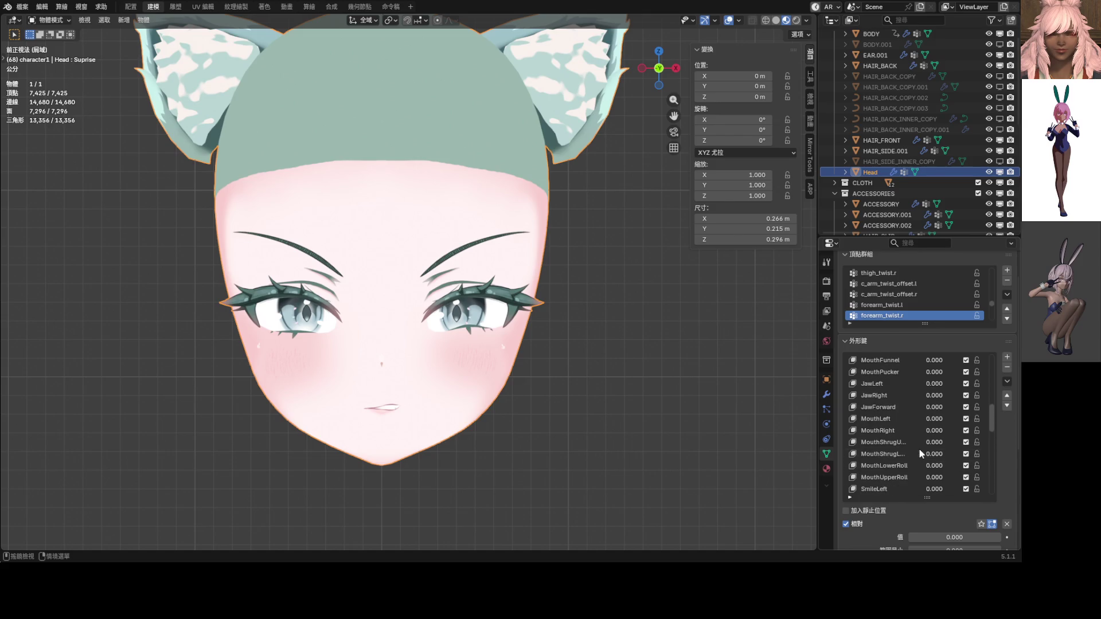
scroll(920, 449, down, 5)
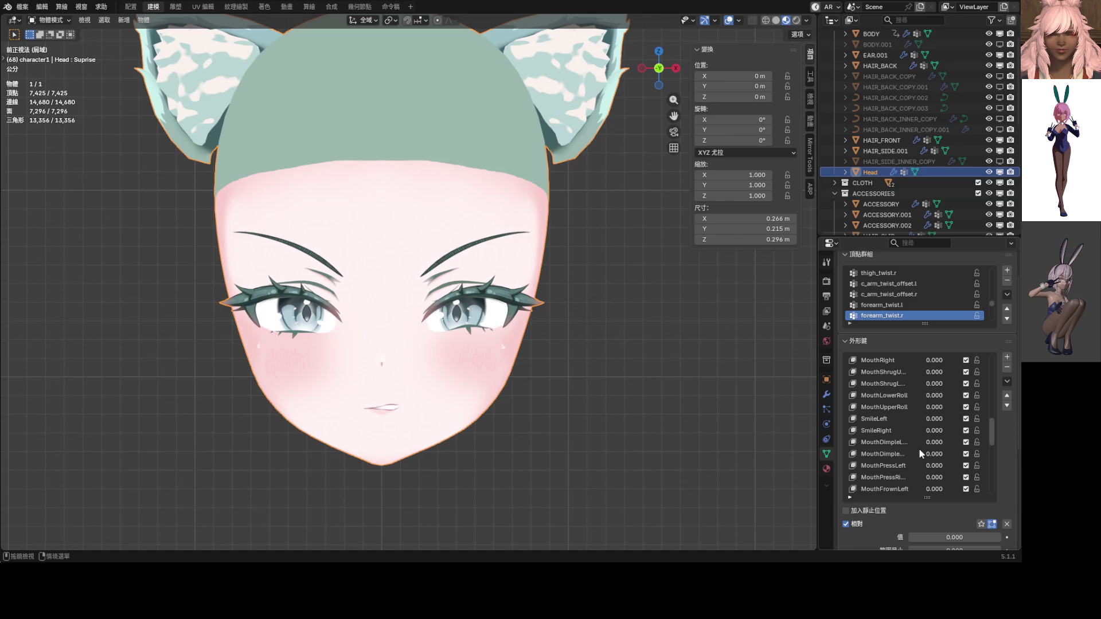
scroll(933, 395, down, 5)
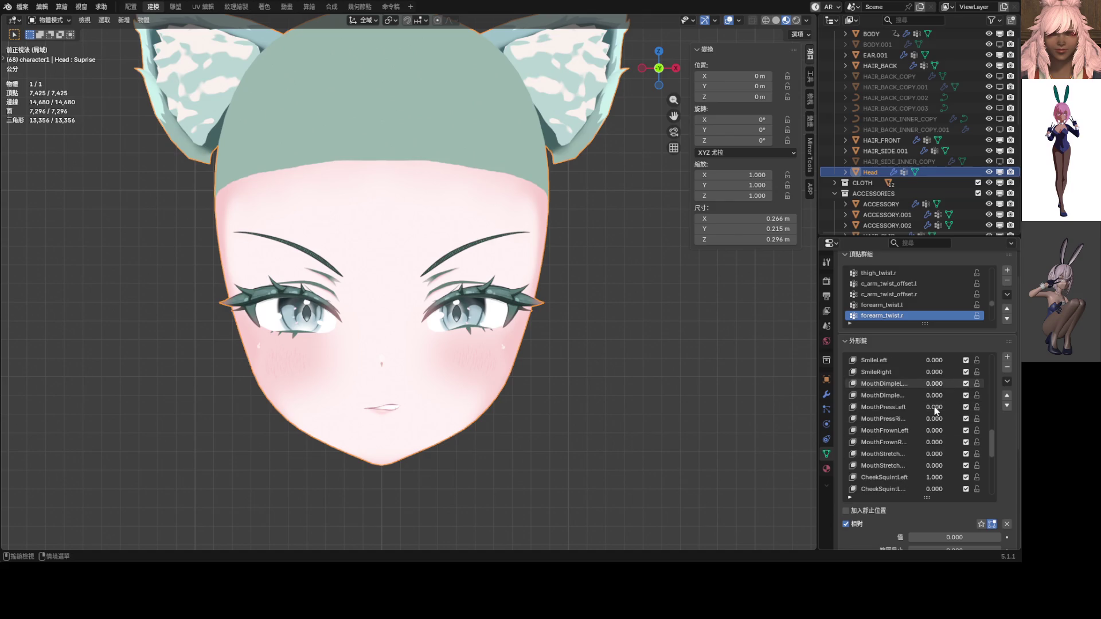
scroll(942, 466, up, 3)
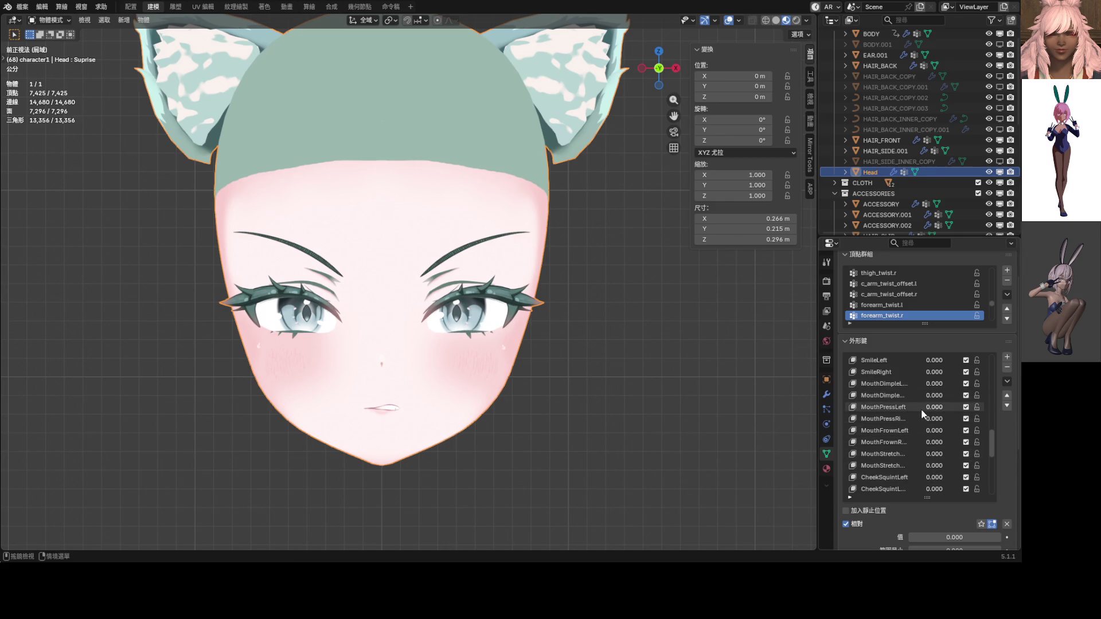
scroll(920, 408, up, 20)
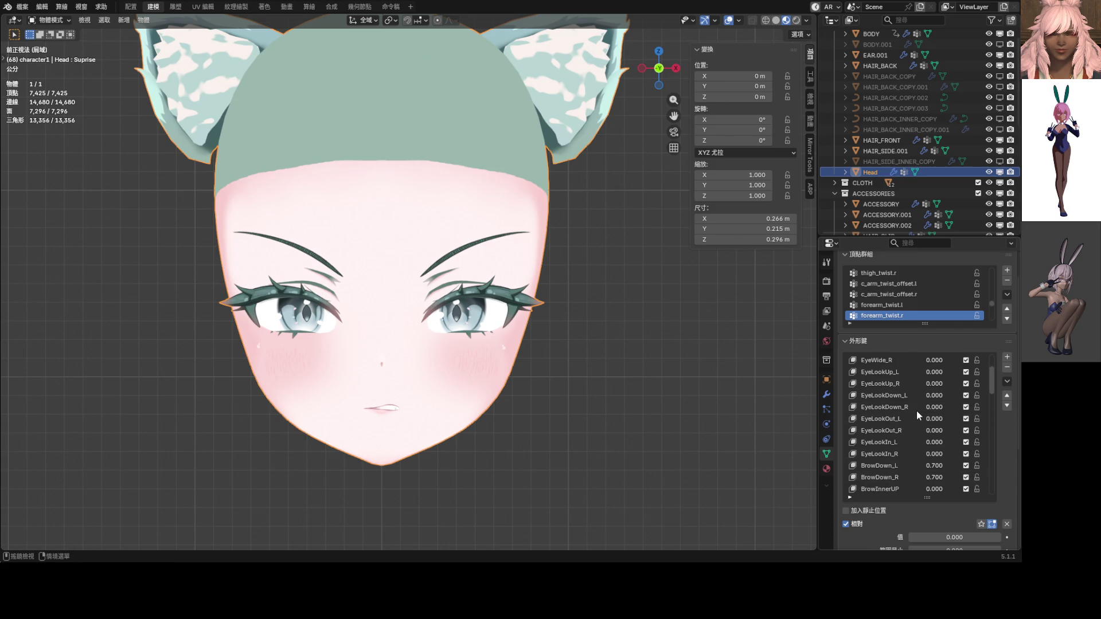
mouse_move(944, 466)
mouse_down()
mouse_move(969, 466)
mouse_move(969, 477)
mouse_up()
scroll(535, 361, down, 3)
scroll(520, 358, up, 6)
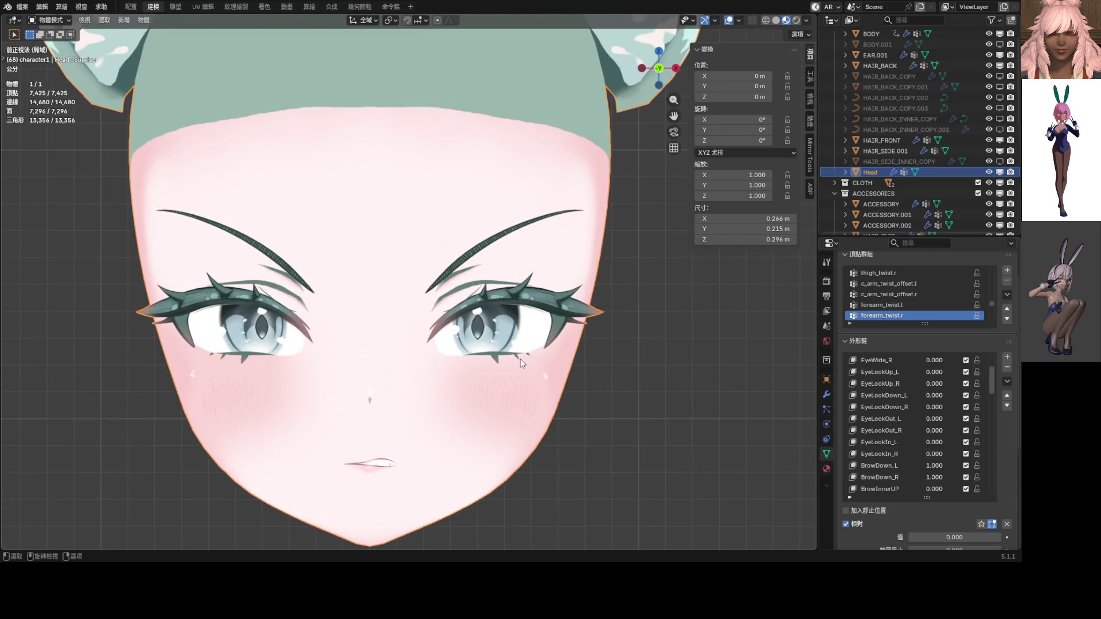
Step: Reset shape key weights, set both BrowDown keys back to 1.0, and make BrowDown_L active
mouse_move(510, 353)
middle_down()
mouse_move(373, 352)
mouse_move(505, 360)
middle_up()
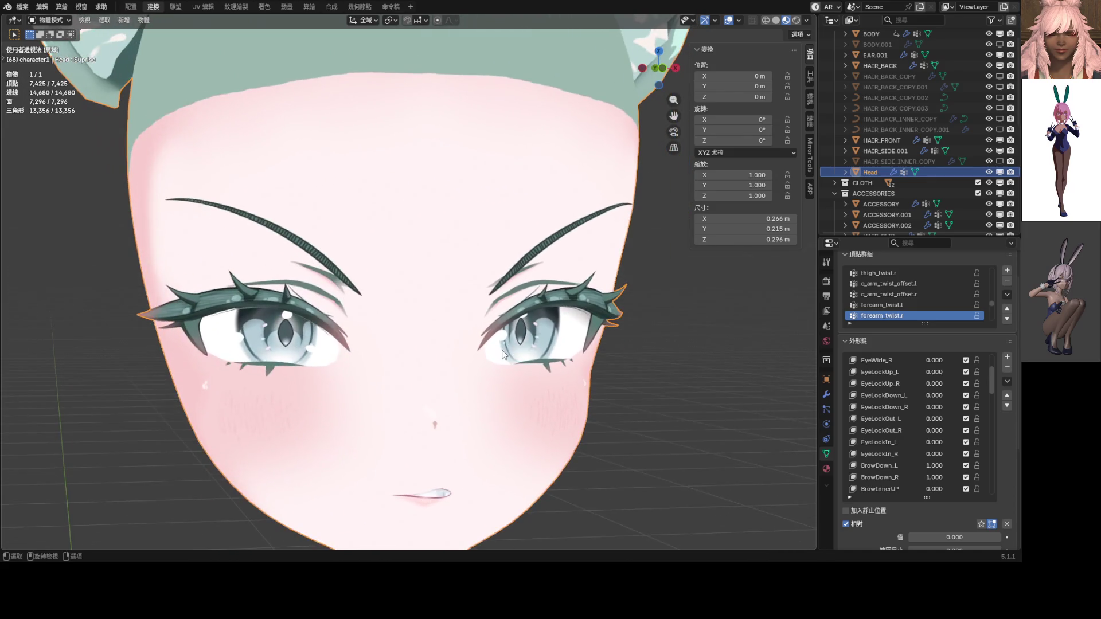
click(1007, 524)
mouse_move(935, 466)
mouse_down()
mouse_move(969, 465)
mouse_move(969, 477)
mouse_up()
middle_drag(534, 386, 423, 385)
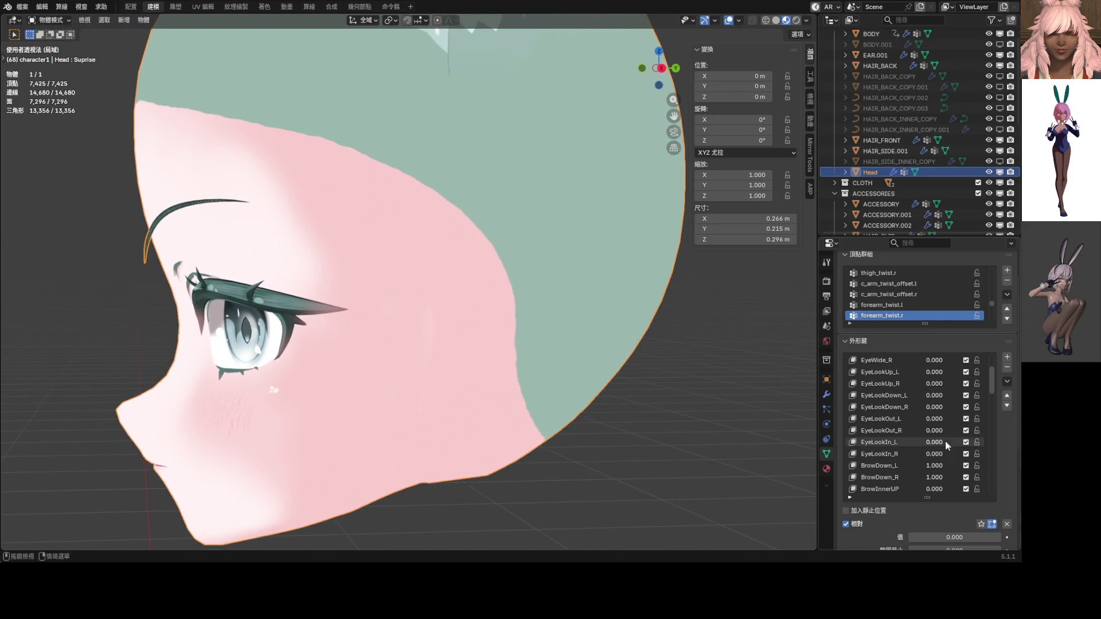
click(903, 464)
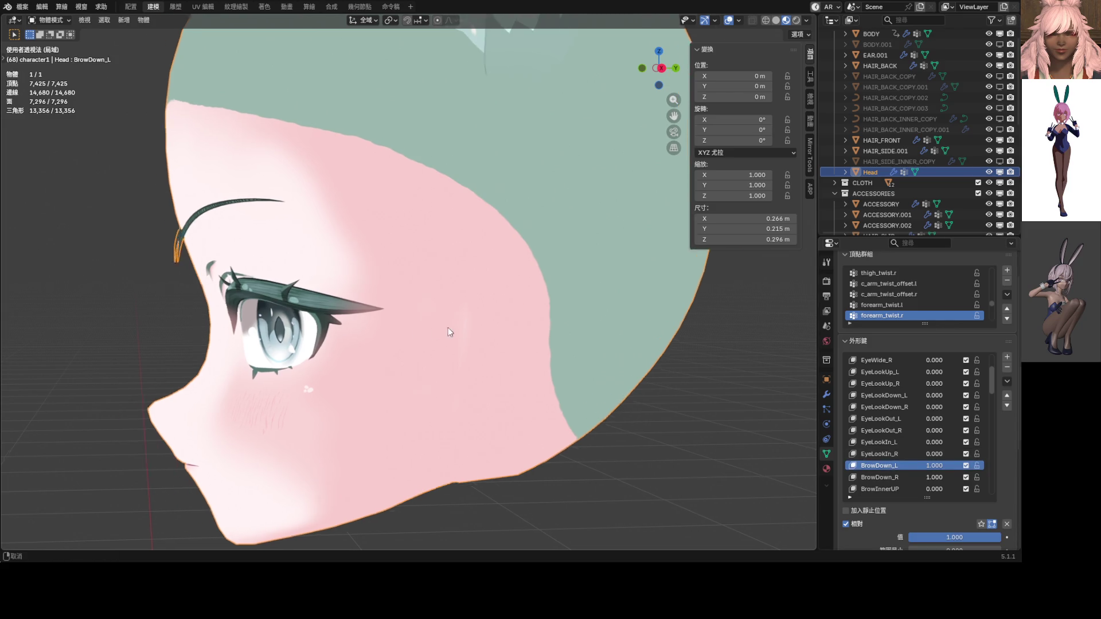
Step: In Edit Mode, nudge a left-brow vertex slightly along Y with proportional editing
key(Tab)
middle_drag(402, 206, 478, 205)
scroll(478, 204, up, 2)
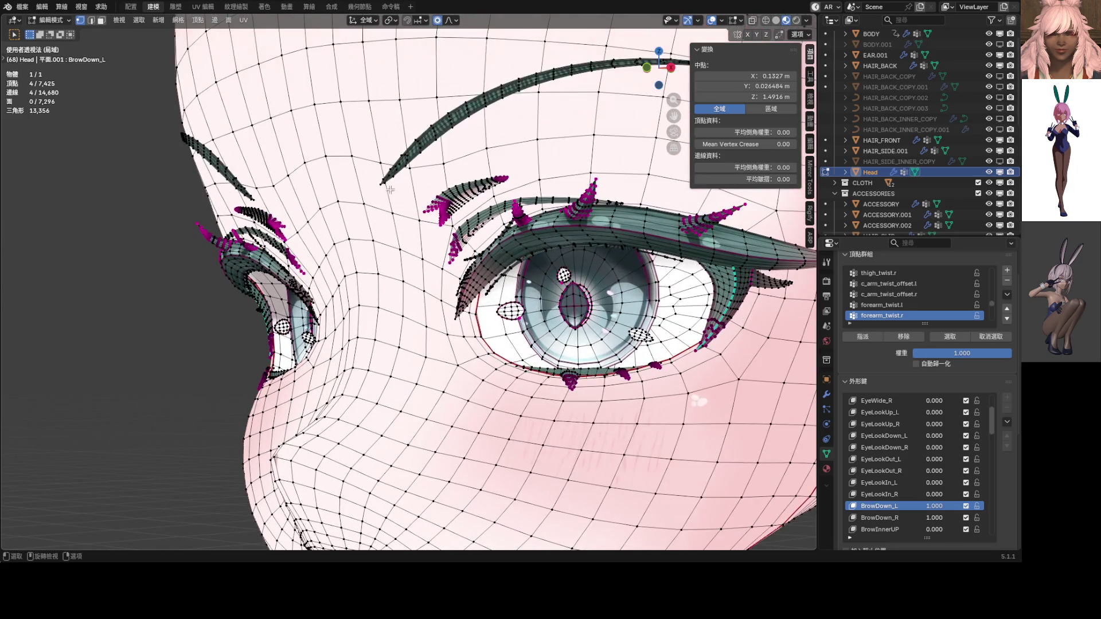
click(382, 184)
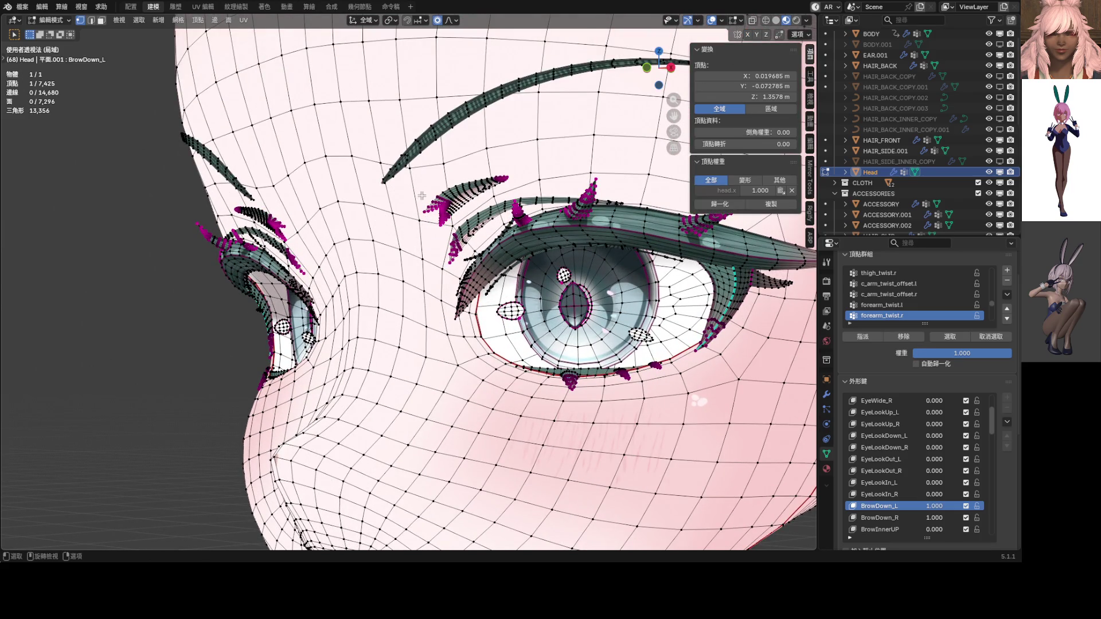
key(KP_3)
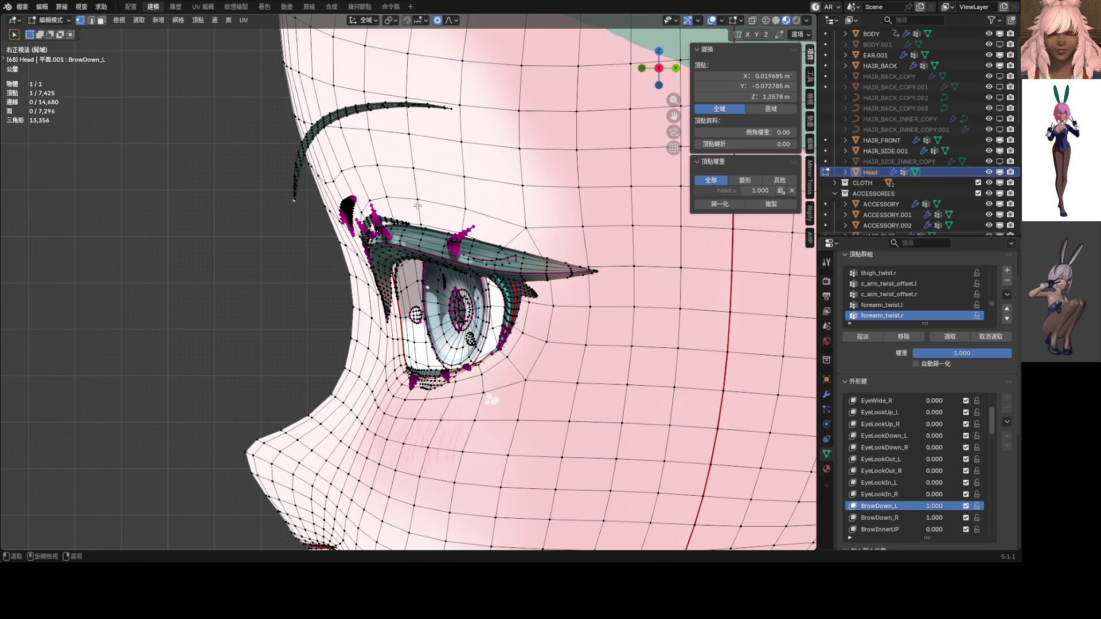
key(g)
key(y)
scroll(439, 204, down, 15)
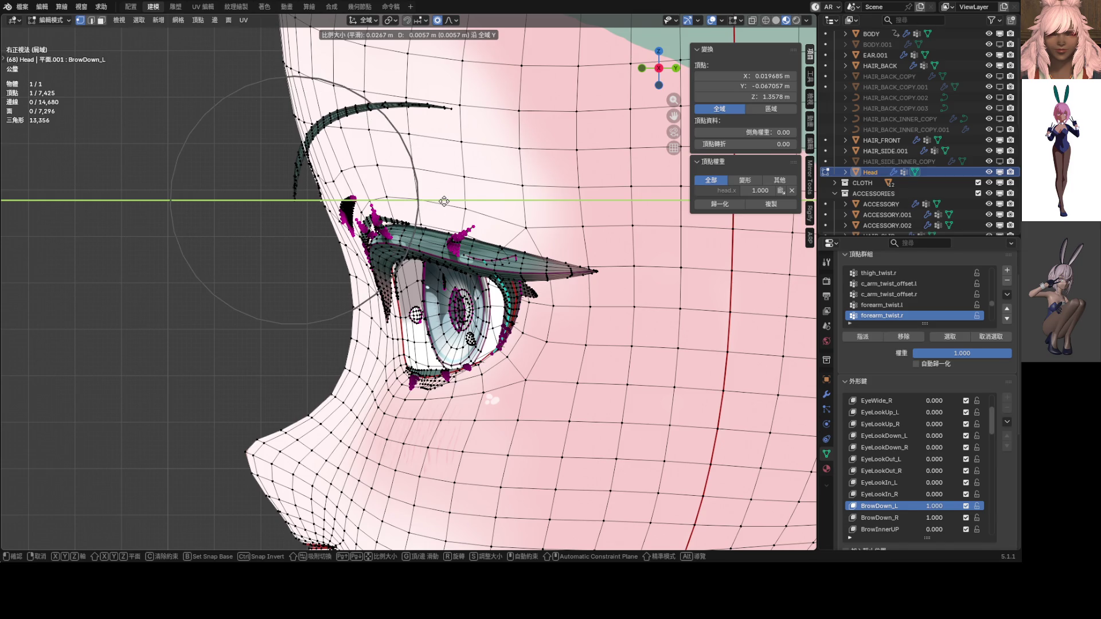
scroll(442, 199, up, 3)
scroll(443, 199, up, 16)
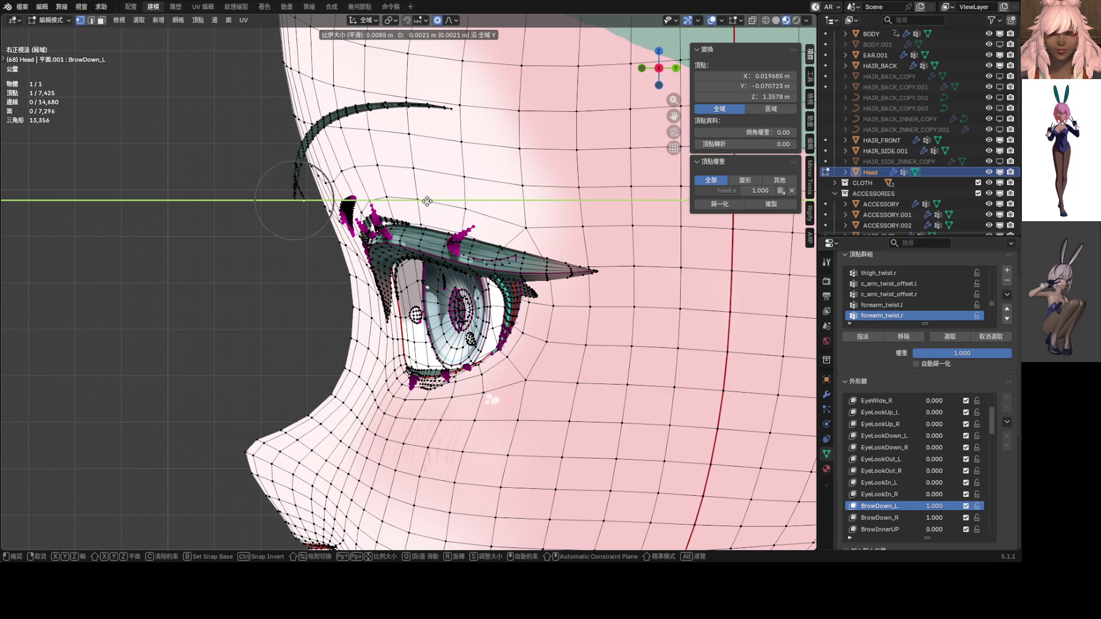
scroll(421, 200, up, 5)
scroll(419, 200, up, 1)
click(421, 200)
key(g)
key(y)
scroll(421, 200, down, 16)
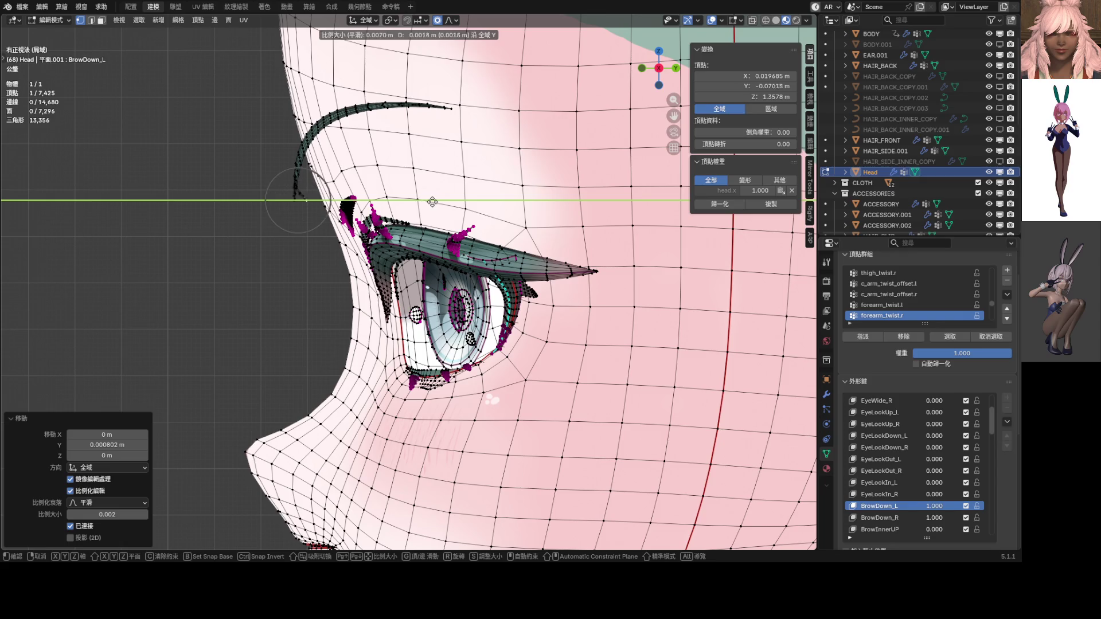
scroll(440, 201, down, 12)
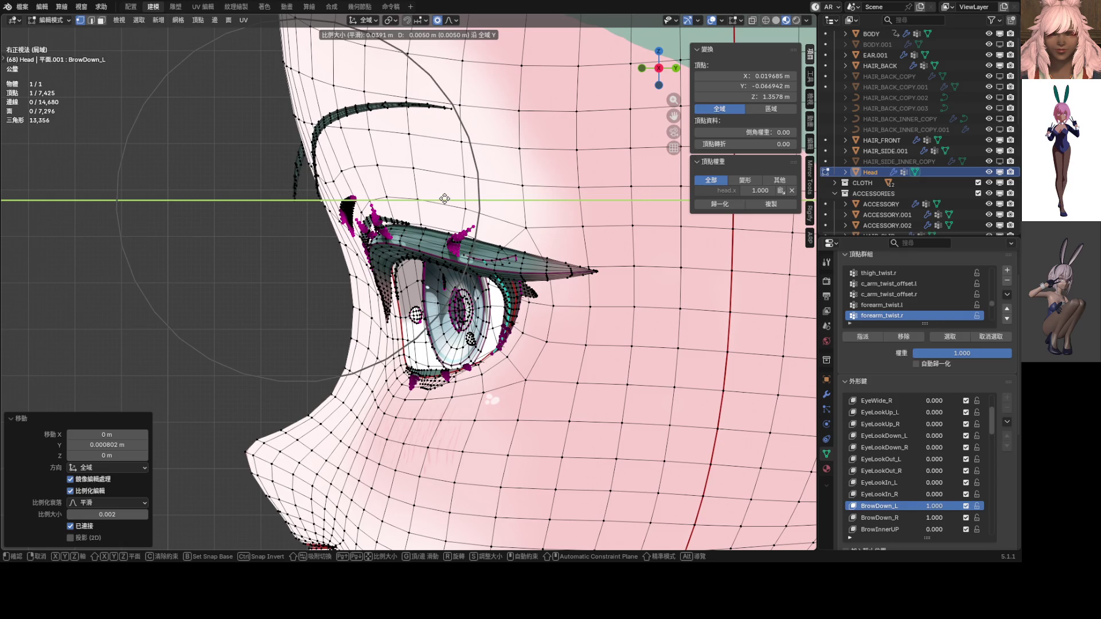
scroll(447, 198, up, 8)
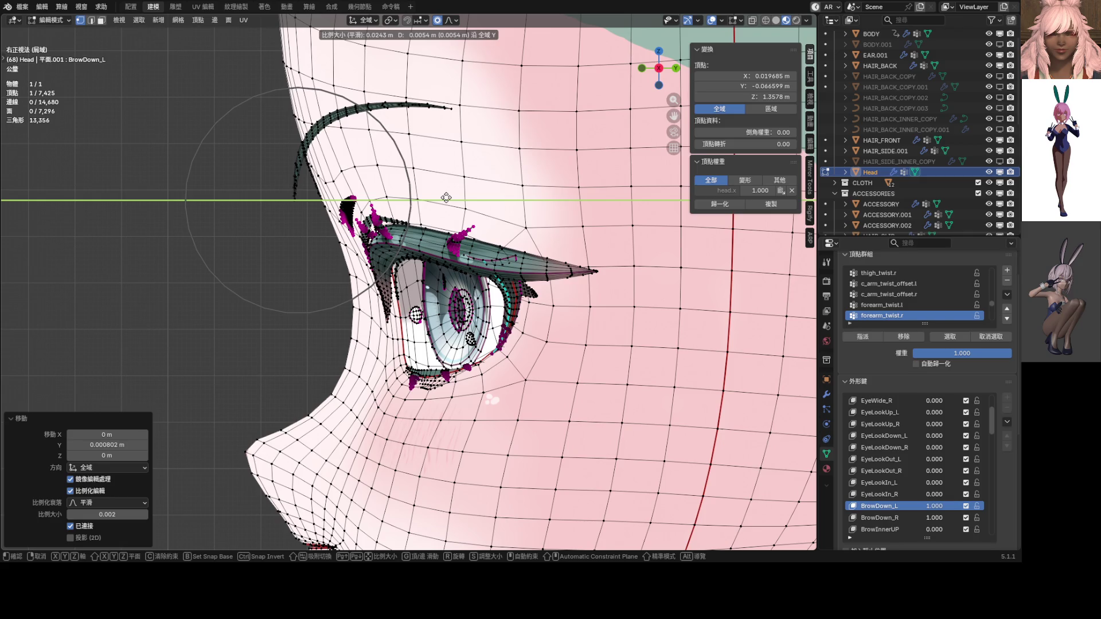
right_click(447, 198)
Step: Pull the brow's hair strand in toward the head along Y, then set BrowDown_L to 0.214
mouse_move(432, 196)
middle_down()
mouse_move(619, 216)
mouse_move(555, 238)
mouse_move(524, 226)
mouse_move(488, 330)
mouse_move(506, 312)
middle_up()
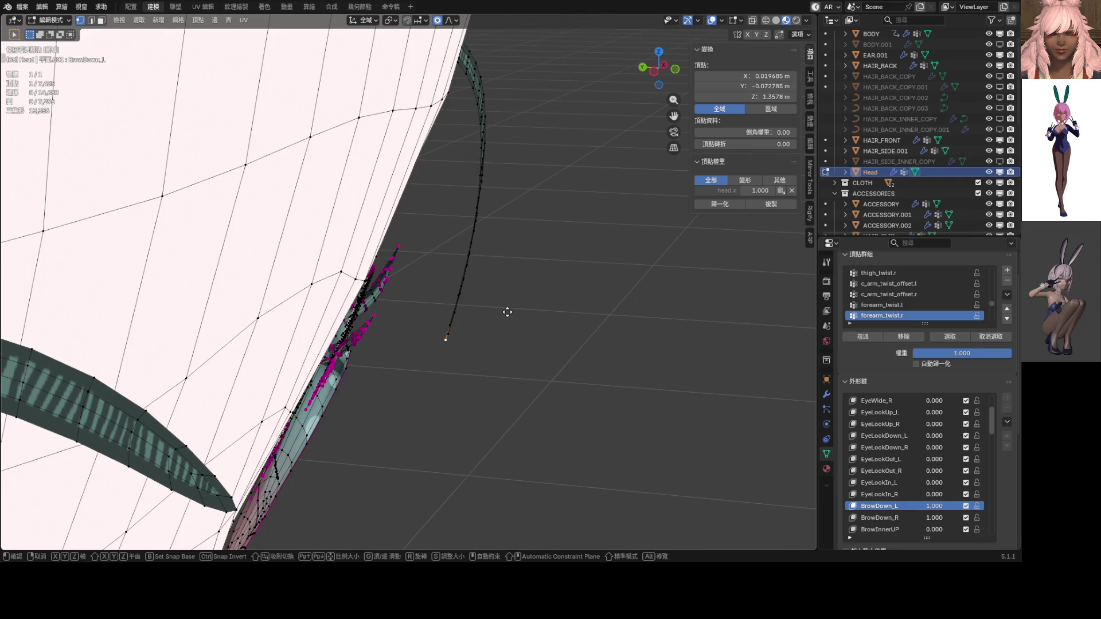
key(g)
key(y)
scroll(499, 305, down, 7)
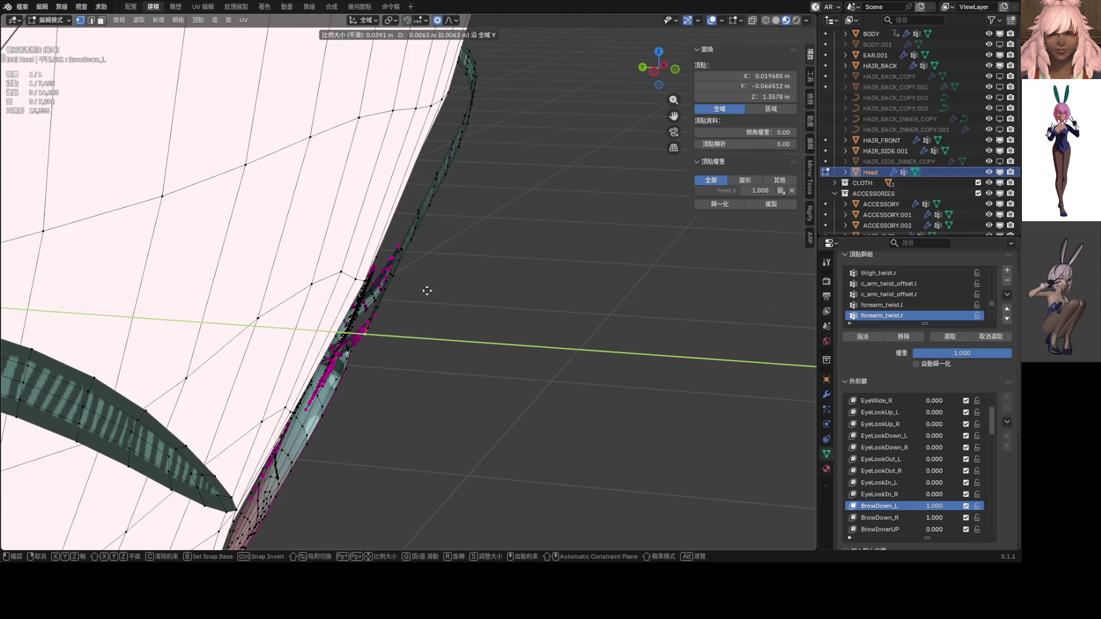
scroll(427, 290, up, 2)
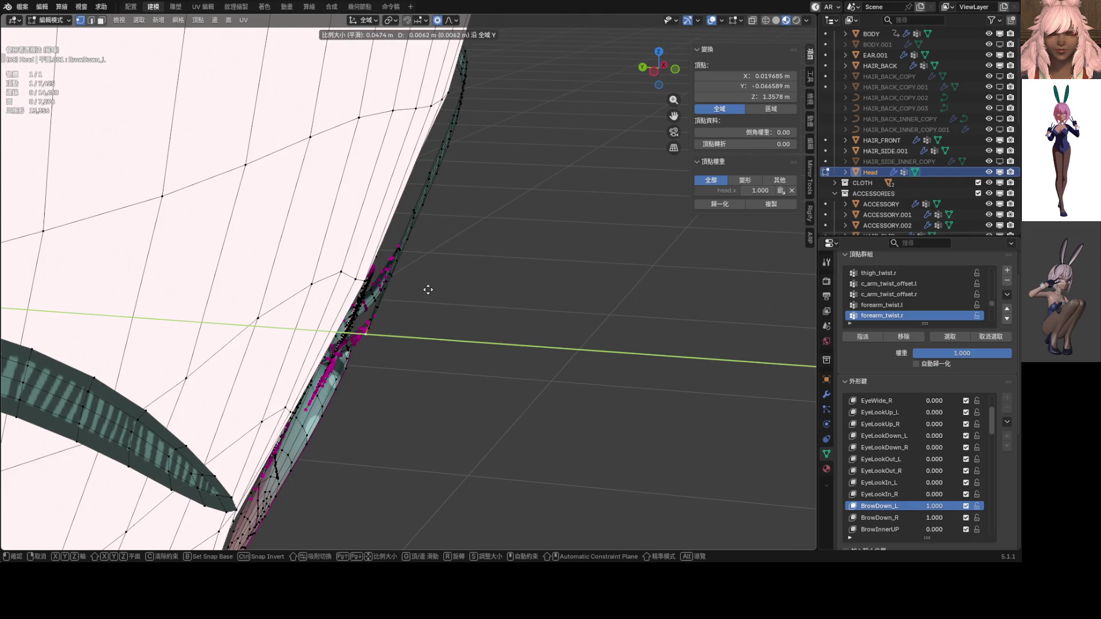
click(428, 289)
key(g)
key(y)
scroll(430, 289, up, 14)
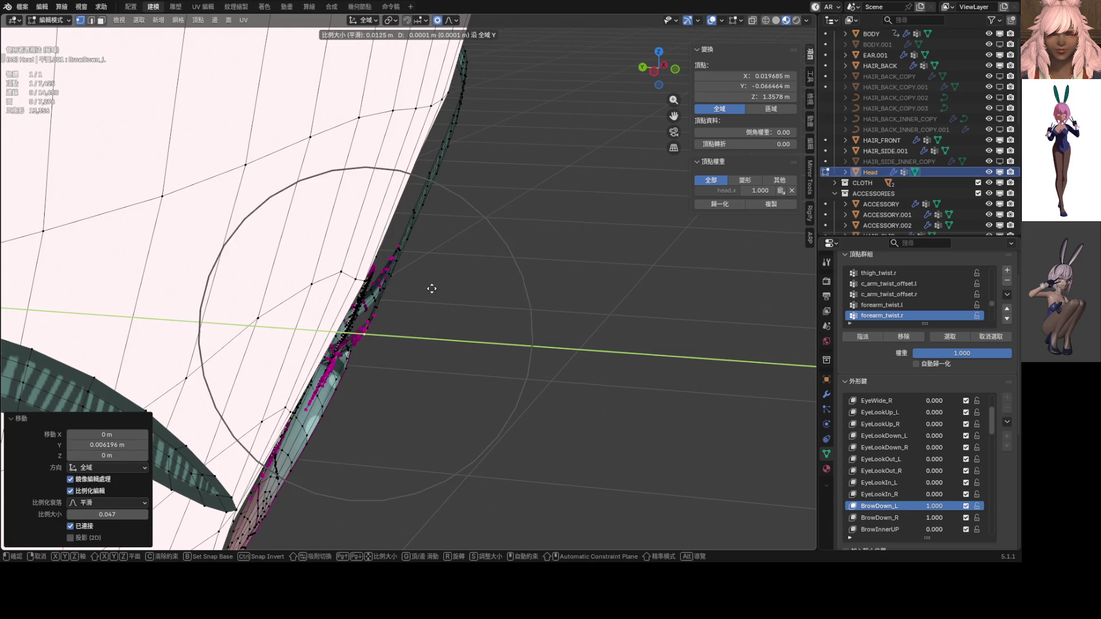
scroll(399, 277, up, 2)
scroll(401, 277, down, 2)
scroll(410, 281, down, 2)
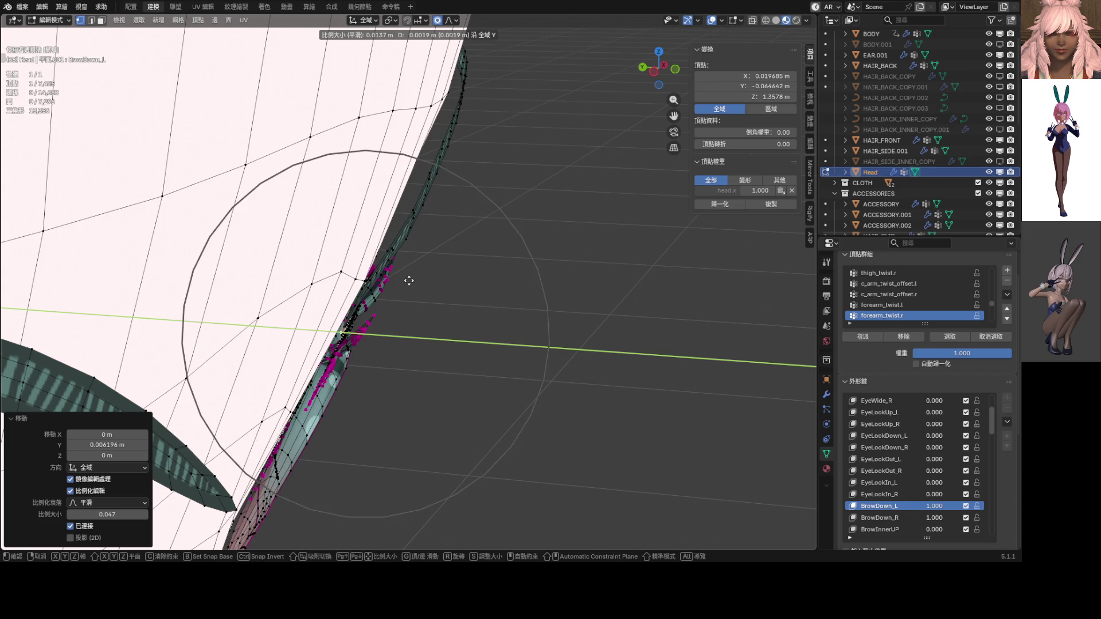
scroll(417, 282, down, 1)
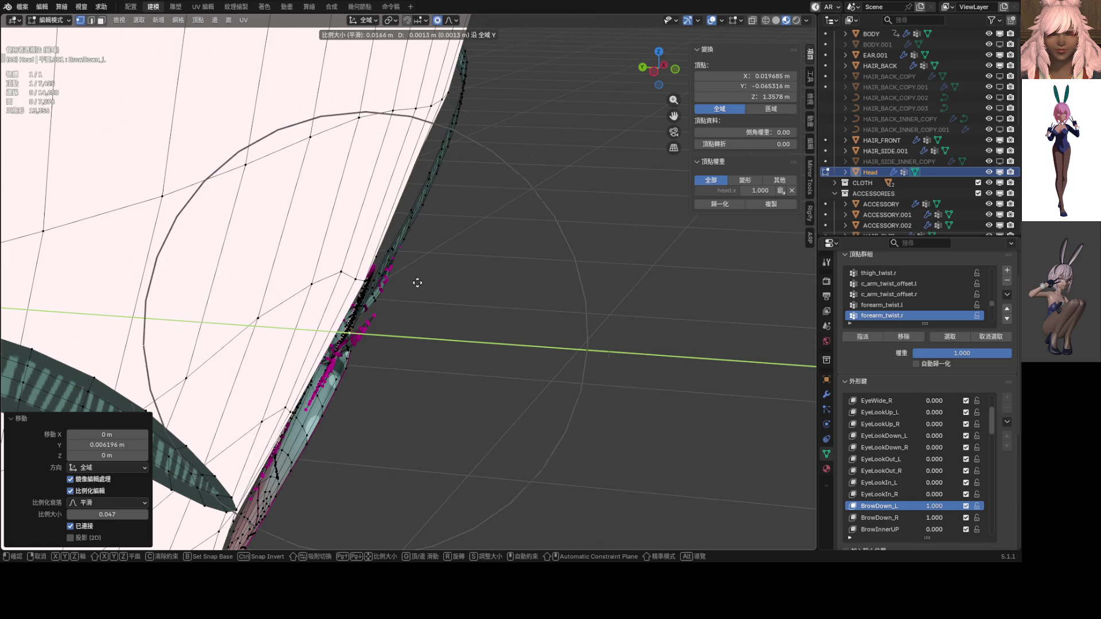
click(418, 282)
mouse_move(442, 288)
middle_down()
mouse_move(453, 287)
mouse_move(233, 274)
mouse_move(551, 275)
middle_up()
drag(935, 509, 683, 423)
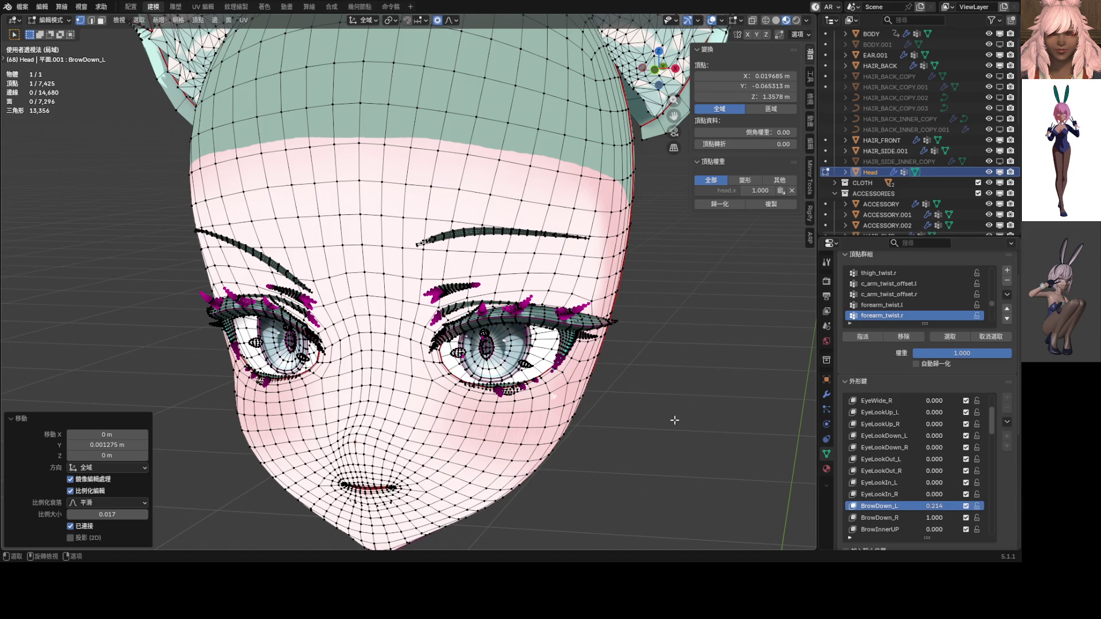
Step: Move the brow strand's outer tip vertex slightly along Y twice, checking from the side
key(KP_1)
scroll(680, 401, up, 4)
middle_drag(634, 342, 497, 311)
key(g)
key(y)
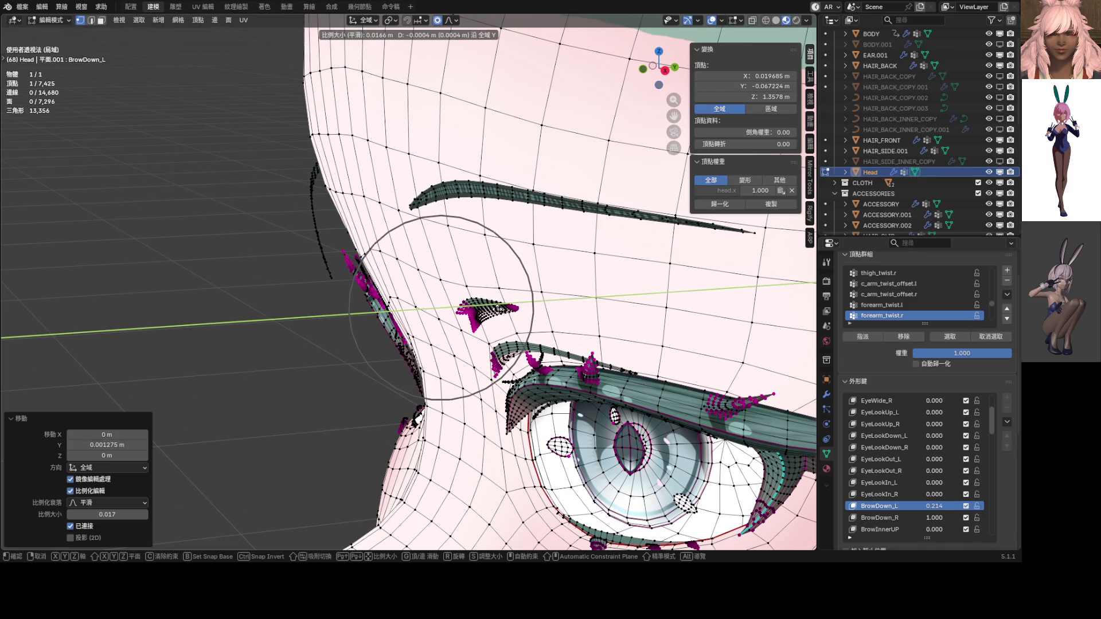
key(Return)
mouse_move(498, 311)
middle_down()
mouse_move(658, 314)
mouse_move(702, 310)
mouse_move(704, 299)
middle_up()
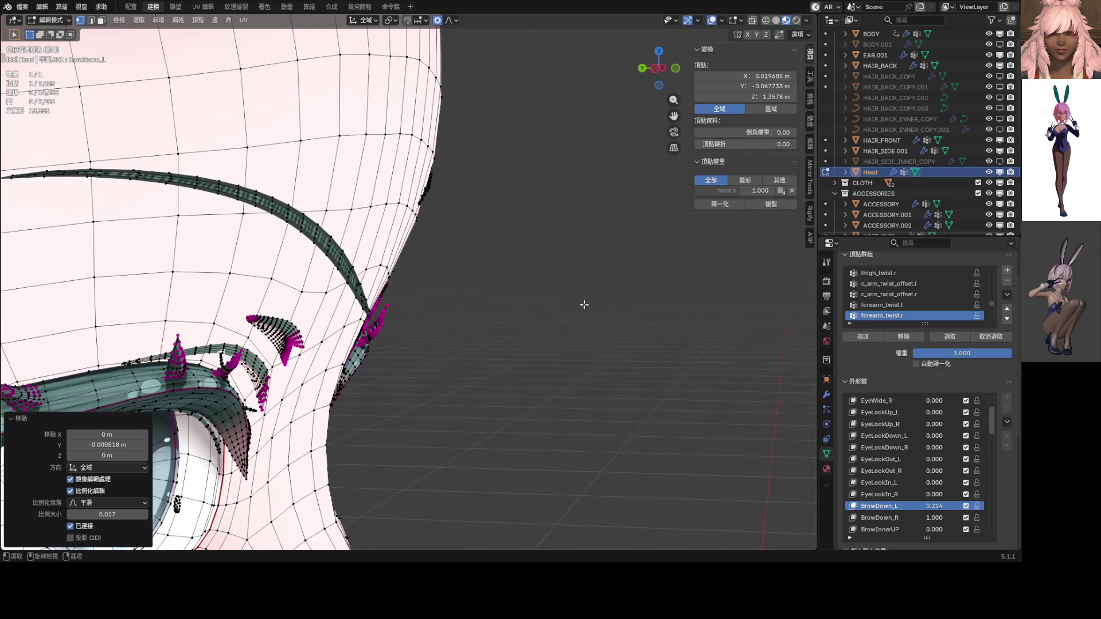
key(g)
key(y)
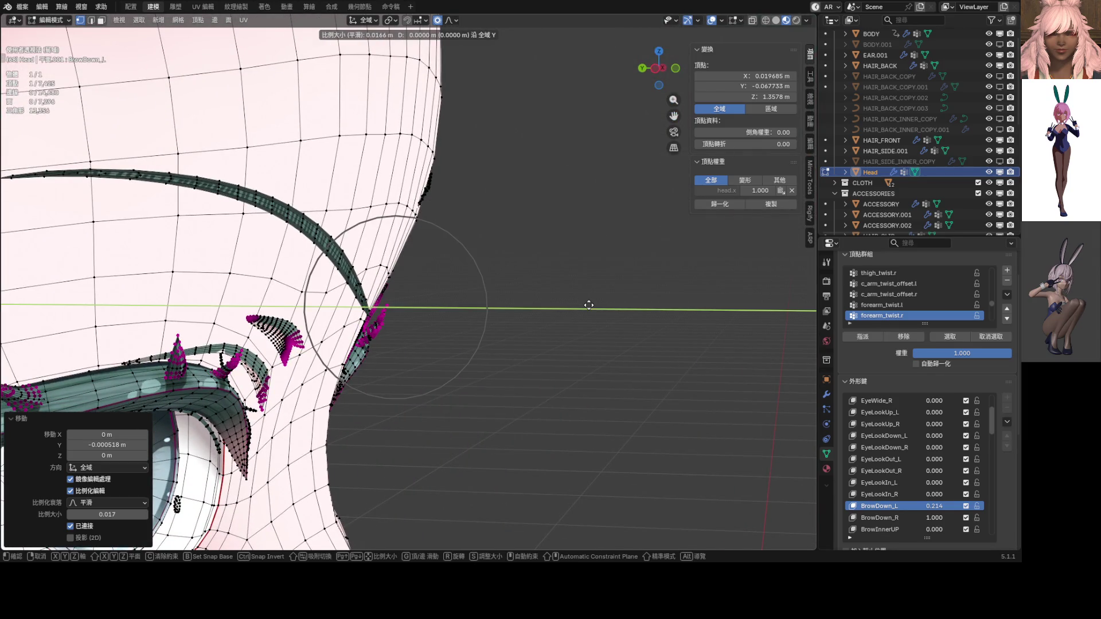
key(Return)
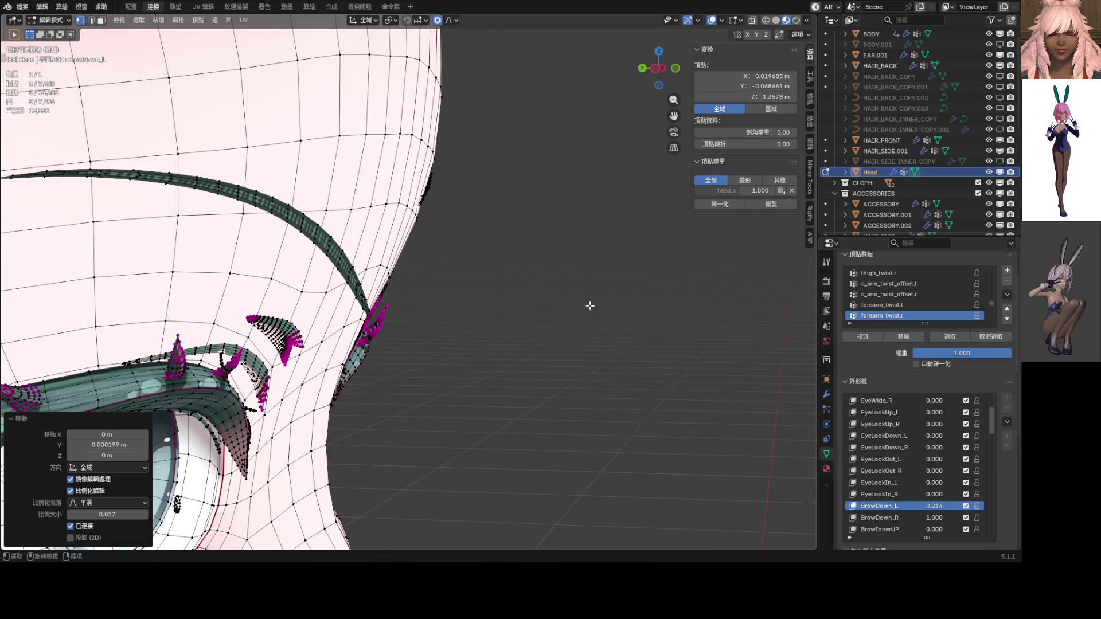
Step: In front view, return BrowDown_L to 1.000
key(KP_1)
mouse_move(934, 506)
mouse_down()
mouse_move(883, 506)
mouse_move(975, 505)
mouse_up()
scroll(672, 432, down, 5)
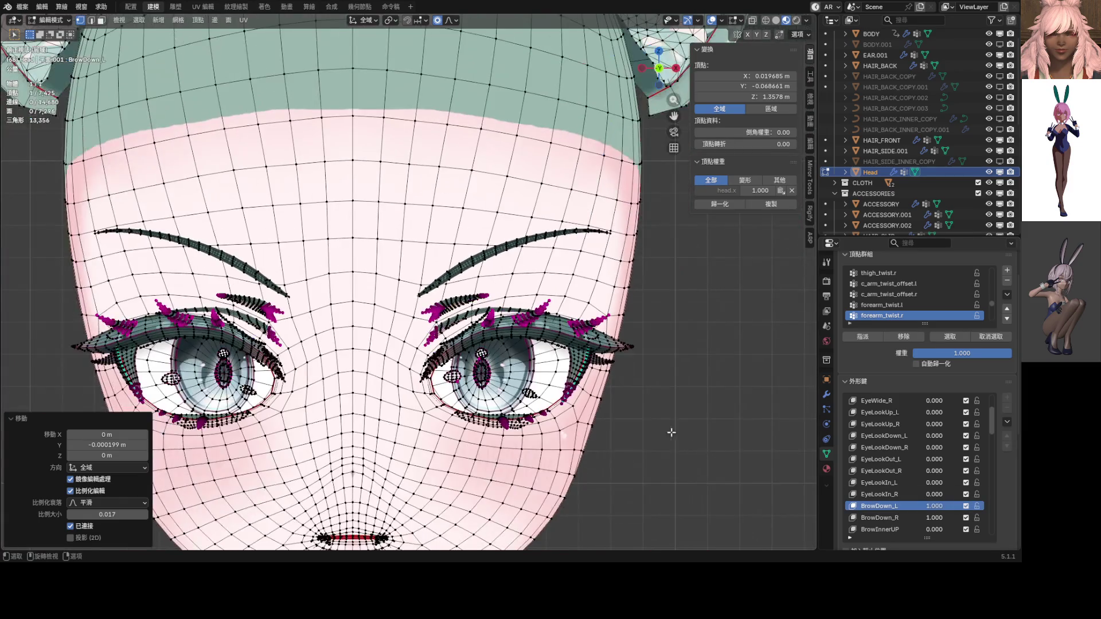
scroll(601, 407, down, 3)
scroll(533, 404, up, 3)
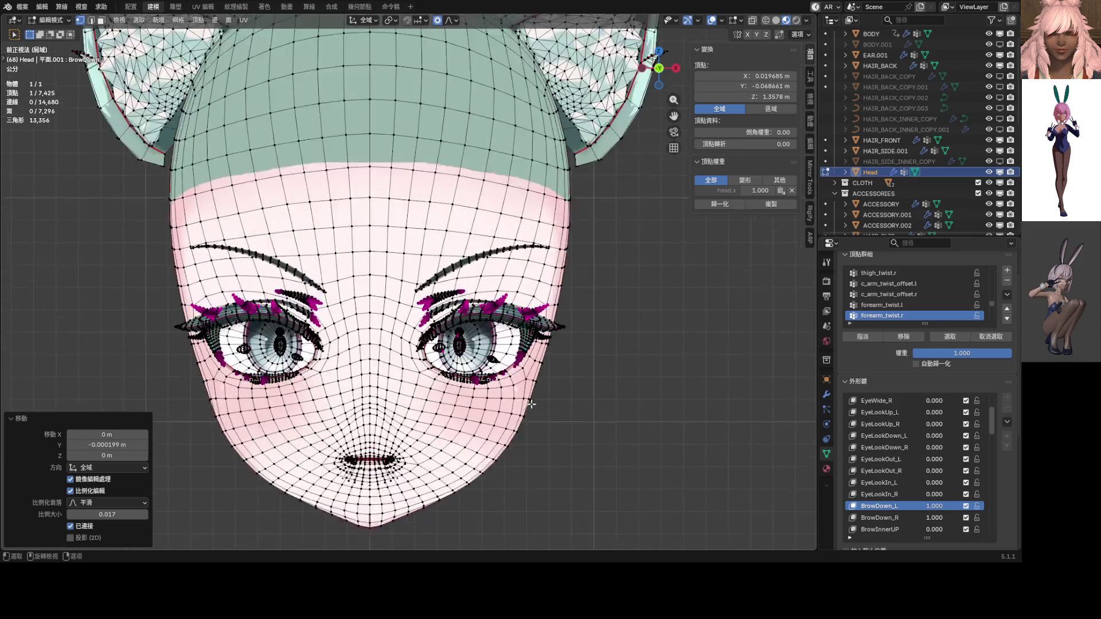
scroll(534, 405, up, 2)
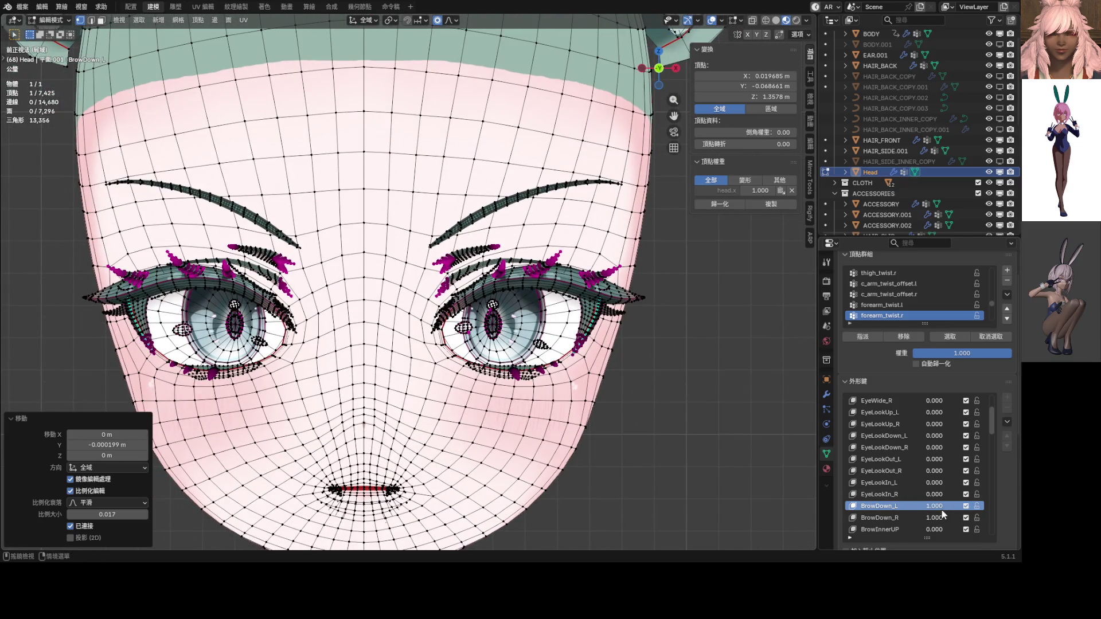
Step: Lower BrowDown_L to compare, then move the first side hair-strand loop inward along Y
middle_drag(344, 436, 469, 436)
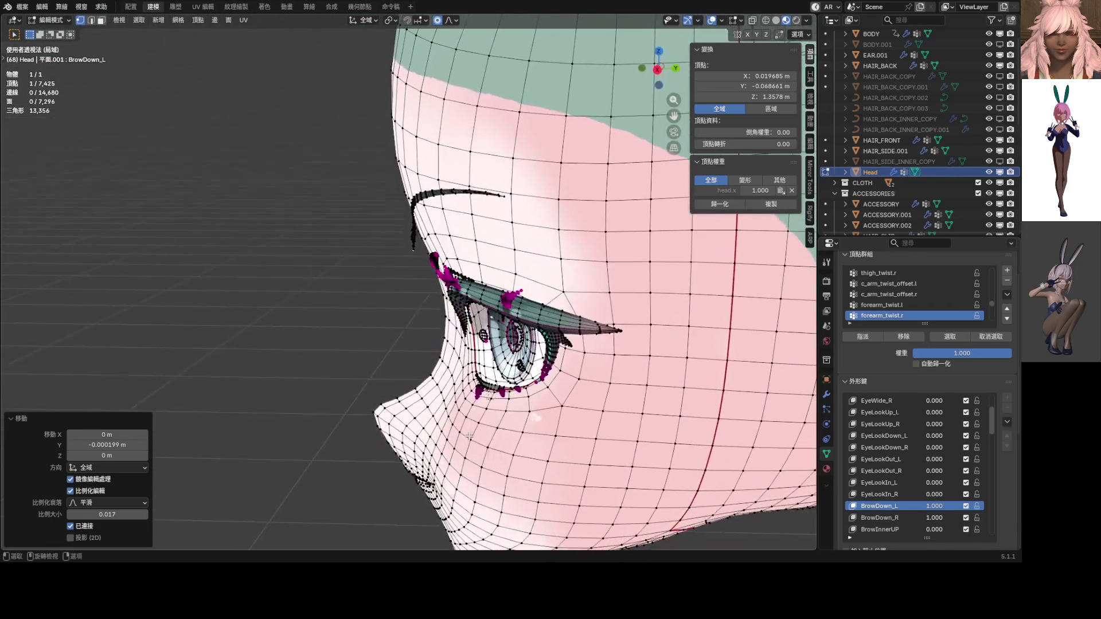
scroll(469, 436, up, 8)
mouse_move(930, 502)
mouse_down()
mouse_move(895, 502)
mouse_move(941, 502)
mouse_up()
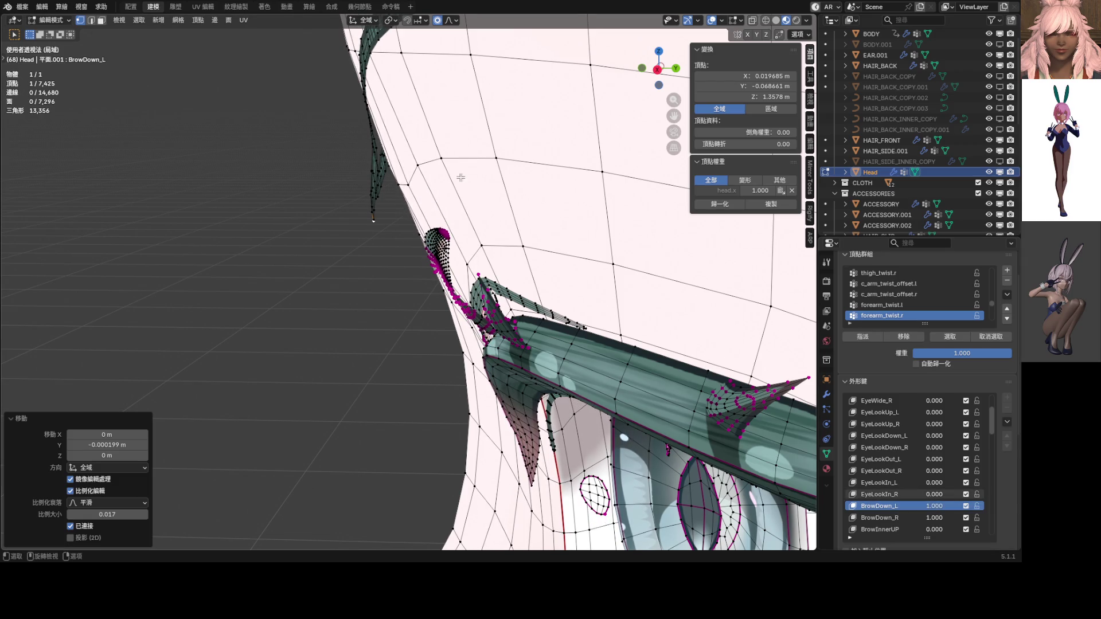
mouse_move(454, 162)
middle_down()
mouse_move(416, 218)
mouse_move(429, 229)
mouse_move(488, 232)
mouse_move(463, 228)
middle_up()
scroll(501, 242, up, 3)
alt+click(498, 234)
key(g)
key(y)
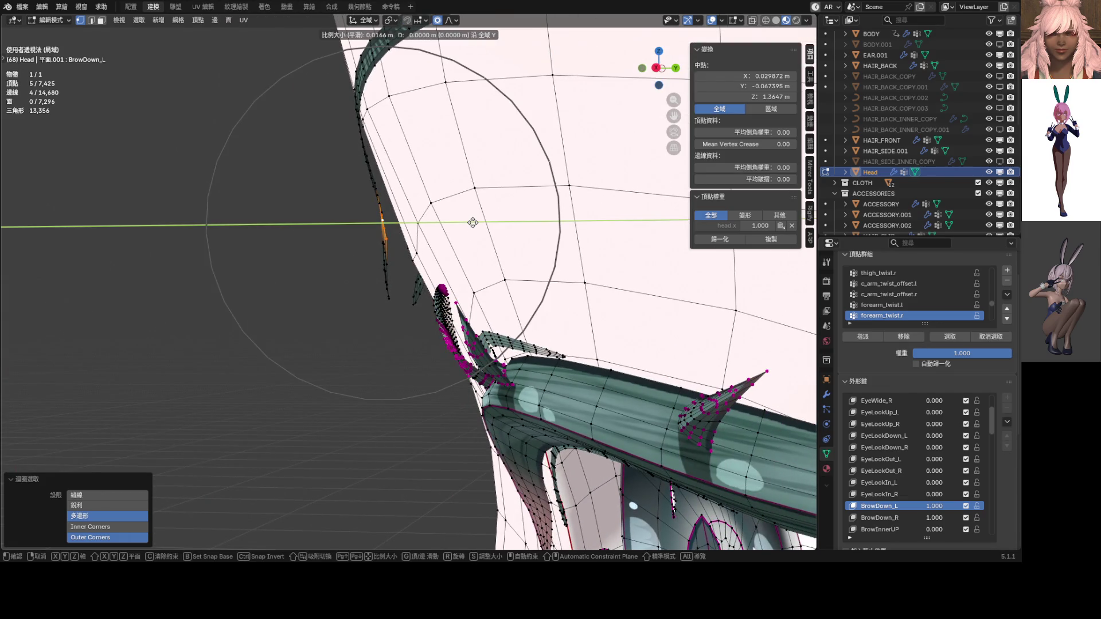
scroll(462, 222, up, 3)
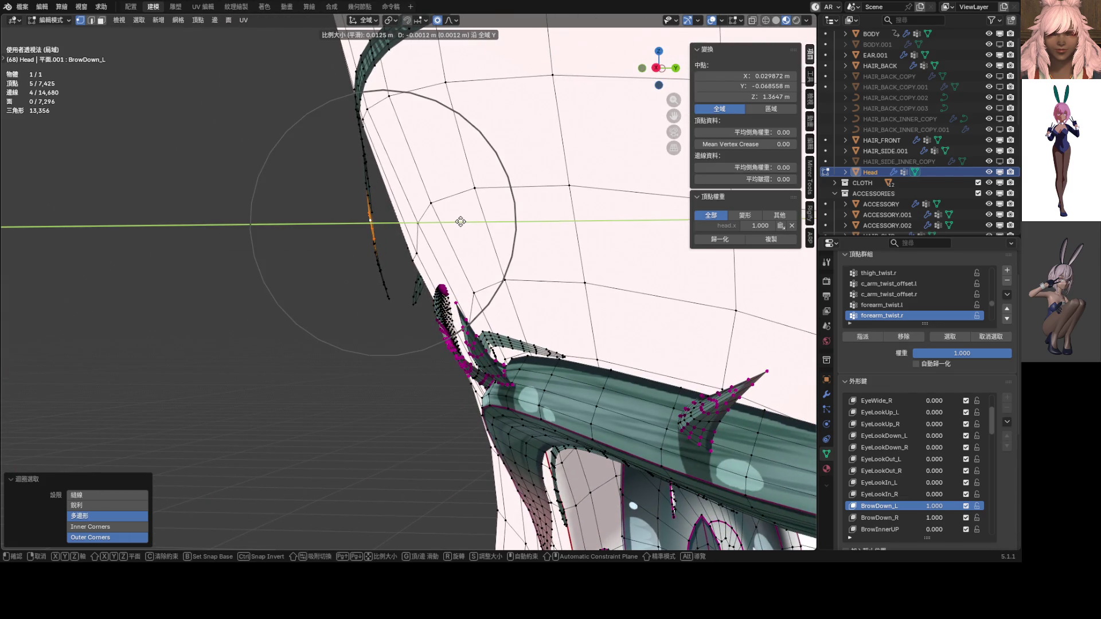
click(460, 221)
Step: Move two more edge loops of the strand inward along Y with proportional editing
middle_drag(394, 186, 440, 193)
alt+click(406, 184)
key(g)
key(y)
click(433, 191)
middle_drag(432, 192, 389, 209)
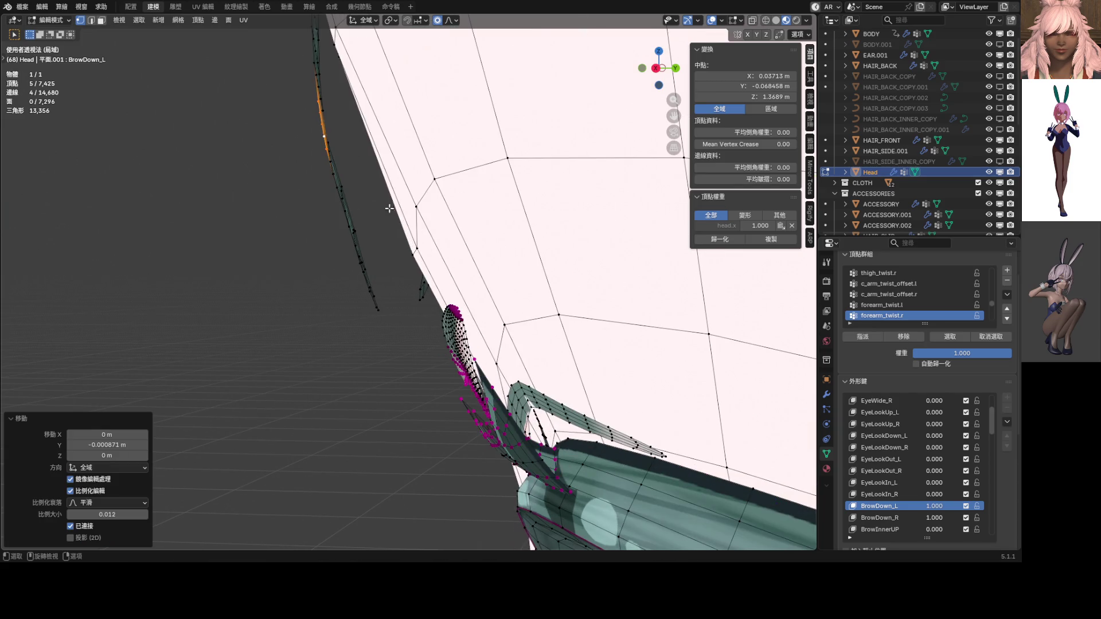
alt+click(344, 195)
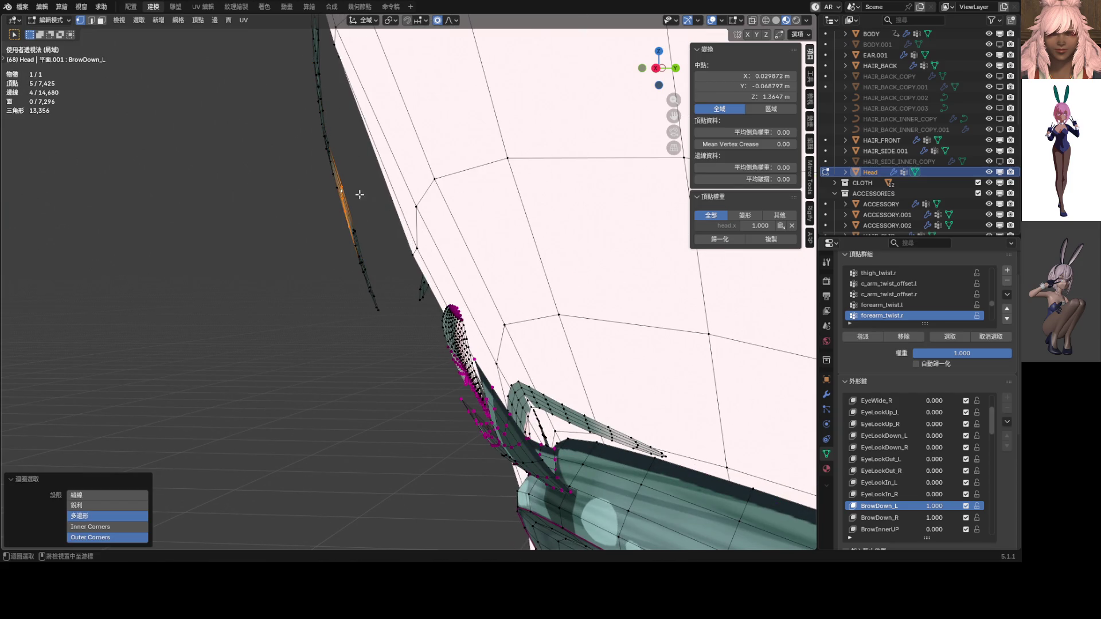
key(g)
key(y)
scroll(456, 207, up, 5)
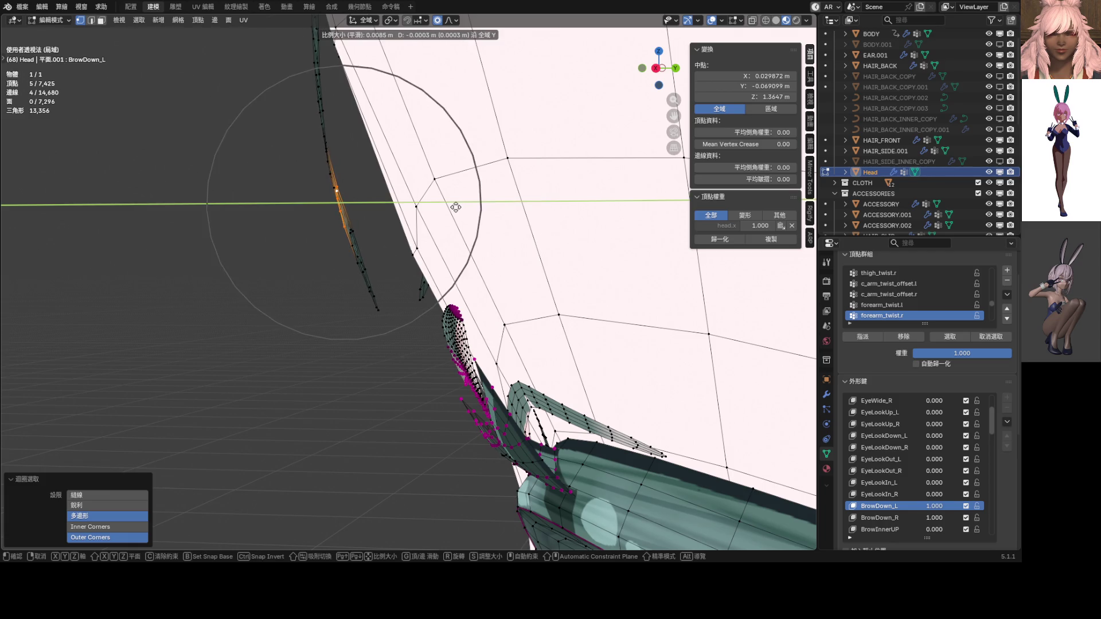
click(456, 207)
Step: Check the tucked strand with BrowDown_L at 1.000, then select a vertex near the strand tip
mouse_move(457, 207)
middle_down()
mouse_move(475, 219)
mouse_move(689, 206)
middle_up()
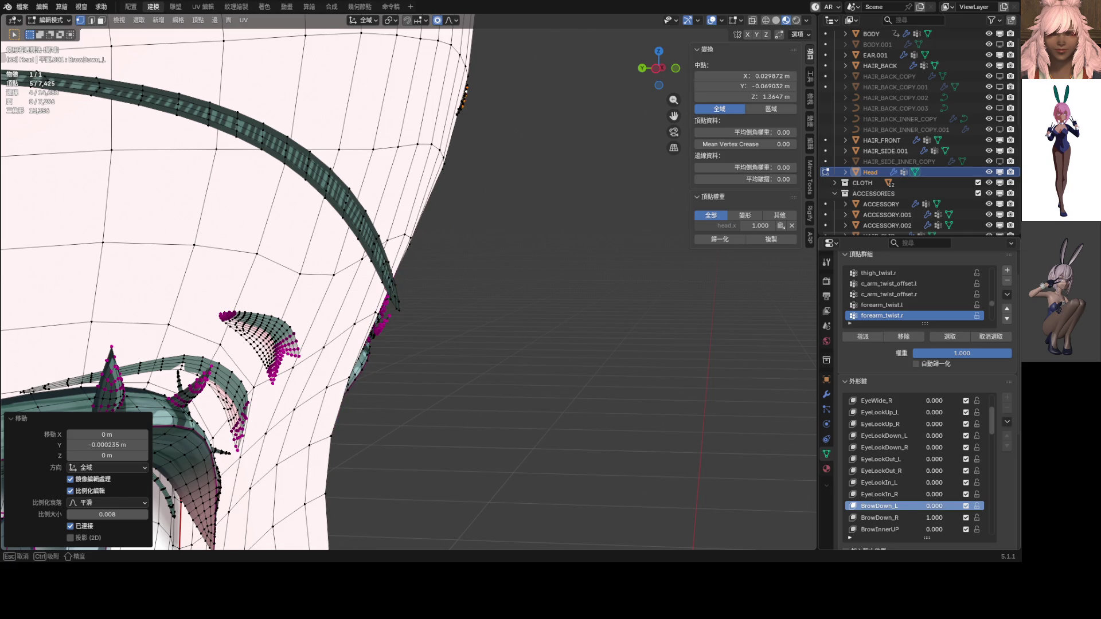
mouse_move(560, 327)
middle_down()
mouse_move(448, 286)
mouse_move(400, 312)
mouse_move(523, 335)
middle_up()
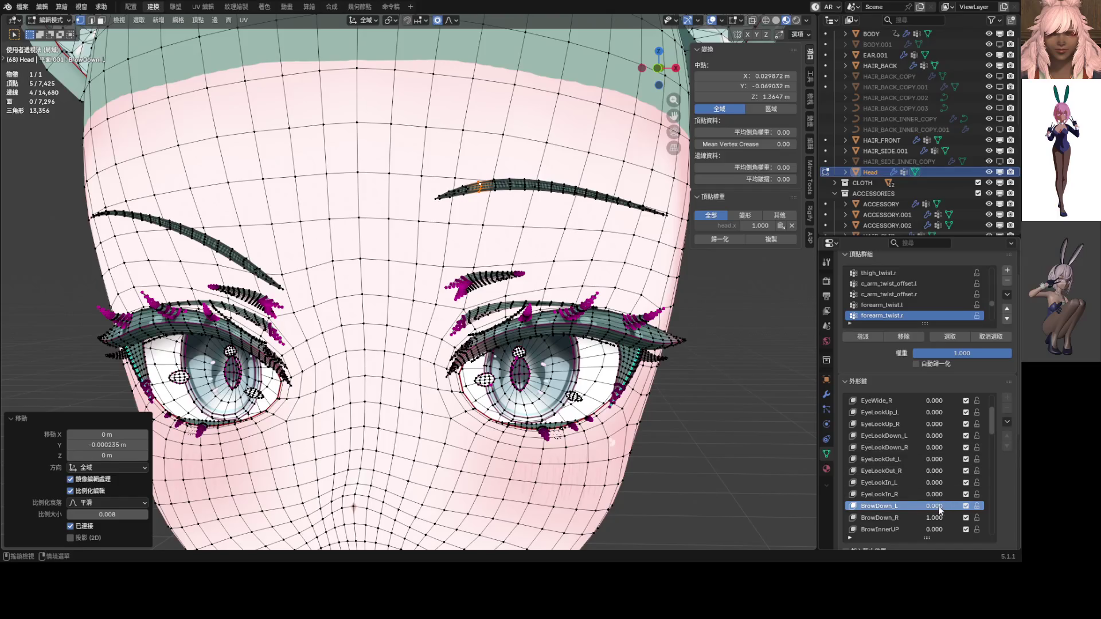
drag(940, 510, 975, 511)
mouse_move(436, 310)
middle_down()
mouse_move(405, 342)
mouse_move(409, 281)
mouse_move(459, 287)
mouse_move(421, 292)
mouse_move(464, 287)
middle_up()
scroll(409, 281, up, 6)
click(459, 287)
Step: Rotate the brow-strand tip by -4.63° in the BrowDown_L shape
scroll(476, 289, down, 5)
scroll(490, 235, up, 3)
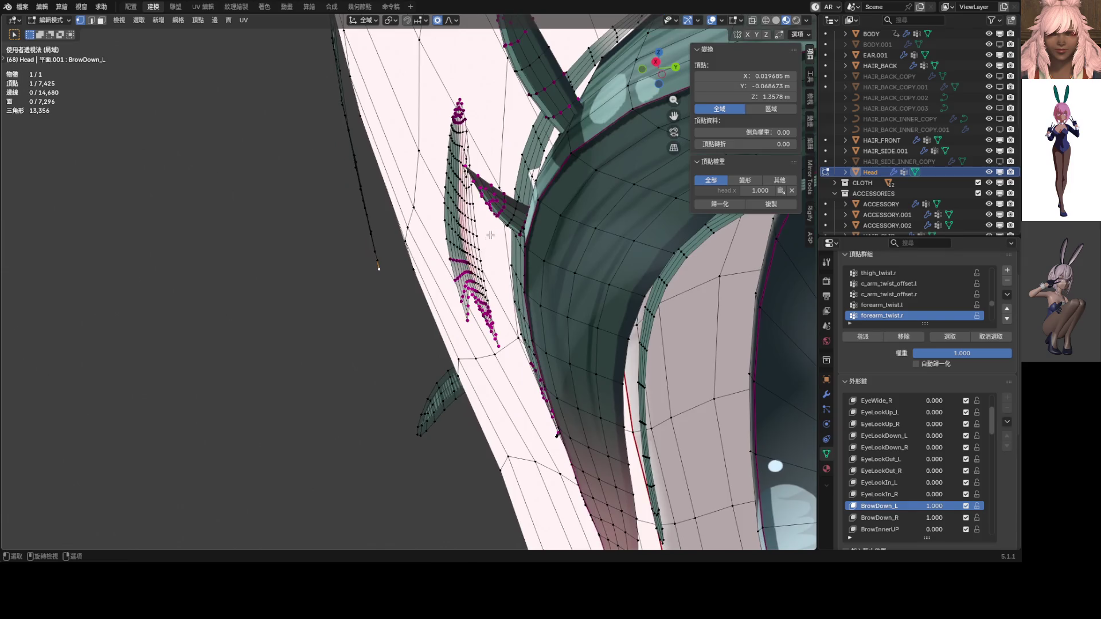
key(r)
click(492, 212)
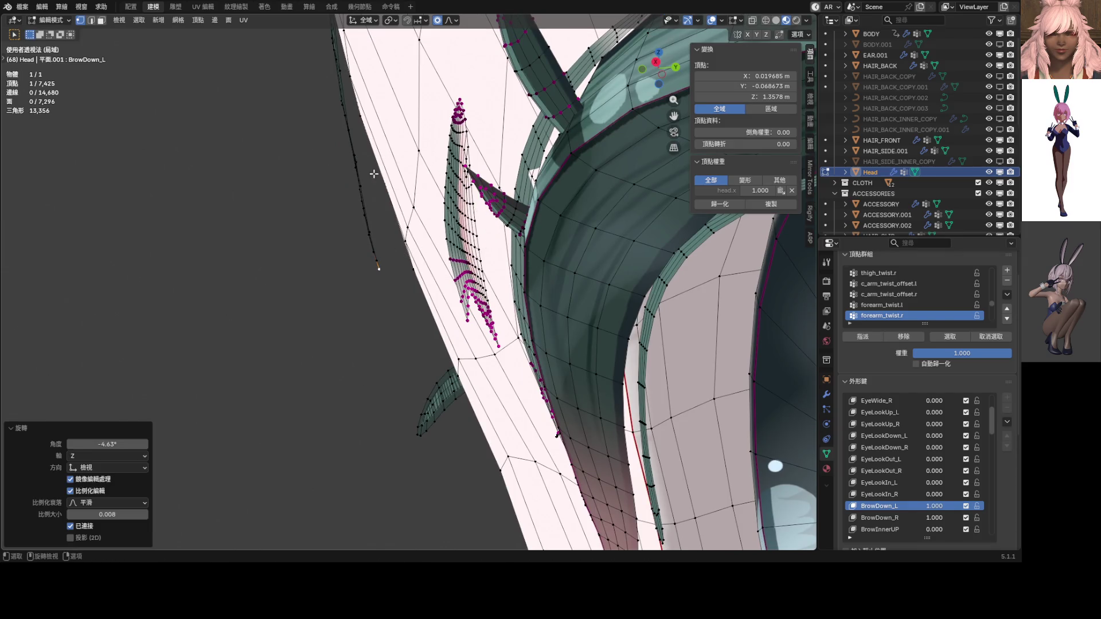
Step: Shift the short strand-tip edge loop -0.000391 m along Y with proportional falloff
alt+click(358, 162)
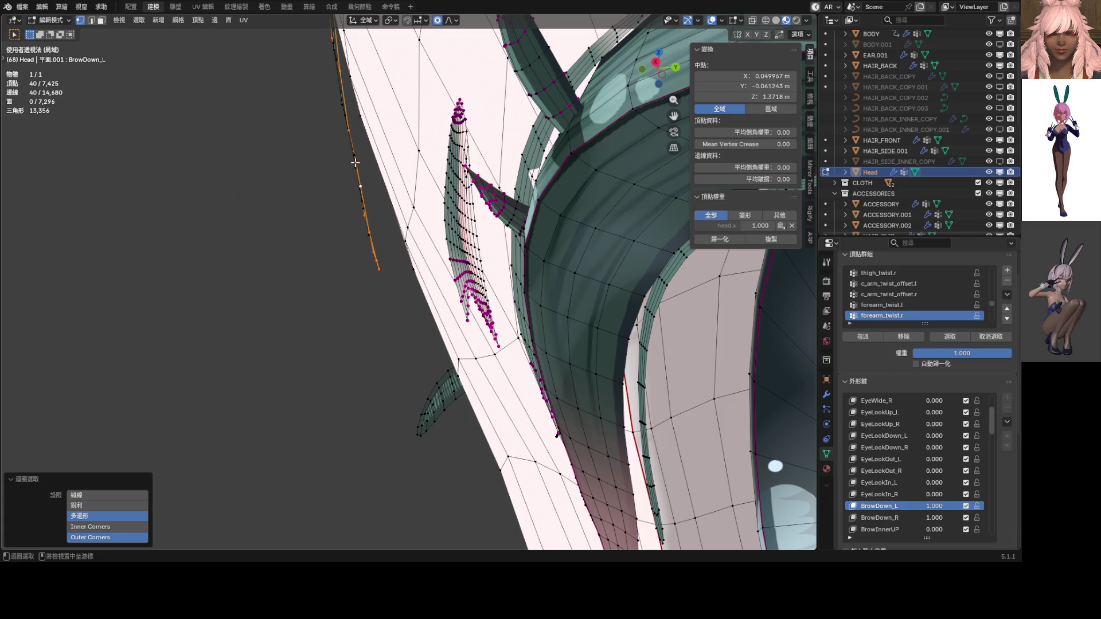
mouse_move(366, 170)
middle_down()
mouse_move(342, 186)
mouse_move(358, 190)
mouse_move(349, 195)
mouse_move(363, 181)
middle_up()
alt+click(326, 186)
alt+click(324, 192)
key(s)
key(y)
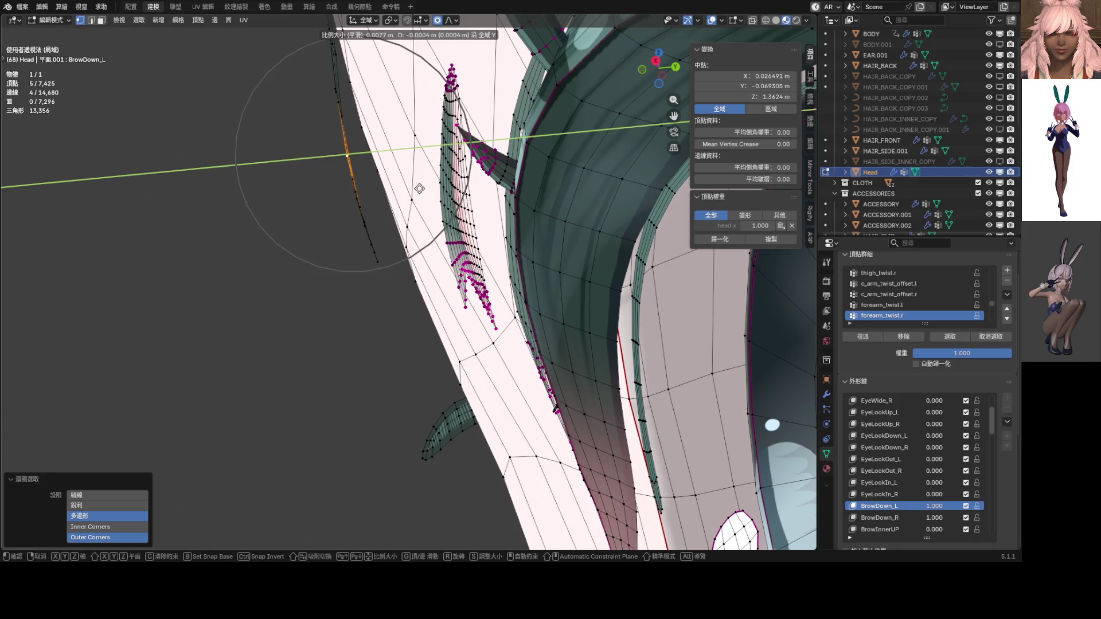
scroll(419, 188, up, 2)
scroll(420, 188, up, 1)
click(419, 188)
Step: Preview BrowDown_L at a partial value, restore it to 1.000, and select the brow-tip vertex
middle_drag(419, 188, 682, 286)
scroll(538, 237, up, 3)
mouse_move(934, 506)
mouse_down()
mouse_move(897, 506)
mouse_move(940, 506)
mouse_up()
mouse_move(694, 396)
middle_down()
mouse_move(737, 382)
mouse_move(509, 337)
middle_up()
click(430, 297)
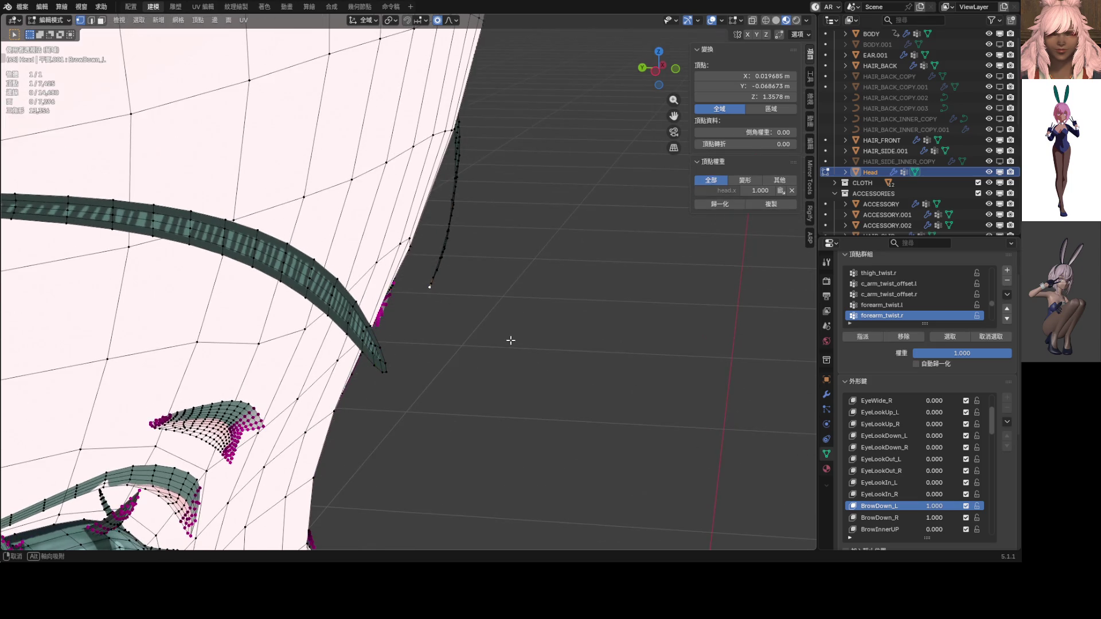
Step: Move the brow-tip vertex 0.002629 m along Y with proportional falloff, previewing BrowDown_L at 0.265
key(g)
key(y)
scroll(626, 372, down, 5)
scroll(617, 368, down, 9)
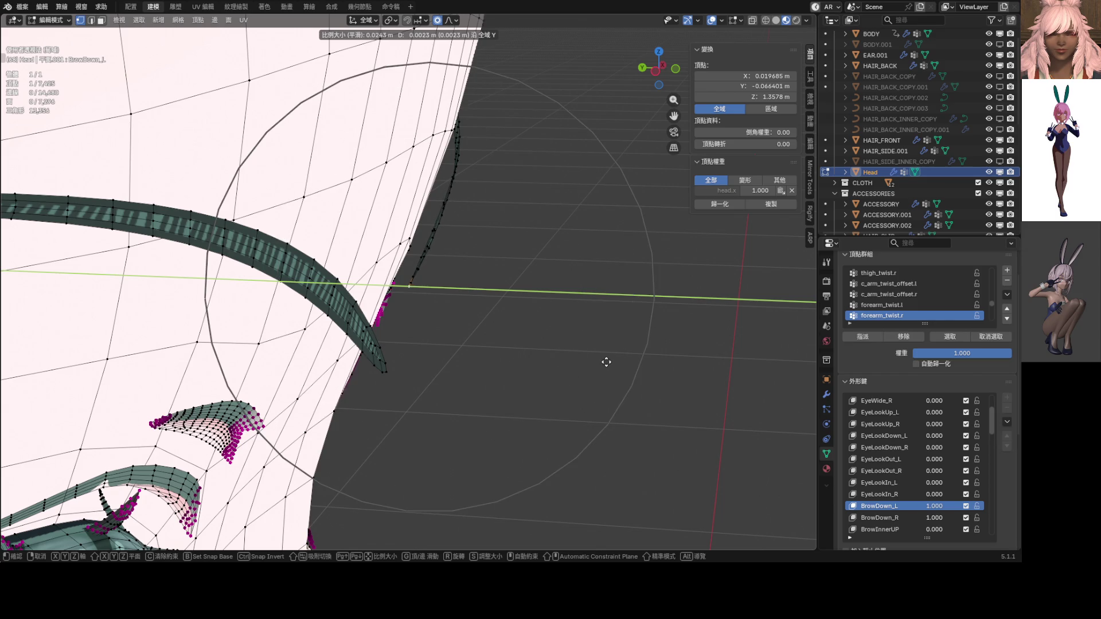
click(603, 361)
middle_drag(582, 358, 432, 304)
drag(924, 504, 896, 503)
mouse_move(746, 356)
middle_down()
mouse_move(566, 406)
mouse_move(526, 377)
mouse_move(560, 381)
middle_up()
Step: Nudge the vertex -0.000164 m along Y, compare BrowDown_L near zero, then return it to 1.000
key(g)
key(y)
scroll(571, 382, up, 11)
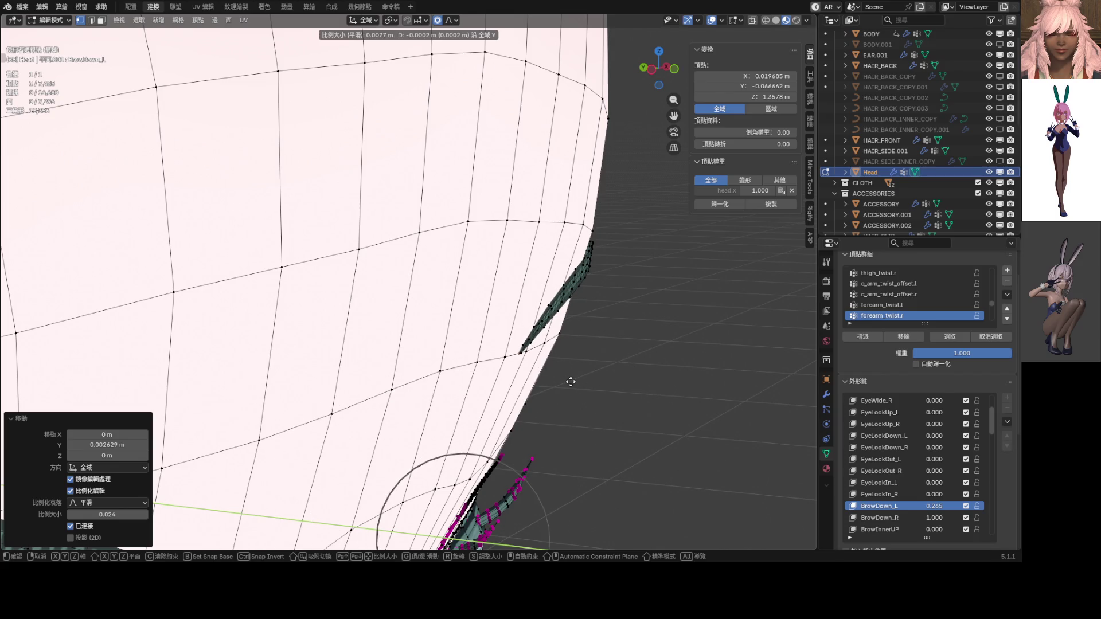
click(571, 381)
mouse_move(570, 381)
middle_down()
mouse_move(504, 369)
mouse_move(899, 499)
middle_up()
mouse_move(929, 506)
mouse_down()
mouse_move(911, 506)
mouse_move(992, 505)
mouse_up()
mouse_move(602, 360)
middle_down()
mouse_move(691, 373)
mouse_move(514, 345)
mouse_move(541, 345)
middle_up()
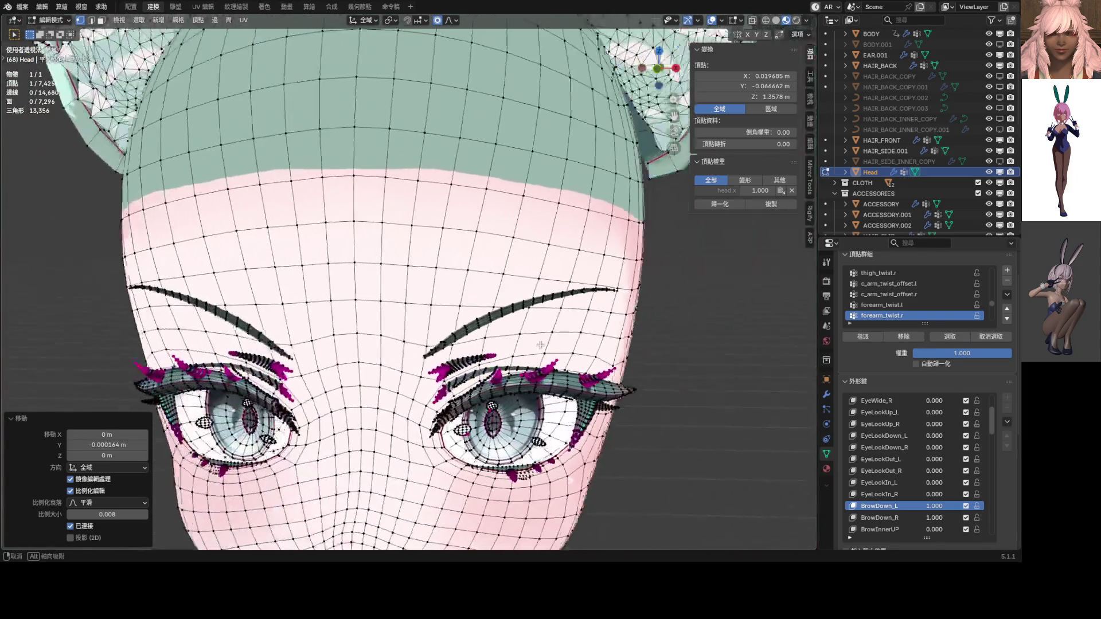
Step: Make BrowDown_L the active shape key and switch the Head to Object Mode
scroll(540, 344, down, 2)
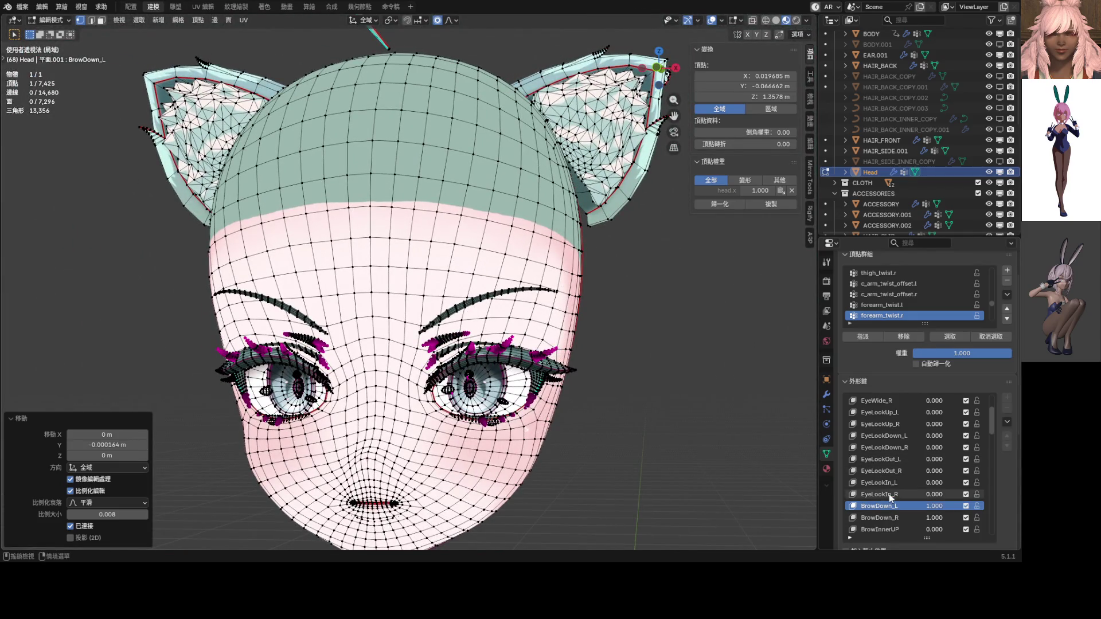
click(892, 503)
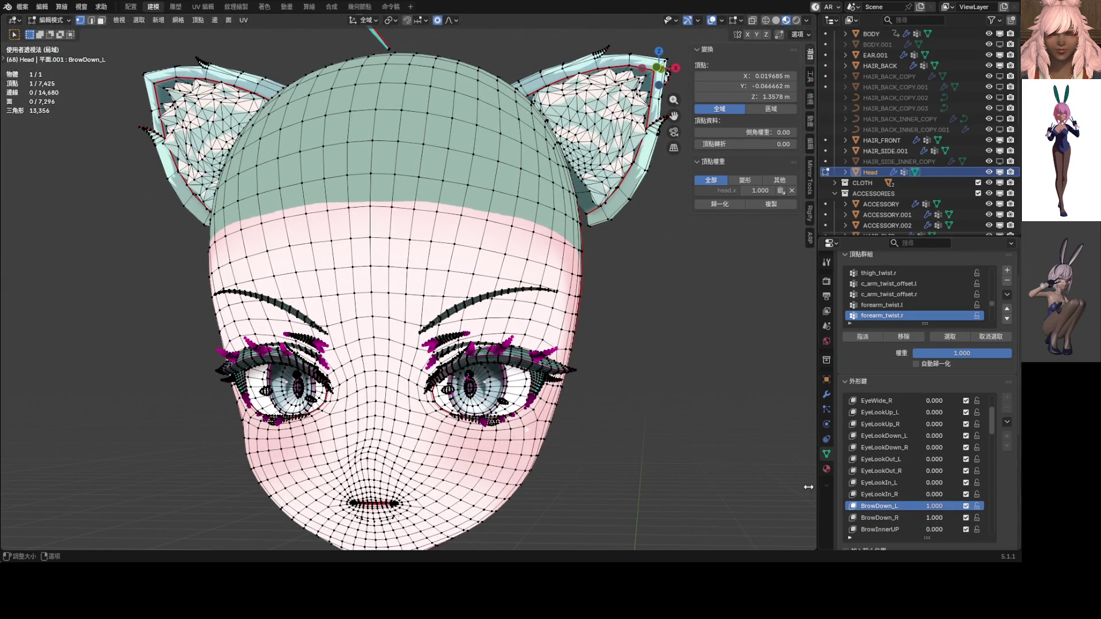
key(ctrl+Tab)
key(4)
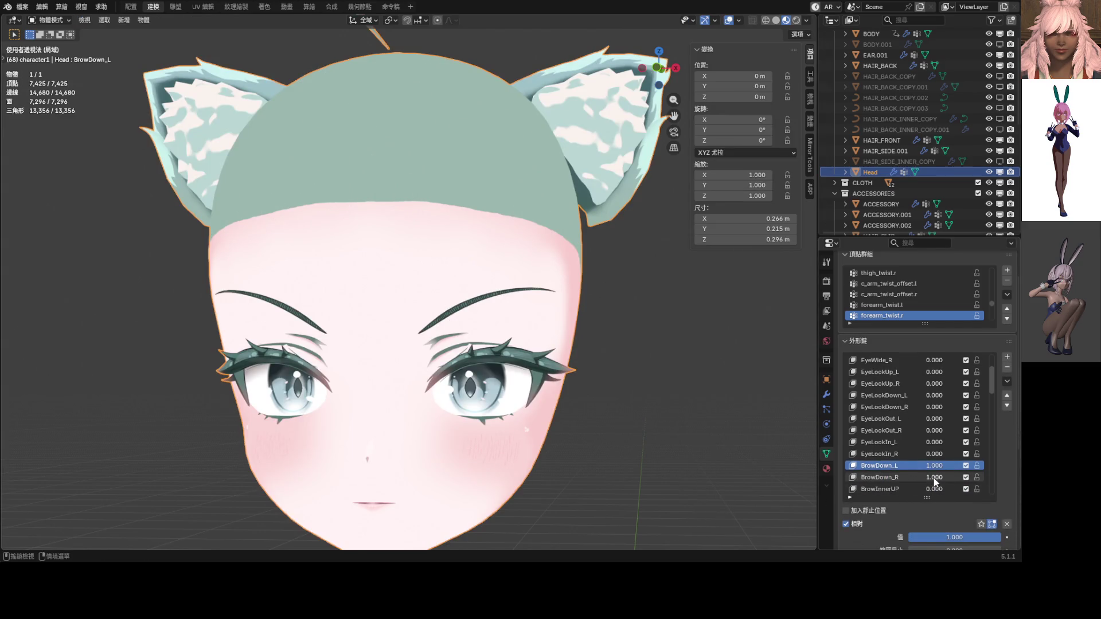
Step: Delete the old BrowDown_R shape key
click(906, 477)
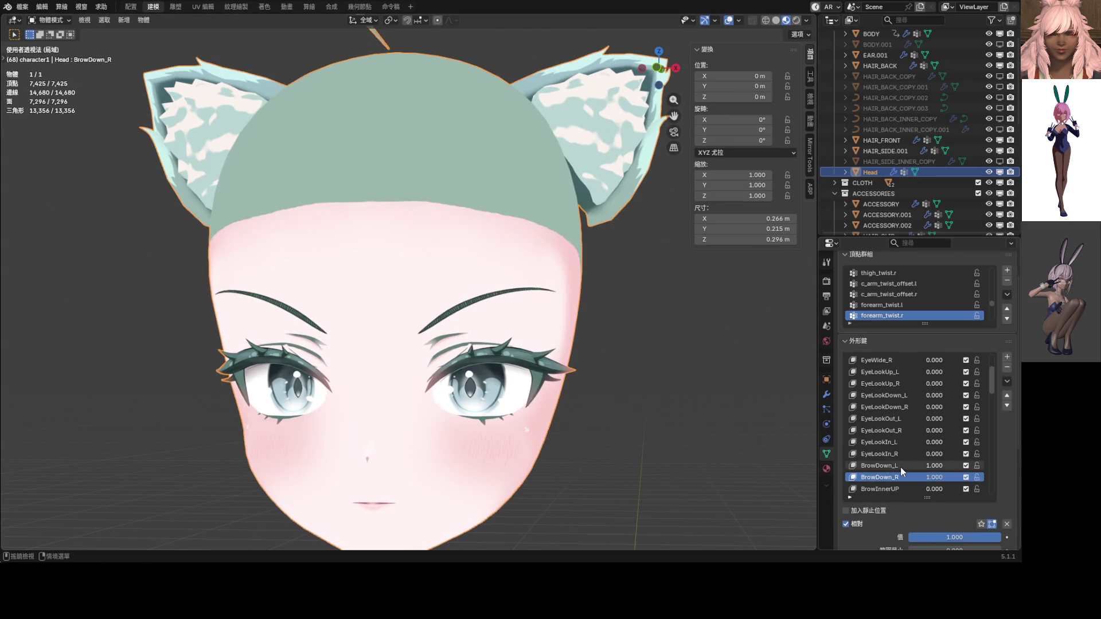
click(901, 467)
click(1008, 381)
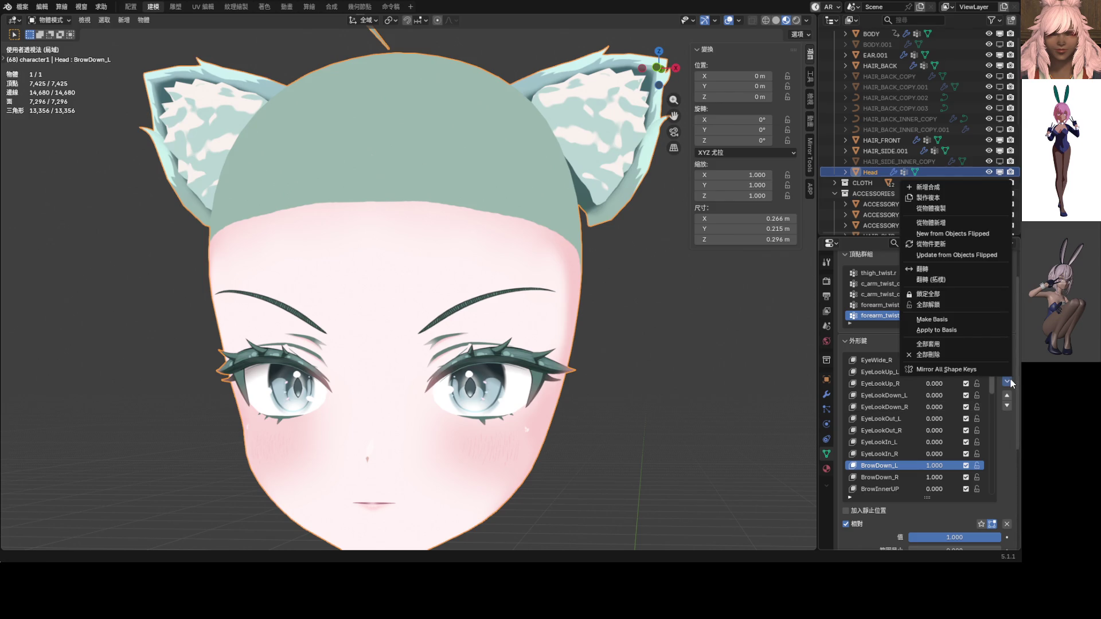
click(896, 479)
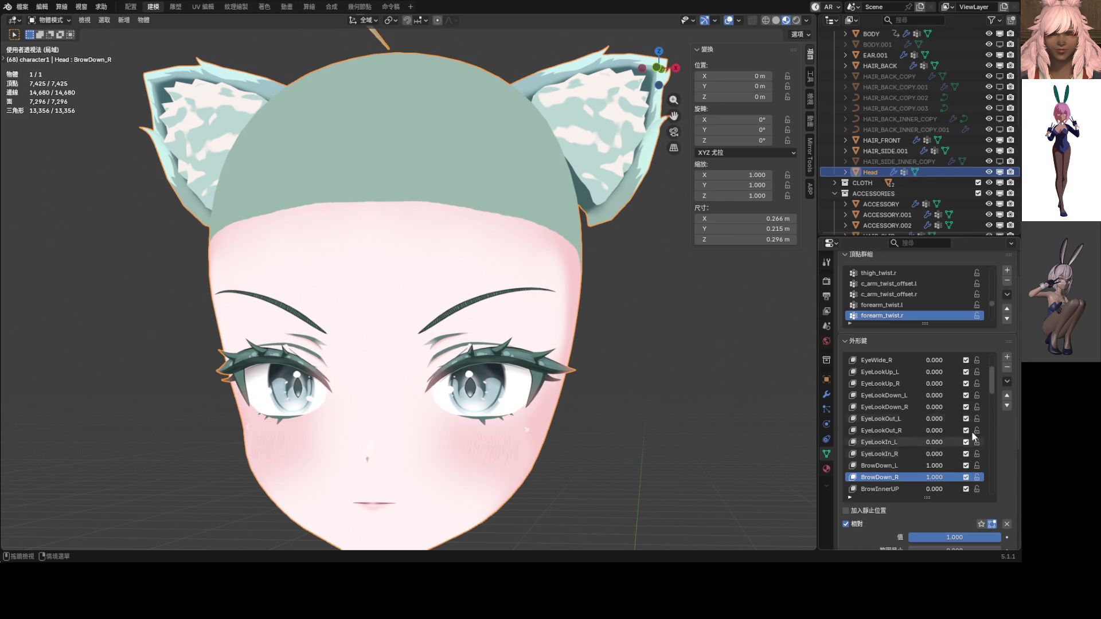
click(1007, 367)
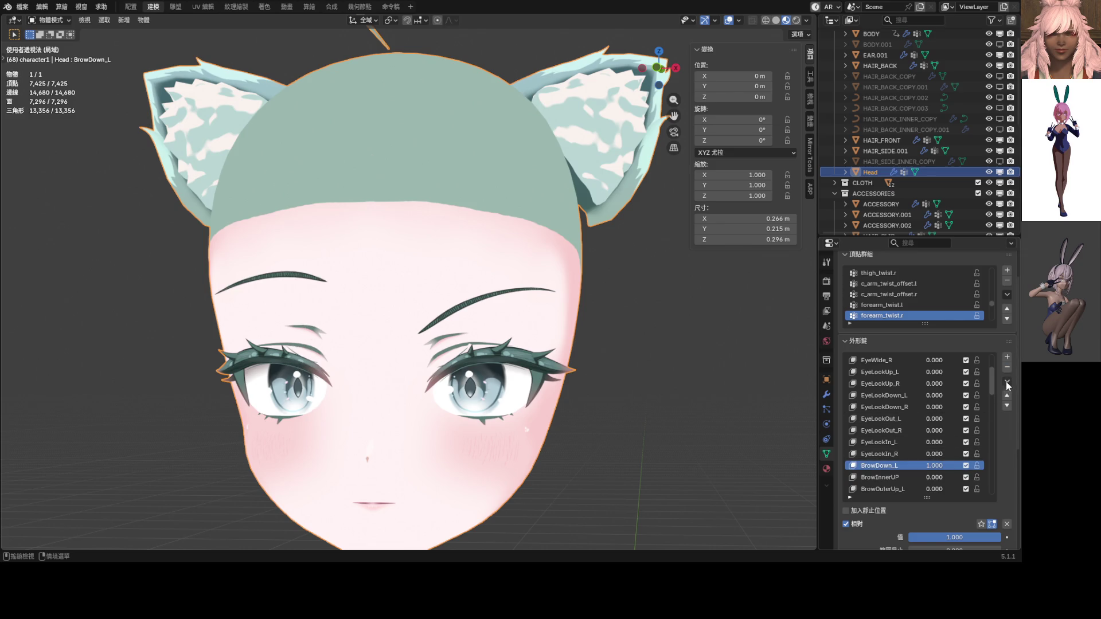
Step: Recreate BrowDown_R with Mirror All Shape Keys and move it directly under BrowDown_L
click(1007, 383)
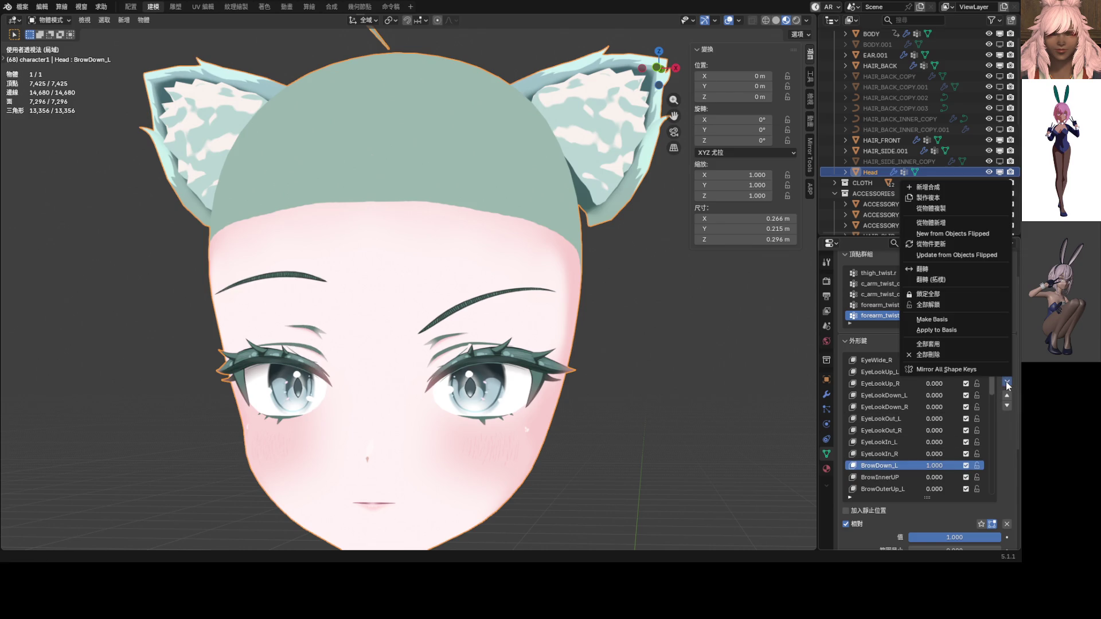
click(966, 370)
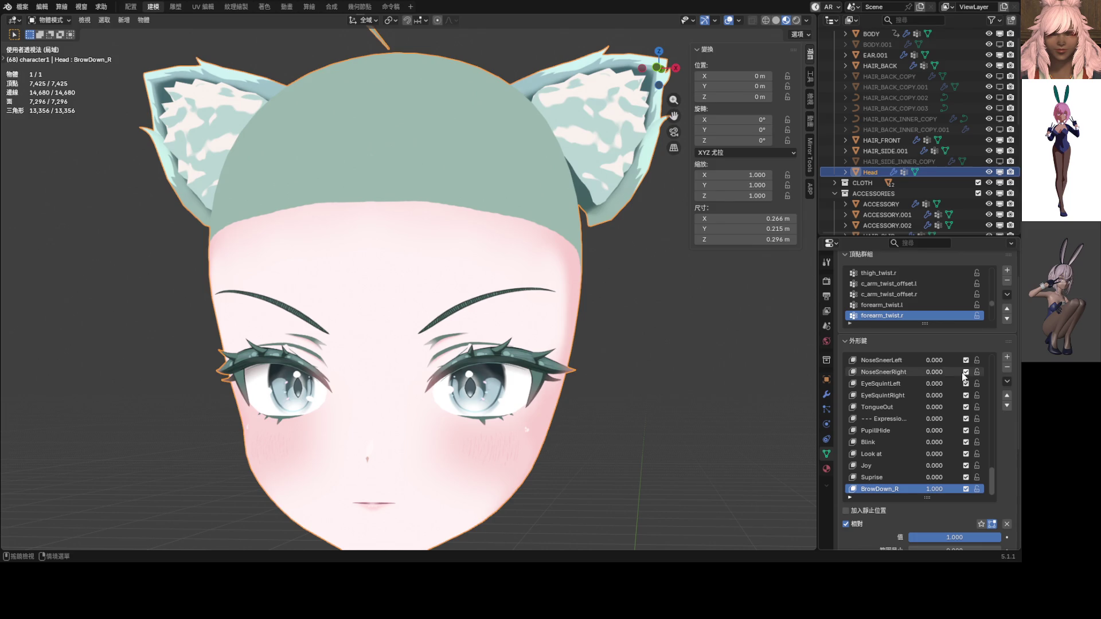
mouse_move(870, 492)
mouse_down()
mouse_move(879, 357)
mouse_move(906, 398)
mouse_move(904, 419)
mouse_move(908, 410)
mouse_move(887, 418)
mouse_up()
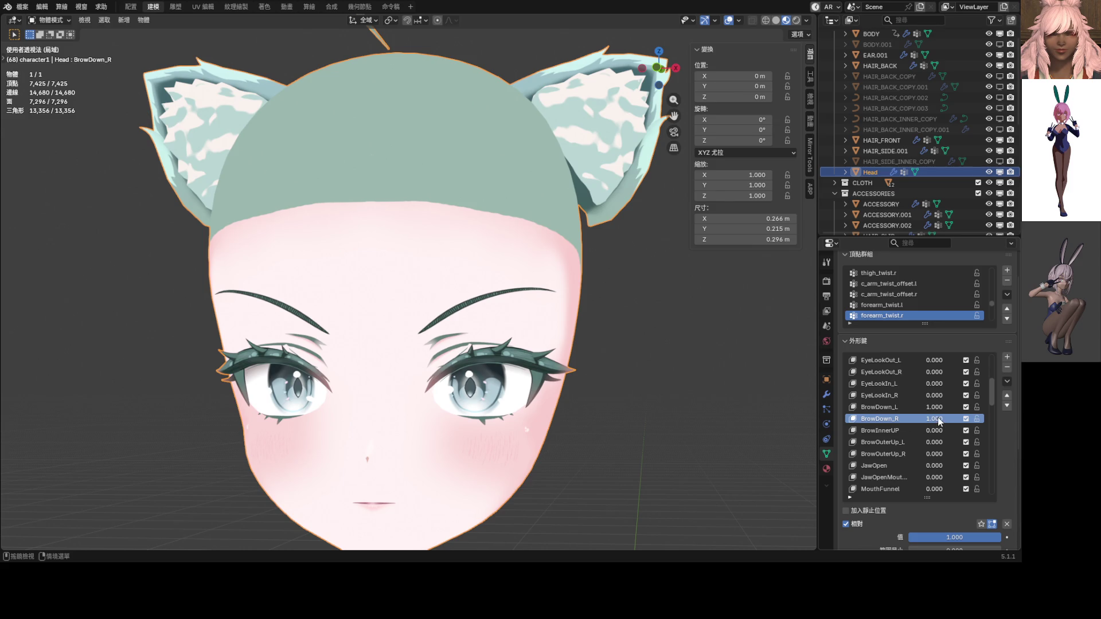
mouse_move(382, 341)
middle_down()
mouse_move(466, 367)
mouse_move(434, 320)
mouse_move(455, 300)
middle_up()
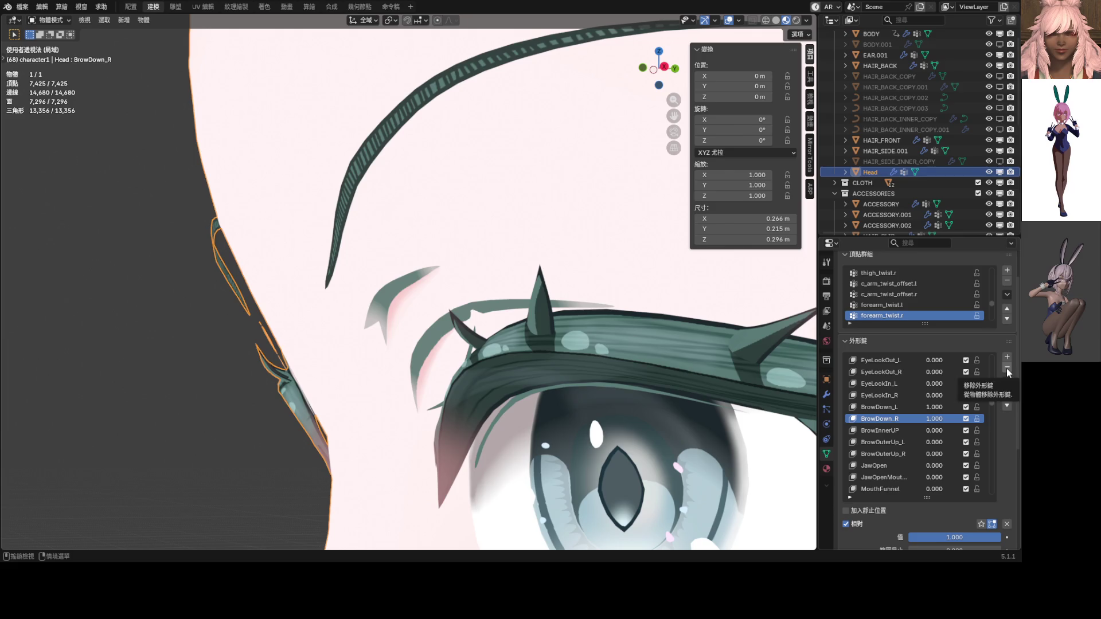
Step: Activate BrowDown_L and enter Edit Mode on the Head mesh
click(883, 407)
key(ctrl+Tab)
click(451, 331)
mouse_move(485, 326)
middle_down()
mouse_move(451, 322)
mouse_move(471, 327)
middle_up()
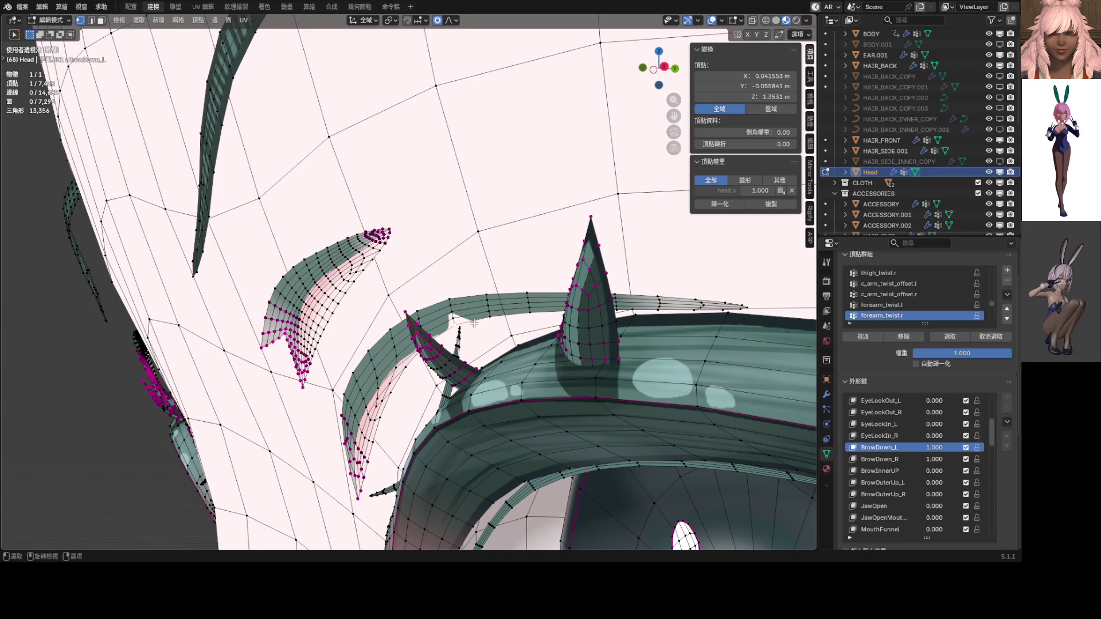
Step: Shift the left brow strand -0.000063 m along Y with proportional falloff
key(g)
key(y)
scroll(472, 323, up, 15)
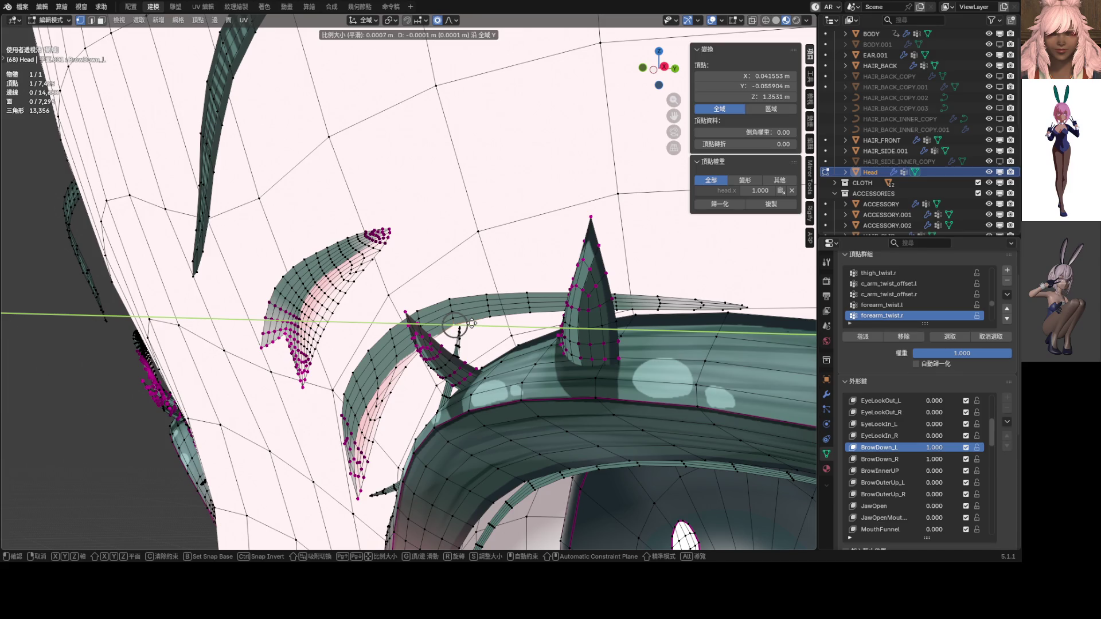
click(472, 323)
mouse_move(472, 323)
middle_down()
mouse_move(504, 319)
mouse_move(560, 337)
mouse_move(467, 277)
mouse_move(194, 330)
middle_up()
scroll(560, 338, down, 3)
scroll(467, 278, up, 4)
scroll(538, 358, down, 3)
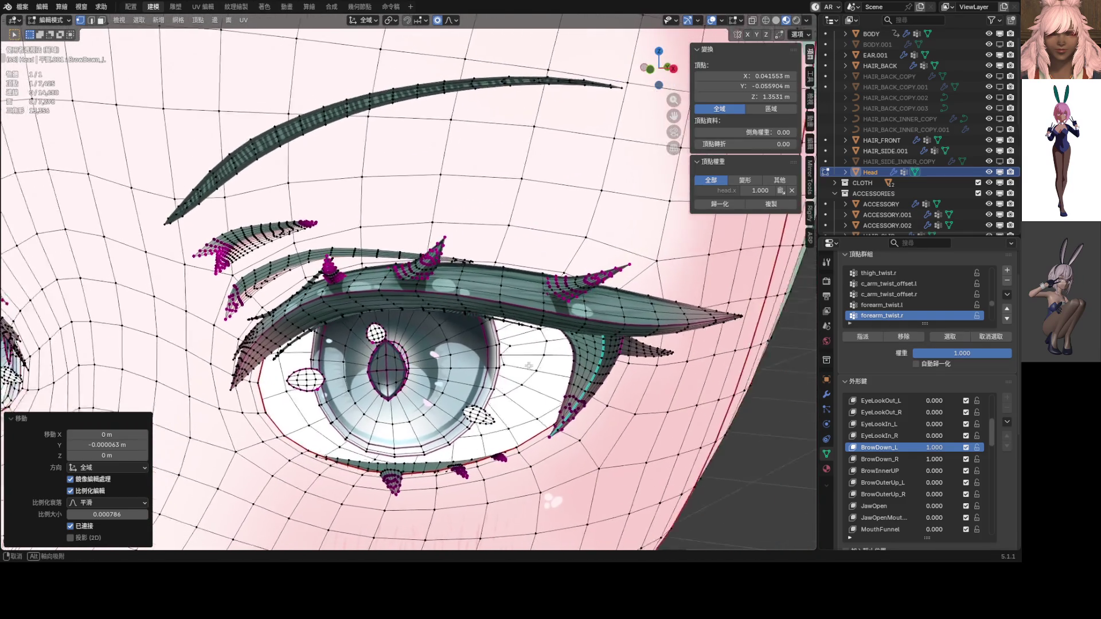
Step: Return to Object Mode and preview BrowDown_L from the front
key(ctrl+Tab)
click(458, 380)
scroll(458, 380, down, 4)
middle_drag(458, 380, 482, 375)
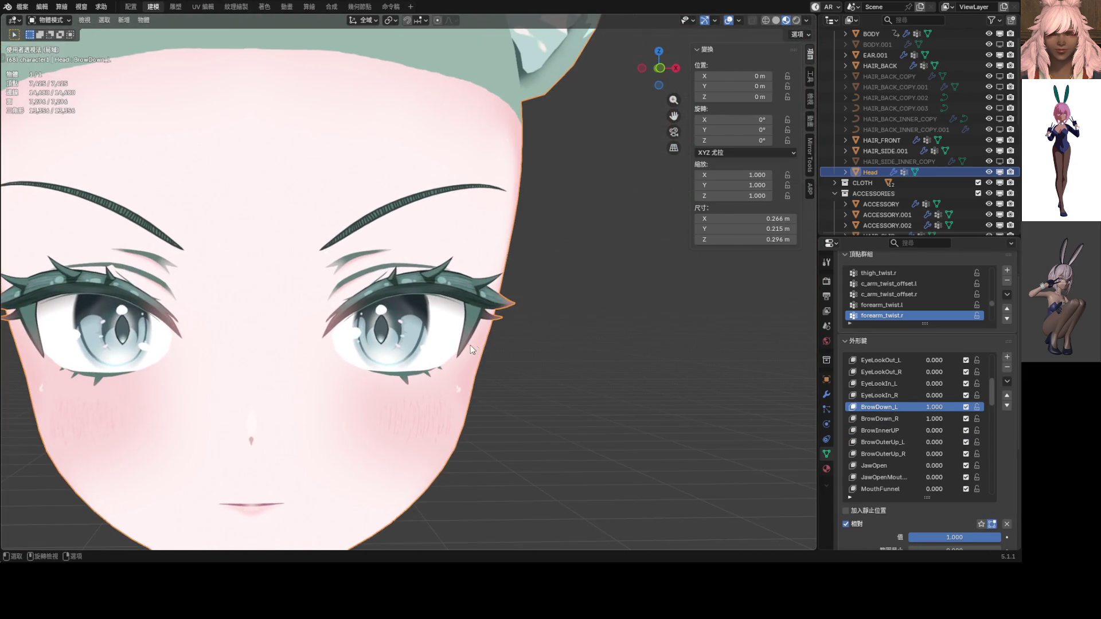
mouse_move(936, 408)
mouse_down()
mouse_move(917, 408)
mouse_move(936, 408)
mouse_up()
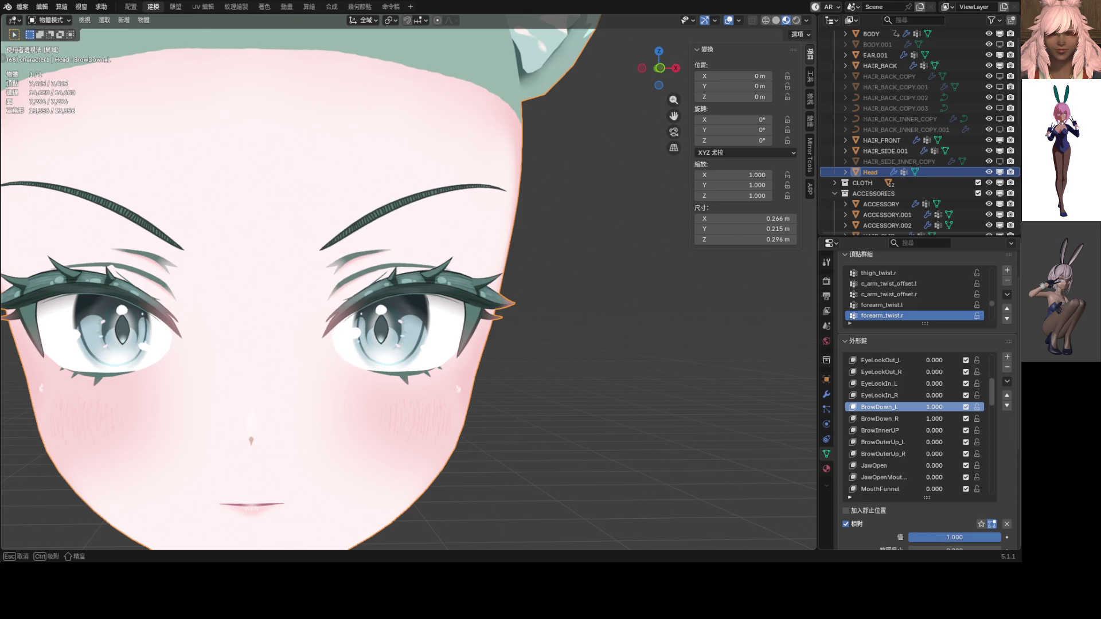
Step: Delete the outdated BrowDown_R, mirror the latest BrowDown_L into a new one, and place it after BrowDown_L
key(Return)
click(903, 417)
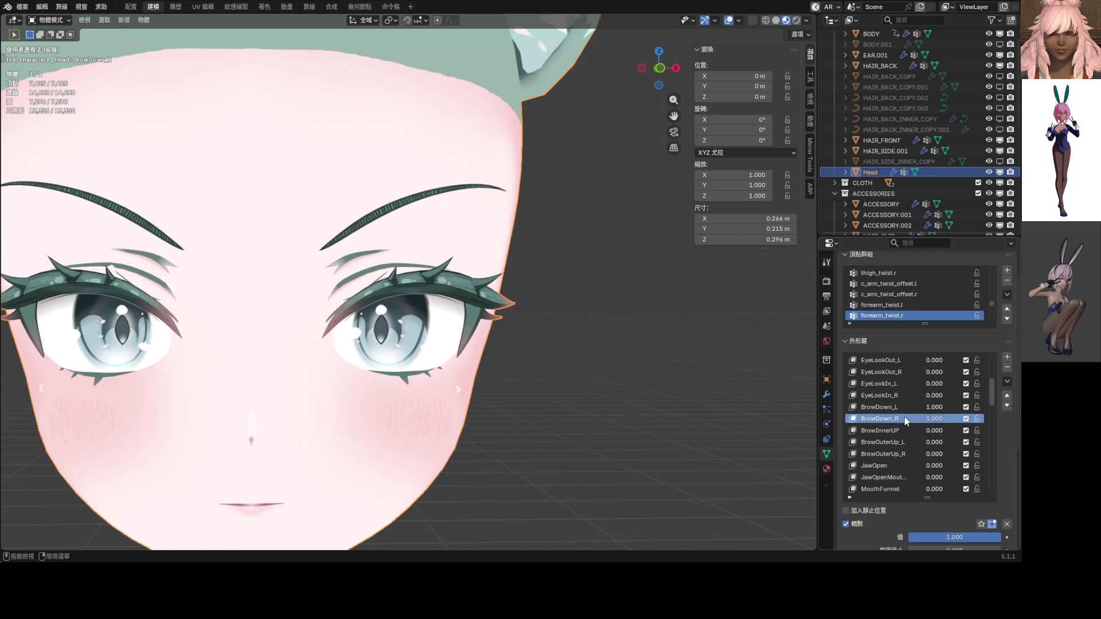
click(1007, 368)
click(1007, 381)
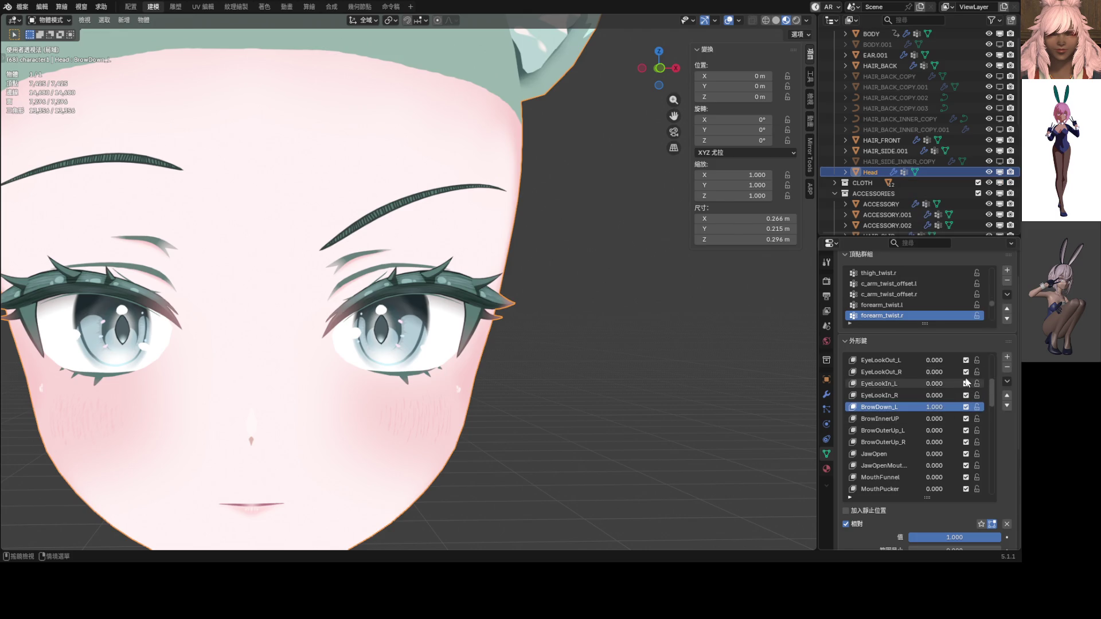
click(1007, 381)
click(941, 241)
mouse_move(905, 489)
mouse_down()
mouse_move(914, 432)
mouse_move(899, 367)
mouse_move(872, 372)
mouse_up()
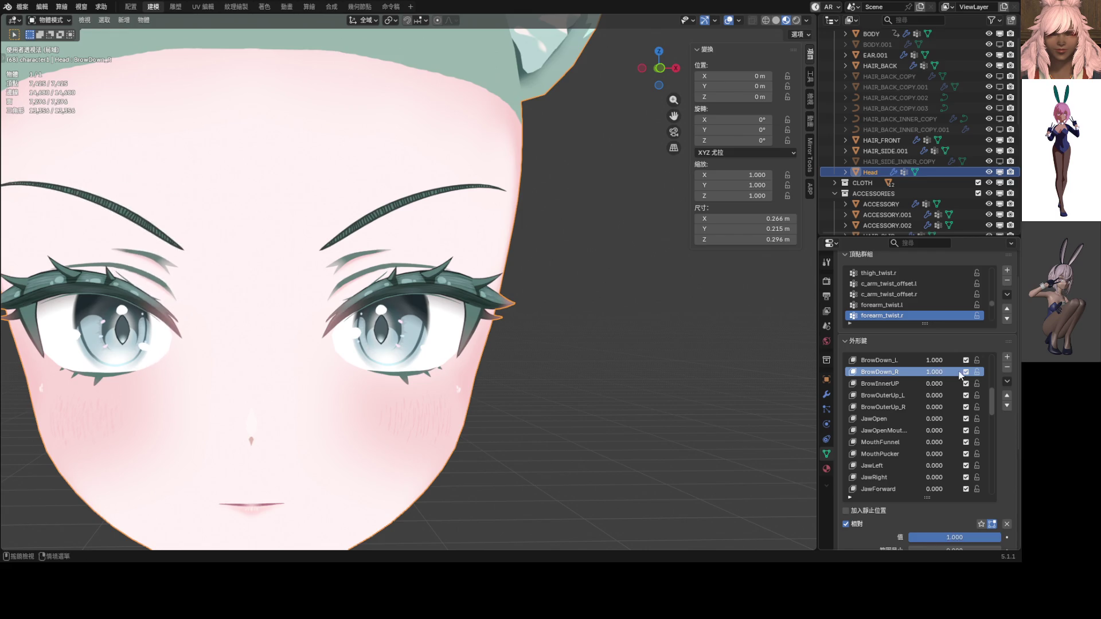
scroll(448, 314, down, 5)
key(KP_1)
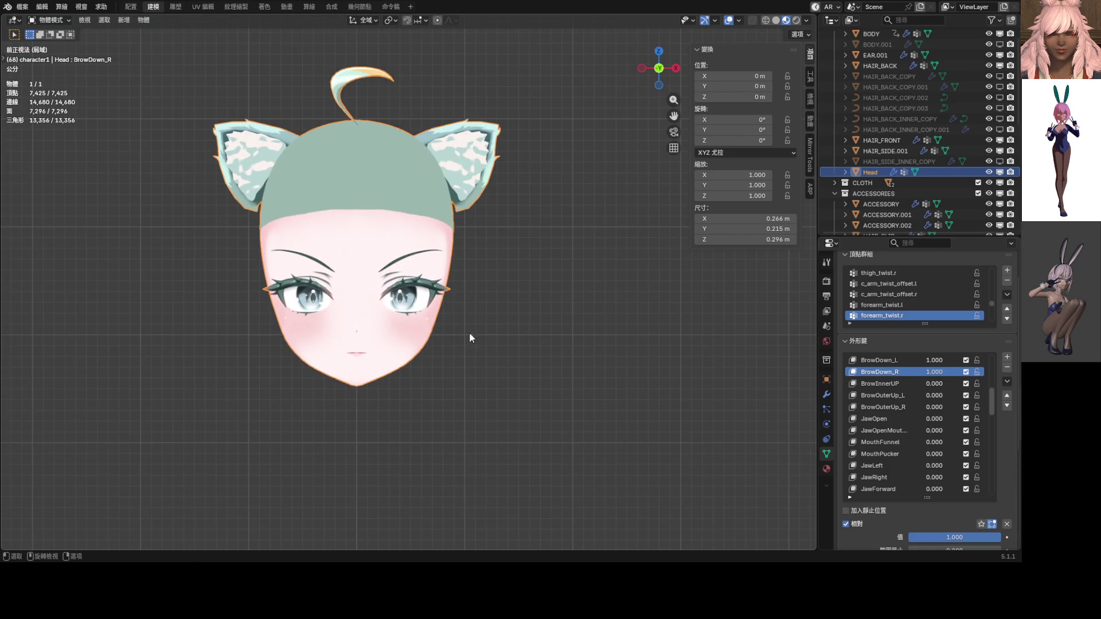
Step: Set EyeSquintLeft to 1.000 and EyeSquintRight to about 0.561
scroll(469, 332, up, 4)
scroll(910, 416, down, 10)
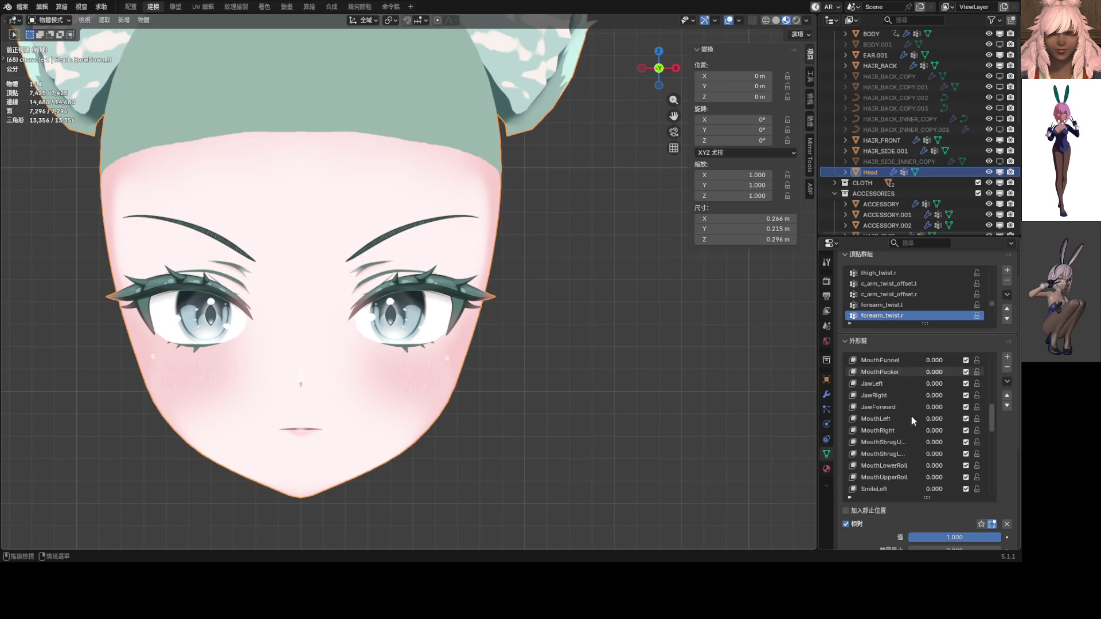
scroll(912, 419, up, 4)
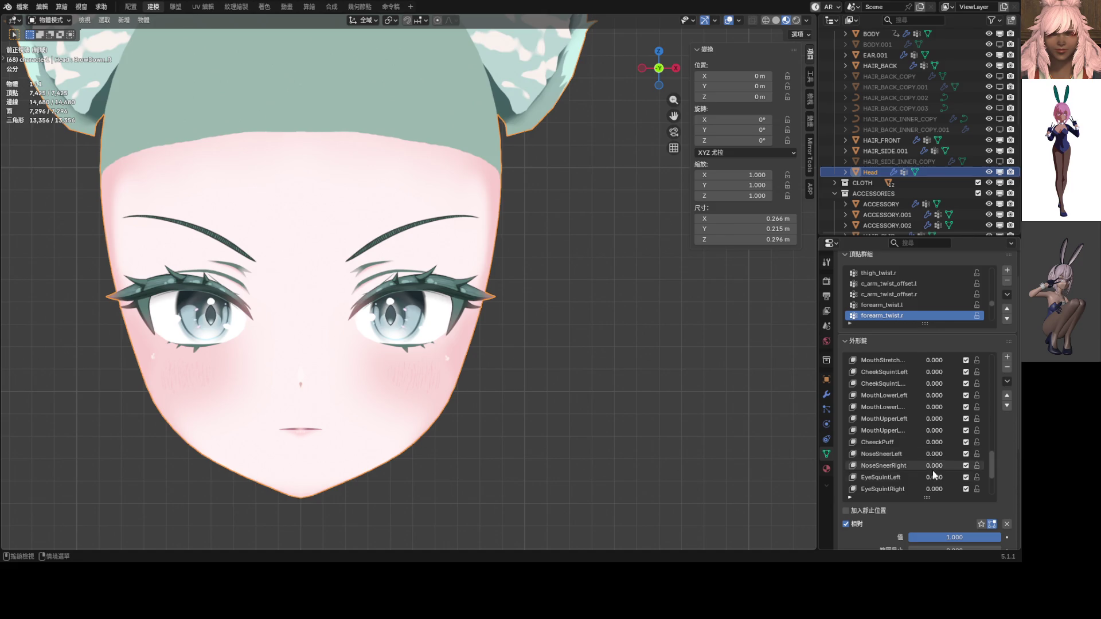
mouse_move(937, 477)
mouse_down()
mouse_move(975, 479)
mouse_move(906, 492)
mouse_up()
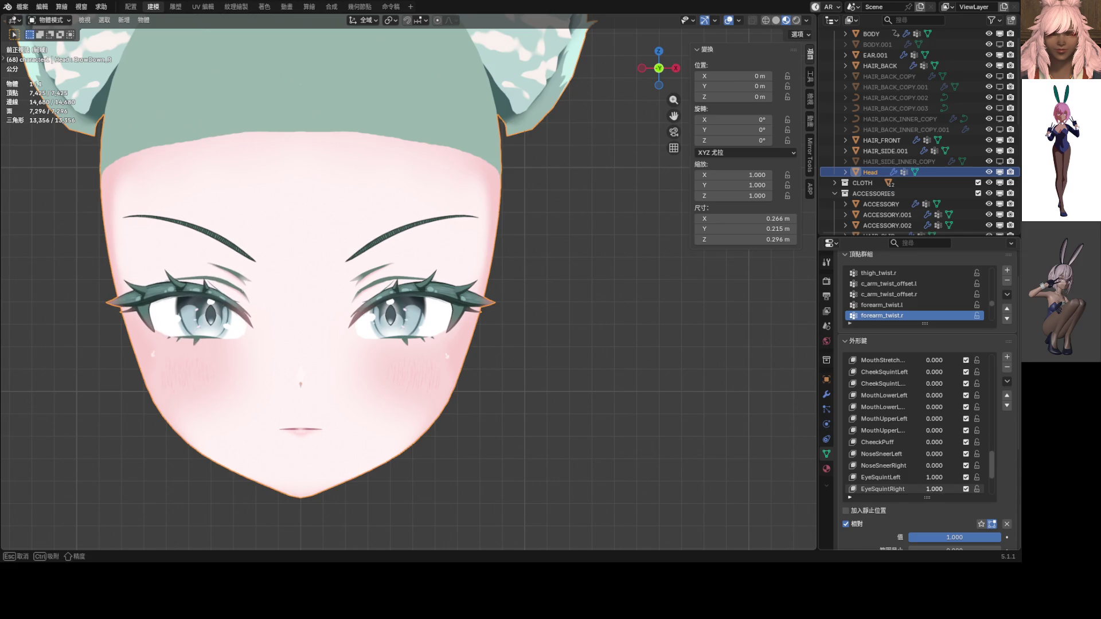
scroll(940, 468, up, 4)
scroll(940, 468, down, 7)
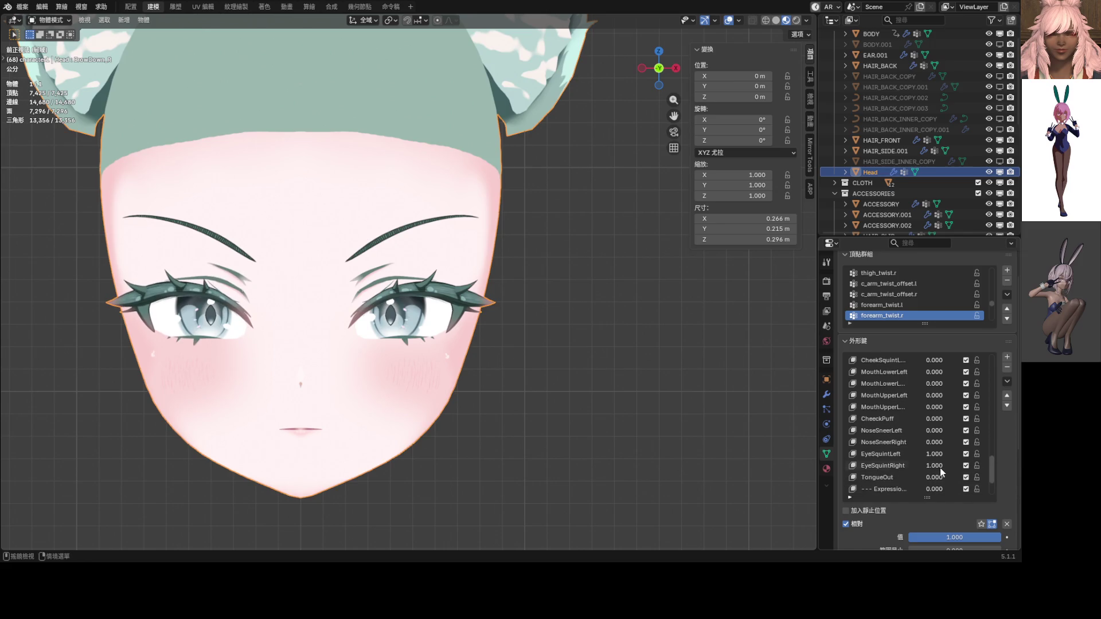
mouse_move(941, 465)
mouse_down()
mouse_move(969, 466)
mouse_move(948, 456)
mouse_up()
Step: Set NoseSneerLeft to 0.5, then try both nose sneers at 0.300
scroll(949, 456, up, 2)
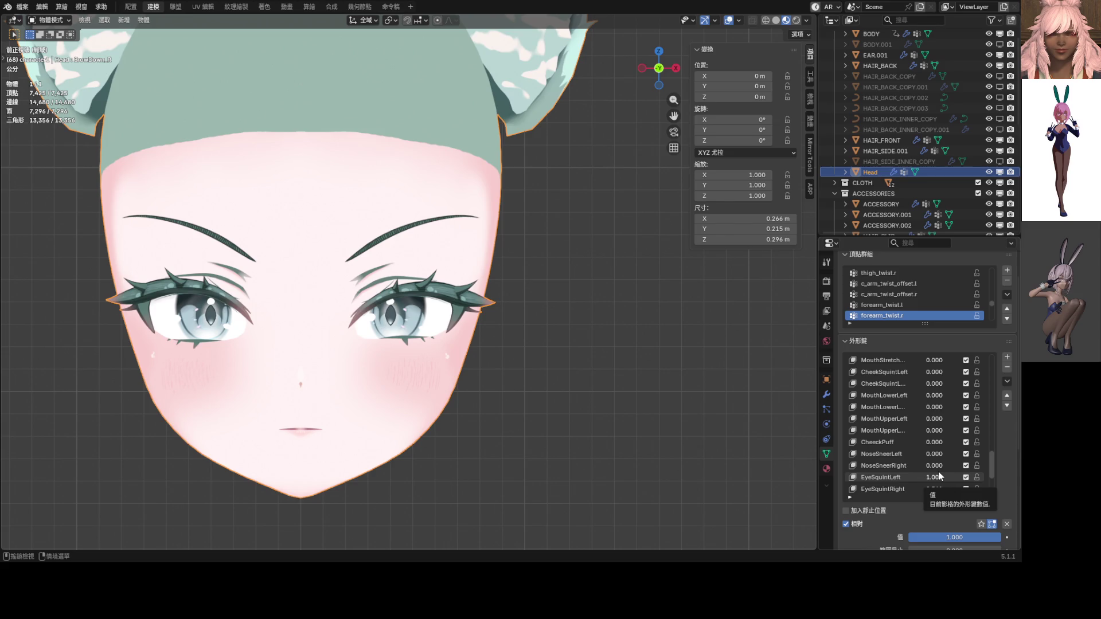
scroll(923, 453, up, 2)
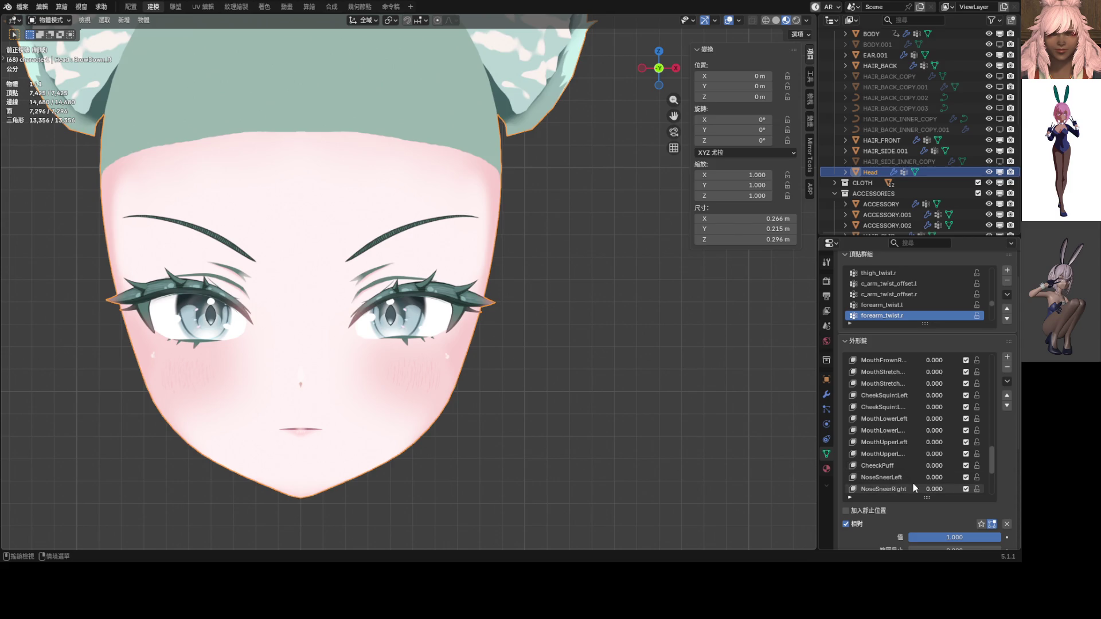
drag(934, 478, 965, 478)
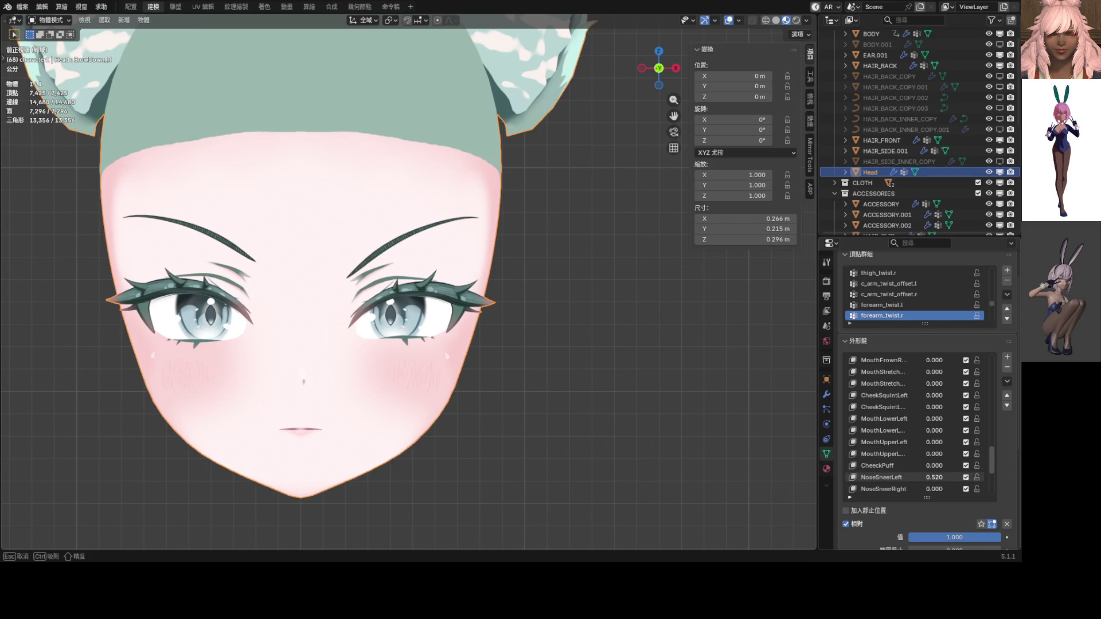
click(935, 477)
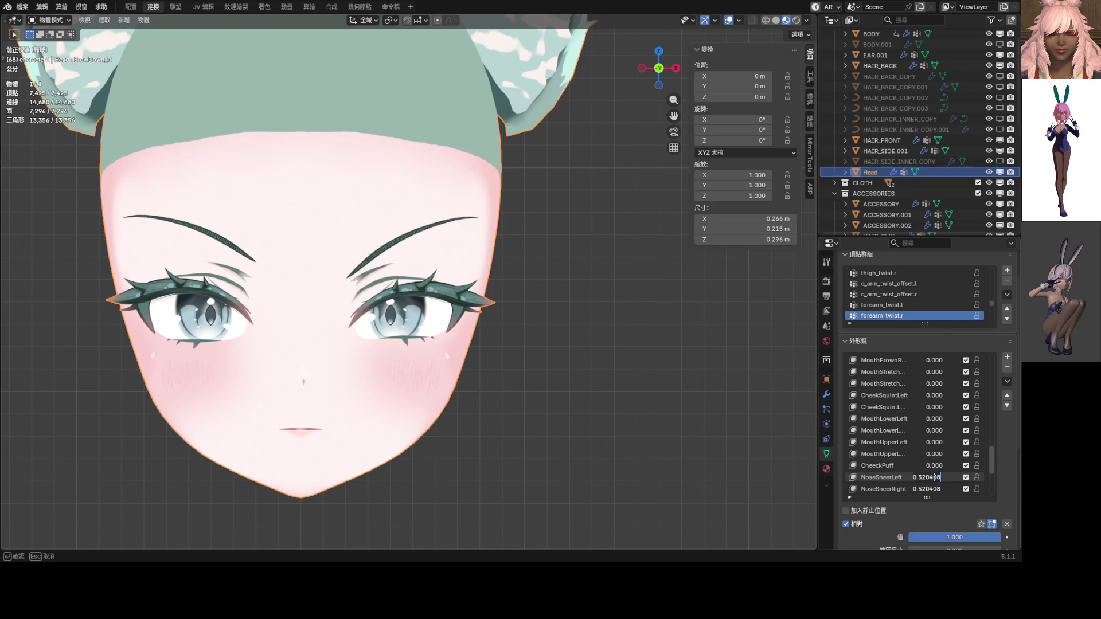
text(0.5)
key(Return)
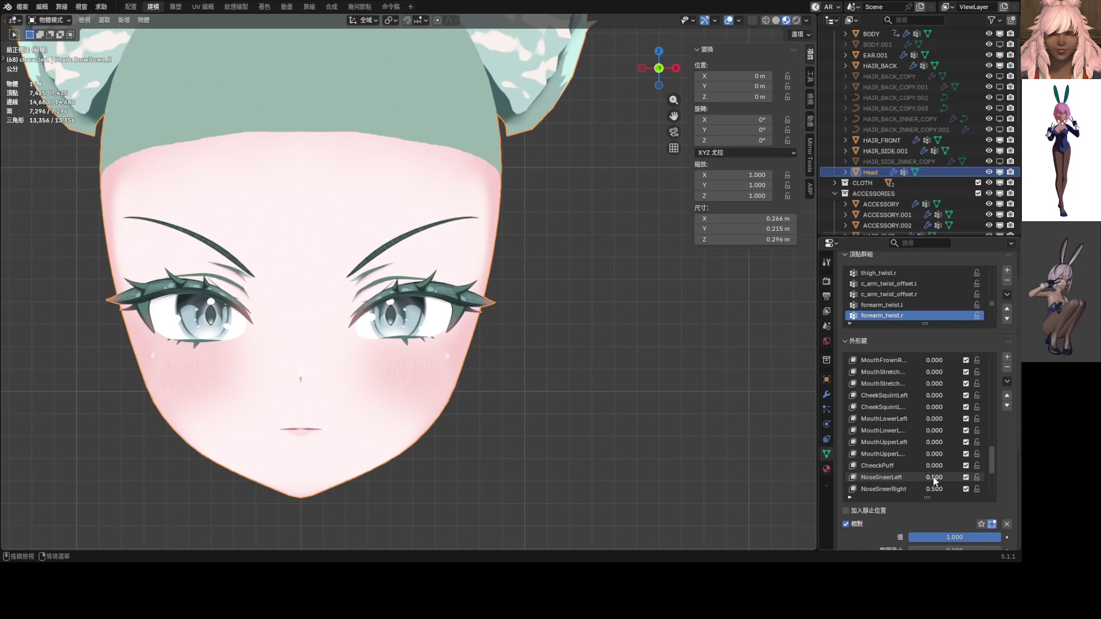
click(939, 478)
drag(939, 478, 923, 478)
Step: Raise MouthUpperLeft to about 0.816 and MouthLowerLeft to about 0.796
scroll(939, 472, up, 2)
scroll(919, 413, up, 3)
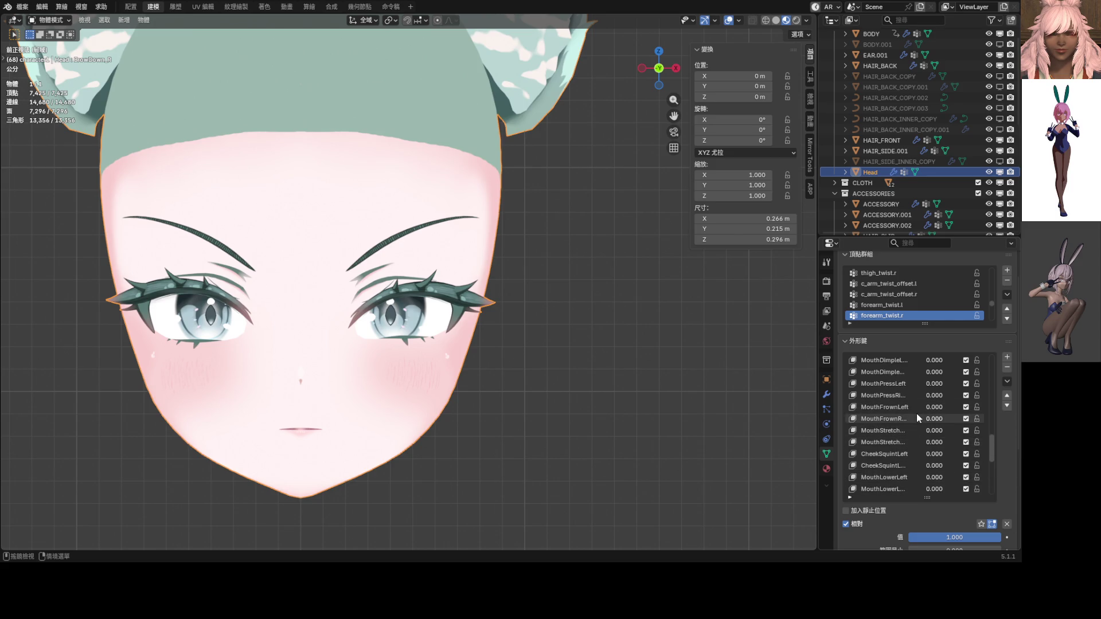
scroll(921, 394, down, 3)
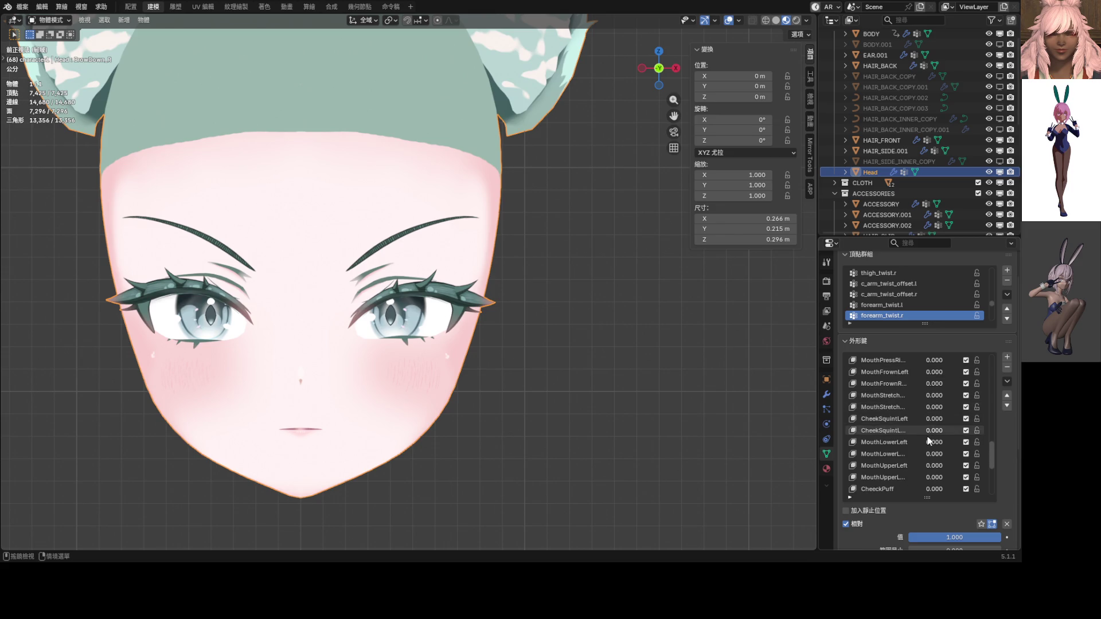
mouse_move(931, 465)
mouse_down()
mouse_move(969, 465)
mouse_move(920, 454)
mouse_move(969, 444)
mouse_move(949, 423)
mouse_up()
scroll(470, 424, down, 3)
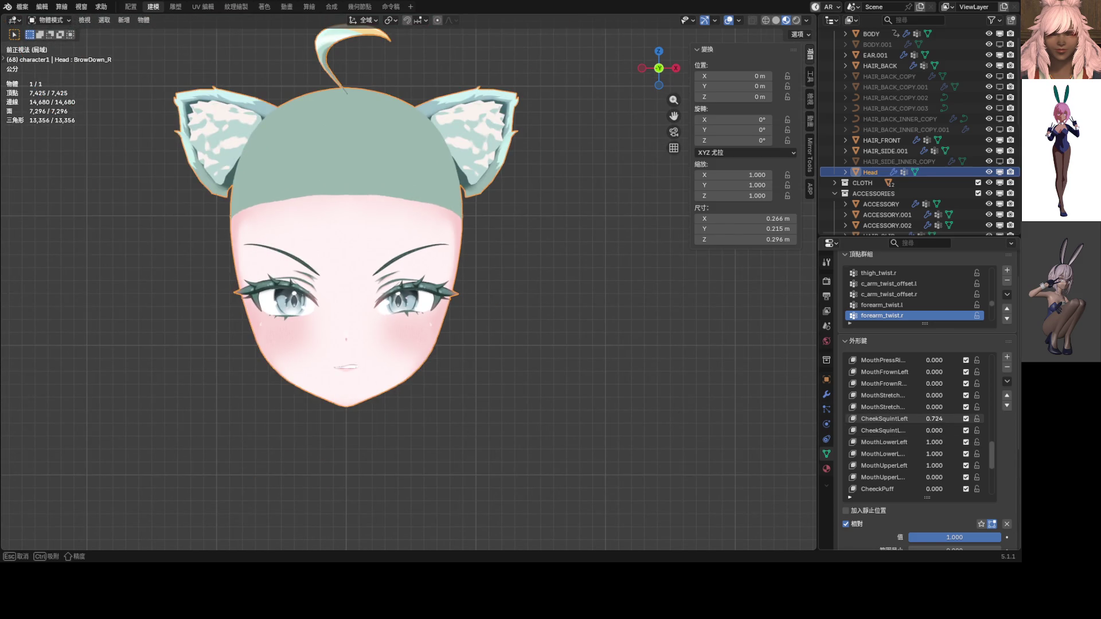
key(Escape)
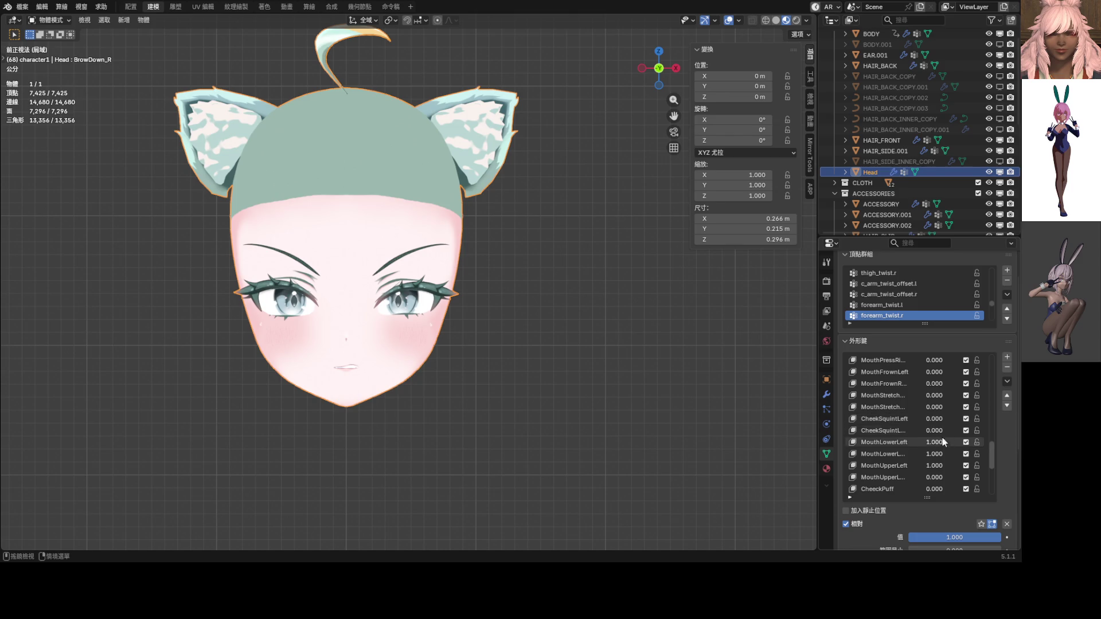
drag(940, 477, 940, 477)
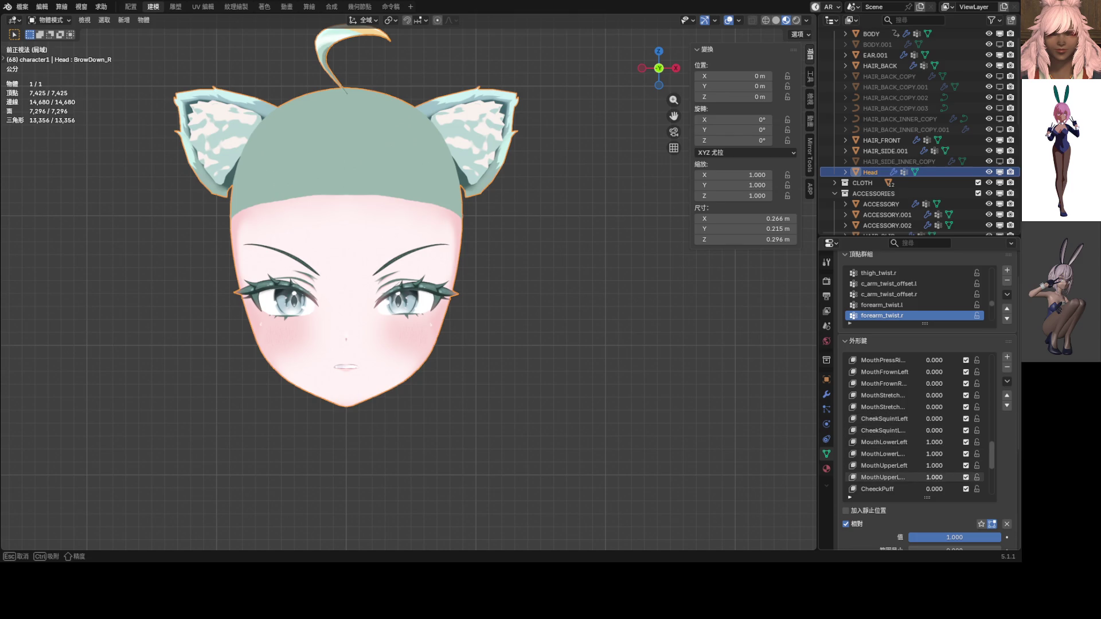
scroll(408, 324, up, 8)
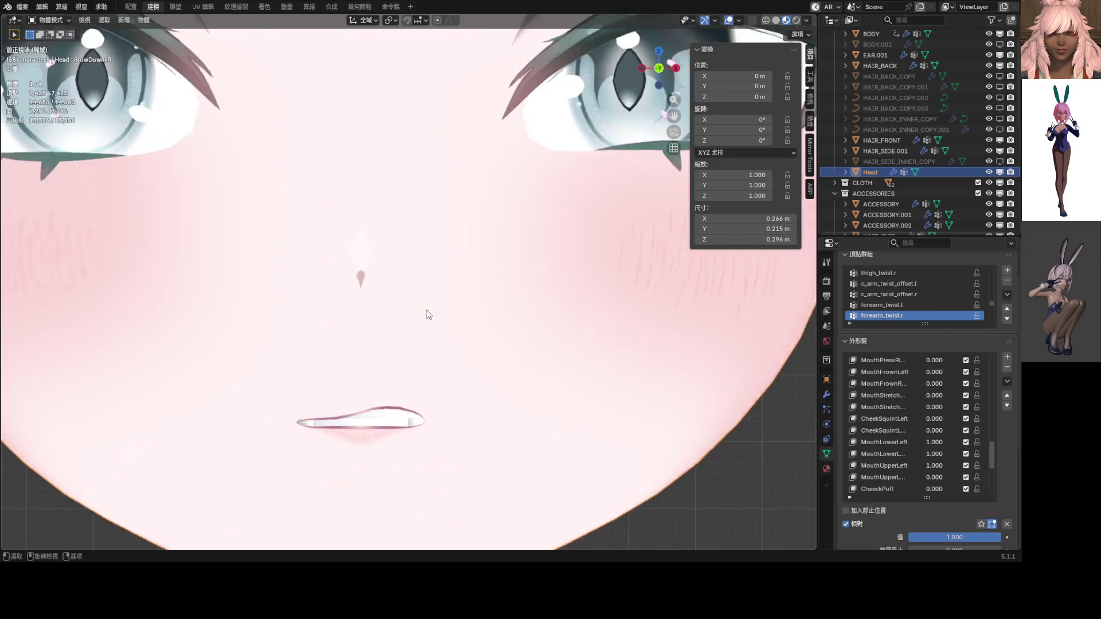
mouse_move(935, 477)
mouse_down()
mouse_move(947, 478)
mouse_move(923, 456)
mouse_up()
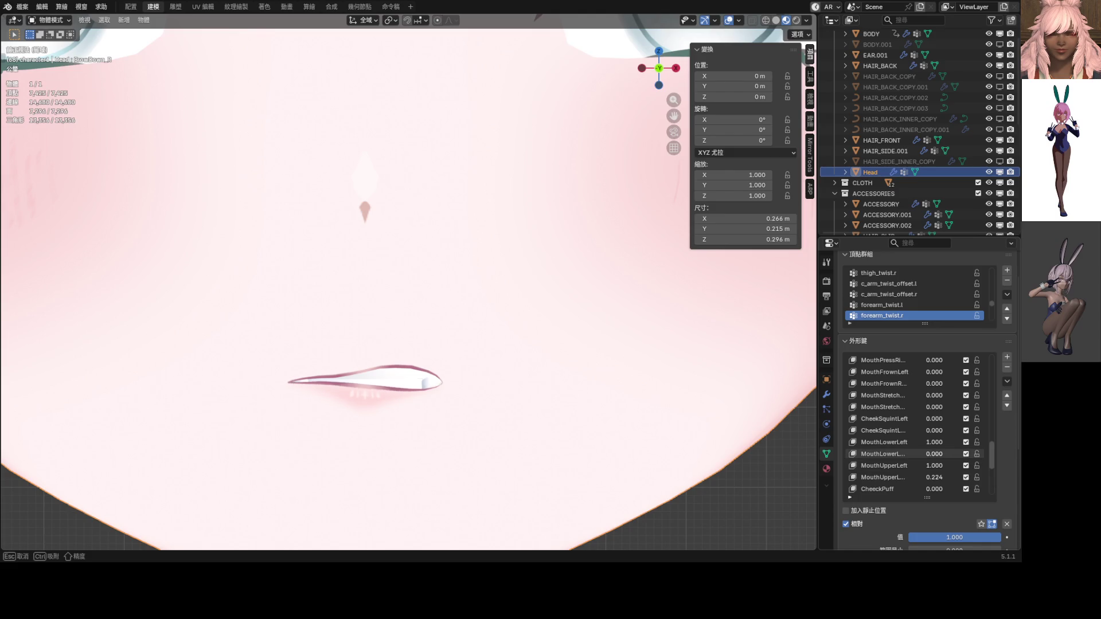
scroll(395, 358, down, 5)
scroll(499, 377, up, 3)
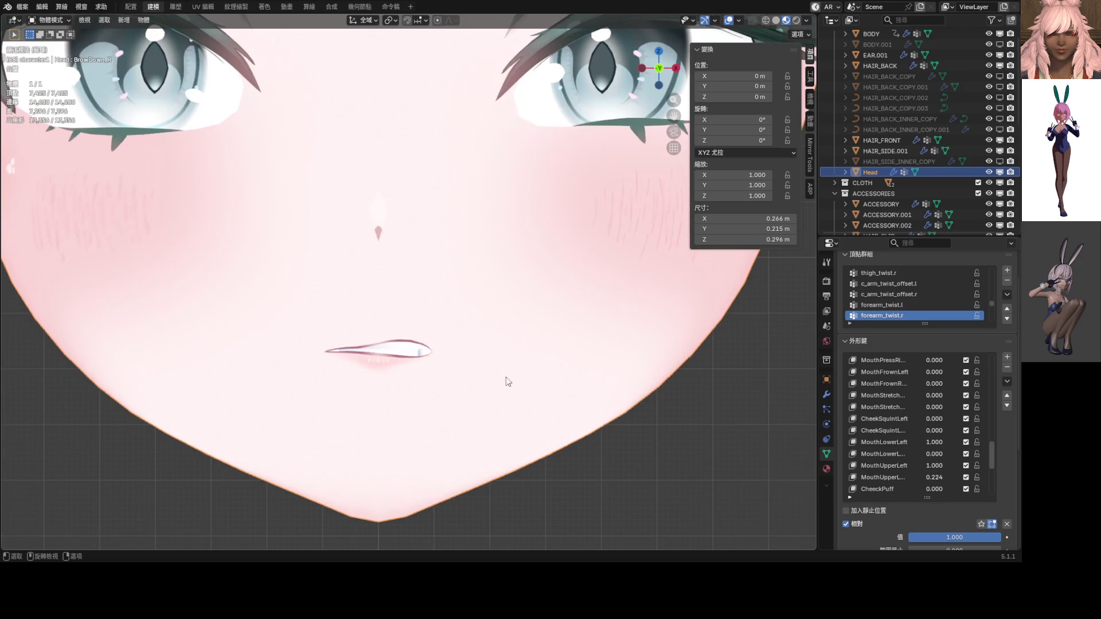
mouse_move(935, 443)
mouse_down()
mouse_move(917, 443)
mouse_move(934, 466)
mouse_move(915, 478)
mouse_move(934, 477)
mouse_up()
Step: Return the nose sneer to 0.5, raise BrowInnerUP to 1.000, and show the full character again
scroll(433, 384, down, 10)
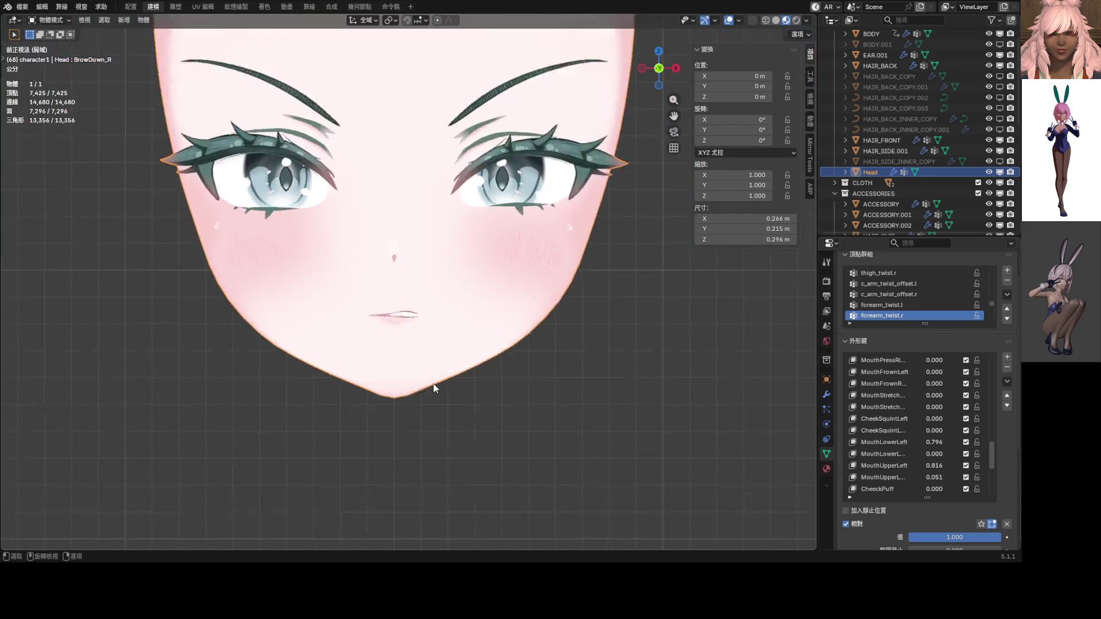
scroll(427, 366, up, 3)
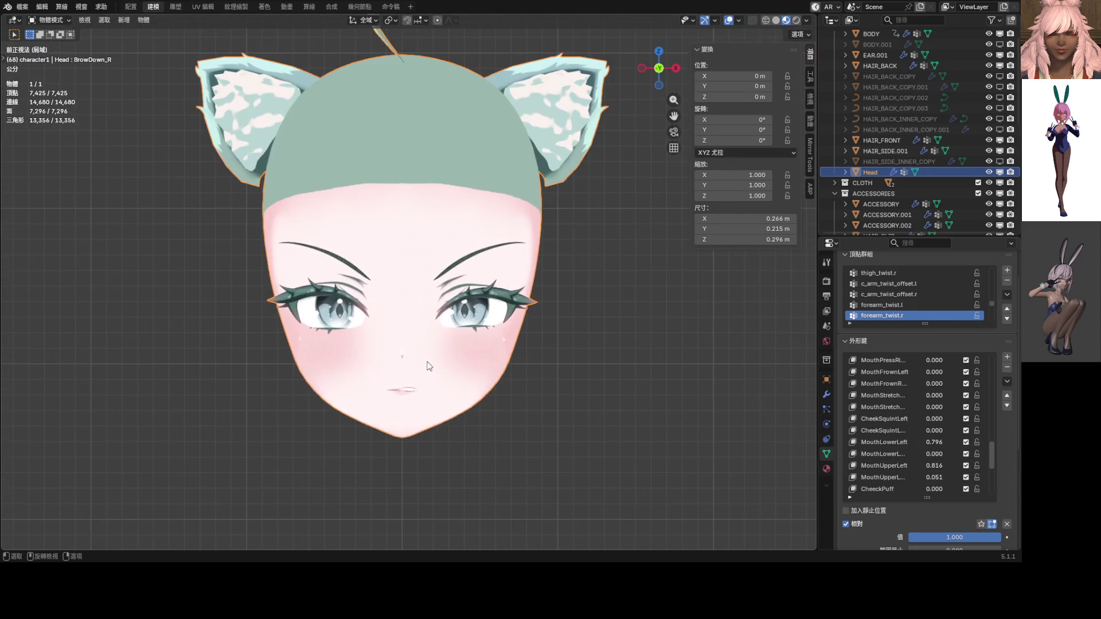
scroll(895, 453, down, 4)
scroll(944, 442, down, 5)
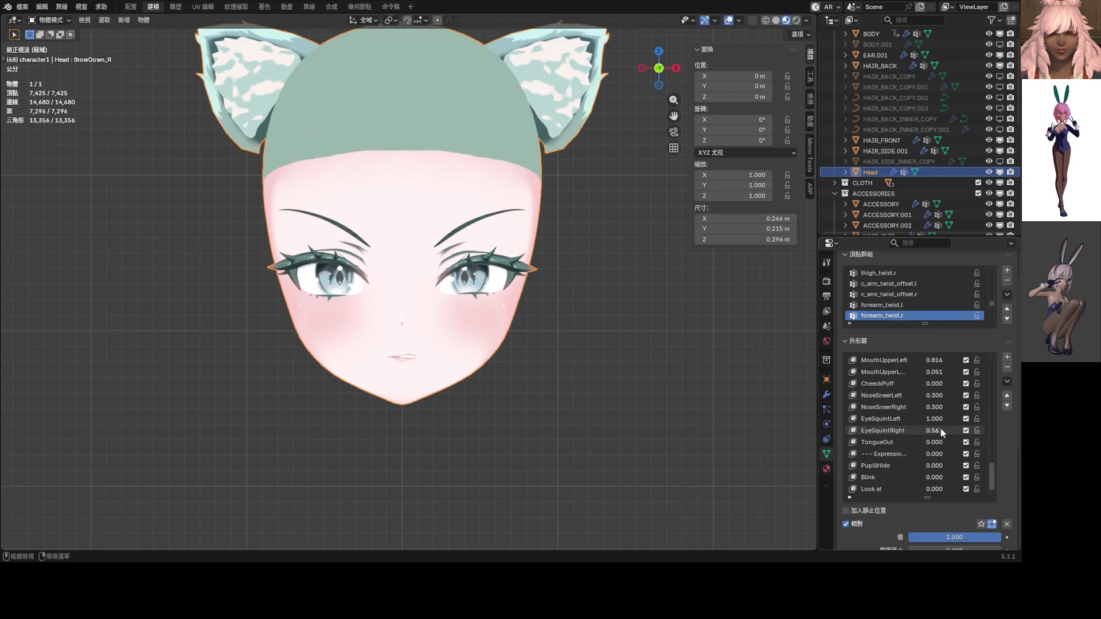
drag(934, 396, 935, 396)
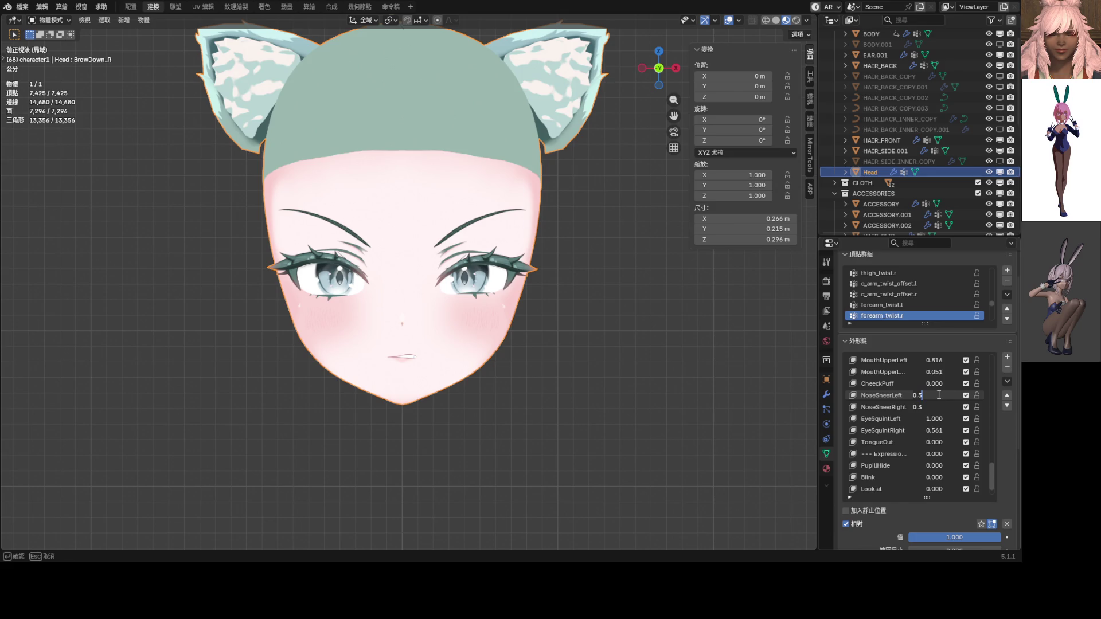
text(.5)
key(Return)
scroll(939, 399, up, 15)
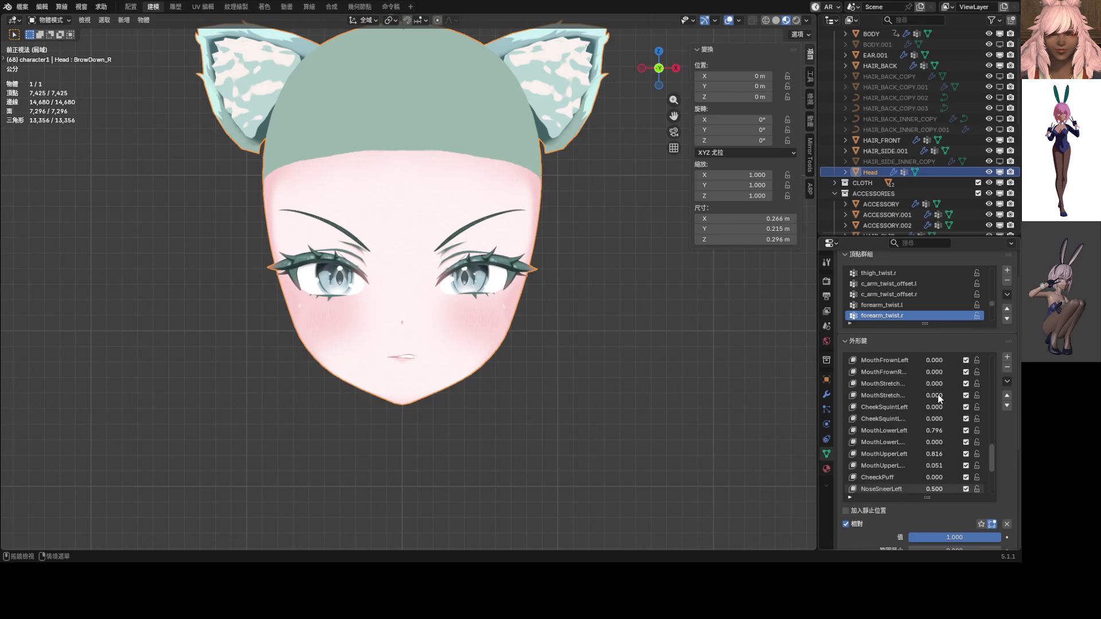
scroll(939, 399, up, 10)
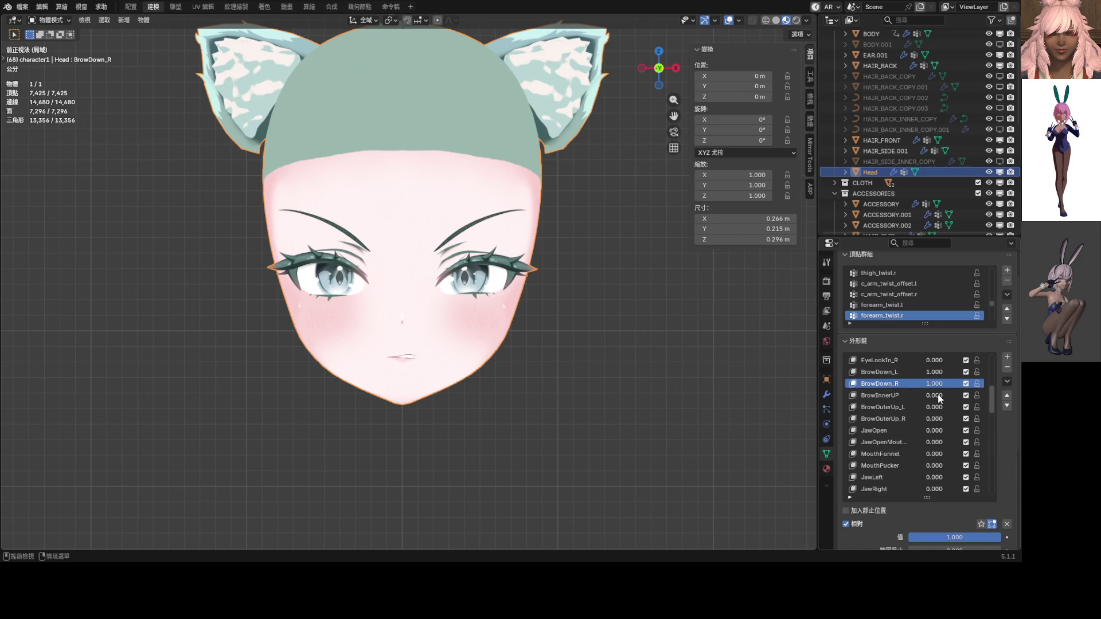
scroll(939, 398, up, 2)
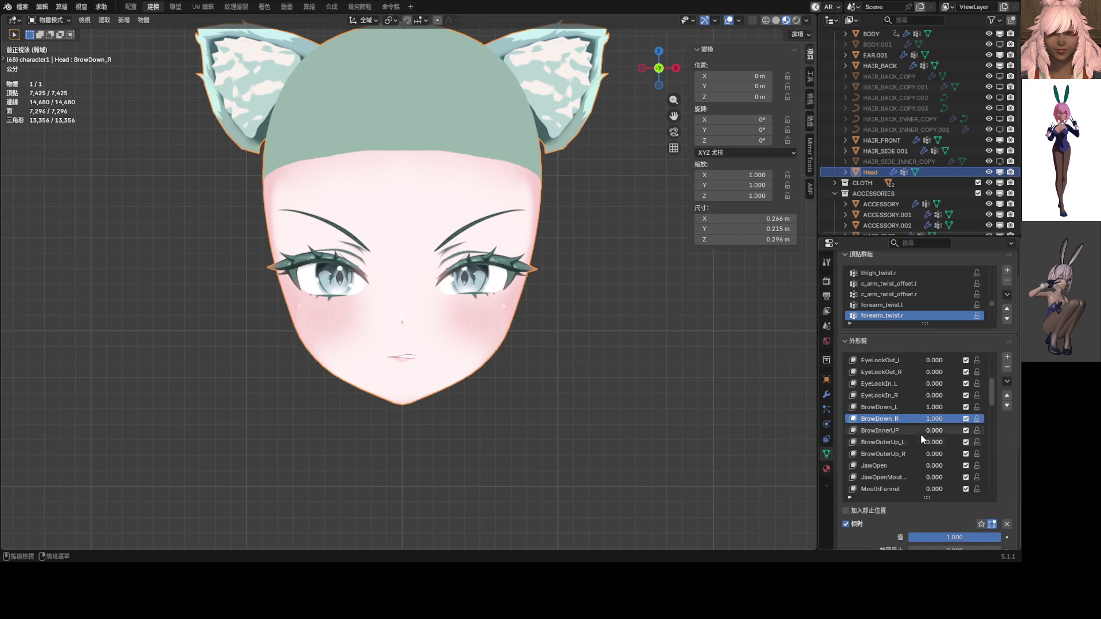
drag(934, 431, 1009, 430)
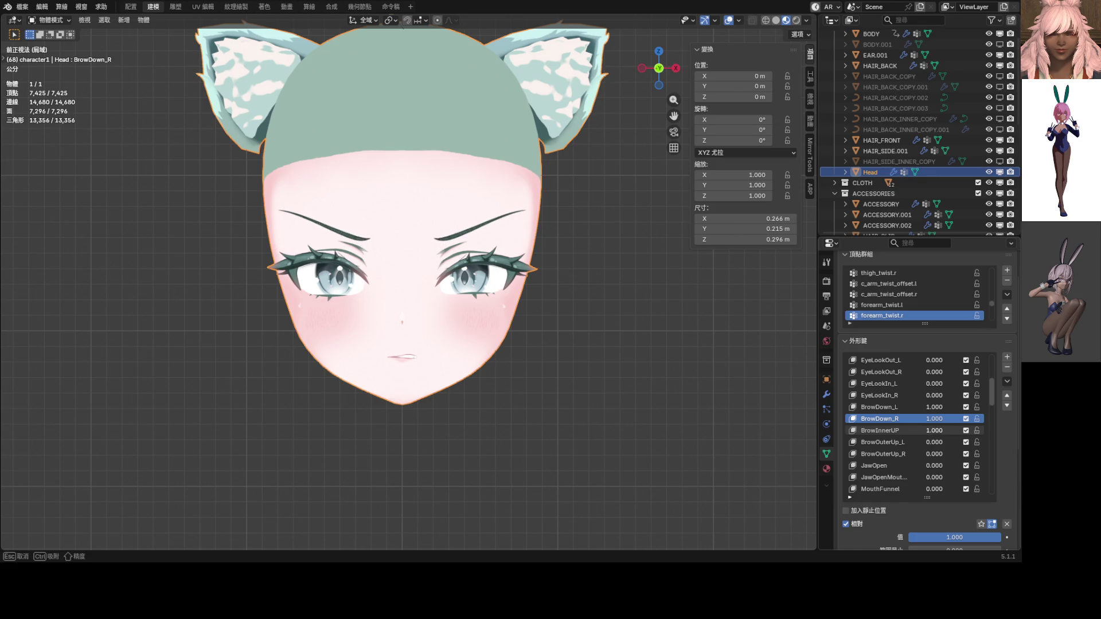
scroll(544, 356, down, 4)
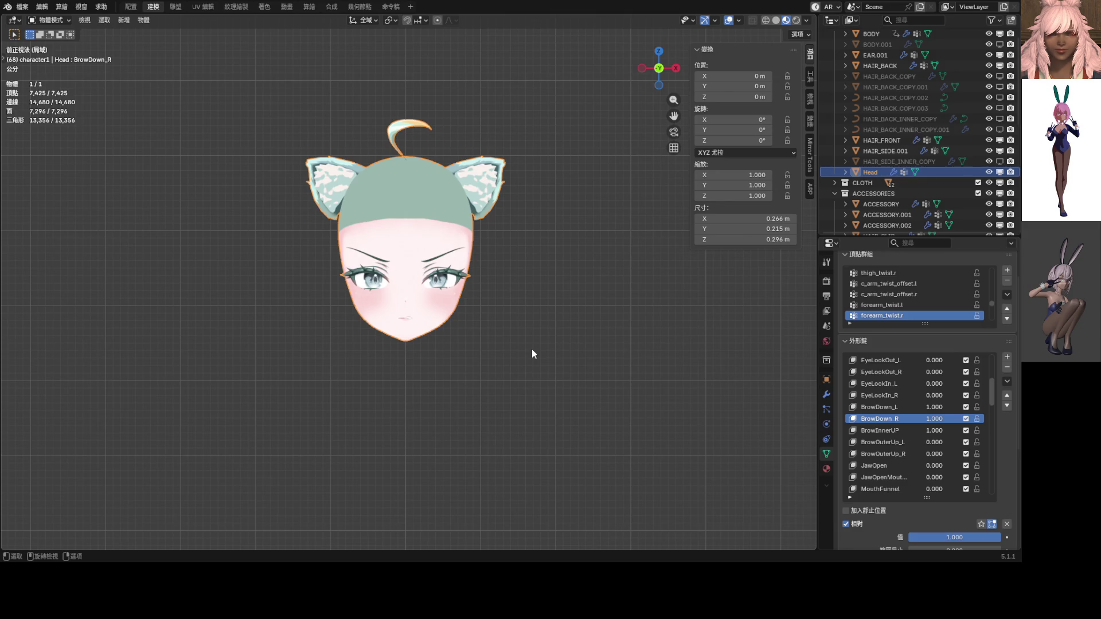
key(KP_Divide)
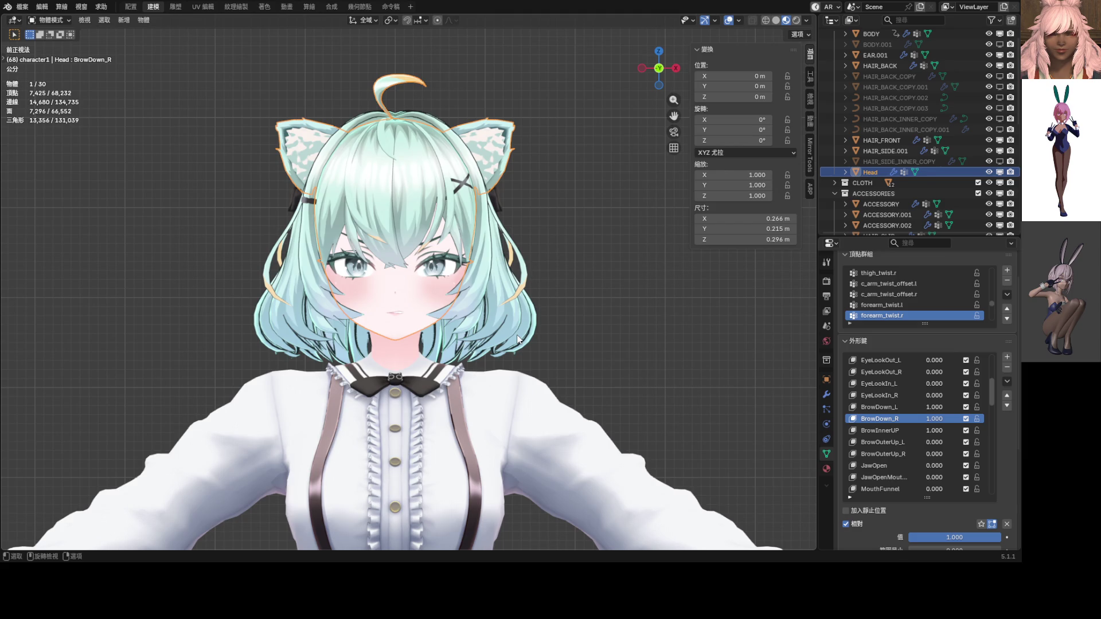
Step: Create shape key '鍵 60' from the current expression using New Shape from Mix
scroll(518, 339, up, 3)
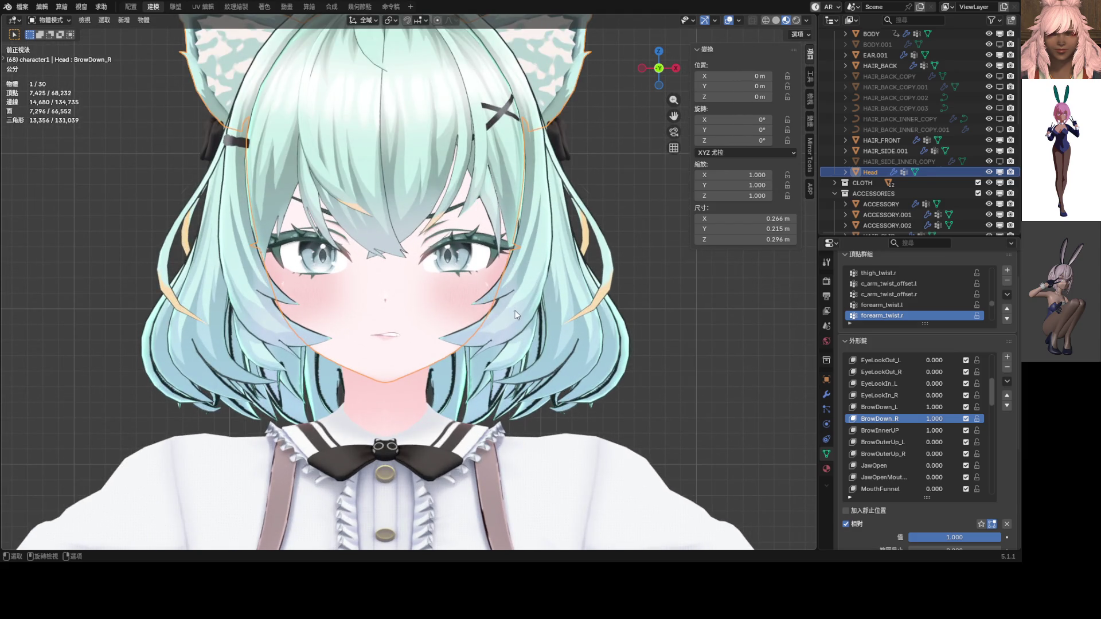
scroll(497, 316, up, 6)
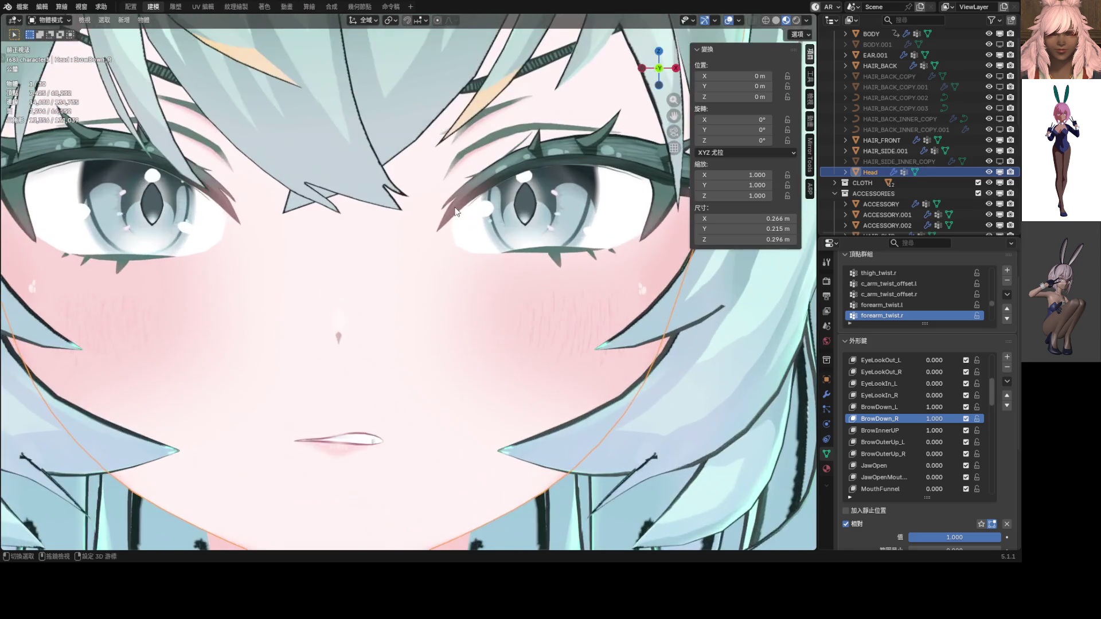
scroll(418, 304, up, 3)
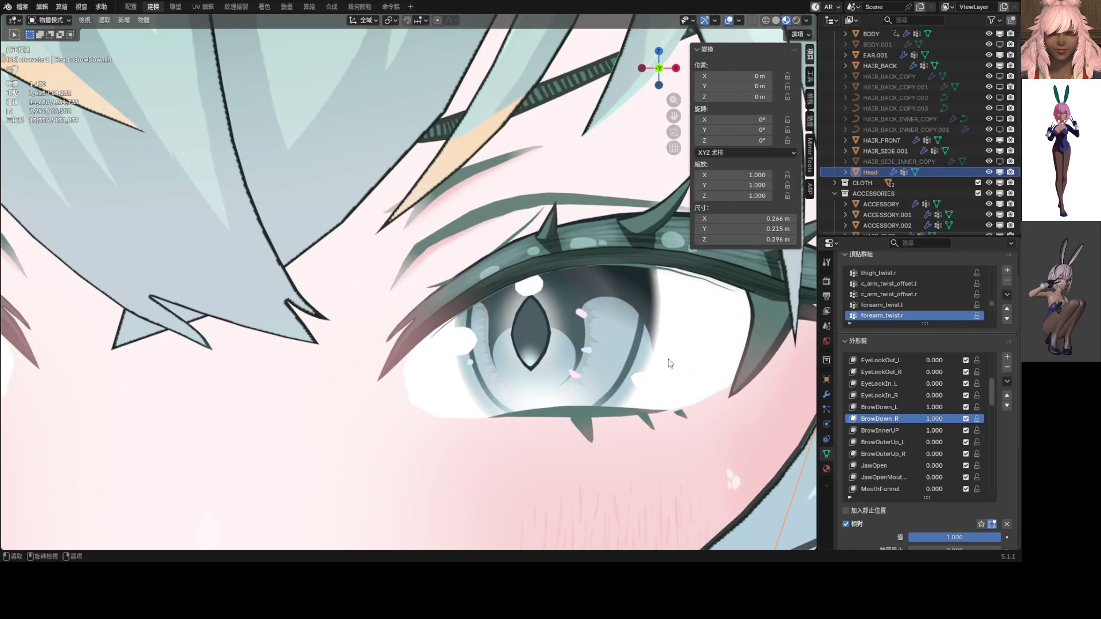
mouse_move(575, 317)
middle_down()
mouse_move(503, 309)
mouse_move(477, 319)
mouse_move(534, 314)
middle_up()
scroll(917, 424, down, 10)
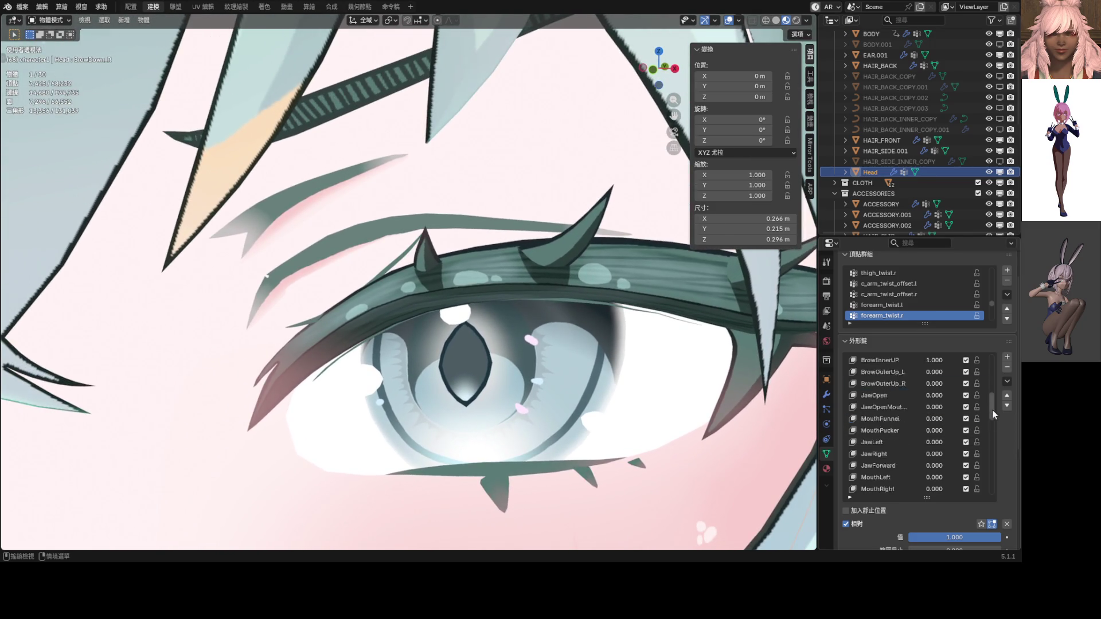
click(1007, 381)
click(942, 198)
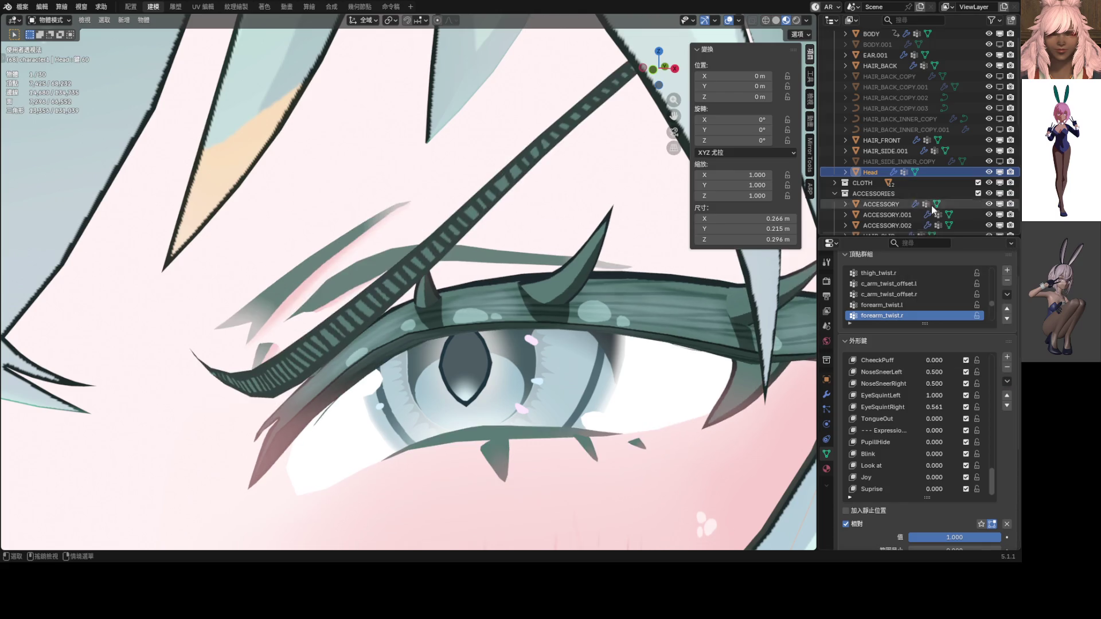
Step: Zero the nose sneer and eye squint values in front orthographic view
scroll(542, 379, down, 10)
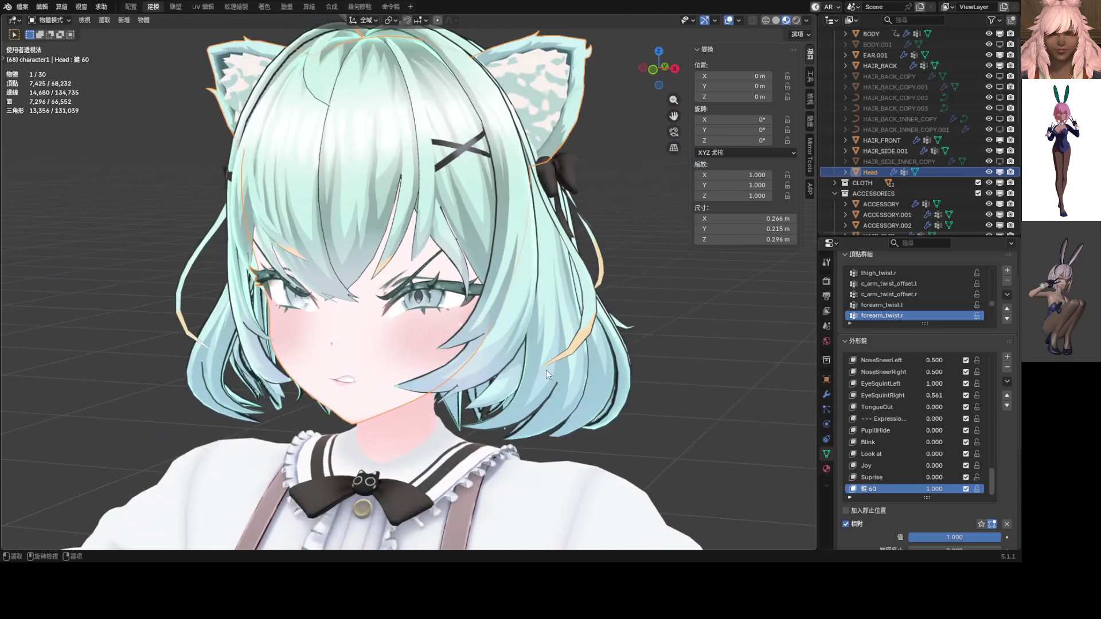
key(KP_1)
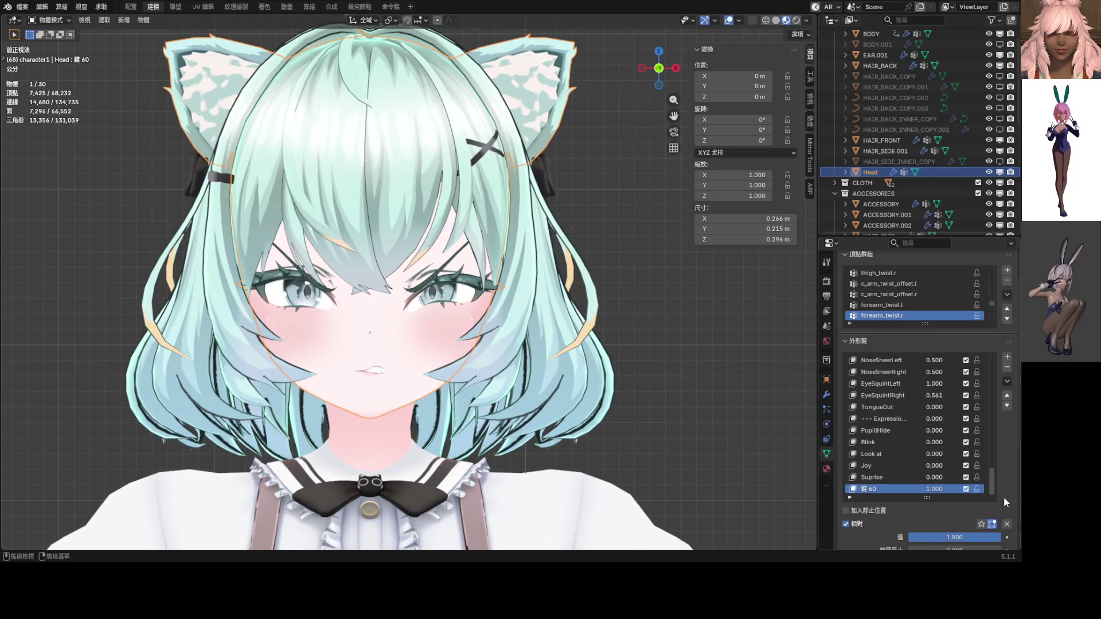
click(1006, 523)
drag(969, 538, 975, 537)
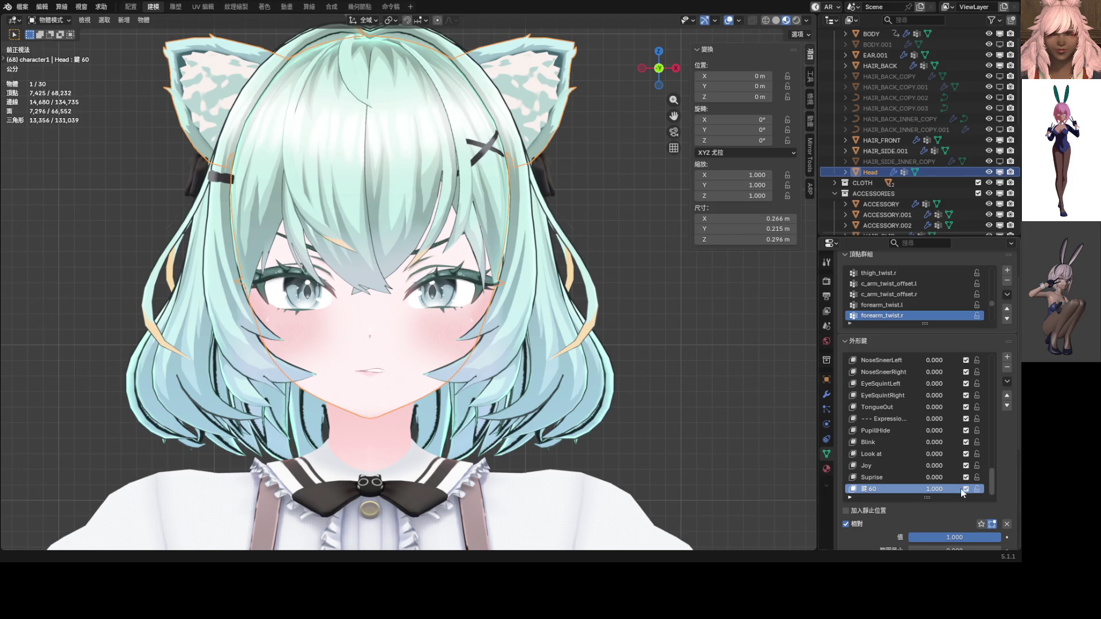
Step: Rename shape key '鍵 60' to Contempt
double_click(884, 489)
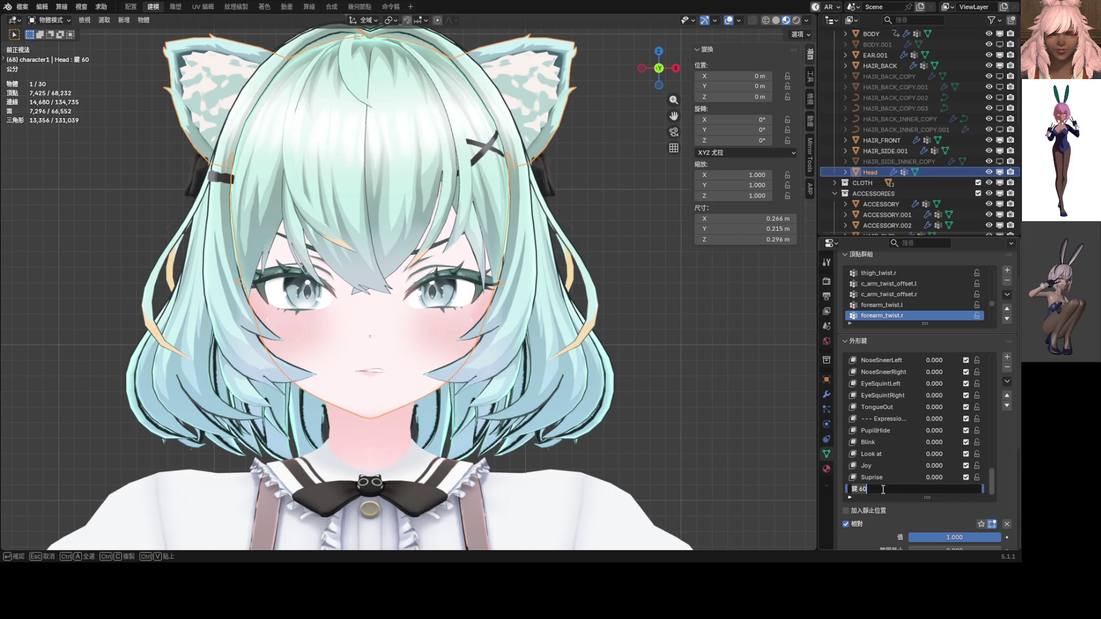
text(cㄔㄩㄣ)
key(Escape)
key(Return)
scroll(410, 248, up, 5)
Step: Enter Edit Mode with X-mirror on and lift an upper lash vertex along Z
key(ctrl+Tab)
click(450, 261)
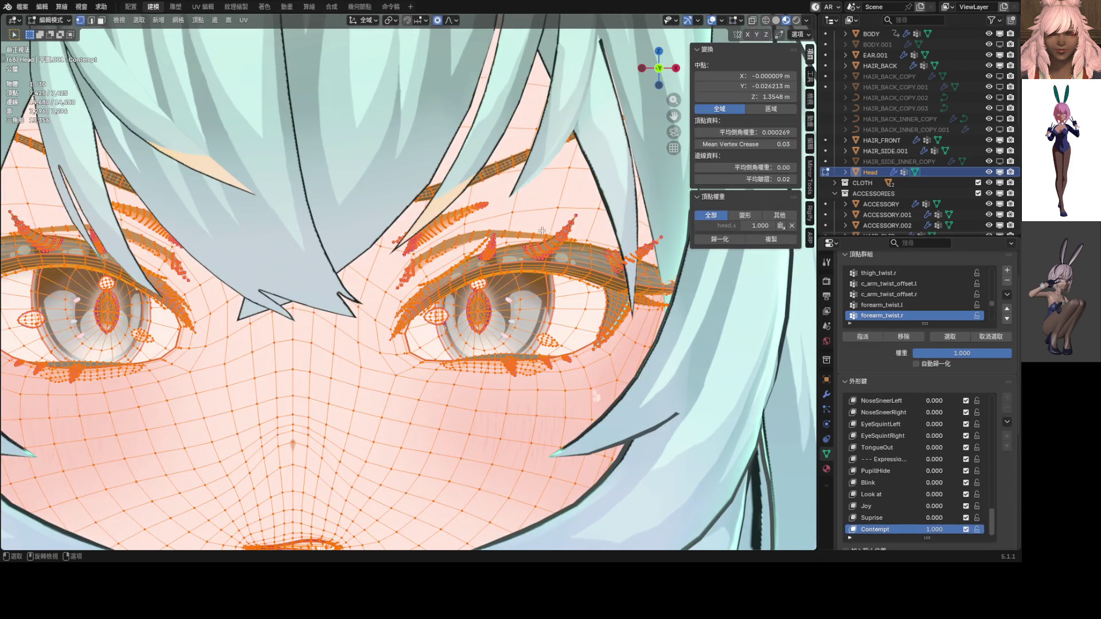
click(747, 36)
scroll(473, 227, up, 4)
click(438, 224)
scroll(439, 225, up, 2)
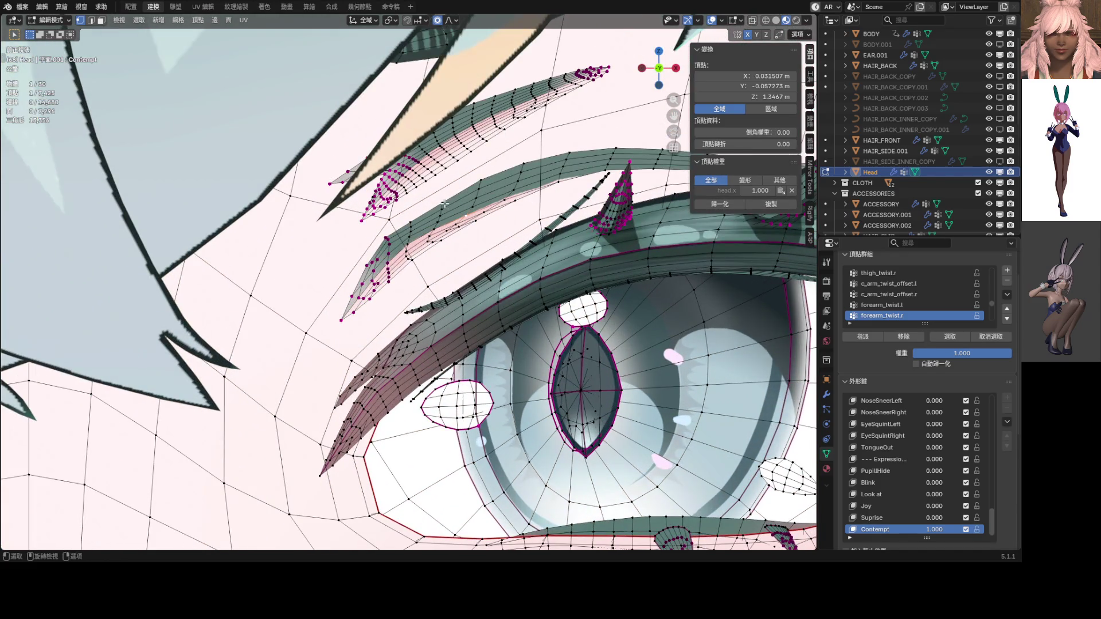
click(410, 221)
key(g)
key(z)
scroll(423, 215, down, 4)
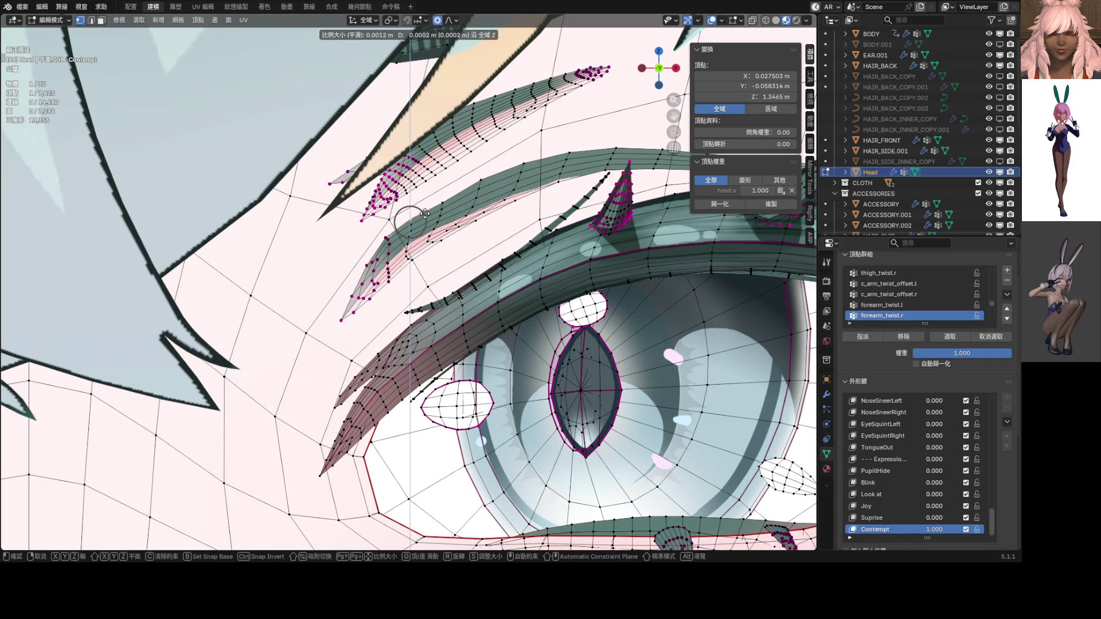
click(448, 194)
Step: Nudge the selected lash vertex along Y in two small moves
scroll(439, 210, up, 3)
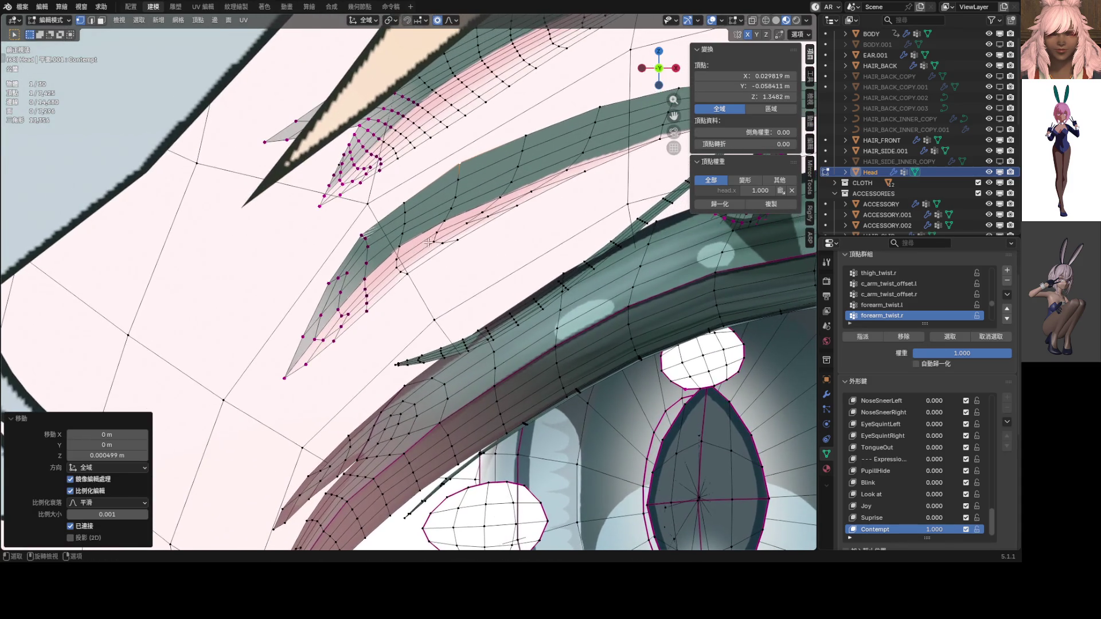
key(g)
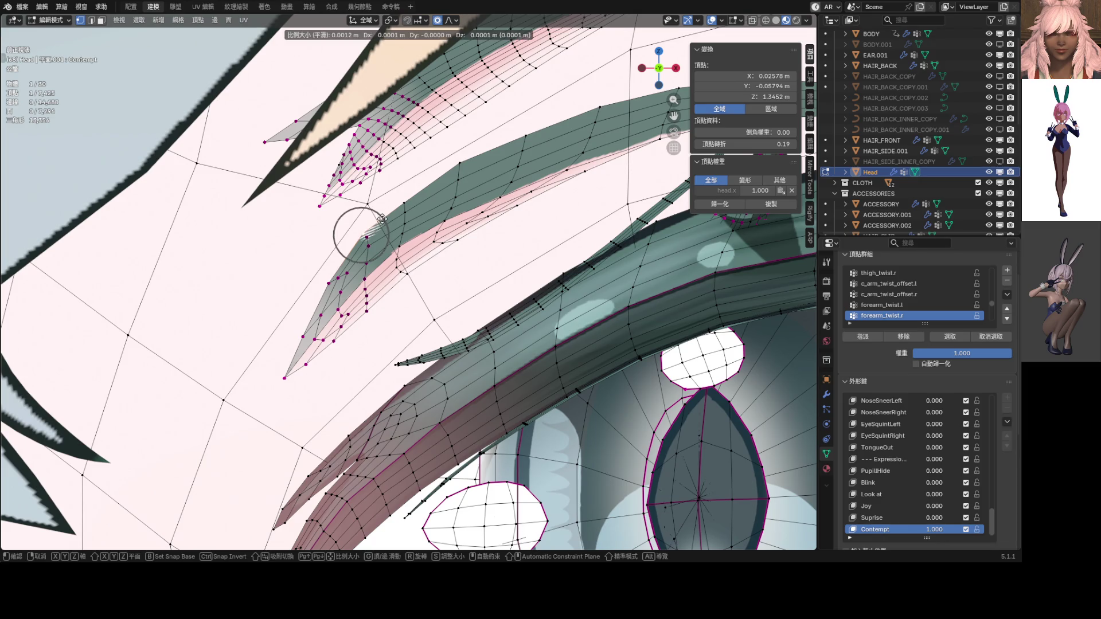
key(y)
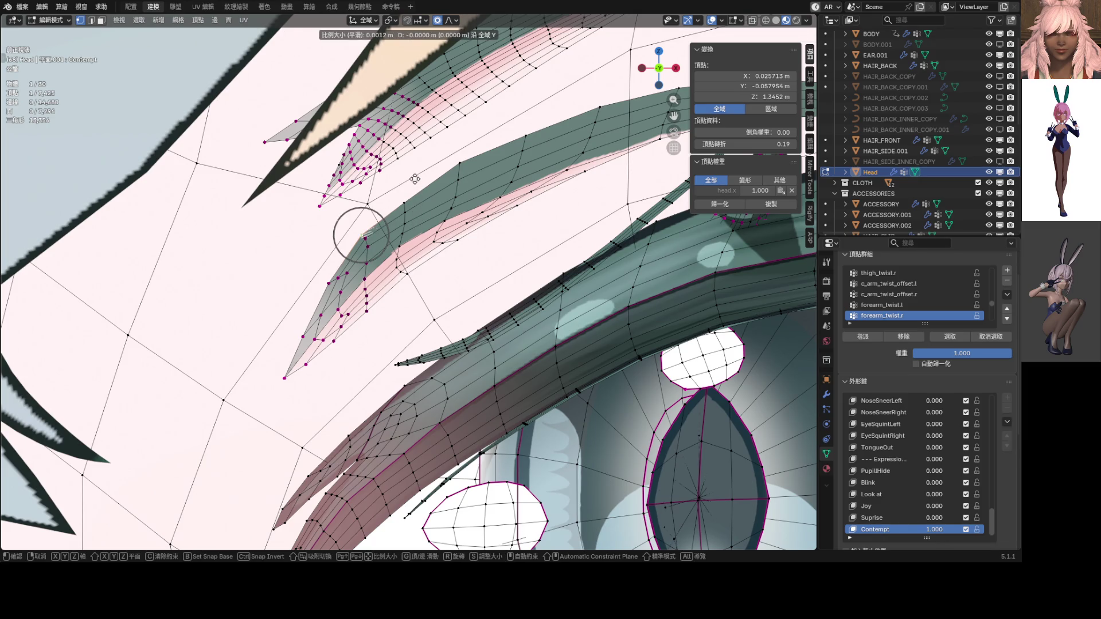
click(407, 111)
scroll(556, 176, down, 4)
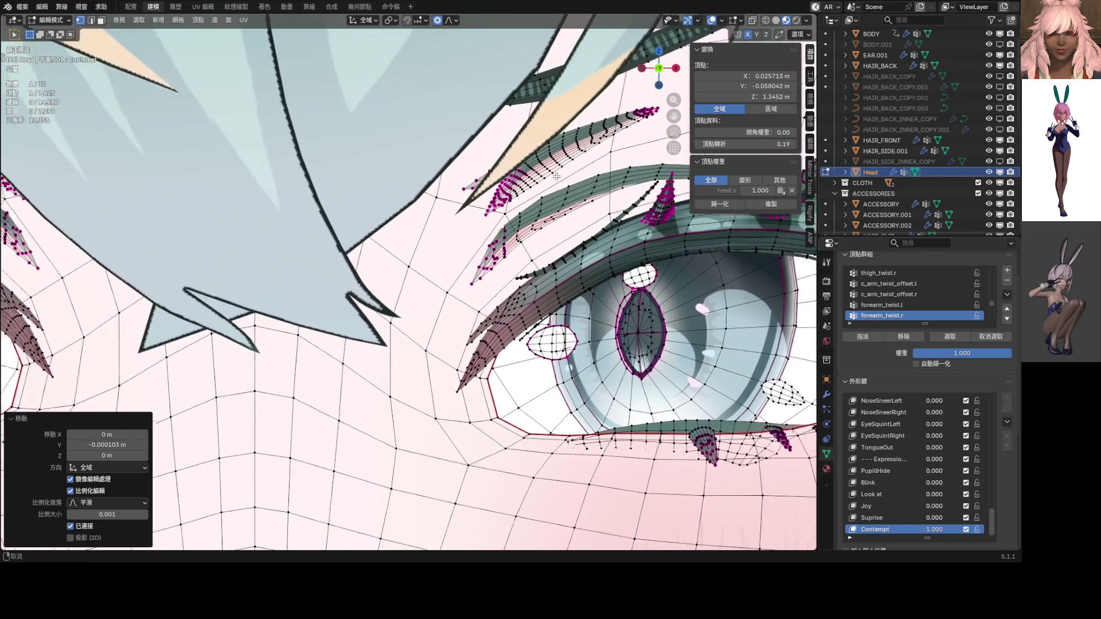
scroll(556, 176, up, 4)
key(g)
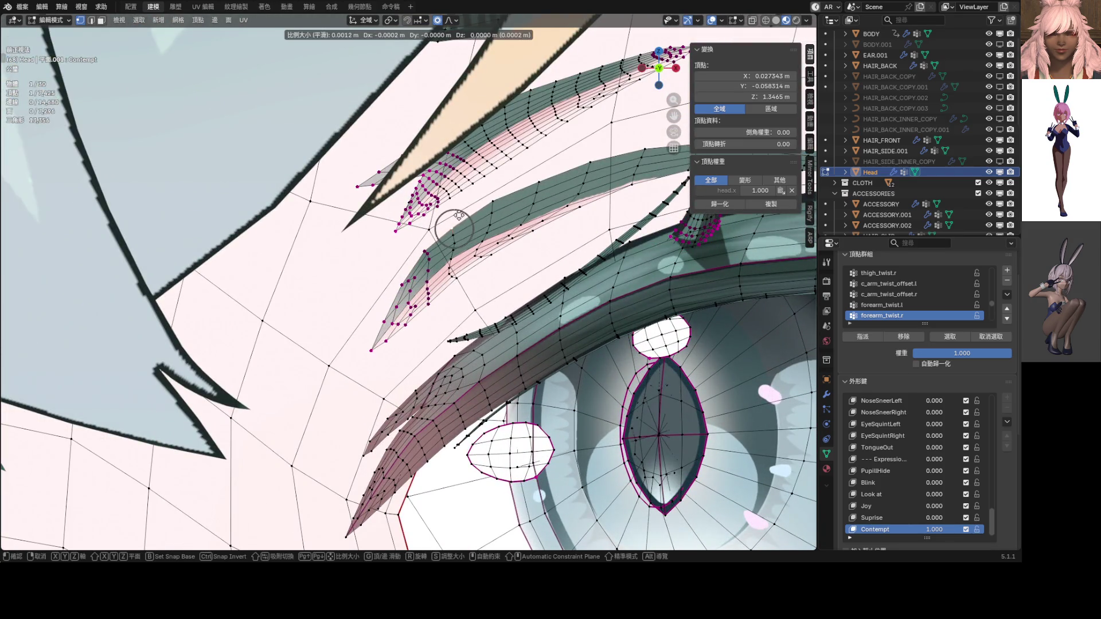
click(456, 214)
key(g)
key(y)
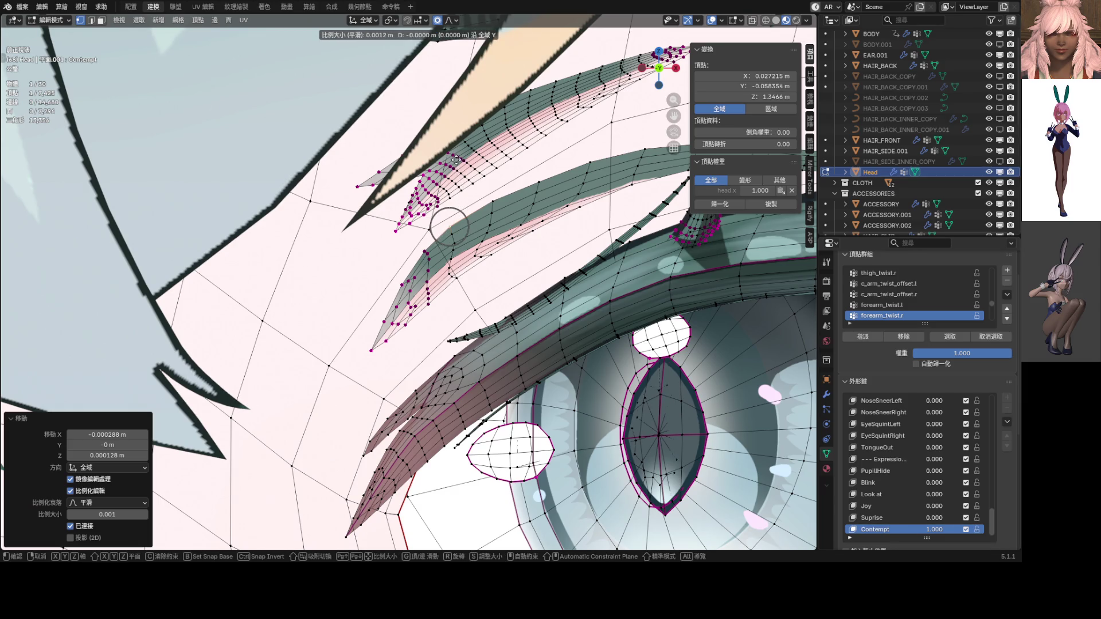
click(451, 117)
Step: Switch to the front orthographic view and preview the expression in Object Mode
scroll(435, 172, up, 3)
scroll(430, 176, down, 5)
mouse_move(430, 177)
middle_down()
mouse_move(477, 156)
mouse_move(460, 161)
middle_up()
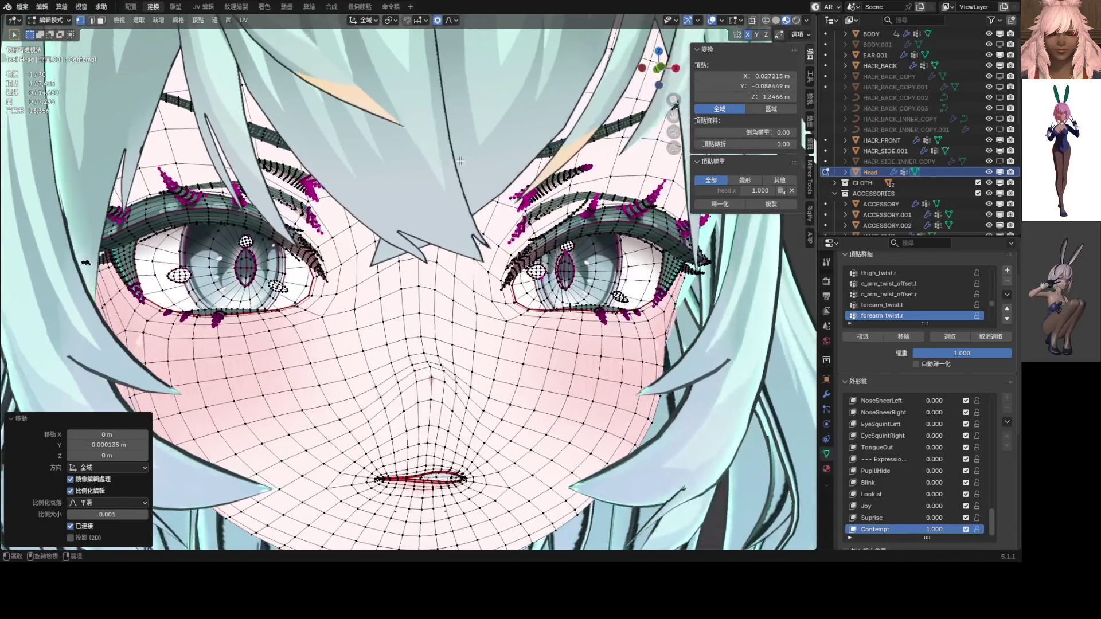
key(KP_1)
key(ctrl+Tab)
click(363, 172)
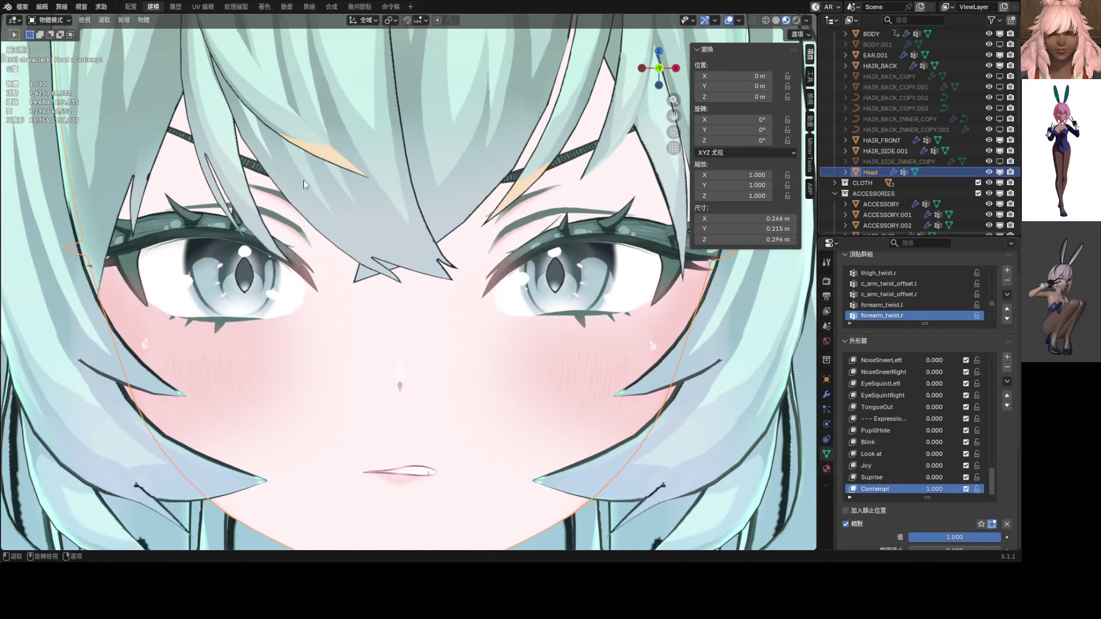
ctrl+scroll(370, 211, right, 4)
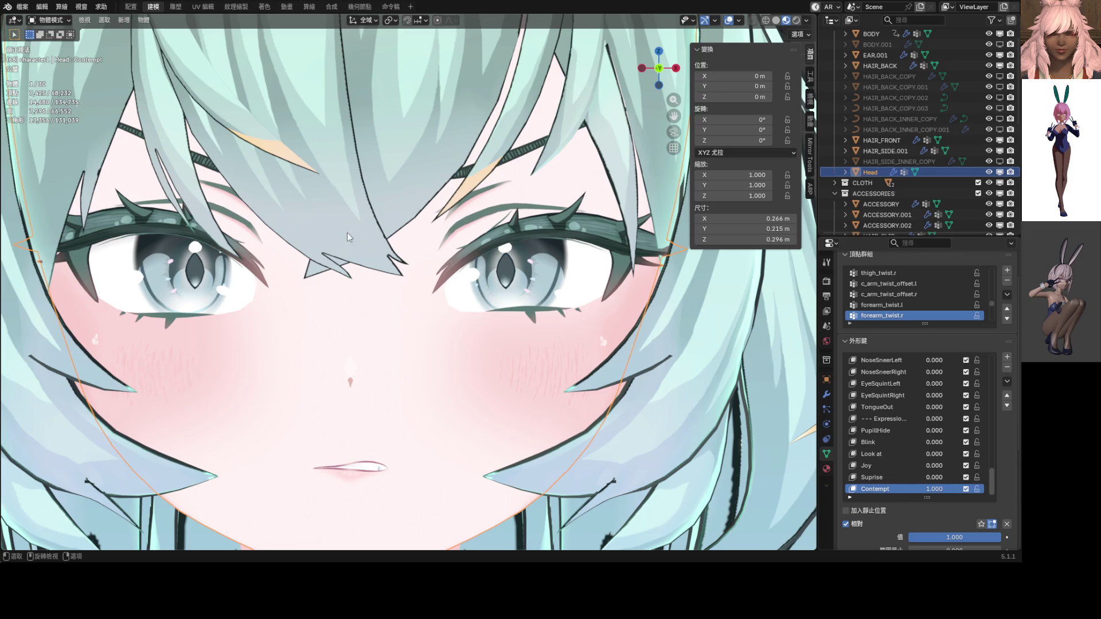
Step: Scale the lash strand slightly and shift its tip vertex along X
key(Tab)
scroll(314, 218, up, 6)
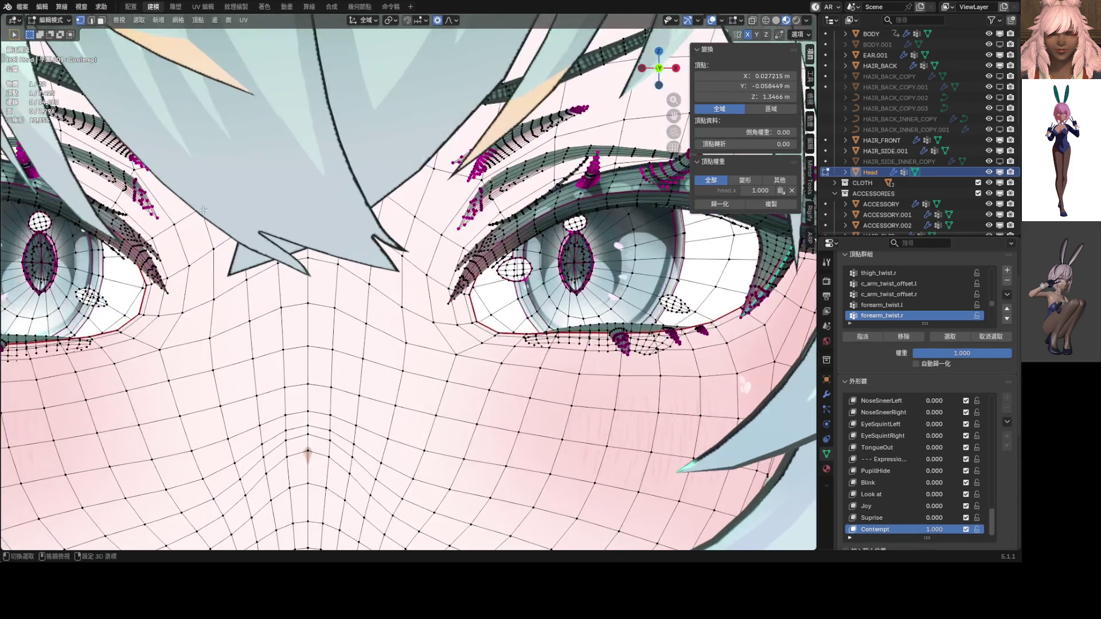
scroll(313, 218, up, 3)
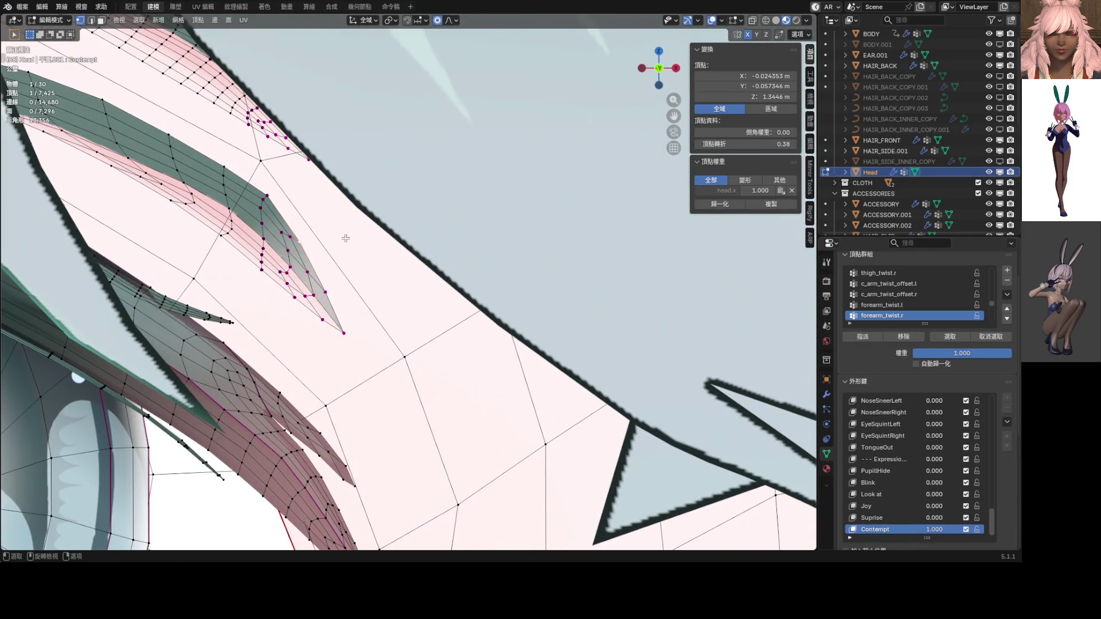
key(s)
click(355, 239)
click(331, 294)
key(s)
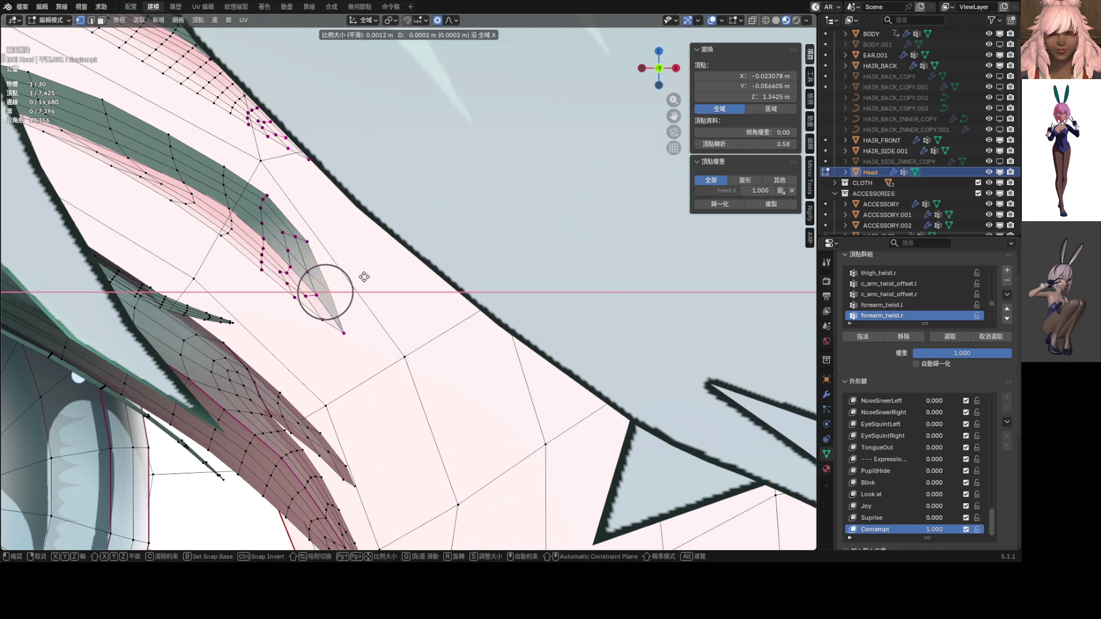
click(364, 277)
scroll(364, 277, down, 5)
ctrl+scroll(235, 286, up, 5)
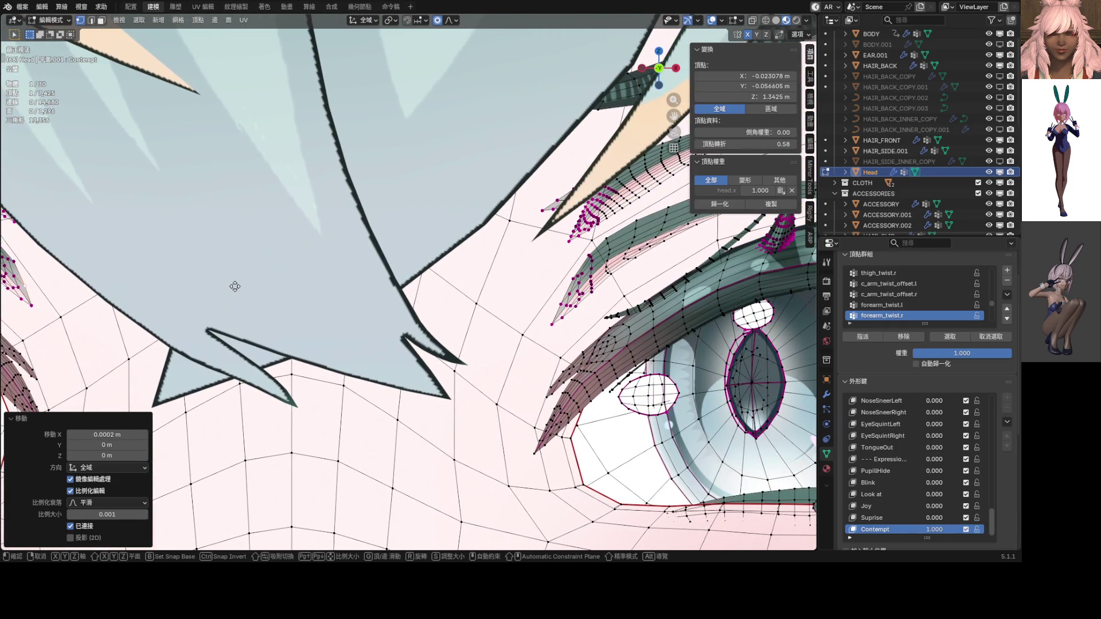
key(x)
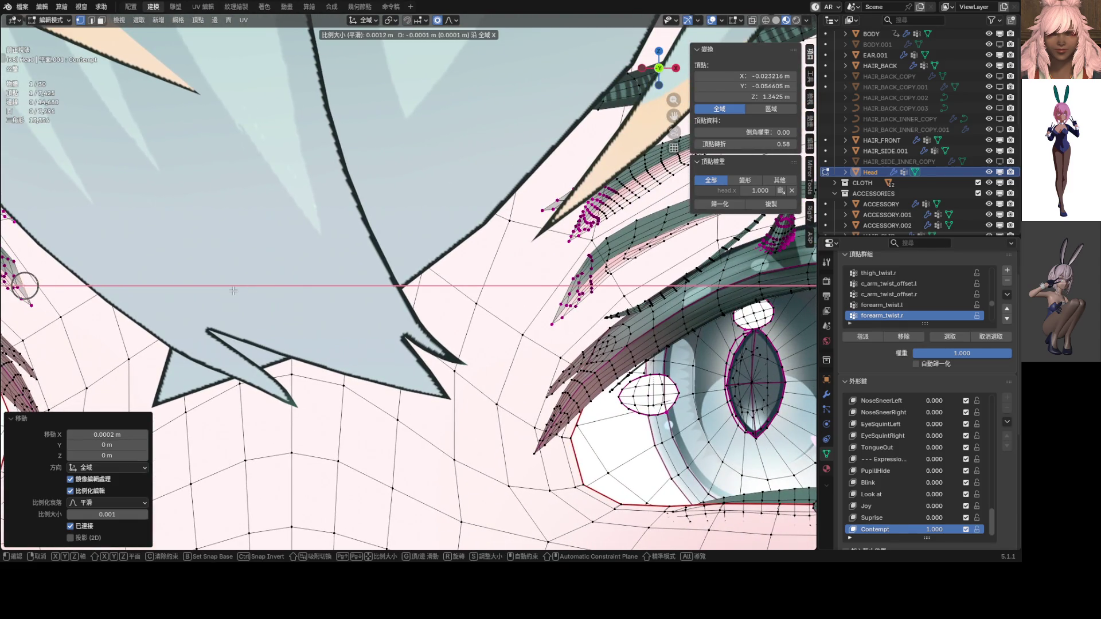
click(235, 289)
scroll(235, 289, down, 1)
Step: Slightly move two lash vertices on the other eye
shift+middle_drag(488, 296, 410, 300)
scroll(470, 292, up, 3)
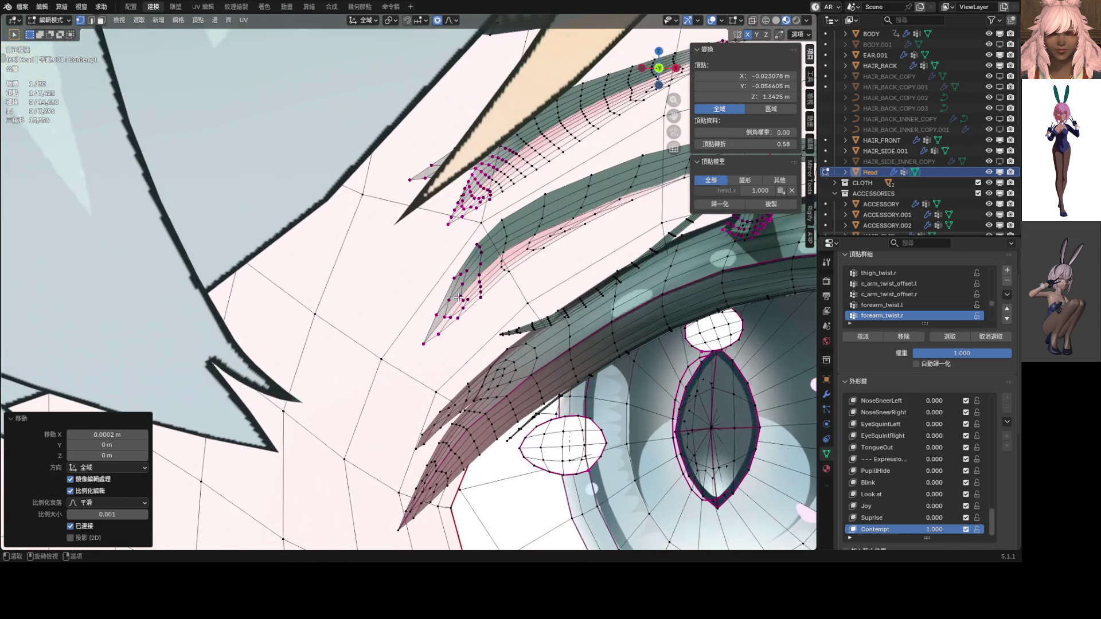
key(g)
click(435, 314)
click(454, 276)
key(g)
click(449, 275)
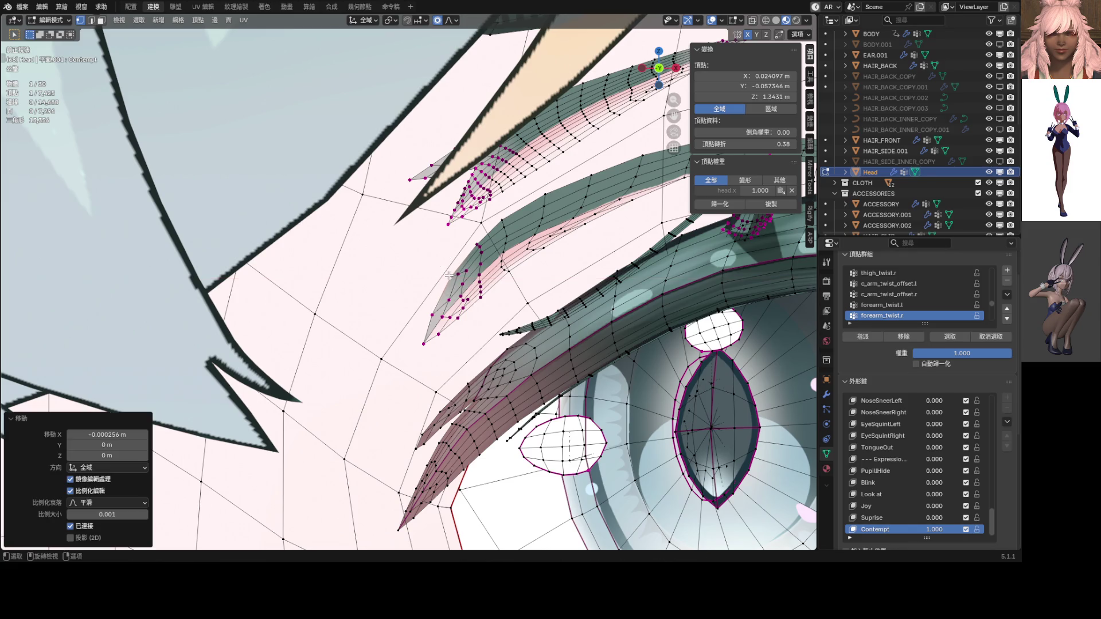
Step: Move another lash vertex slightly and shift it a little along Y
click(449, 284)
key(g)
click(468, 242)
key(g)
key(y)
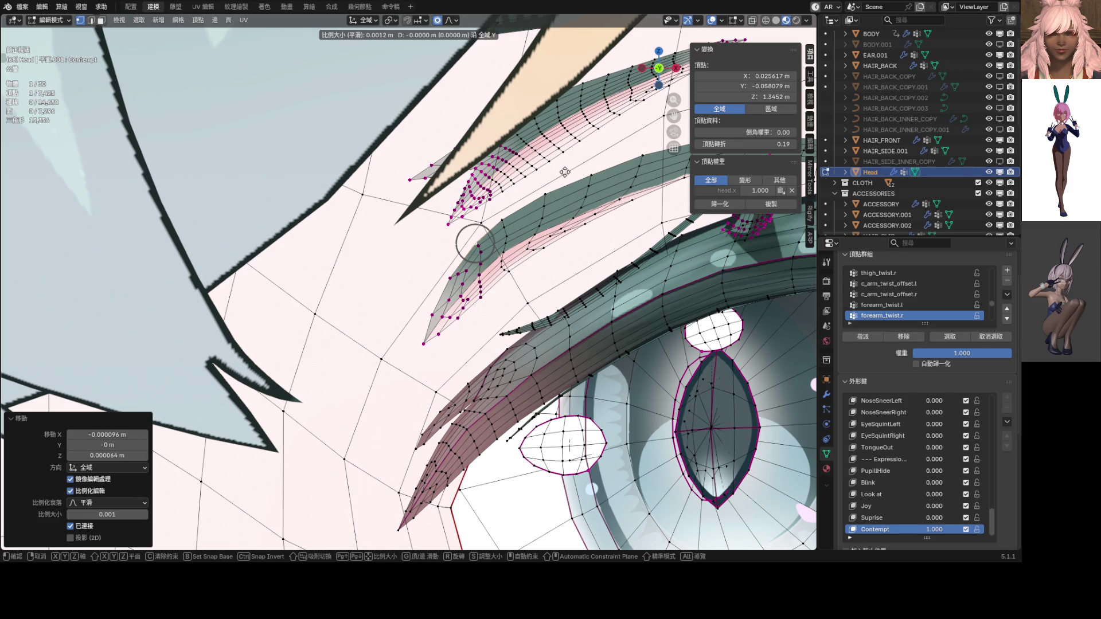
click(560, 163)
scroll(560, 163, down, 3)
mouse_move(501, 247)
shift+middle_down()
mouse_move(581, 267)
mouse_move(614, 253)
mouse_move(624, 270)
mouse_move(500, 283)
mouse_move(344, 275)
mouse_move(425, 263)
shift+middle_up()
Step: Check the result in Object Mode, then select both eyebrow strips as linked pieces
key(Tab)
scroll(322, 253, up, 3)
key(Tab)
scroll(334, 263, up, 5)
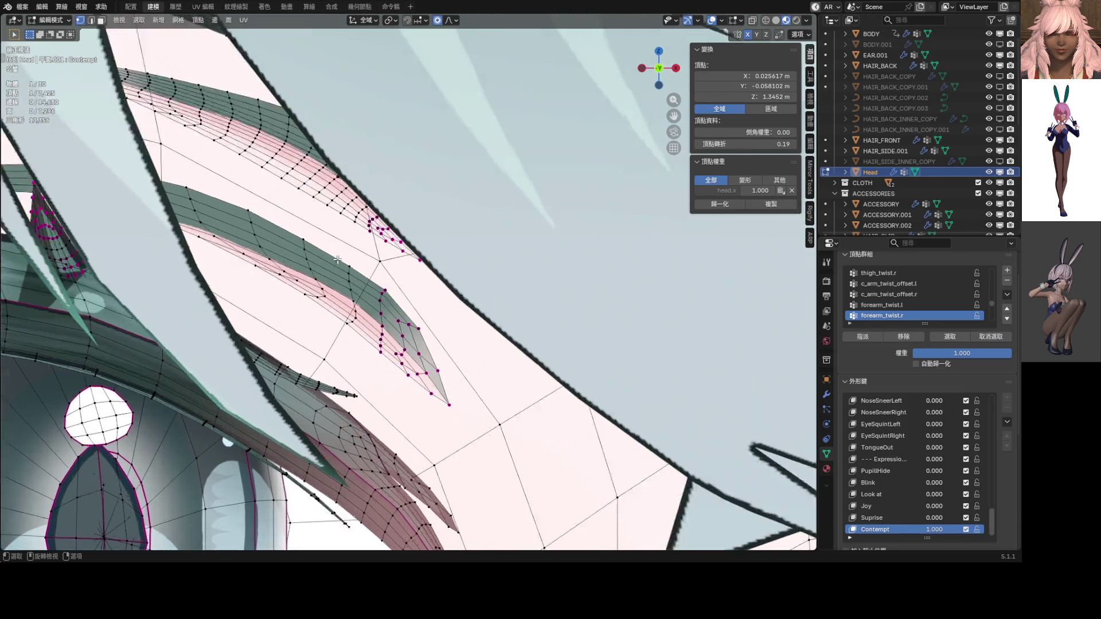
click(334, 263)
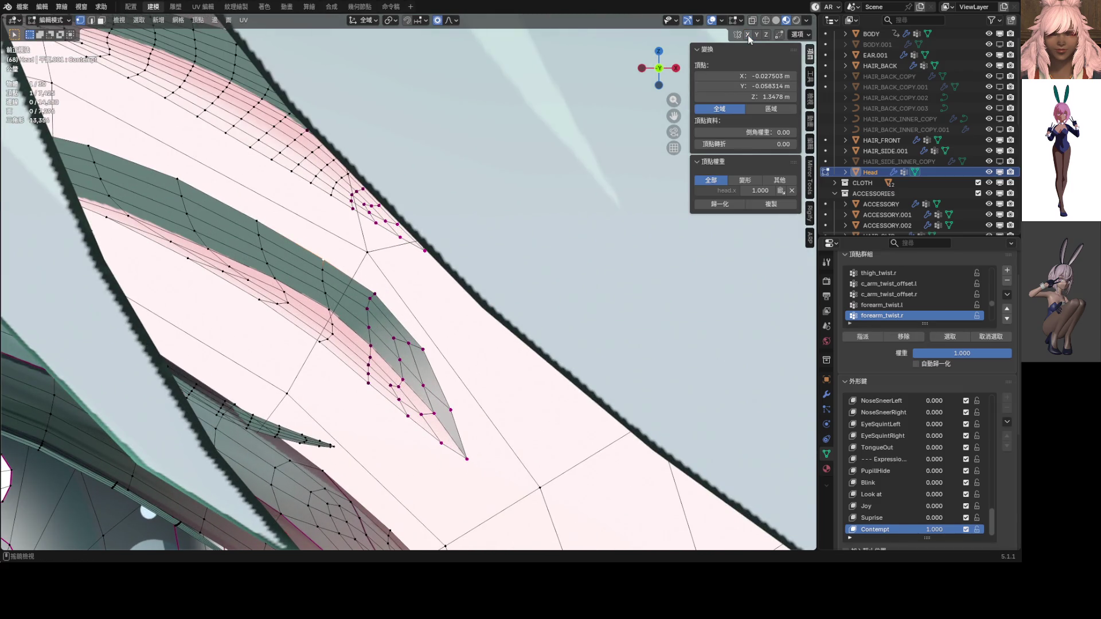
scroll(506, 260, down, 10)
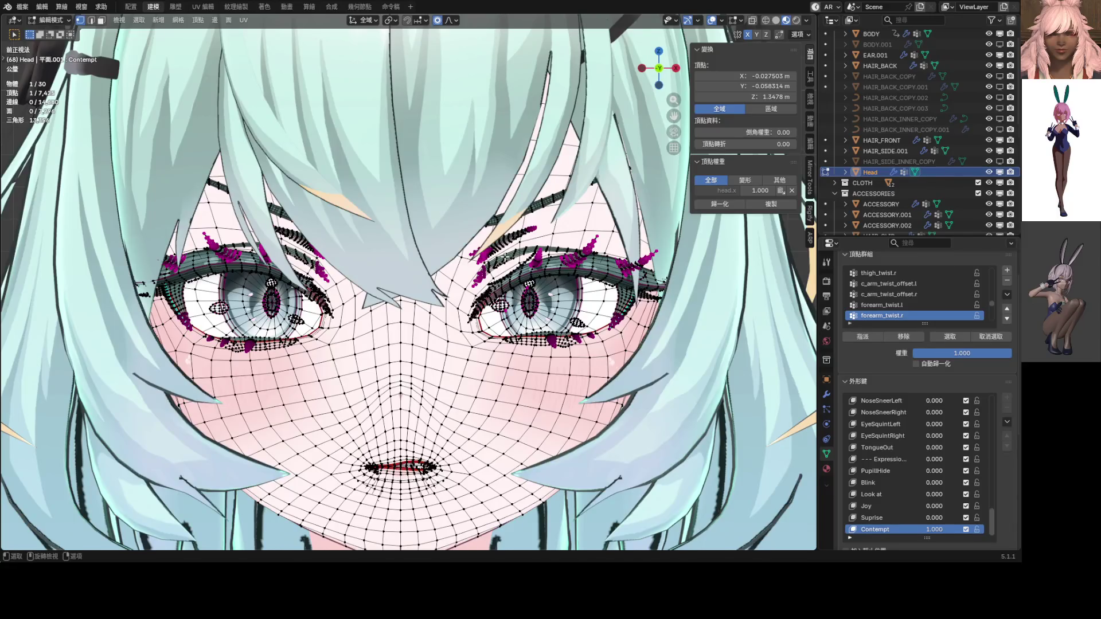
click(503, 258)
key(l)
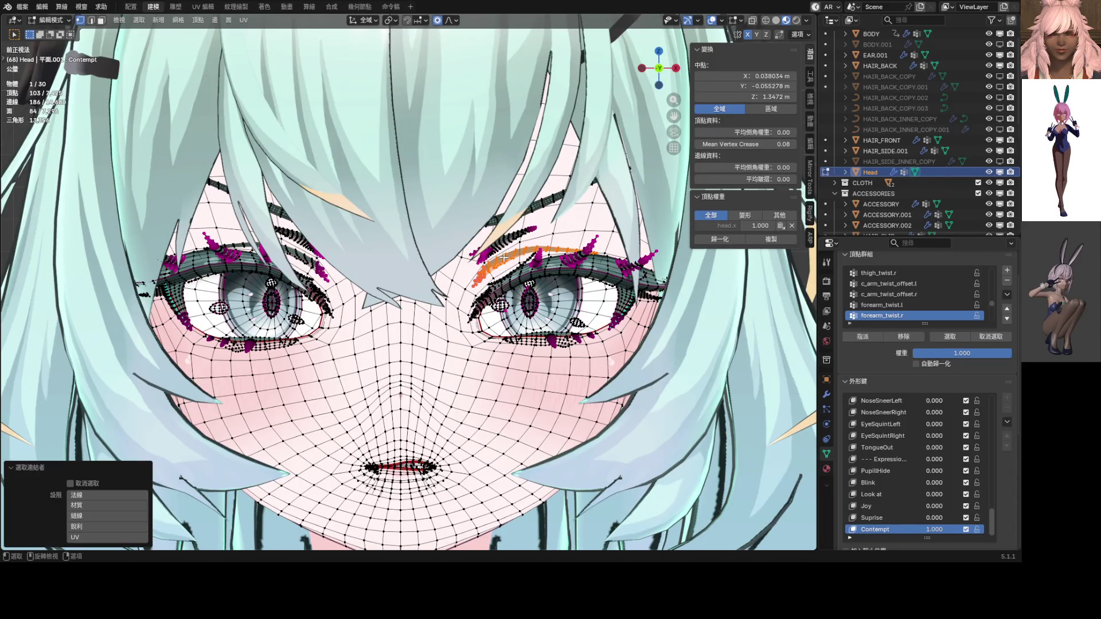
scroll(455, 241, up, 6)
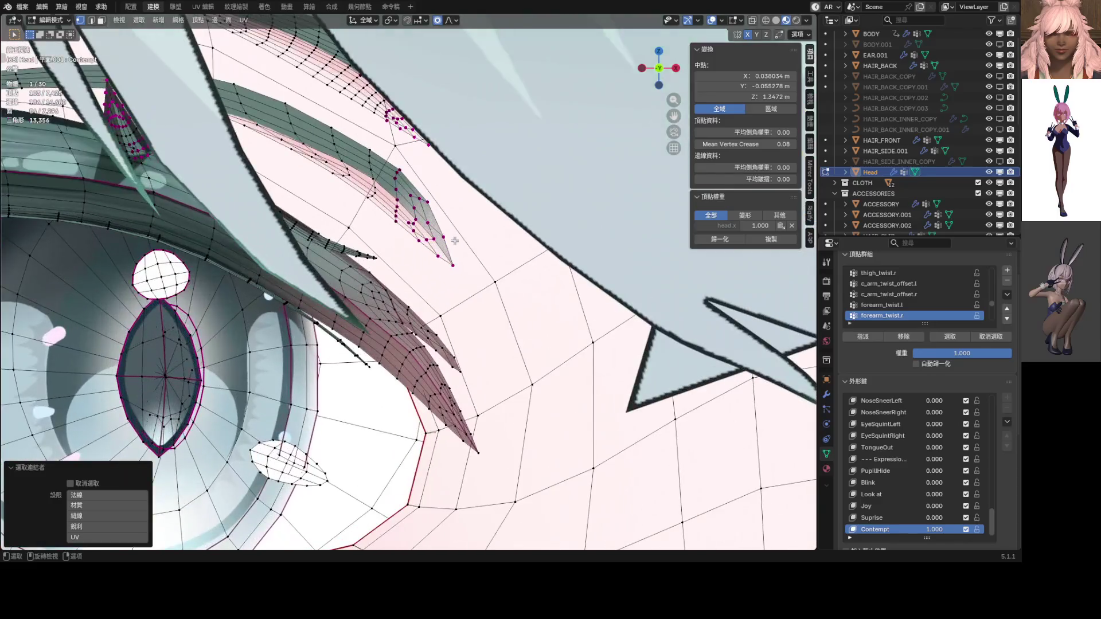
key(l)
scroll(414, 207, down, 5)
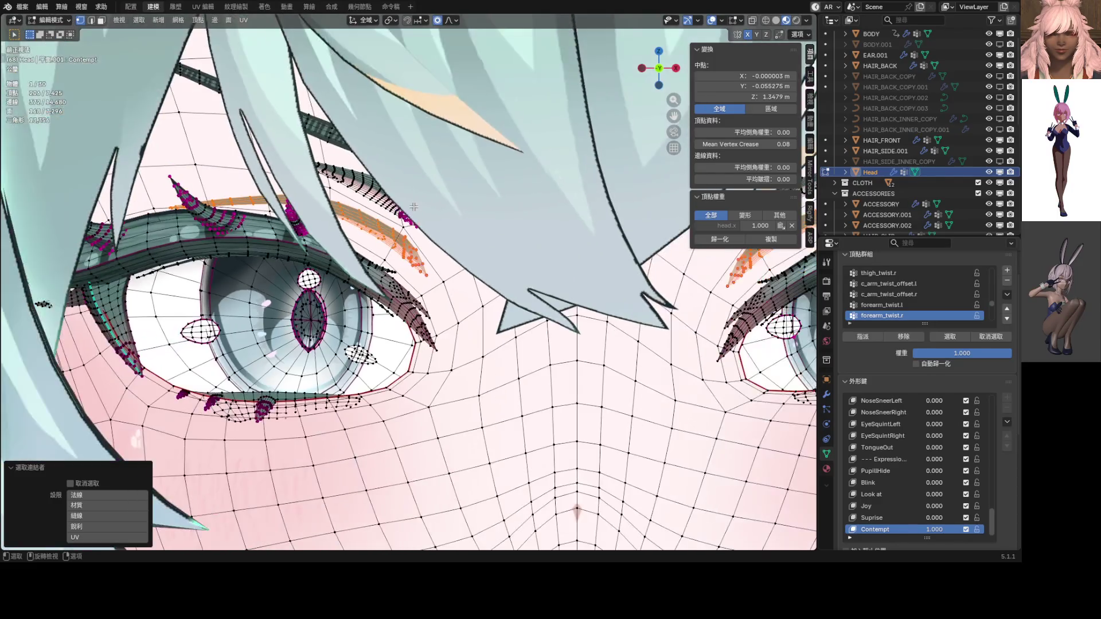
shift+middle_drag(463, 218, 328, 208)
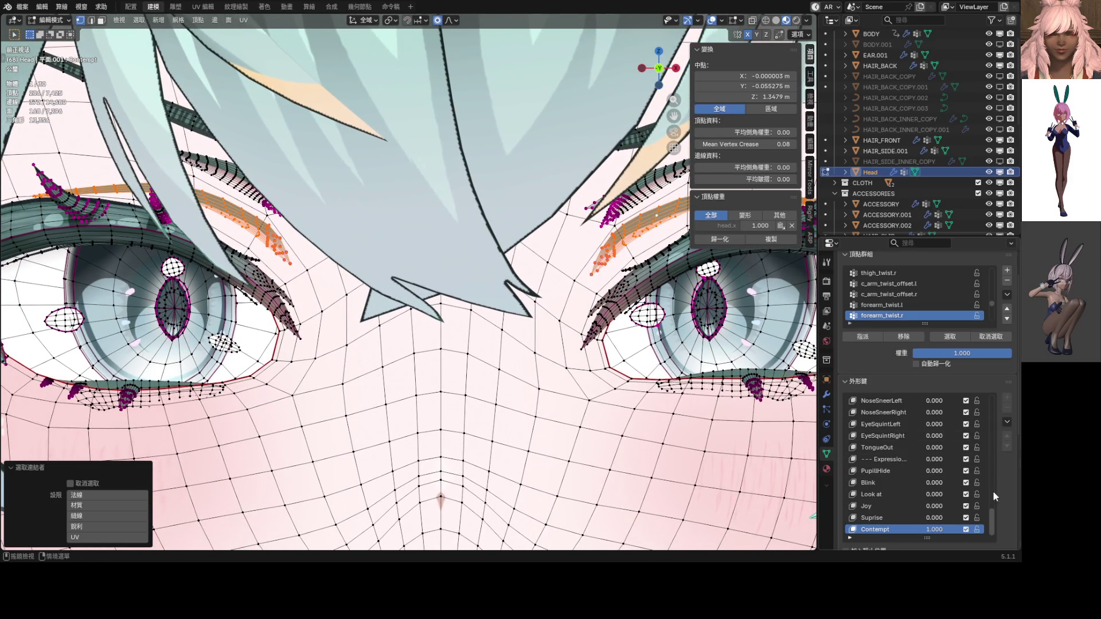
scroll(992, 492, up, 20)
Step: Compare the eyebrow strip against the Basis shape, then go back to the Contempt key
click(926, 398)
shift+middle_drag(624, 237, 552, 253)
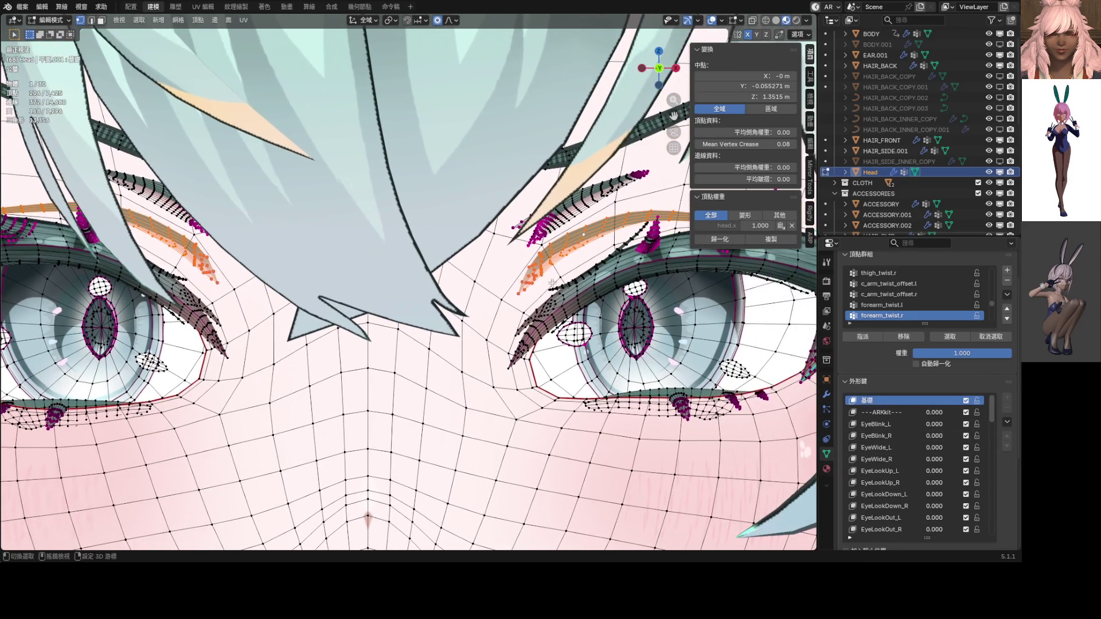
click(551, 253)
key(l)
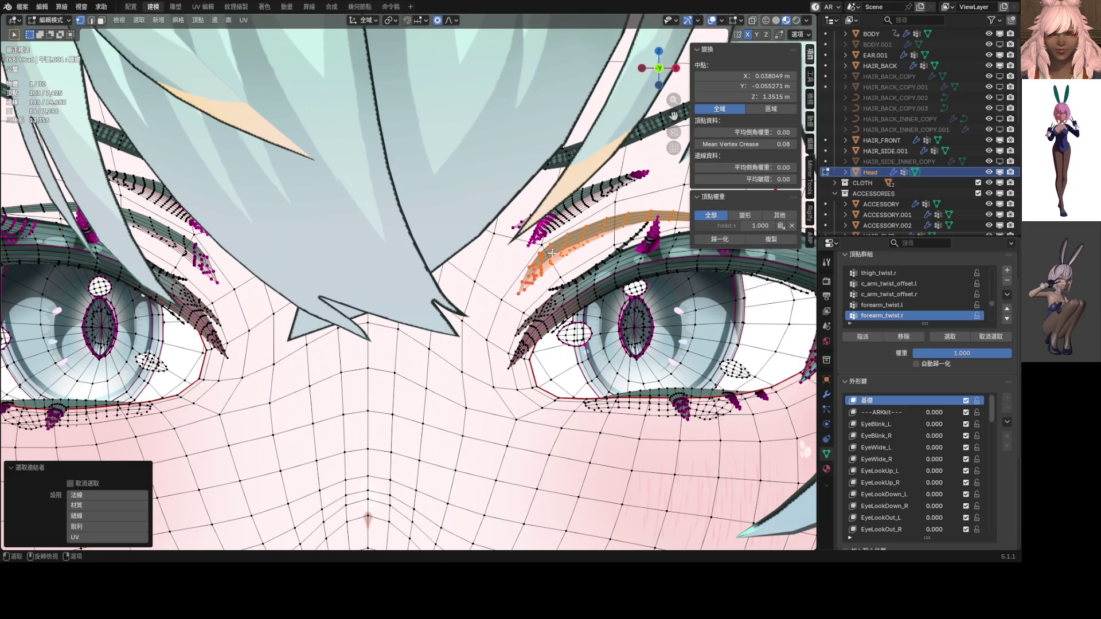
scroll(994, 418, down, 2)
drag(993, 418, 994, 522)
click(897, 530)
scroll(558, 287, up, 2)
Step: Preview the Contempt expression in Object Mode and return to Edit Mode
key(ctrl+Tab)
click(623, 296)
mouse_move(647, 290)
shift+middle_down()
mouse_move(516, 361)
mouse_move(705, 318)
mouse_move(618, 313)
shift+middle_up()
scroll(618, 312, down, 3)
key(ctrl+Tab)
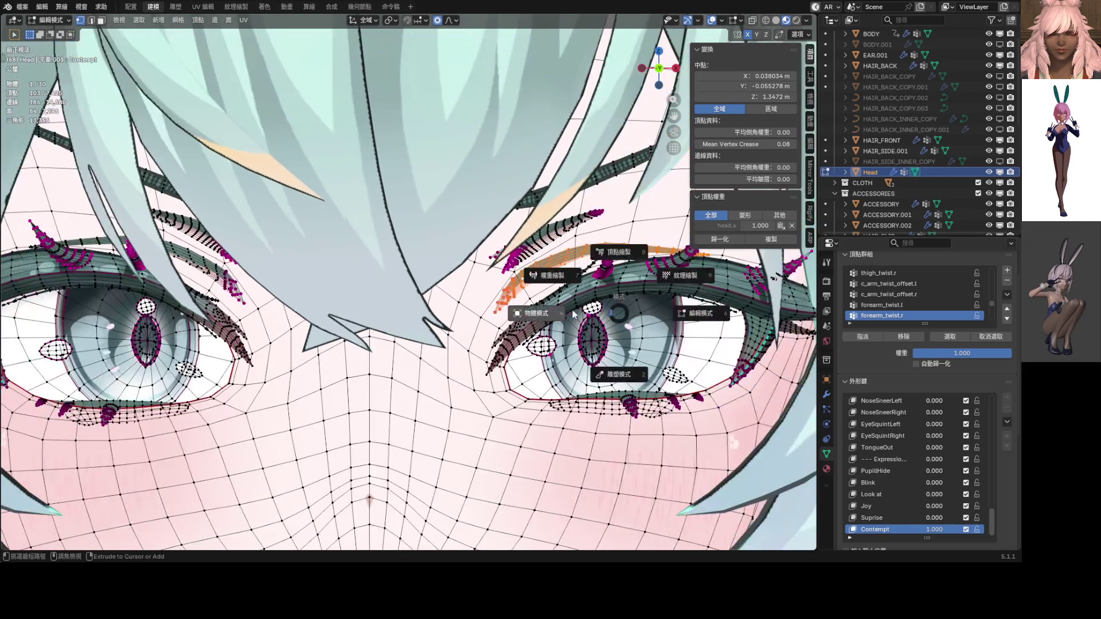
click(572, 313)
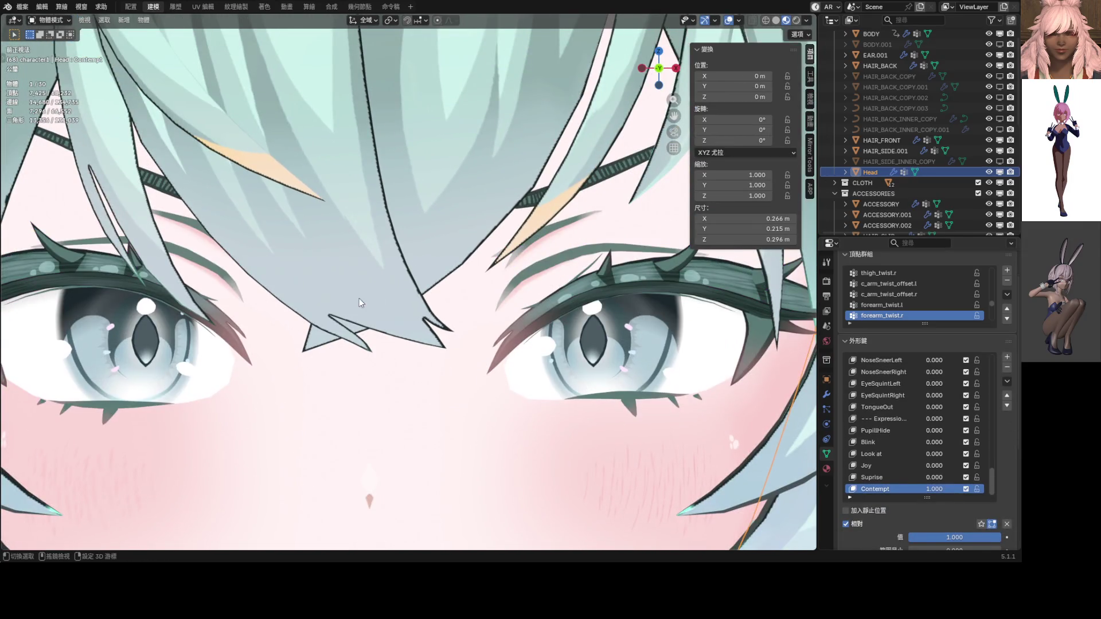
scroll(394, 296, up, 3)
key(Tab)
scroll(419, 295, up, 6)
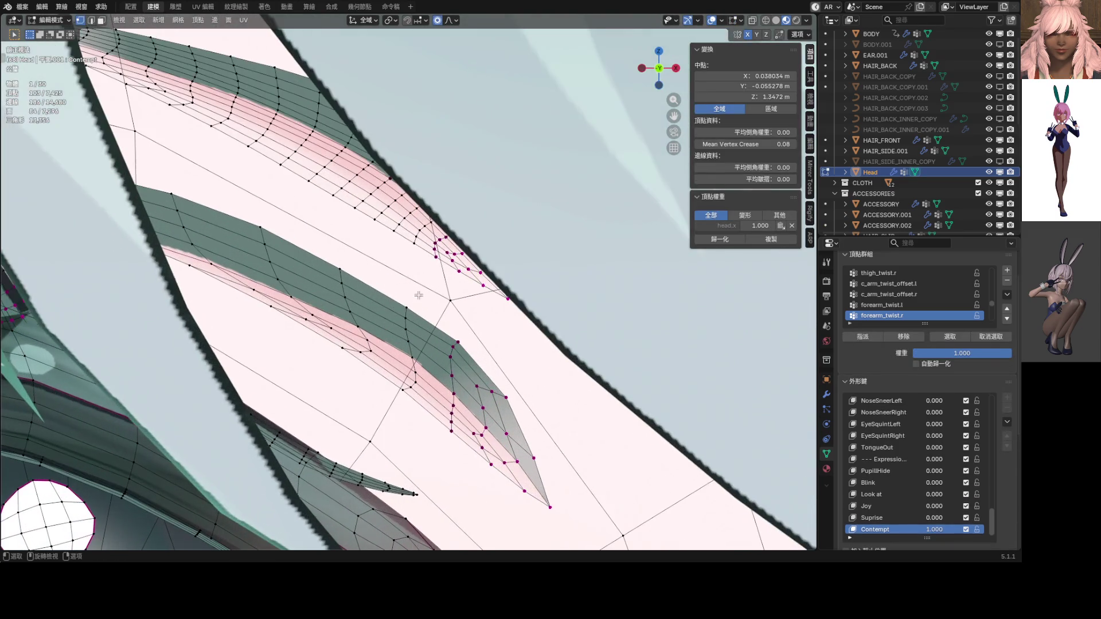
Step: Raise the brow strand tip vertex slightly along Z, then select the eyebrow strip
click(406, 302)
key(g)
click(341, 270)
key(g)
key(z)
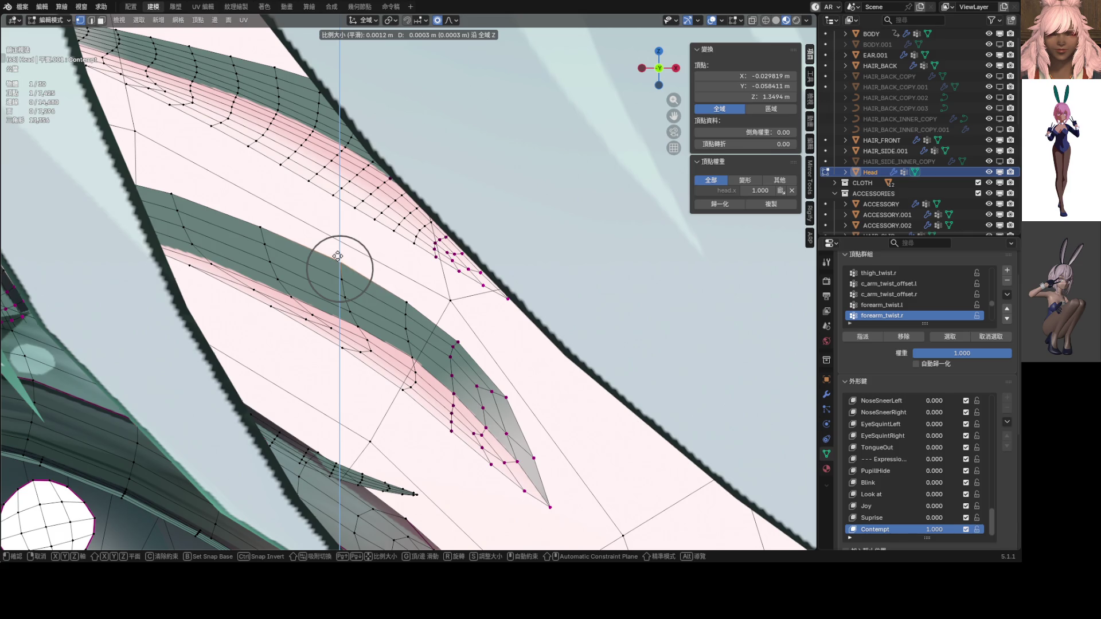
click(337, 256)
key(ctrl+l)
scroll(384, 326, down, 5)
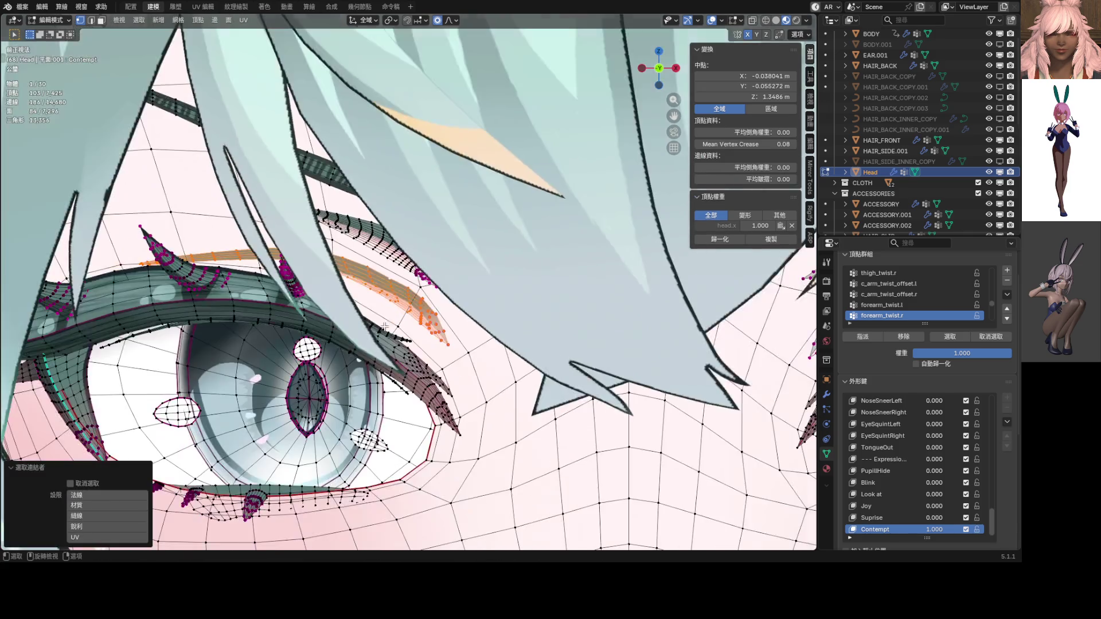
scroll(506, 281, up, 2)
Step: Select both eyebrows and make them symmetrical with Mesh > Snap to Symmetry
key(l)
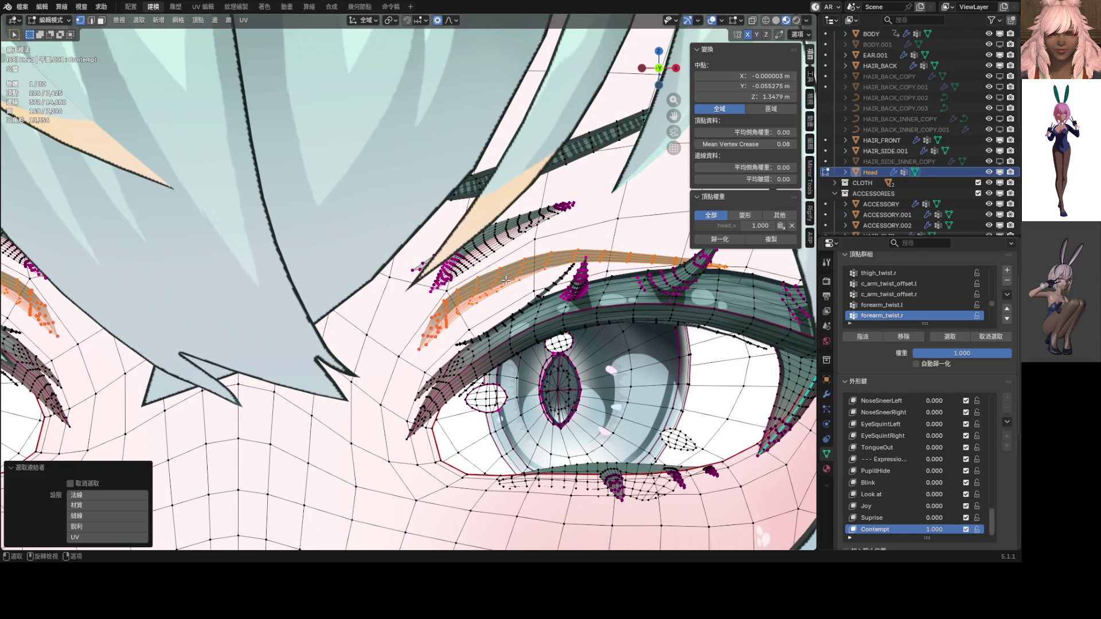
click(170, 23)
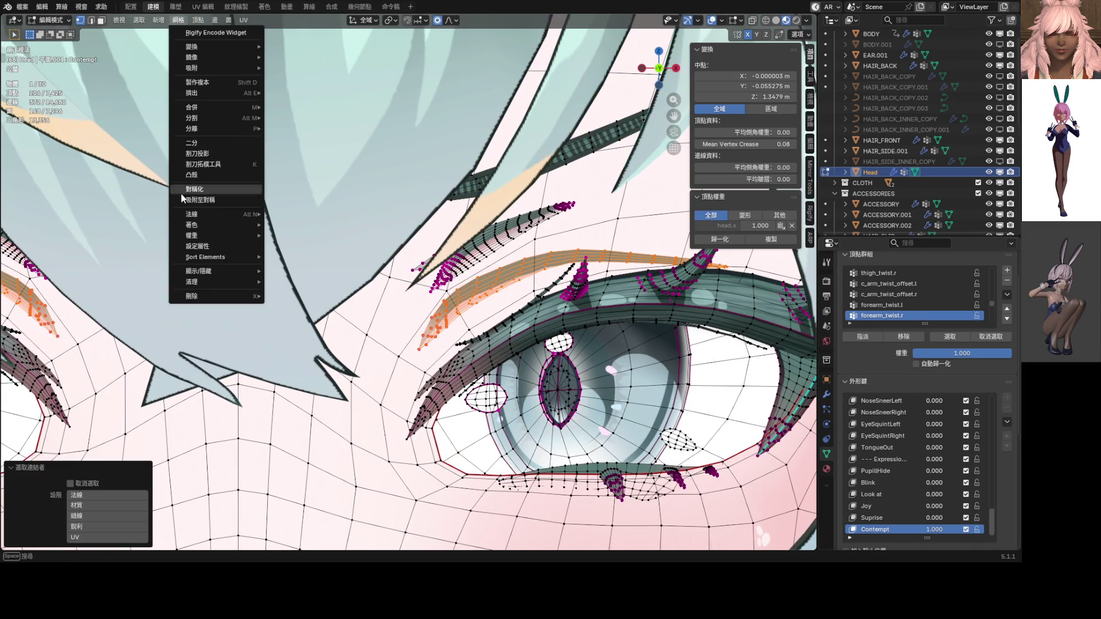
click(205, 200)
shift+middle_drag(369, 275, 453, 256)
scroll(453, 256, down, 3)
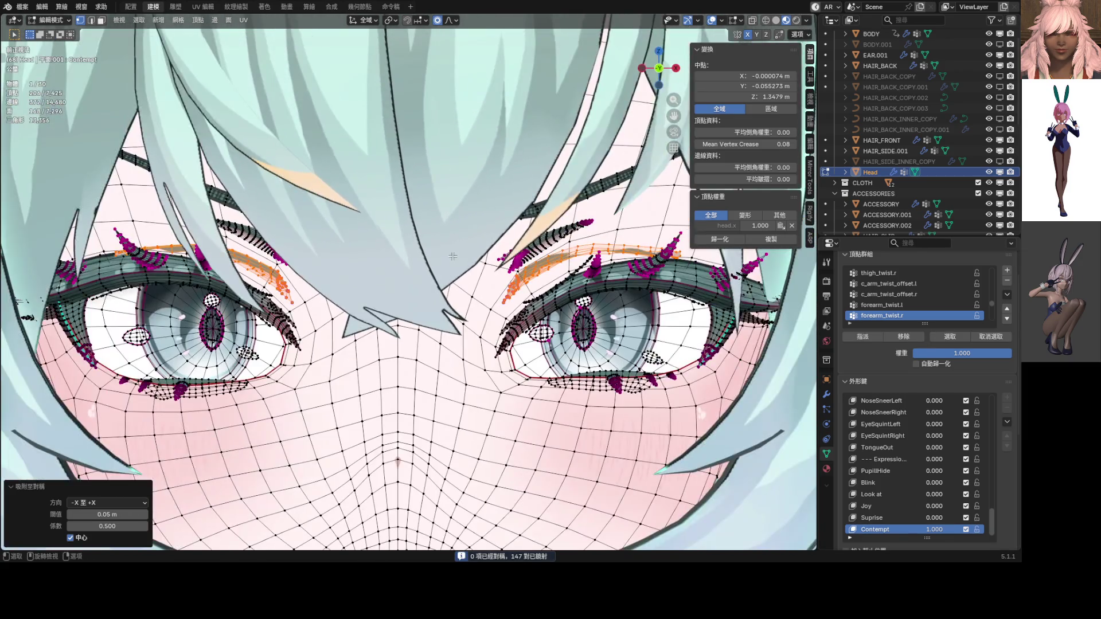
Step: Try moving a single eyebrow, then cancel and undo back to both brows selected
click(566, 258)
key(l)
key(g)
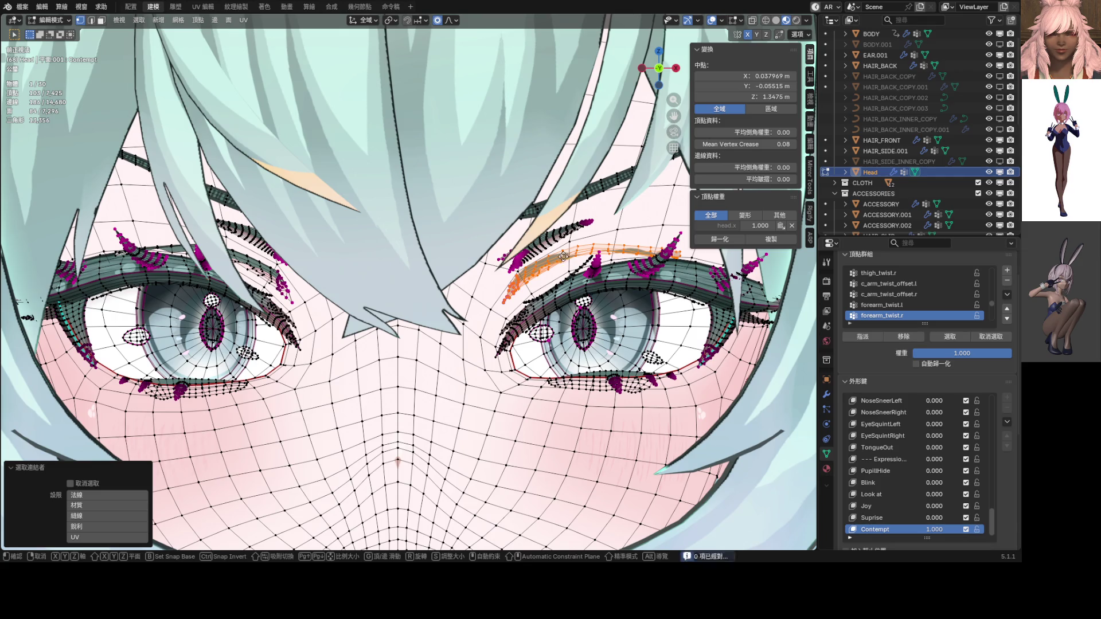
key(Escape)
key(ctrl+z)
key(ctrl+z)
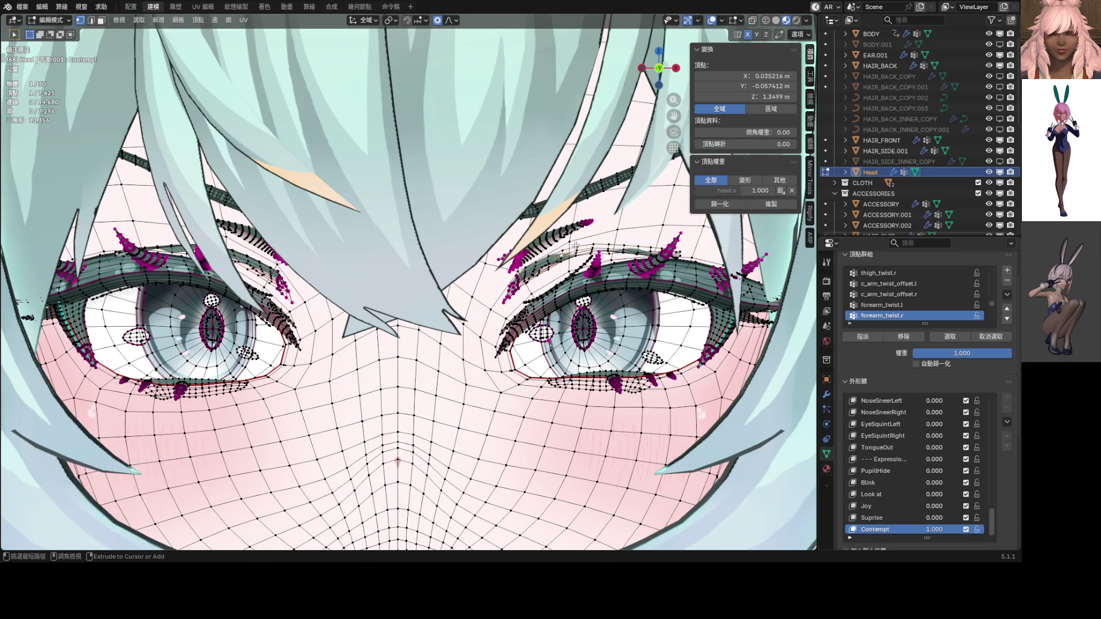
key(ctrl+z)
key(ctrl+z)
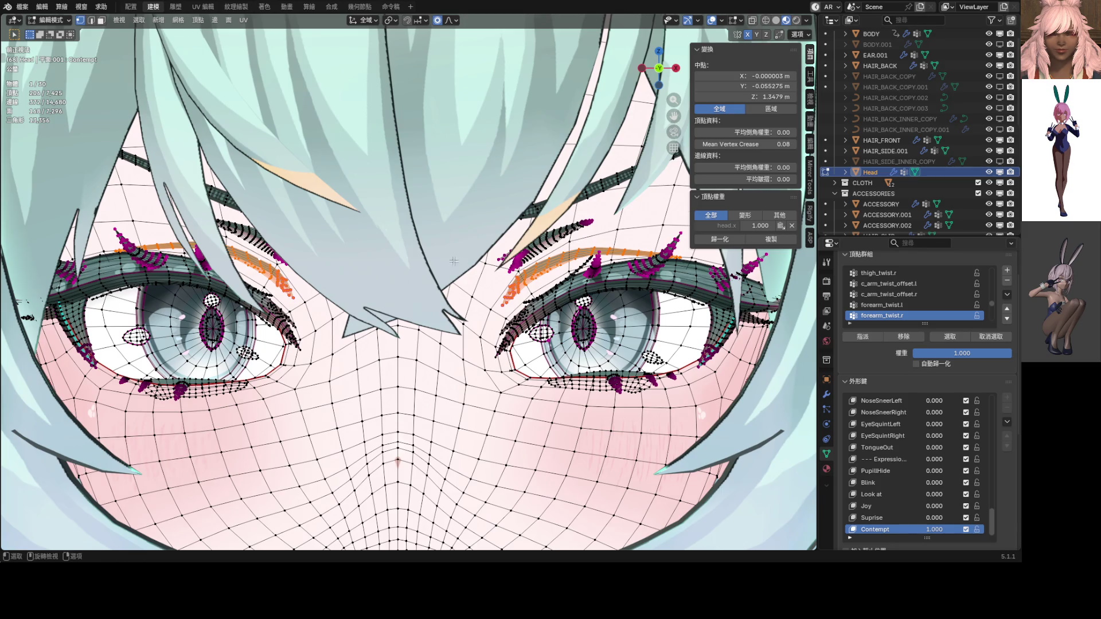
scroll(172, 286, up, 4)
scroll(482, 252, down, 2)
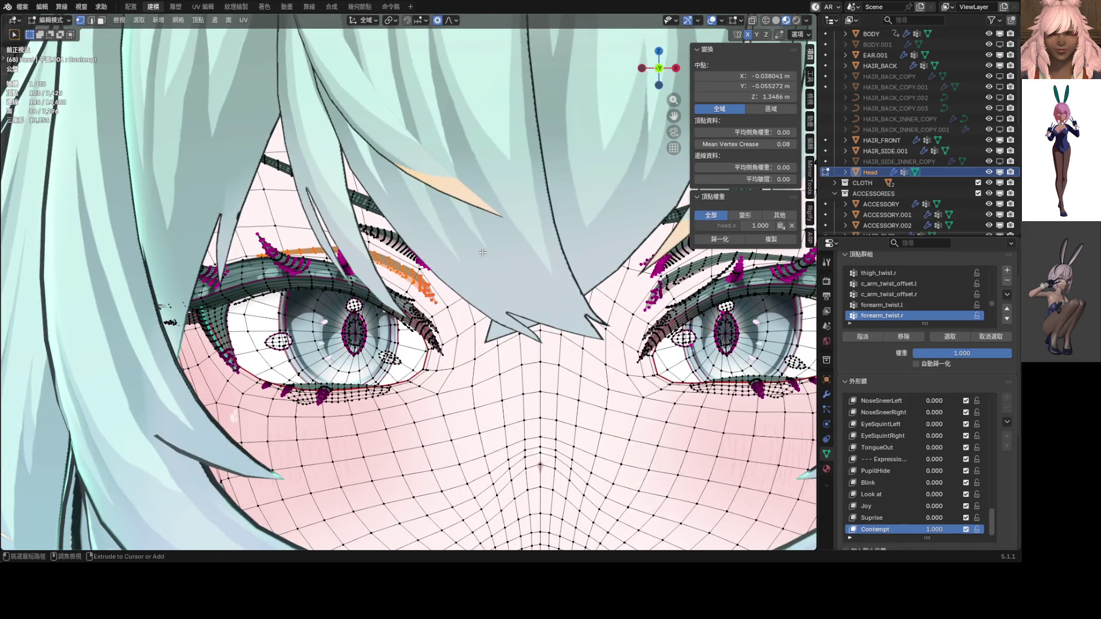
Step: Frame a single strand vertex and tweak it vertically along Z
click(481, 252)
key(KP_Decimal)
key(g)
key(z)
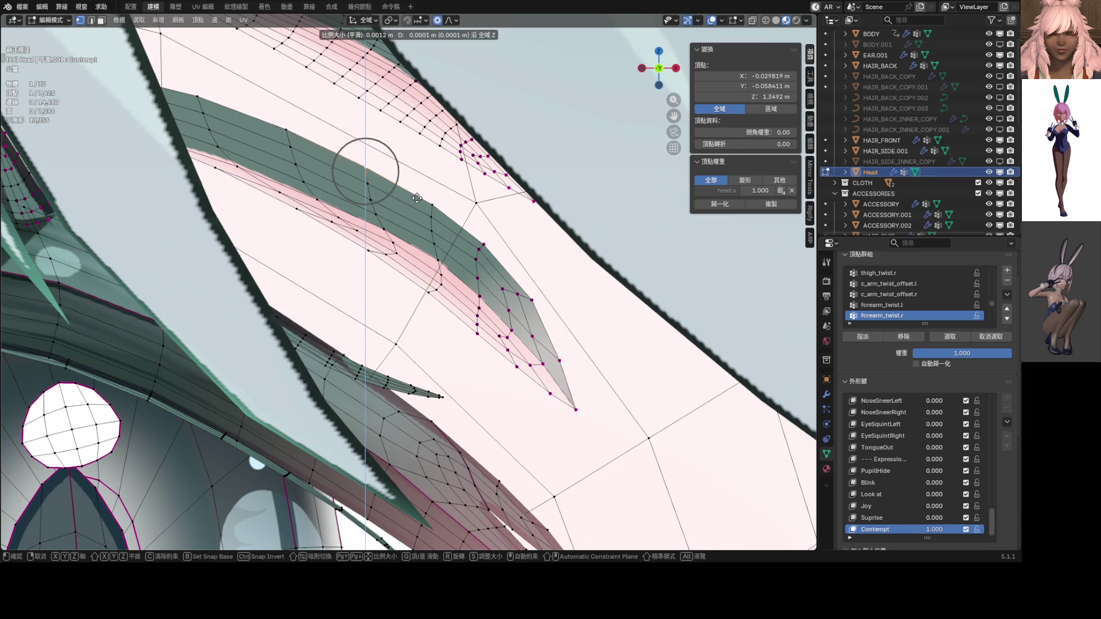
scroll(416, 196, down, 2)
scroll(417, 196, down, 3)
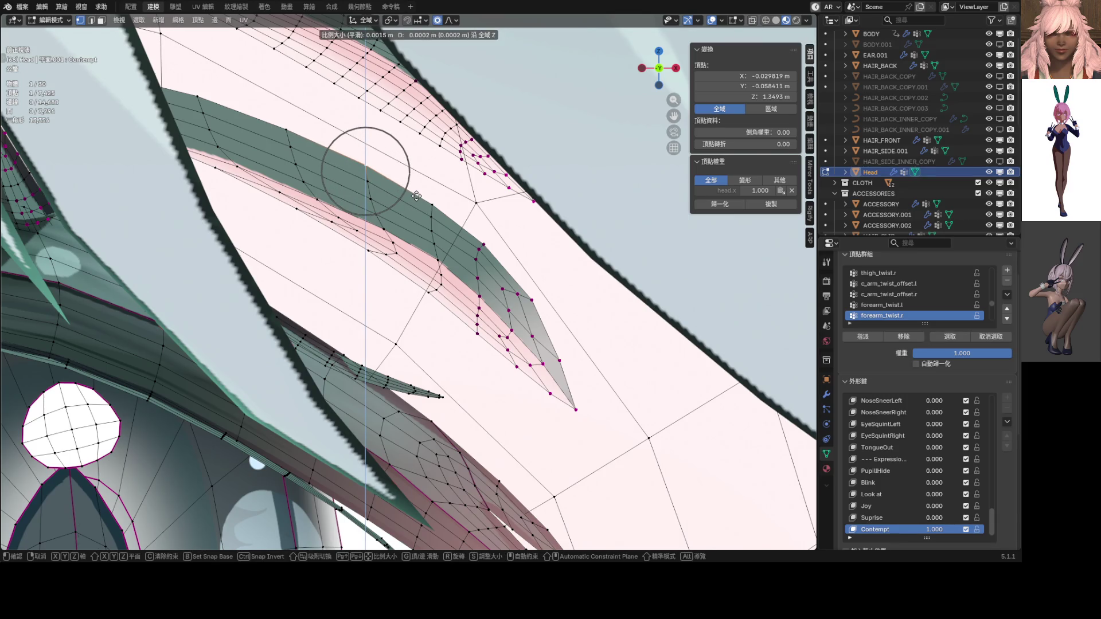
click(416, 196)
scroll(492, 245, down, 5)
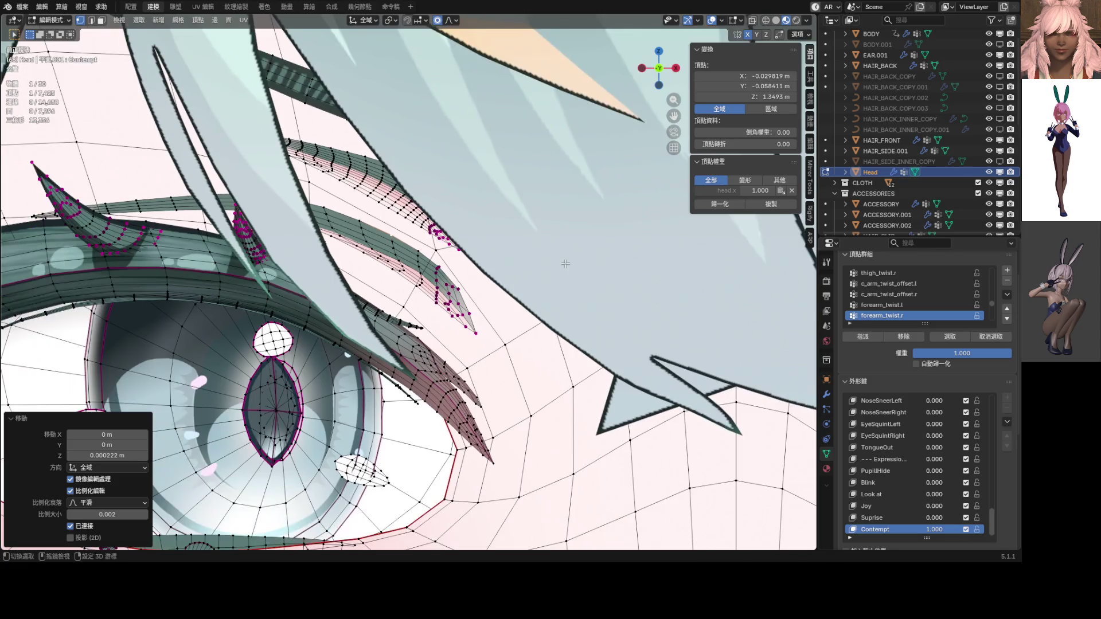
scroll(220, 253, up, 3)
scroll(221, 253, down, 3)
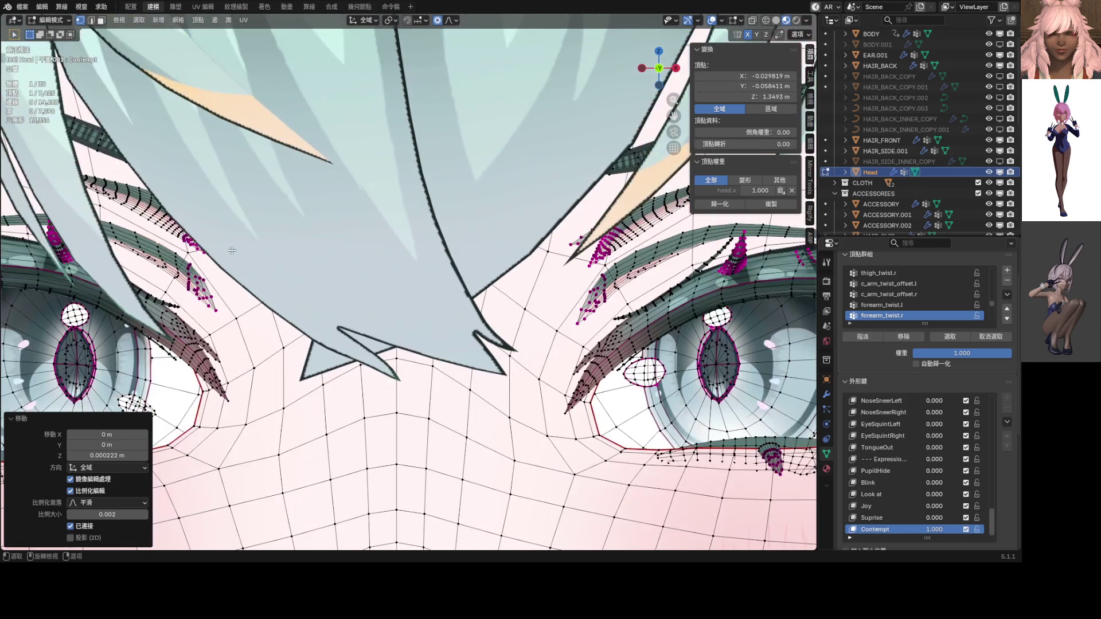
mouse_move(241, 246)
middle_down()
mouse_move(344, 235)
mouse_move(408, 258)
middle_up()
scroll(399, 227, up, 4)
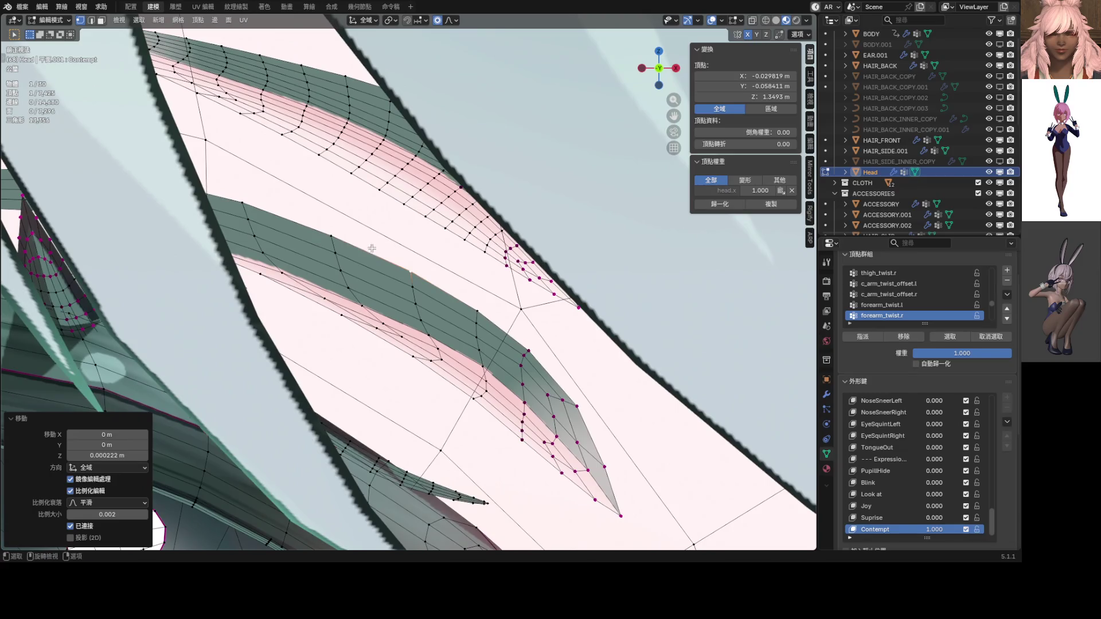
Step: Make three more small vertical Z adjustments to the strand vertex
key(g)
key(z)
click(339, 228)
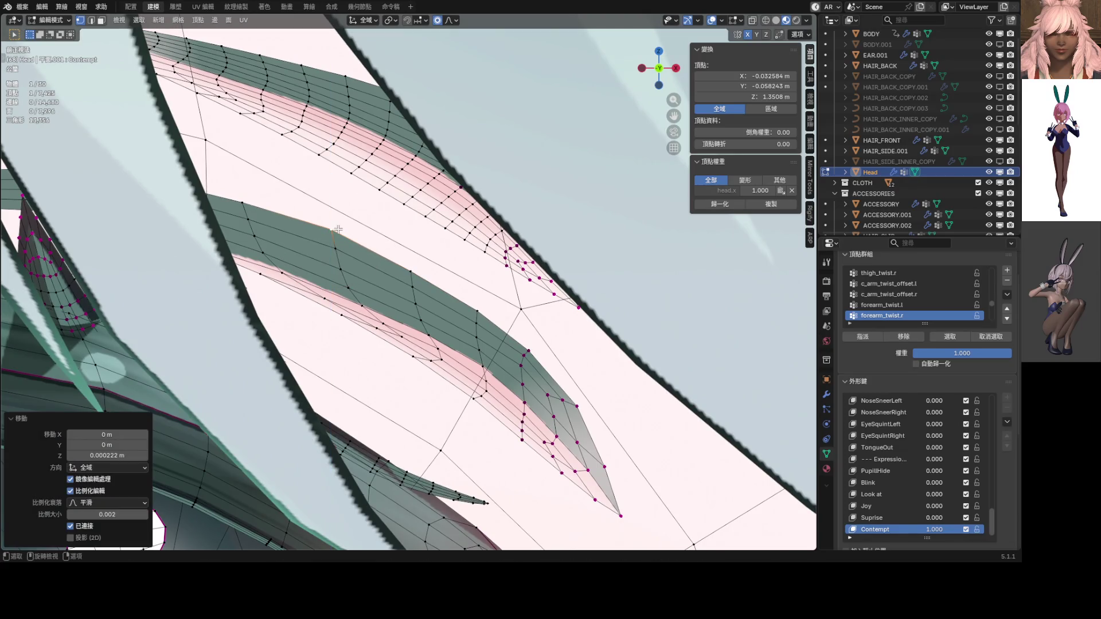
key(g)
key(z)
click(422, 266)
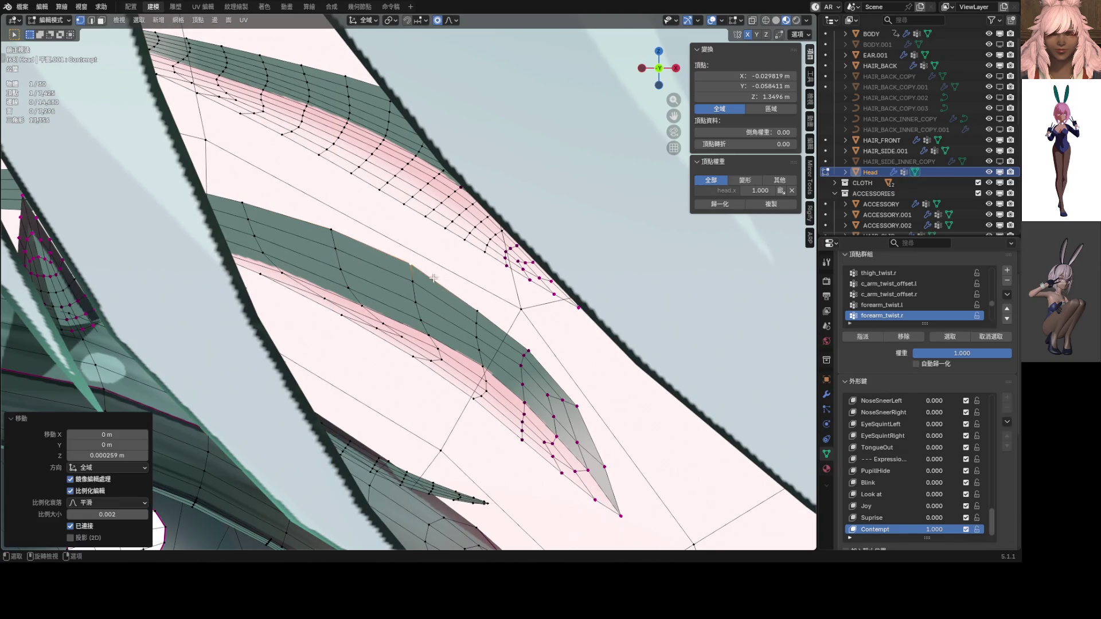
key(g)
key(z)
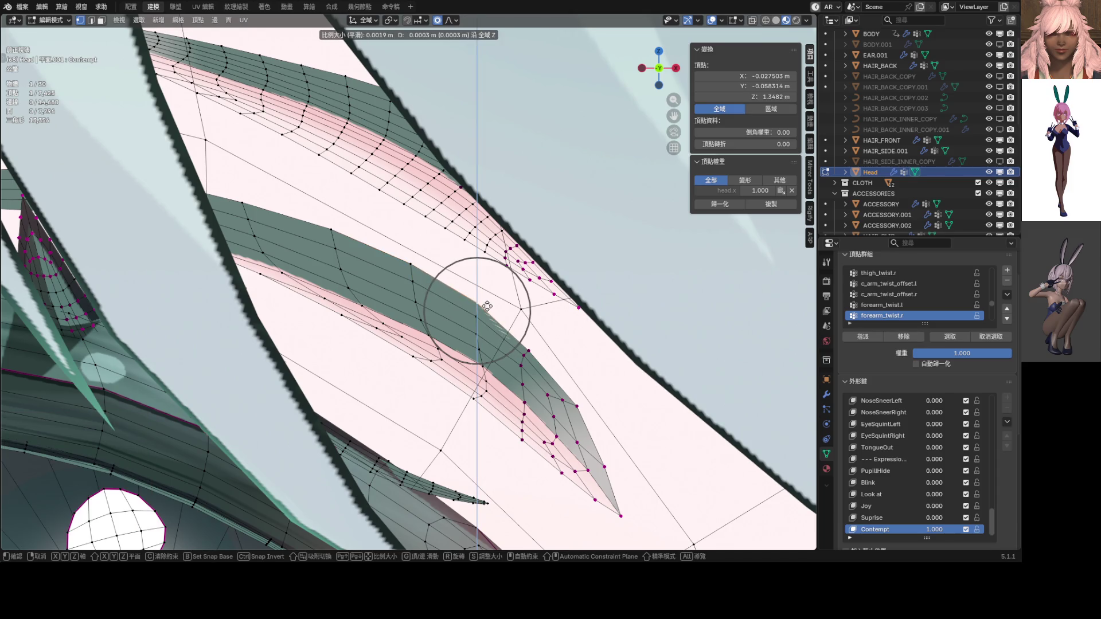
click(487, 306)
Step: Nudge the strand tip -0.000078 m along Y and return to Object Mode
key(g)
key(y)
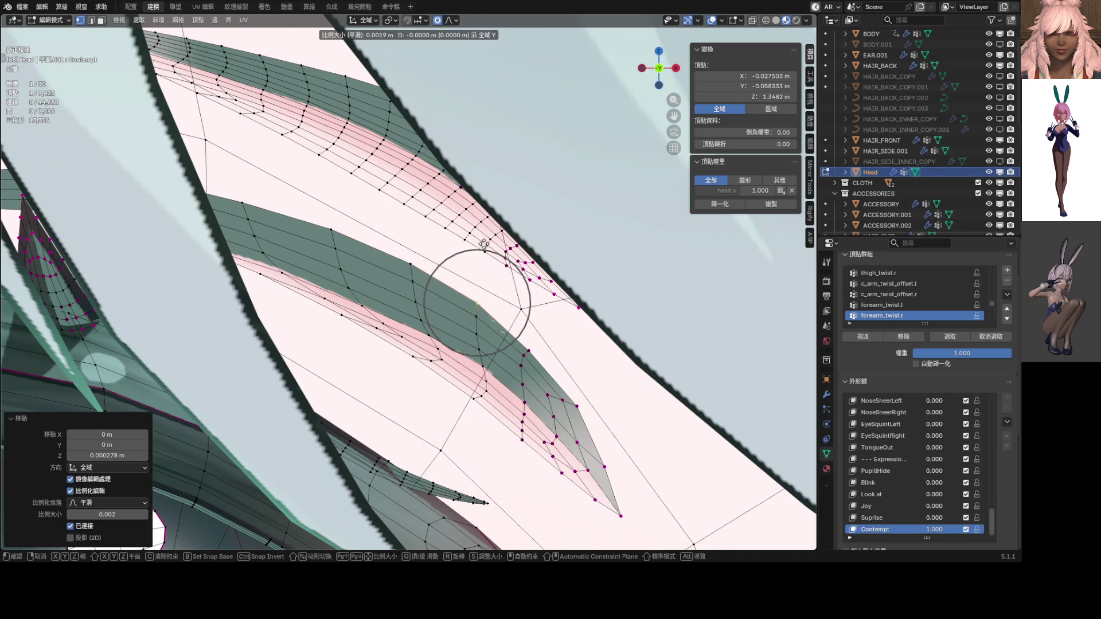
click(485, 180)
shift+middle_drag(565, 313, 446, 237)
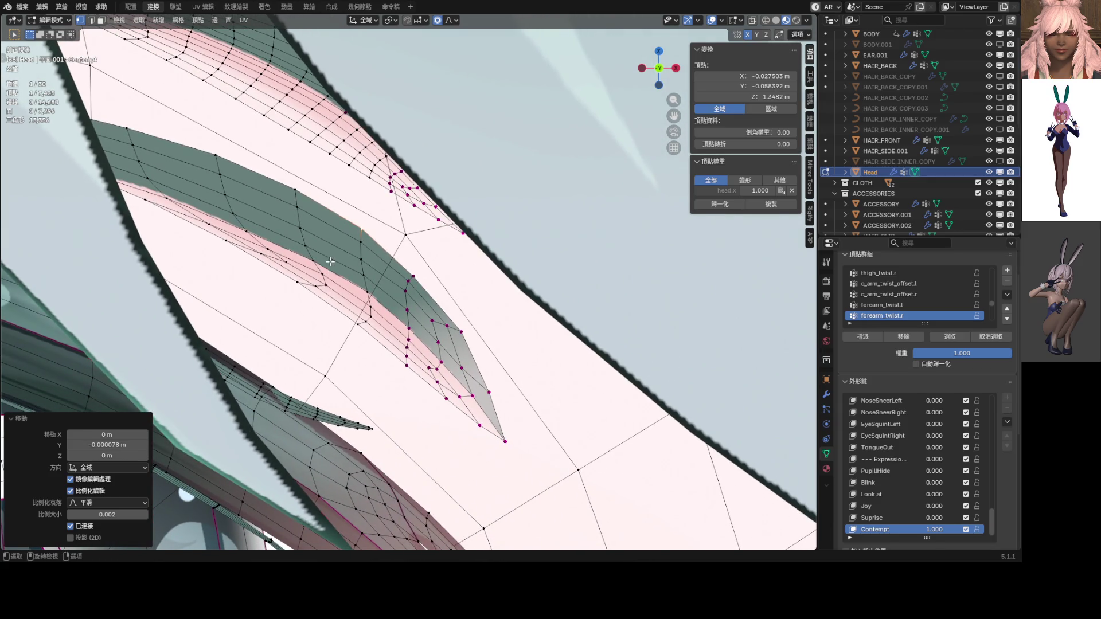
scroll(331, 261, down, 5)
key(Tab)
scroll(463, 342, up, 2)
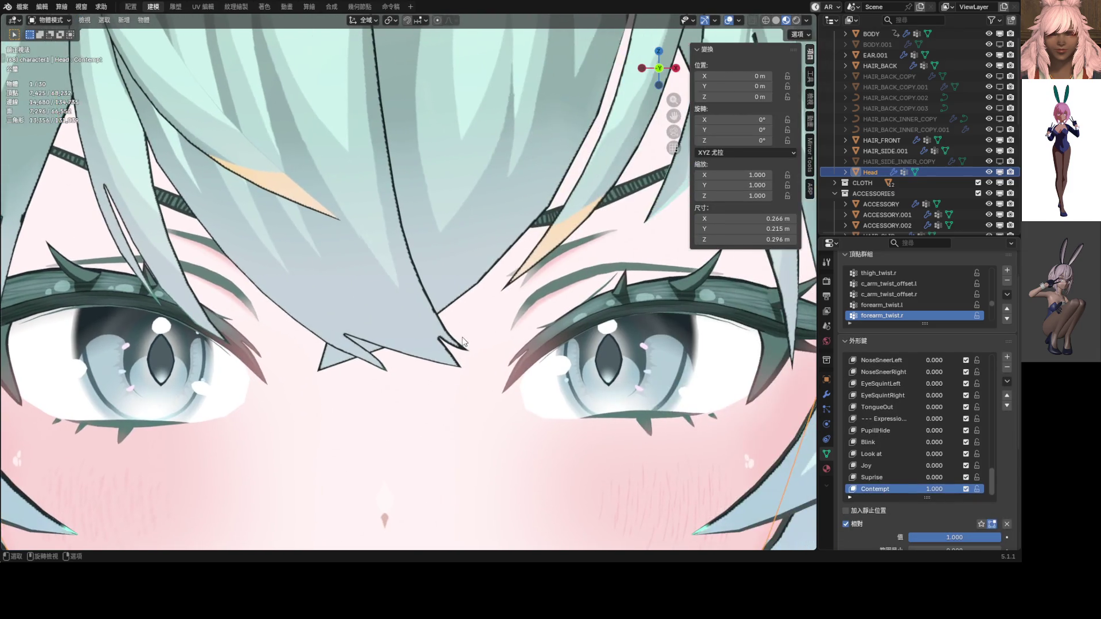
scroll(467, 340, down, 7)
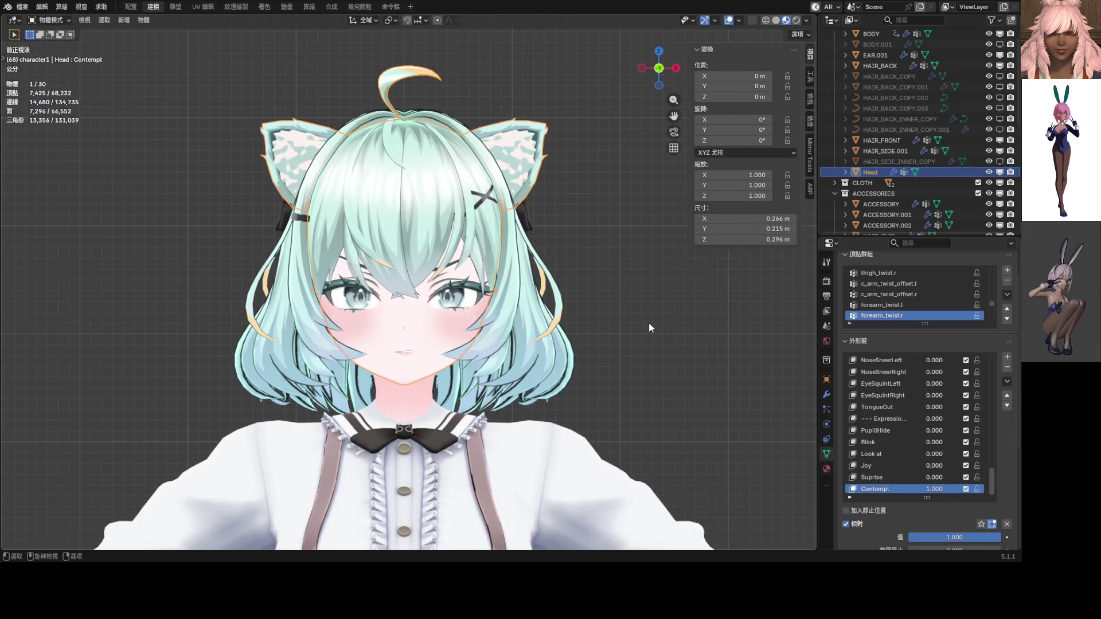
click(624, 320)
scroll(567, 315, down, 4)
scroll(522, 313, up, 6)
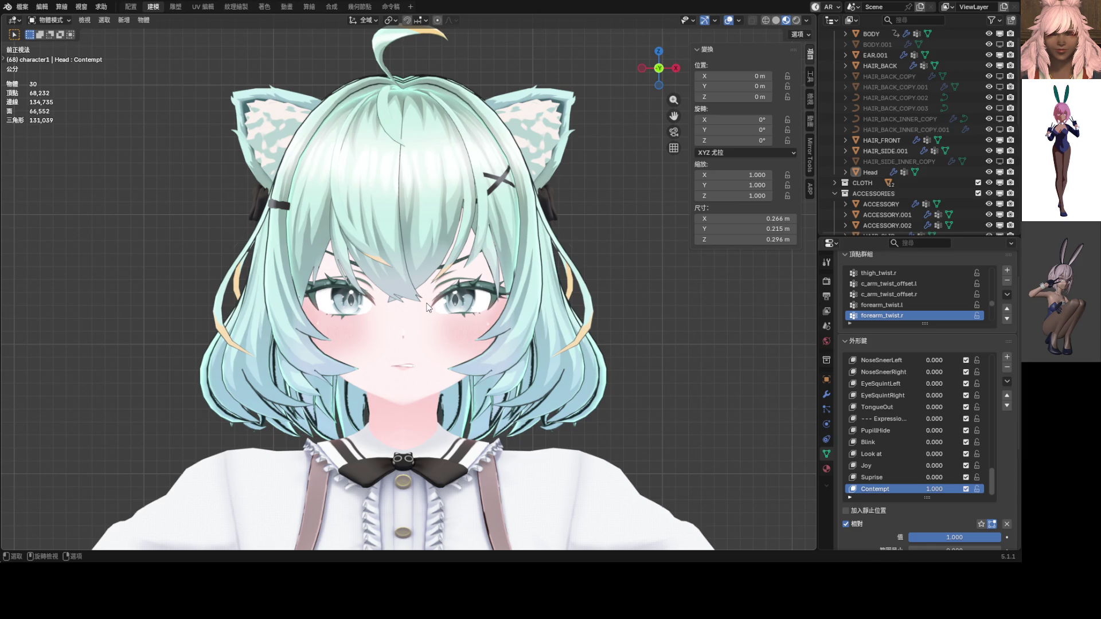
Step: Enter Edit Mode on the head and hide the eye pieces to expose the lower eyelid
scroll(435, 291, up, 5)
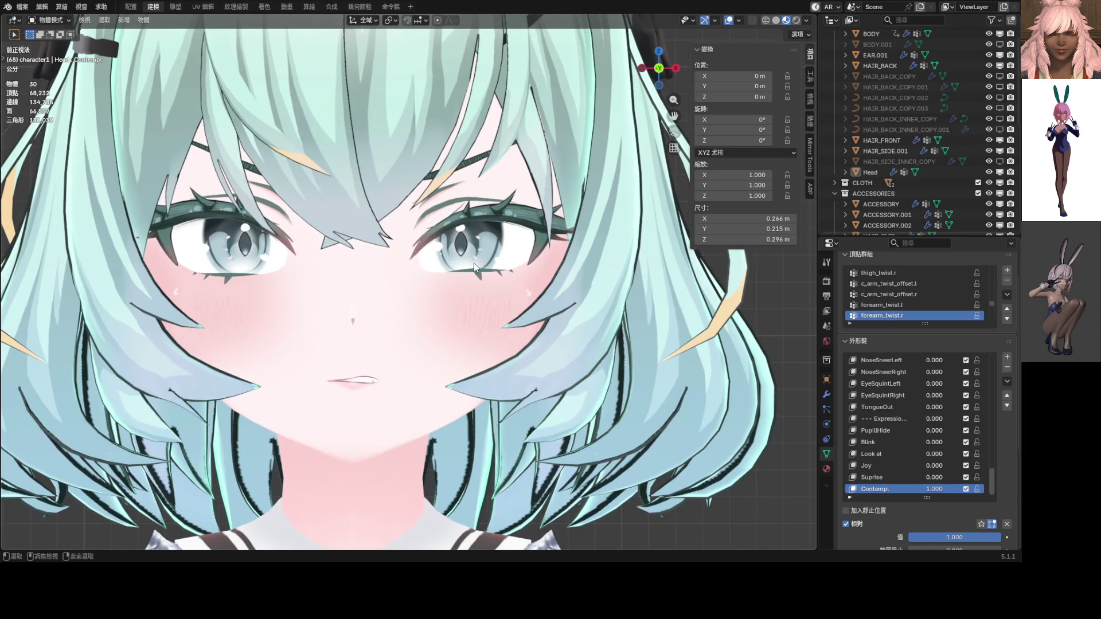
key(Tab)
scroll(476, 241, up, 4)
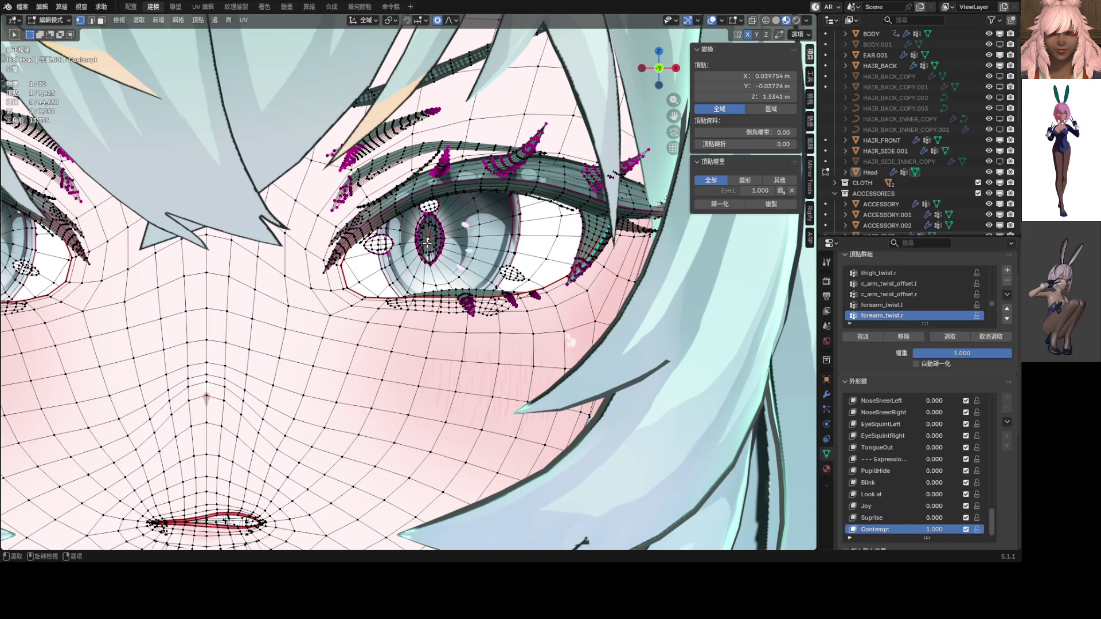
key(l)
key(l)
key(l)
key(l)
key(h)
Step: Raise three lower-eyelid vertices 0.0021 m along Z with smooth proportional falloff
scroll(482, 272, down, 4)
scroll(439, 278, up, 4)
click(439, 277)
shift+click(427, 282)
shift+click(444, 284)
click(454, 20)
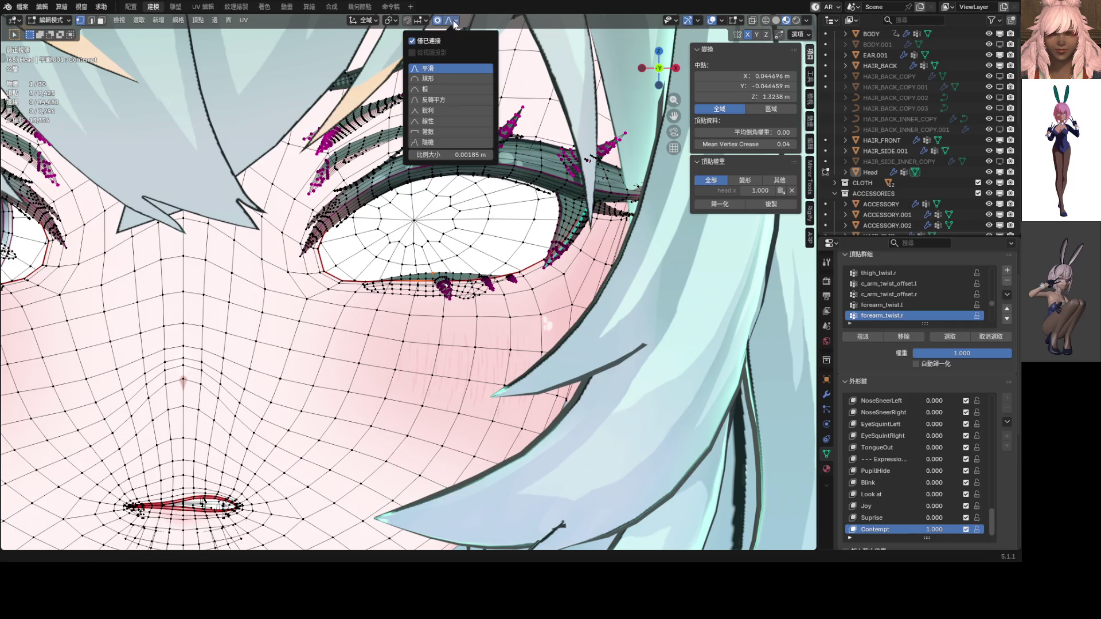
key(g)
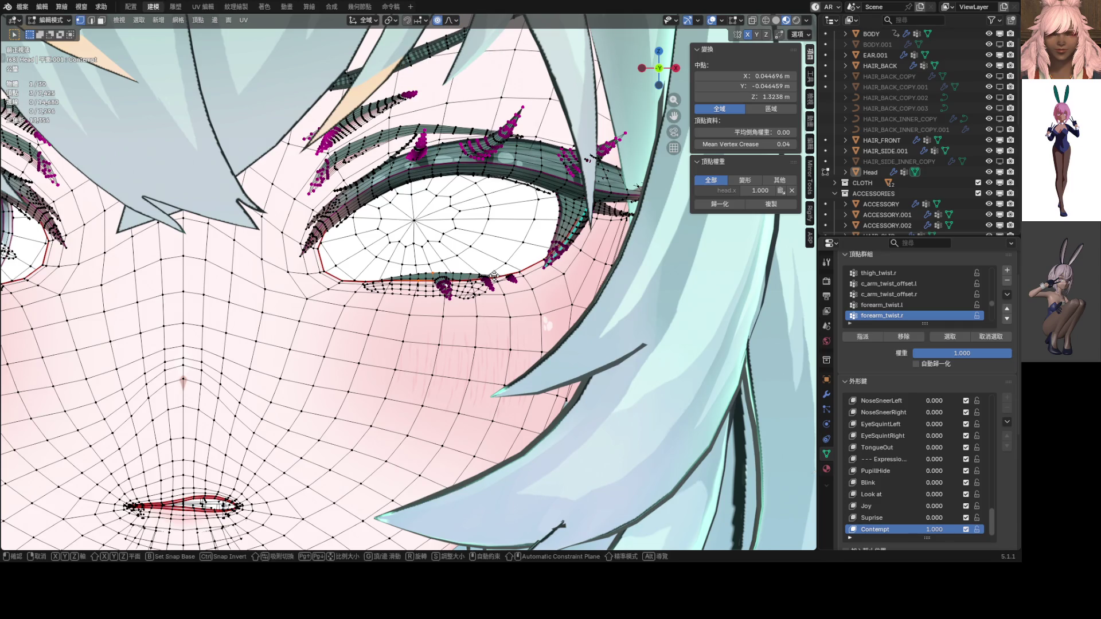
key(z)
scroll(493, 274, down, 20)
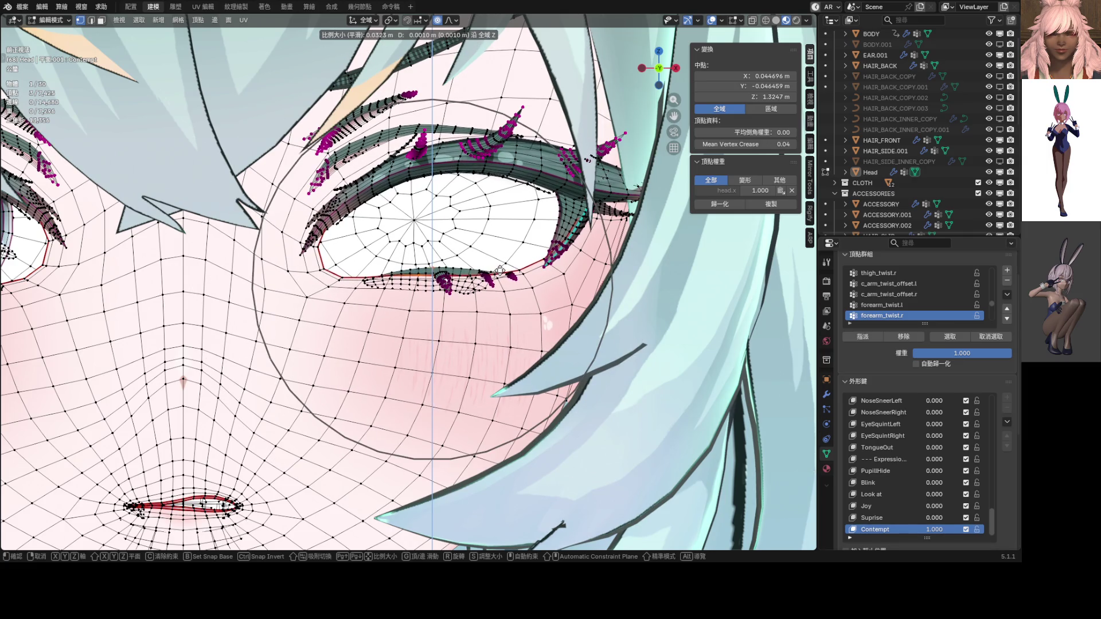
scroll(499, 267, up, 1)
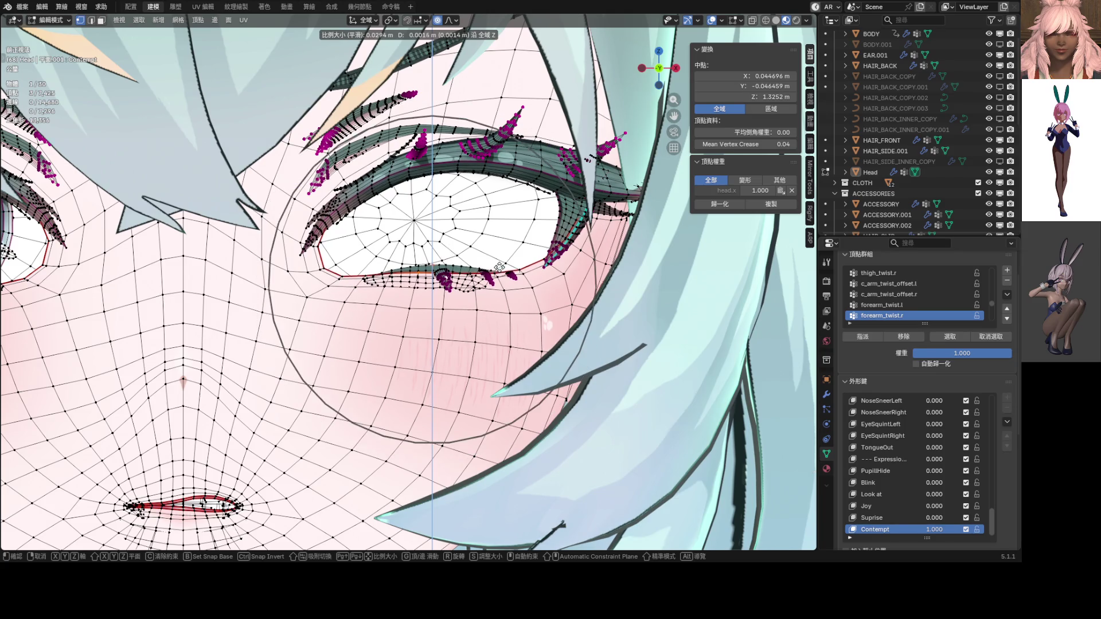
click(497, 272)
scroll(497, 275, down, 3)
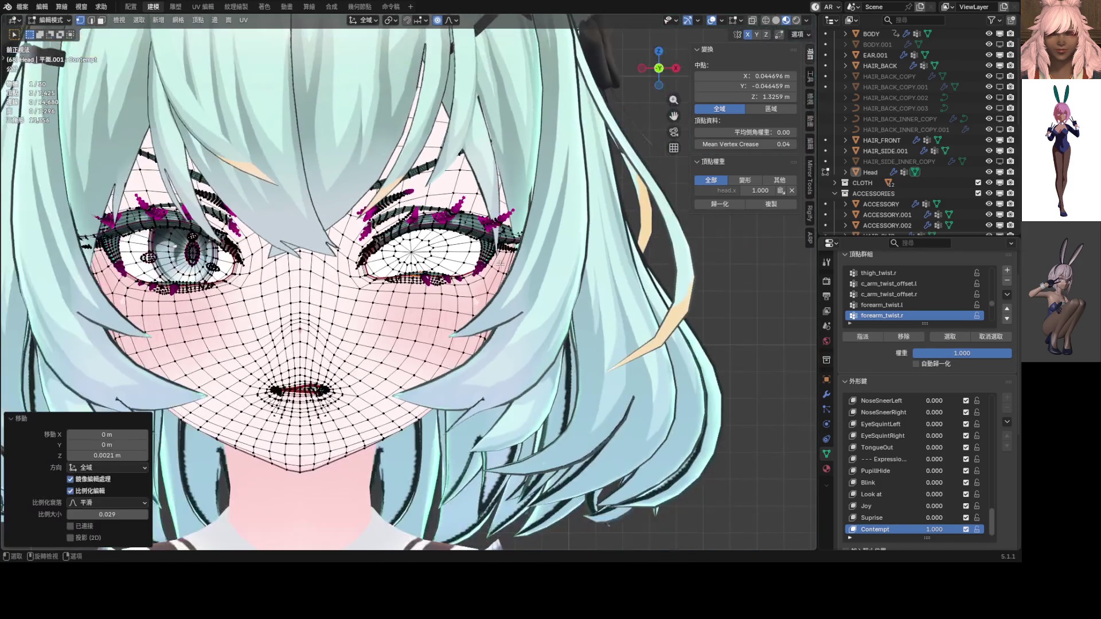
Step: Return to Object Mode and zoom out to view the whole face
key(Tab)
scroll(408, 284, down, 3)
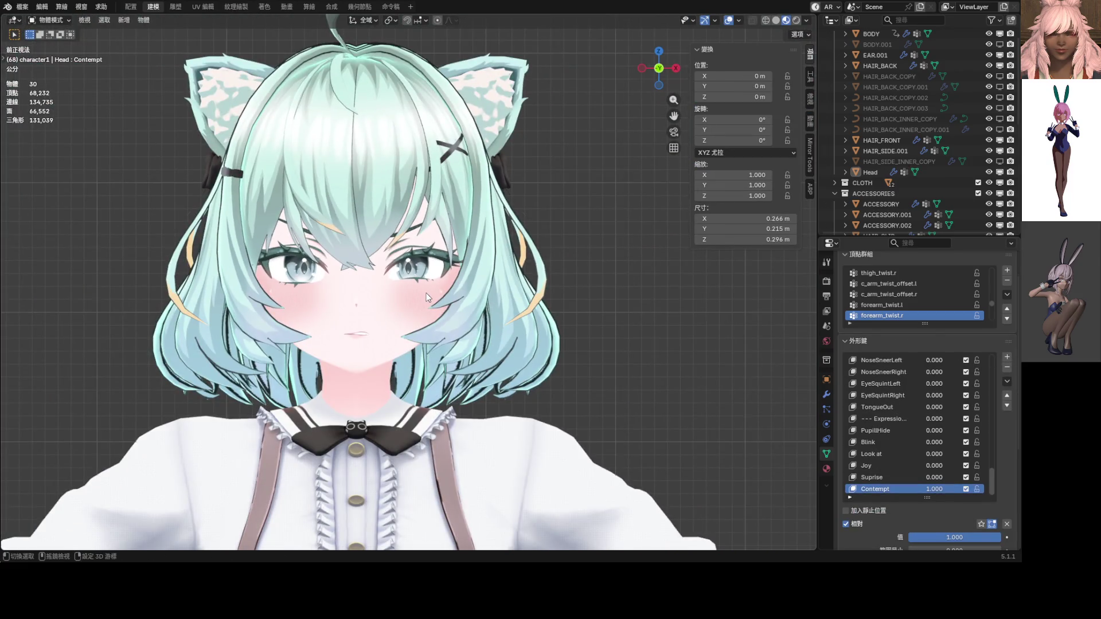
scroll(450, 279, up, 2)
scroll(451, 279, up, 3)
Step: Re-enter Edit Mode and lift one lower-eyelid vertex straight up
key(Tab)
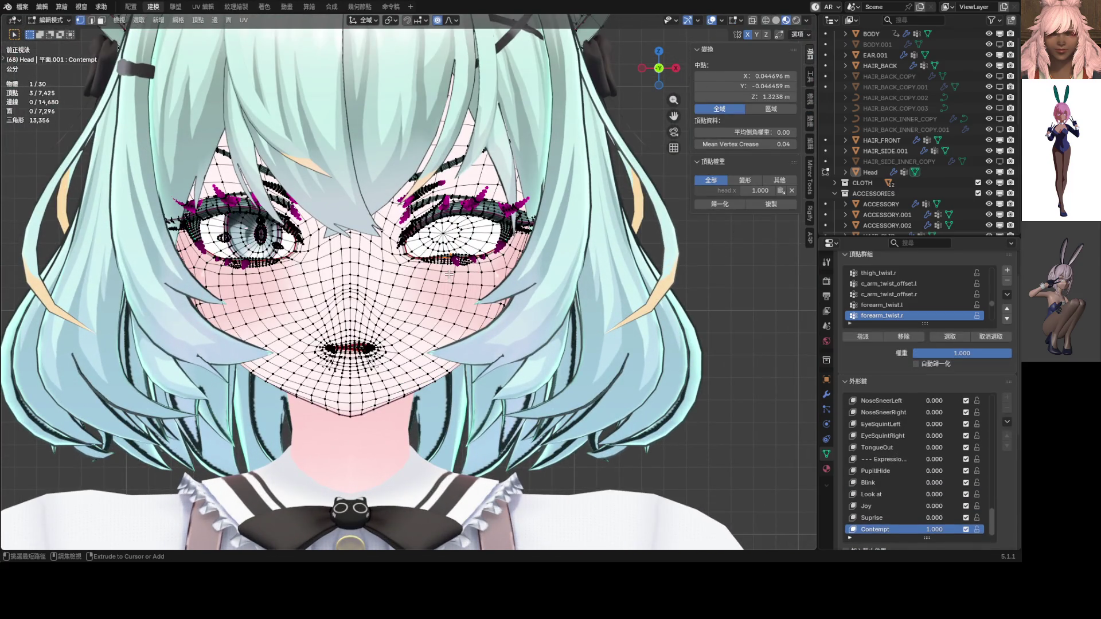
key(Tab)
scroll(459, 278, down, 3)
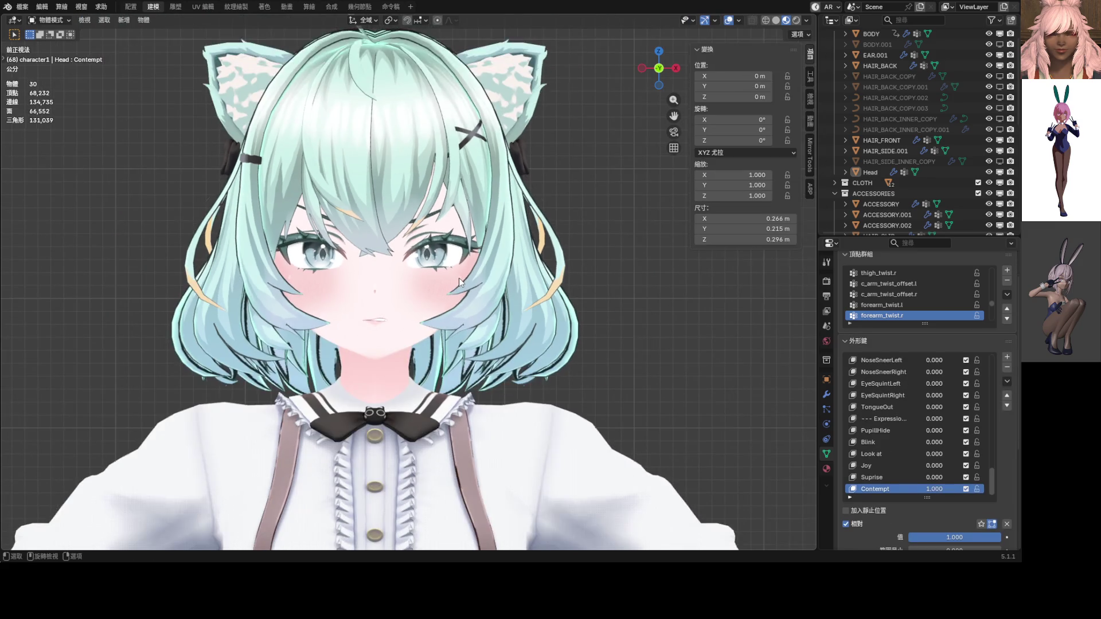
scroll(464, 286, up, 8)
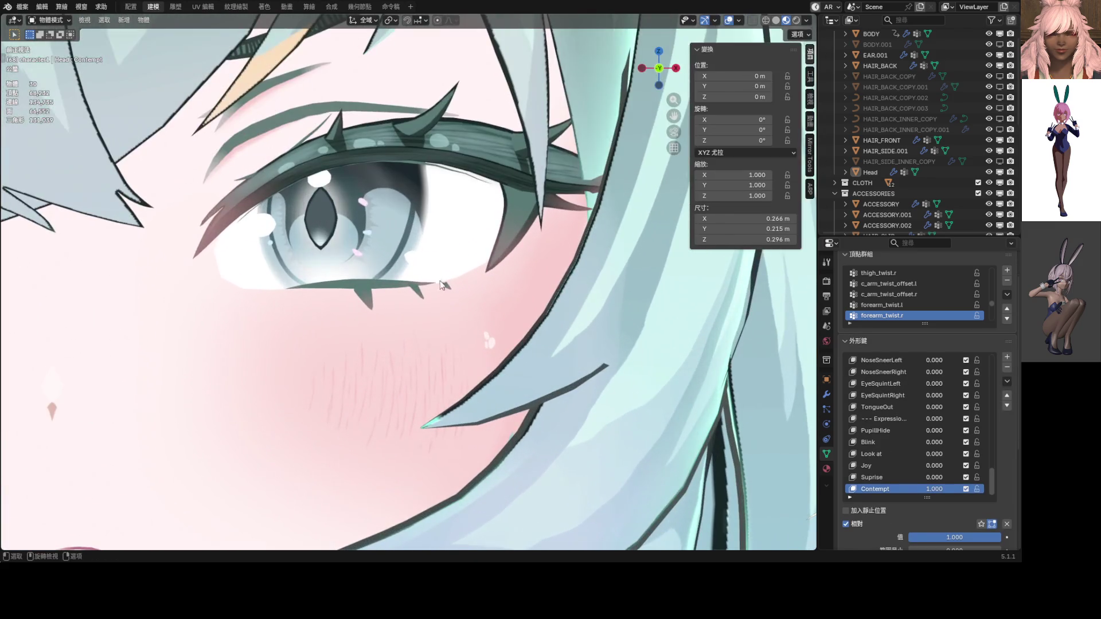
key(Tab)
scroll(311, 304, up, 4)
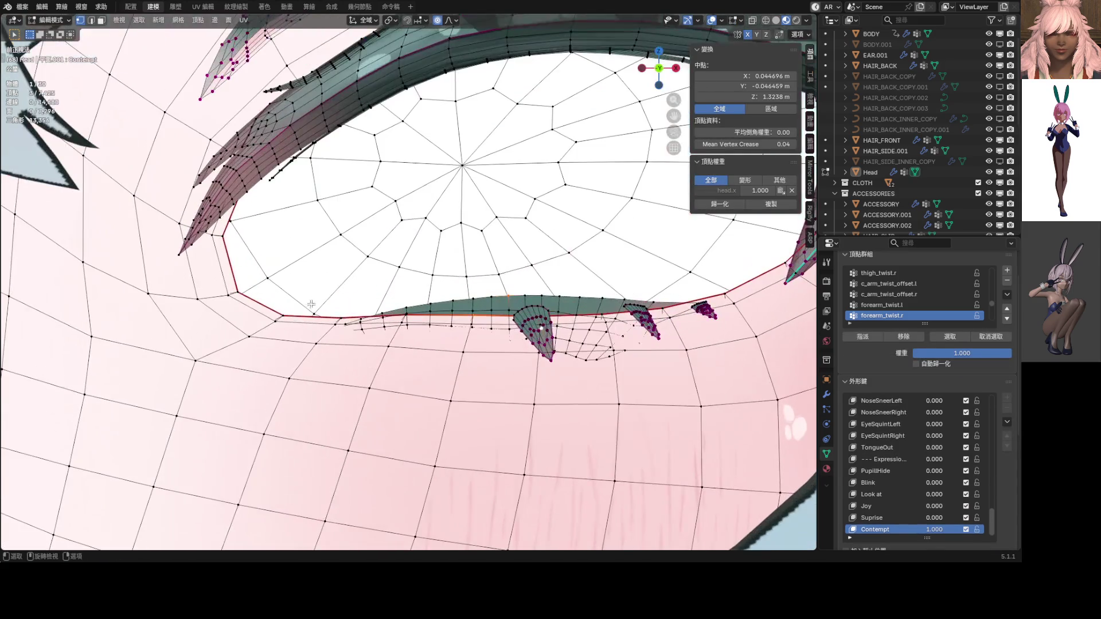
click(283, 316)
key(g)
key(z)
scroll(290, 304, up, 5)
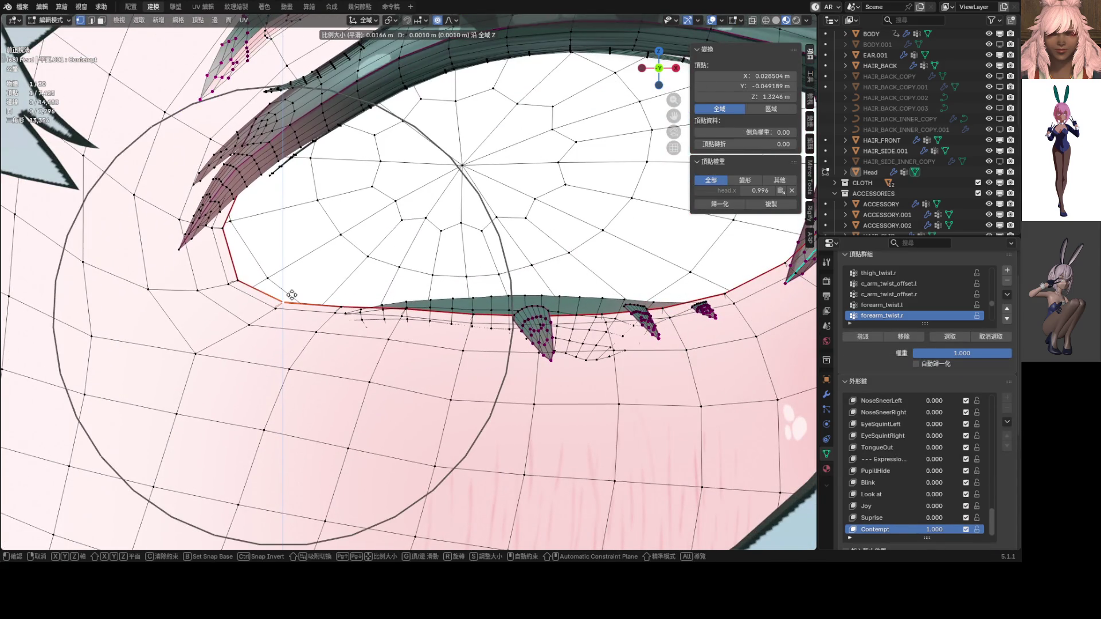
click(290, 291)
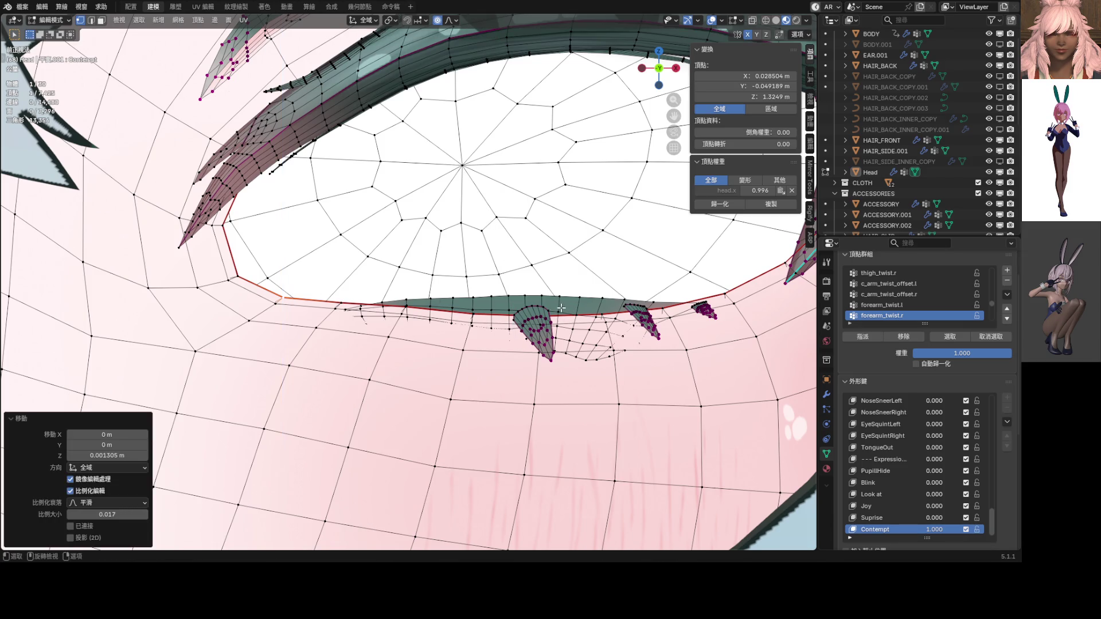
Step: Lift the next lower-eyelid vertex vertically with proportional editing
click(474, 310)
key(g)
key(z)
scroll(490, 310, up, 3)
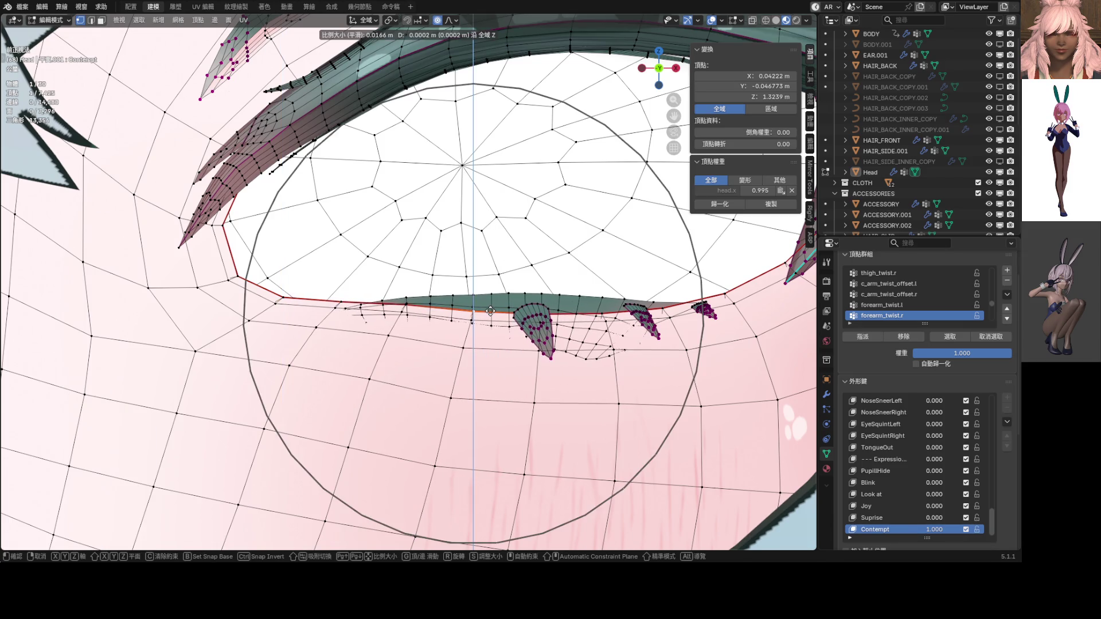
scroll(490, 309, up, 2)
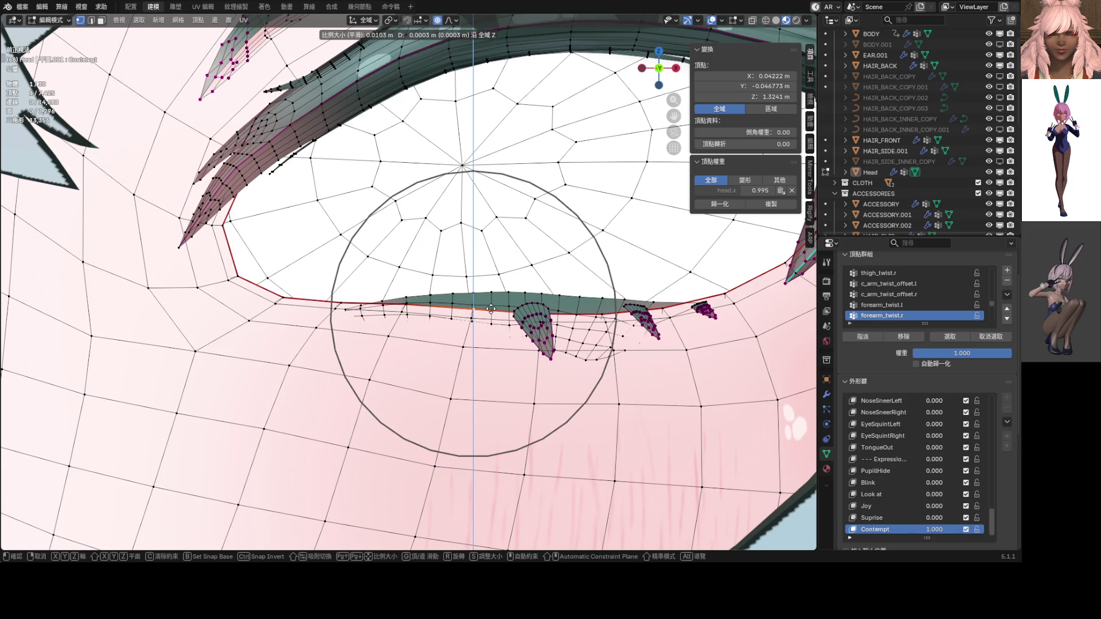
scroll(491, 309, up, 2)
click(490, 309)
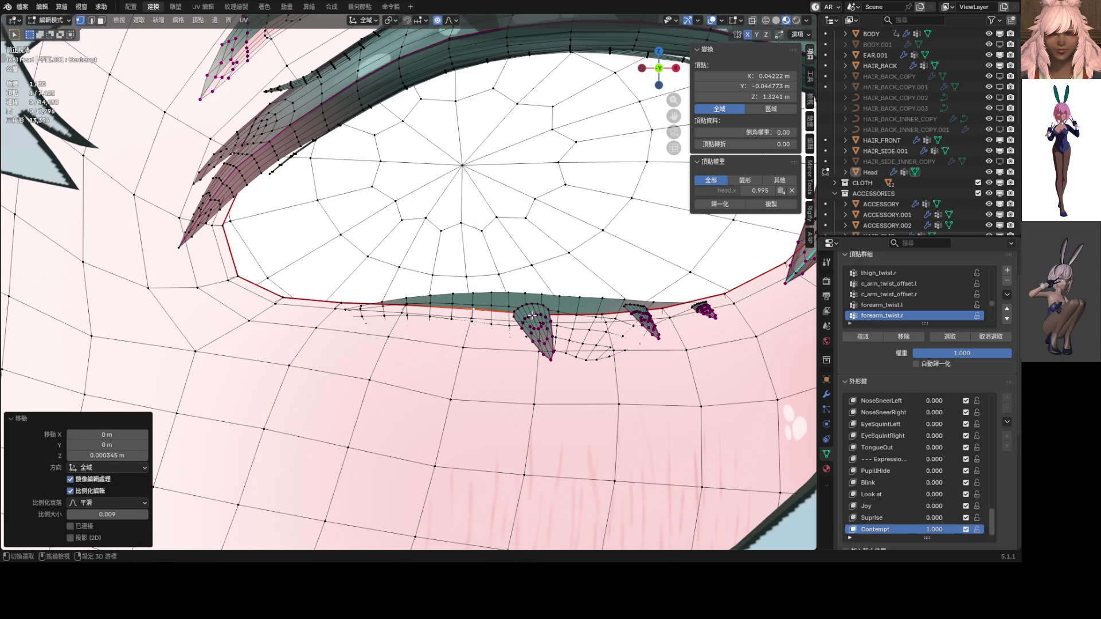
Step: Lift the outer-corner eyelid vertex vertically, then return to Object Mode
scroll(516, 310, up, 2)
drag(555, 304, 558, 304)
key(z)
scroll(557, 301, down, 5)
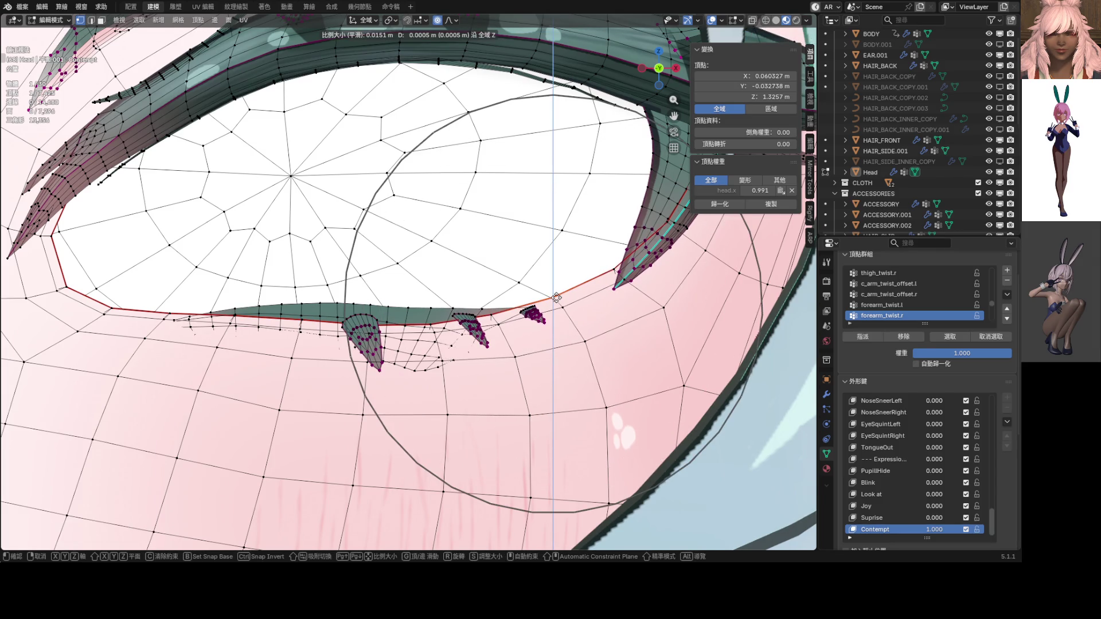
click(556, 298)
scroll(557, 297, down, 10)
key(Tab)
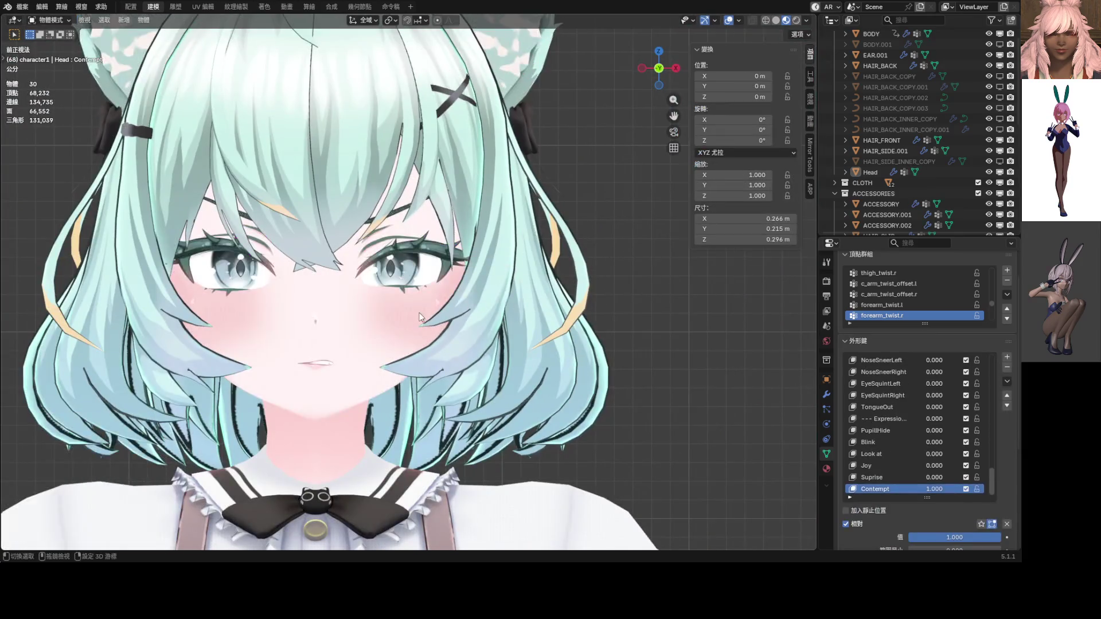
scroll(530, 307, down, 2)
scroll(531, 306, down, 4)
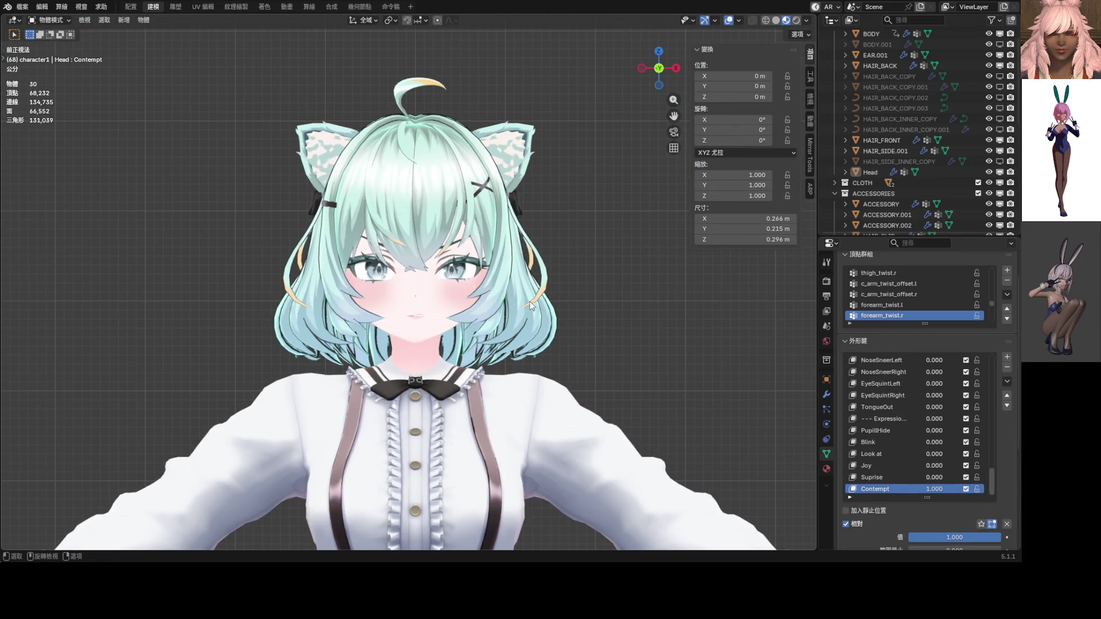
key(ctrl)
Step: Save the project with Ctrl+S as ShapeKey_Practice.blend
key(ctrl+s)
key(shift)
scroll(496, 221, up, 5)
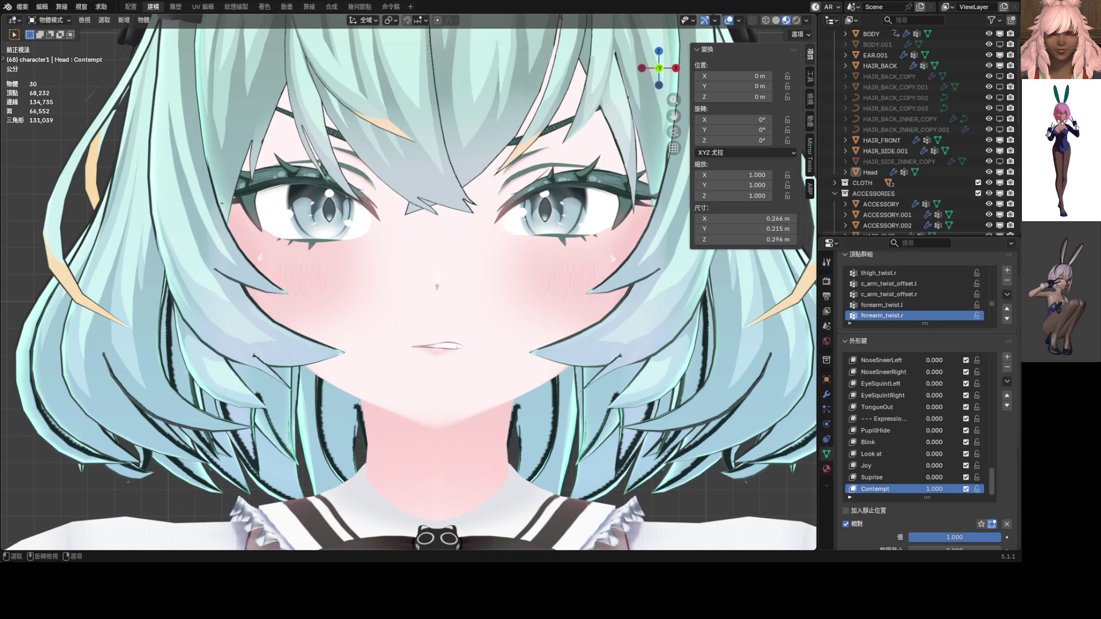
Step: Enter Edit Mode via the mode pie and raise the selected lower-lid vertices along Z
scroll(445, 296, down, 3)
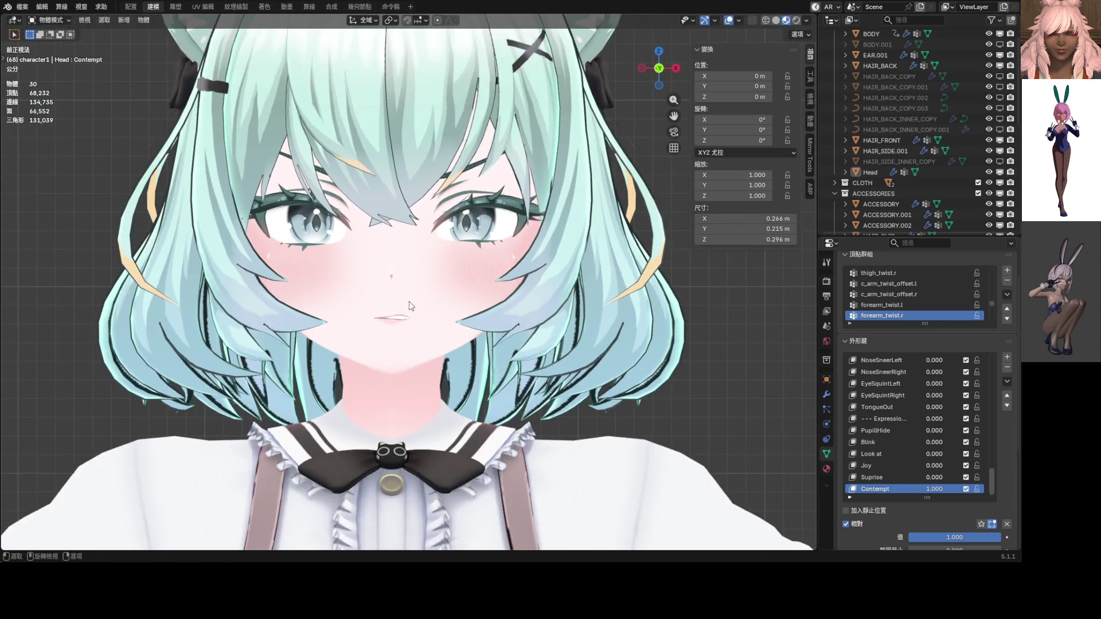
scroll(410, 306, up, 3)
key(ctrl+Tab)
click(384, 345)
scroll(382, 343, up, 4)
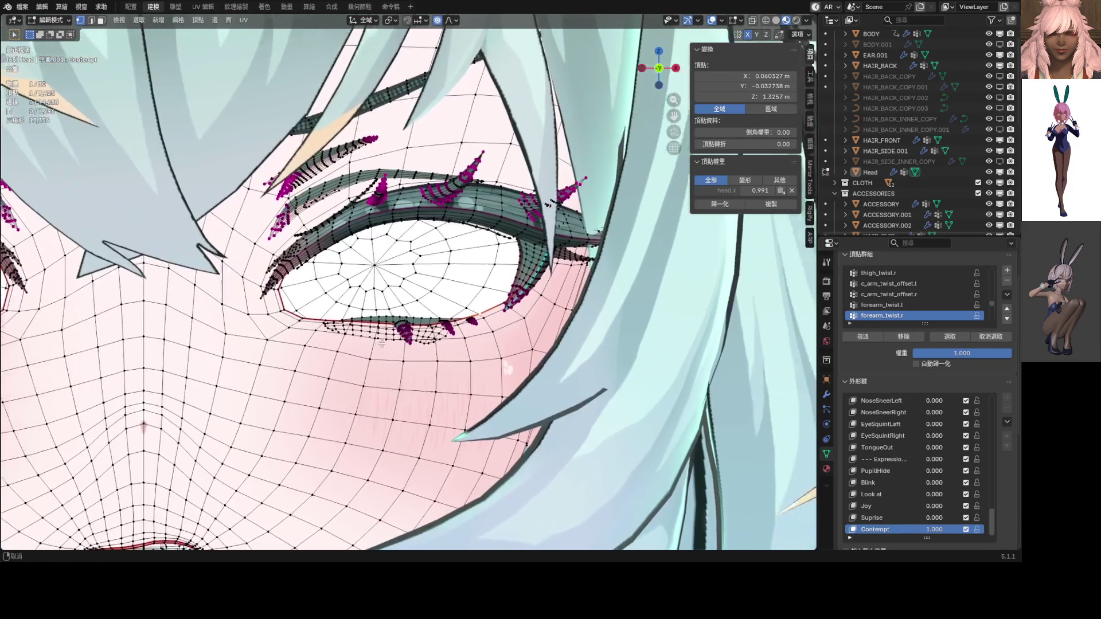
middle_drag(382, 343, 344, 335)
shift+click(326, 328)
shift+click(483, 328)
key(g)
scroll(482, 327, down, 3)
key(z)
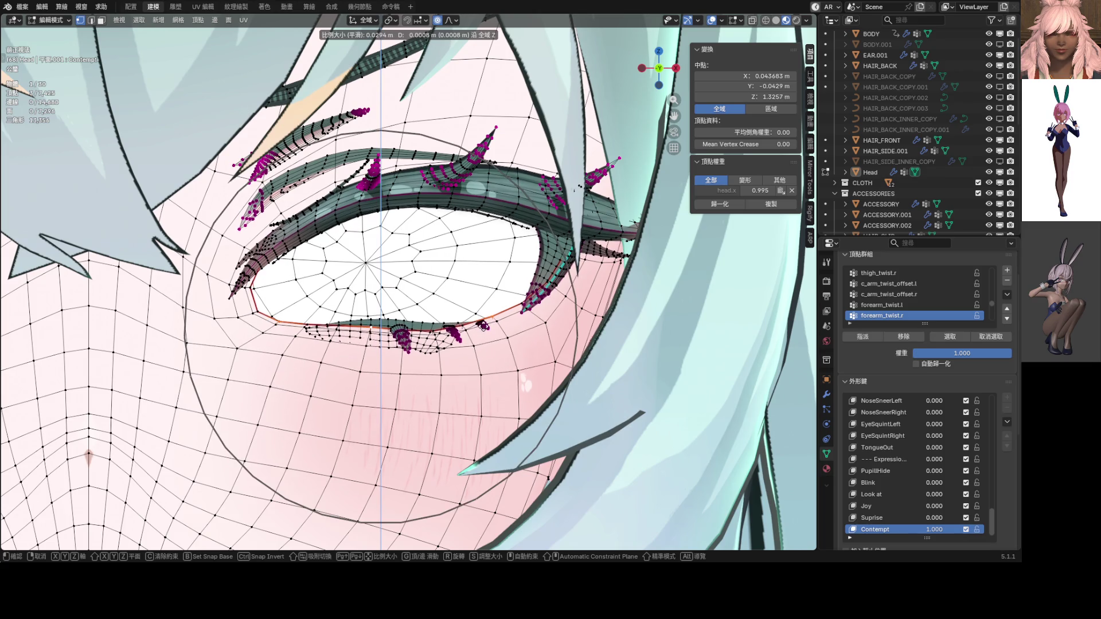
scroll(487, 321, up, 1)
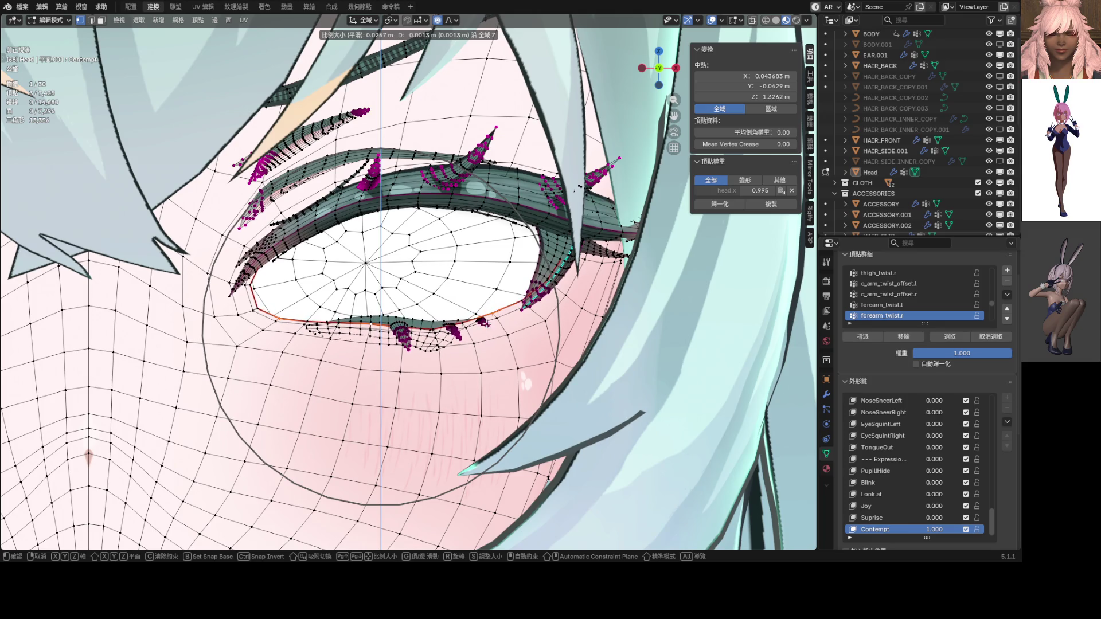
click(485, 324)
Step: Add another lower-lid vertex, lift the eyelid again, and switch back to Object Mode
scroll(485, 324, up, 2)
shift+click(456, 373)
scroll(470, 367, down, 3)
key(g)
key(z)
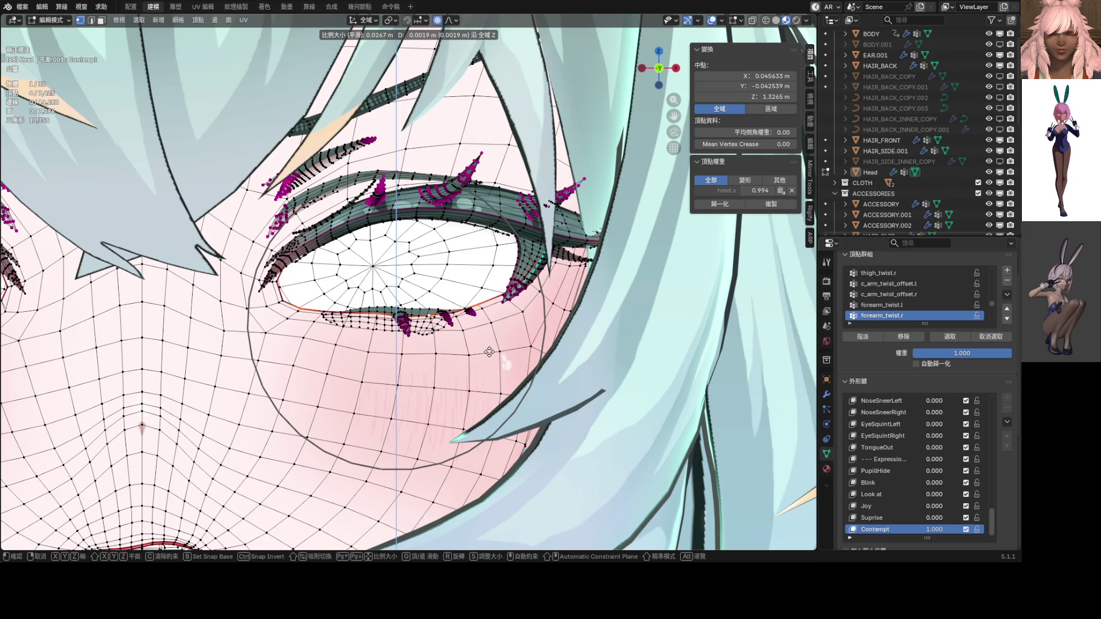
click(489, 352)
key(ctrl+Tab)
click(436, 346)
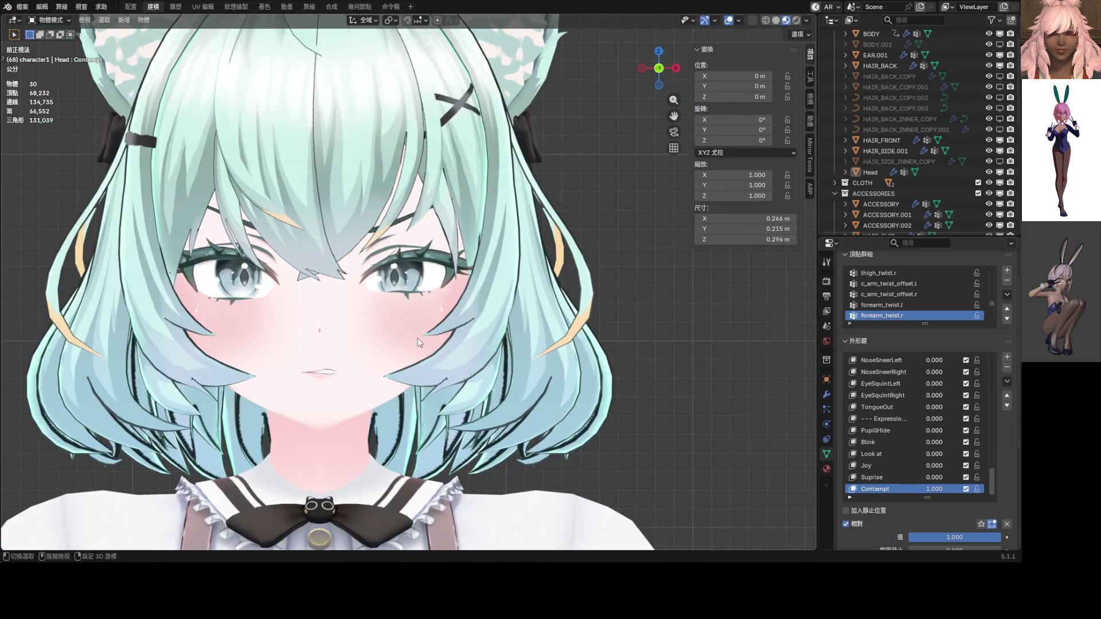
scroll(448, 327, down, 1)
scroll(406, 324, up, 5)
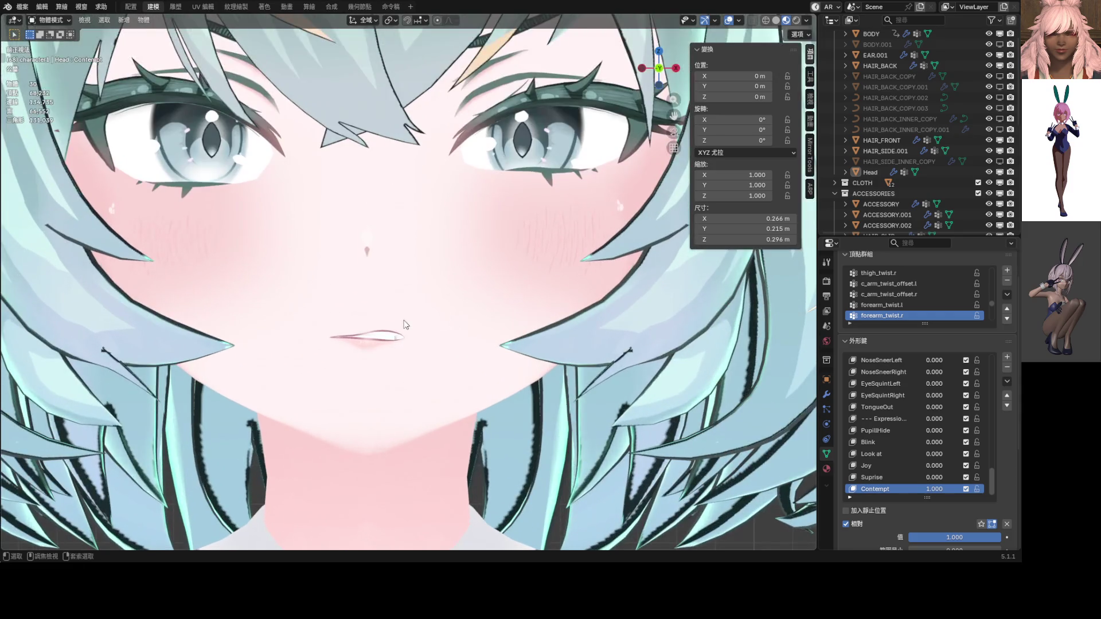
Step: Move the mouth-corner vertex up with proportional editing into a slight smirk
key(Tab)
scroll(412, 324, up, 6)
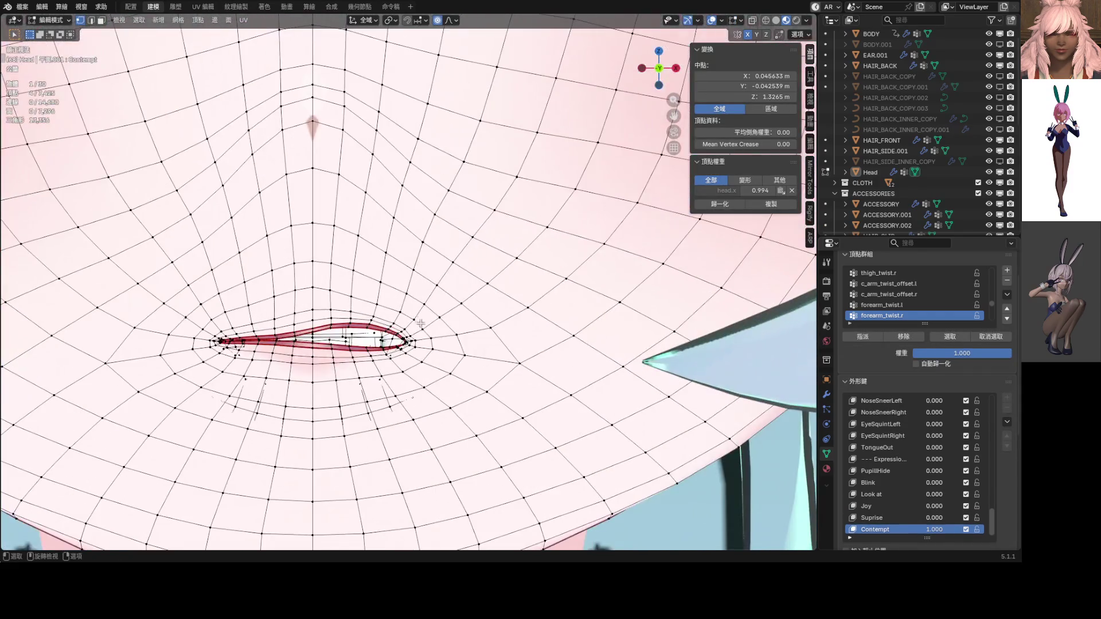
alt+click(401, 334)
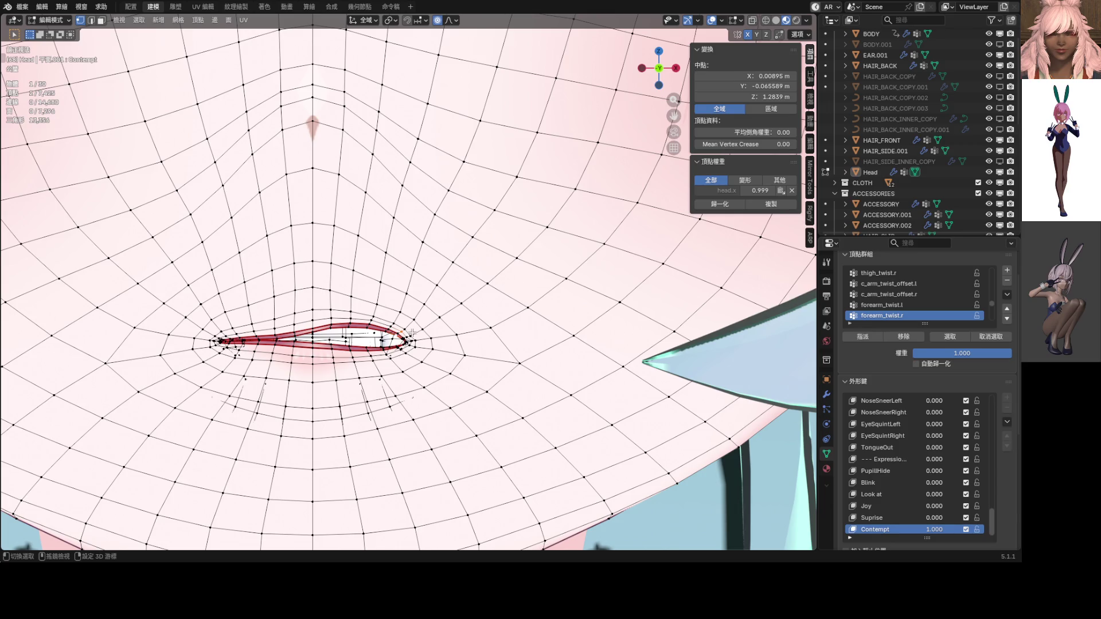
scroll(436, 312, down, 3)
scroll(440, 312, up, 5)
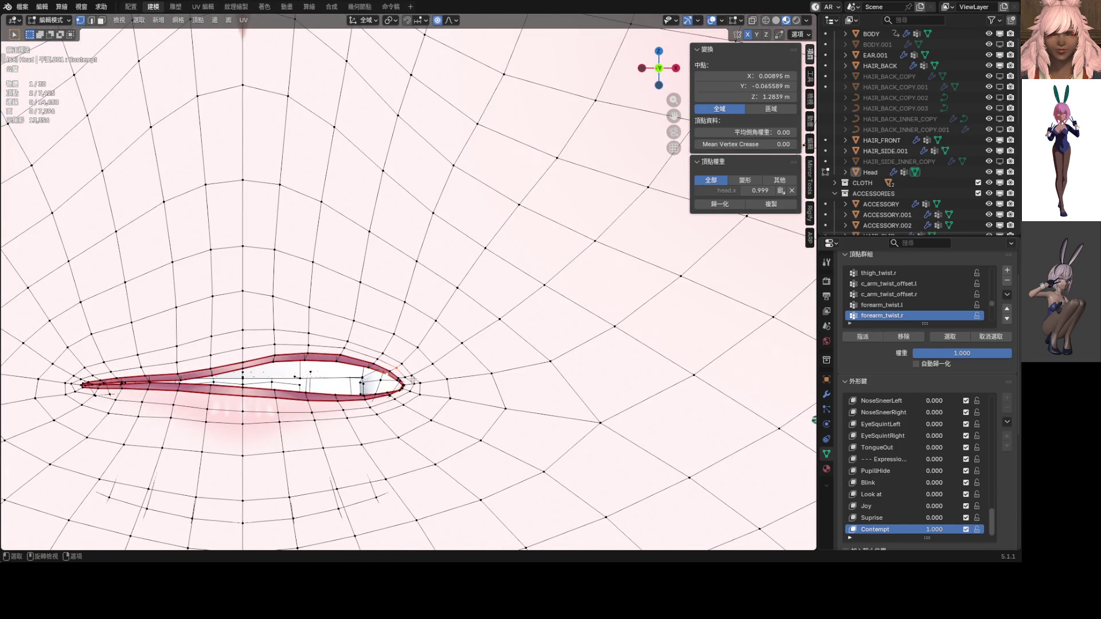
scroll(410, 381, down, 5)
key(g)
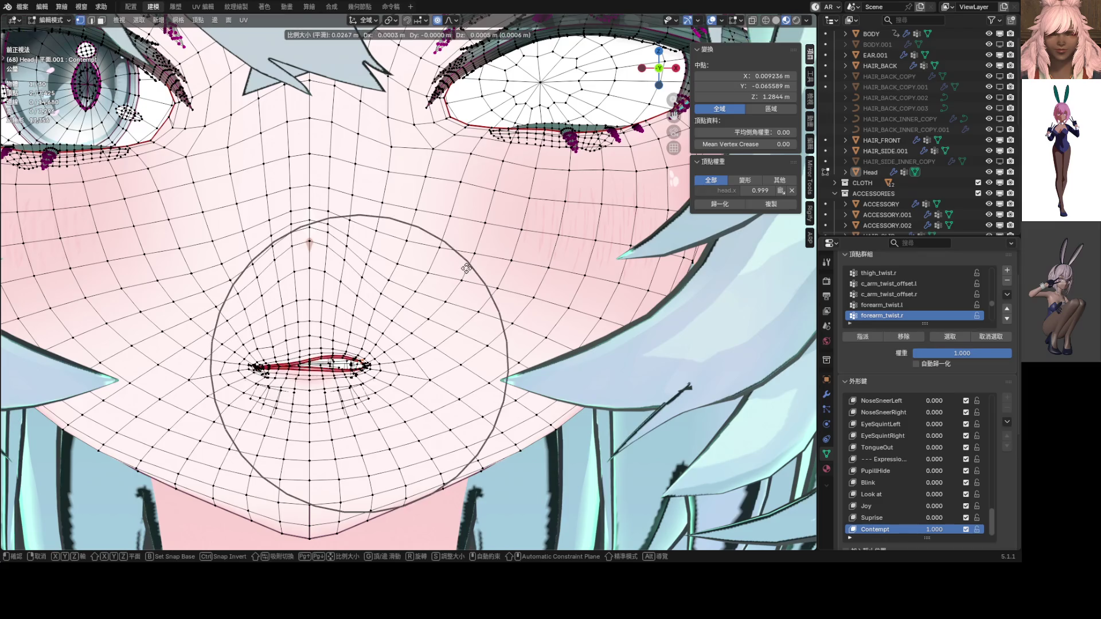
click(466, 269)
scroll(483, 222, down, 3)
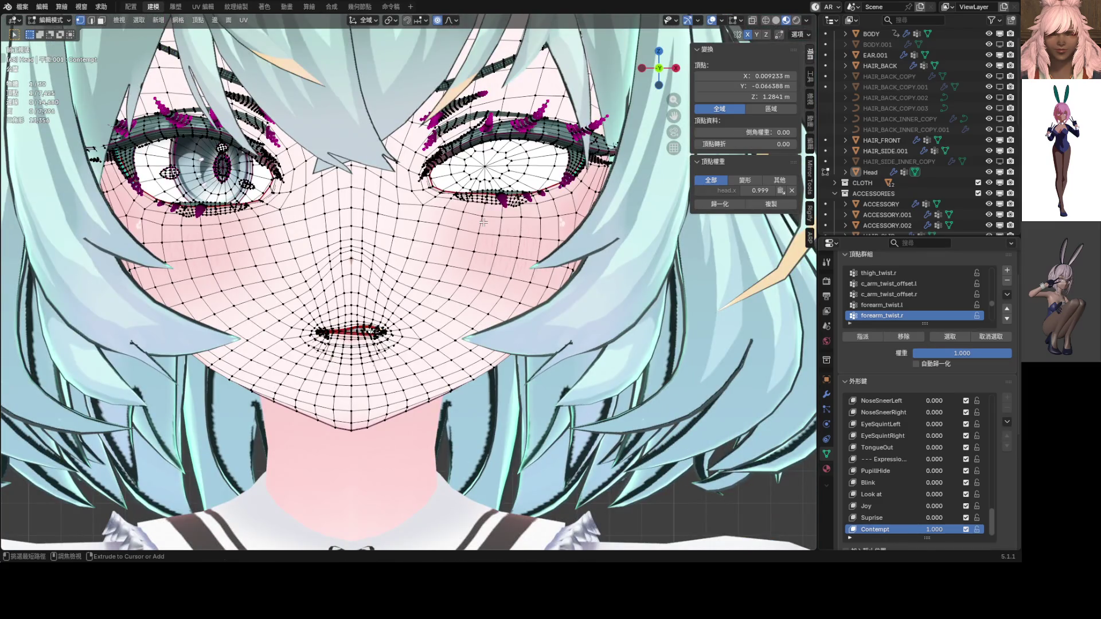
Step: Toggle between Edit and Object Mode to preview the smirk on the face
key(Tab)
key(Tab)
ctrl+click(483, 223)
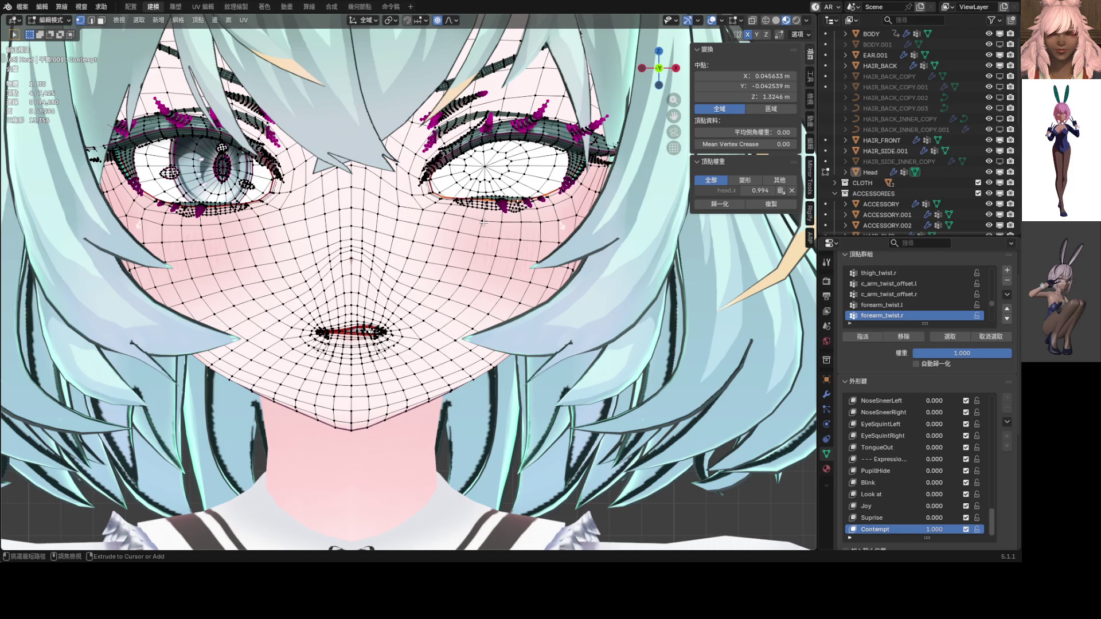
key(Tab)
key(Tab)
ctrl+click(483, 222)
key(Tab)
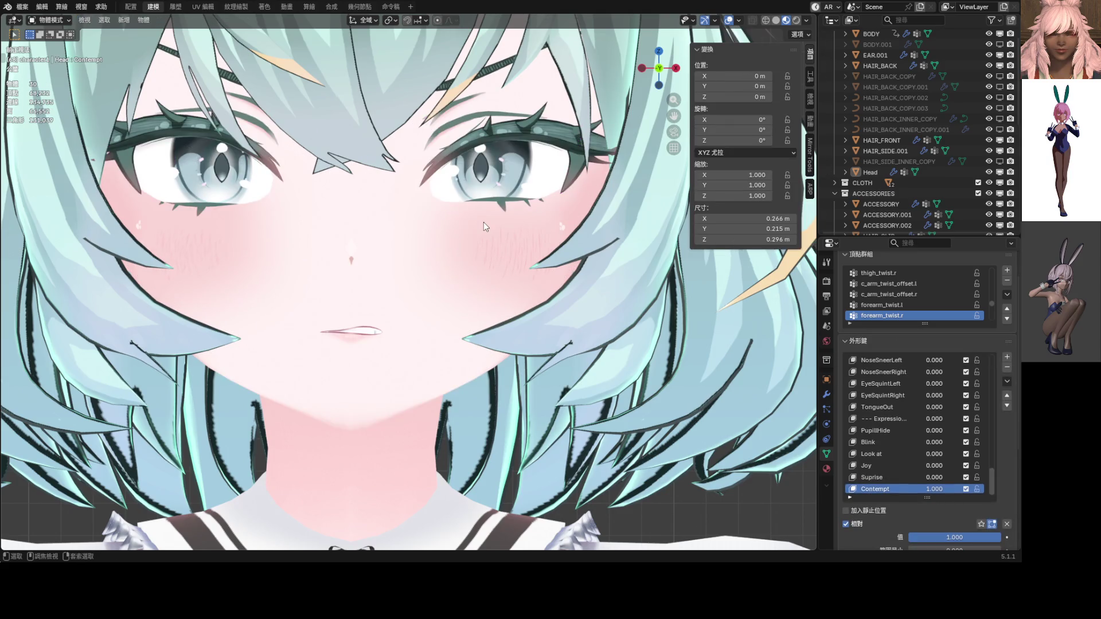
key(Tab)
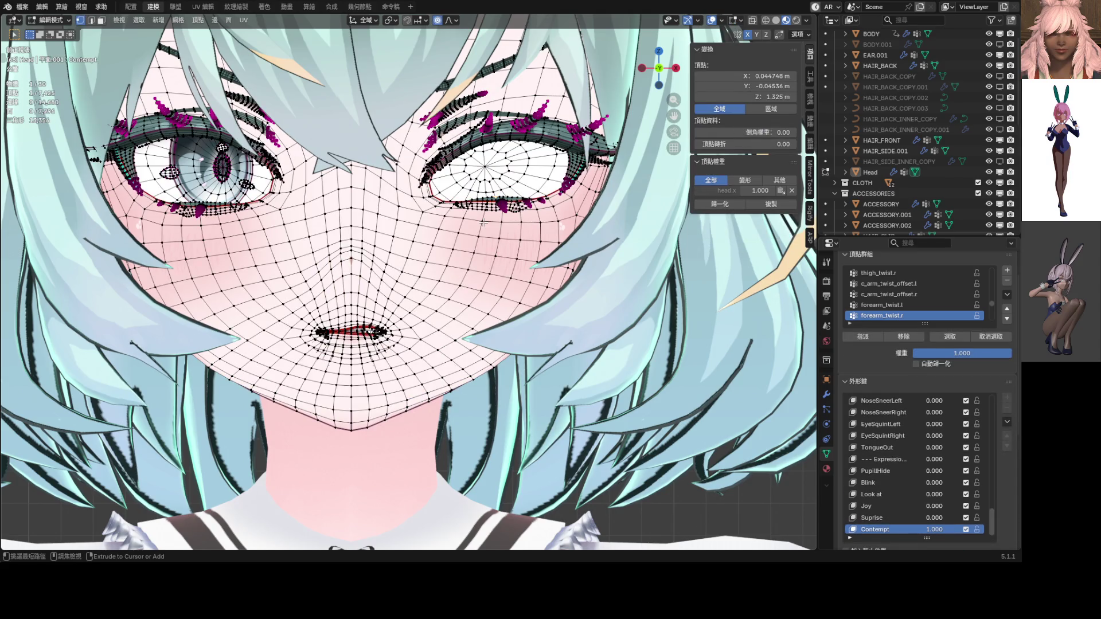
Step: Clear the selection, then select and hide the right-hand eyeball and iris
key(alt+a)
key(l)
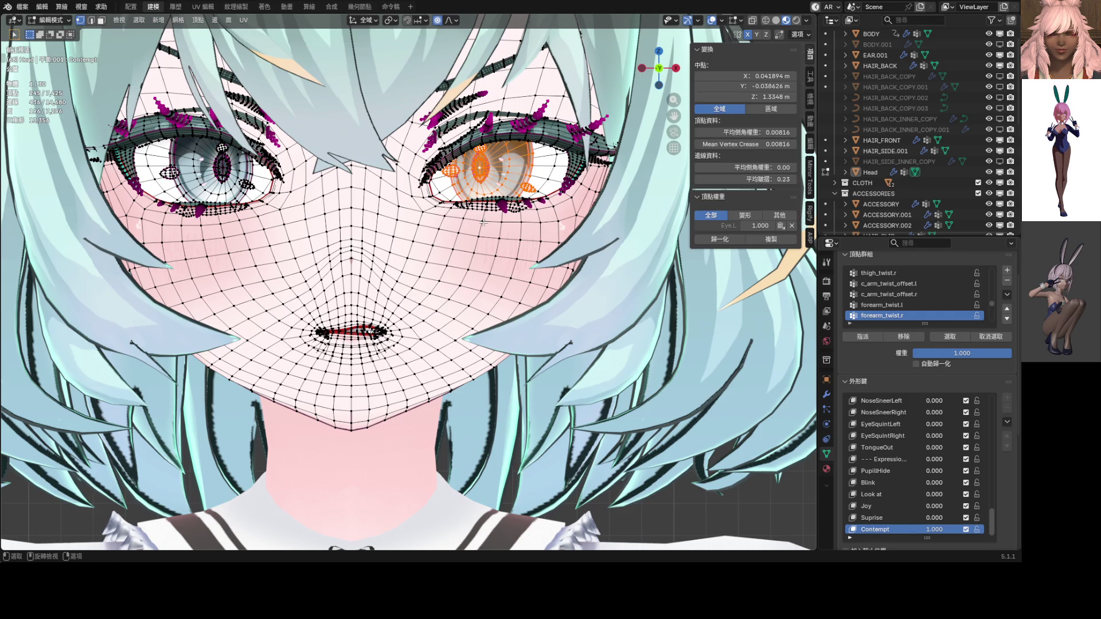
key(h)
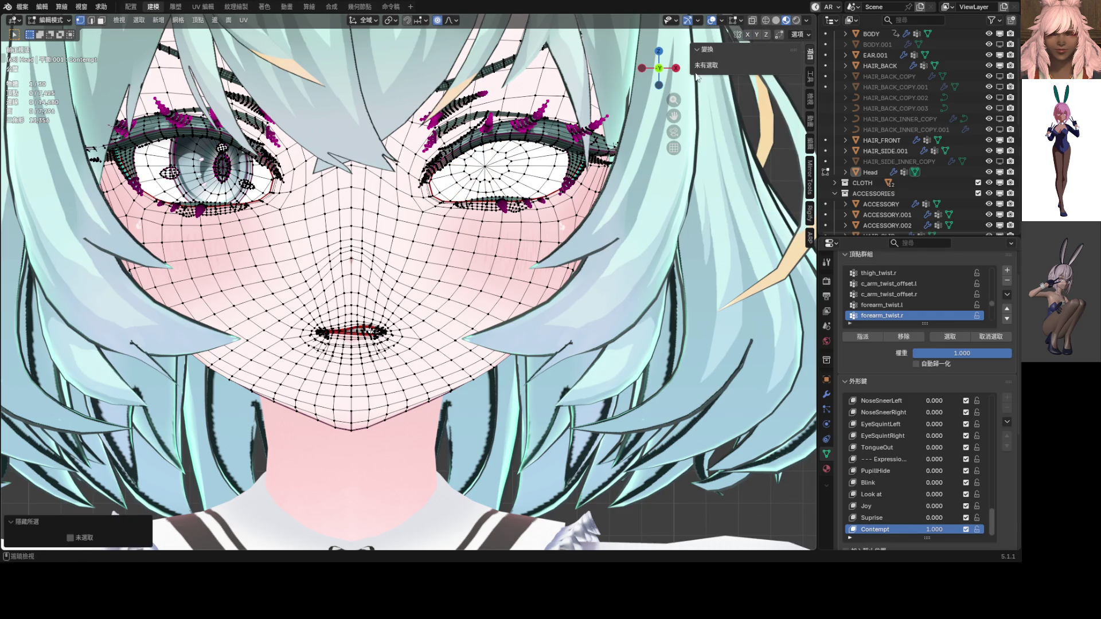
Step: Select three lower-eyelid vertices and raise them vertically with soft falloff
shift+middle_drag(483, 222, 407, 265)
scroll(408, 265, up, 5)
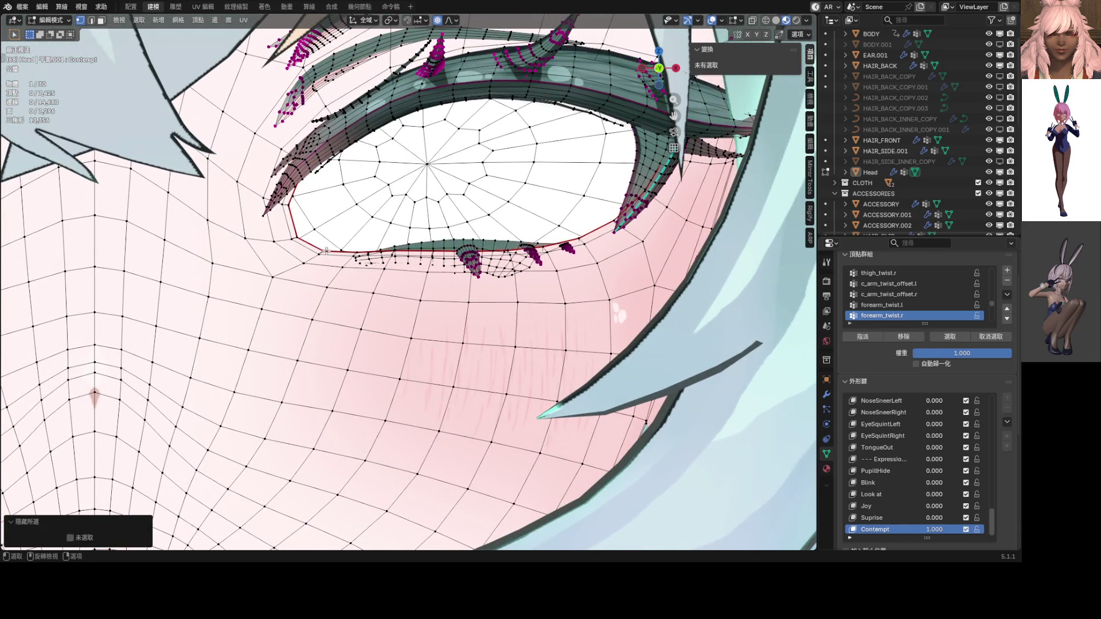
click(325, 251)
shift+click(509, 252)
shift+click(576, 241)
scroll(576, 240, down, 2)
shift+middle_drag(614, 221, 523, 282)
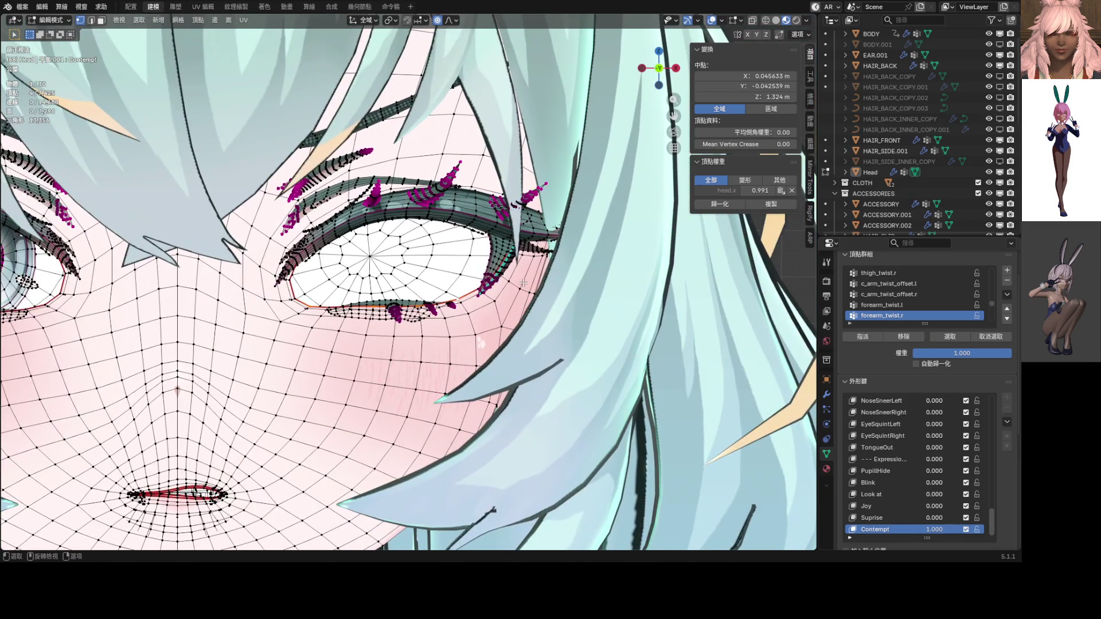
key(g)
key(z)
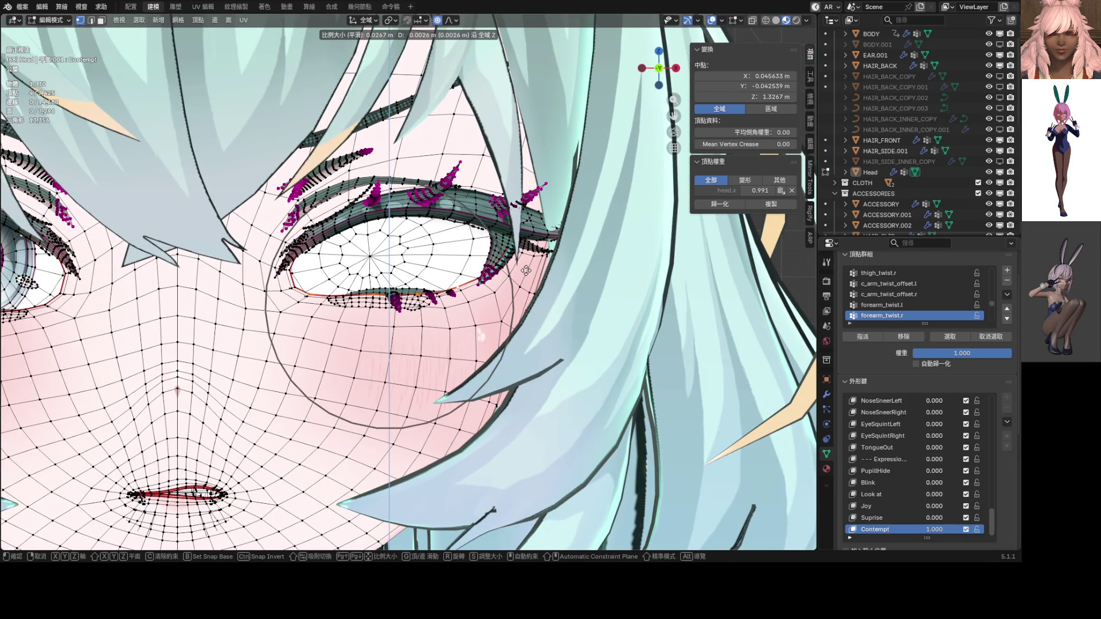
click(528, 271)
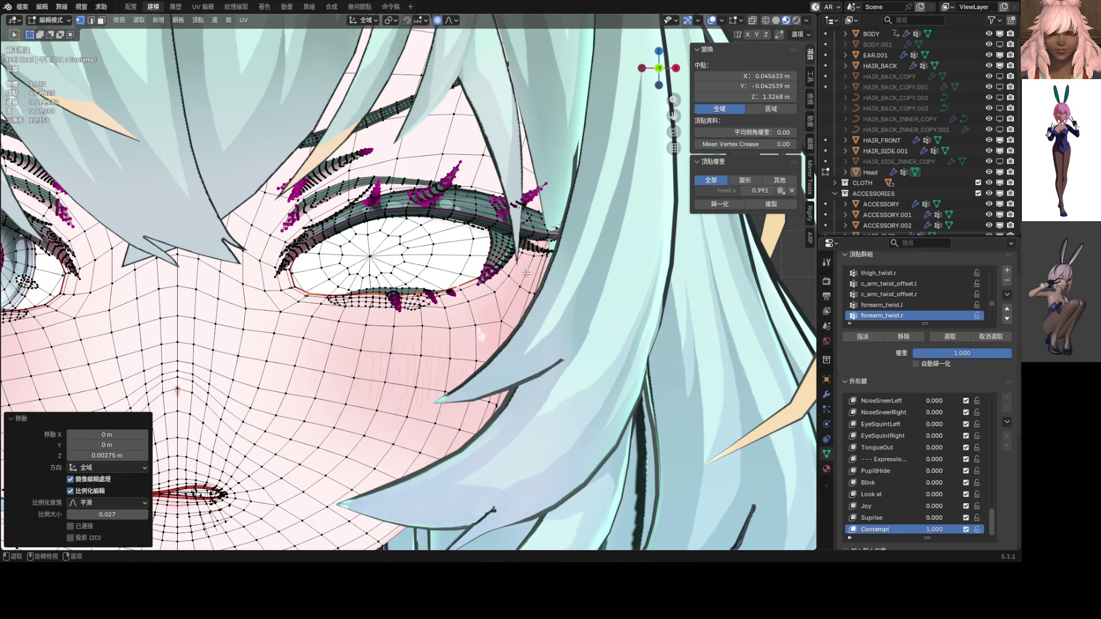
scroll(528, 269, down, 4)
key(Tab)
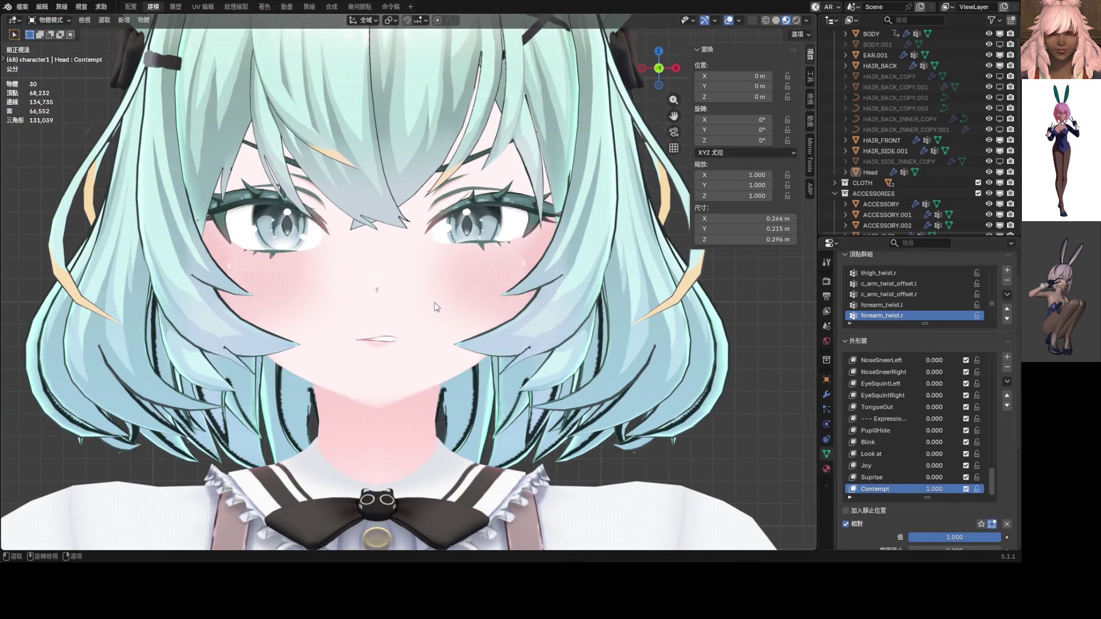
scroll(436, 307, up, 10)
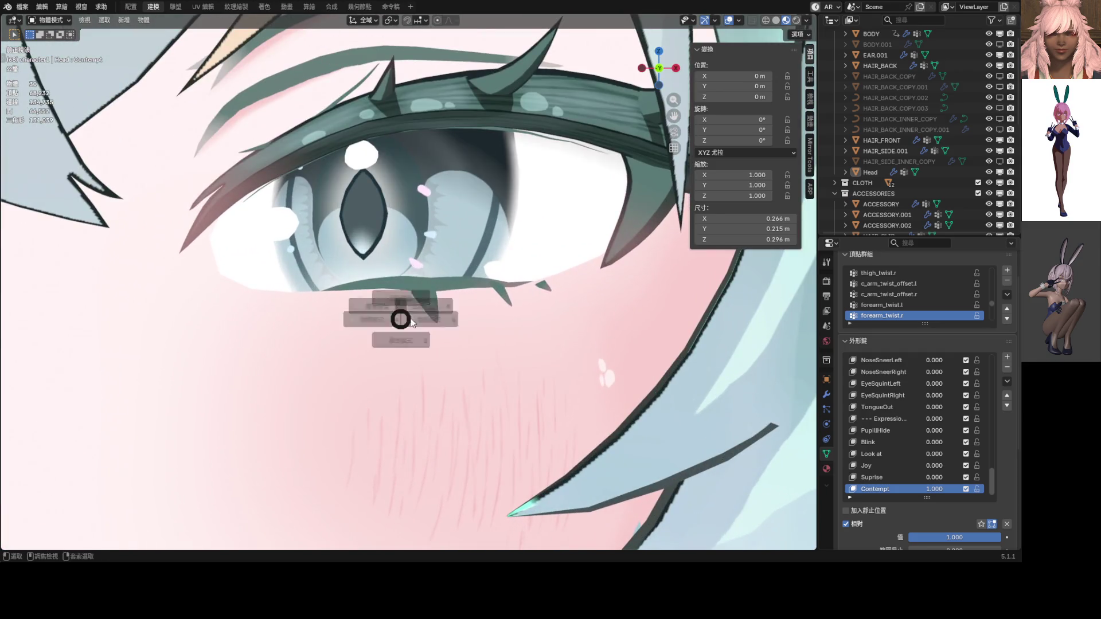
Step: Lift a single lower-eyelid vertex a tiny amount along Z and preview in Object Mode
key(Tab)
click(450, 274)
key(g)
key(z)
scroll(450, 274, up, 5)
scroll(450, 274, up, 9)
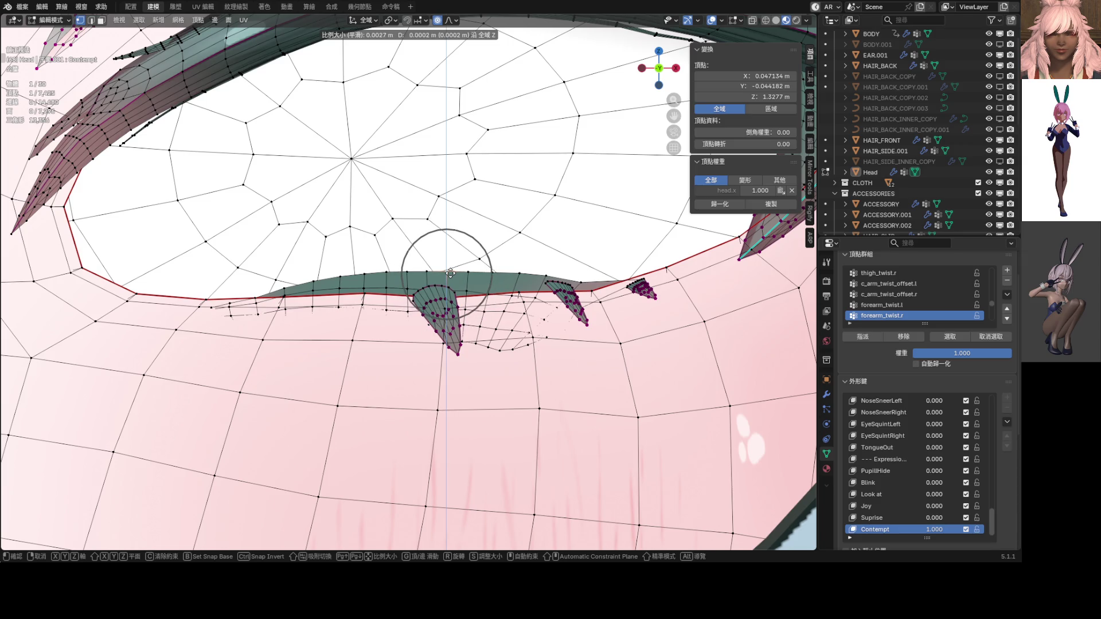
click(450, 273)
key(Tab)
click(425, 305)
scroll(424, 305, down, 5)
scroll(428, 310, up, 2)
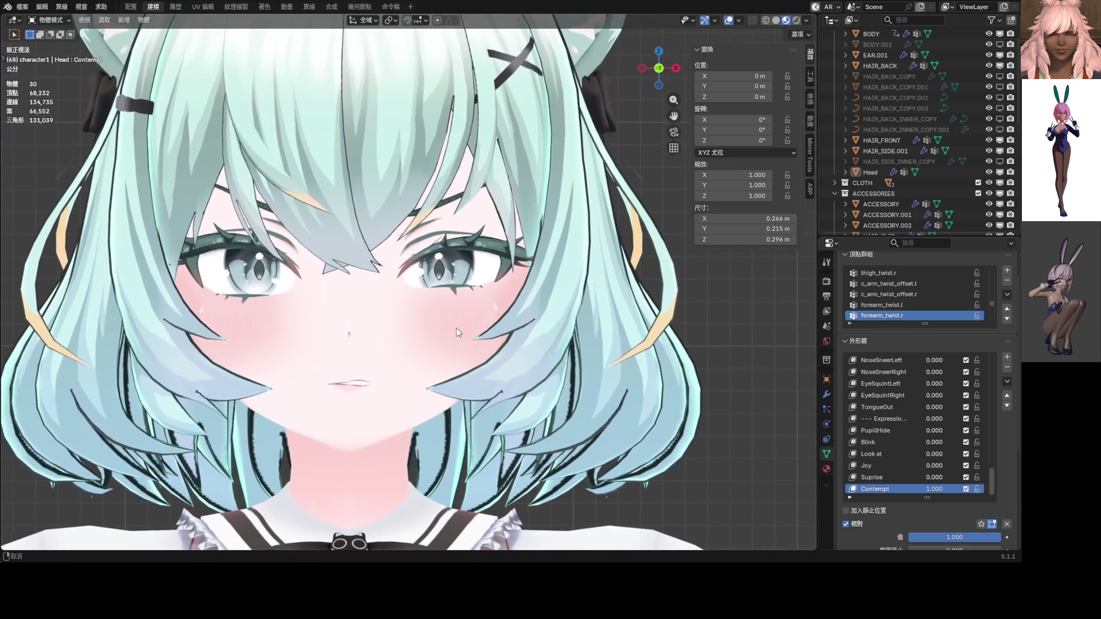
scroll(450, 331, up, 8)
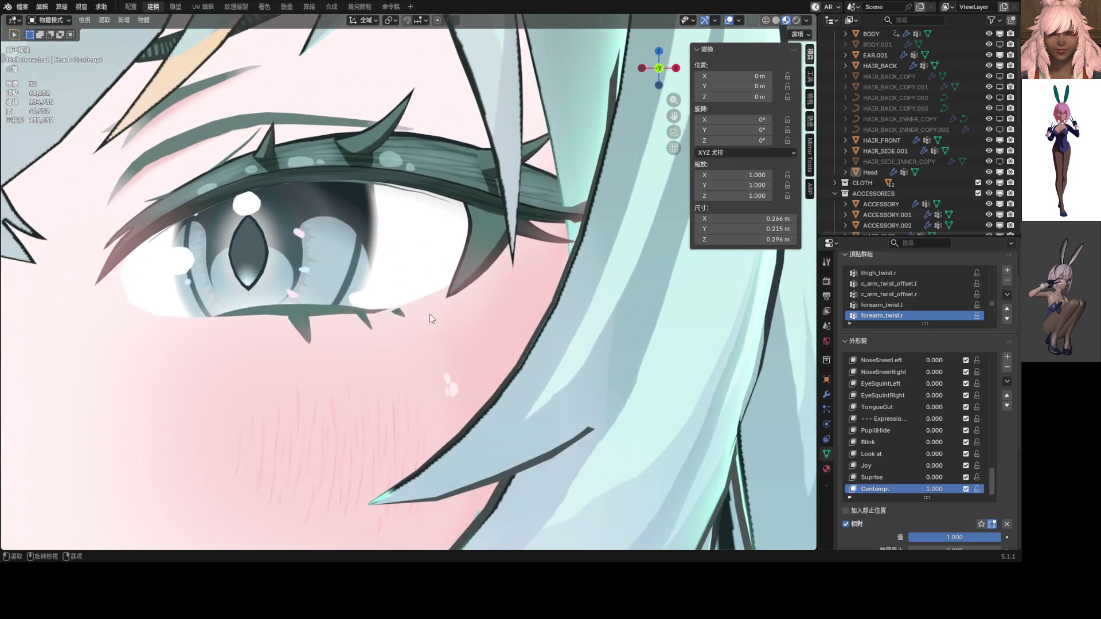
Step: Nudge the eyelid vertices slightly once more with soft falloff and check the face
key(Tab)
click(401, 293)
scroll(367, 336, up, 4)
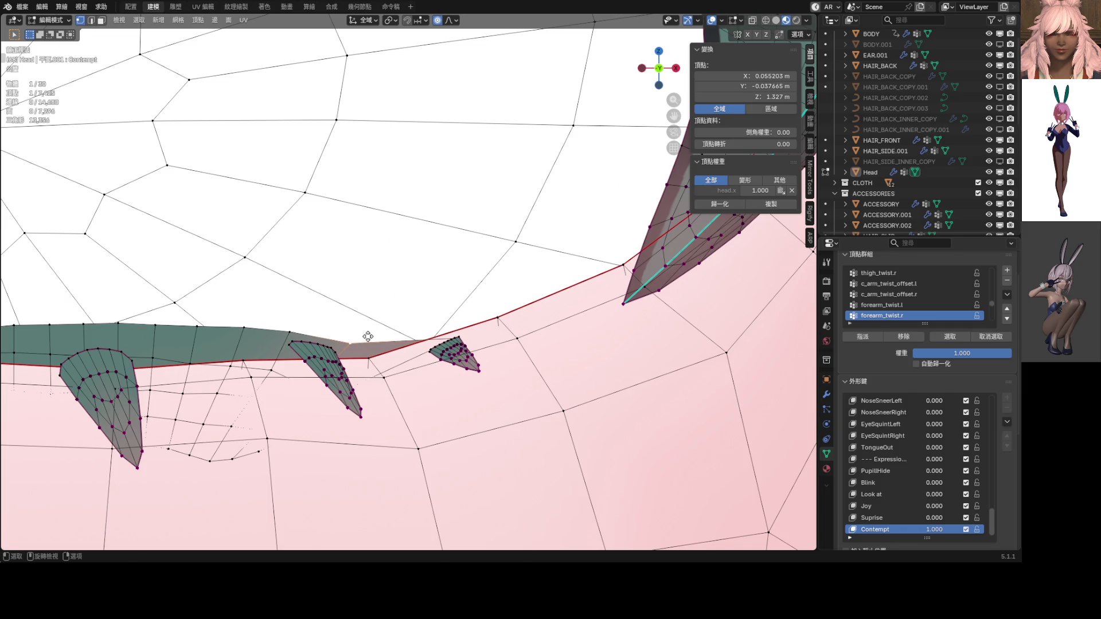
key(g)
click(369, 327)
scroll(401, 333, down, 4)
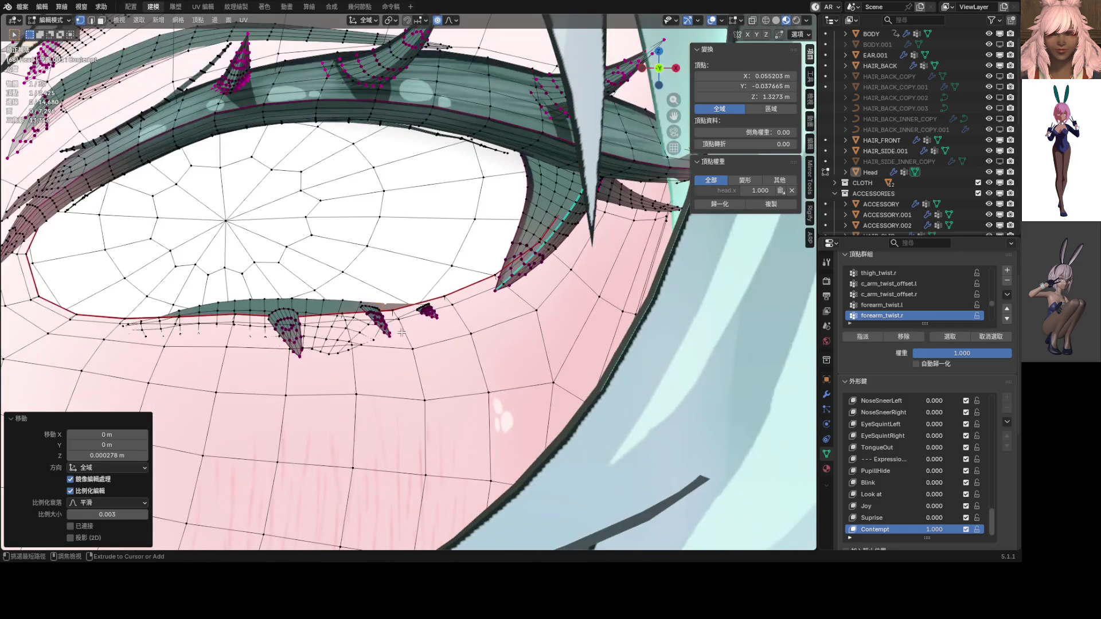
key(Tab)
scroll(402, 333, down, 10)
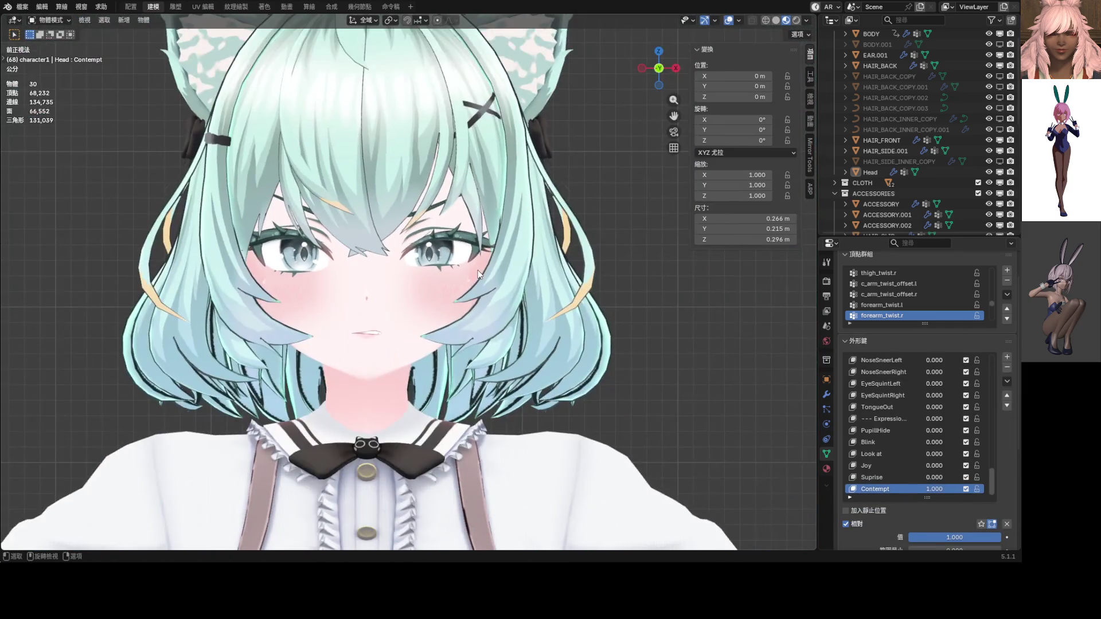
shift+middle_drag(456, 287, 494, 273)
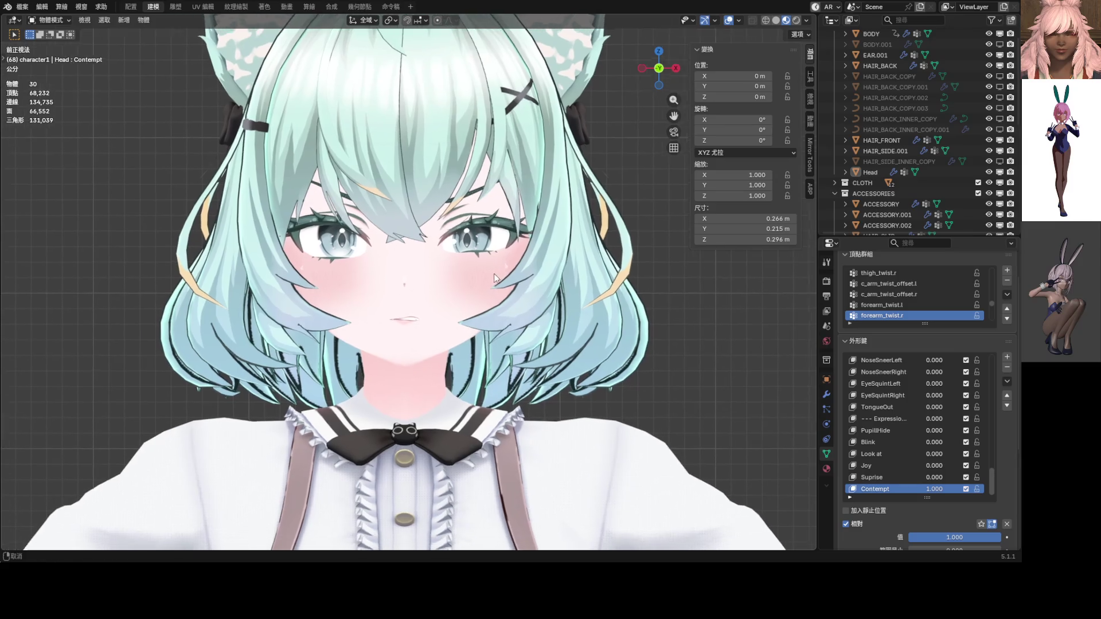
scroll(494, 274, up, 3)
key(Tab)
scroll(394, 344, up, 6)
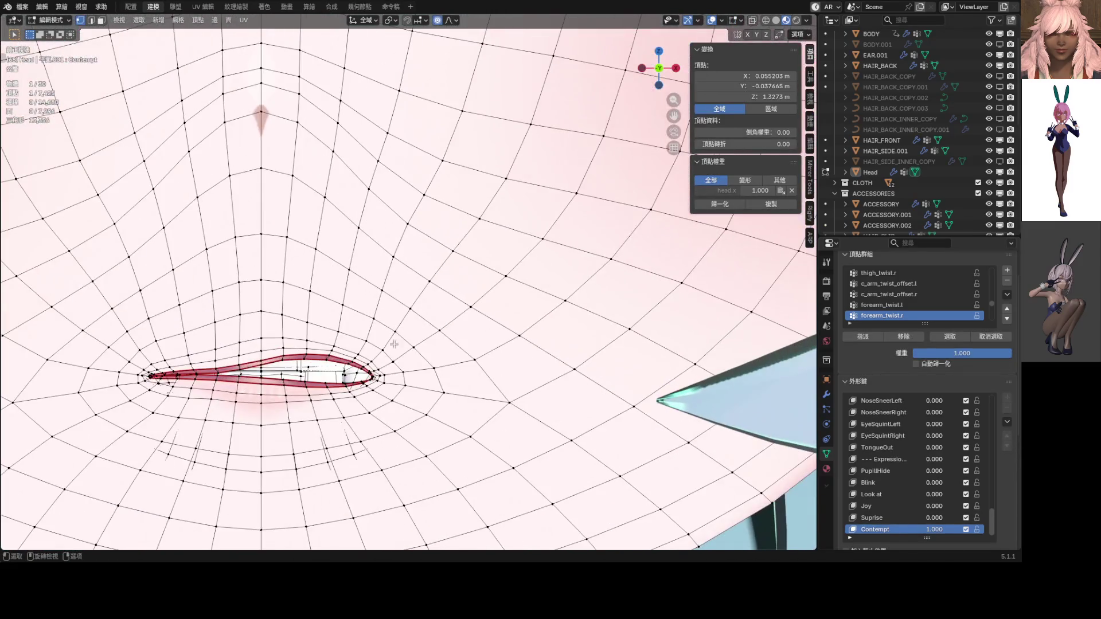
Step: Add a second mouth vertex and lower the mouth vertices with soft proportional falloff
shift+click(375, 364)
scroll(375, 363, down, 4)
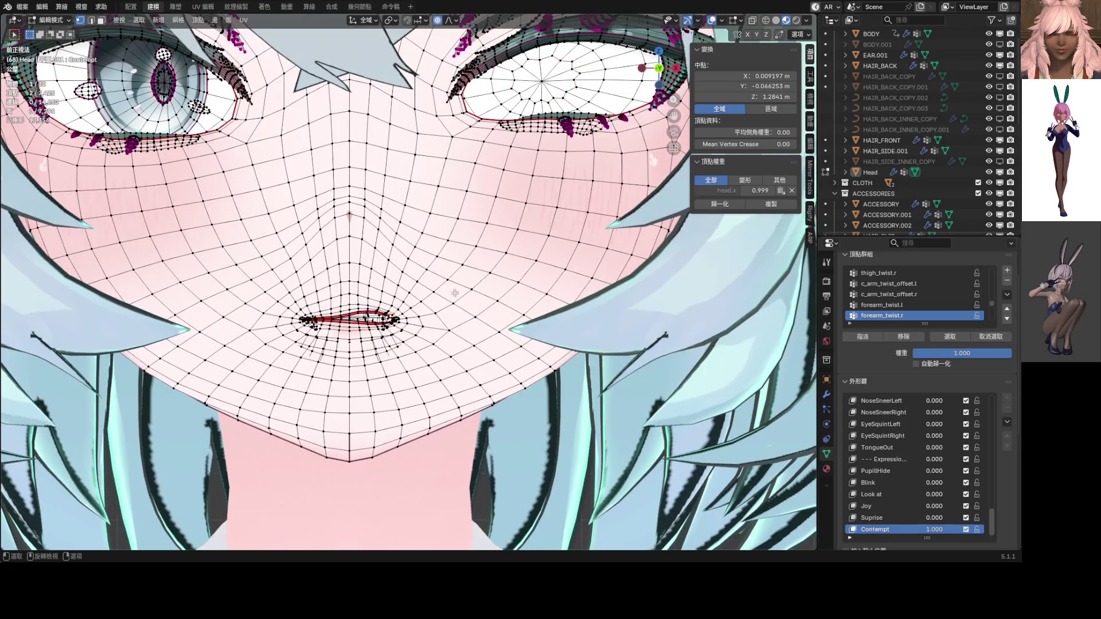
key(g)
scroll(463, 278, down, 14)
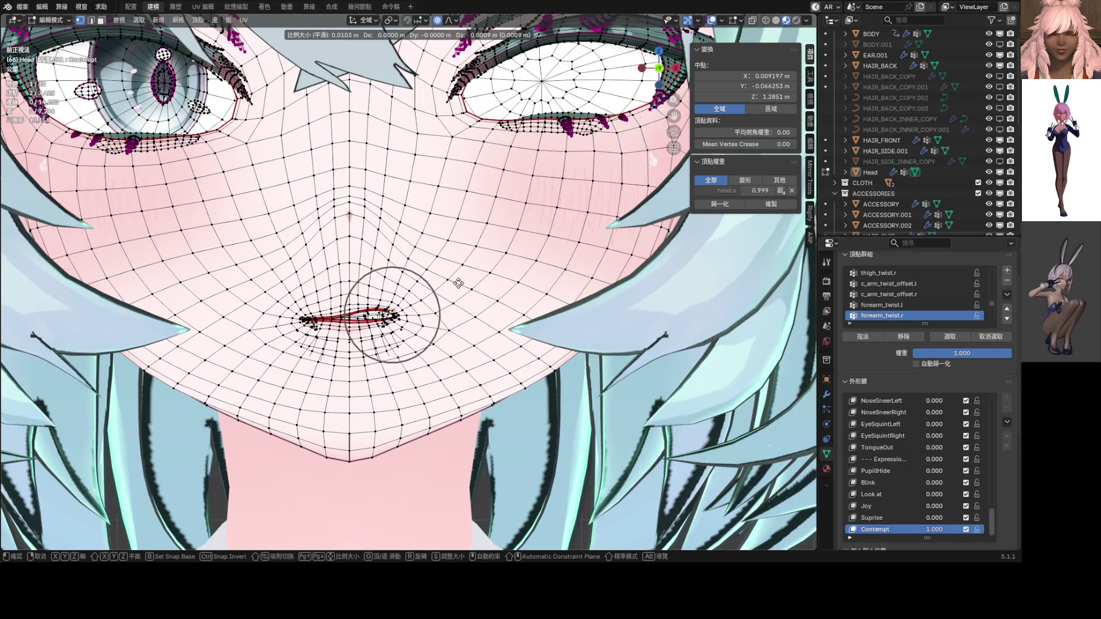
click(459, 283)
scroll(404, 316, up, 4)
Step: Select the lip path and lift the lip corner using a different proportional falloff shape
ctrl+click(346, 338)
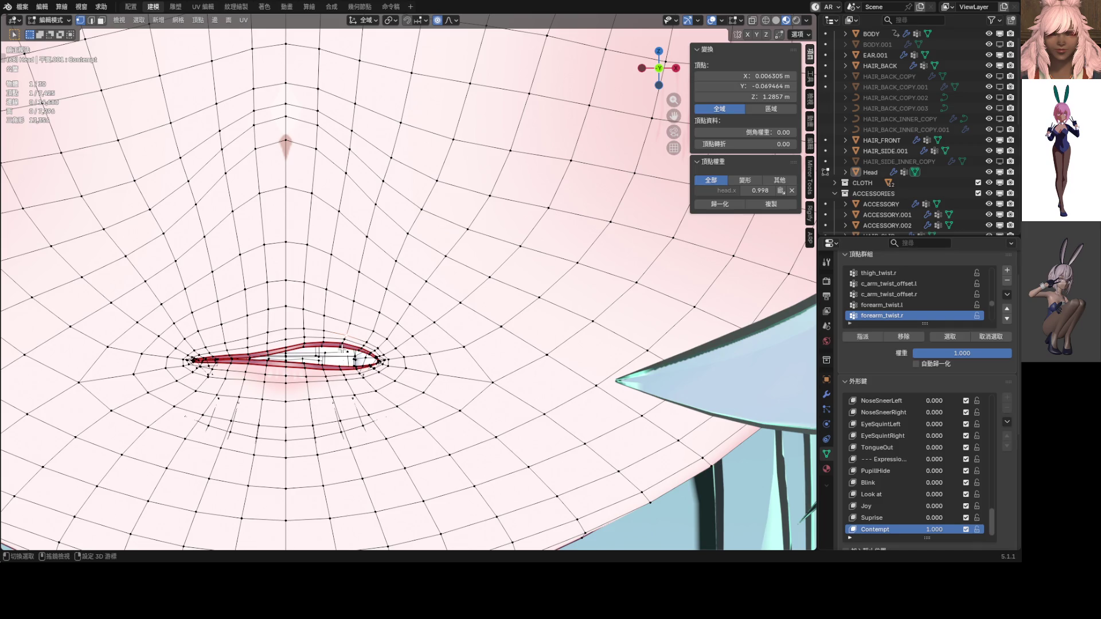
scroll(384, 314, down, 4)
key(g)
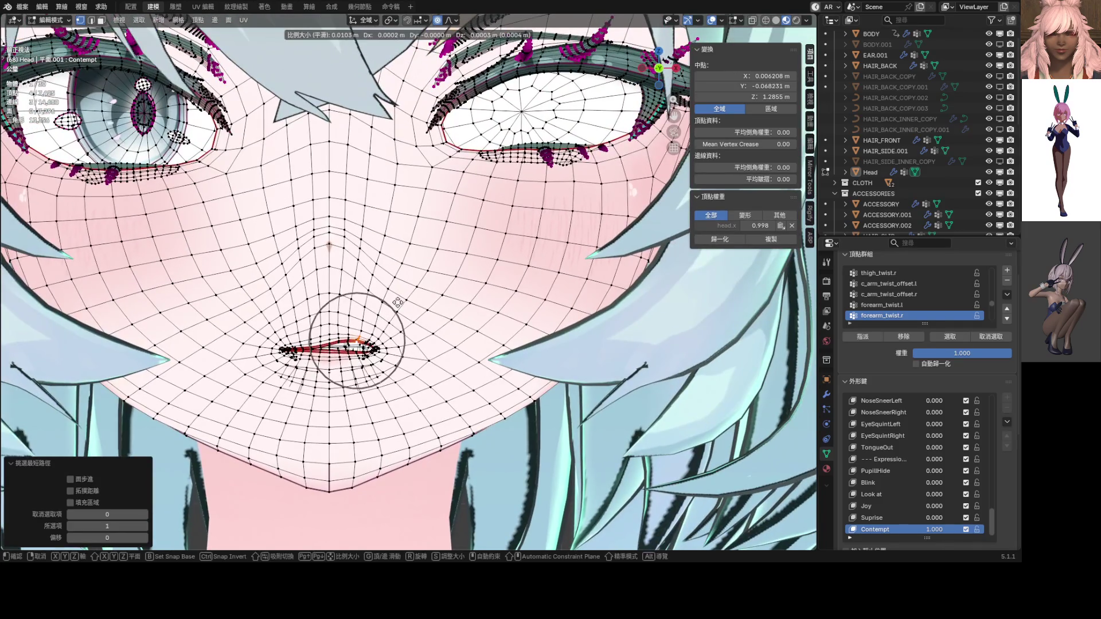
scroll(397, 297, up, 3)
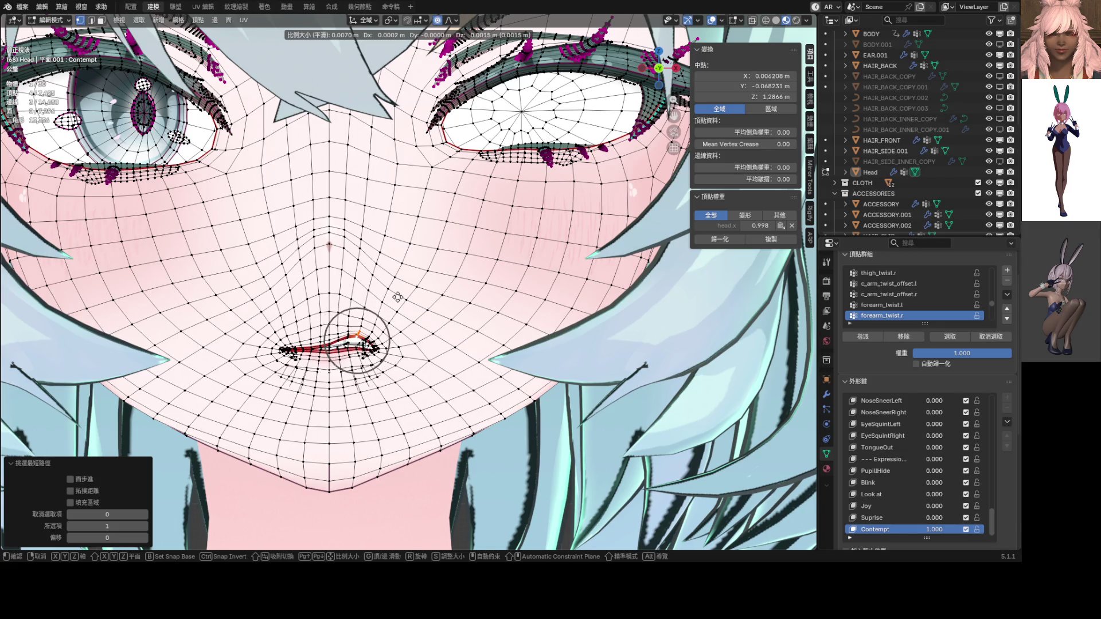
key(Escape)
click(449, 19)
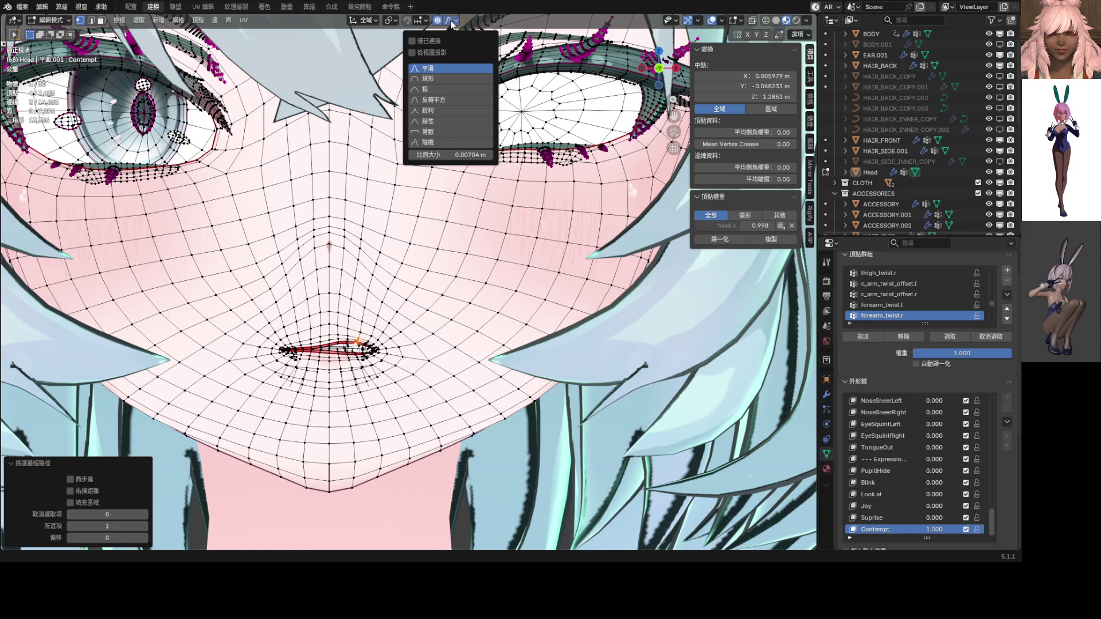
scroll(400, 300, up, 3)
shift+middle_drag(401, 300, 464, 233)
key(g)
scroll(473, 221, down, 3)
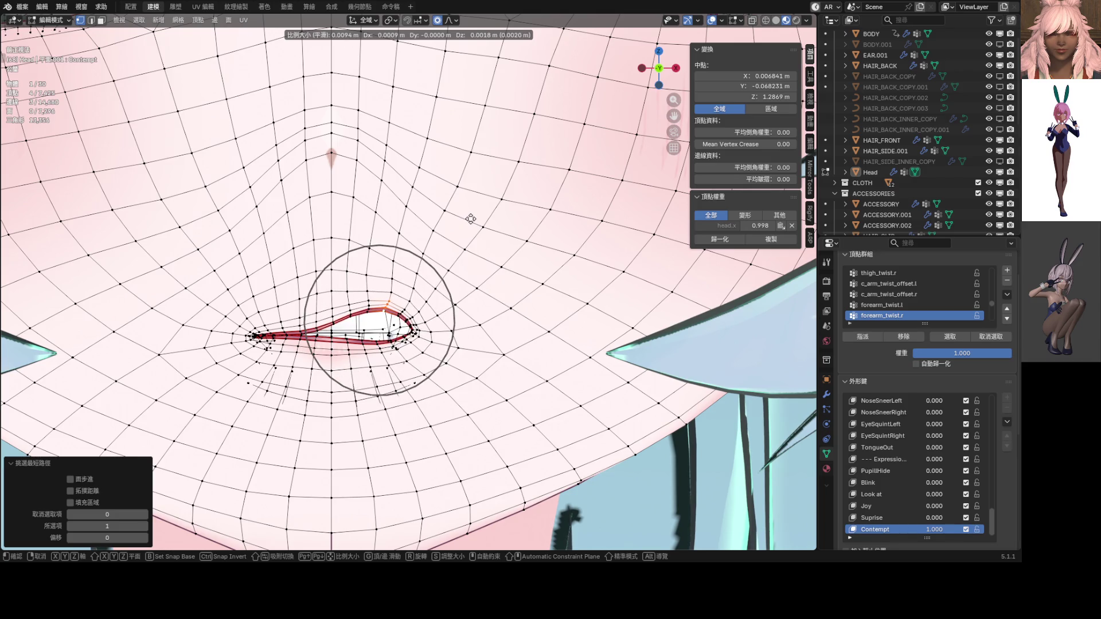
click(470, 218)
scroll(470, 218, down, 10)
Step: Compare the mouth in object mode, nudge the lip vertices once more, then exit Edit Mode
key(Tab)
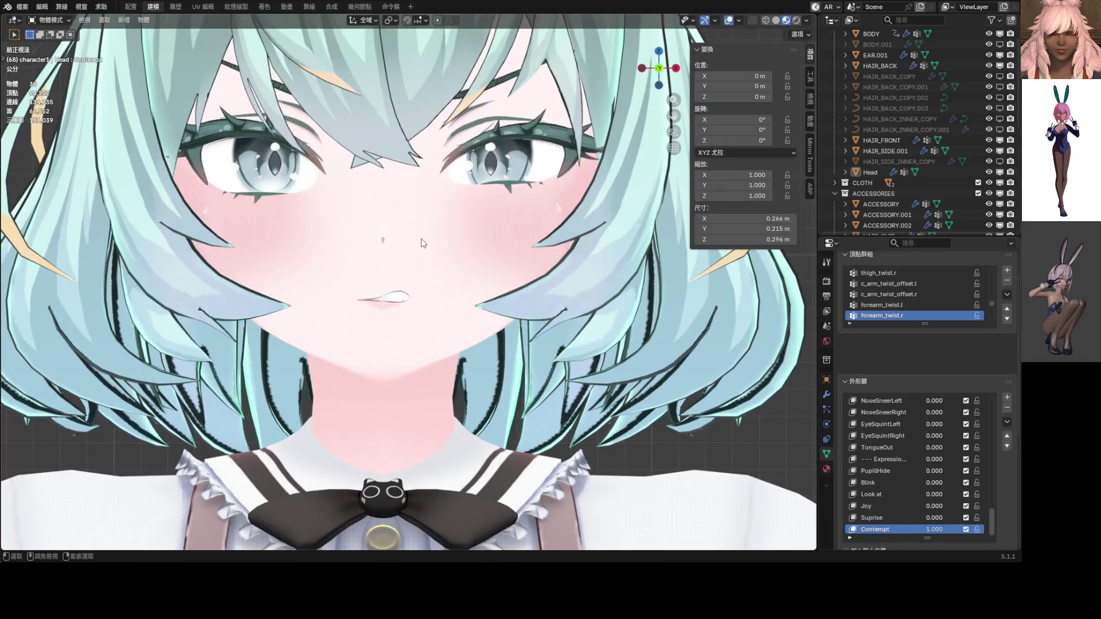
scroll(413, 243, down, 3)
scroll(417, 252, up, 6)
key(Tab)
key(Tab)
key(Tab)
scroll(428, 262, up, 4)
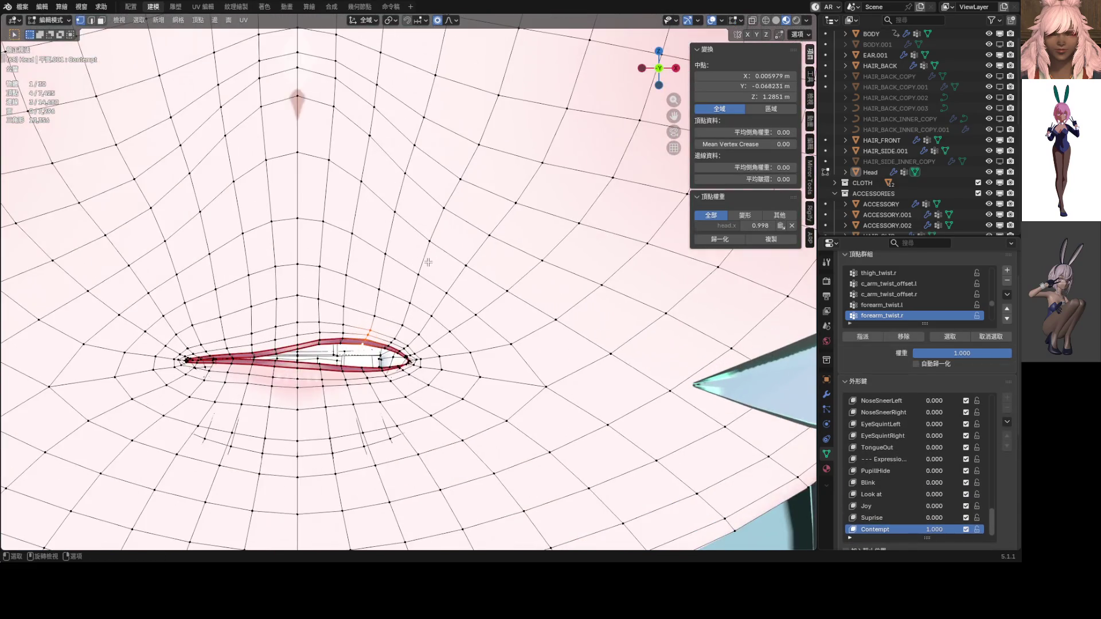
key(g)
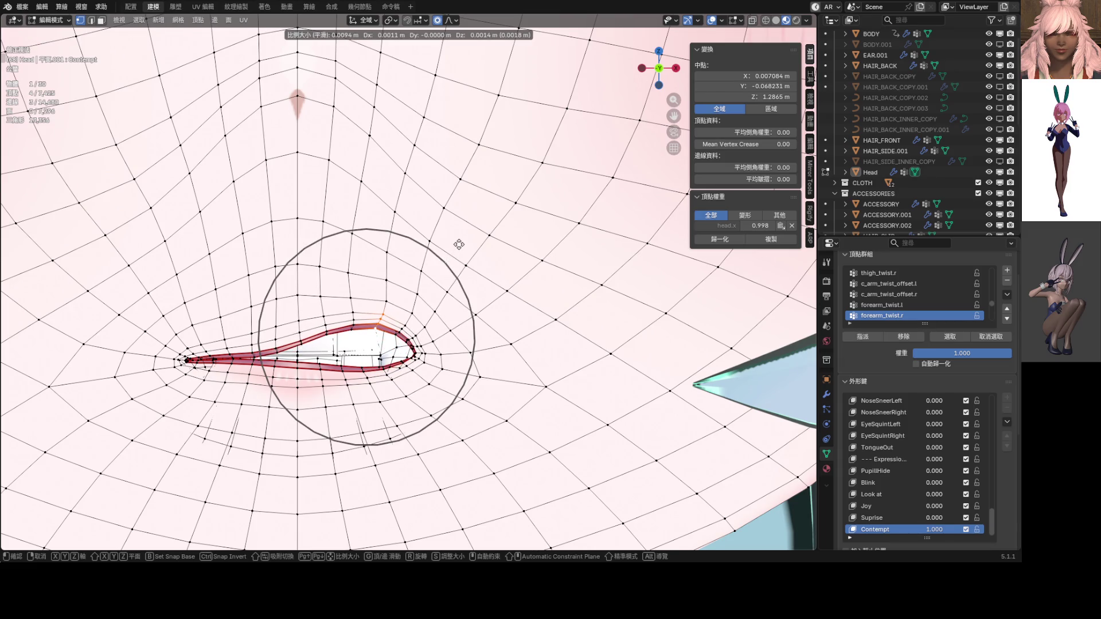
click(458, 244)
scroll(453, 246, down, 8)
key(Tab)
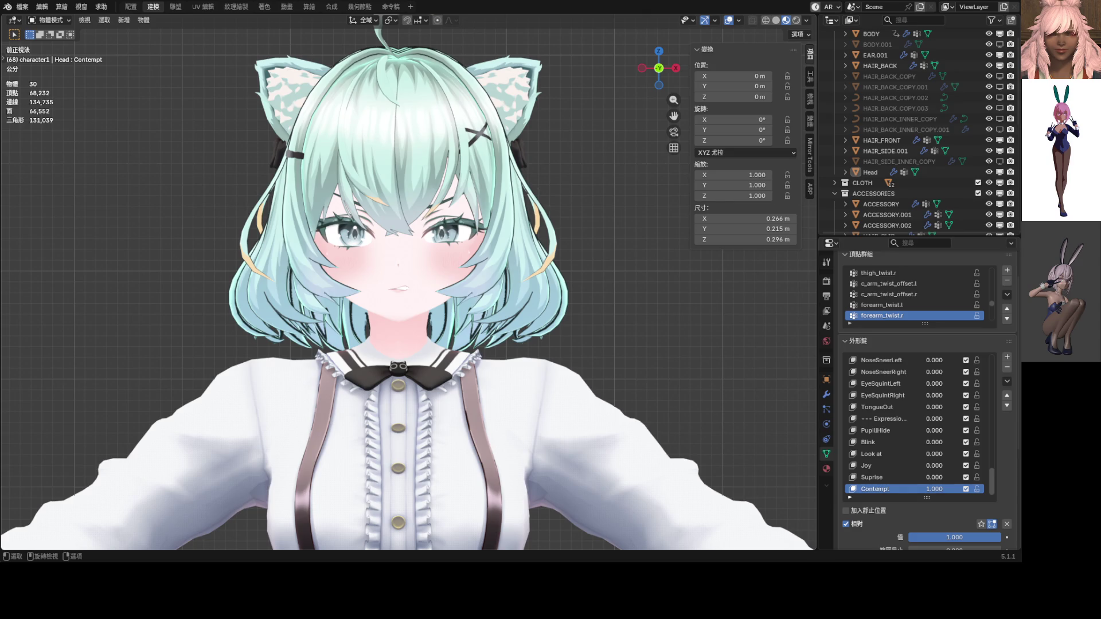
mouse_move(395, 267)
middle_down()
mouse_move(323, 274)
mouse_move(318, 243)
mouse_move(314, 253)
mouse_move(343, 261)
mouse_move(334, 281)
mouse_move(352, 249)
middle_up()
scroll(322, 269, up, 4)
scroll(325, 282, up, 3)
scroll(352, 248, down, 3)
mouse_move(430, 214)
middle_down()
mouse_move(376, 236)
mouse_move(392, 223)
mouse_move(388, 237)
mouse_move(562, 222)
mouse_move(390, 243)
mouse_move(518, 234)
middle_up()
scroll(428, 242, down, 3)
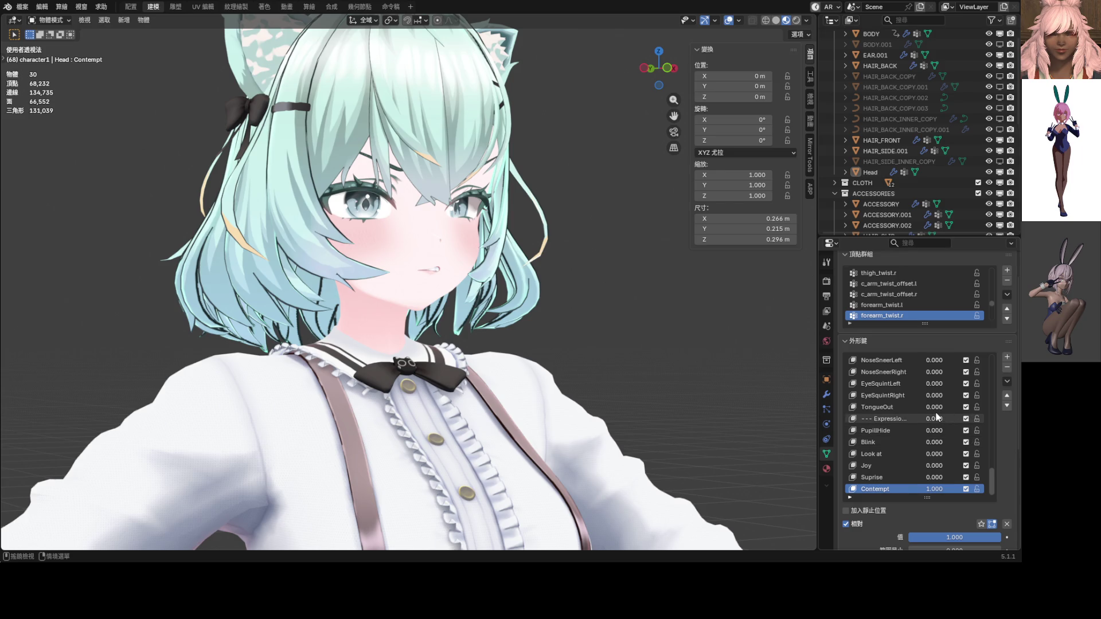
drag(935, 454, 946, 453)
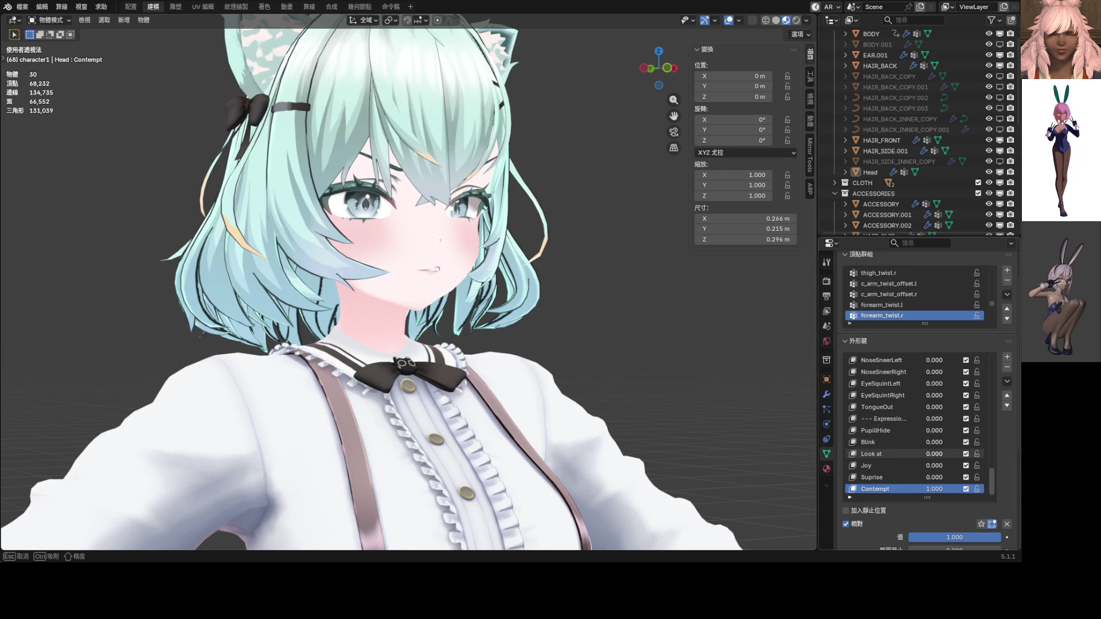
mouse_move(442, 361)
middle_down()
mouse_move(474, 381)
mouse_move(504, 377)
middle_up()
scroll(504, 376, down, 4)
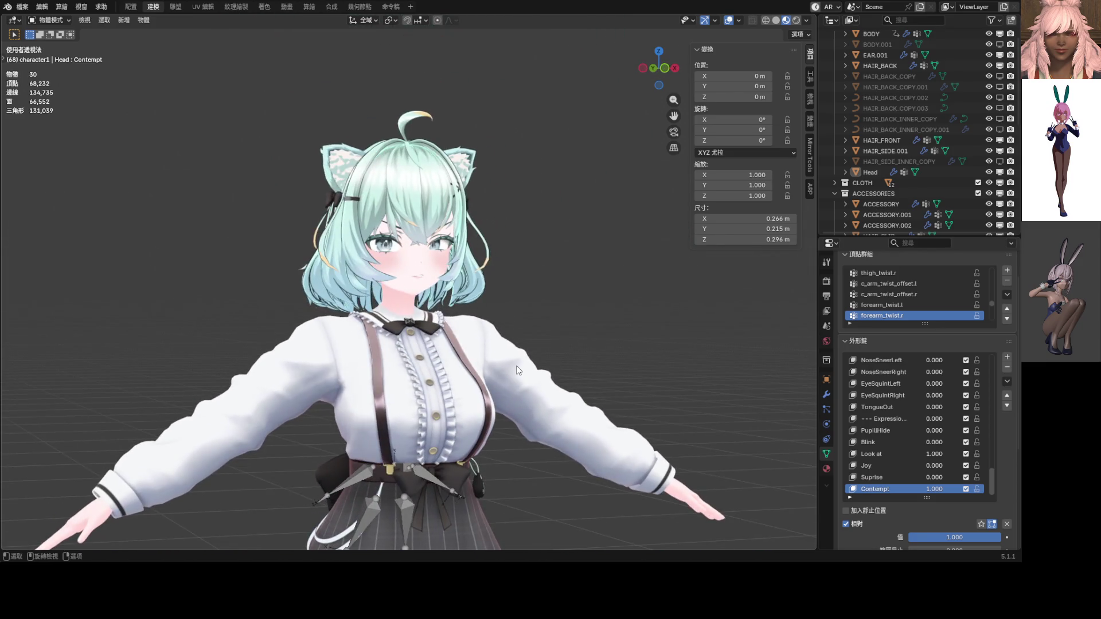
scroll(481, 356, up, 5)
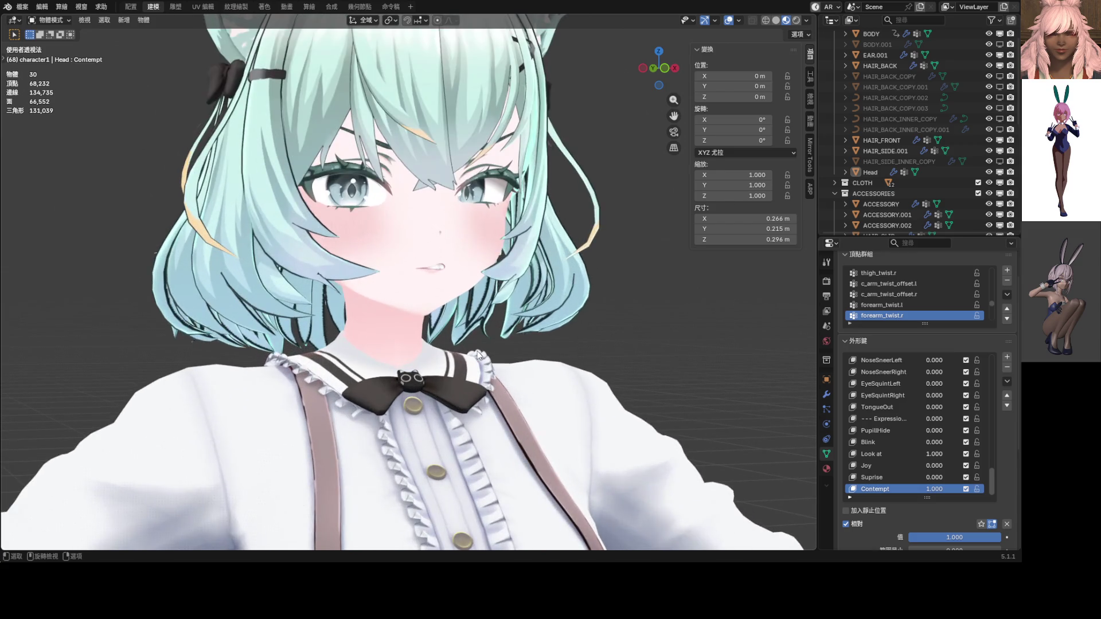
drag(938, 457, 894, 457)
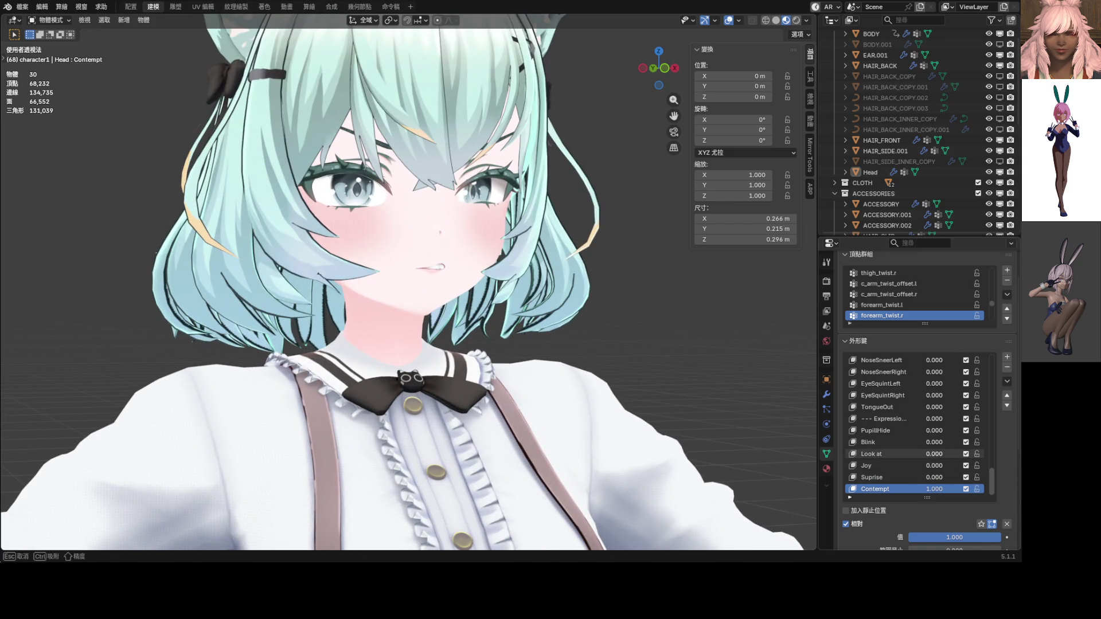
drag(938, 410, 975, 410)
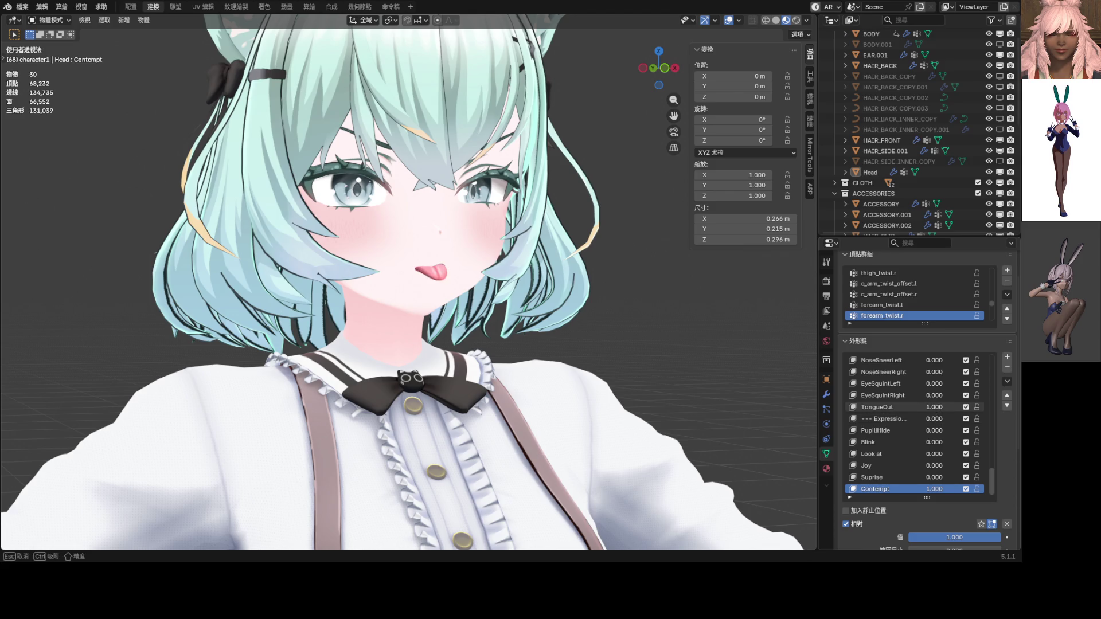
mouse_move(664, 357)
middle_down()
mouse_move(548, 360)
mouse_move(563, 353)
middle_up()
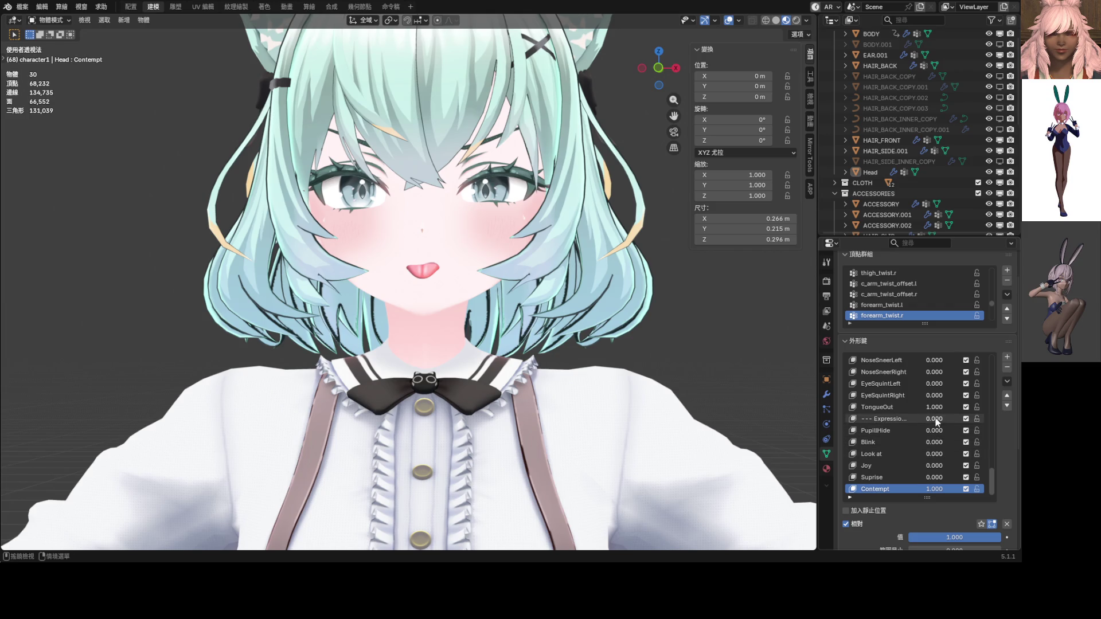
drag(939, 411, 895, 410)
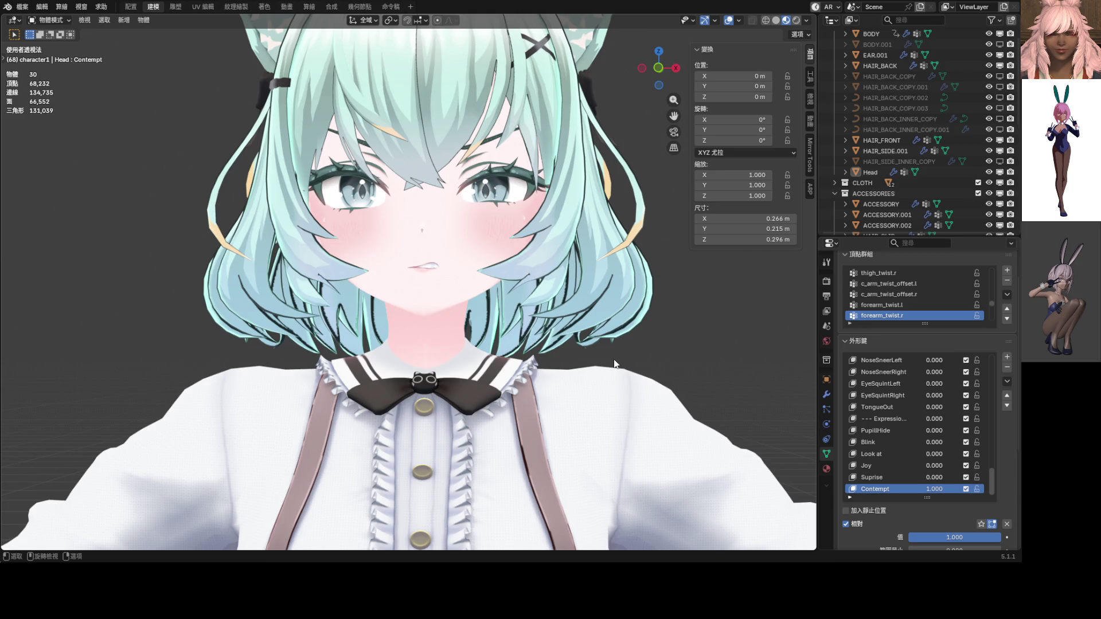
key(KP_1)
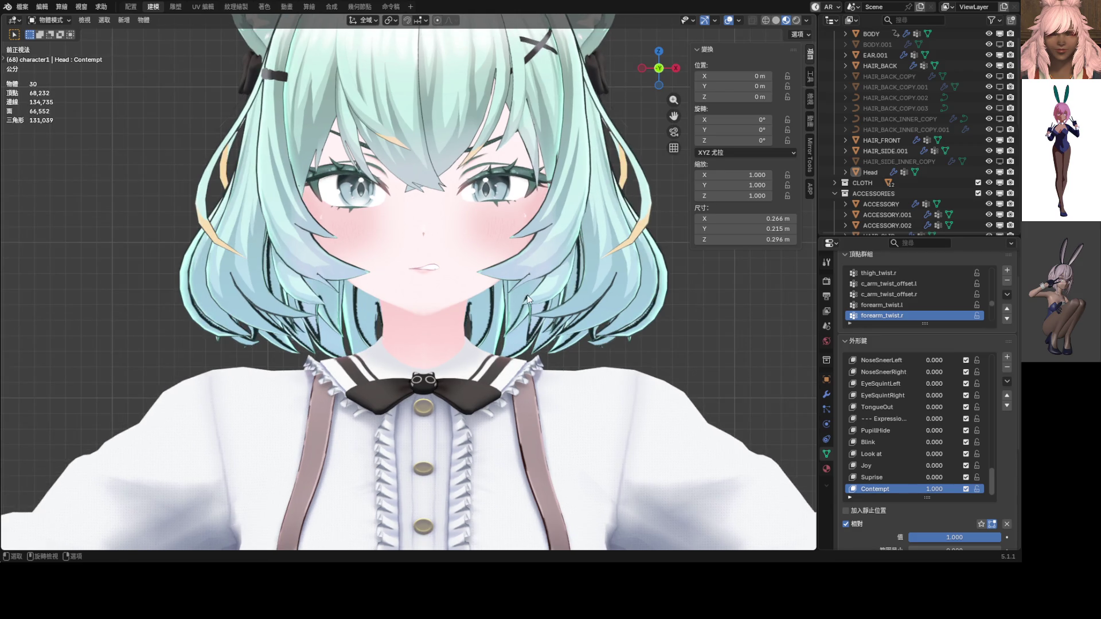
Step: Enter Edit Mode on the head and select several lower-eyelid vertices
scroll(527, 294, up, 4)
scroll(428, 350, down, 3)
key(Tab)
scroll(413, 354, up, 6)
shift+middle_drag(413, 355, 478, 286)
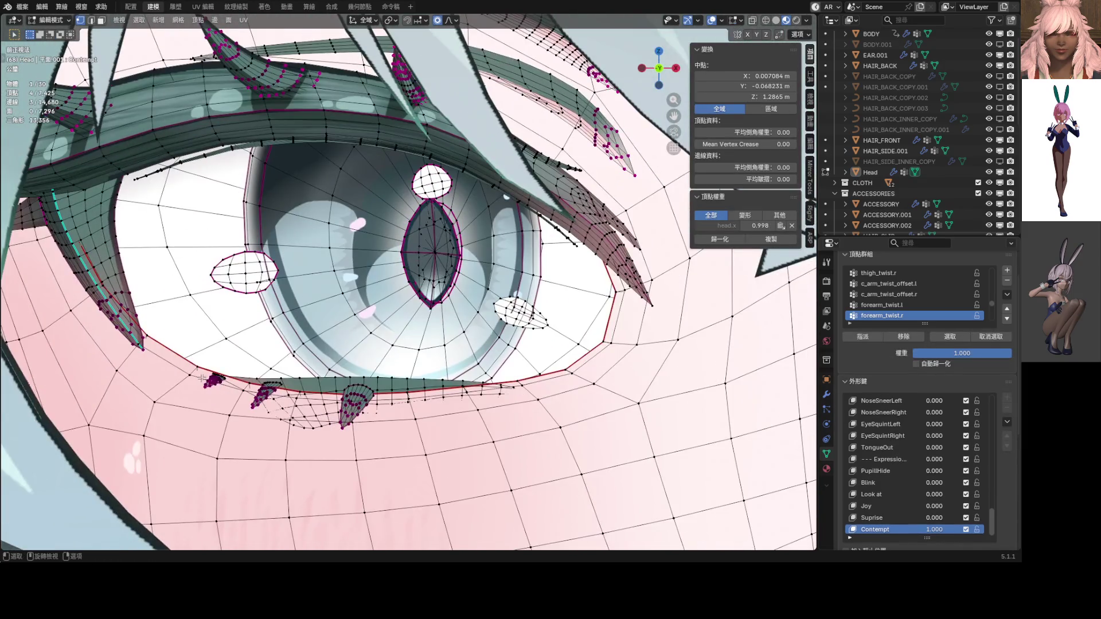
shift+click(197, 370)
shift+click(409, 397)
shift+click(518, 382)
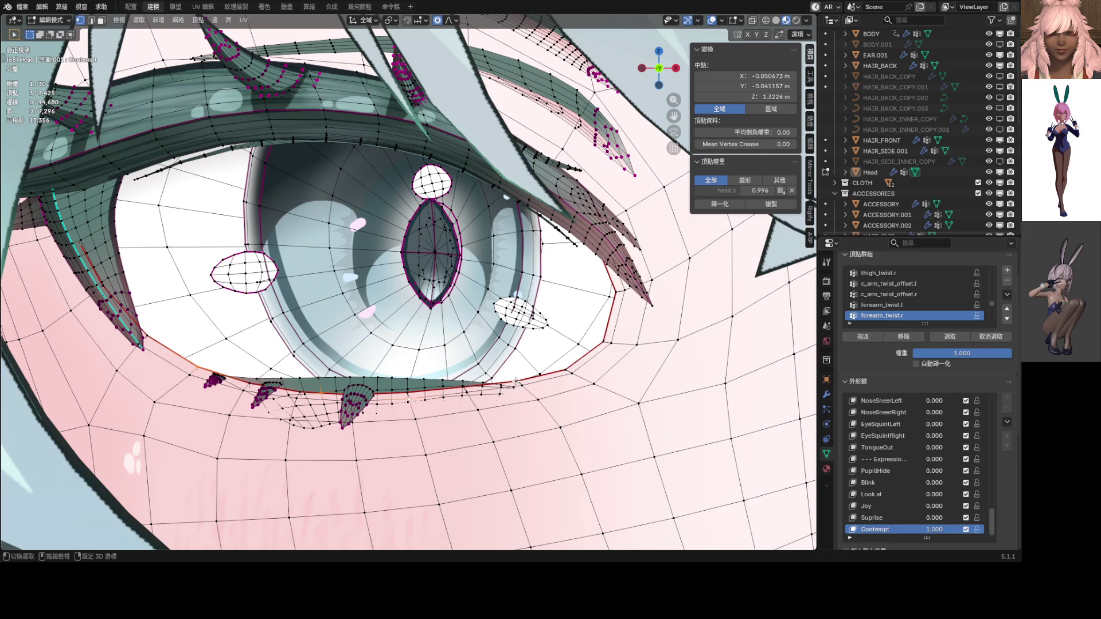
Step: Raise the selected lower-eyelid vertices along Z with proportional editing
click(453, 20)
scroll(480, 213, down, 3)
scroll(494, 269, down, 2)
scroll(494, 269, up, 2)
key(g)
key(z)
scroll(386, 339, down, 3)
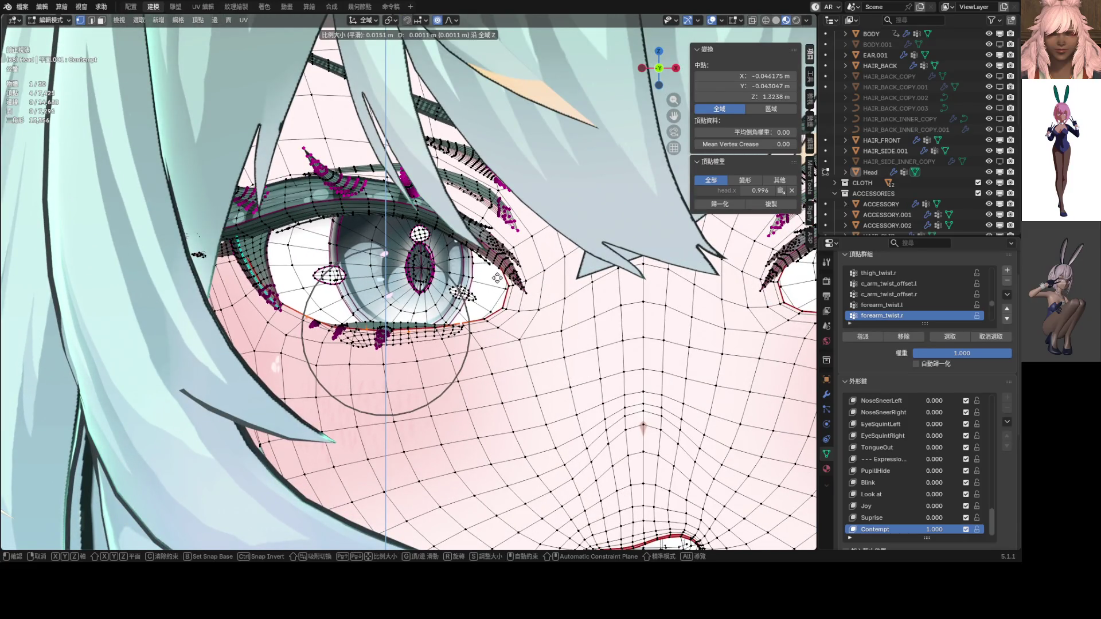
scroll(386, 339, down, 8)
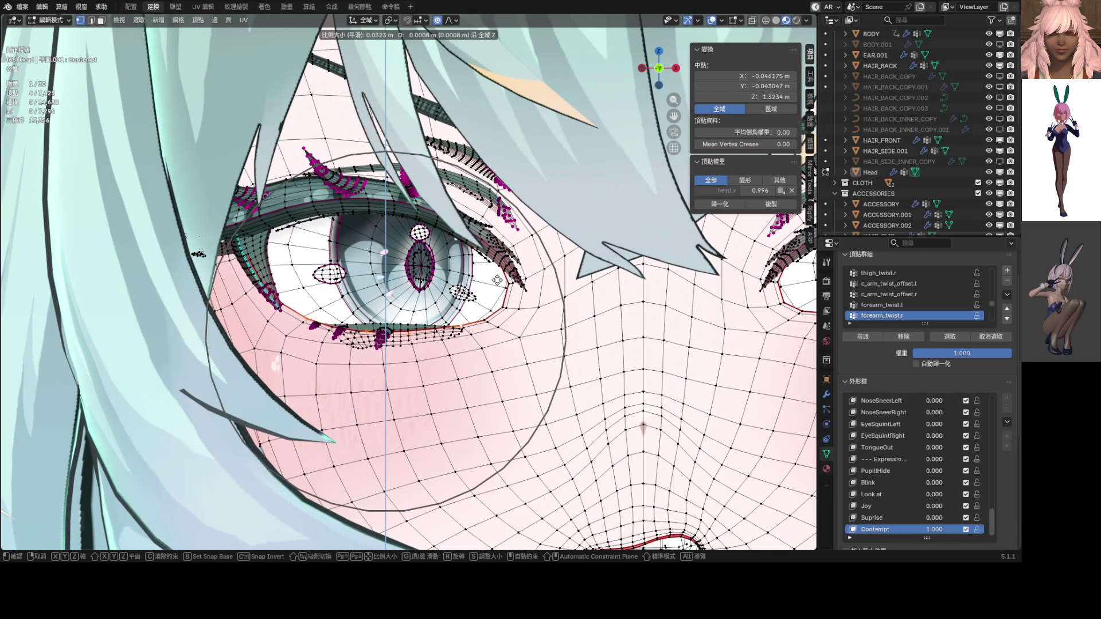
click(497, 280)
Step: Hide the pupil, iris and highlight meshes to expose the eyelid
click(422, 250)
key(l)
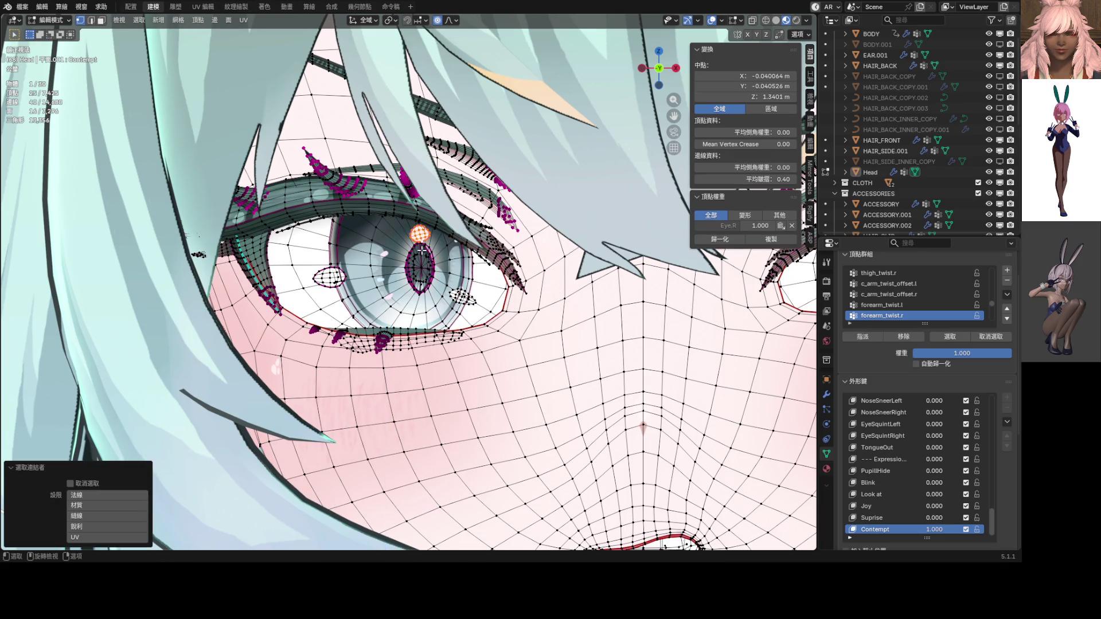
key(l)
key(l)
key(l)
key(l)
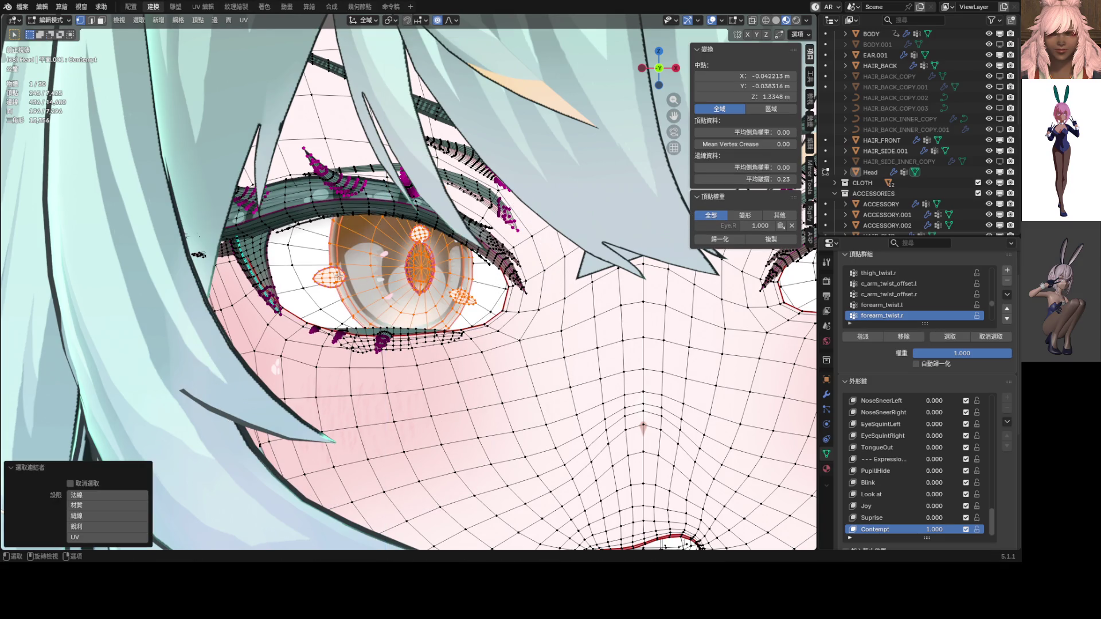
key(h)
scroll(340, 325, up, 6)
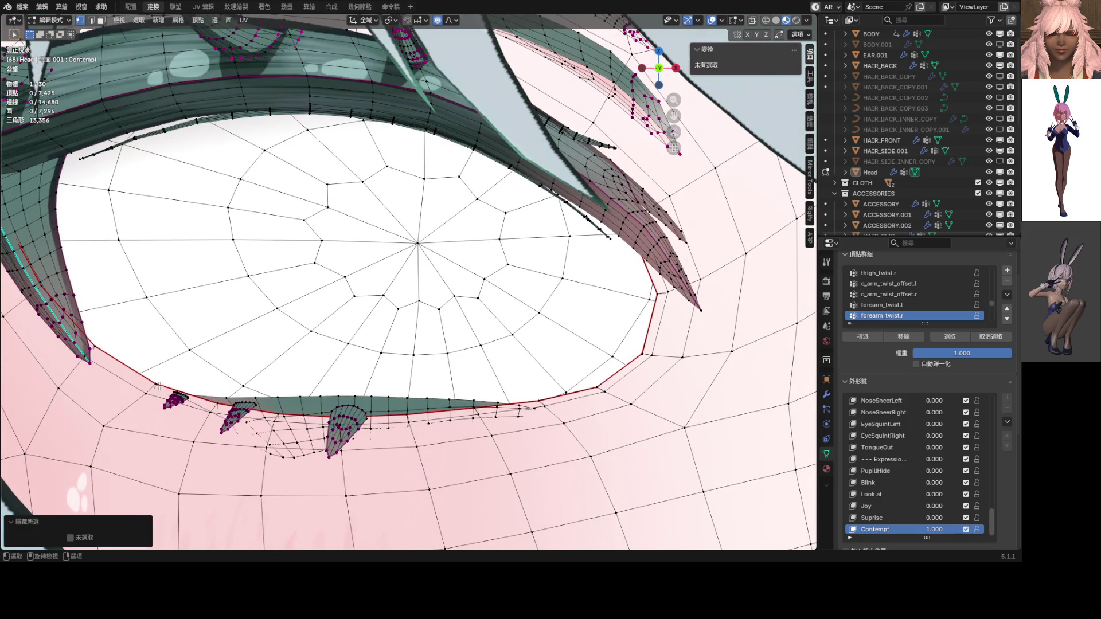
Step: Lift four lower-eyelid vertices another 0.002069 m along Z, then return to object mode
click(232, 407)
shift+click(401, 413)
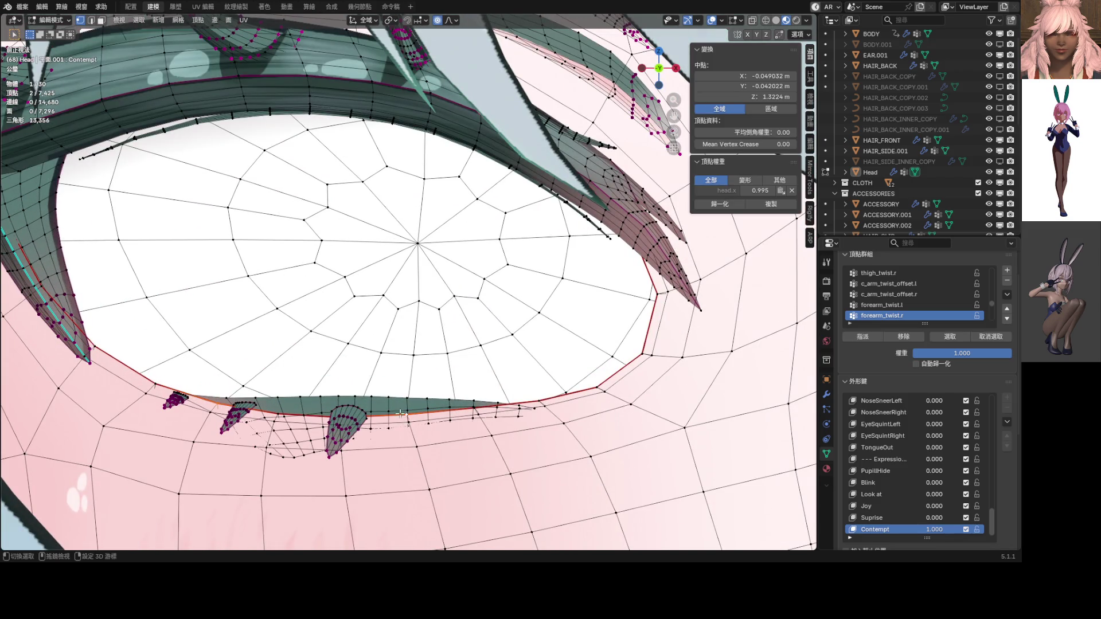
shift+click(282, 414)
shift+click(485, 410)
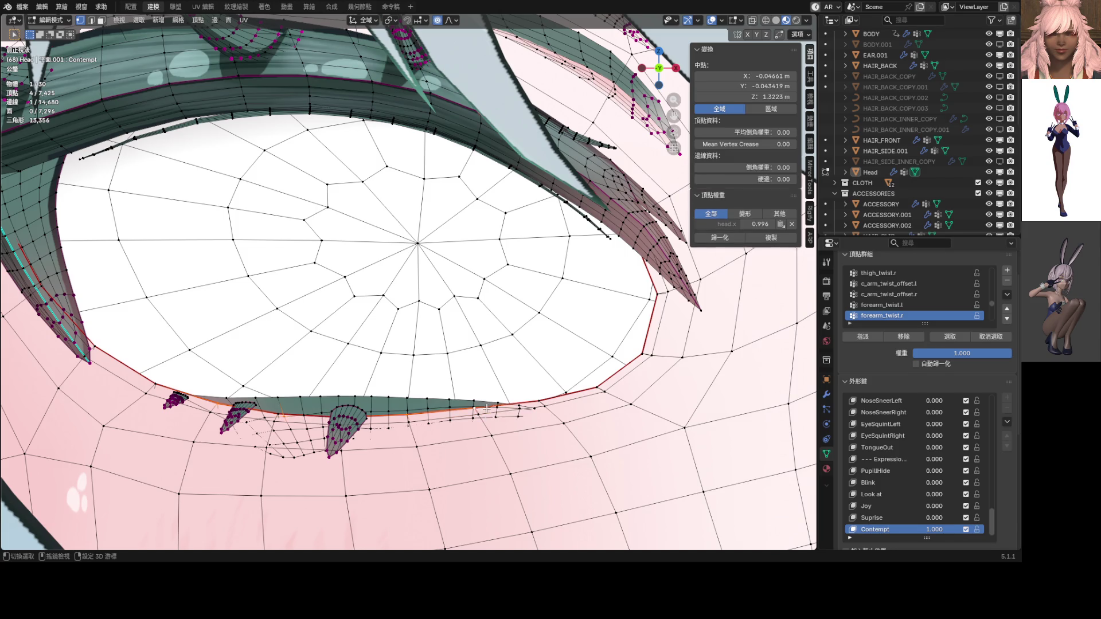
scroll(486, 410, down, 3)
key(g)
key(z)
click(503, 391)
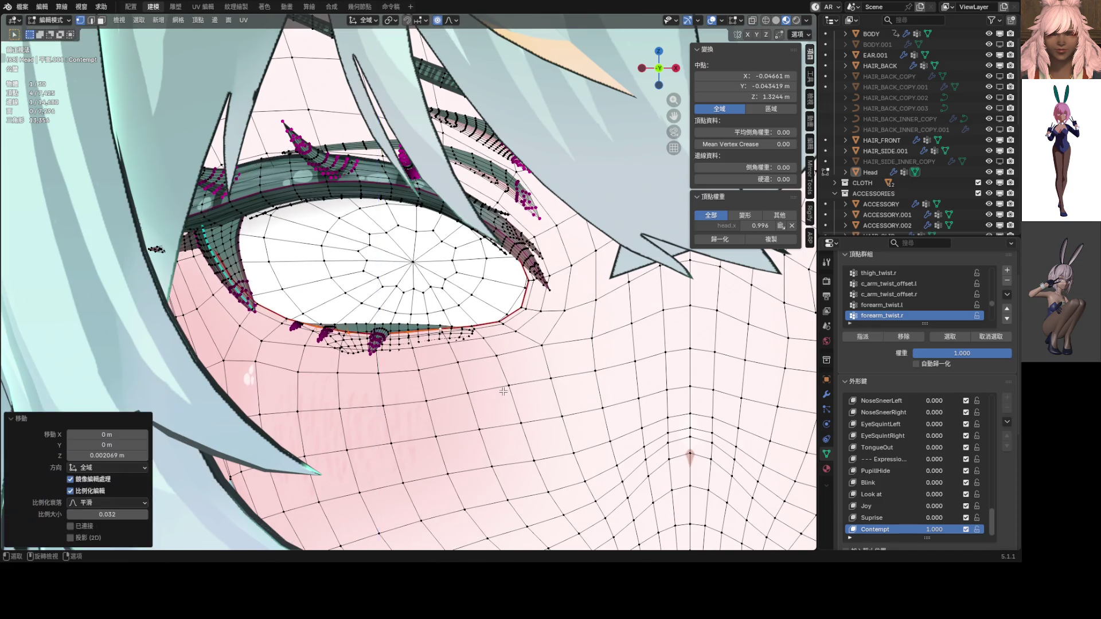
scroll(503, 392, down, 5)
scroll(534, 392, up, 1)
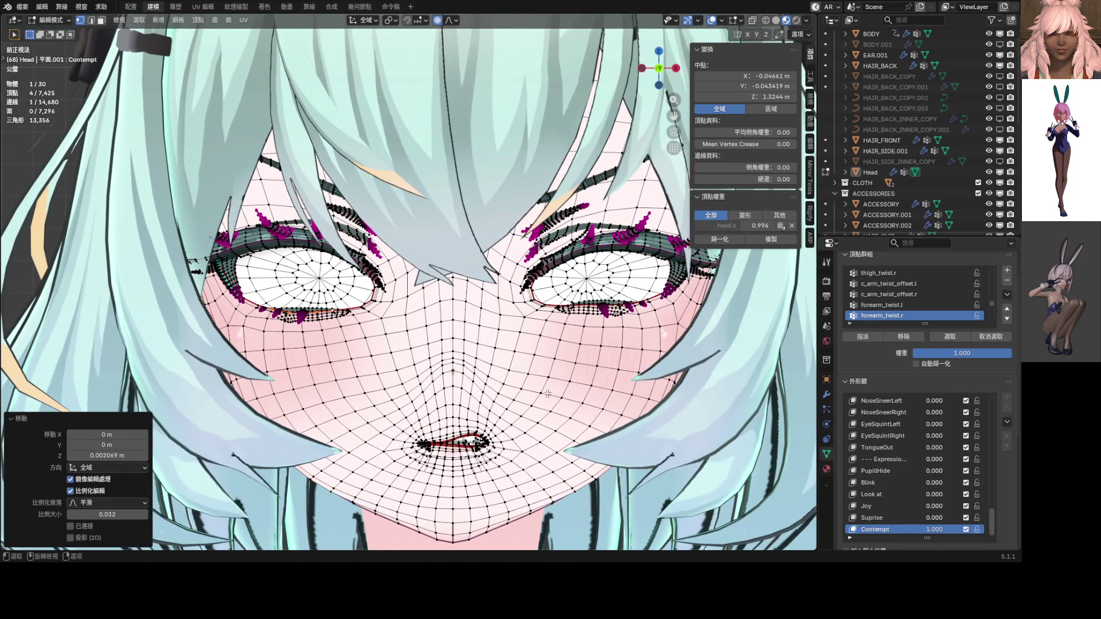
key(Tab)
scroll(431, 390, down, 5)
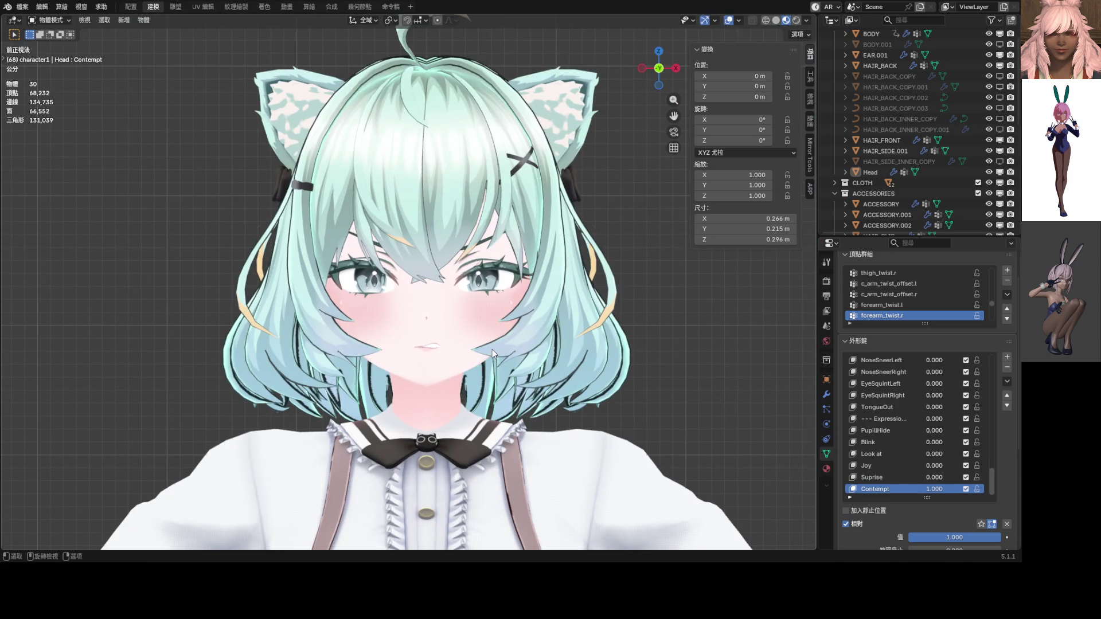
Step: Unhide the hidden eye geometry with Alt+H in Edit Mode, then return to object mode
scroll(493, 351, up, 4)
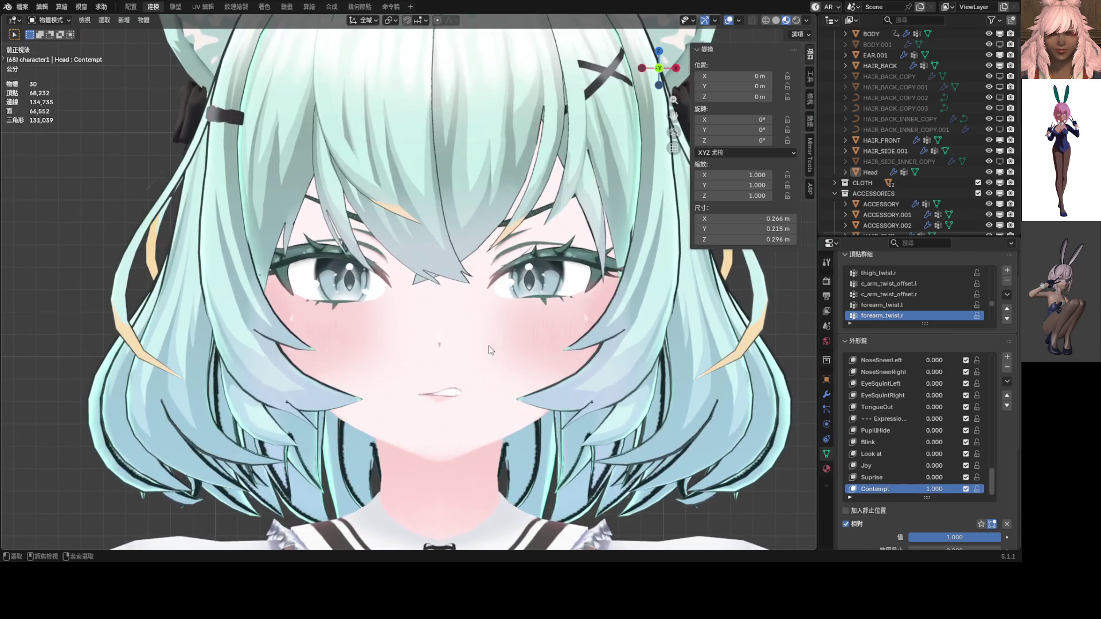
key(Tab)
key(alt+h)
key(Tab)
scroll(573, 338, down, 5)
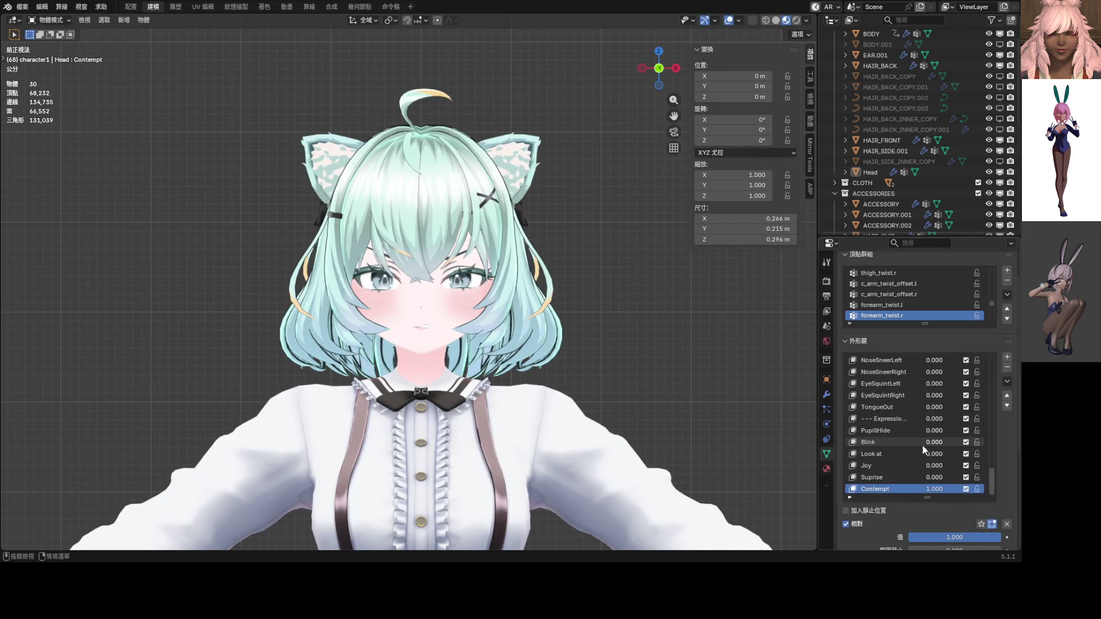
Step: Set the Look at shape key to 1.000 and save ShapeKey_Practice.blend
mouse_move(933, 453)
mouse_down()
mouse_move(986, 453)
mouse_move(952, 449)
mouse_up()
mouse_move(436, 356)
middle_down()
mouse_move(496, 374)
mouse_move(501, 336)
mouse_move(574, 334)
mouse_move(485, 332)
middle_up()
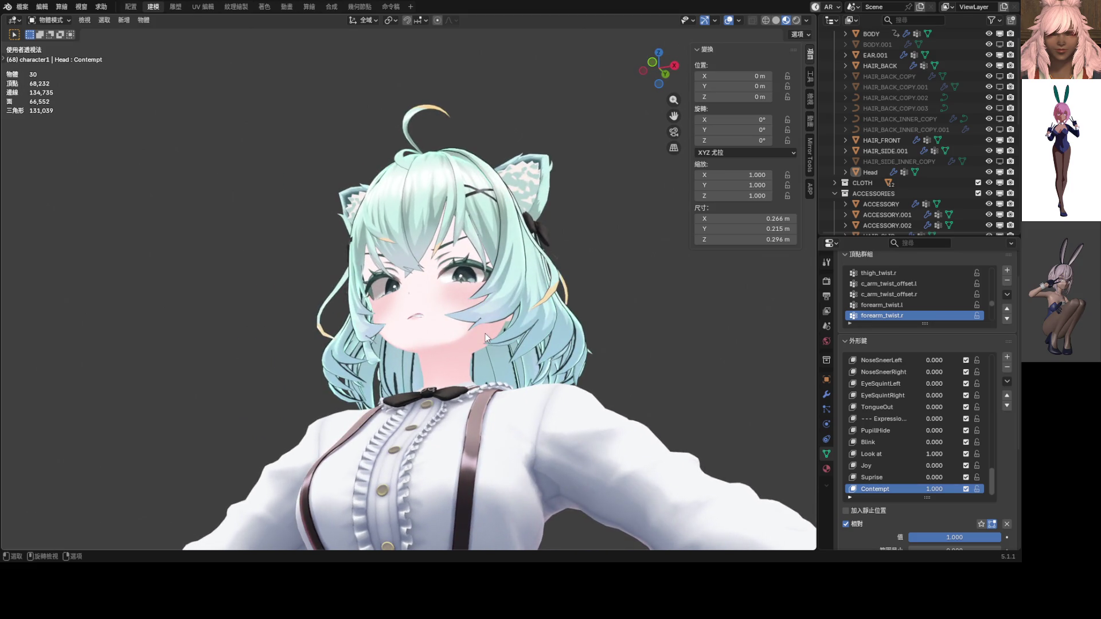
key(ctrl)
key(ctrl+s)
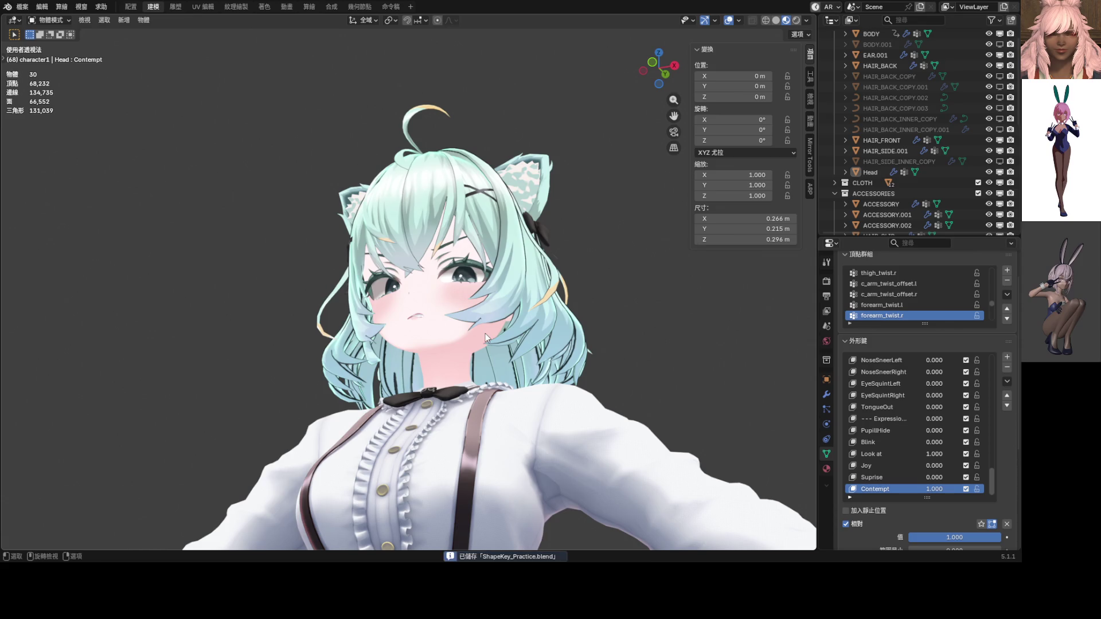
middle_drag(485, 333, 498, 342)
scroll(497, 346, up, 3)
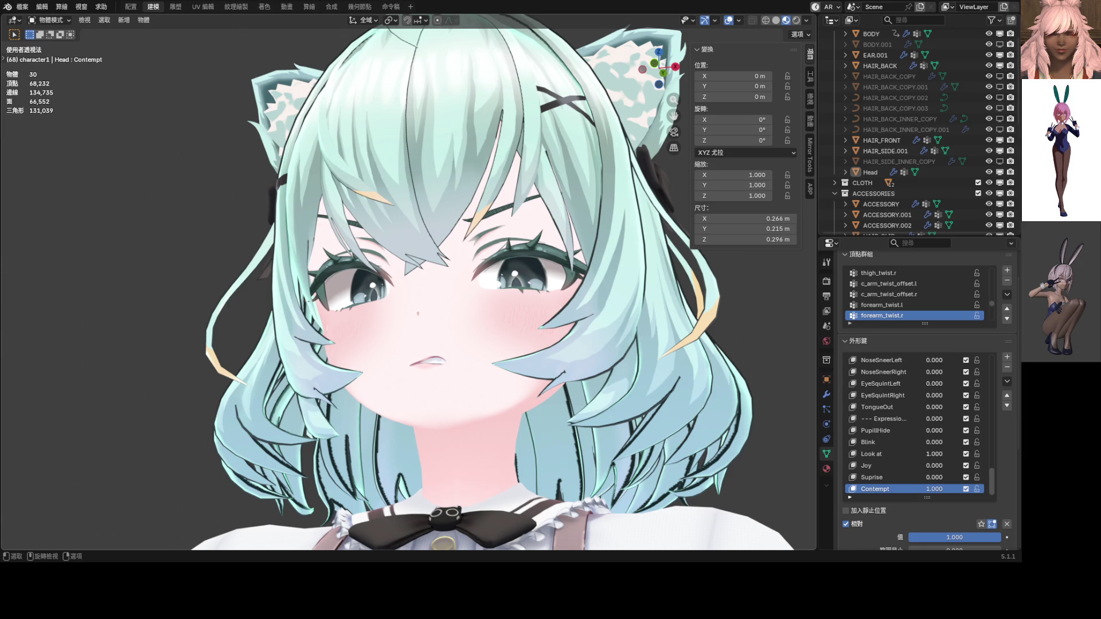
Step: Reset the Contempt and Look at shape keys to 0
mouse_move(407, 319)
middle_down()
mouse_move(466, 354)
mouse_move(446, 353)
middle_up()
scroll(467, 355, down, 6)
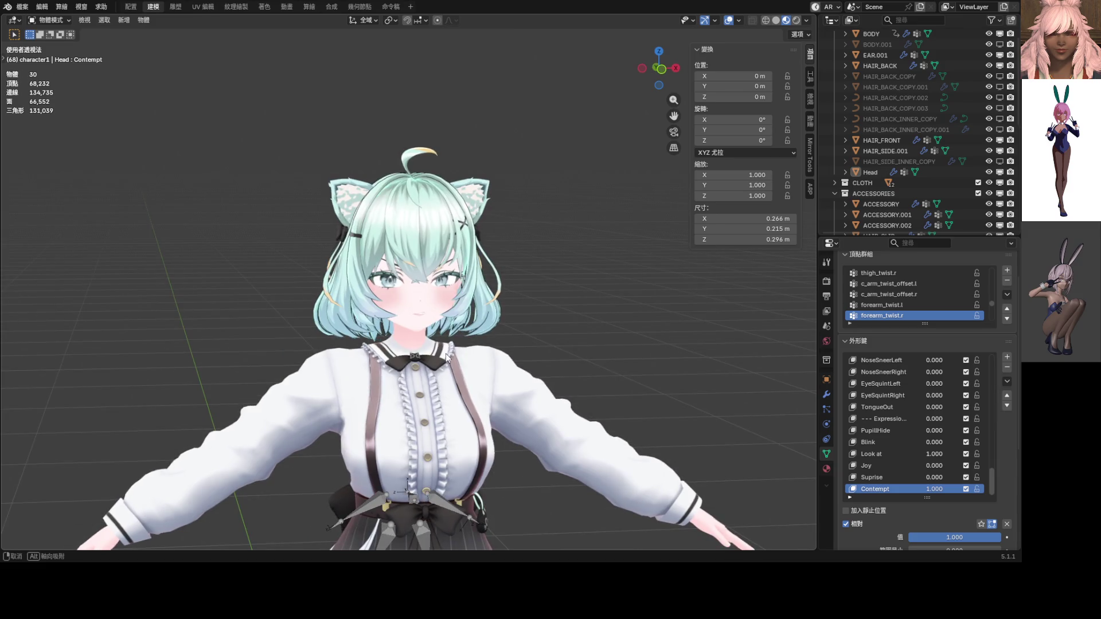
drag(937, 488, 909, 488)
drag(937, 454, 904, 451)
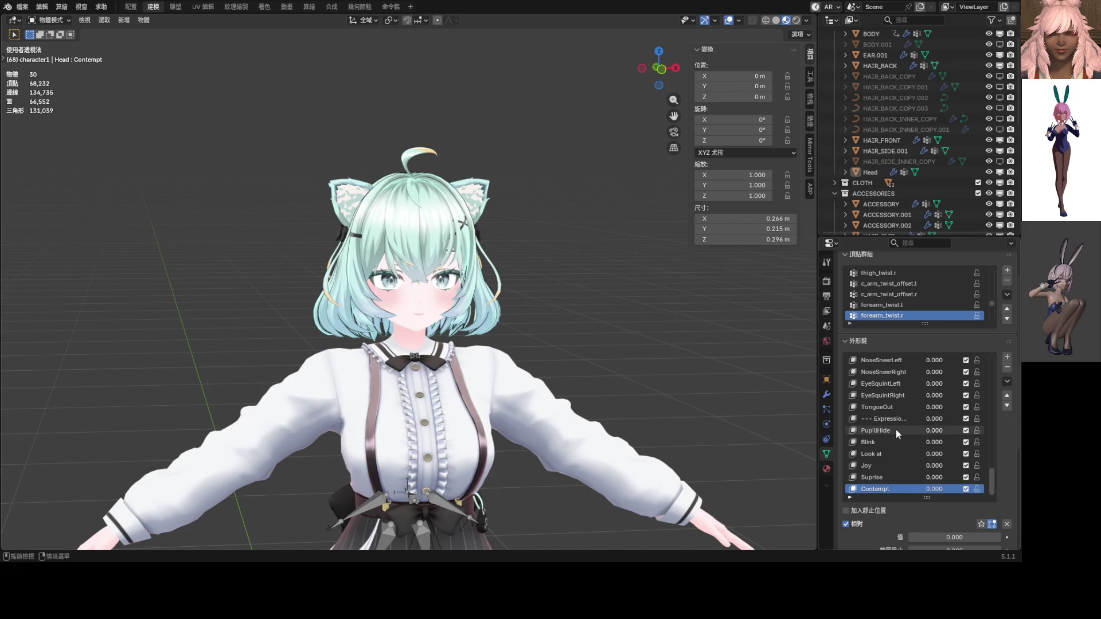
scroll(918, 434, up, 6)
Step: Switch to front view and raise BrowInnerUP and the MouthShrug keys to 1.000
key(KP_1)
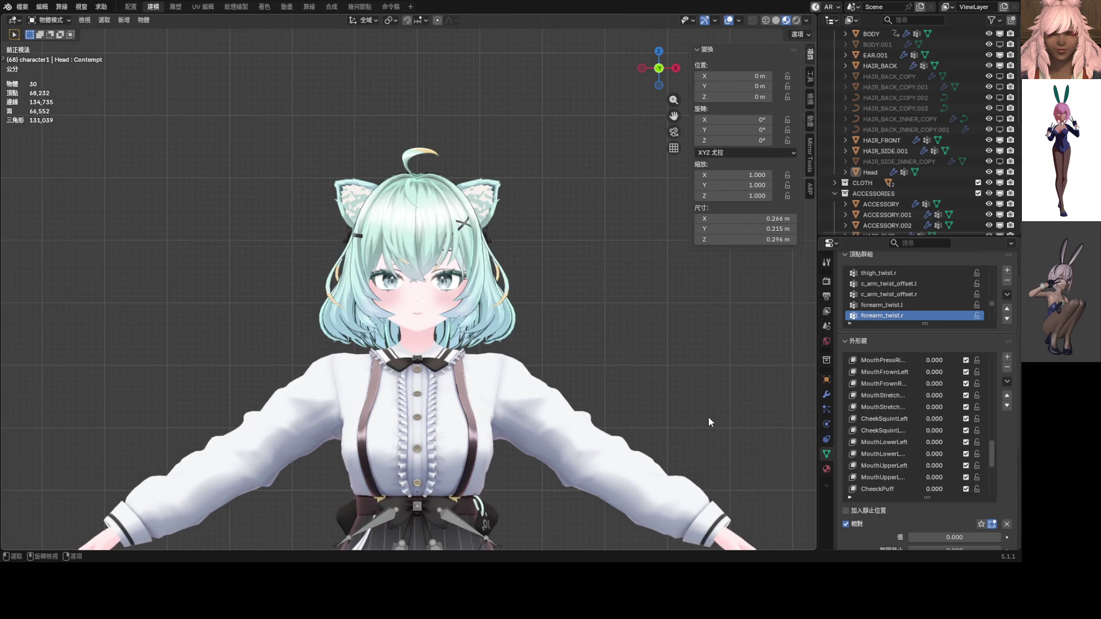
scroll(902, 432, up, 4)
scroll(909, 428, up, 8)
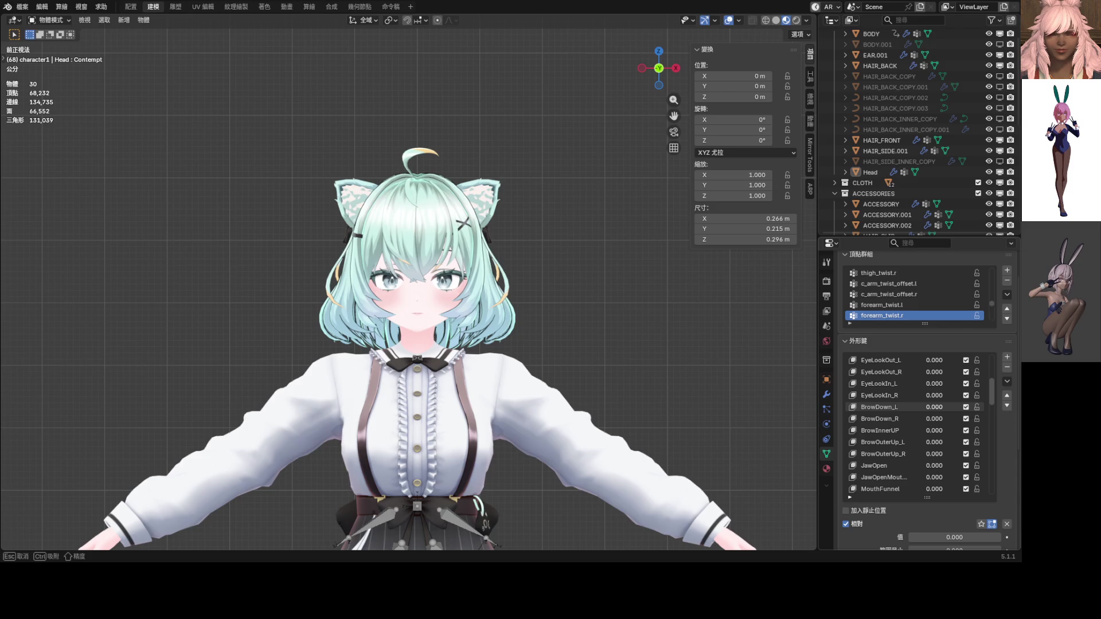
drag(934, 430, 936, 430)
scroll(492, 324, up, 5)
scroll(893, 444, down, 5)
scroll(893, 449, down, 5)
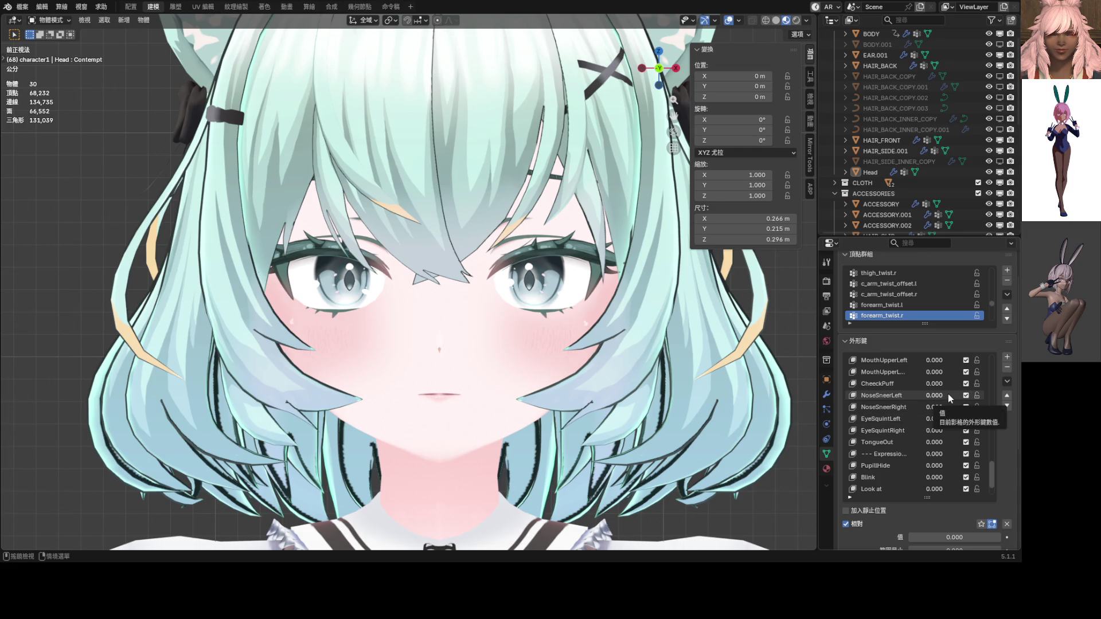
drag(998, 472, 996, 354)
scroll(927, 406, down, 5)
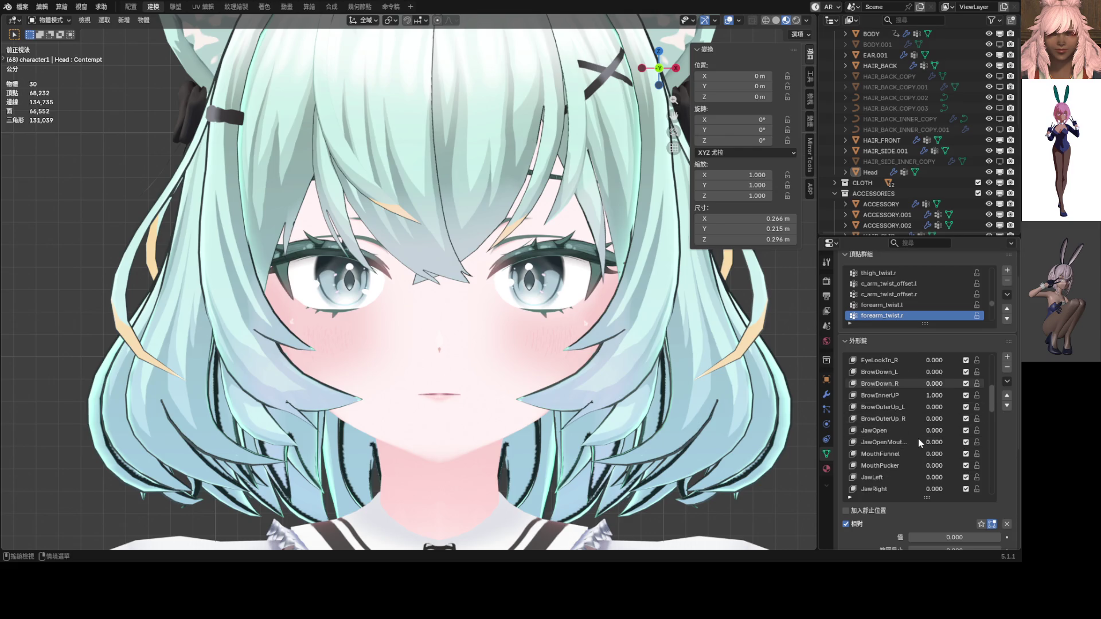
scroll(923, 450, down, 4)
scroll(929, 460, down, 2)
drag(927, 464, 963, 477)
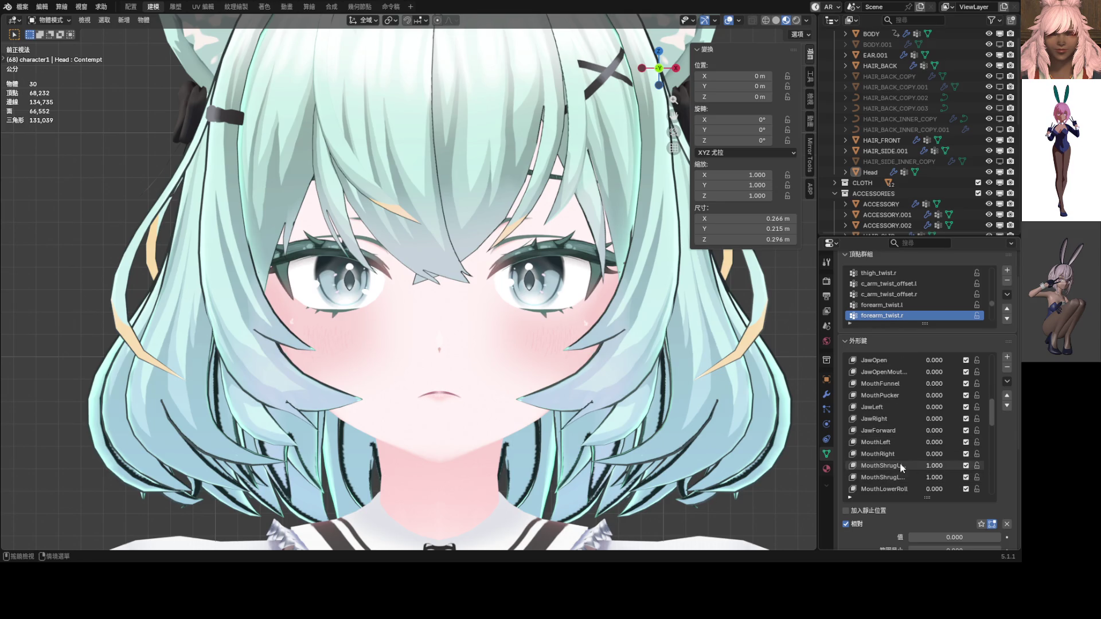
scroll(951, 475, down, 2)
scroll(948, 473, down, 4)
Step: Preview the Smile and MouthStretch shape keys, cancelling the stretch
mouse_move(933, 456)
mouse_down()
mouse_move(969, 456)
mouse_move(955, 446)
mouse_move(963, 442)
mouse_move(910, 454)
mouse_up()
scroll(924, 473, down, 1)
scroll(925, 473, down, 4)
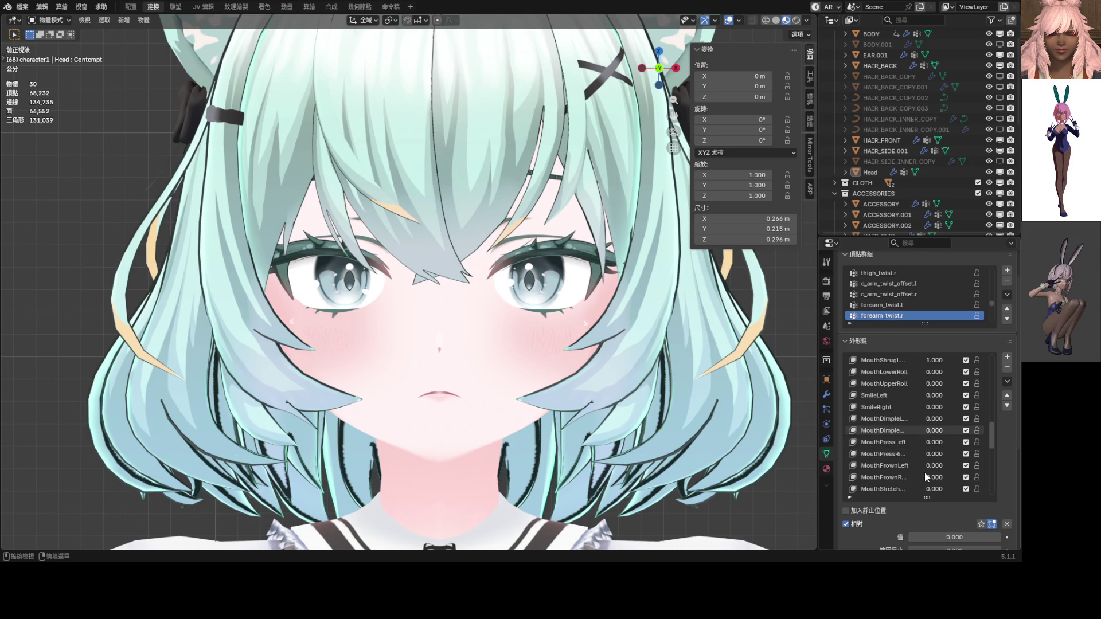
mouse_move(921, 476)
mouse_down()
mouse_move(921, 488)
mouse_move(969, 488)
mouse_up()
key(Escape)
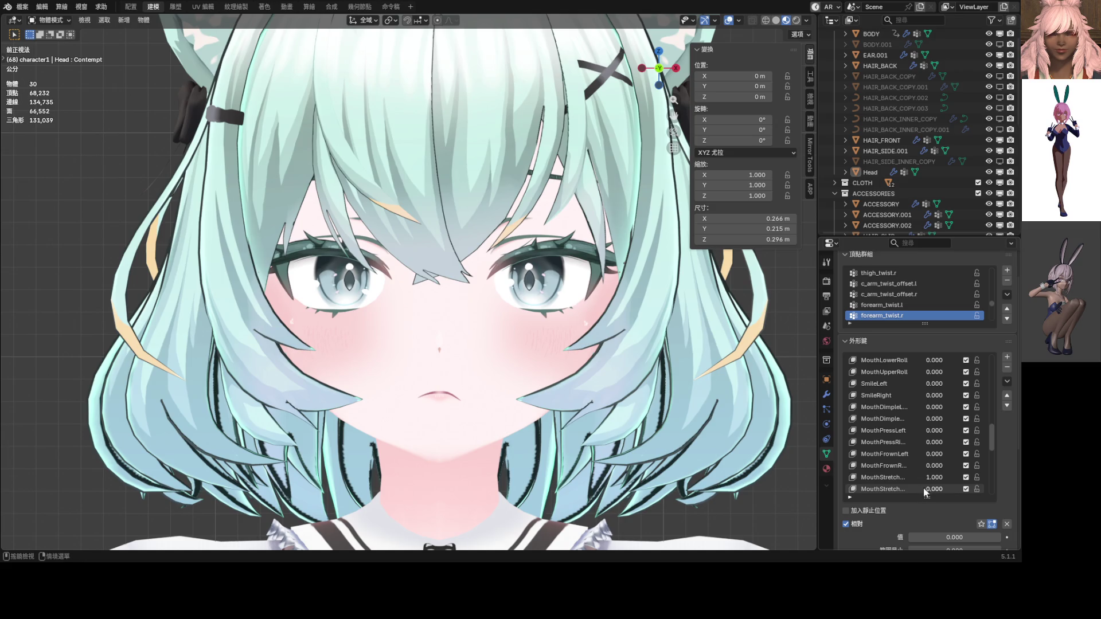
scroll(909, 476, down, 1)
scroll(940, 475, down, 3)
scroll(938, 476, up, 15)
Step: Preview JawOpen at 0.296, then cancel it back to 0.000
mouse_move(934, 442)
mouse_down()
mouse_move(969, 442)
mouse_move(919, 442)
mouse_move(949, 442)
mouse_up()
key(Escape)
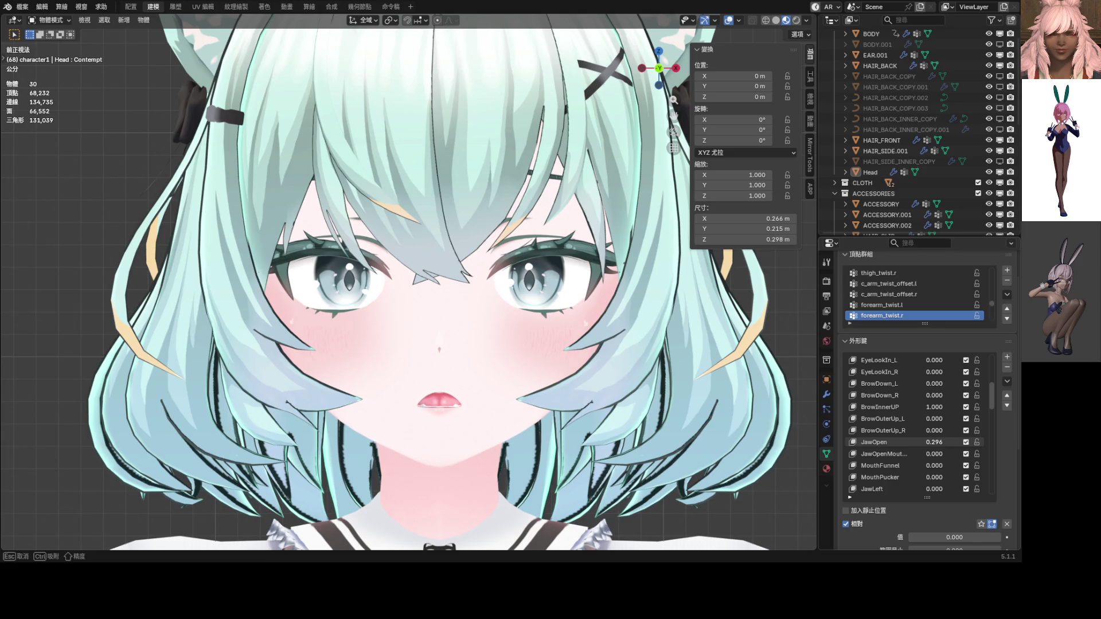
key(Escape)
scroll(909, 442, up, 4)
scroll(913, 443, up, 6)
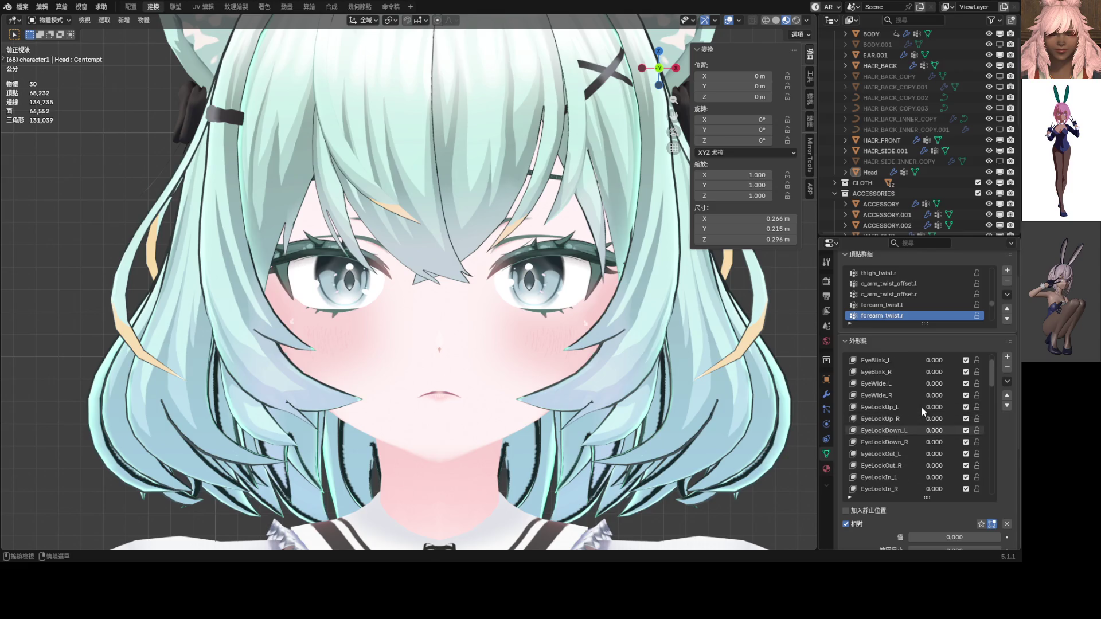
scroll(924, 388, up, 2)
scroll(930, 420, down, 1)
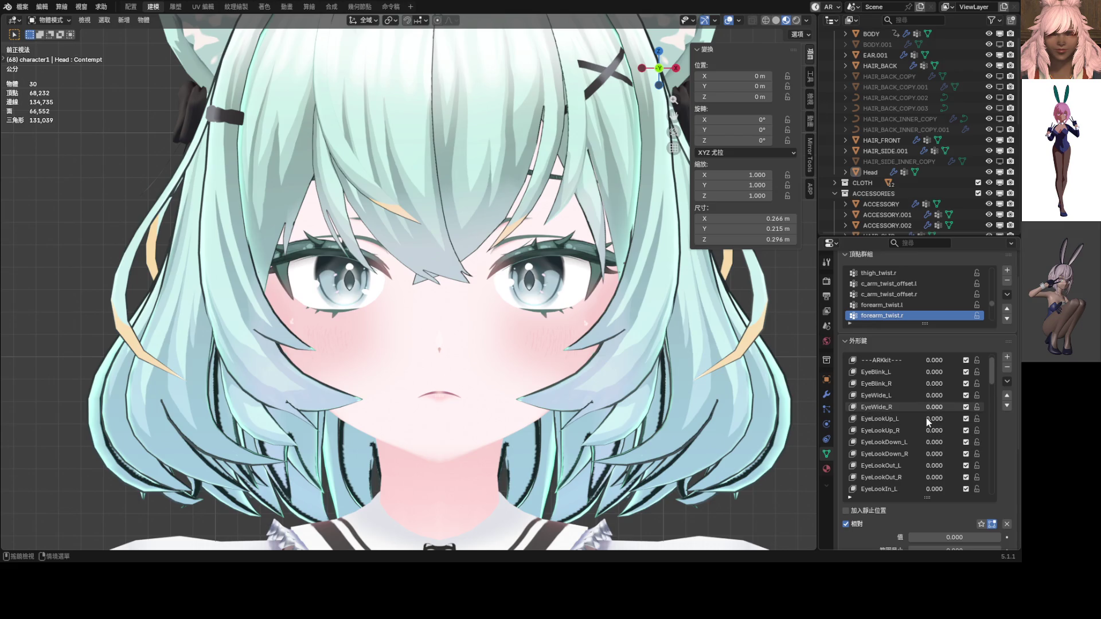
scroll(651, 388, down, 5)
scroll(911, 463, down, 1)
scroll(912, 463, down, 6)
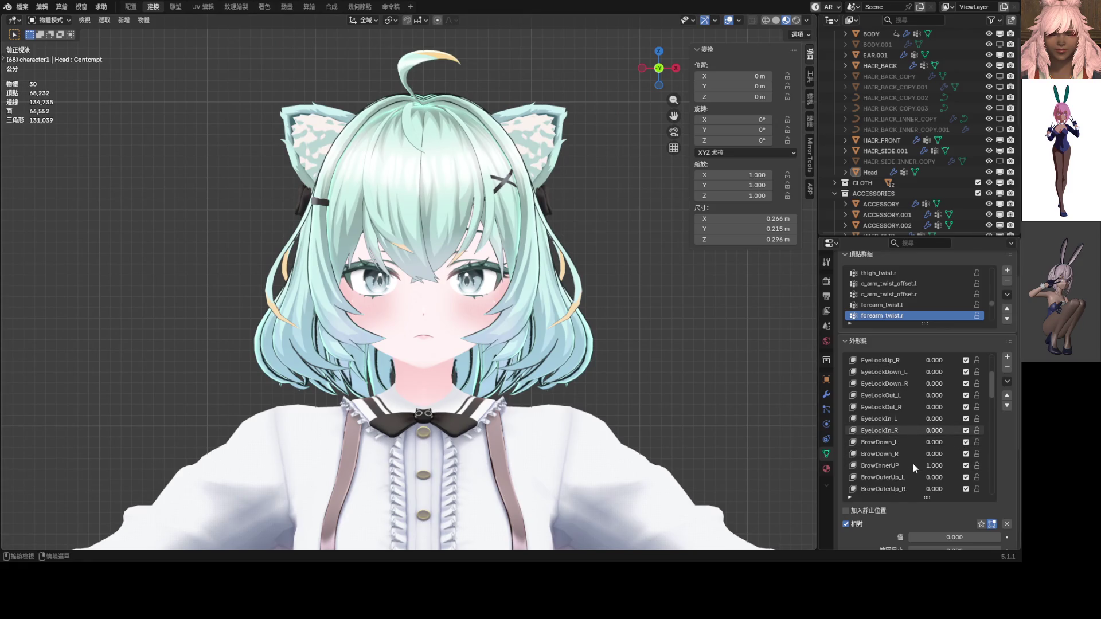
Step: Keep BrowInnerUP at 1.000 and test the BrowOuterUp raise
mouse_move(934, 454)
mouse_down()
mouse_move(969, 454)
mouse_move(934, 453)
mouse_up()
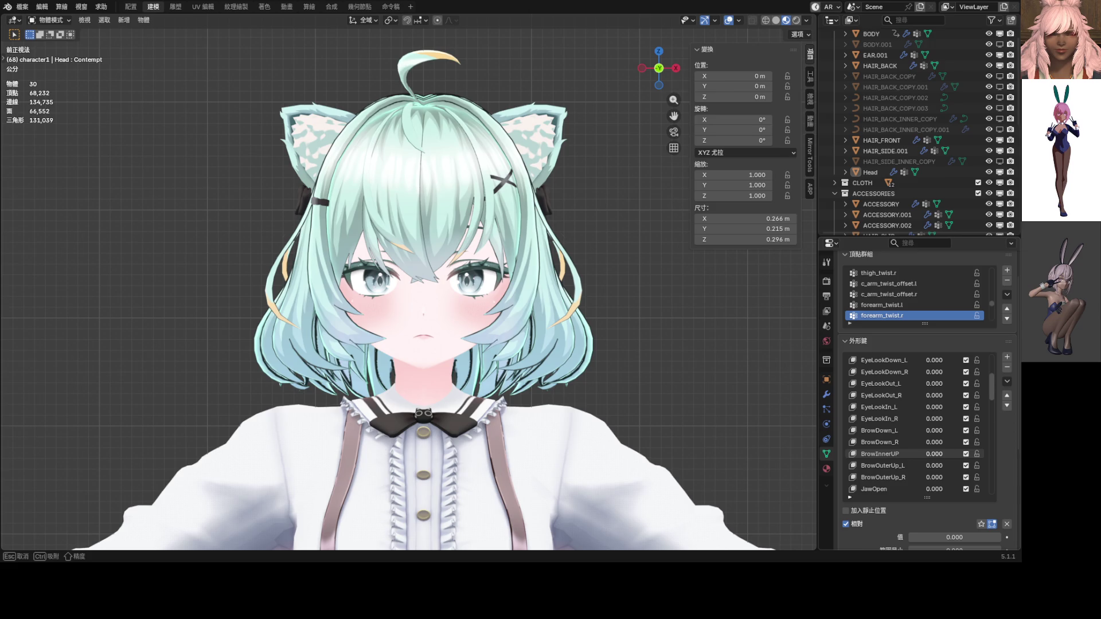
drag(934, 453, 969, 454)
drag(969, 453, 938, 431)
mouse_move(935, 476)
mouse_down()
mouse_move(975, 476)
mouse_move(936, 476)
mouse_up()
scroll(938, 480, down, 3)
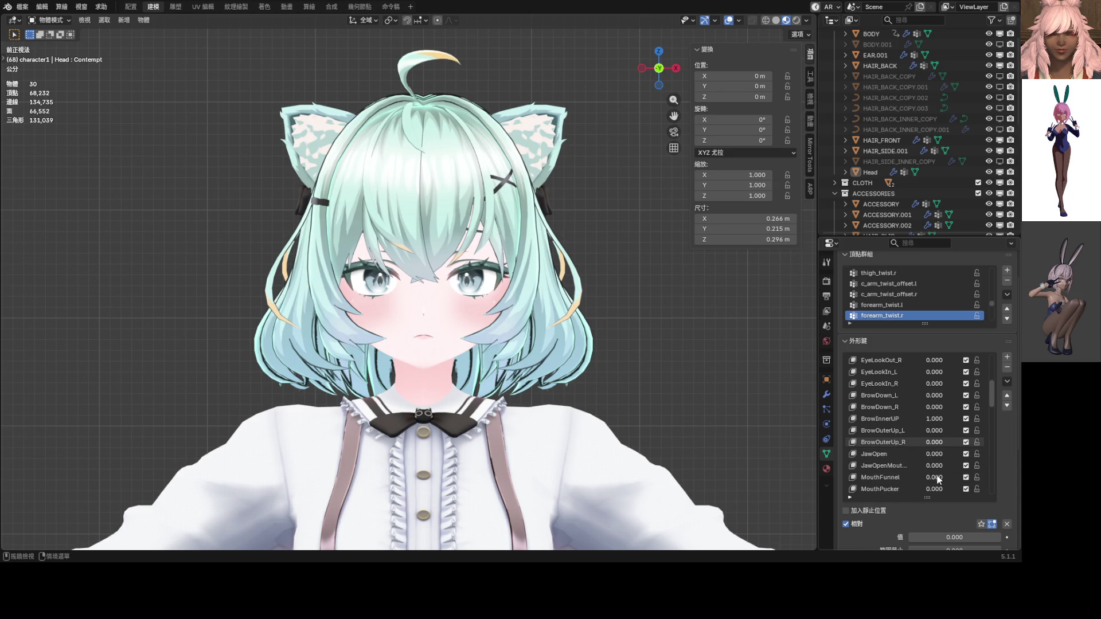
scroll(938, 481, up, 6)
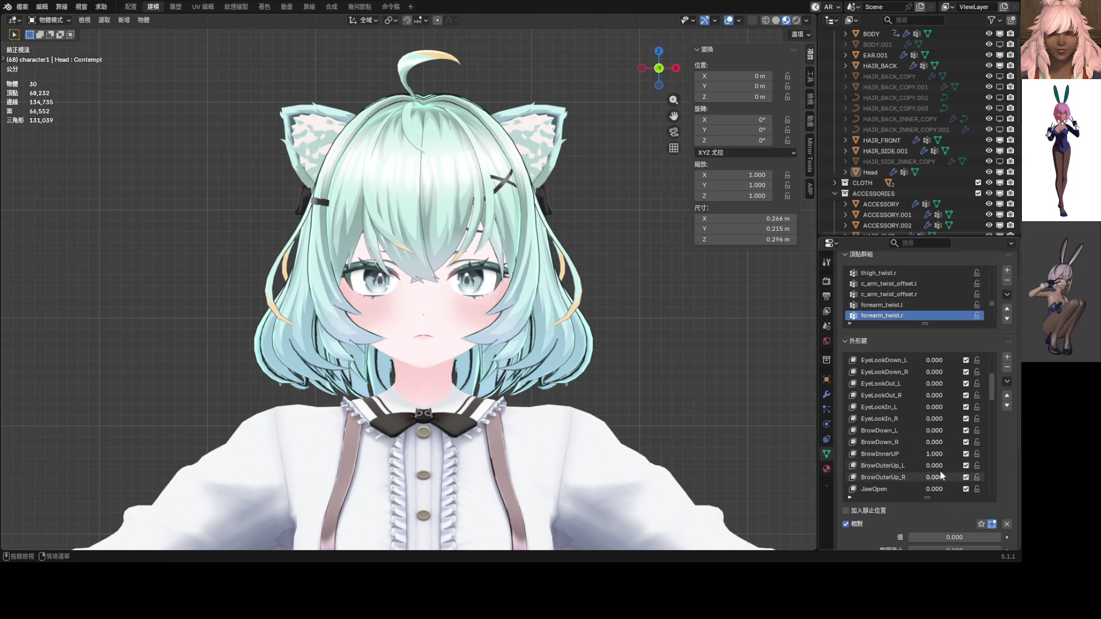
scroll(936, 403, down, 7)
scroll(938, 406, down, 6)
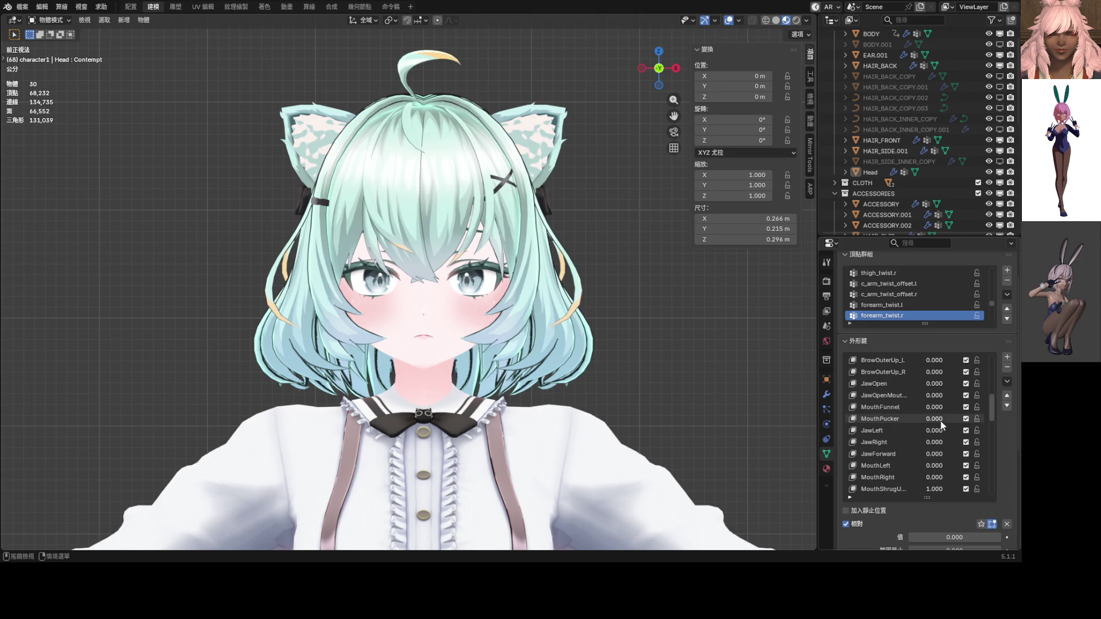
scroll(938, 447, down, 5)
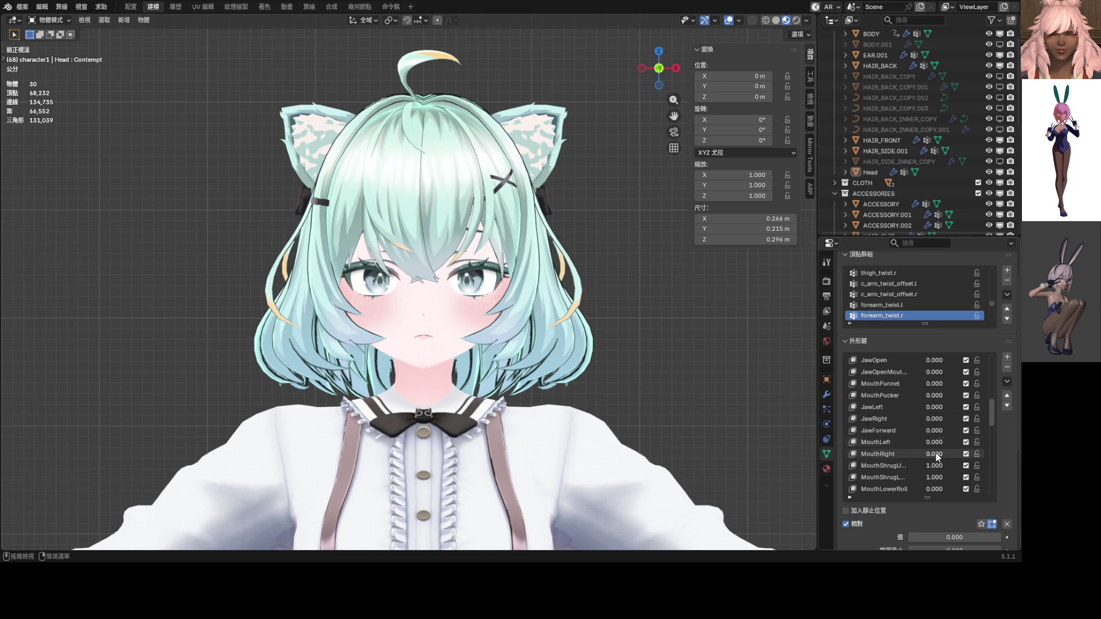
scroll(936, 457, down, 6)
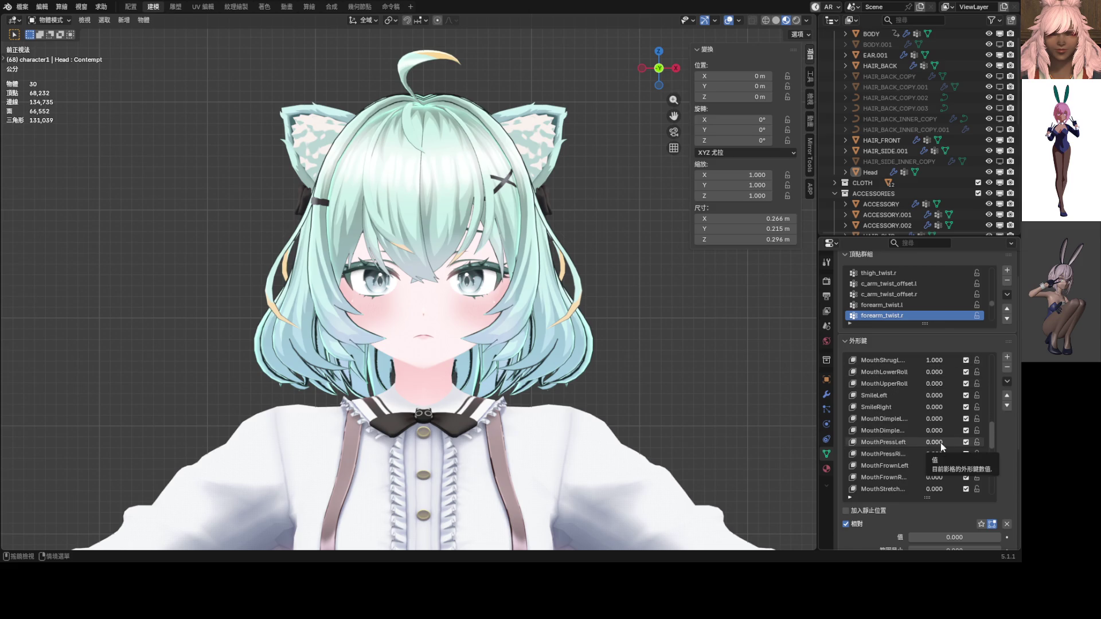
scroll(939, 457, down, 8)
scroll(940, 459, down, 2)
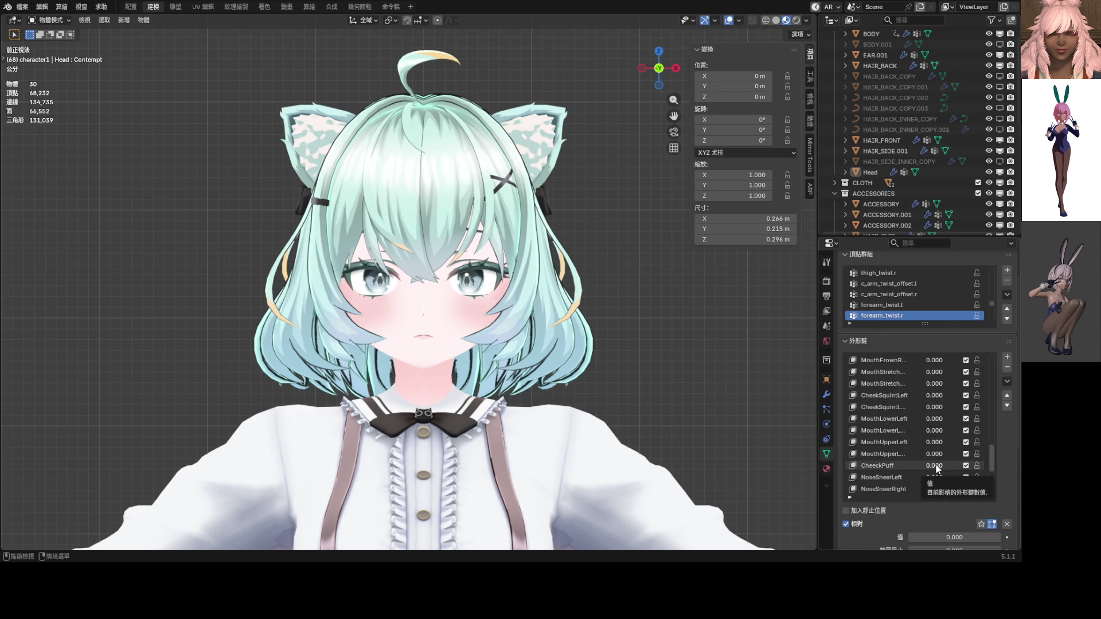
Step: Preview the left and right NoseSneer and EyeSquint keys, returning them to 0
drag(934, 477, 975, 477)
drag(940, 489, 975, 489)
key(Escape)
scroll(929, 482, down, 1)
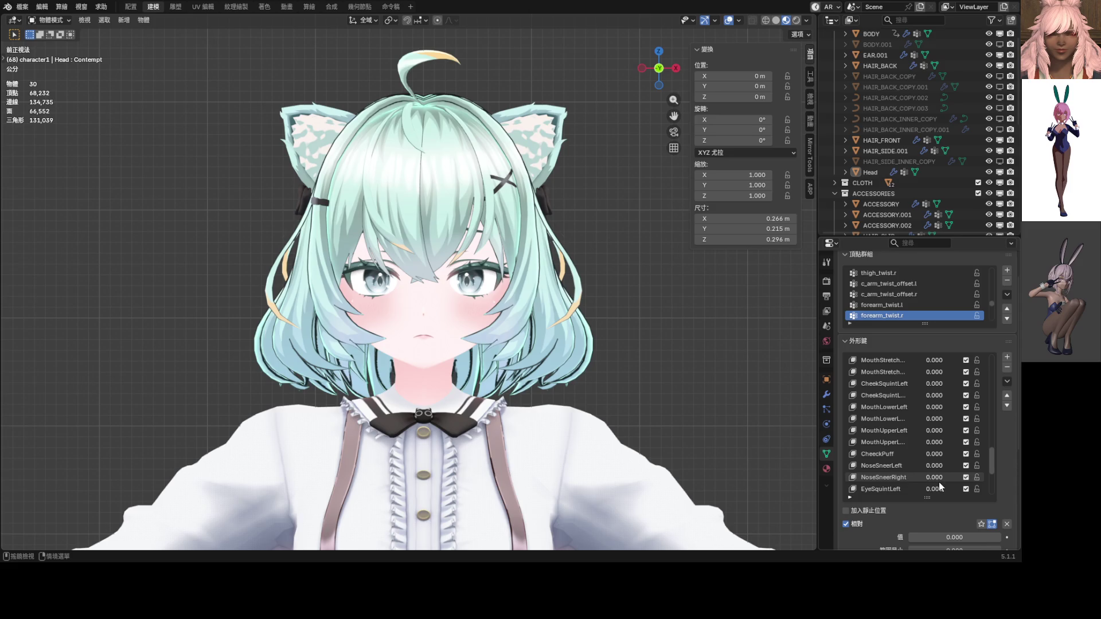
scroll(938, 482, down, 1)
mouse_move(938, 482)
mouse_down()
mouse_move(975, 477)
mouse_move(952, 484)
mouse_move(975, 489)
mouse_move(918, 475)
mouse_up()
scroll(917, 476, down, 1)
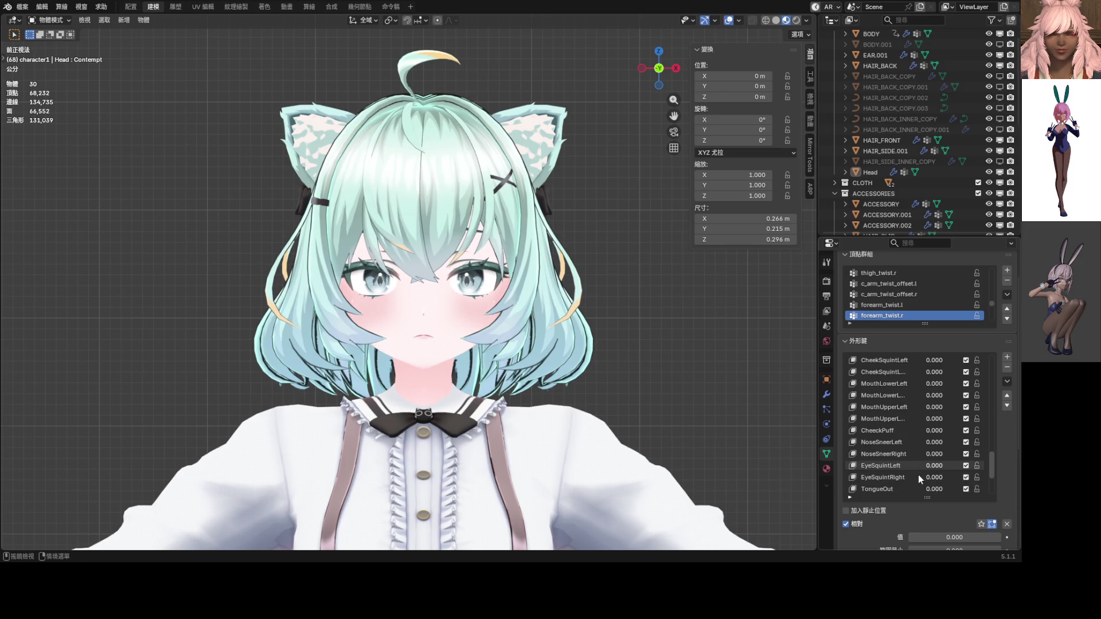
mouse_move(935, 468)
mouse_down()
mouse_move(909, 466)
mouse_move(1032, 465)
mouse_up()
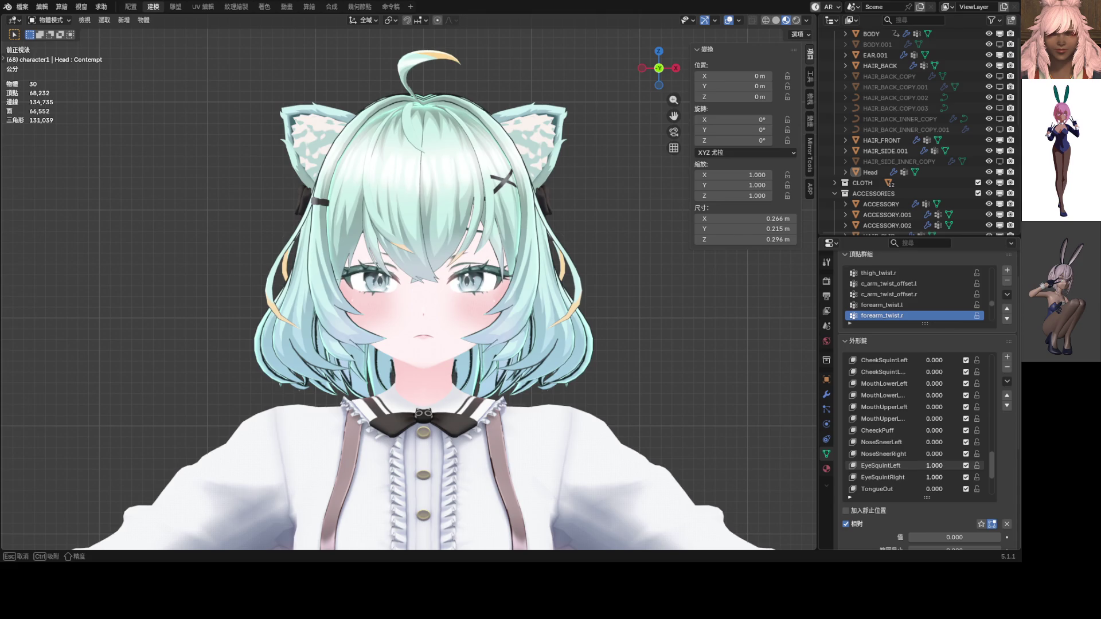
drag(1033, 466, 910, 466)
scroll(910, 465, down, 7)
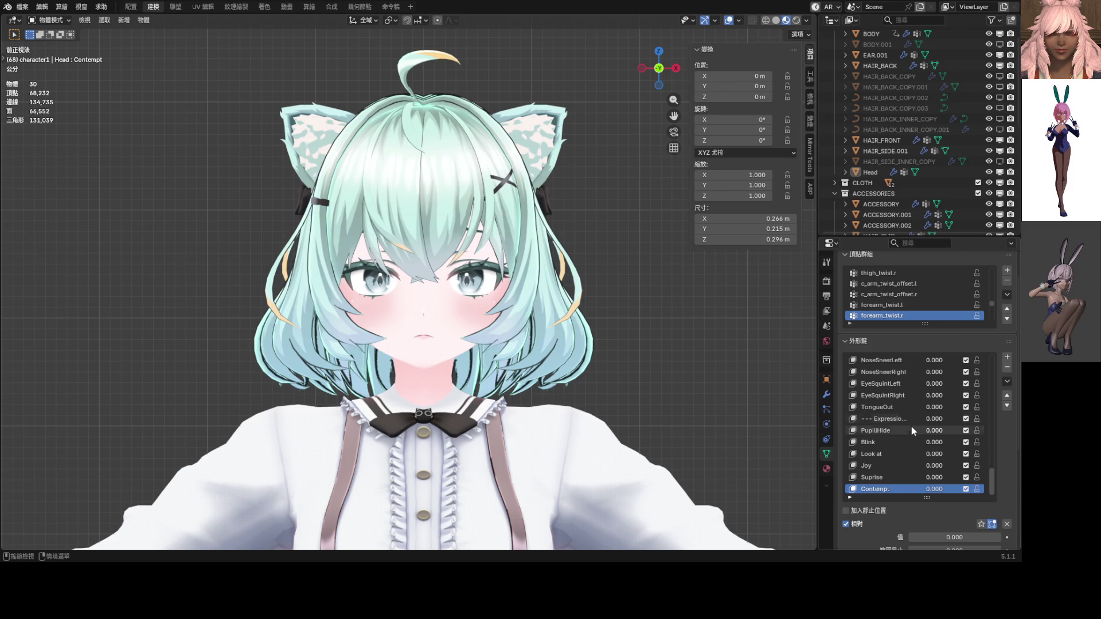
Step: Try an EyeSquint value of 0.3 on the eyes
scroll(912, 413, up, 2)
drag(939, 408, 959, 408)
click(930, 407)
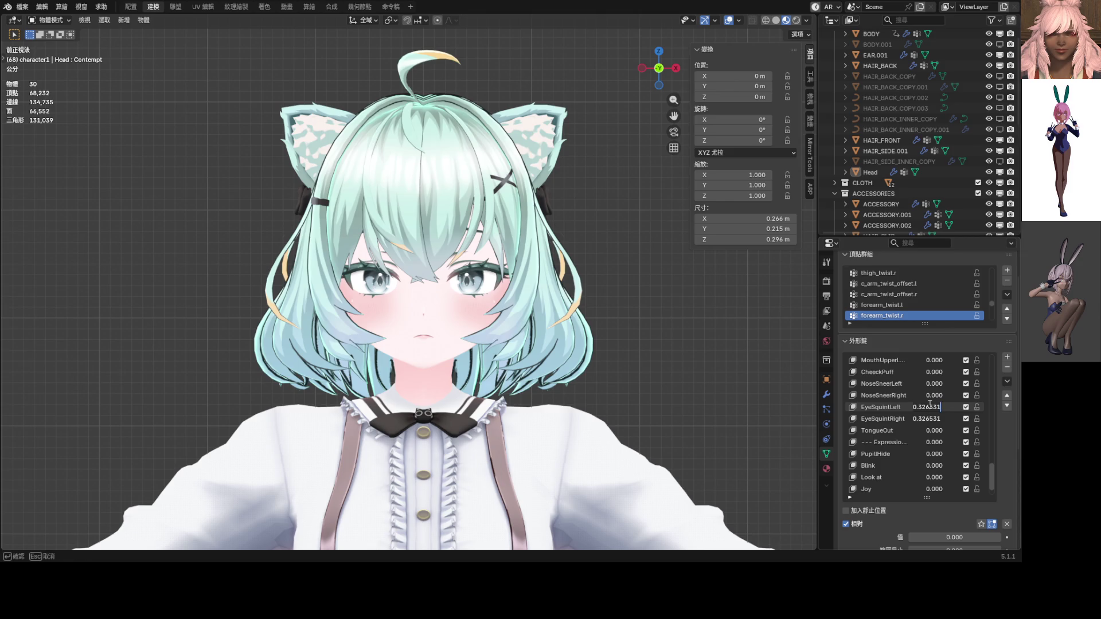
key(ctrl+a)
text(0.3)
key(Return)
Step: Test Blink at 0.5 for half-closed eyes, then undo it
scroll(922, 407, up, 5)
scroll(921, 404, up, 10)
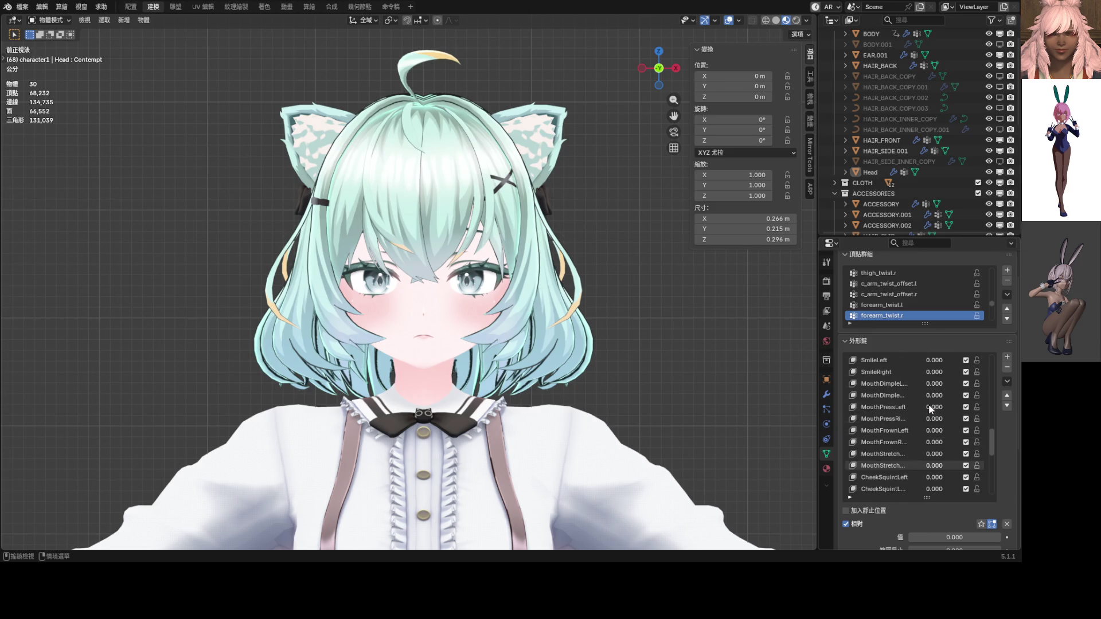
scroll(933, 408, up, 7)
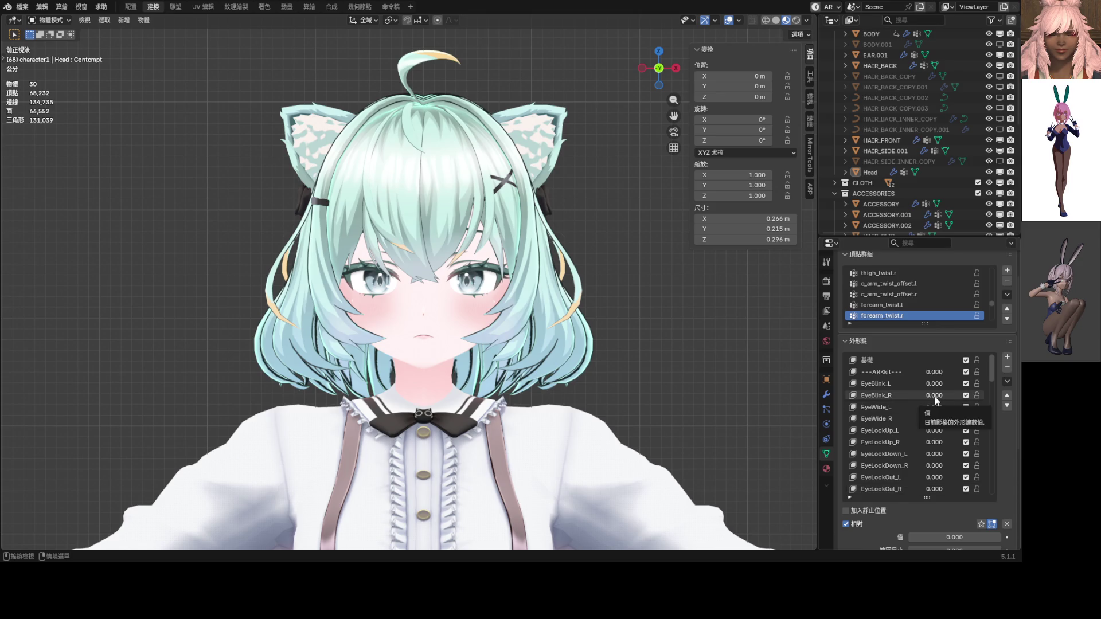
drag(934, 384, 933, 390)
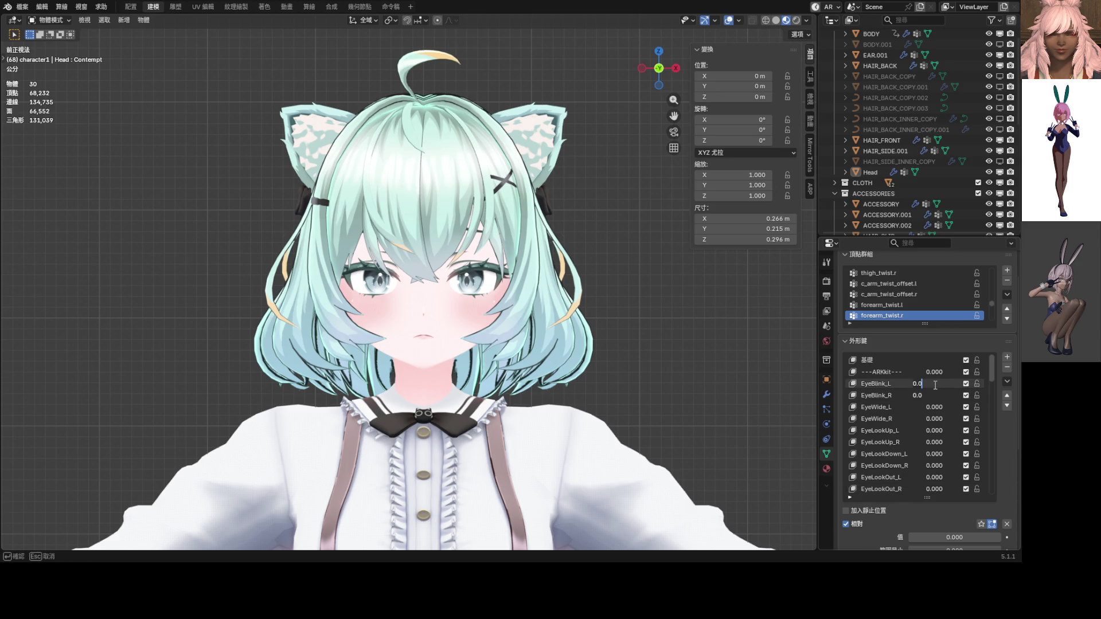
key(BackSpace)
key(BackSpace)
key(BackSpace)
text(0.5)
key(Return)
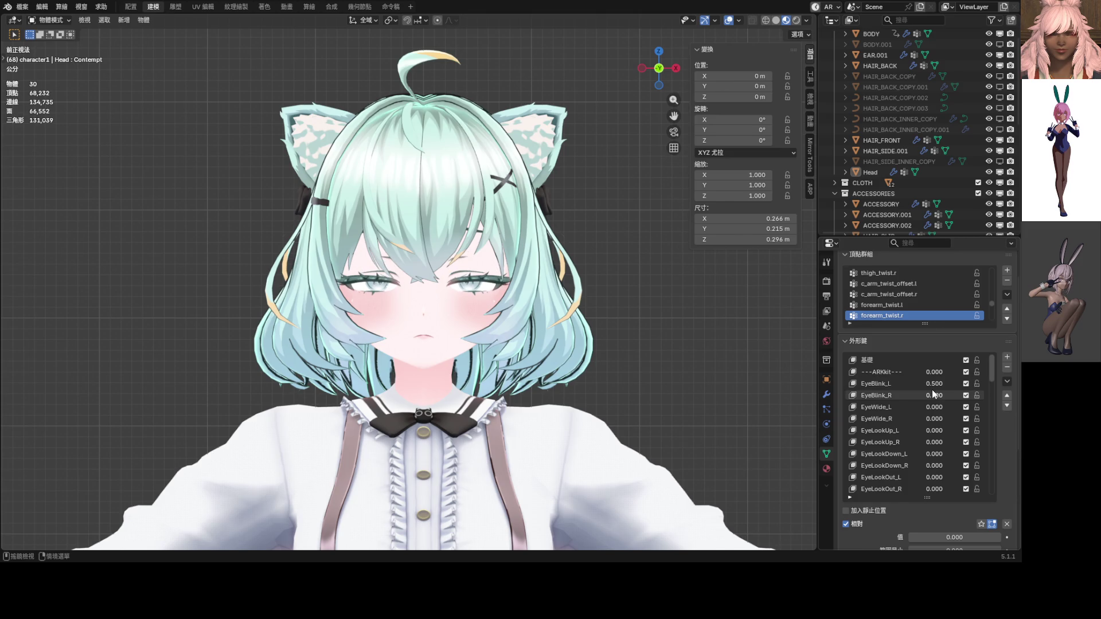
key(ctrl+z)
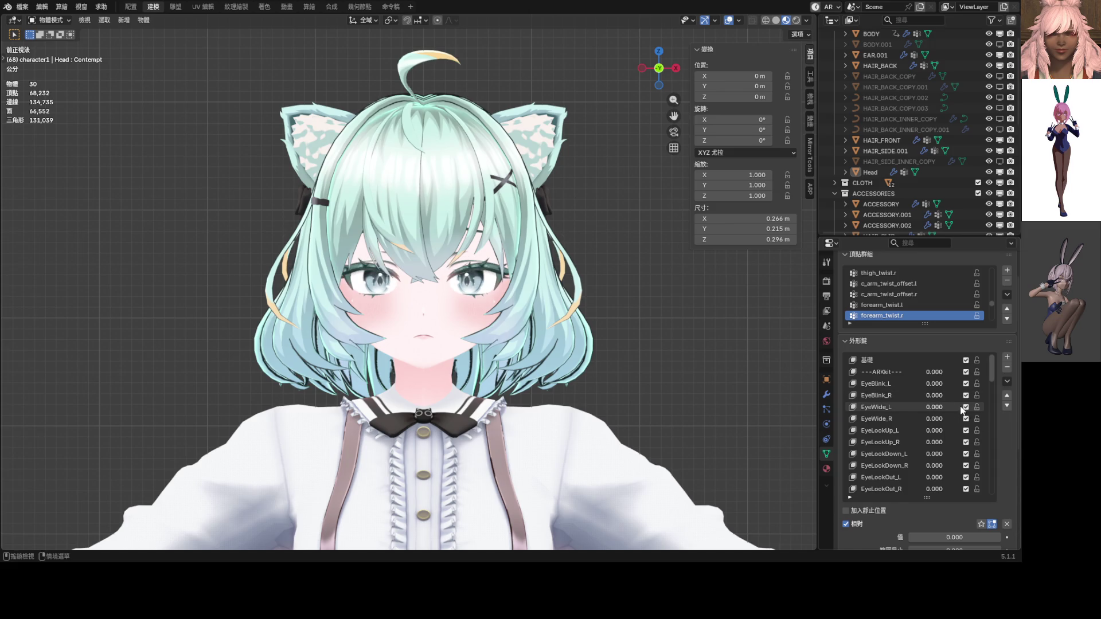
Step: Try Blink values of 0.3 and then 0.1
drag(992, 367, 992, 482)
mouse_move(932, 442)
mouse_down()
mouse_move(968, 442)
mouse_move(928, 442)
mouse_up()
click(933, 442)
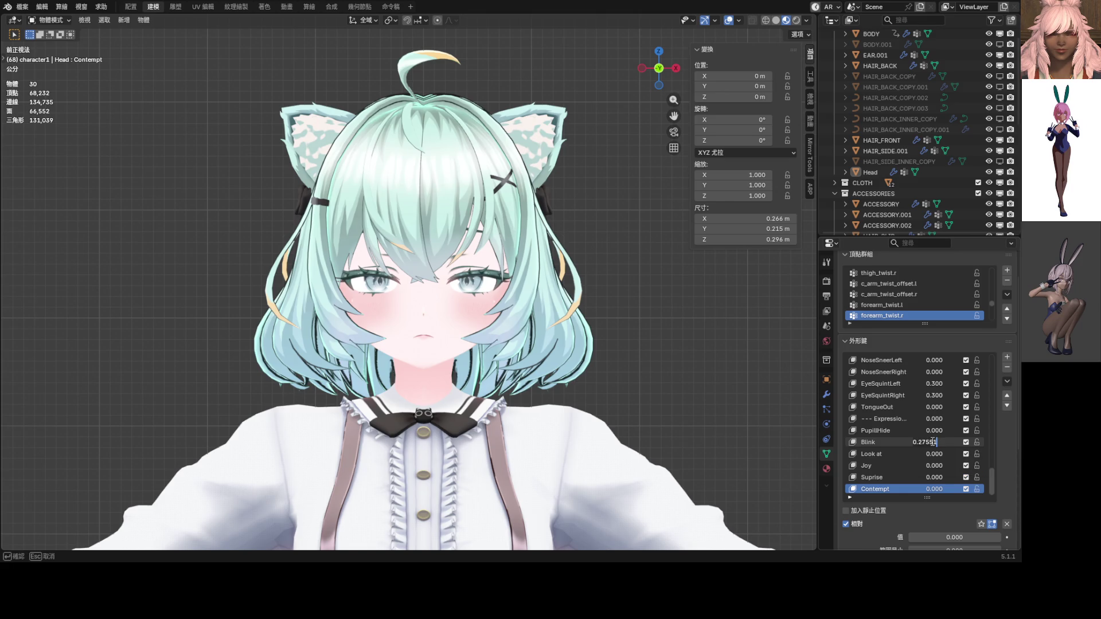
text(0.3)
key(Return)
drag(931, 441, 932, 441)
text(0.1)
key(Return)
click(933, 442)
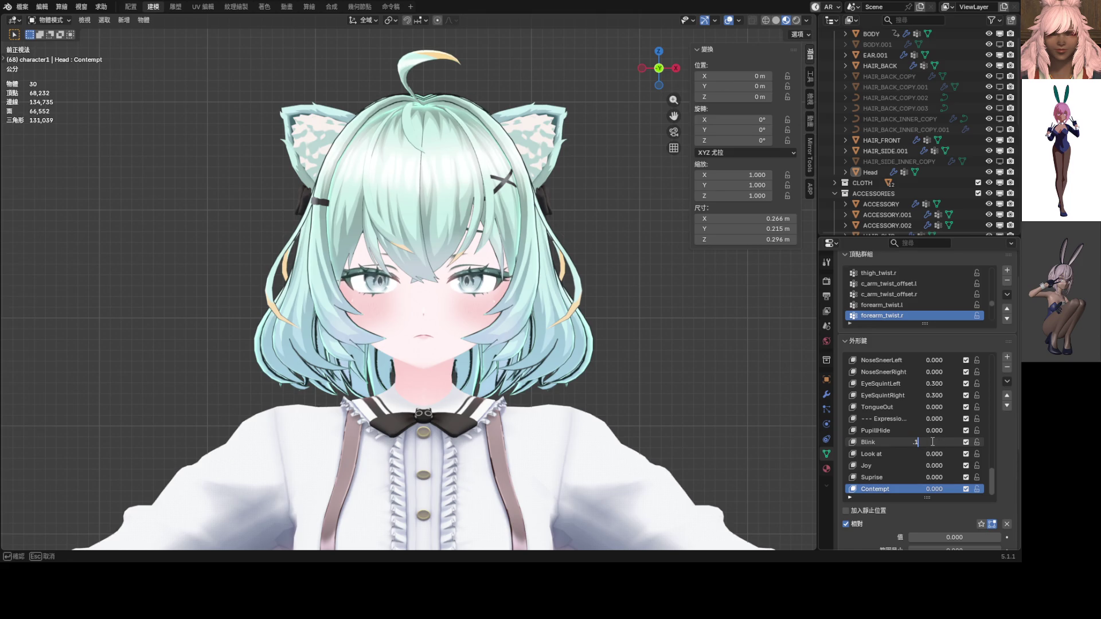
key(Return)
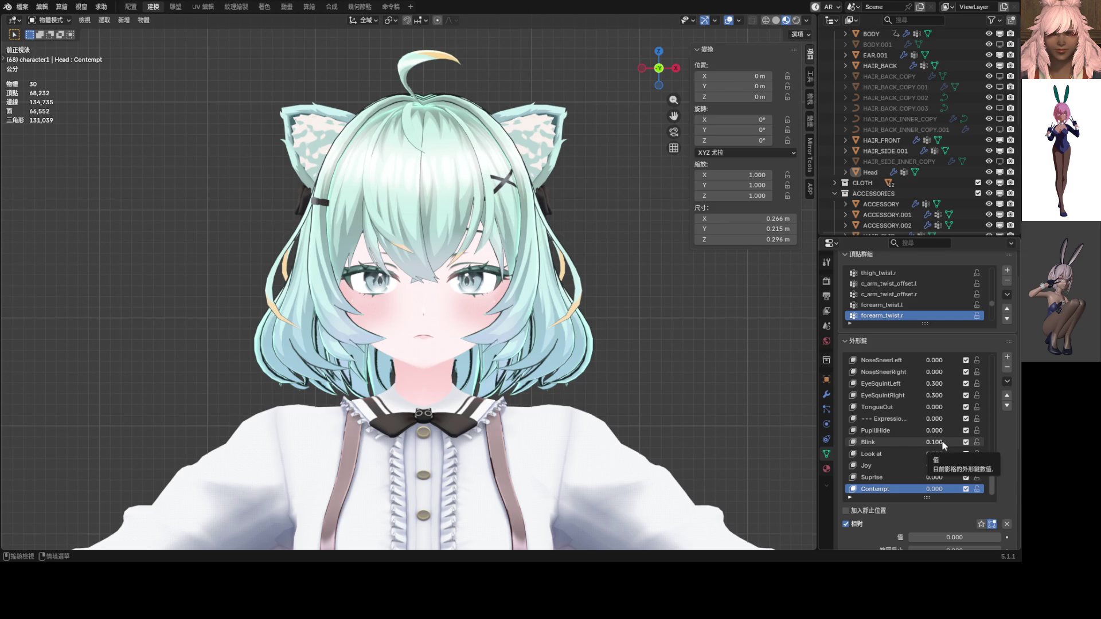
Step: Reset Blink, drop both EyeSquint keys to 0, then settle Blink at 0.133
drag(932, 442, 923, 441)
mouse_move(935, 383)
mouse_down()
mouse_move(934, 396)
mouse_move(909, 395)
mouse_up()
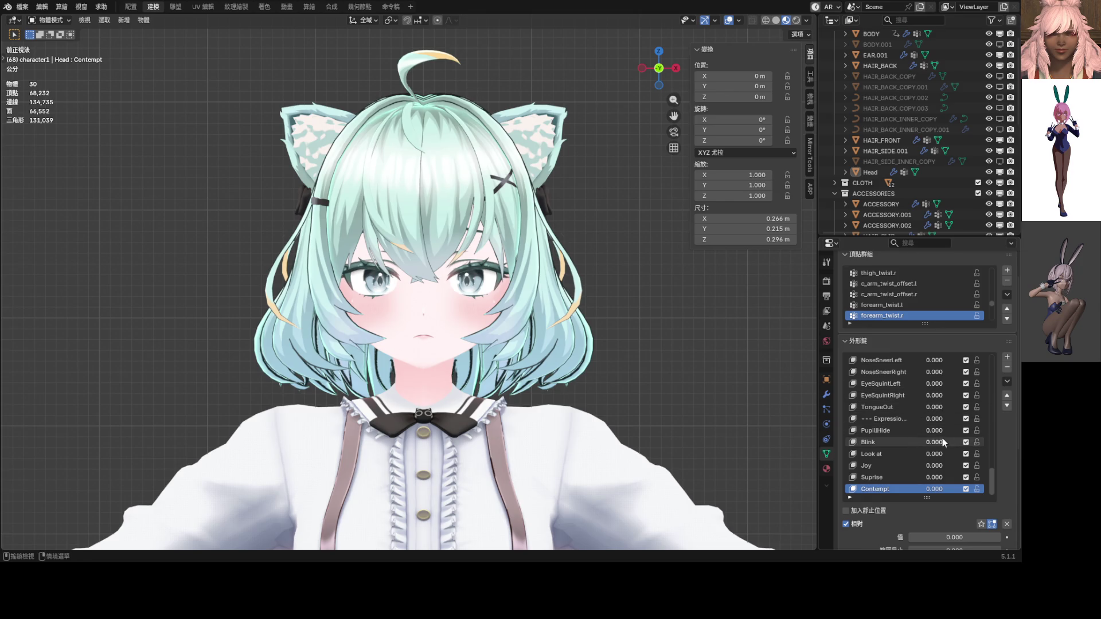
drag(937, 442, 913, 442)
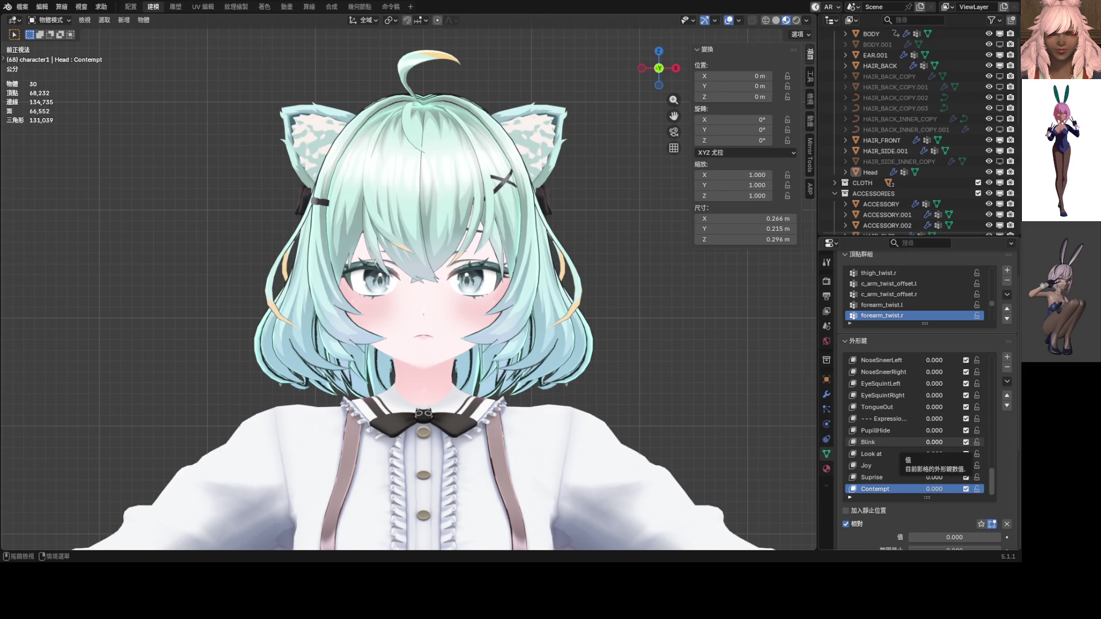
drag(933, 443, 938, 442)
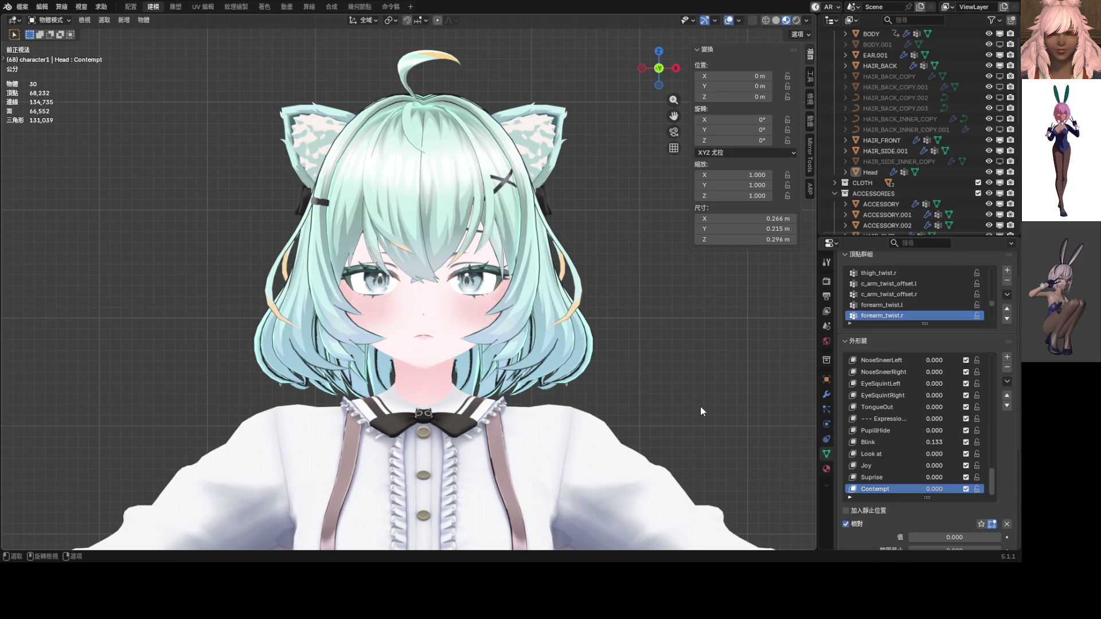
scroll(913, 434, up, 8)
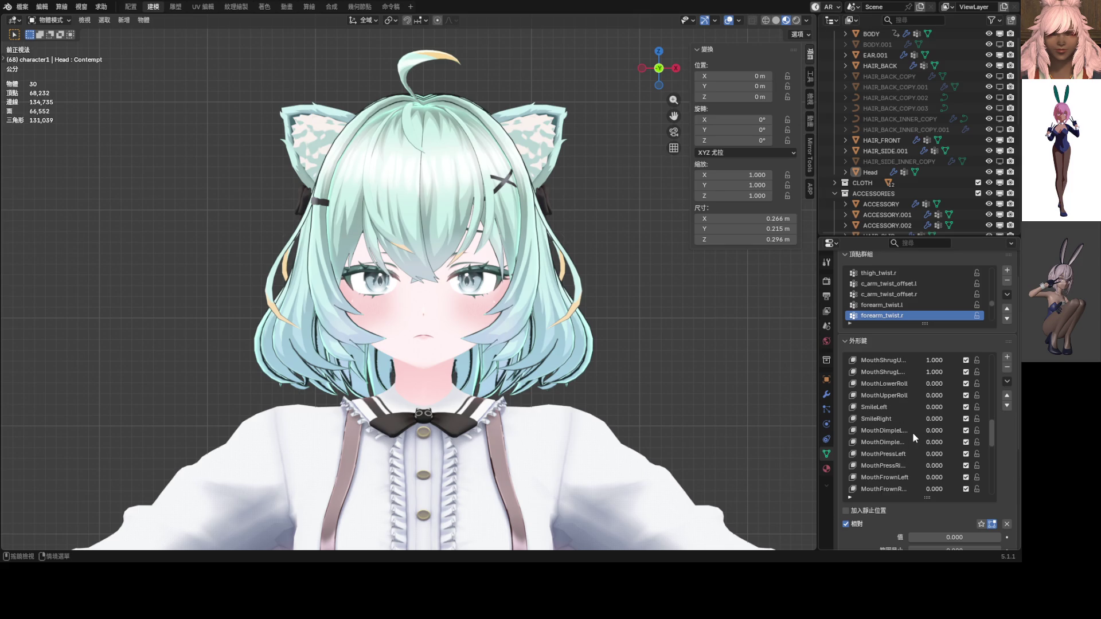
Step: Try MouthDimple at full strength, then lower both MouthDimple keys to 0.167 while viewing the mouth close up
scroll(408, 290, up, 3)
mouse_move(931, 431)
mouse_down()
mouse_move(952, 442)
mouse_move(913, 431)
mouse_up()
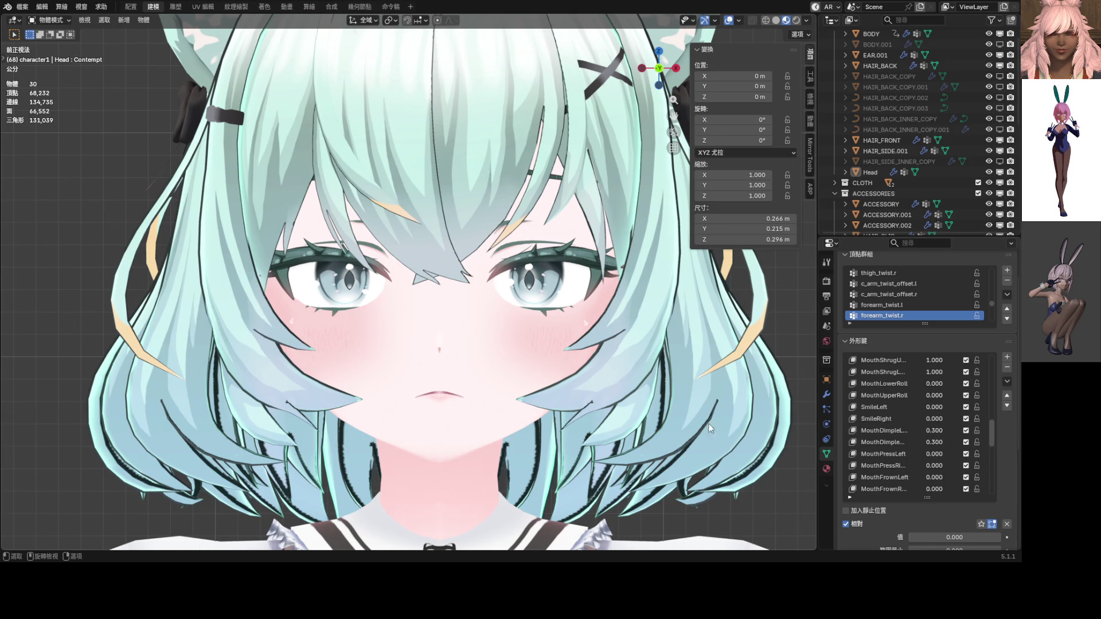
scroll(560, 417, up, 3)
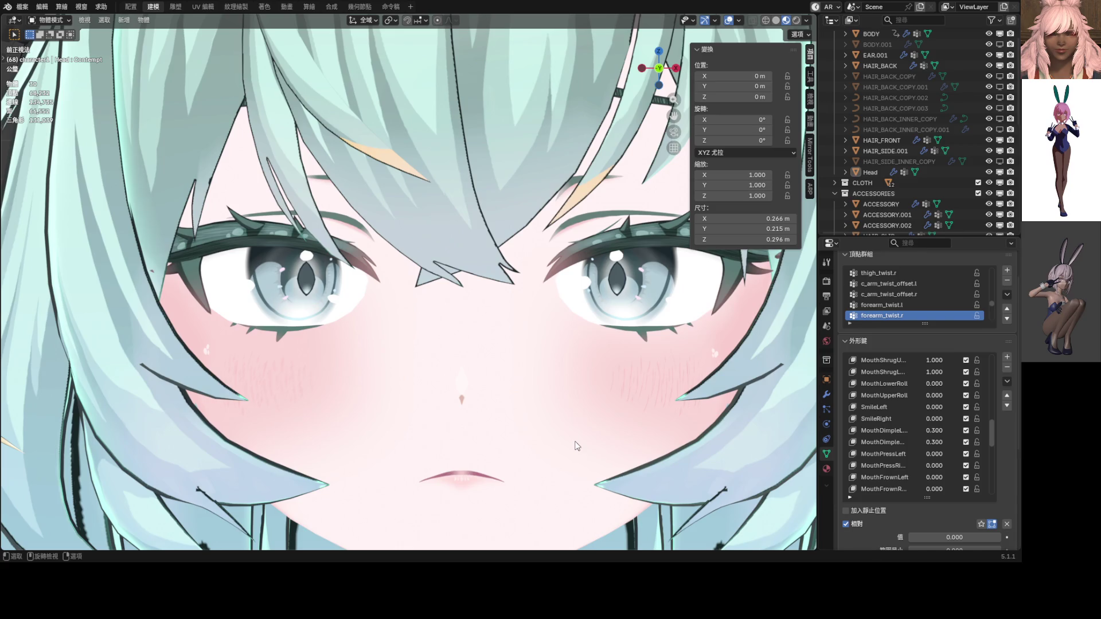
shift+middle_drag(576, 446, 547, 367)
scroll(547, 366, up, 3)
mouse_move(913, 430)
mouse_down()
mouse_move(891, 430)
mouse_move(901, 430)
mouse_up()
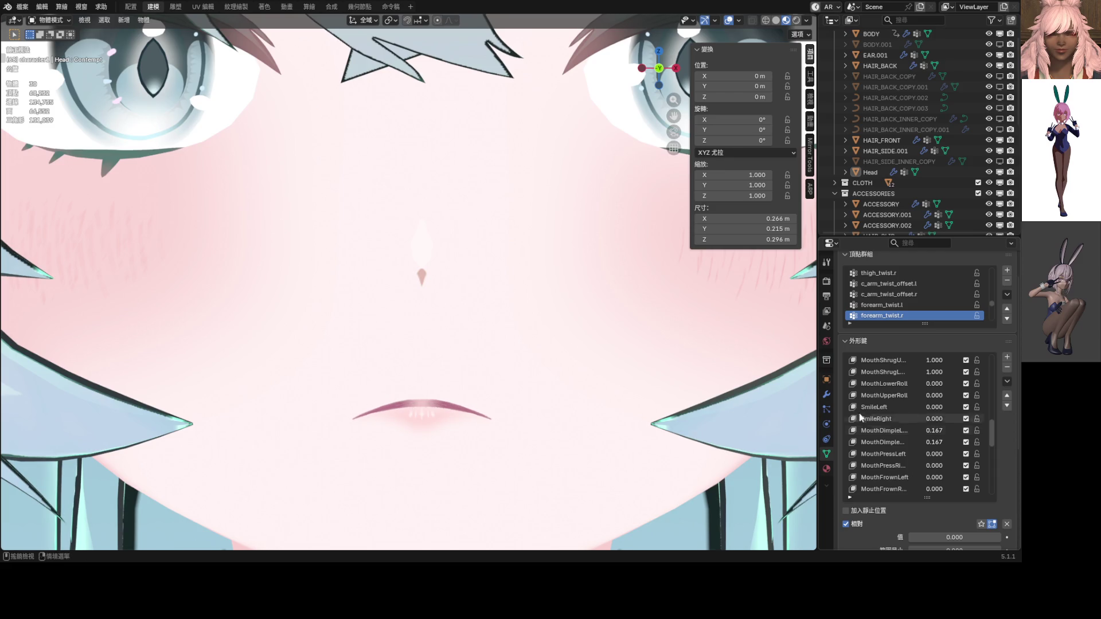
scroll(556, 348, down, 6)
scroll(926, 415, up, 10)
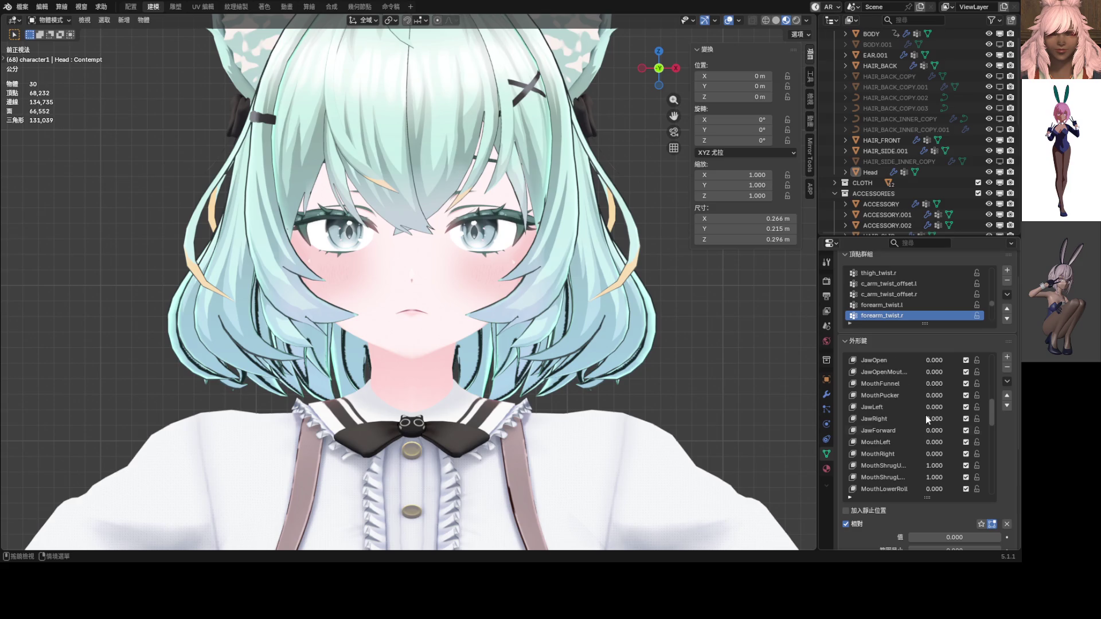
Step: Set both EyeLookDown keys to 0.400 so the eyes gaze slightly downward
scroll(914, 398, up, 1)
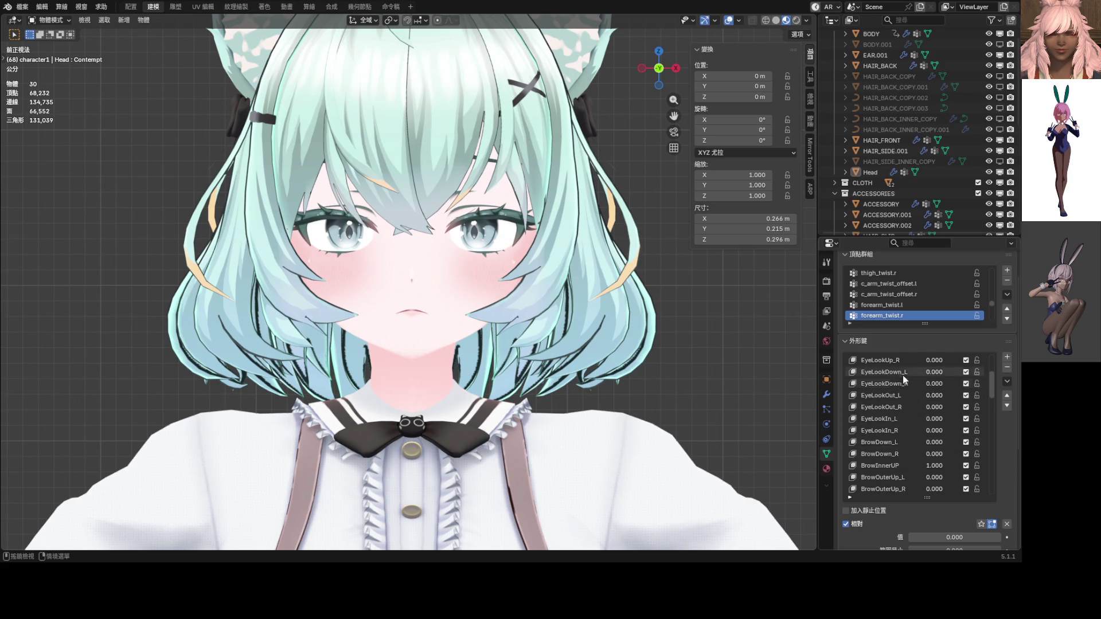
drag(933, 372, 955, 372)
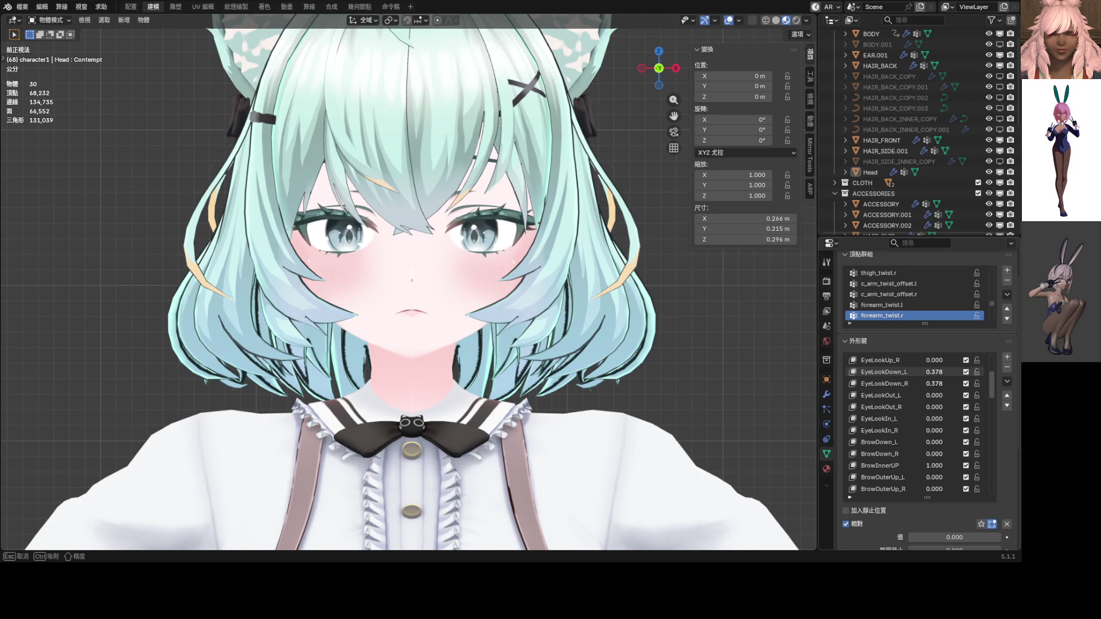
click(931, 372)
text(34)
key(BackSpace)
key(BackSpace)
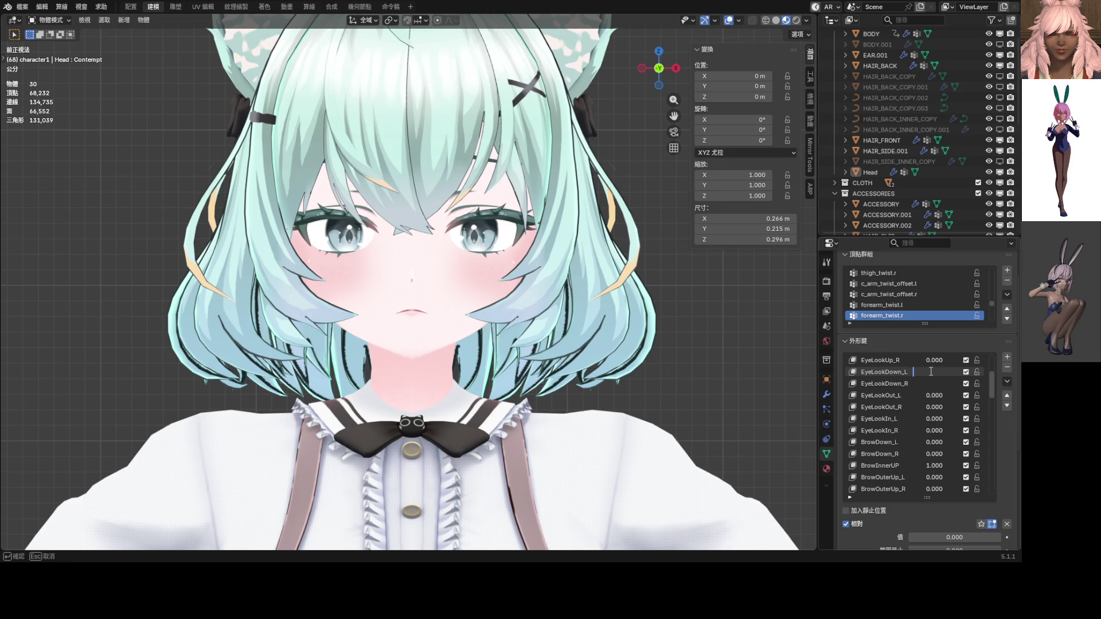
key(Escape)
scroll(932, 373, down, 5)
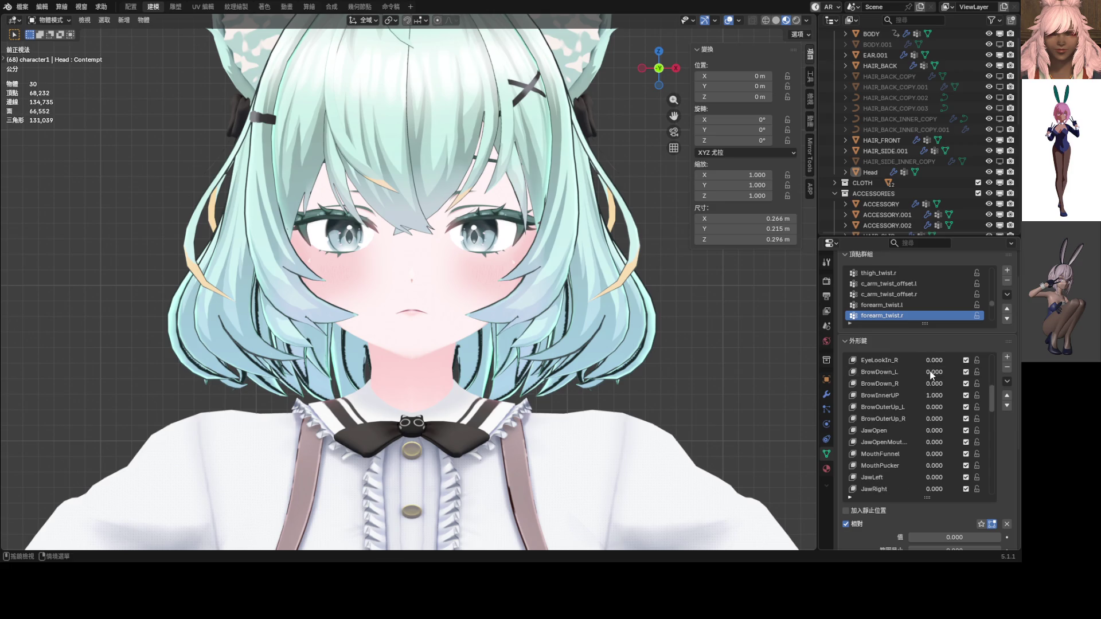
scroll(932, 373, up, 5)
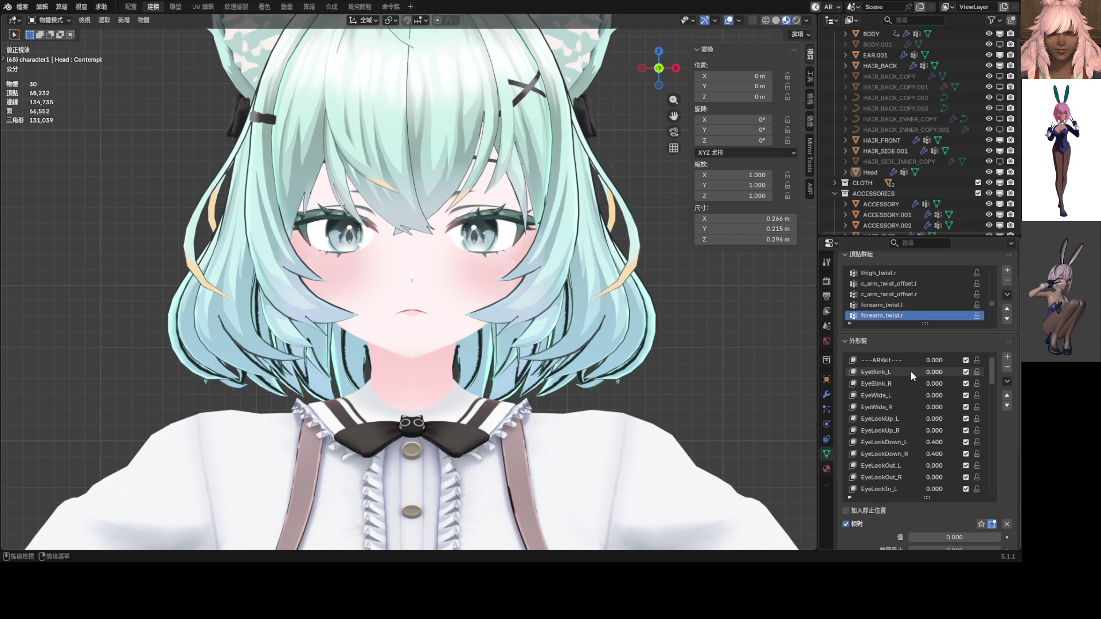
Step: Raise Blink to 0.276, then test Look at at 1.000 and reset it to 0
drag(992, 388, 995, 501)
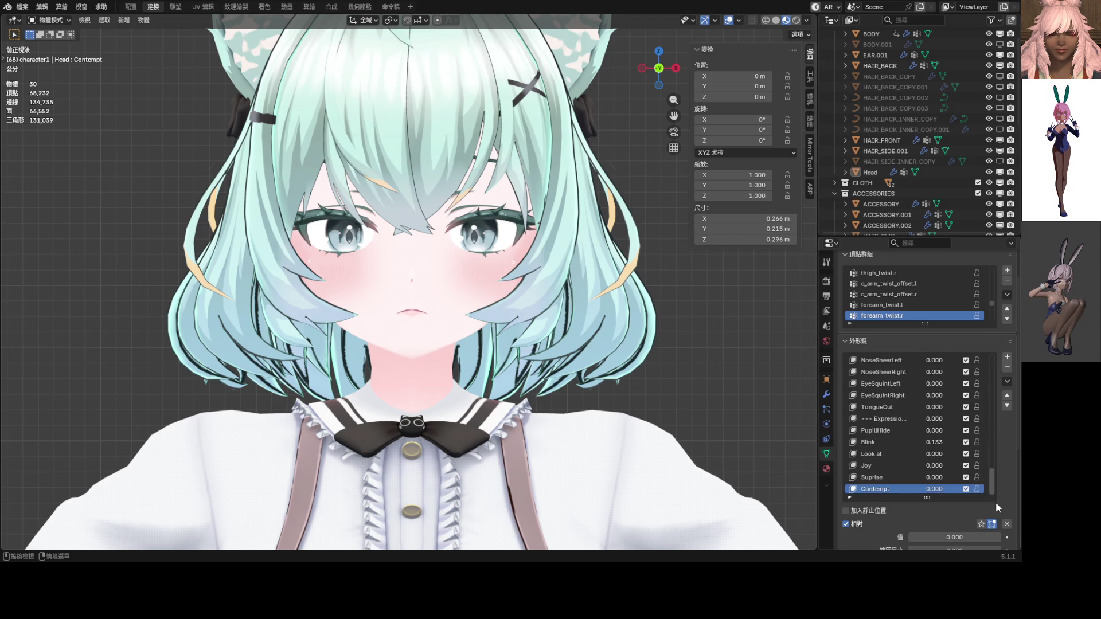
drag(934, 443, 950, 442)
scroll(531, 322, down, 5)
mouse_move(531, 322)
middle_down()
mouse_move(460, 328)
mouse_move(523, 329)
middle_up()
drag(934, 454, 974, 453)
mouse_move(531, 367)
middle_down()
mouse_move(454, 363)
mouse_move(542, 356)
mouse_move(543, 367)
mouse_move(707, 427)
middle_up()
drag(952, 454, 918, 453)
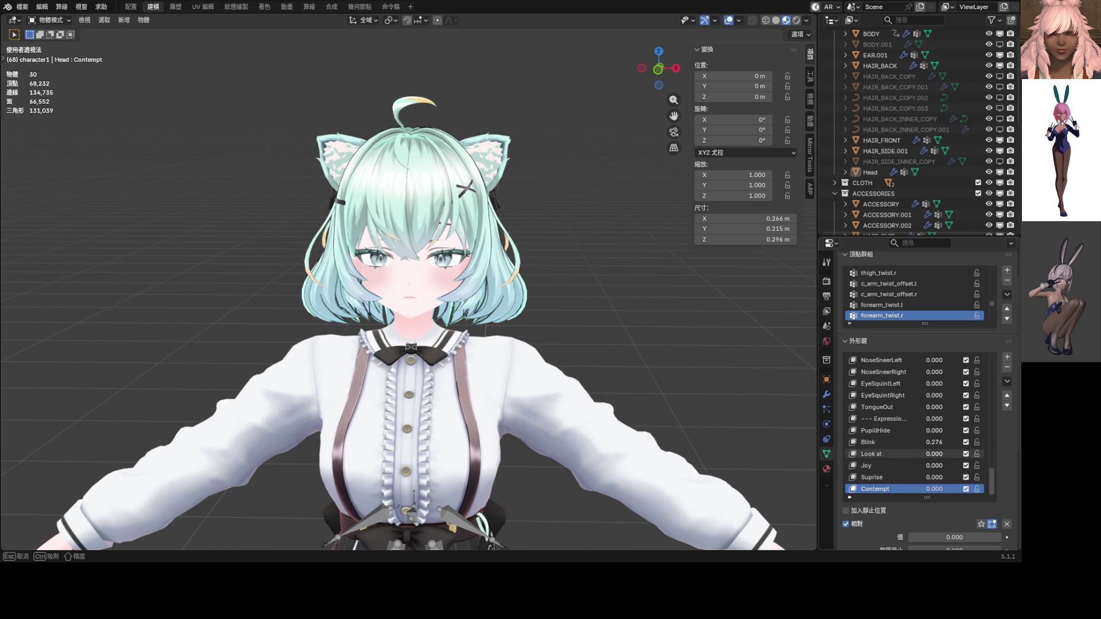
Step: Isolate the Head mesh in front-view Local View and raise EyeLookDown to 0.716
middle_drag(525, 372, 534, 353)
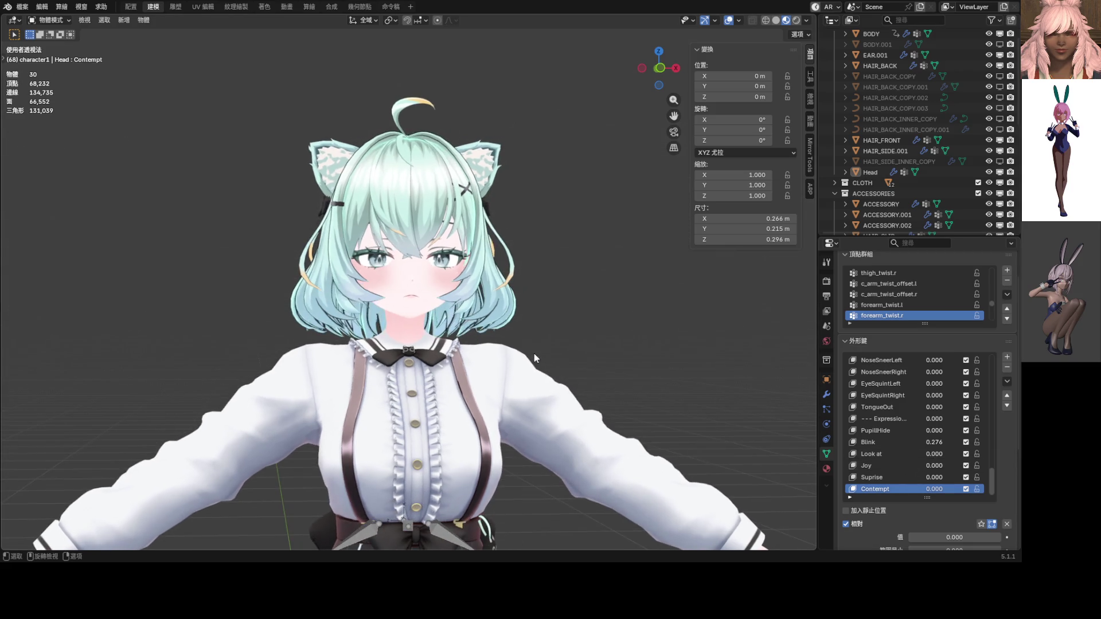
key(KP_1)
scroll(490, 327, up, 5)
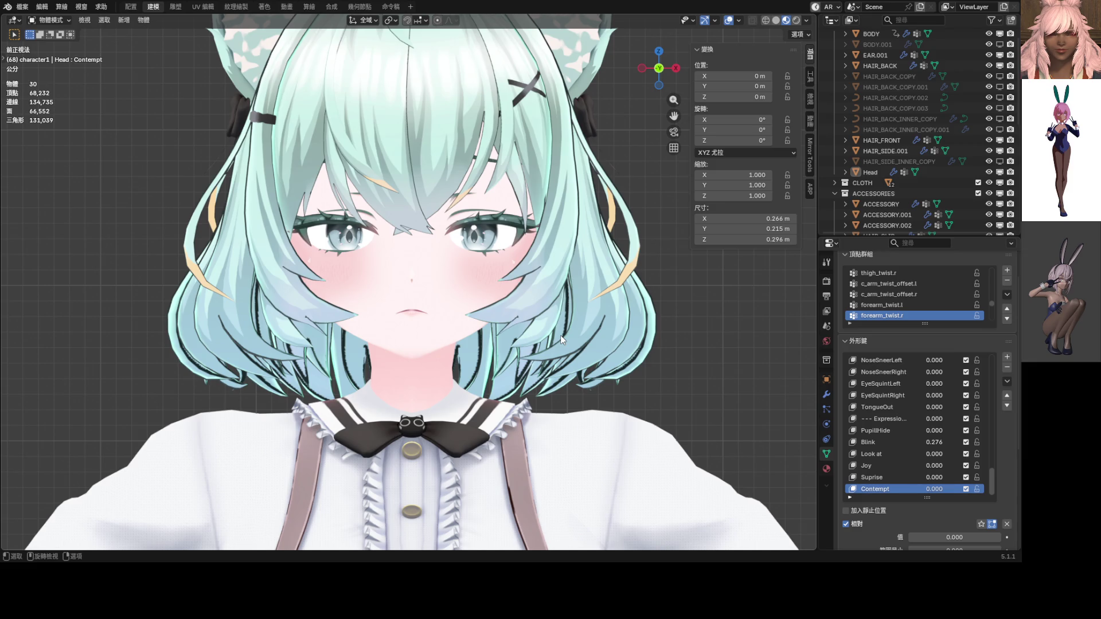
click(443, 288)
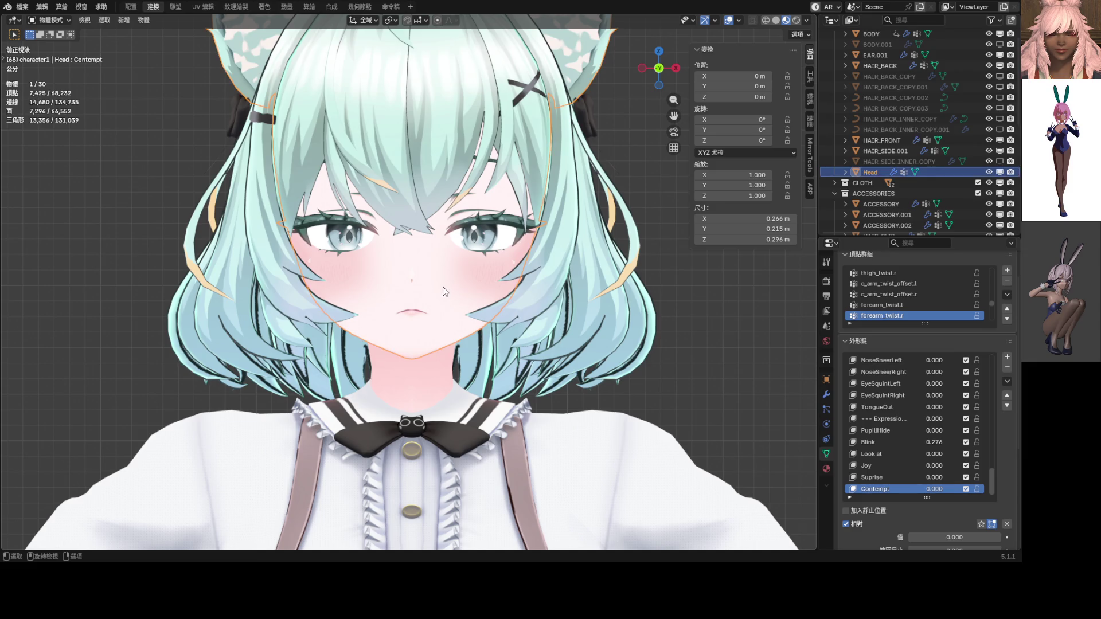
key(KP_Divide)
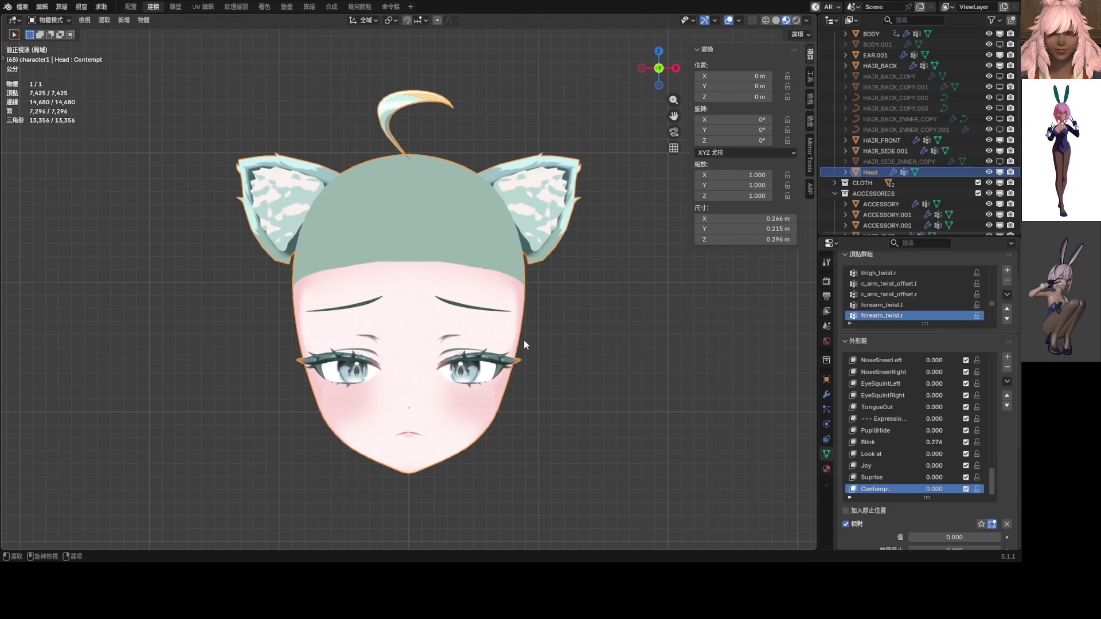
drag(992, 481, 993, 361)
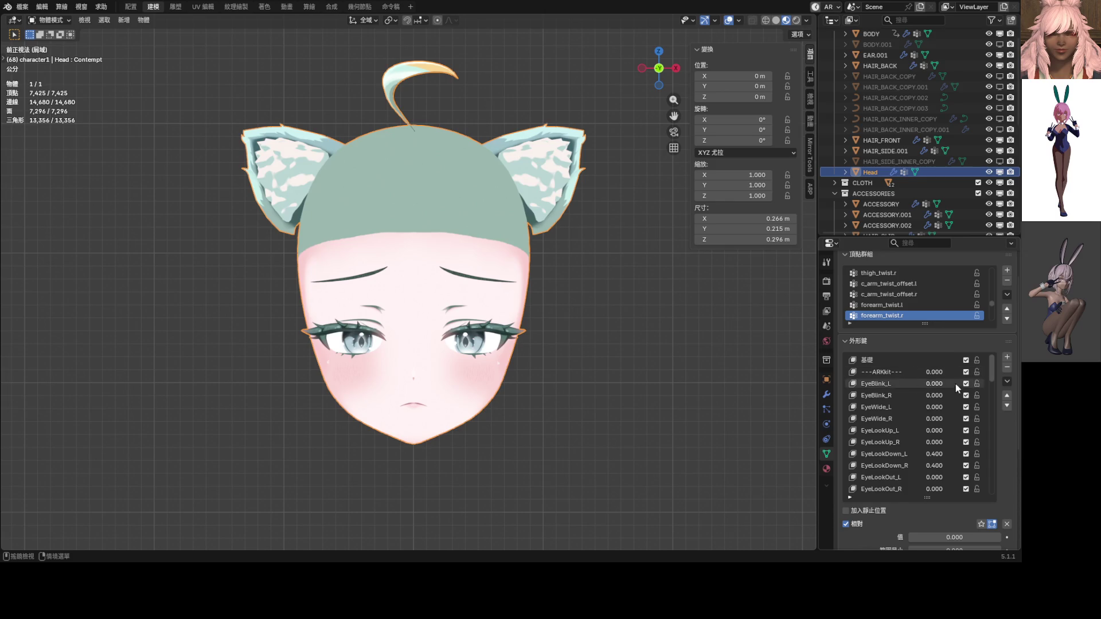
drag(944, 453, 945, 453)
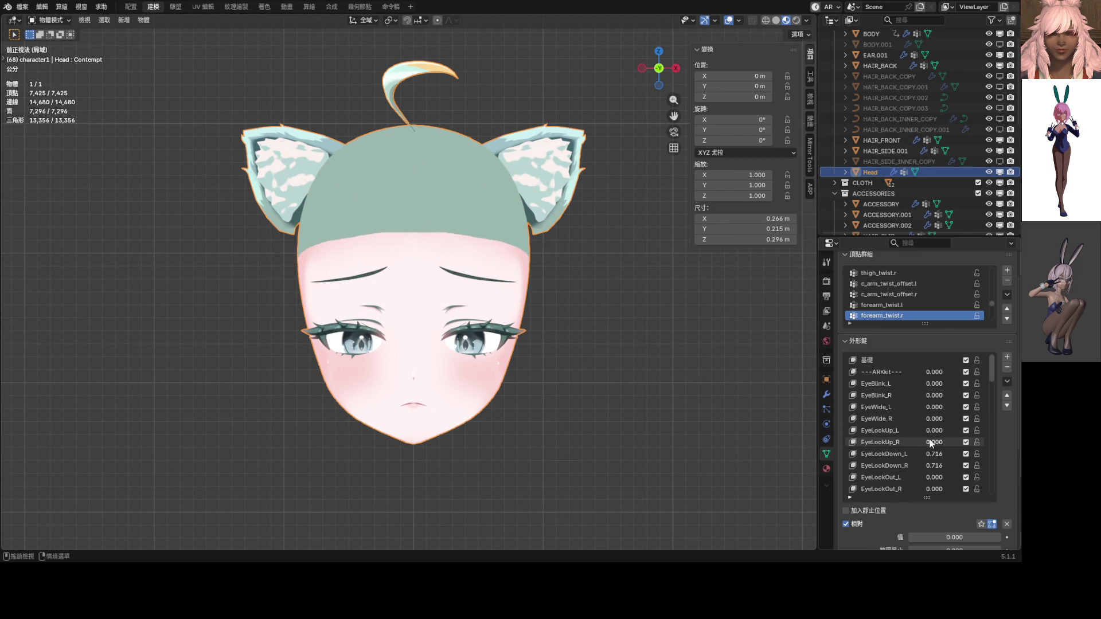
Step: Reset Look at to 0 and add shape key 鍵 61 via New Shape from Mix
drag(943, 454, 936, 454)
key(Return)
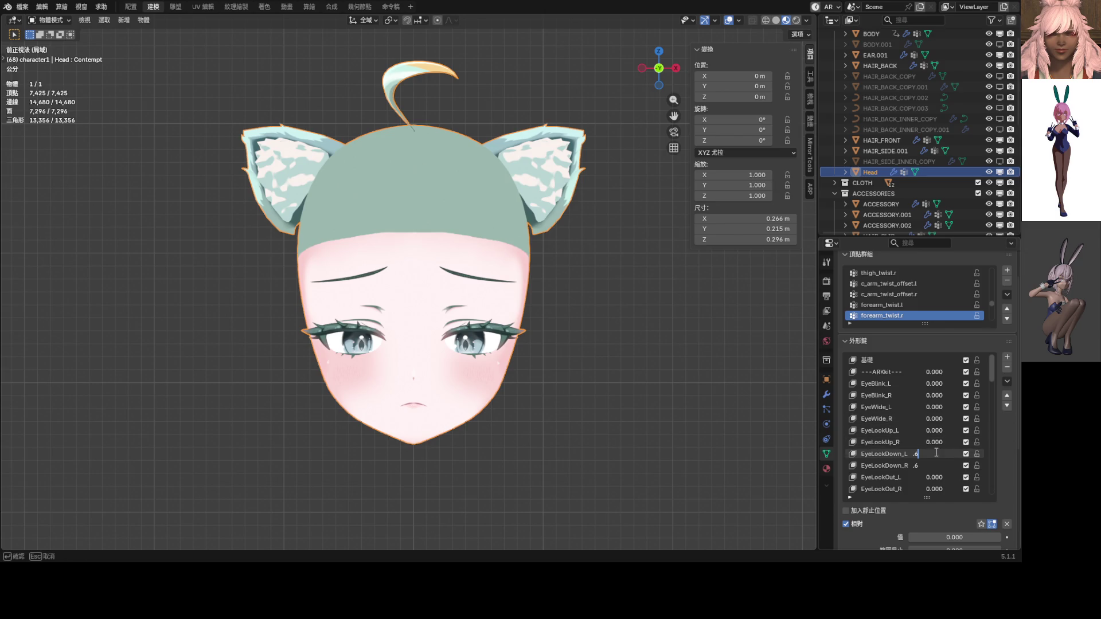
drag(993, 376, 1000, 501)
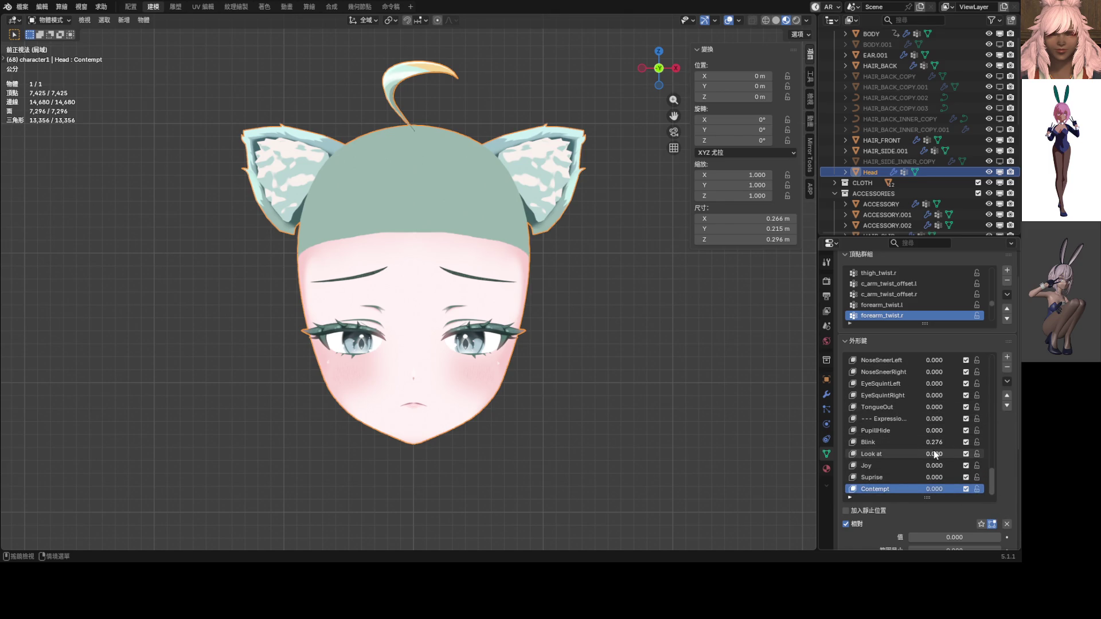
mouse_move(622, 400)
middle_down()
mouse_move(529, 386)
mouse_move(625, 394)
middle_up()
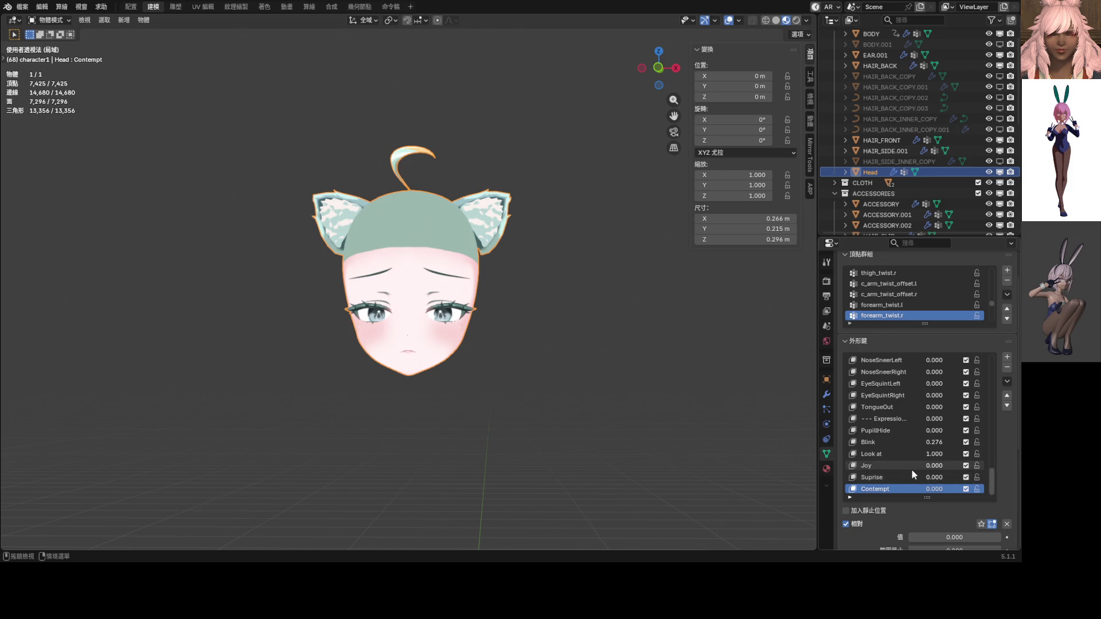
drag(934, 457, 906, 457)
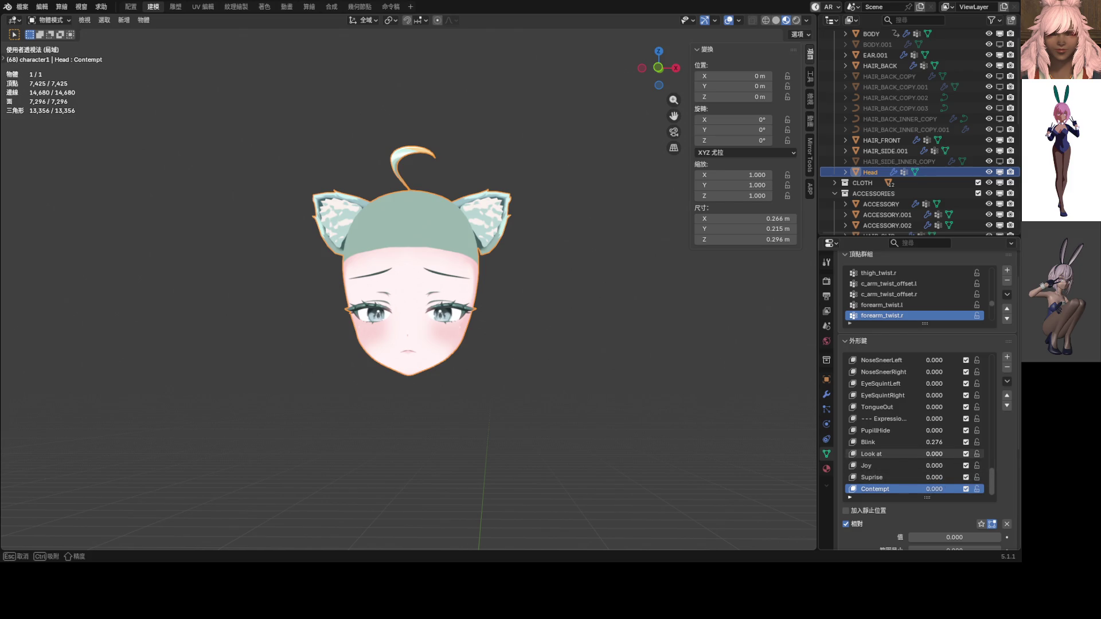
click(1007, 383)
click(940, 188)
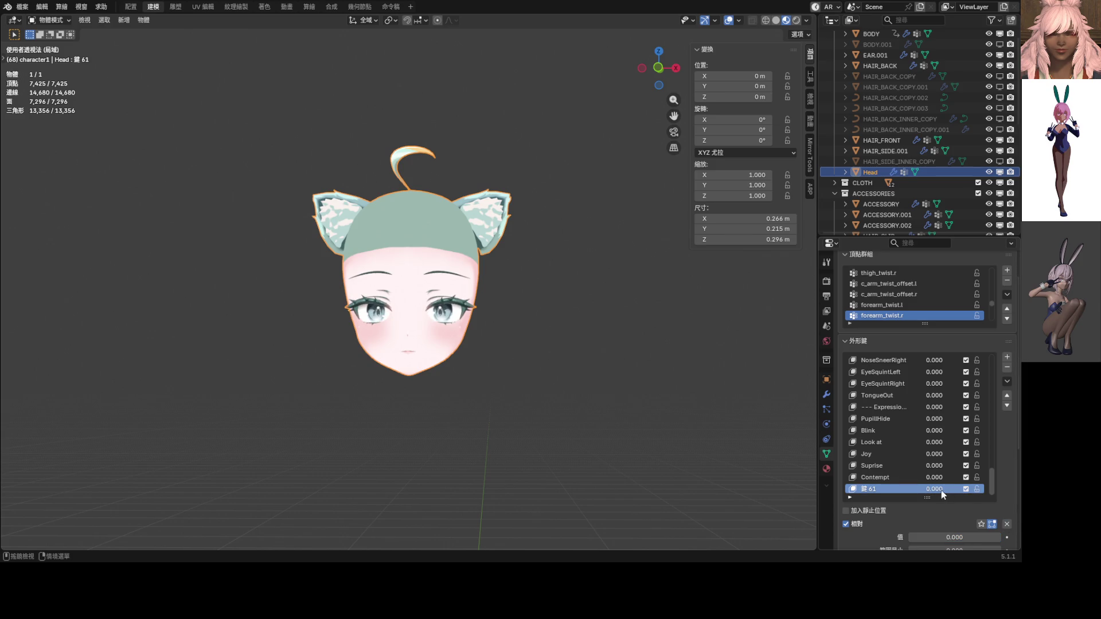
Step: Leave Local View, set 鍵 61 to 1.000, and enter Edit Mode on the Head mesh
key(KP_1)
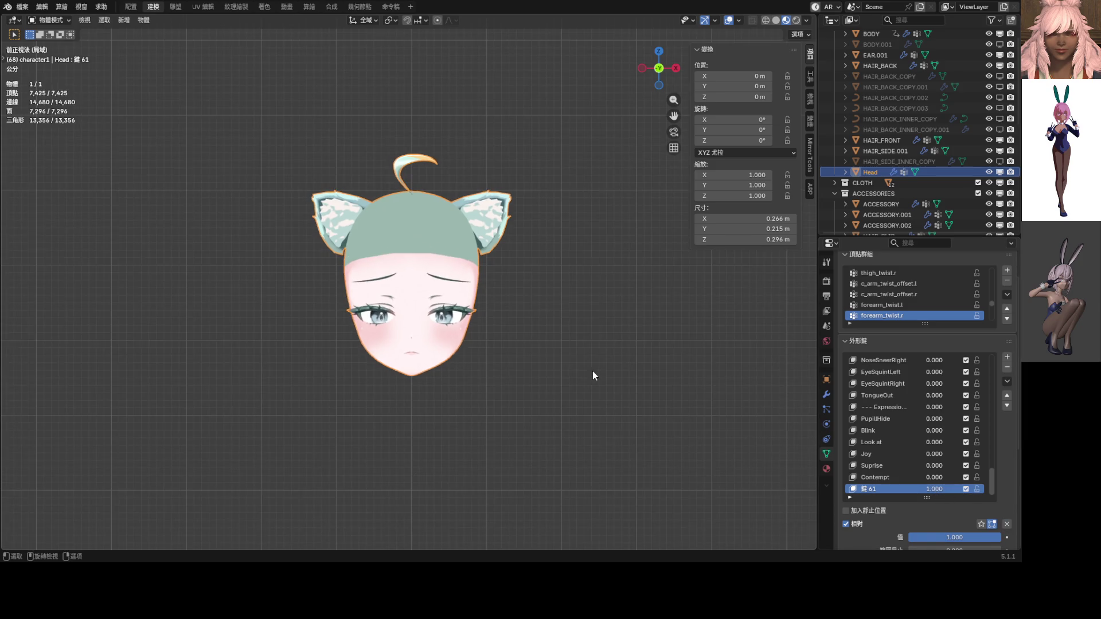
key(KP_Divide)
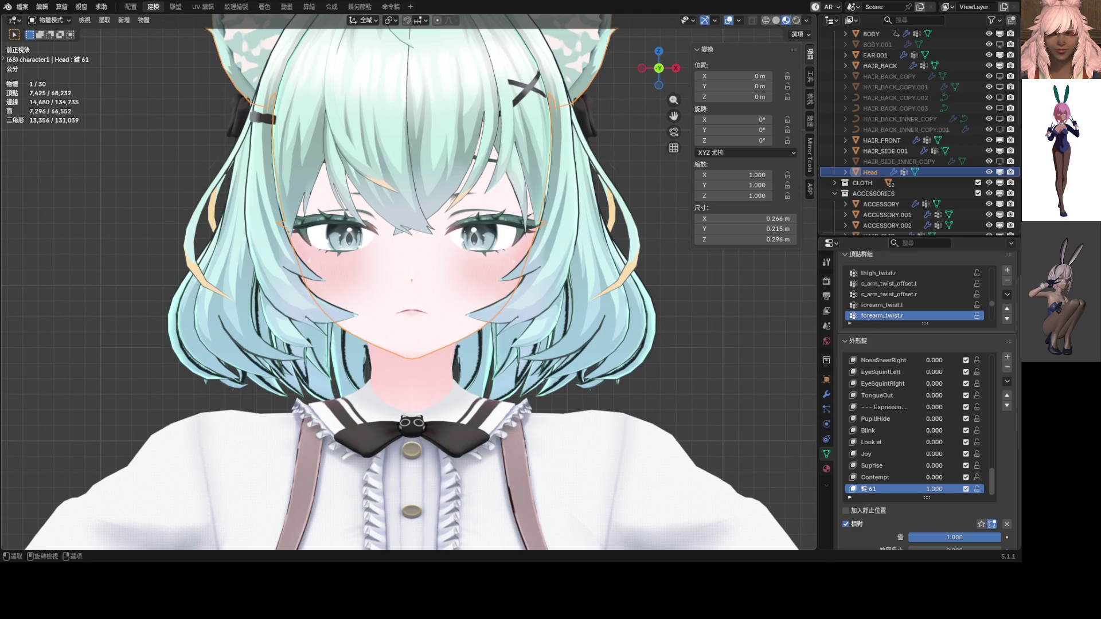
mouse_move(941, 491)
mouse_down()
mouse_move(906, 491)
mouse_move(941, 491)
mouse_up()
scroll(496, 320, down, 4)
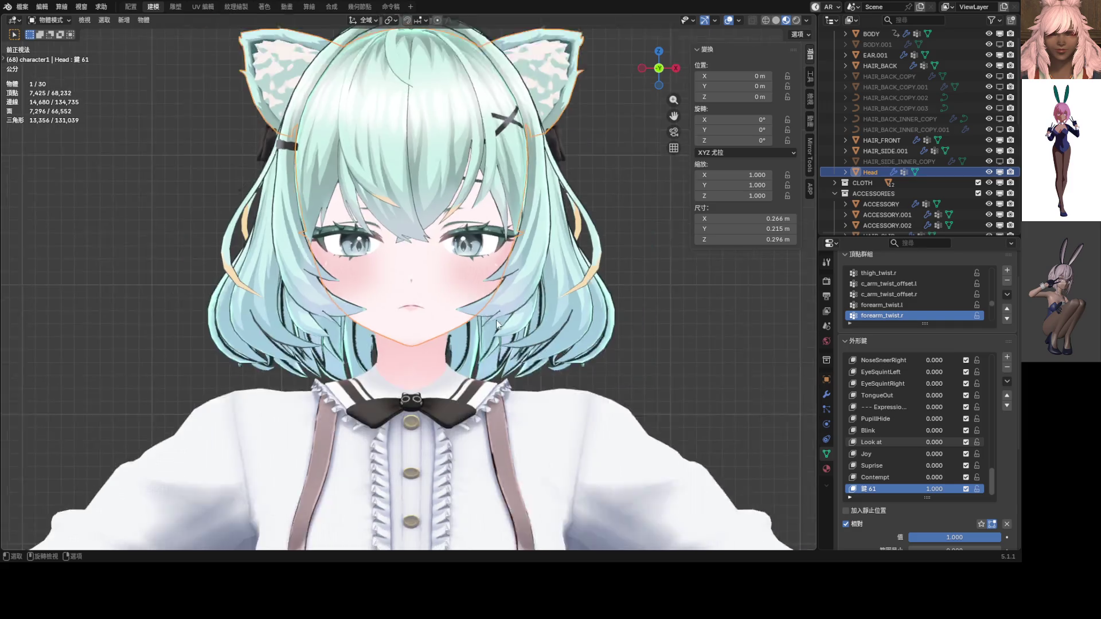
scroll(460, 302, up, 2)
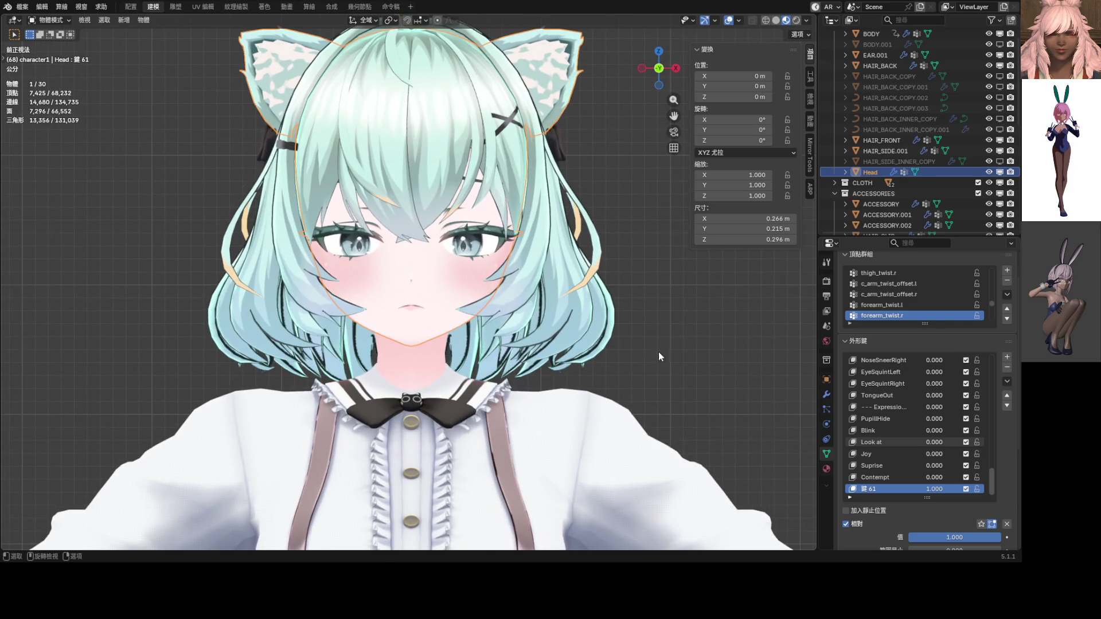
key(Tab)
scroll(542, 143, up, 4)
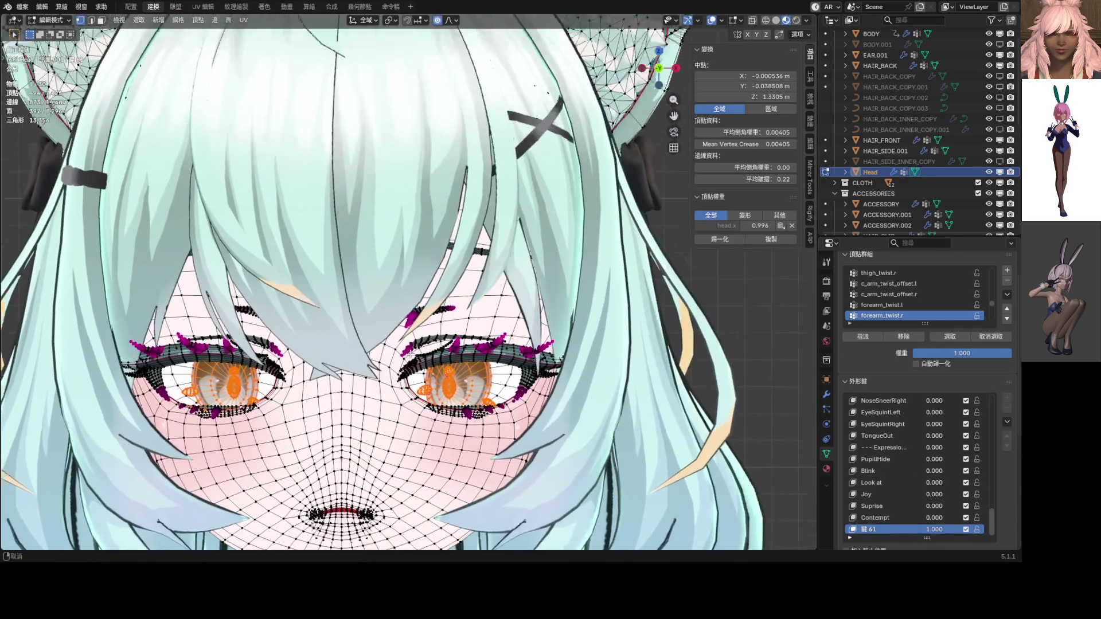
Step: Select the linked eyebrow and lower it vertically using a different proportional falloff
middle_drag(456, 267, 463, 274)
click(476, 266)
key(l)
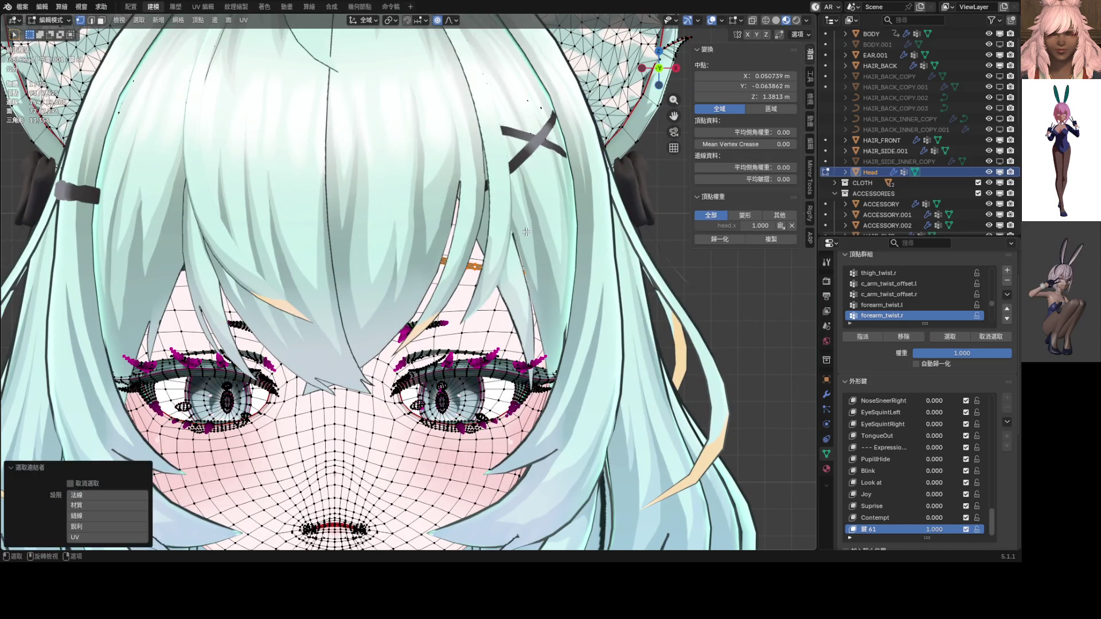
key(g)
key(z)
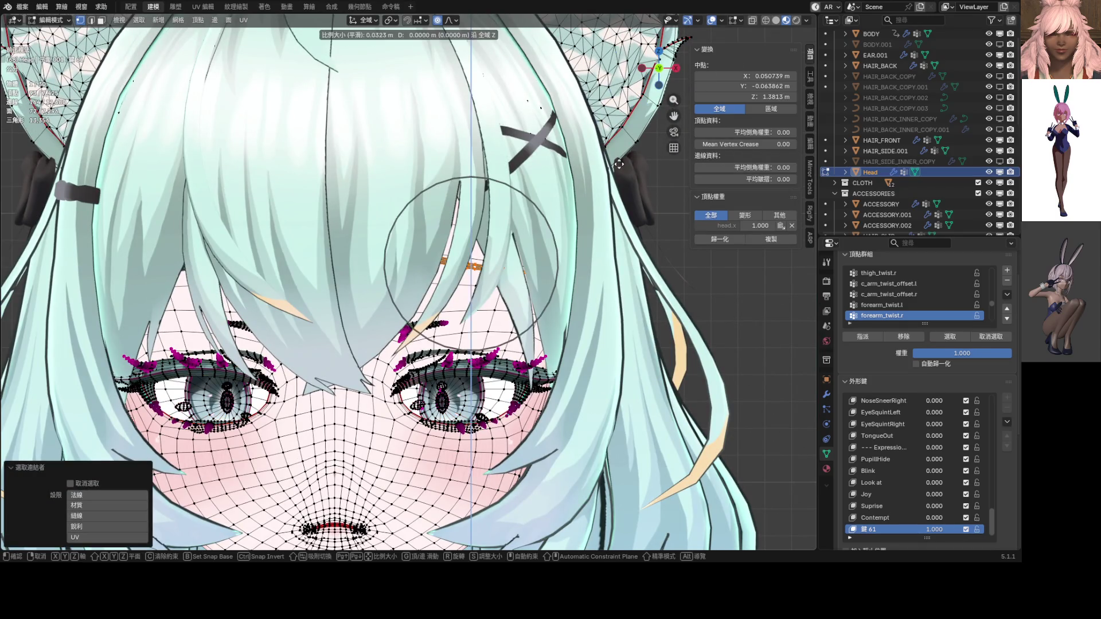
key(Escape)
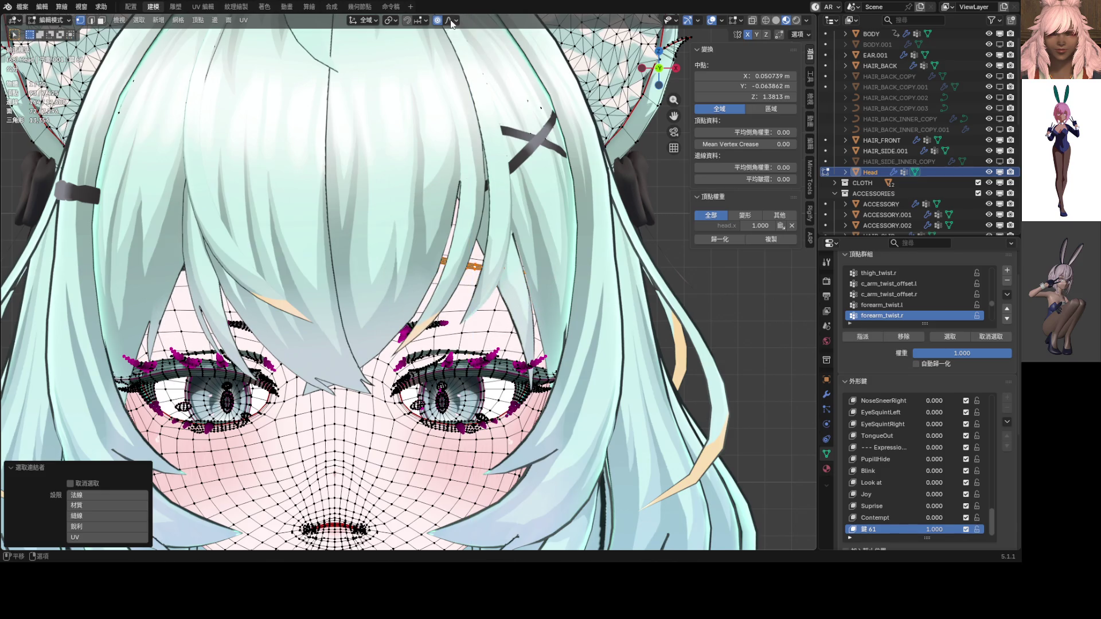
click(452, 20)
key(g)
key(z)
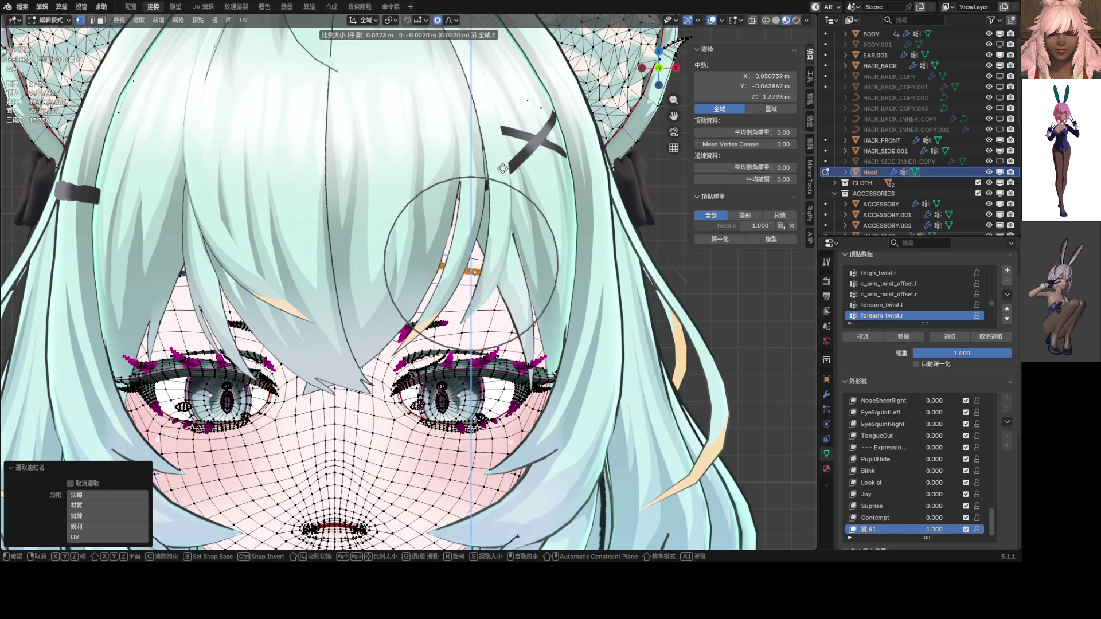
click(503, 186)
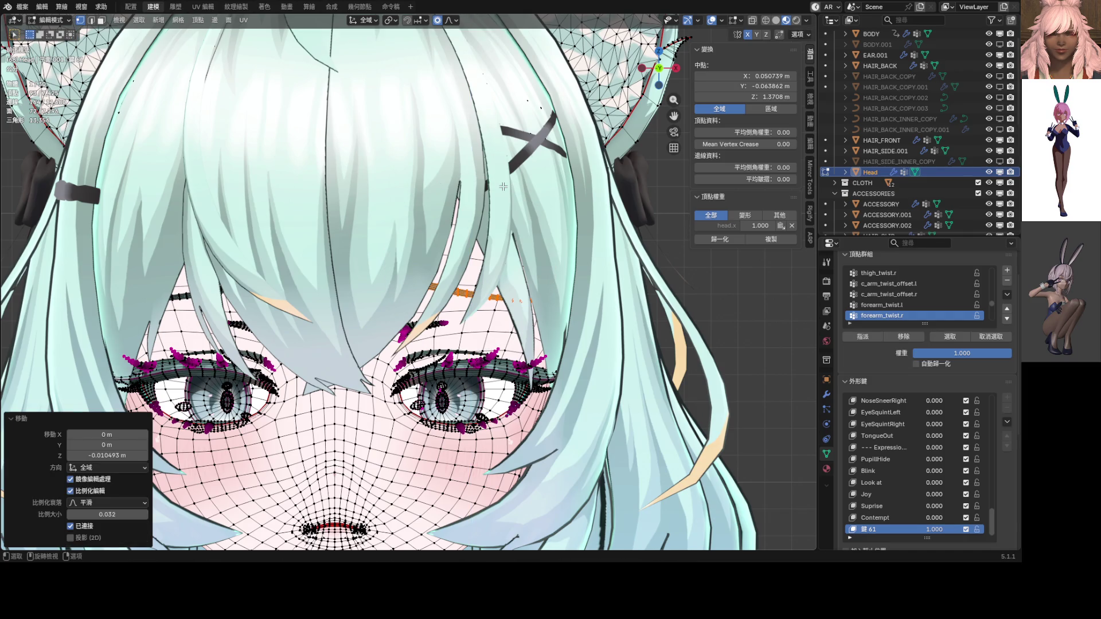
Step: Inspect the lowered eyebrow in isolation, then return to object mode with the full scene
key(KP_Divide)
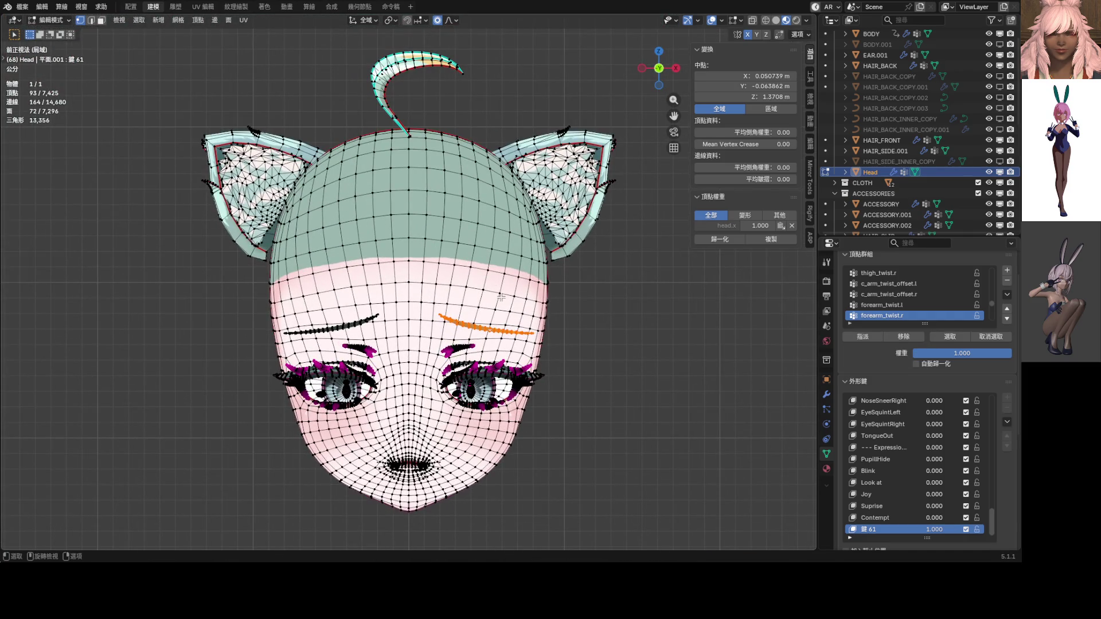
mouse_move(512, 271)
middle_down()
mouse_move(401, 263)
mouse_move(483, 242)
middle_up()
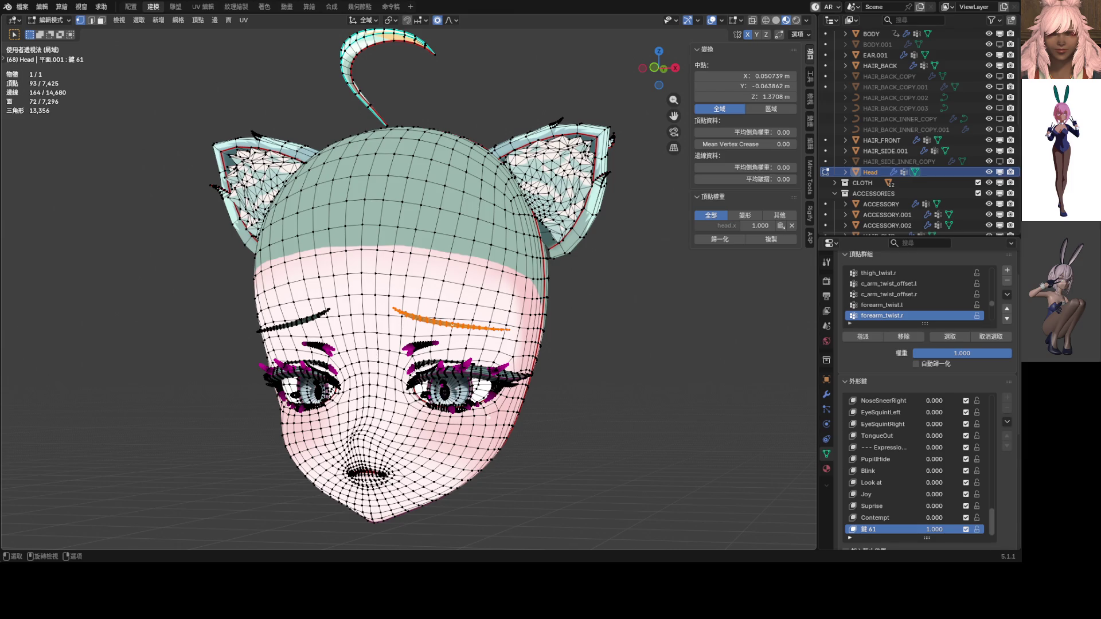
key(KP_1)
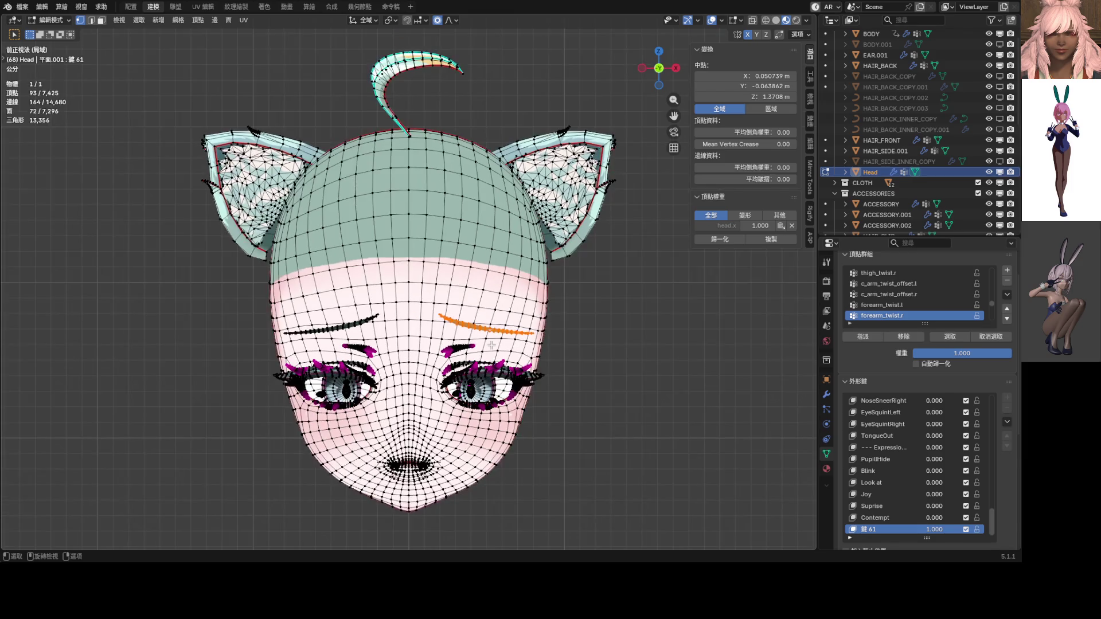
key(Tab)
key(KP_Divide)
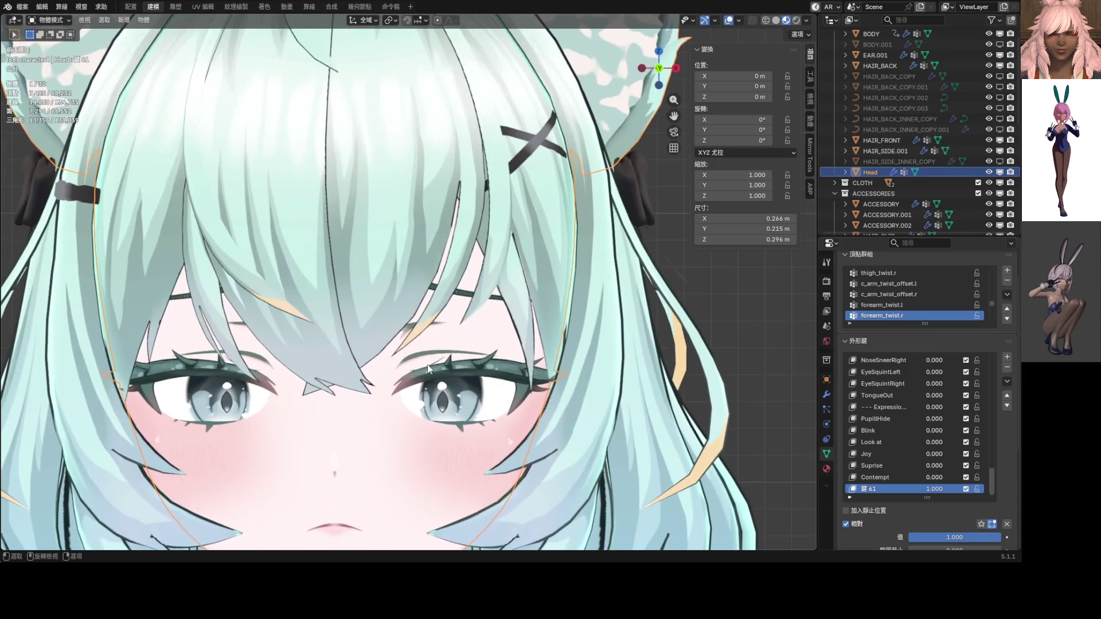
Step: Preview 鍵 61, frame the ahoge, enter Edit Mode, and select the ahoge tip vertex
mouse_move(934, 489)
mouse_down()
mouse_move(906, 489)
mouse_move(935, 488)
mouse_up()
scroll(490, 244, down, 7)
scroll(491, 244, up, 4)
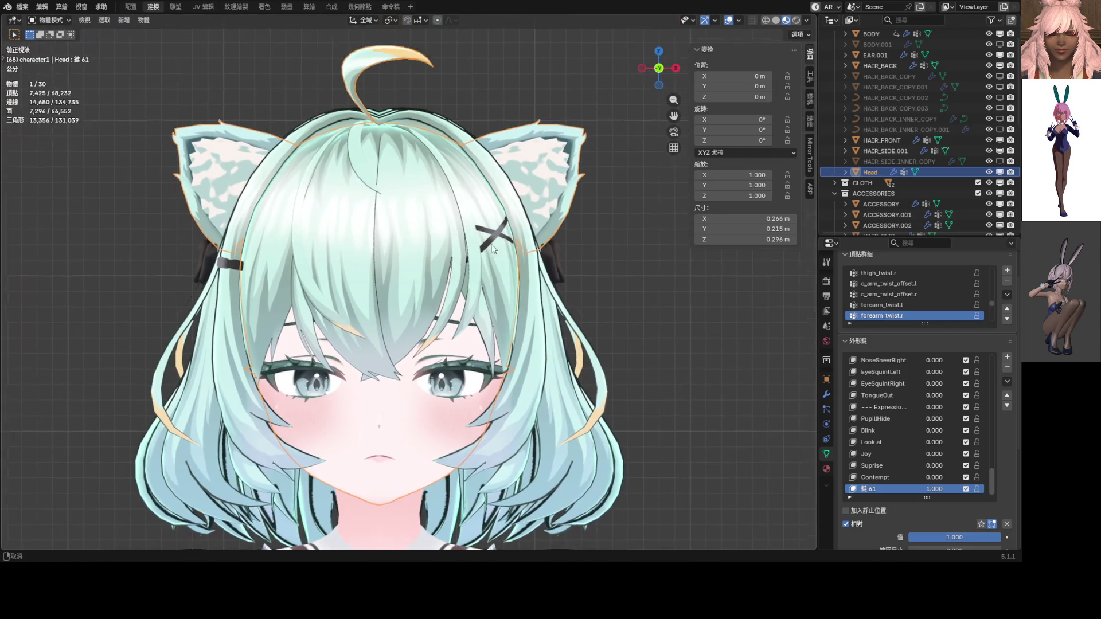
mouse_move(535, 303)
shift+middle_down()
mouse_move(642, 342)
mouse_move(607, 354)
shift+middle_up()
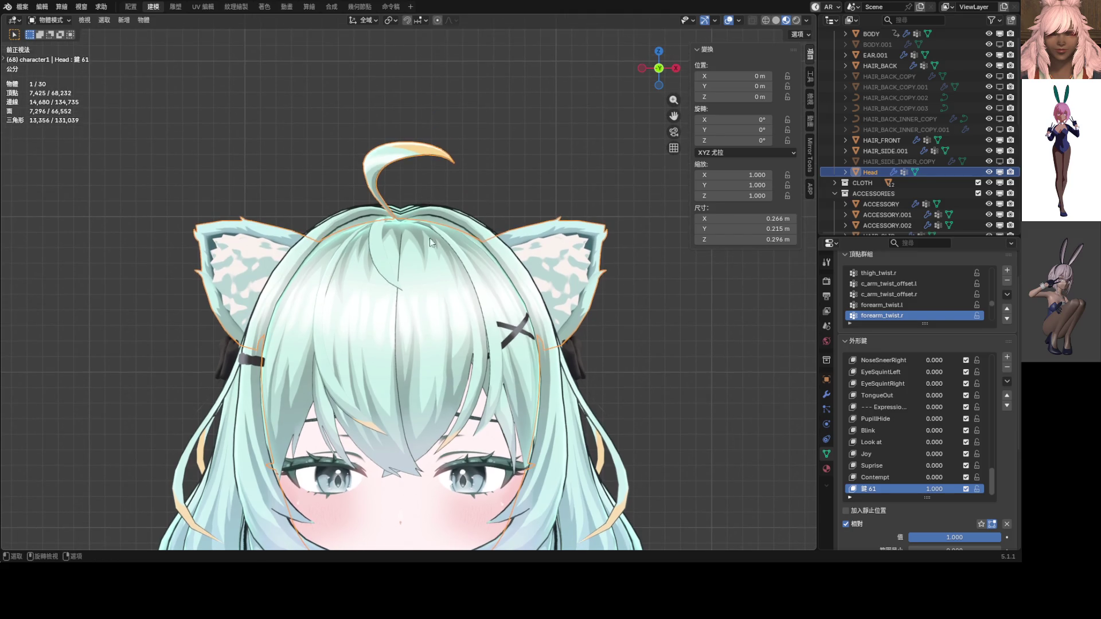
key(Tab)
mouse_move(467, 65)
mouse_down()
mouse_move(446, 85)
mouse_move(452, 97)
mouse_up()
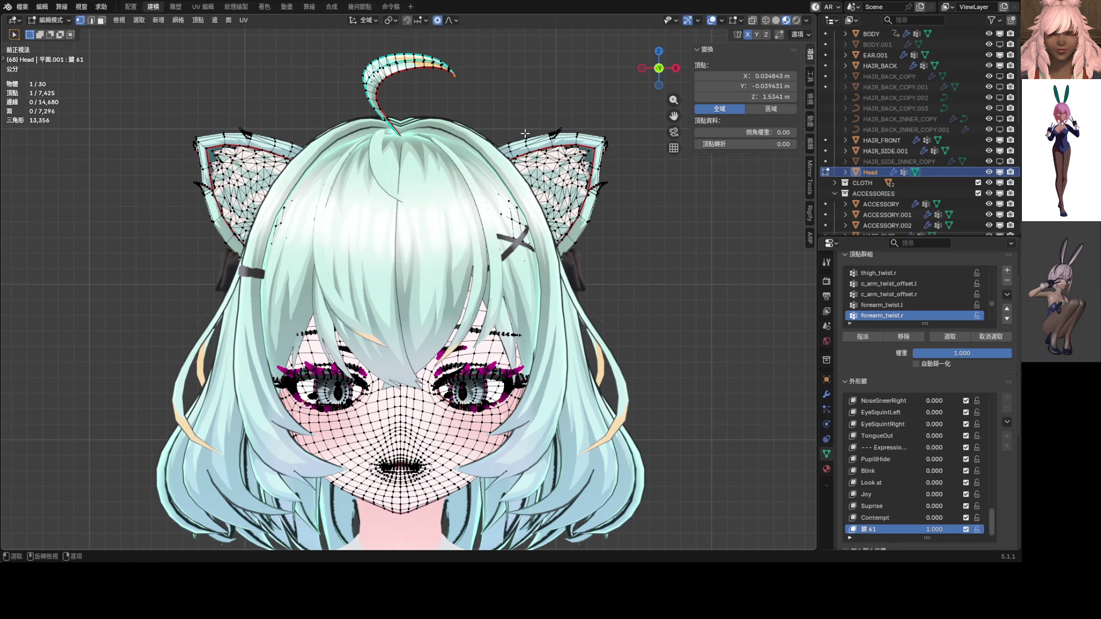
Step: Move the ahoge tip vertex and a vertex ring vertically with a new proportional falloff
key(g)
key(z)
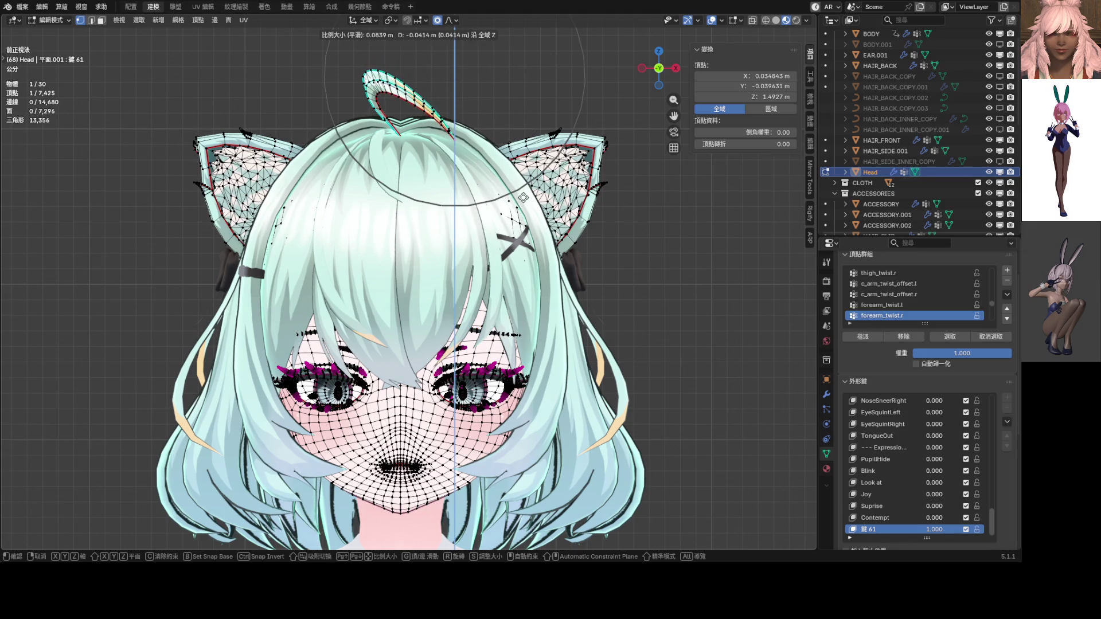
key(Escape)
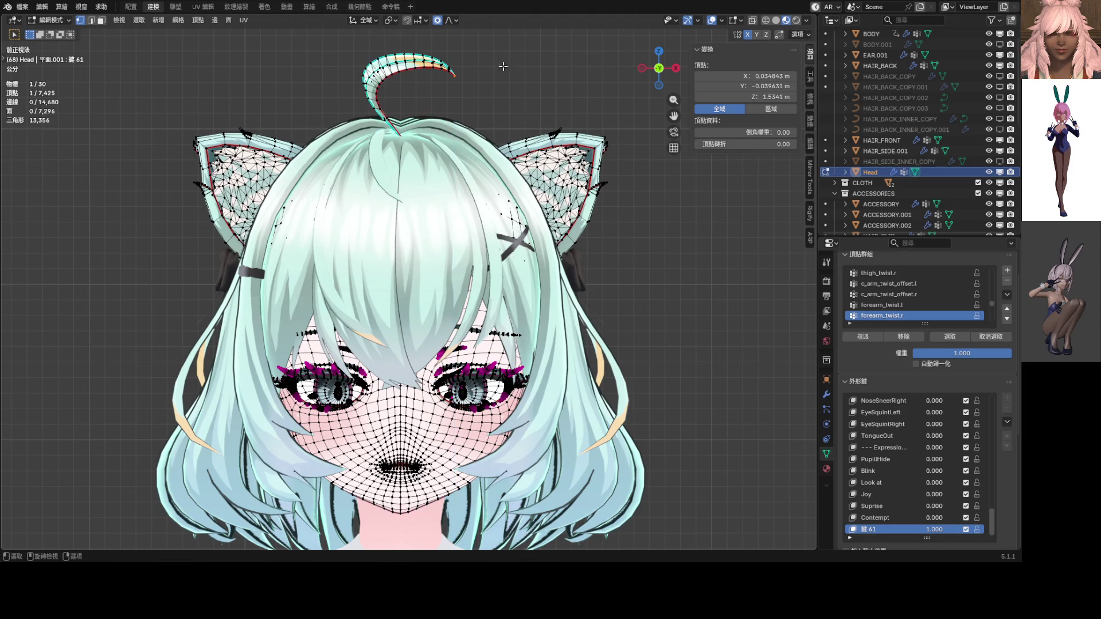
click(453, 20)
key(g)
key(z)
scroll(488, 146, up, 8)
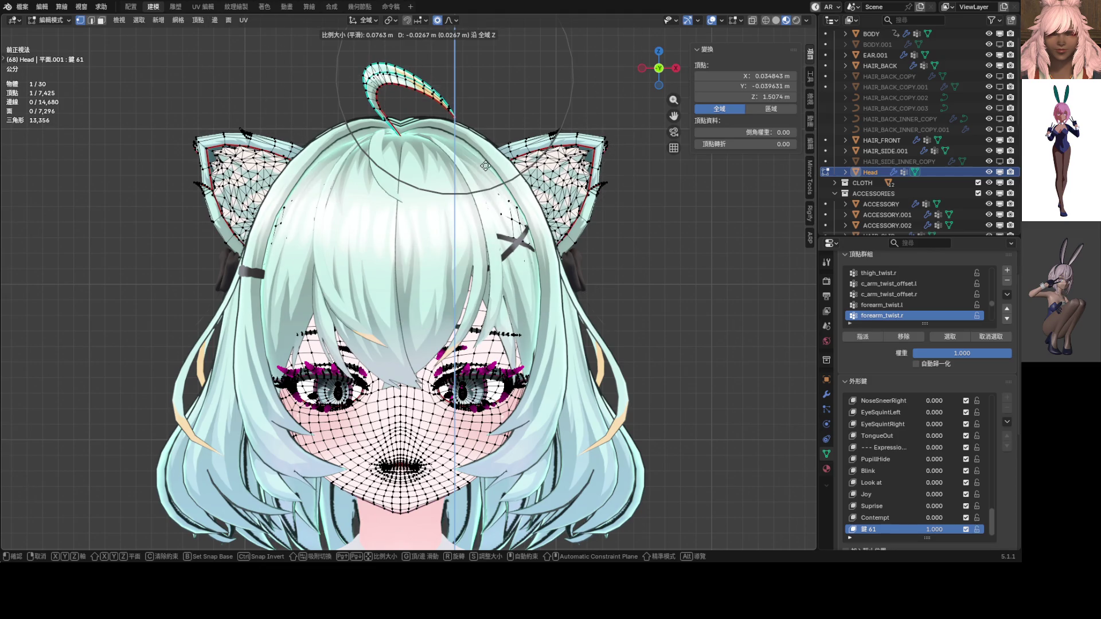
click(400, 94)
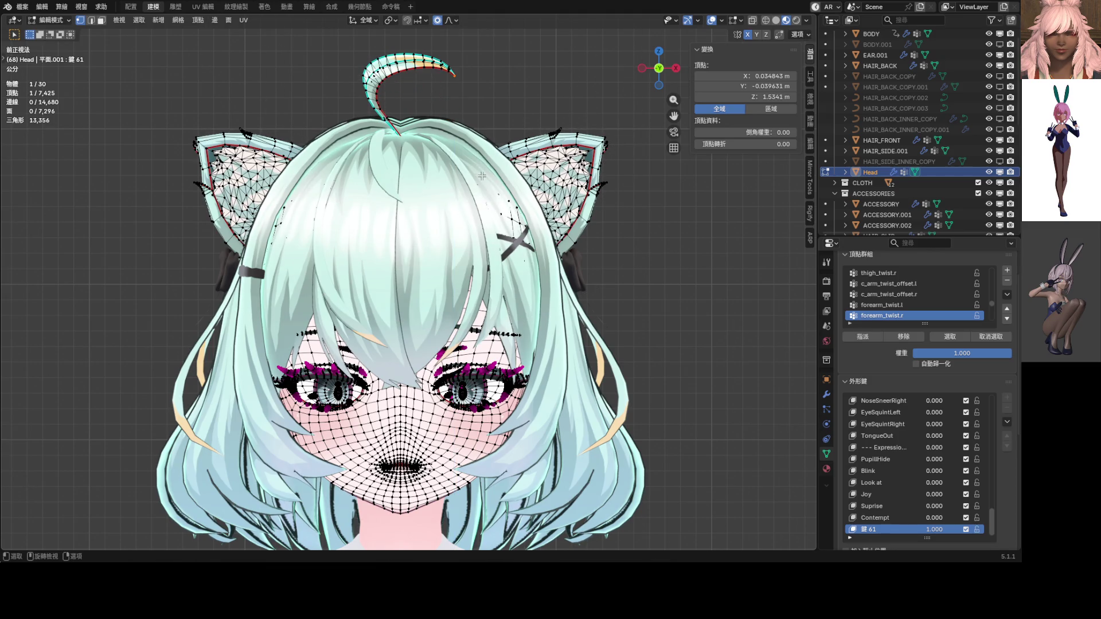
alt+click(371, 85)
key(g)
key(z)
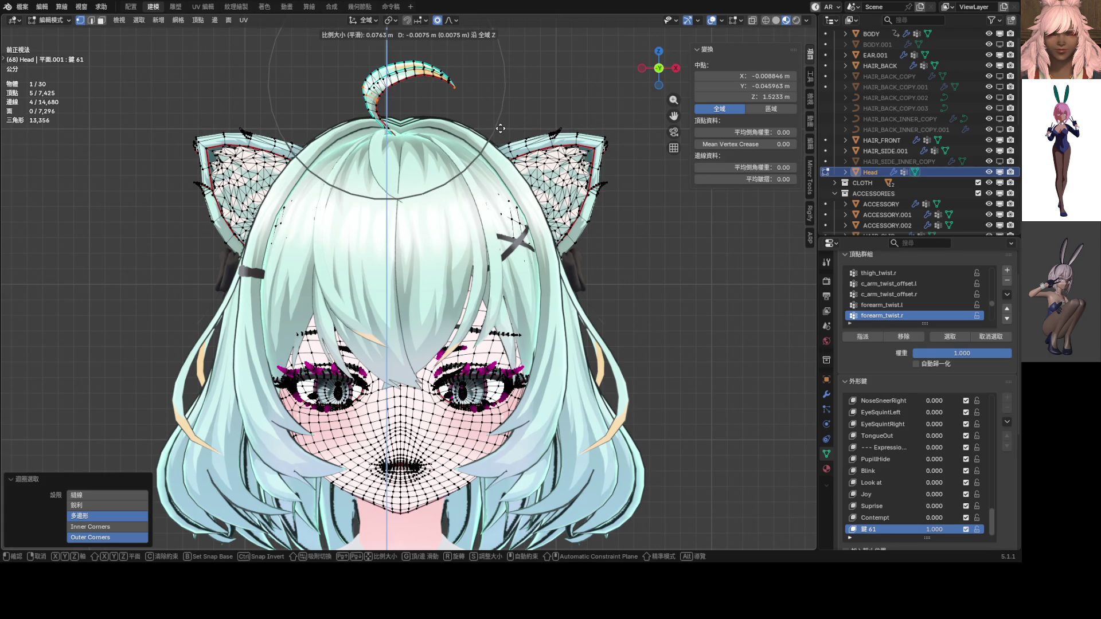
click(498, 123)
Step: Pull the ahoge tip down, inspect it, then undo the move
scroll(475, 138, up, 5)
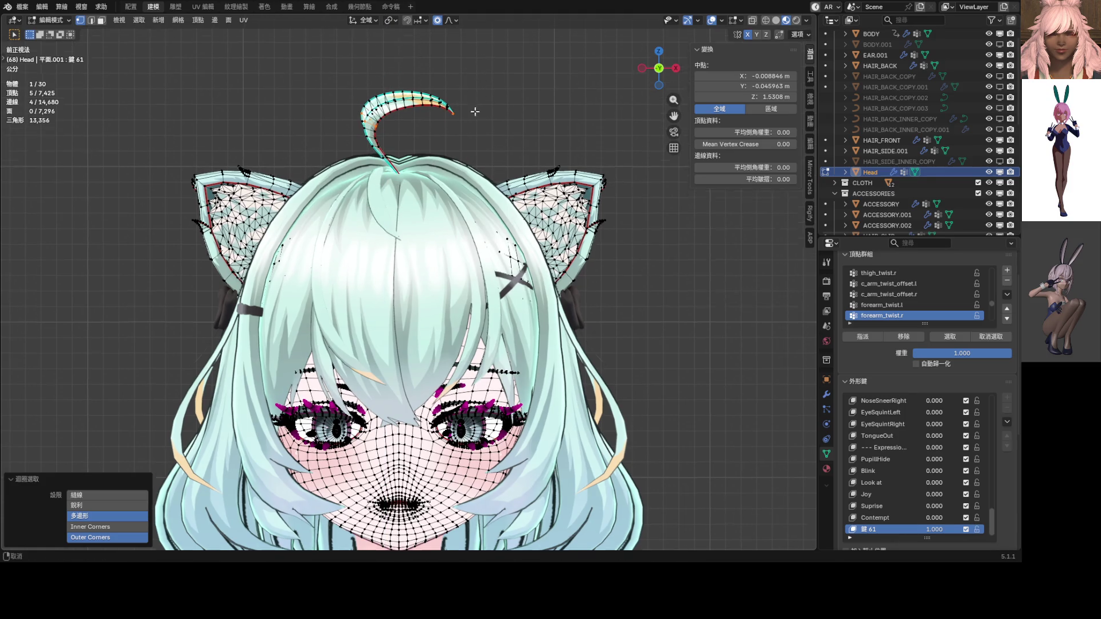
shift+middle_drag(475, 139, 479, 271)
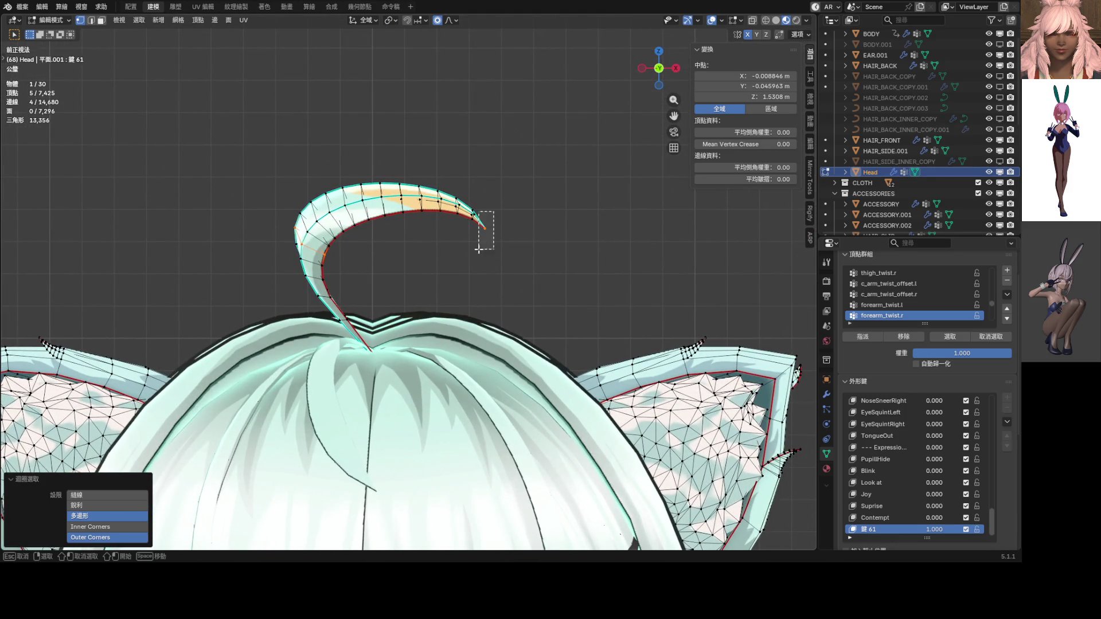
click(483, 228)
key(g)
scroll(477, 287, down, 6)
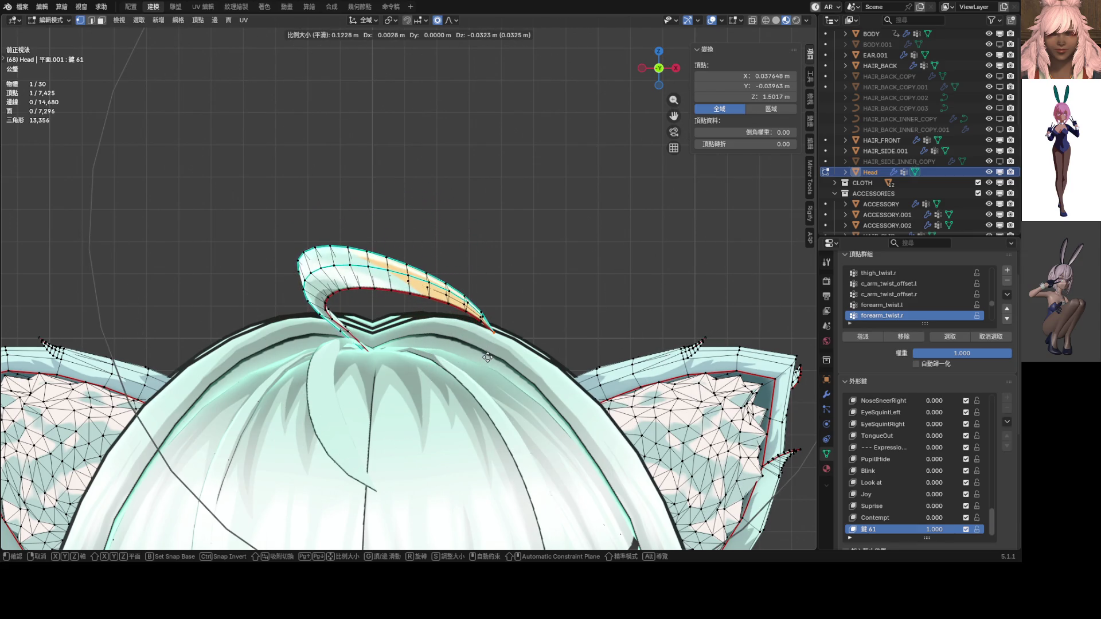
click(487, 359)
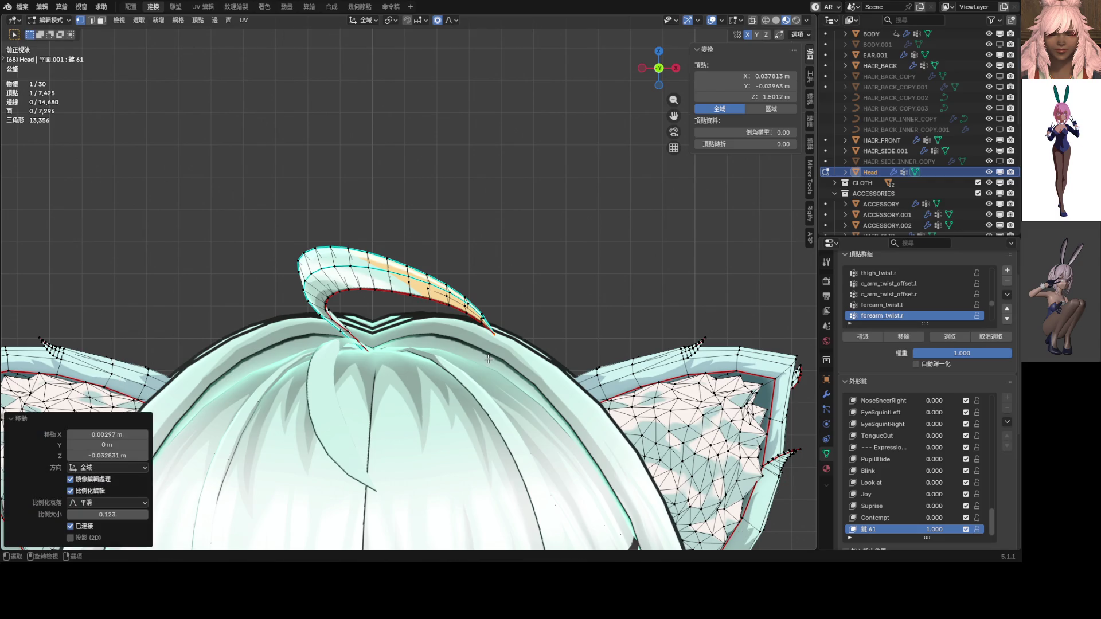
scroll(488, 356, down, 4)
mouse_move(488, 353)
middle_down()
mouse_move(327, 344)
mouse_move(504, 344)
middle_up()
key(ctrl+z)
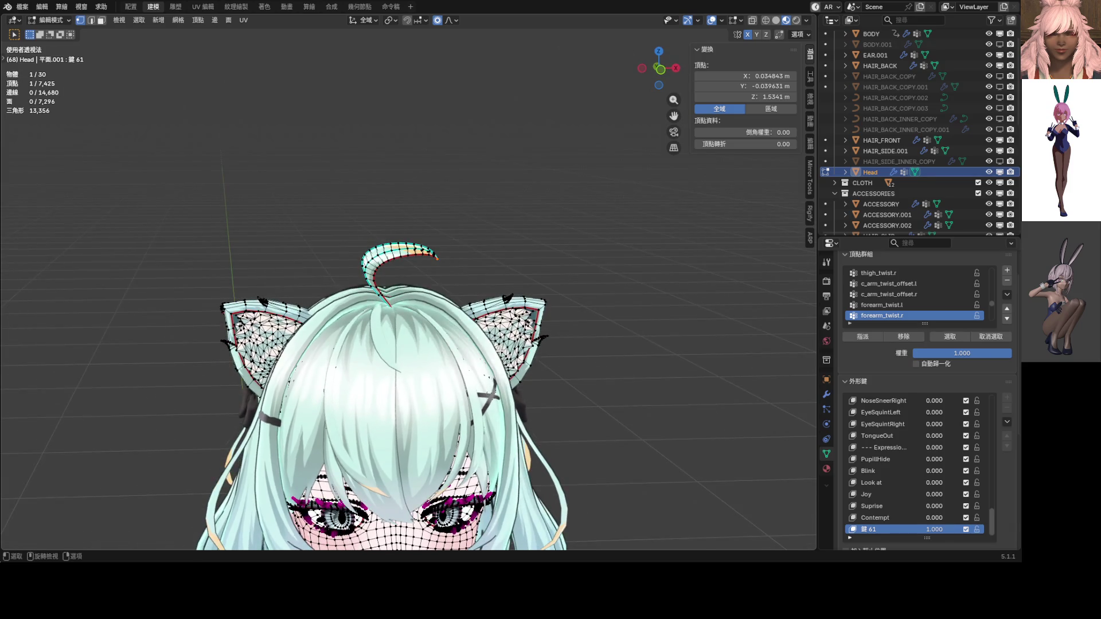
Step: Retry moving the ahoge tip but cancel the move
scroll(527, 295, up, 5)
key(g)
scroll(505, 344, up, 3)
scroll(464, 390, down, 4)
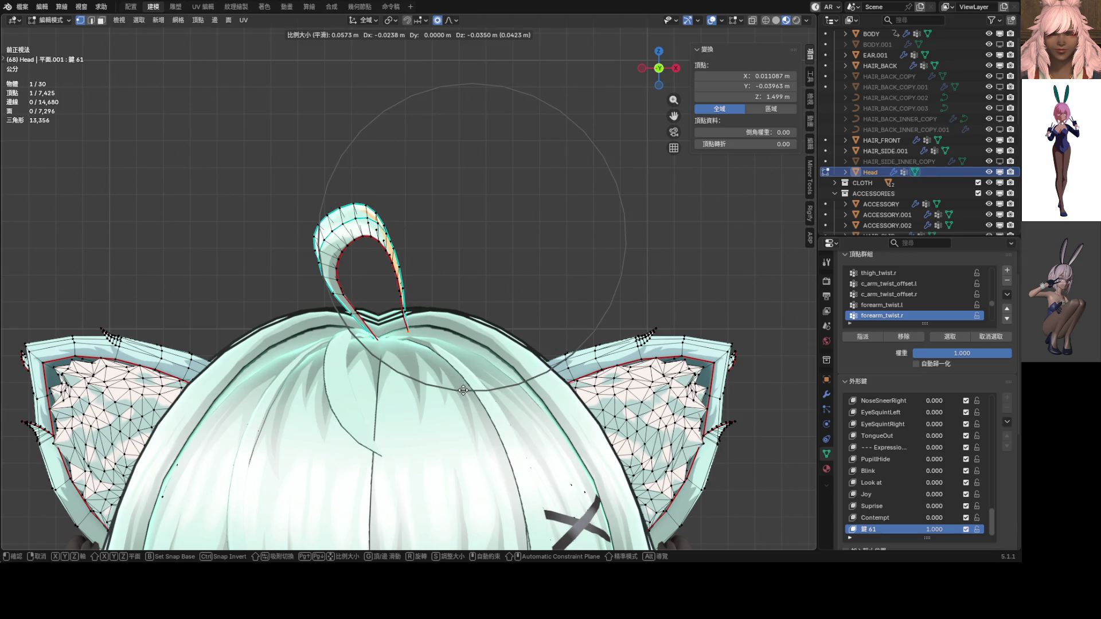
scroll(505, 391, down, 6)
right_click(507, 371)
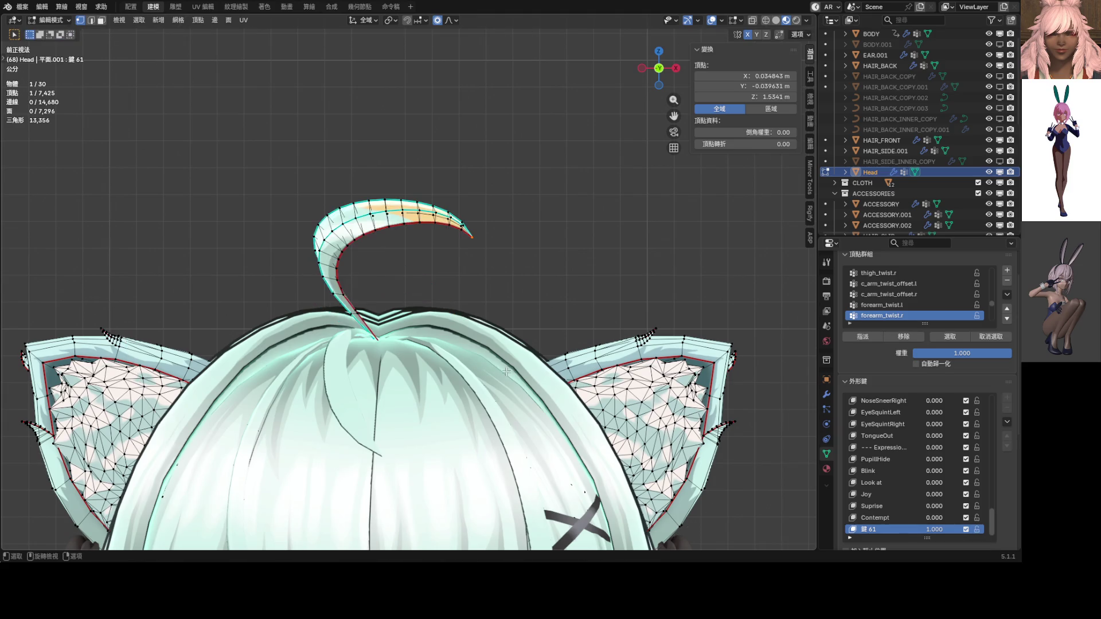
Step: Lower the ahoge tip 0.046969 m with 0.084 smooth falloff, then return to object mode
middle_drag(451, 350, 387, 370)
key(g)
key(z)
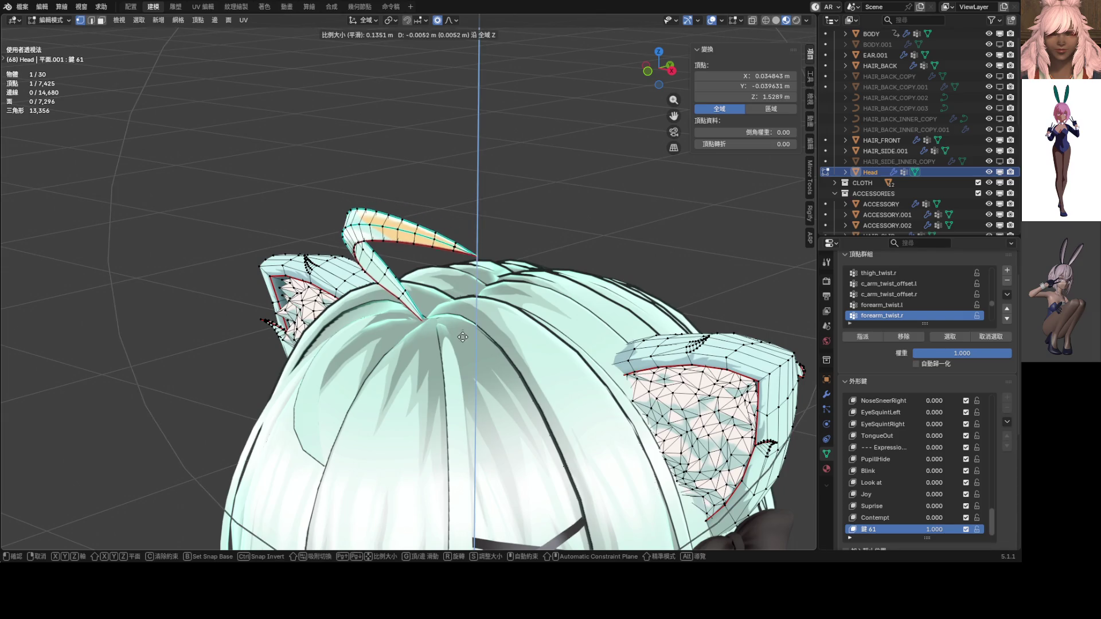
click(486, 374)
key(KP_1)
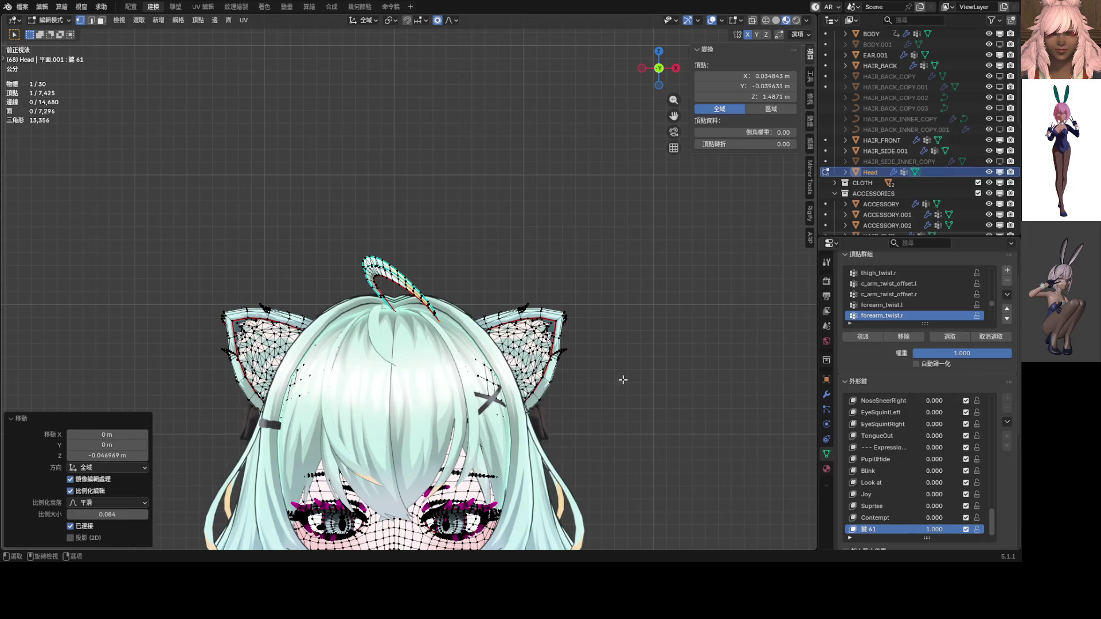
scroll(743, 438, up, 5)
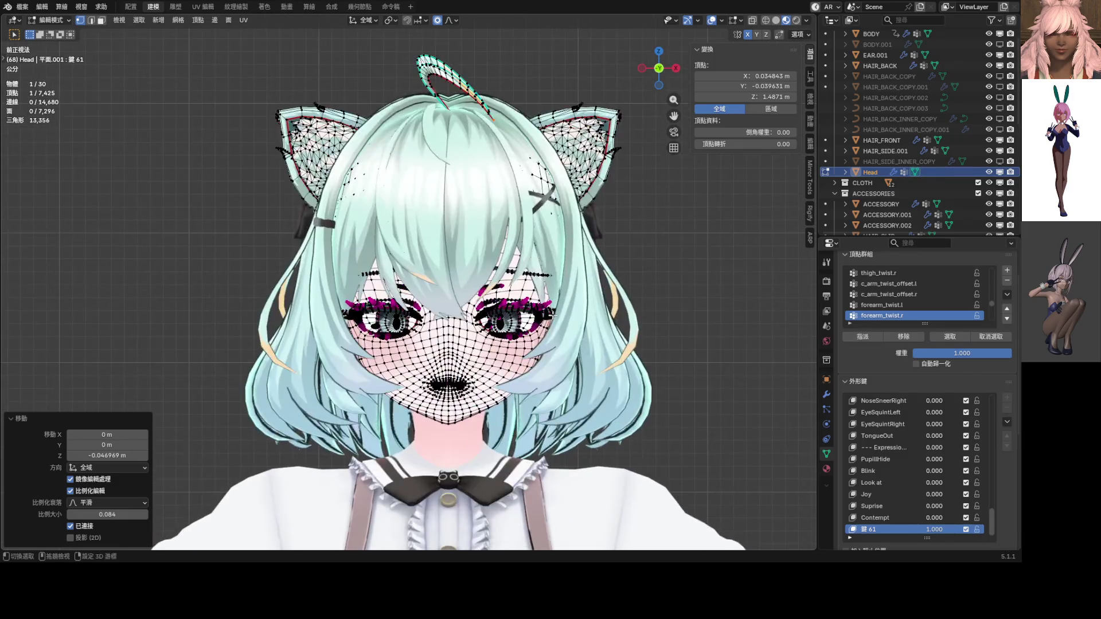
key(ctrl+Tab)
click(487, 371)
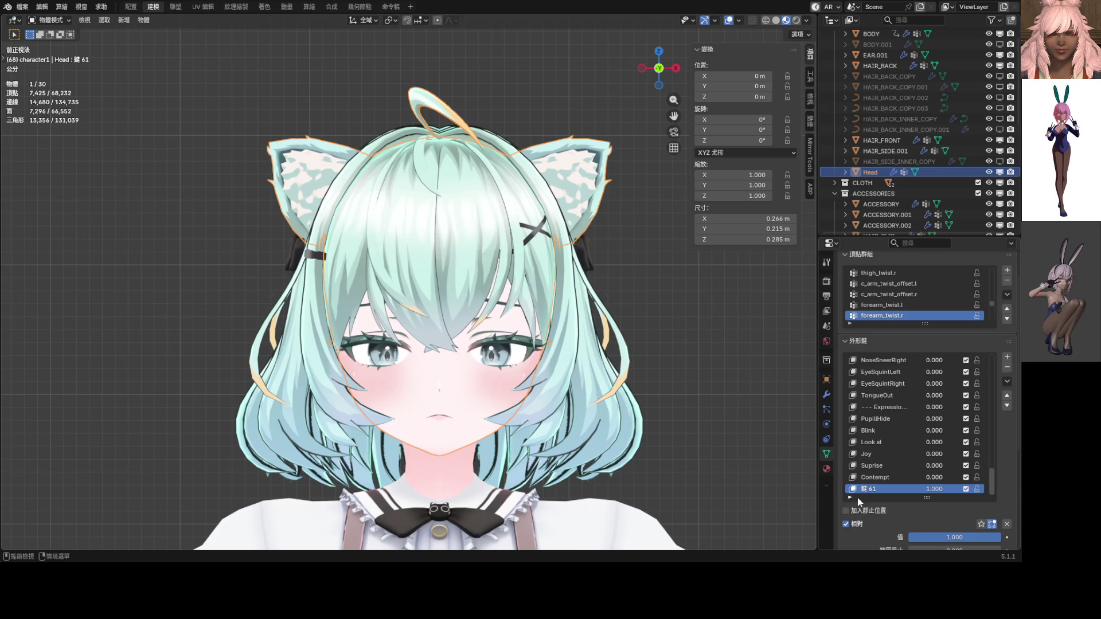
Step: Preview 鍵 61 at lower strength, restore it to full, and enter Edit Mode on the ahoge
drag(935, 489, 894, 489)
shift+scroll(542, 257, up, 5)
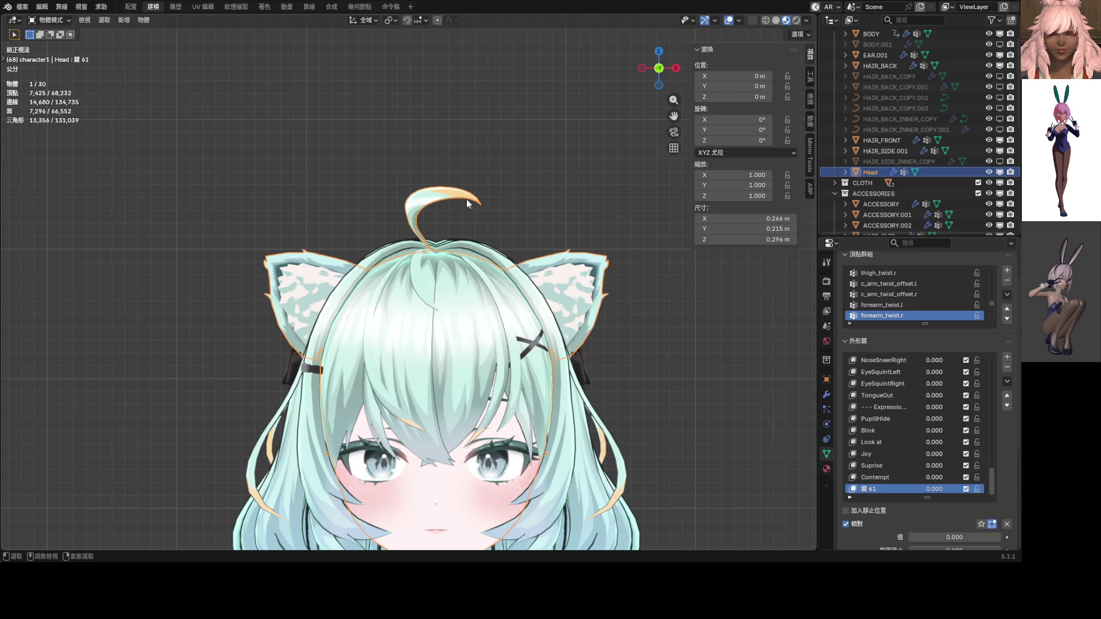
key(ctrl+z)
key(Tab)
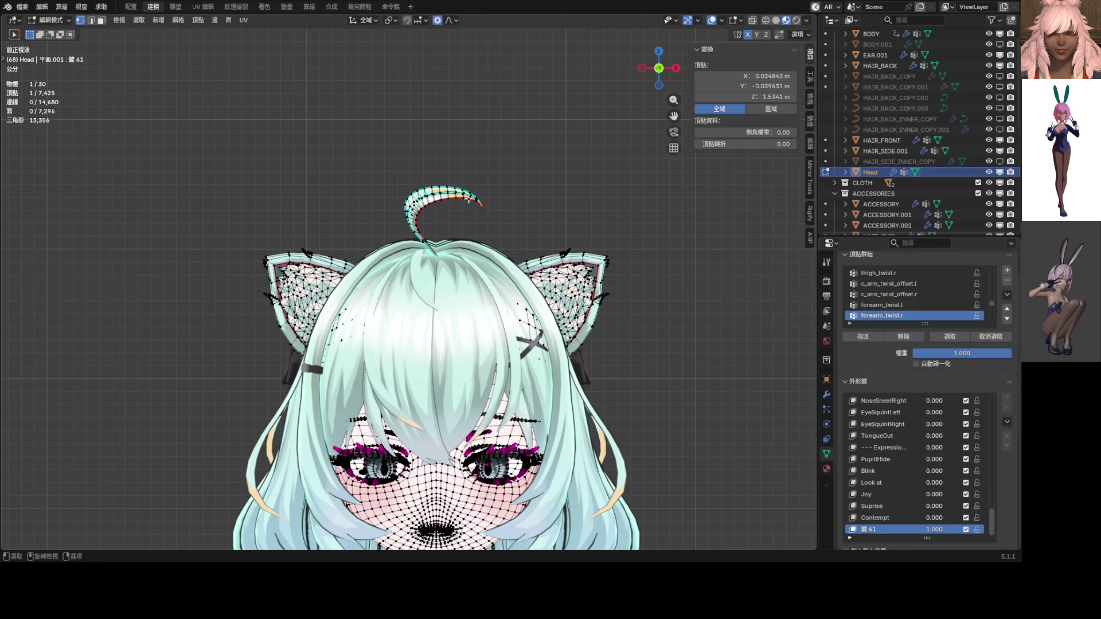
scroll(481, 156, up, 3)
shift+middle_drag(482, 156, 450, 222)
Step: Reshape an ahoge edge loop, pull the tip down, and move another ahoge vertex
alt+click(423, 201)
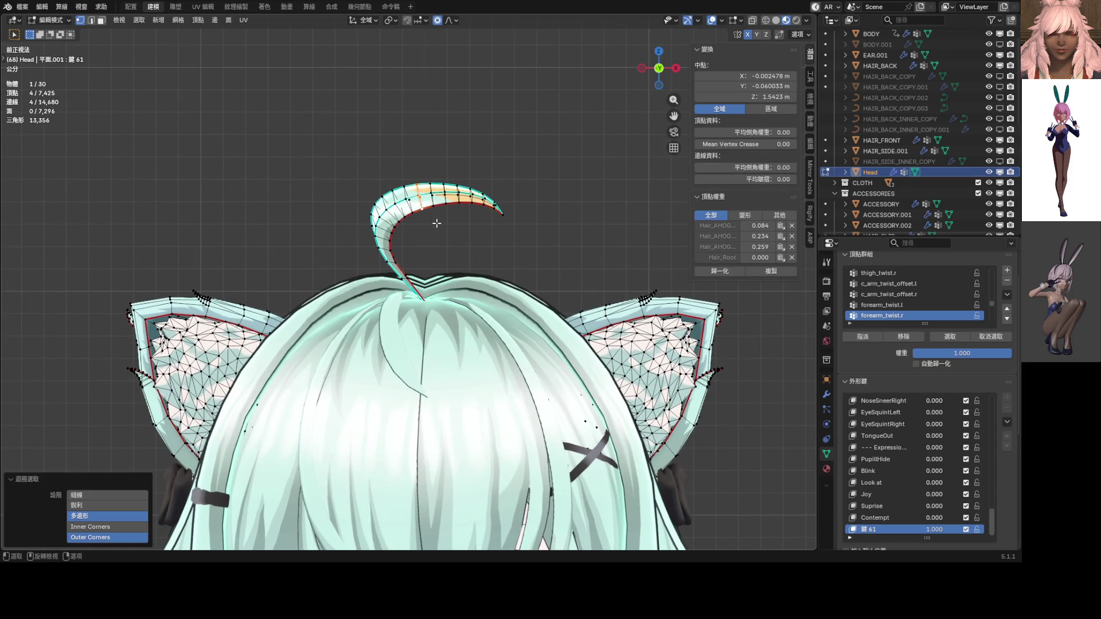
key(g)
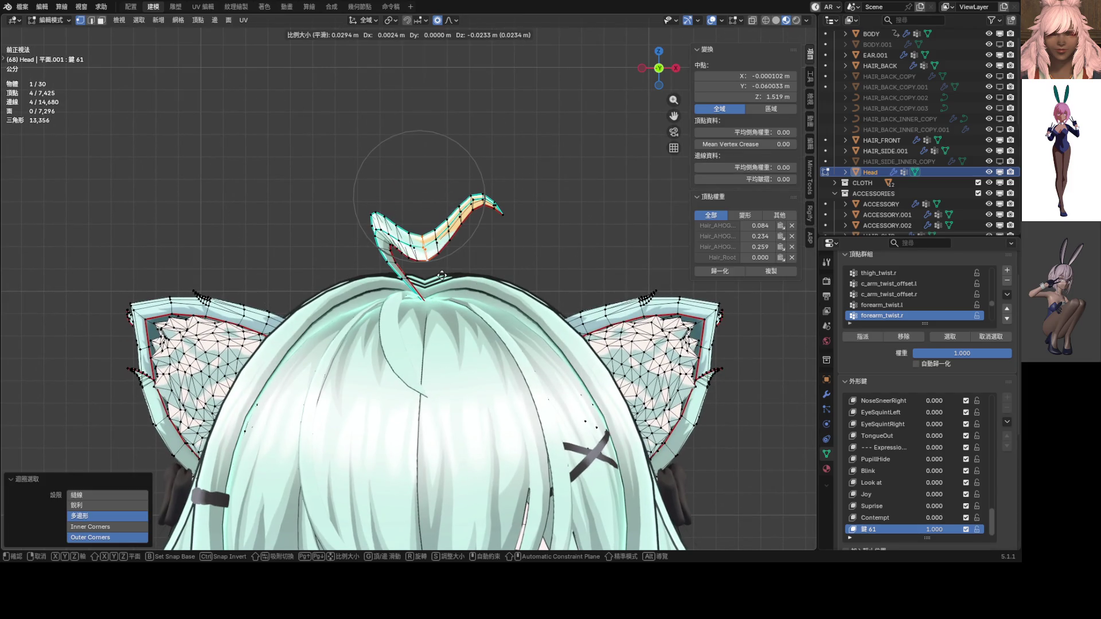
click(514, 210)
click(502, 213)
key(g)
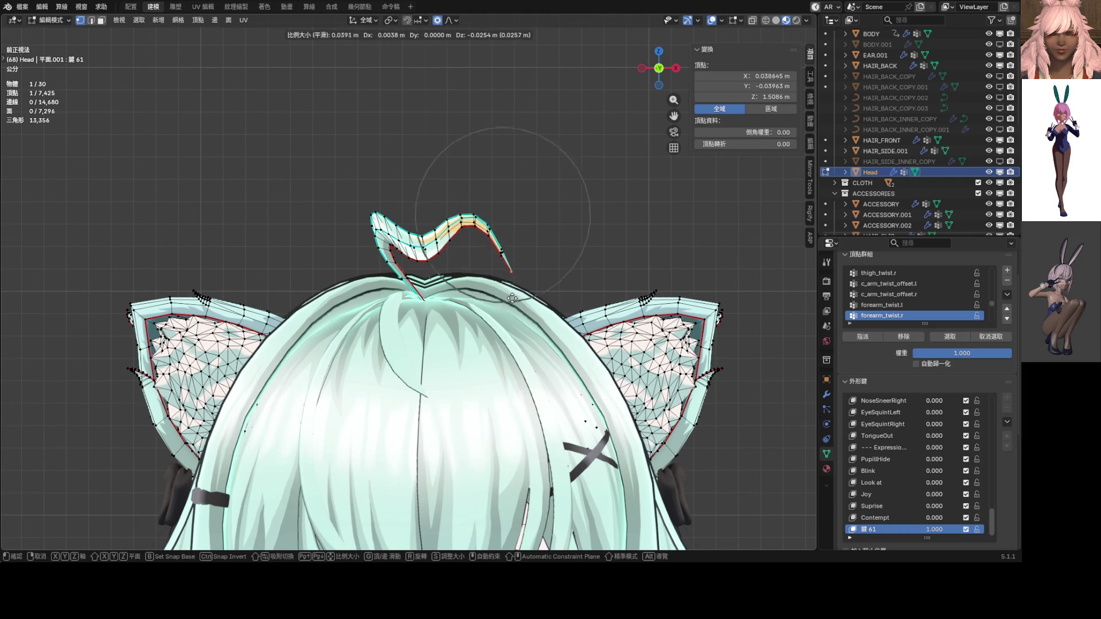
click(459, 269)
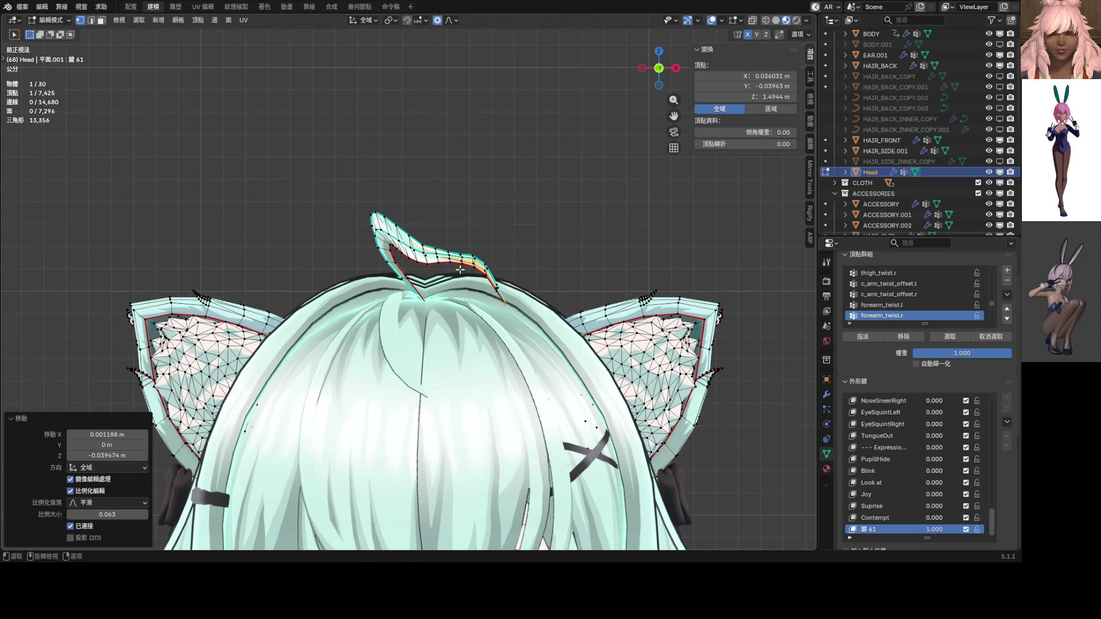
click(450, 264)
key(g)
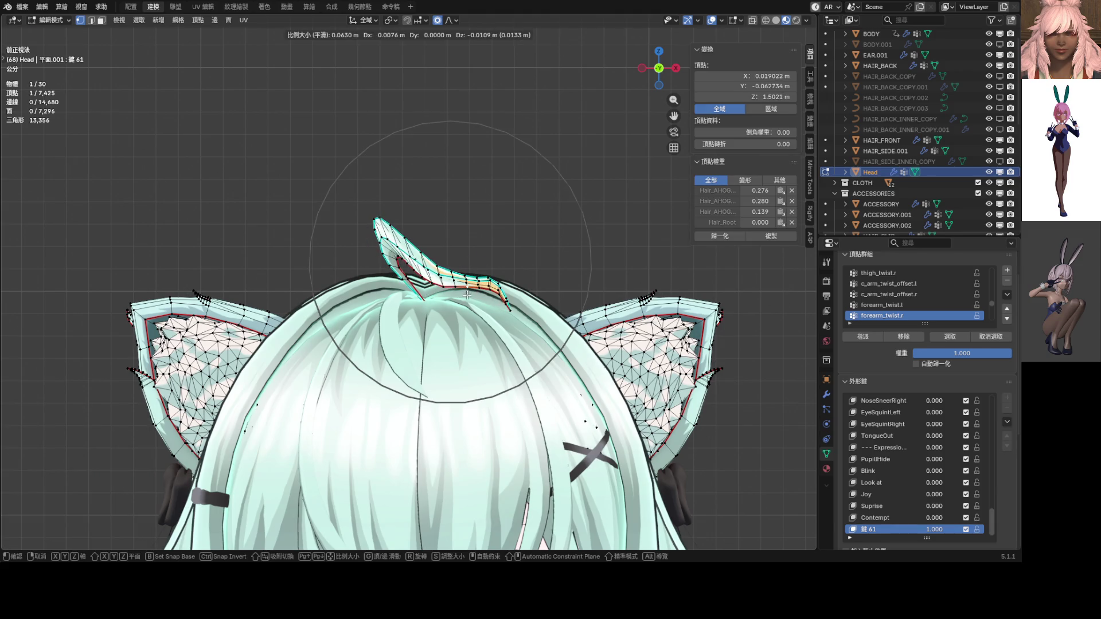
click(385, 249)
Step: Softly lower another ahoge vertex, then return the head to Object Mode
click(383, 247)
key(g)
scroll(378, 279, up, 2)
click(378, 279)
scroll(401, 290, down, 4)
key(ctrl+Tab)
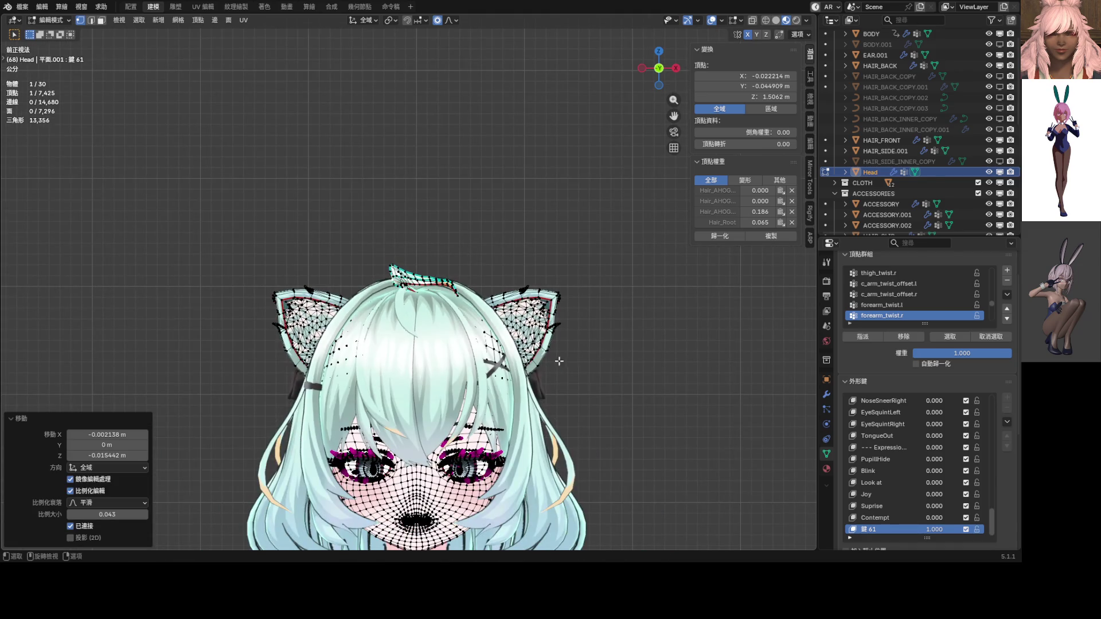
click(514, 359)
Step: Check the head from the front at other 鍵 61 strengths, then re-enter Edit Mode and undo the last reshape
mouse_move(422, 333)
middle_down()
mouse_move(340, 343)
mouse_move(469, 325)
middle_up()
key(KP_1)
scroll(480, 321, up, 2)
mouse_move(939, 493)
mouse_down()
mouse_move(894, 493)
mouse_move(939, 493)
mouse_up()
mouse_move(559, 340)
middle_down()
mouse_move(436, 342)
mouse_move(527, 342)
middle_up()
key(Tab)
key(ctrl+z)
key(ctrl+z)
key(ctrl+z)
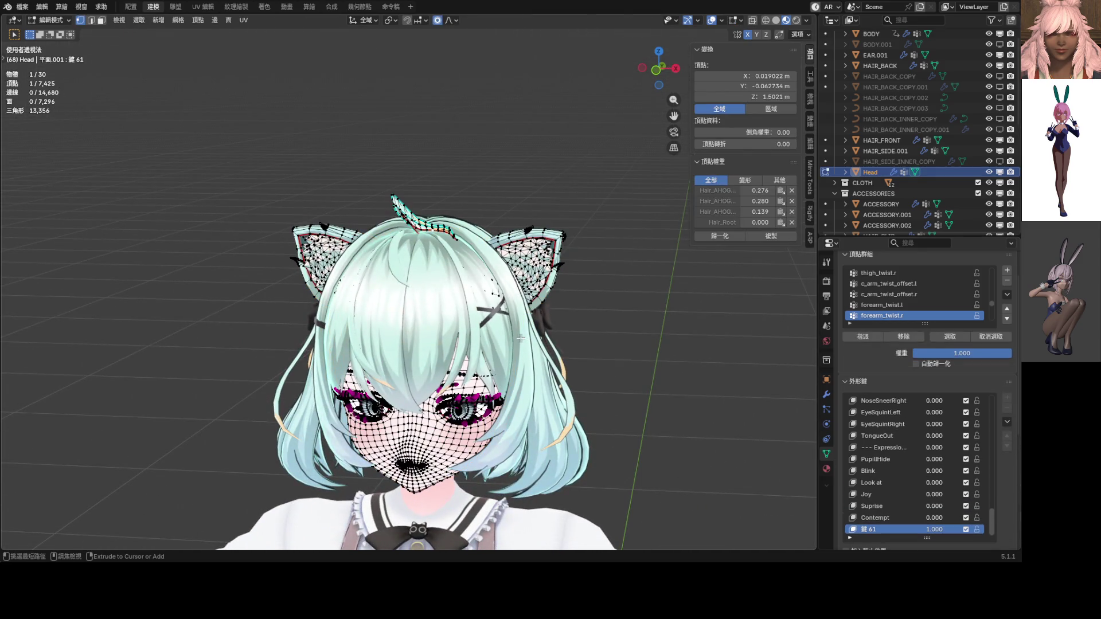
Step: Select the ahoge tip and rotate it by -63.3° in front view
ctrl+middle_drag(519, 337, 509, 234)
scroll(509, 234, up, 1)
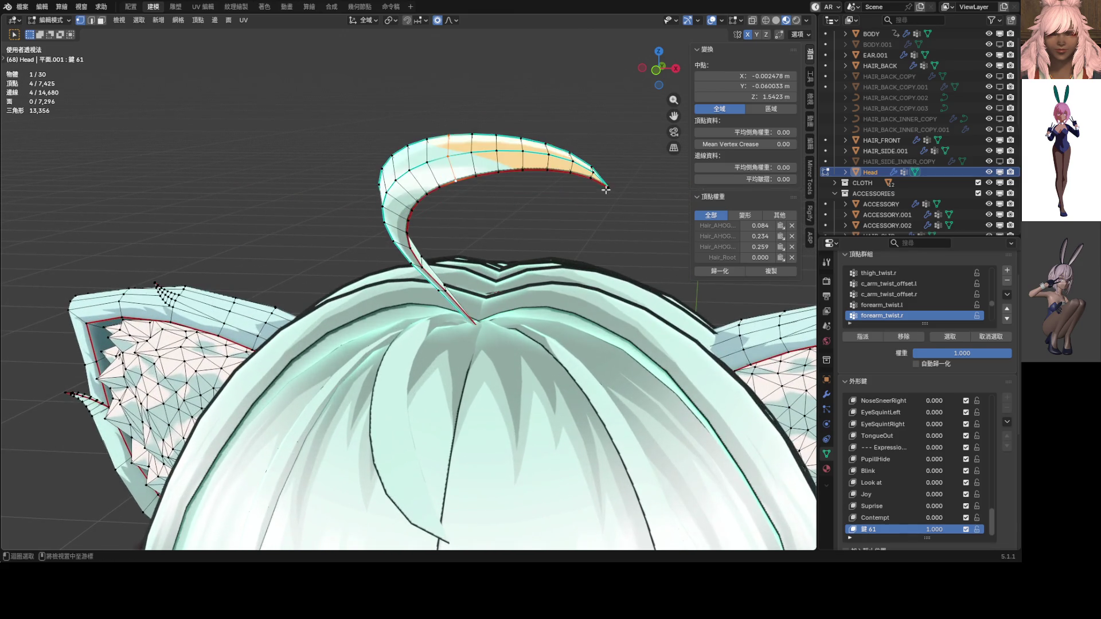
click(598, 184)
shift+middle_drag(598, 183, 539, 268)
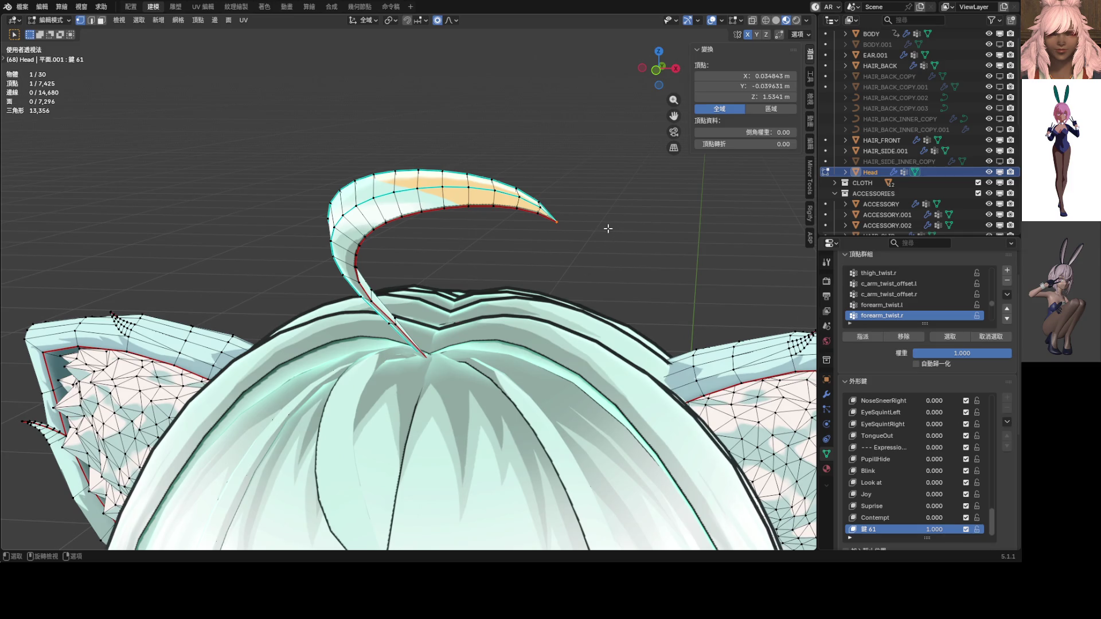
key(KP_1)
key(r)
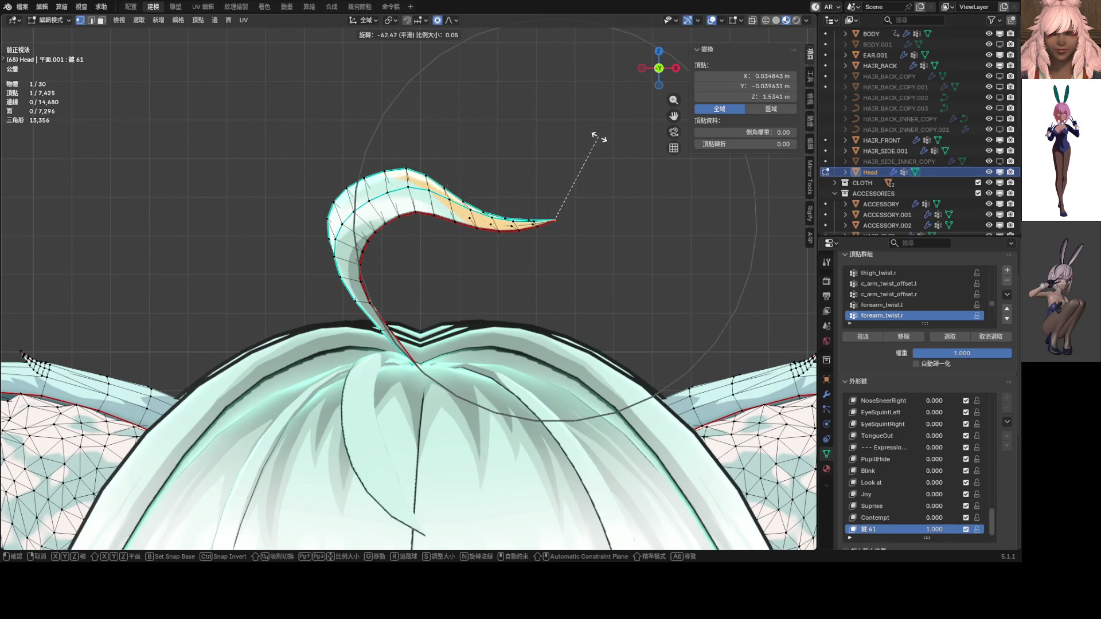
click(598, 136)
key(r)
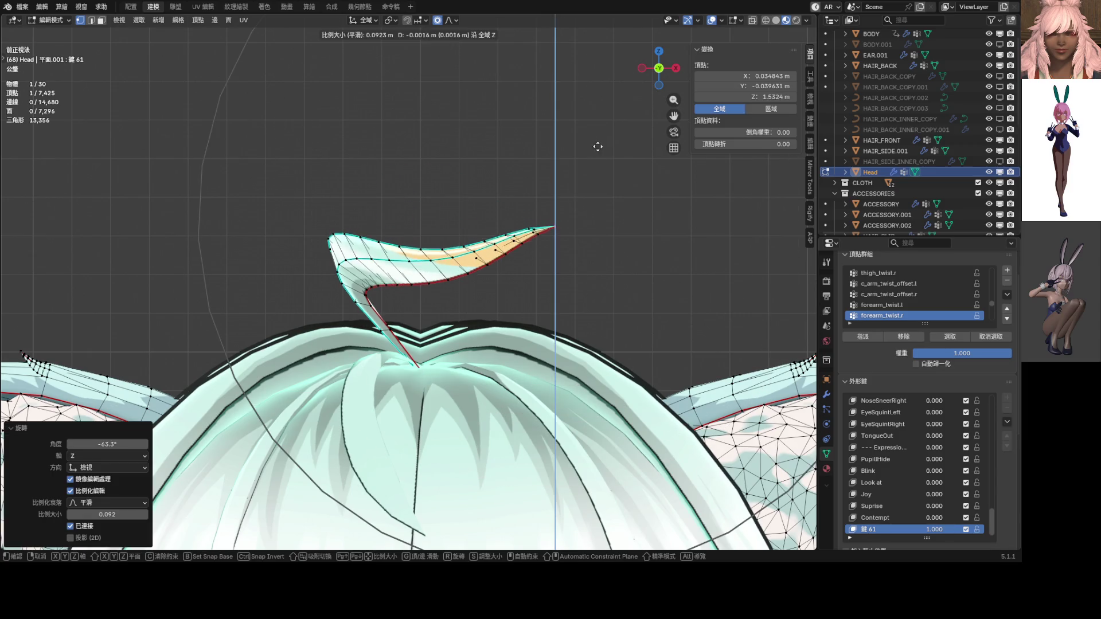
right_click(625, 205)
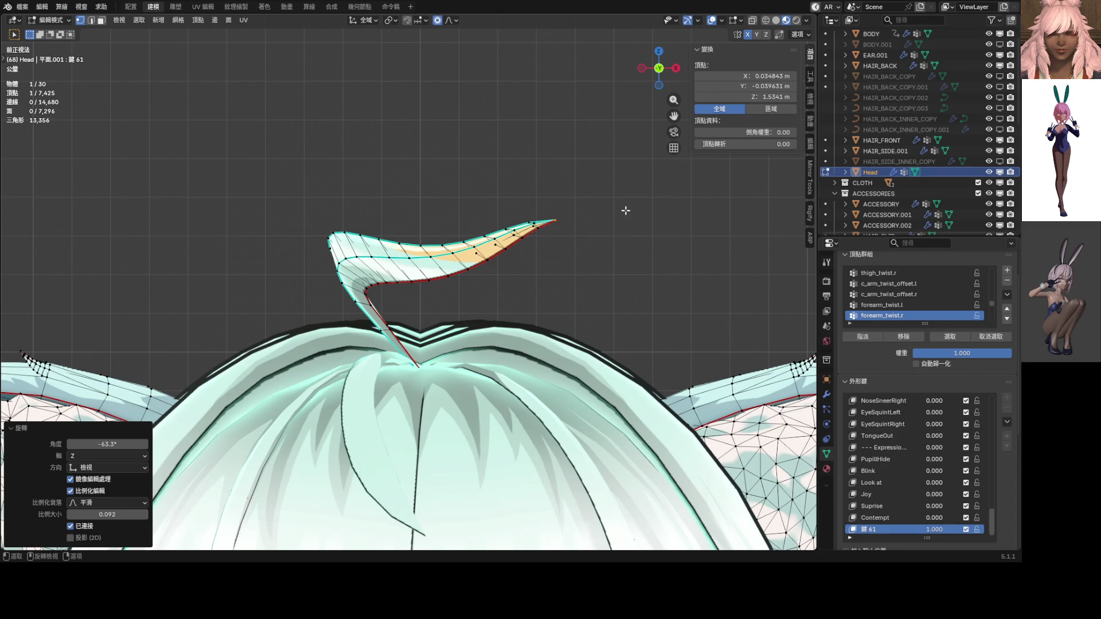
Step: Move the ahoge tip up and left, then shift the lower ahoge loop left
key(g)
click(492, 118)
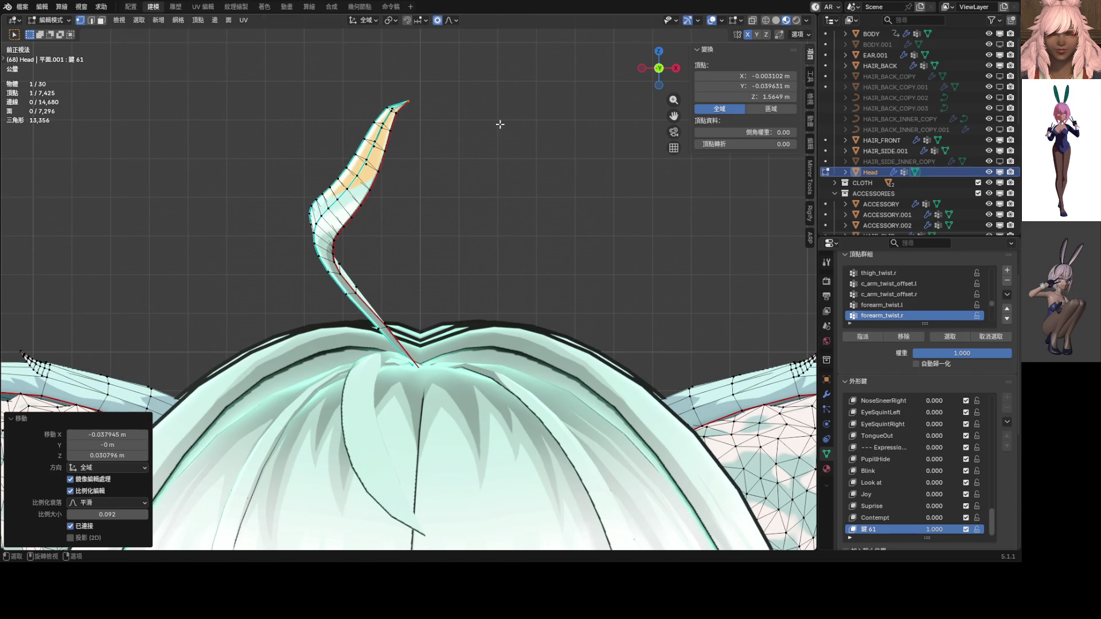
key(g)
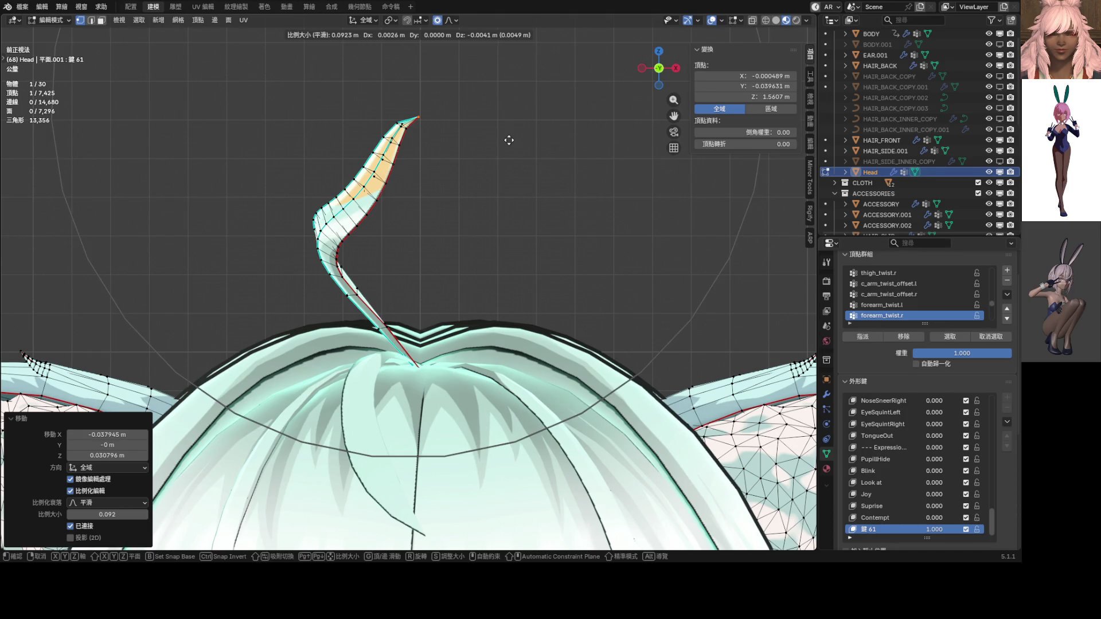
click(508, 140)
alt+click(341, 275)
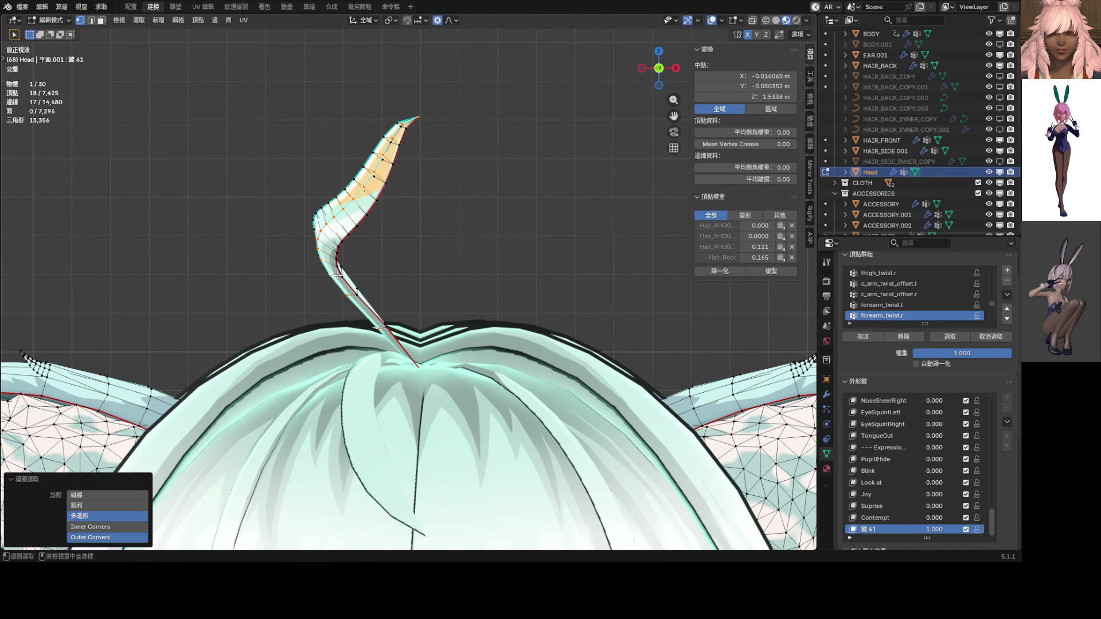
key(g)
scroll(428, 290, up, 5)
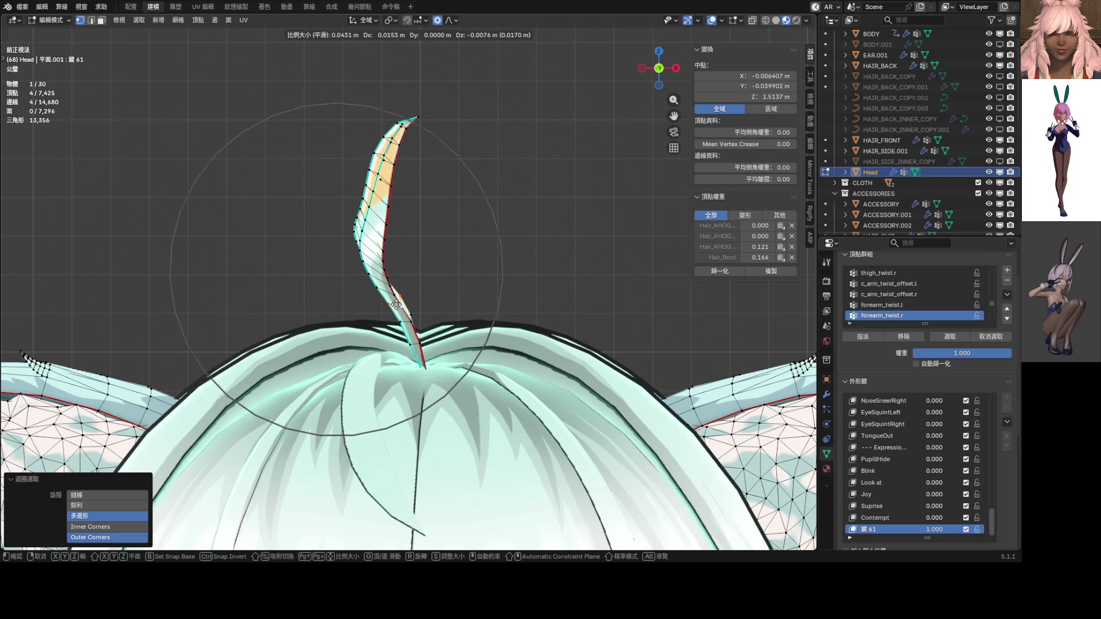
click(401, 304)
Step: Bend the single ahoge tip vertex down and to the left
click(427, 129)
key(g)
scroll(480, 283, down, 8)
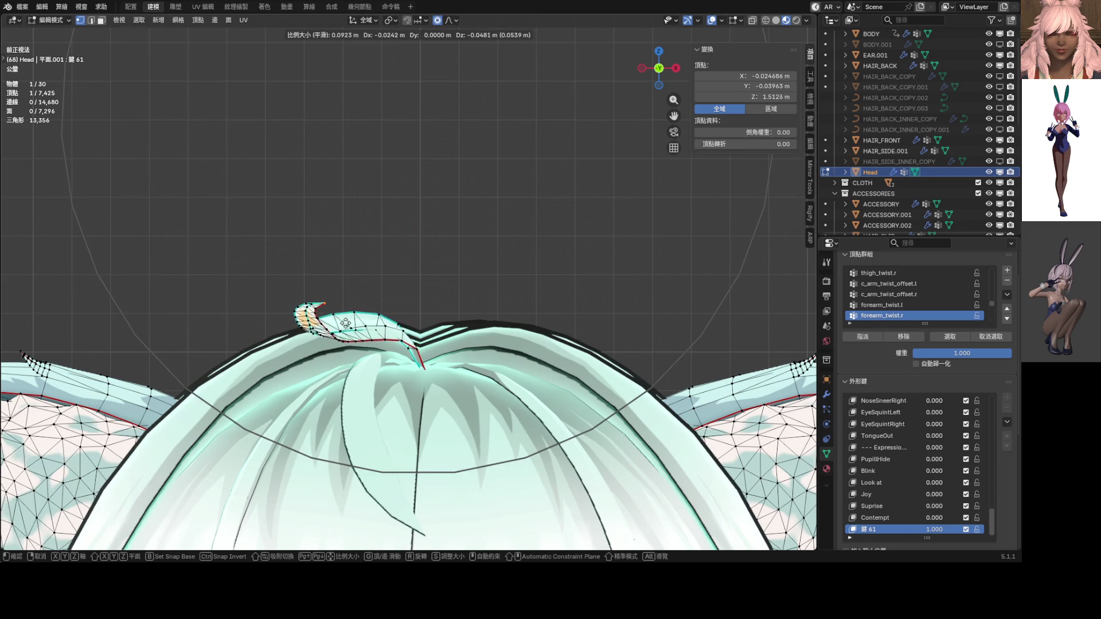
click(344, 301)
mouse_move(344, 301)
middle_down()
mouse_move(386, 402)
mouse_move(380, 349)
middle_up()
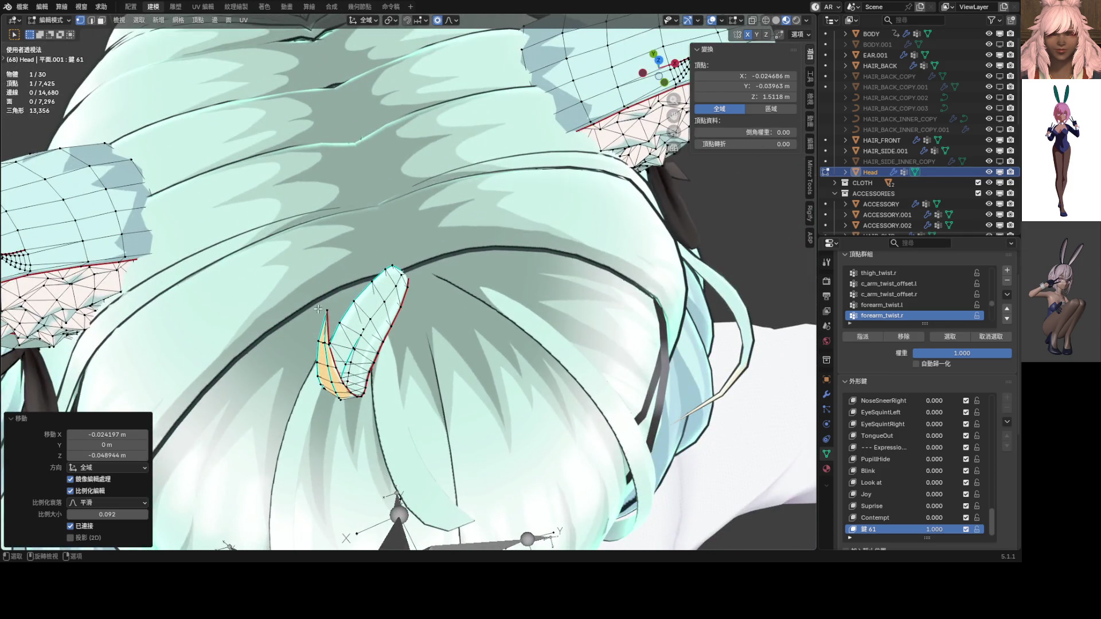
key(g)
key(Escape)
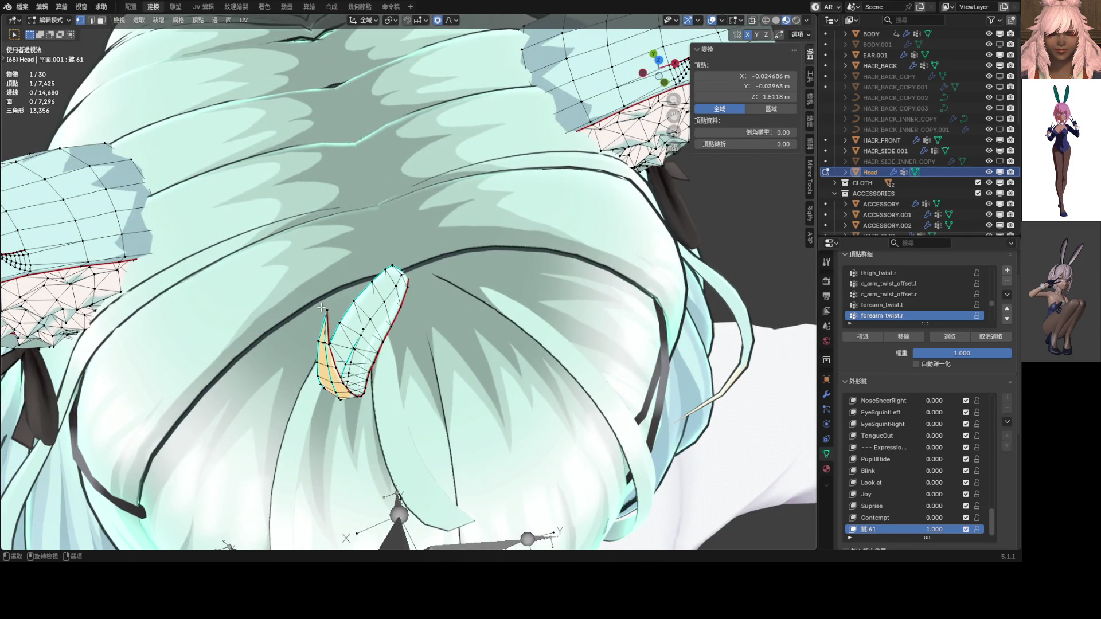
Step: Toggle X-ray with Alt+Z and pull the ahoge tip, undoing a flattened bend
key(alt+z)
key(alt+z)
key(g)
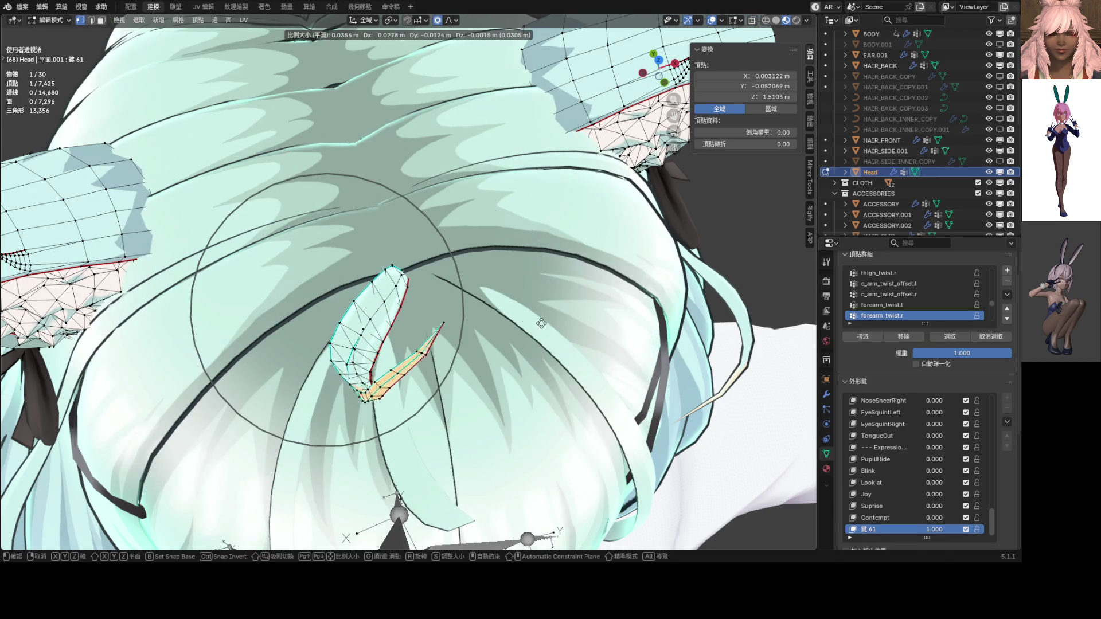
scroll(596, 321, down, 5)
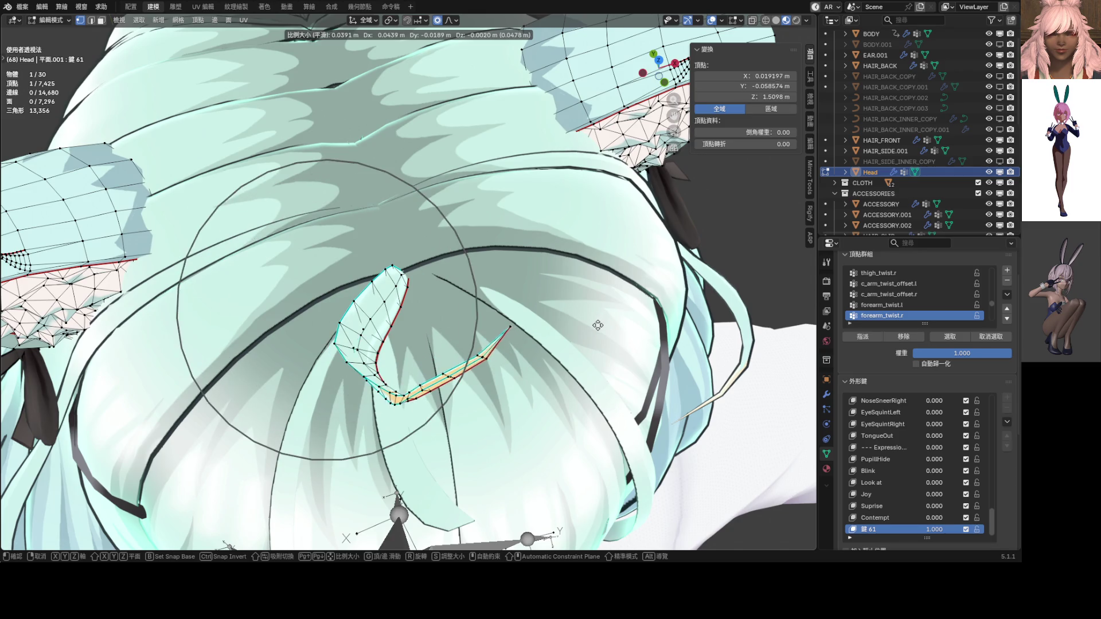
click(559, 315)
key(KP_1)
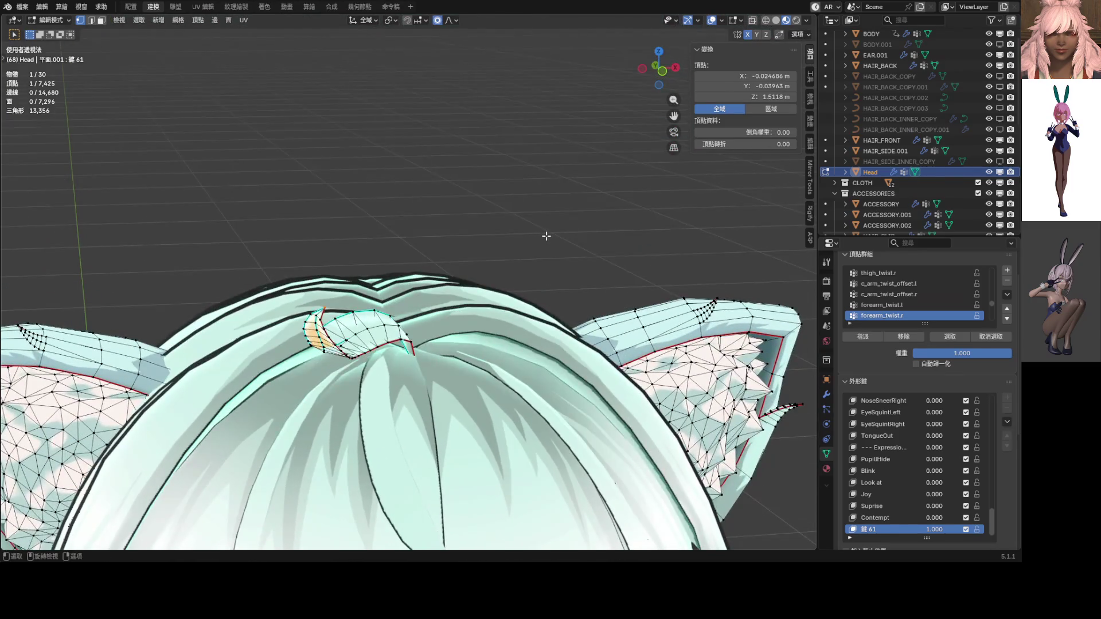
scroll(546, 236, up, 2)
key(g)
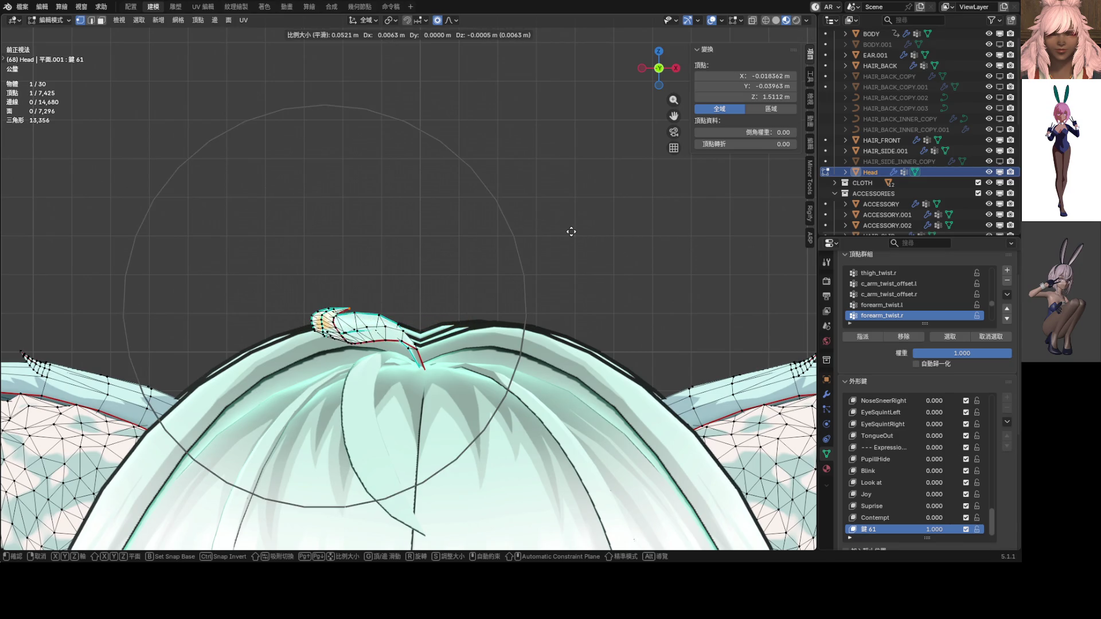
click(571, 231)
key(ctrl+z)
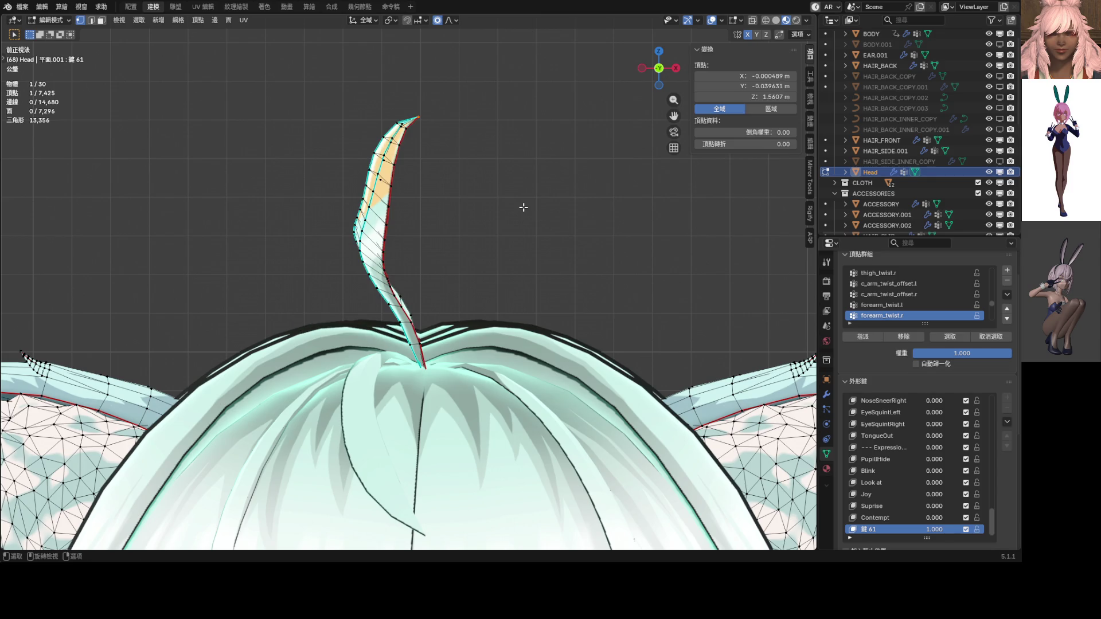
Step: Move the ahoge tip right, rotate it into a curl, and set 鍵 61 to 0.000
key(g)
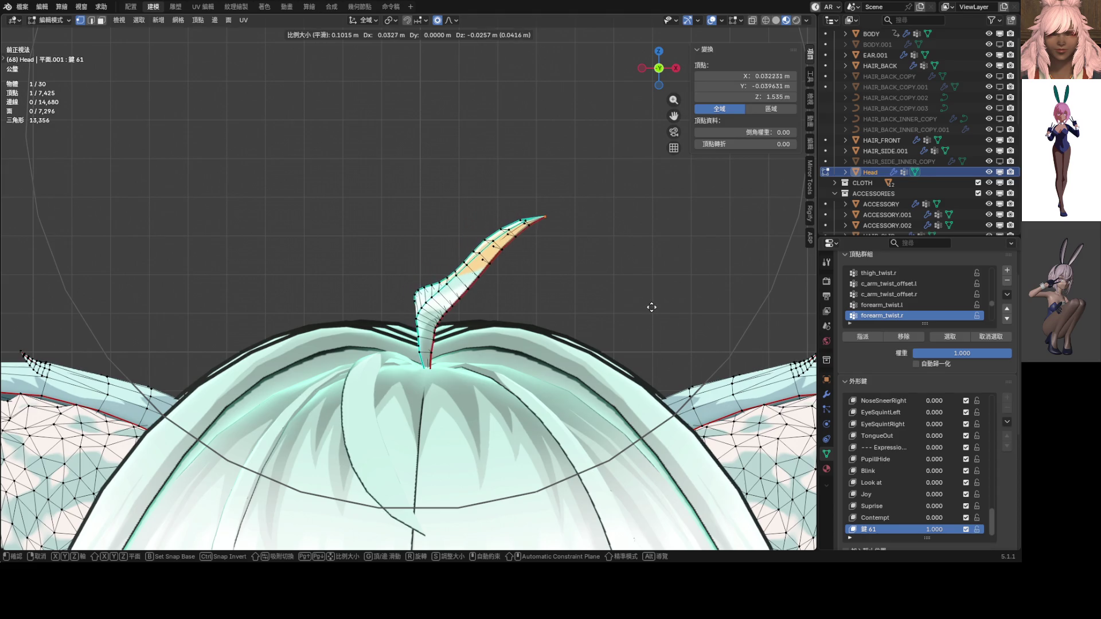
click(649, 308)
key(g)
key(r)
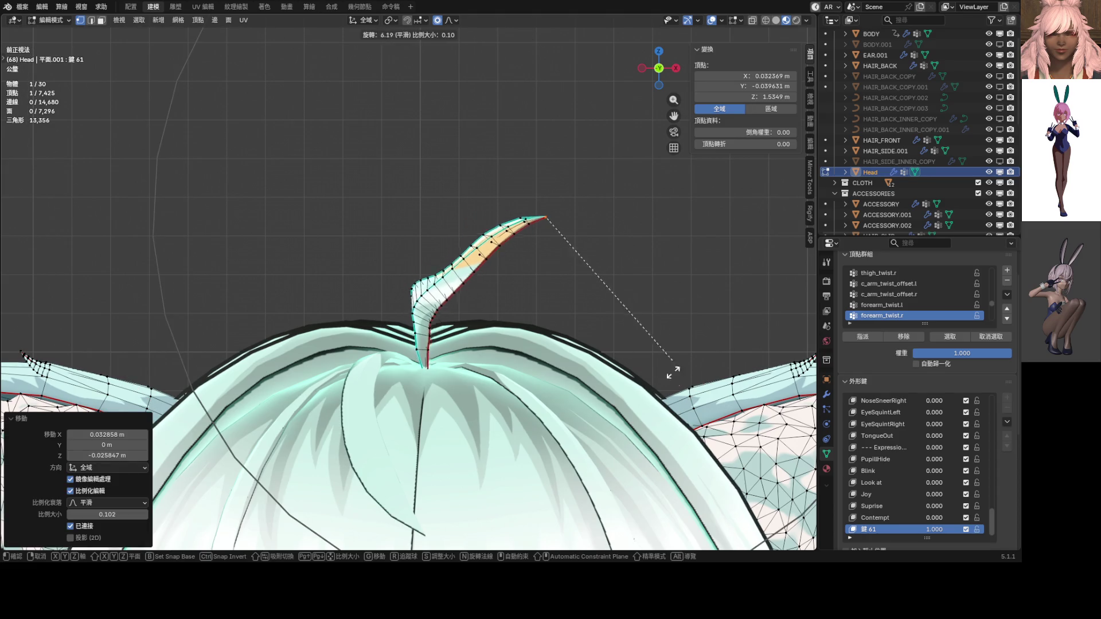
scroll(522, 433, up, 5)
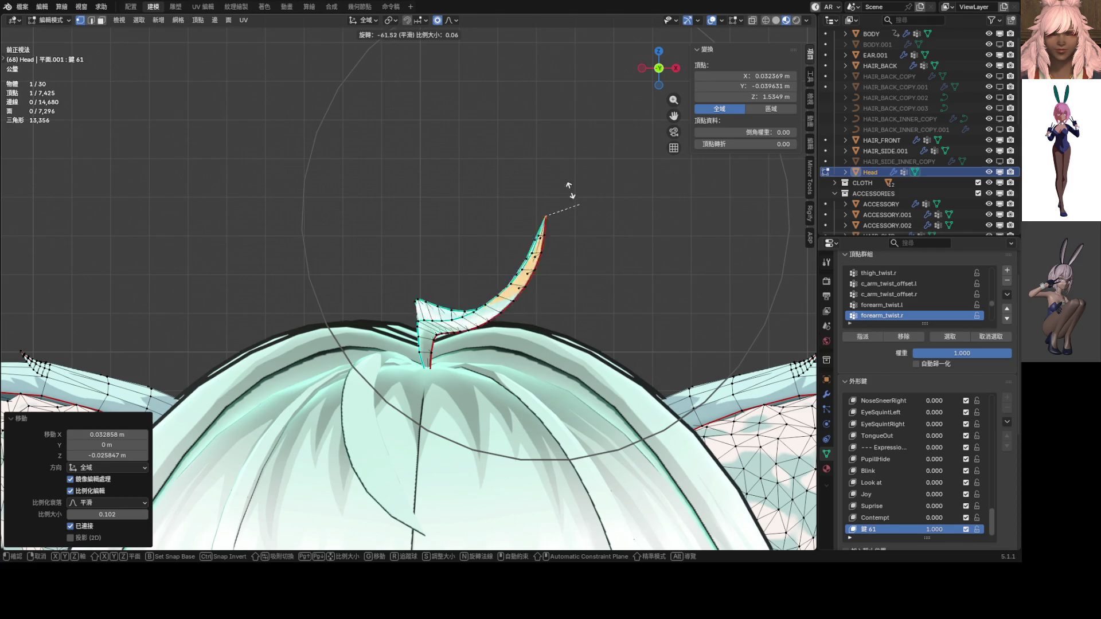
right_click(584, 244)
key(r)
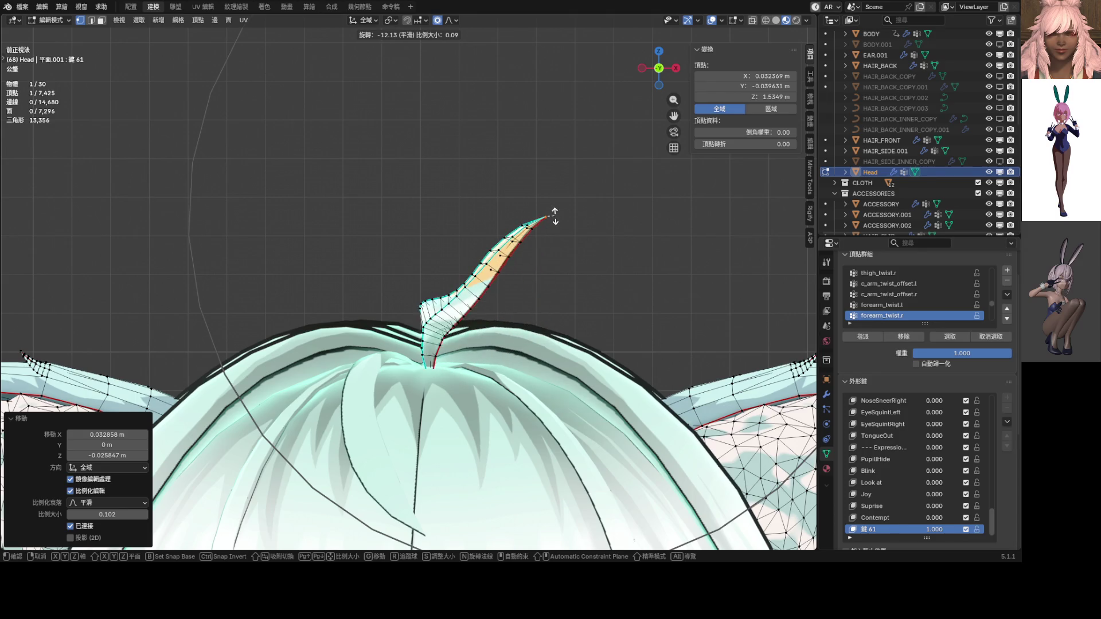
click(553, 215)
scroll(555, 224, down, 8)
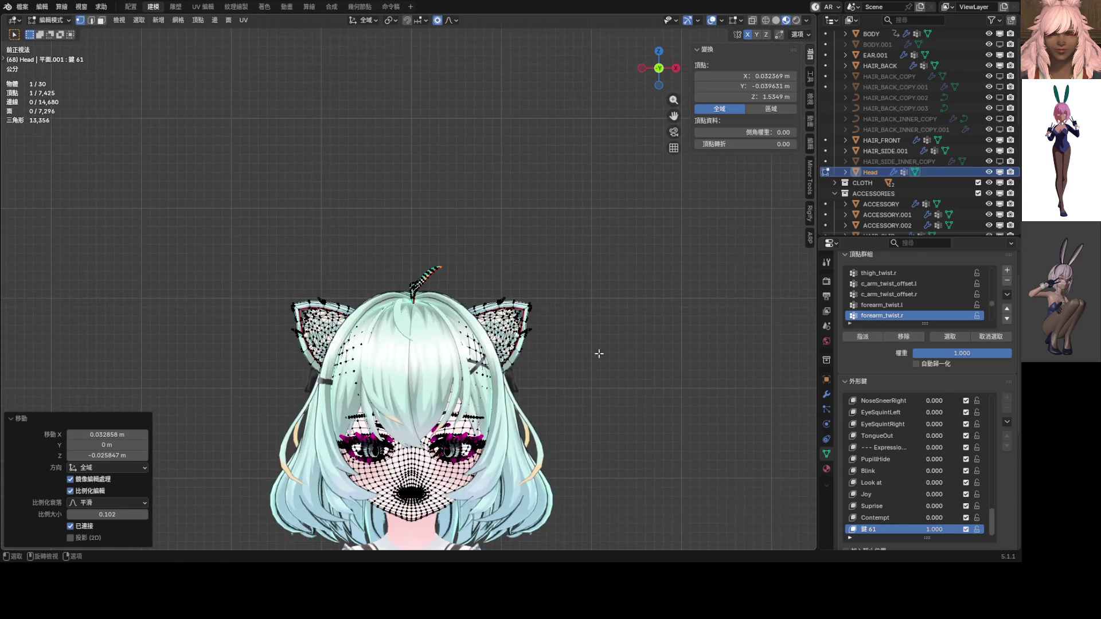
drag(934, 530, 900, 529)
Step: In Object Mode, raise 鍵 61 to preview the ahoge, then return to Edit Mode
key(ctrl+Tab)
click(501, 392)
scroll(488, 344, up, 5)
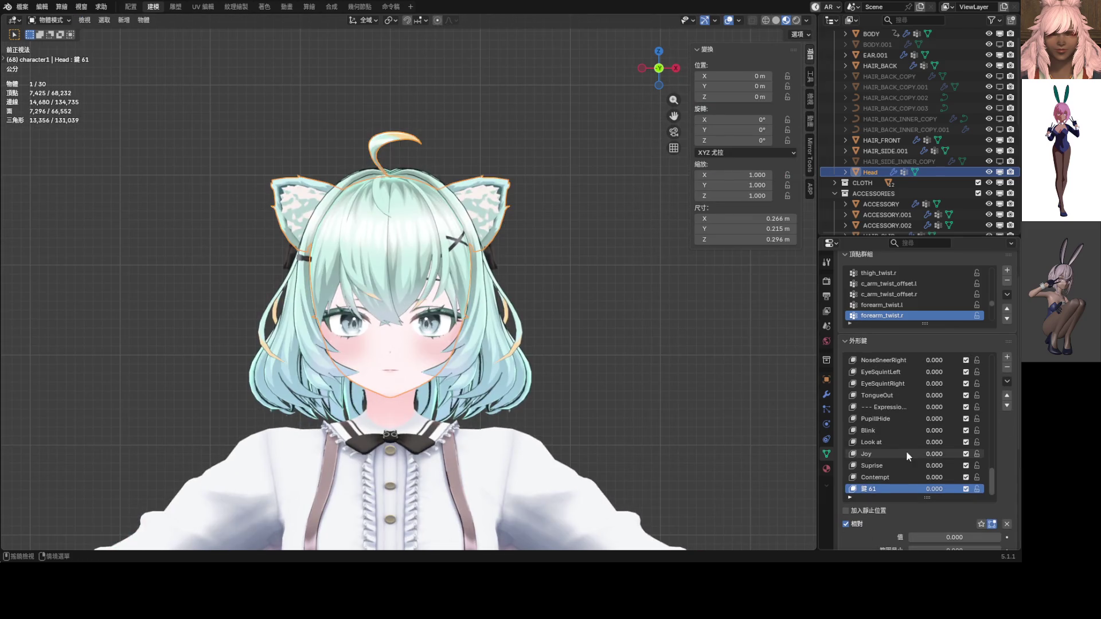
drag(934, 490, 984, 489)
scroll(388, 123, up, 8)
key(Tab)
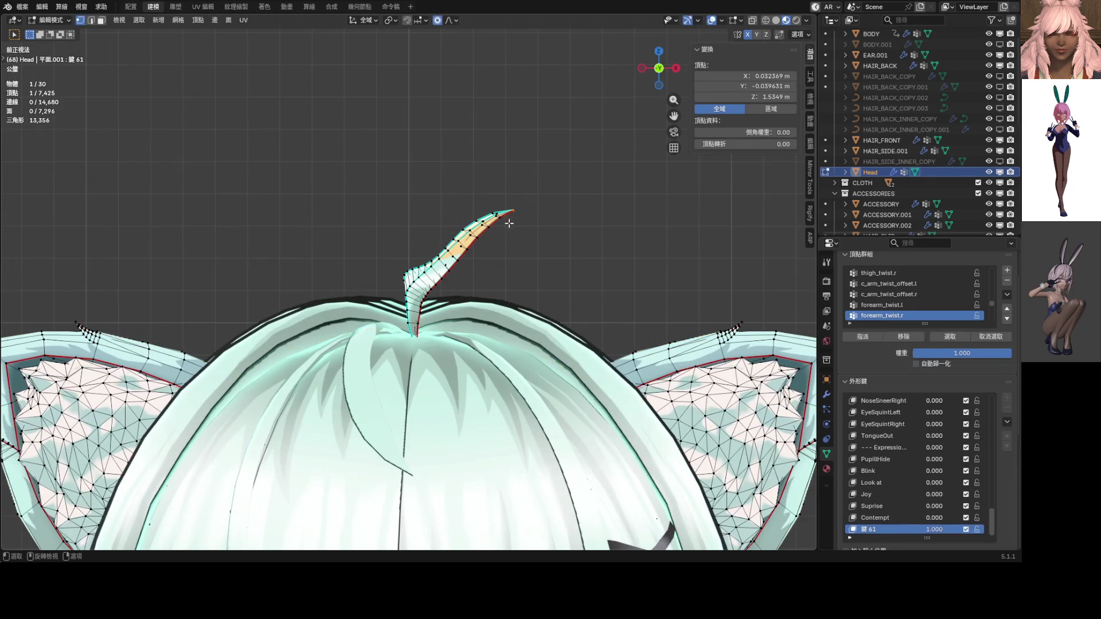
Step: Rotate and move the ahoge tip vertices, keeping the earlier curled shape after undo and redo
drag(530, 221, 530, 221)
key(r)
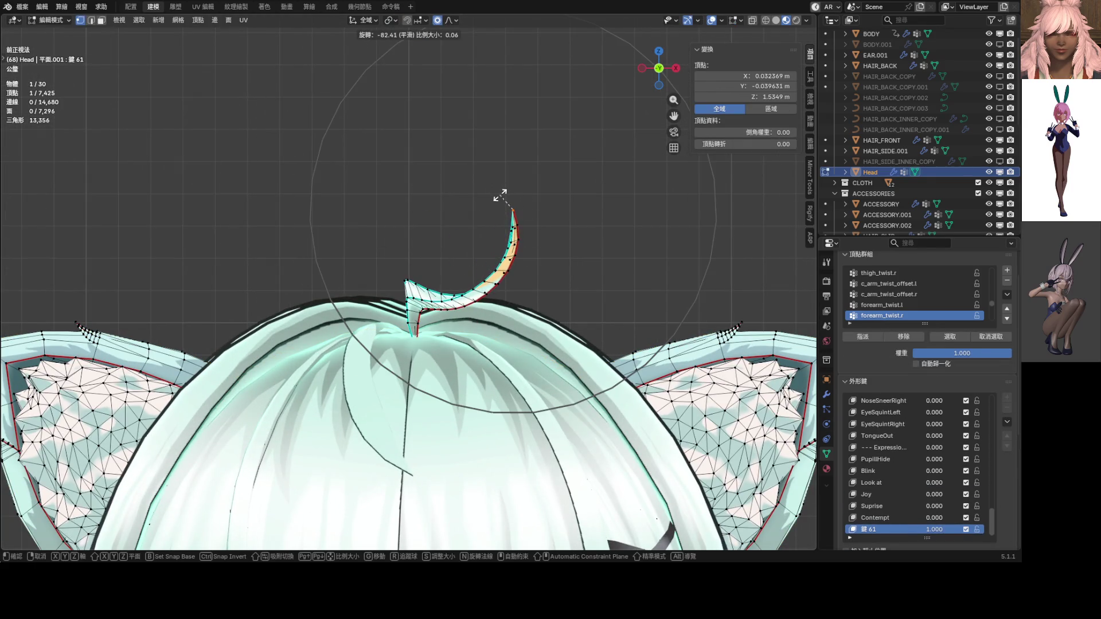
click(502, 201)
key(g)
click(449, 253)
mouse_move(449, 252)
middle_down()
mouse_move(321, 285)
mouse_move(319, 265)
mouse_move(438, 265)
mouse_move(422, 204)
middle_up()
key(r)
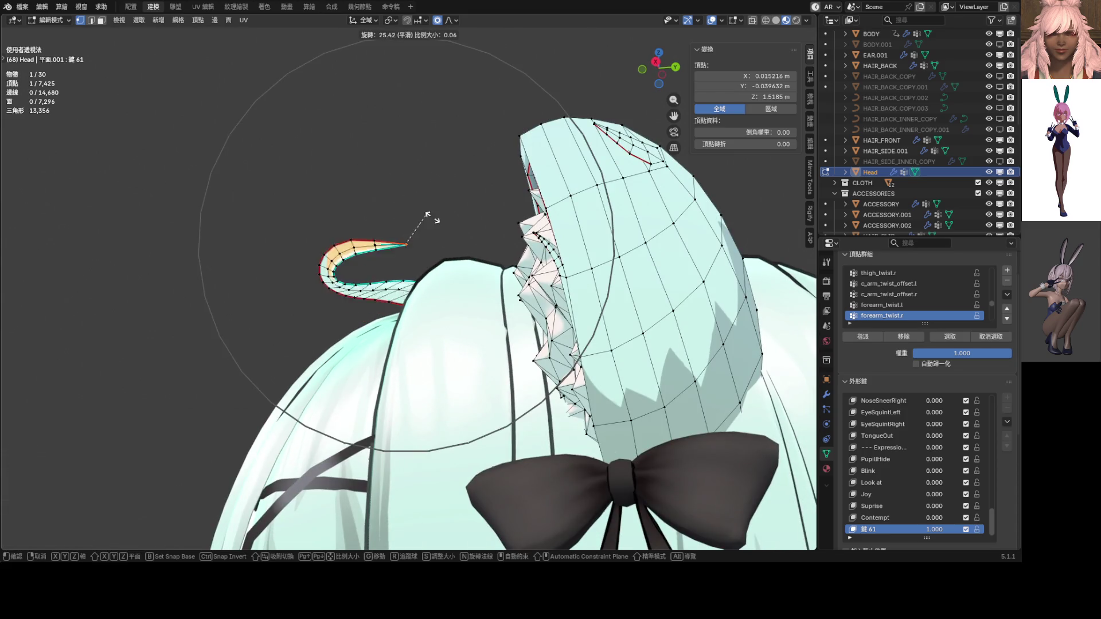
click(359, 177)
mouse_move(359, 177)
middle_down()
mouse_move(383, 221)
mouse_move(492, 263)
mouse_move(547, 246)
mouse_move(447, 256)
middle_up()
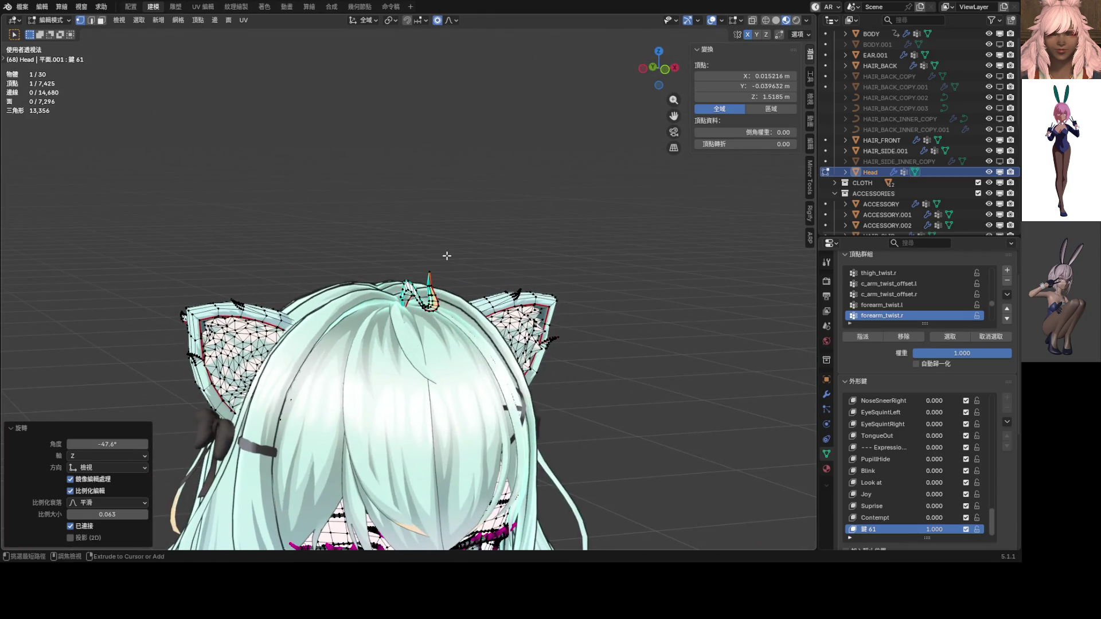
key(ctrl+z)
key(ctrl+z)
key(ctrl+z)
key(ctrl+z)
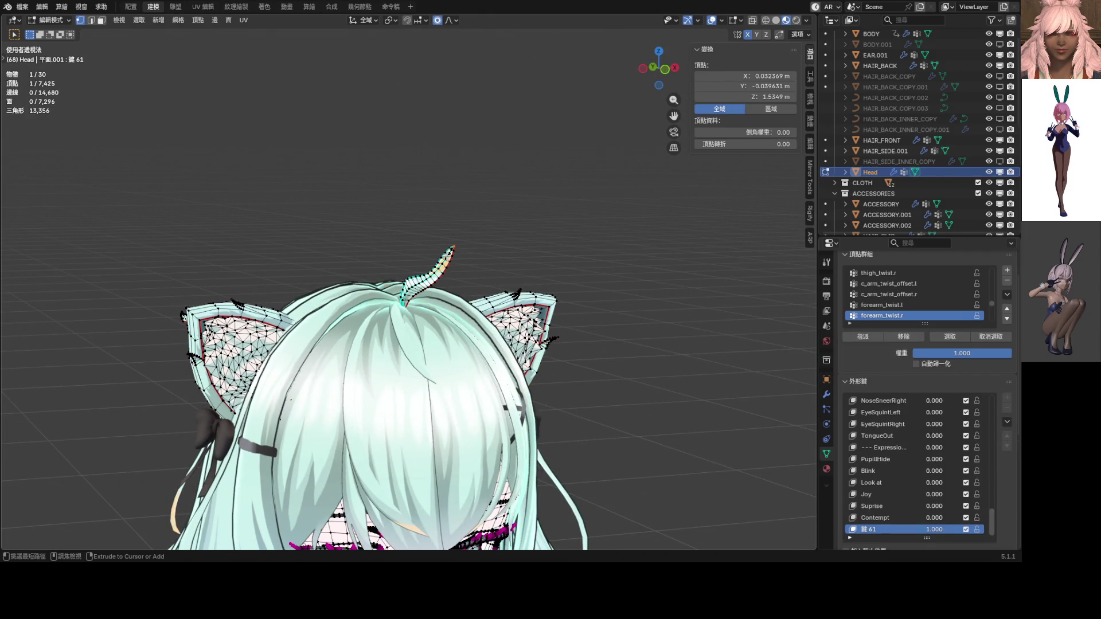
key(ctrl+shift+z)
key(ctrl+shift+z)
key(ctrl+shift+z)
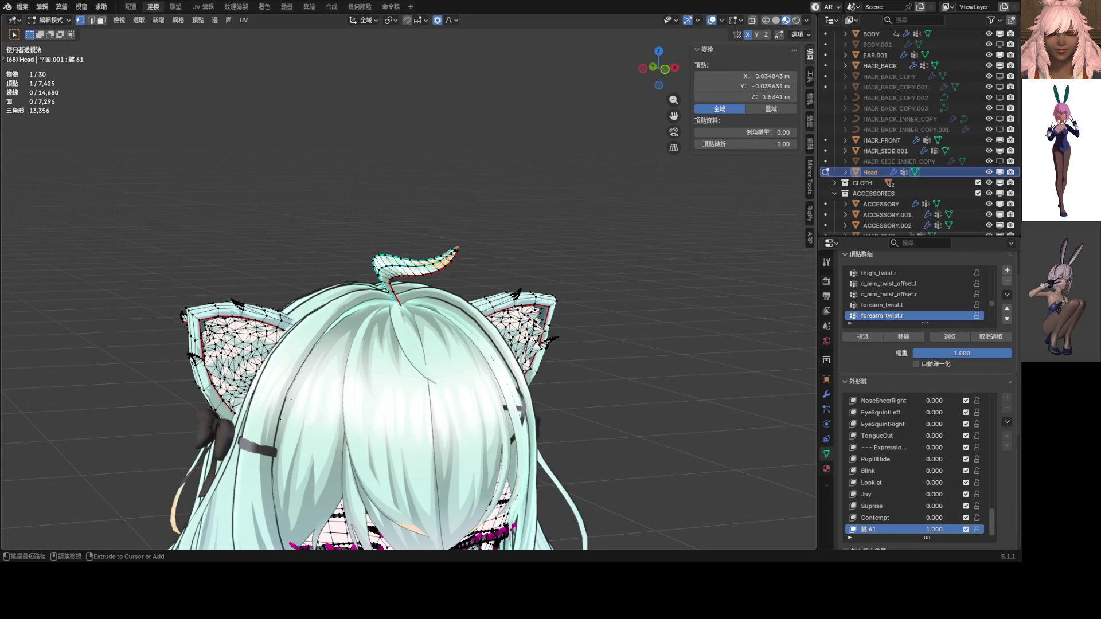
Step: In front view, move one ahoge loop to bend the strand and rotate a loop near the tip
key(KP_1)
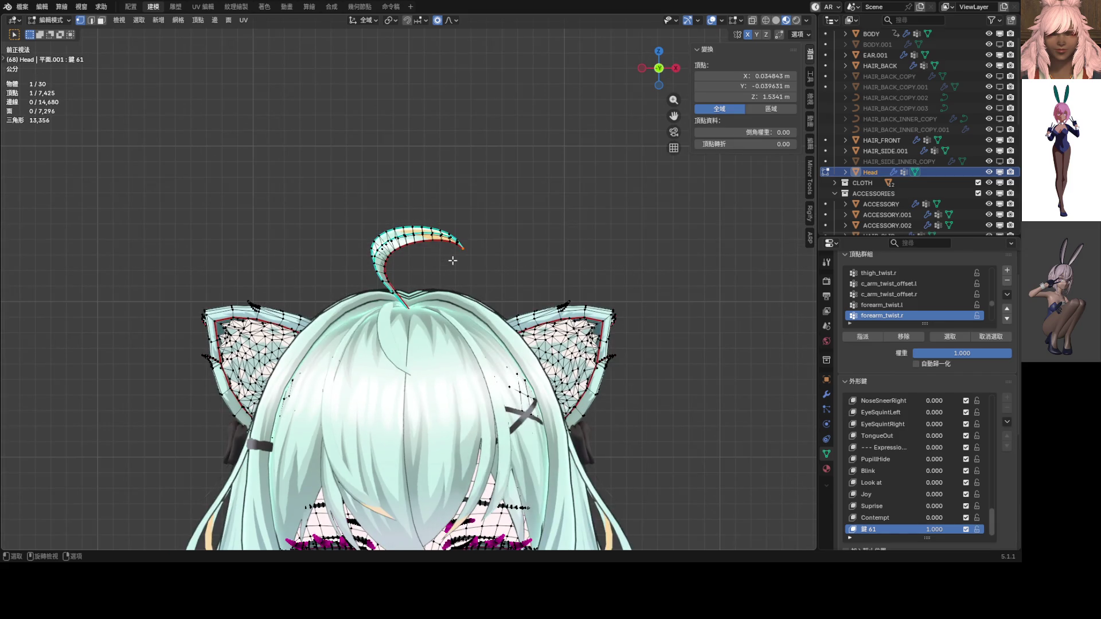
scroll(437, 264, up, 3)
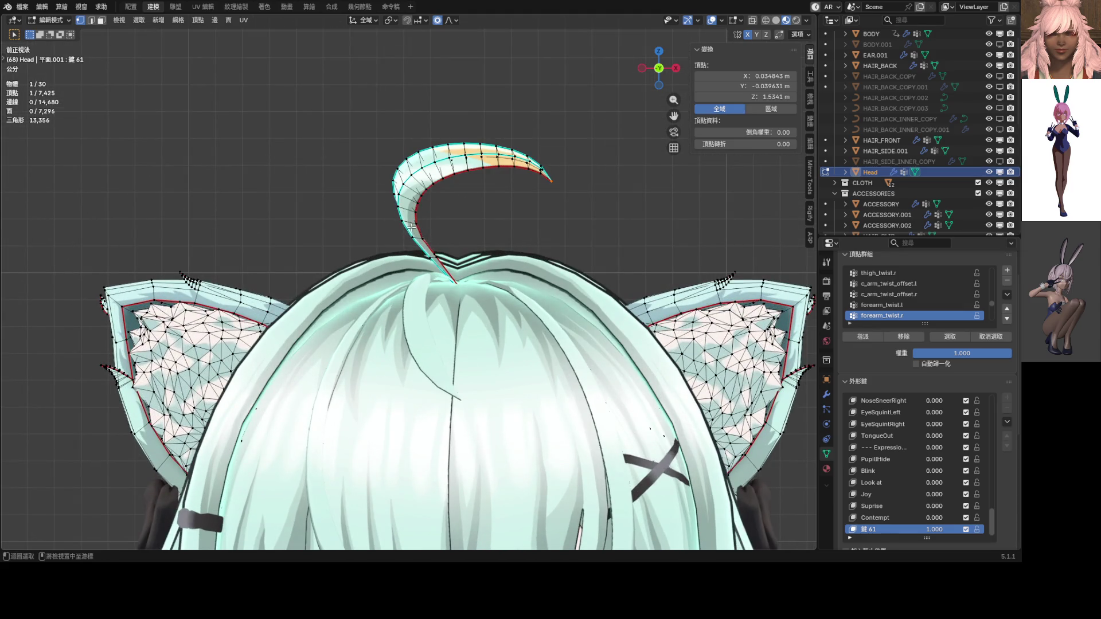
alt+click(432, 230)
key(g)
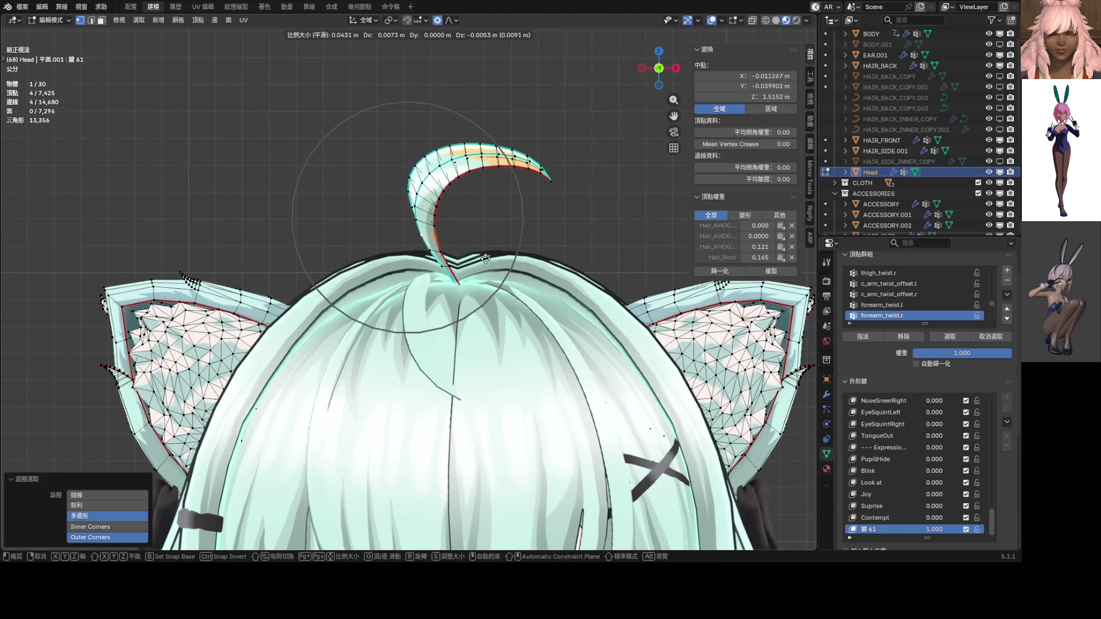
click(535, 269)
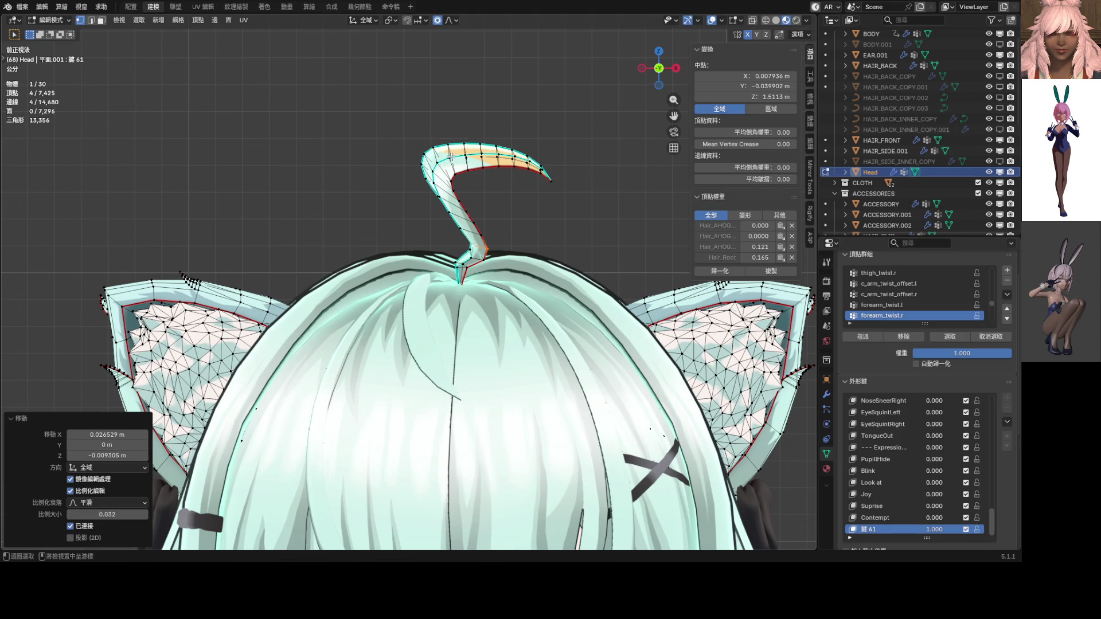
alt+click(473, 155)
key(r)
click(484, 127)
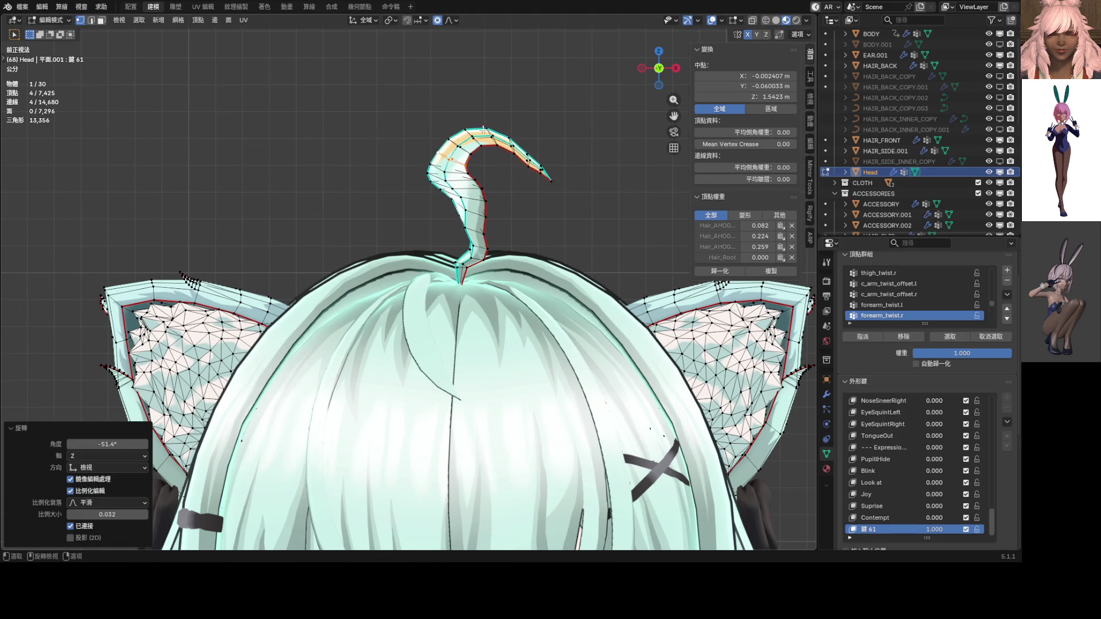
Step: Rotate the single ahoge tip vertex downward, then nudge it upward
click(549, 181)
key(r)
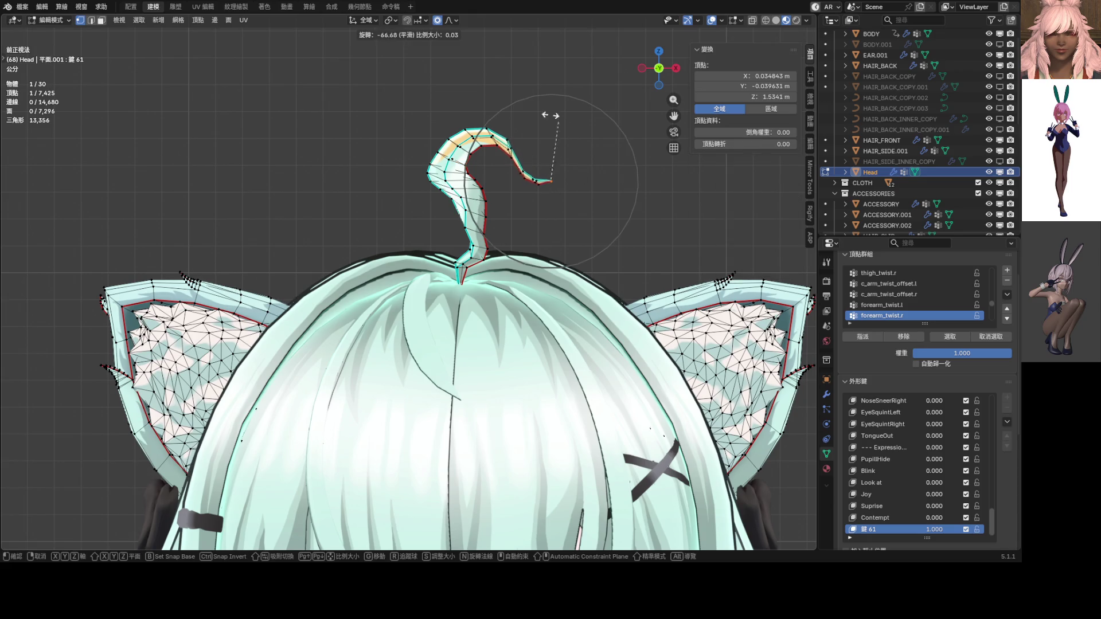
click(585, 152)
key(g)
scroll(572, 118, down, 7)
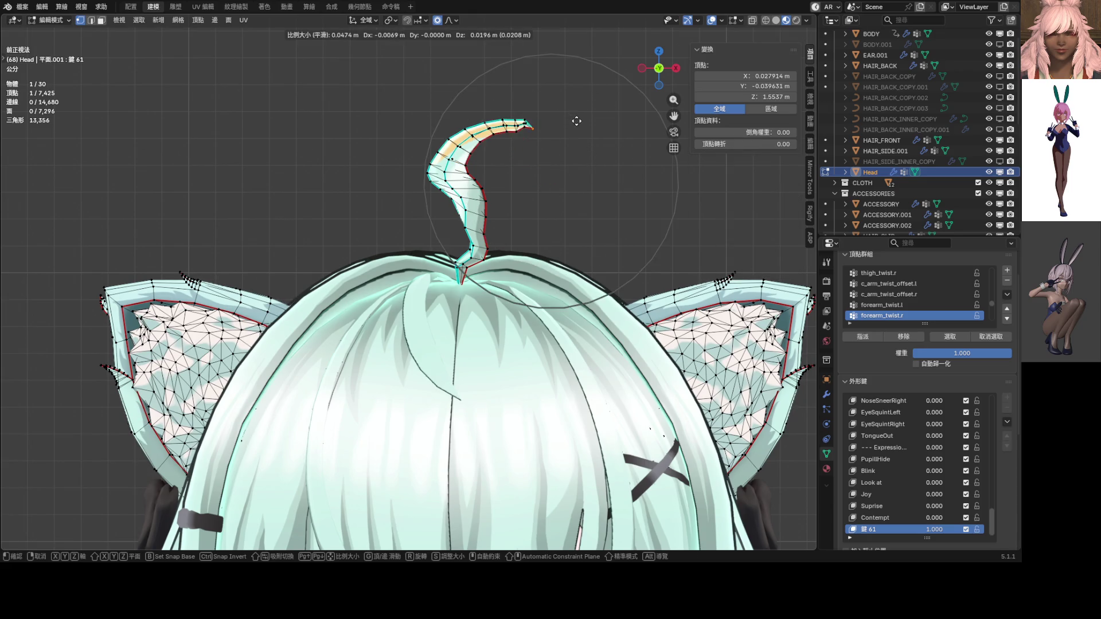
scroll(553, 117, down, 3)
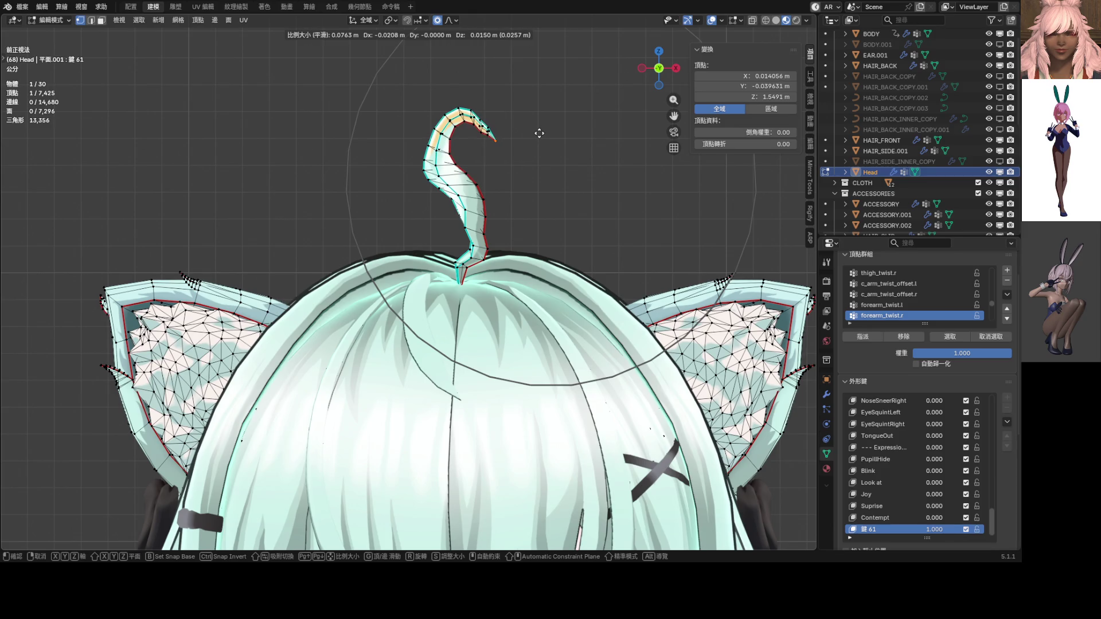
click(539, 133)
Step: Move another ahoge loop and pull the tip down into a hook, checking from the front
alt+click(467, 184)
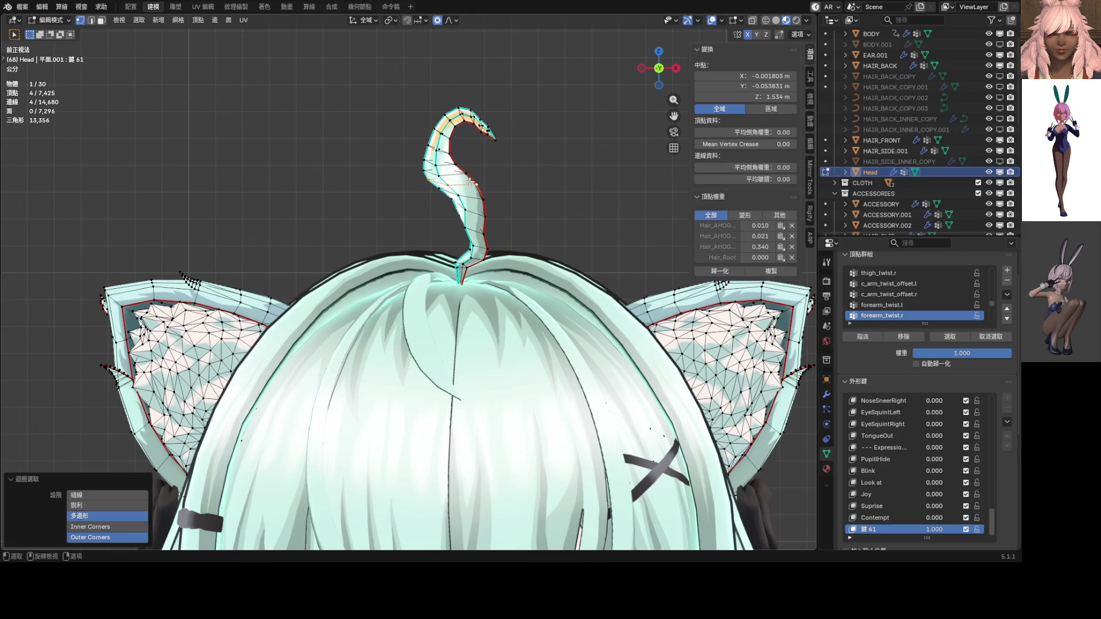
key(g)
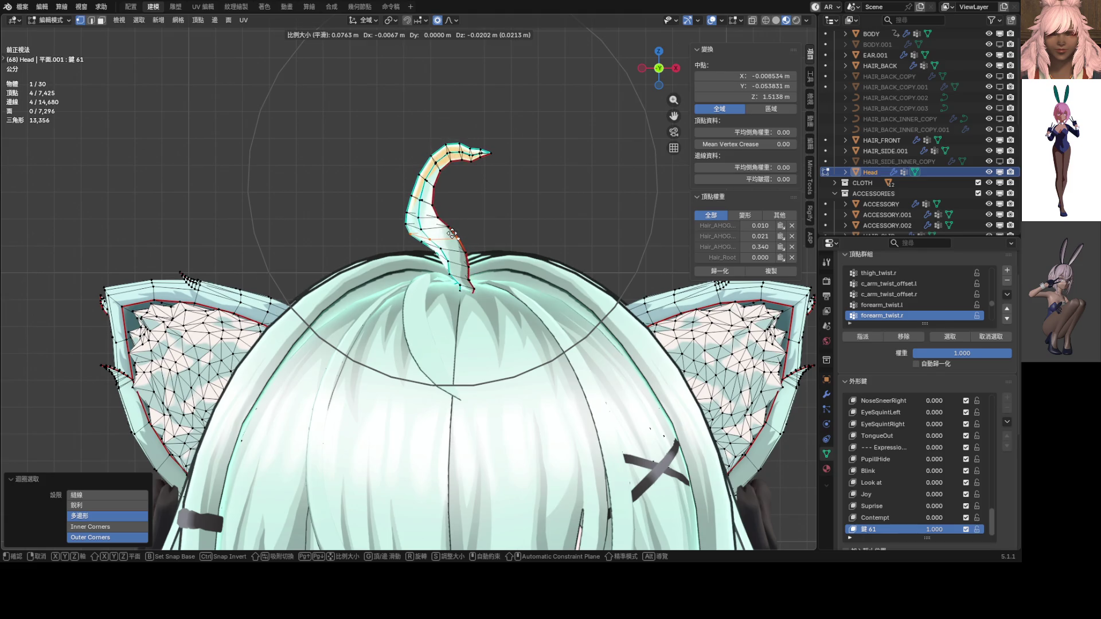
click(454, 234)
drag(500, 172, 501, 174)
key(g)
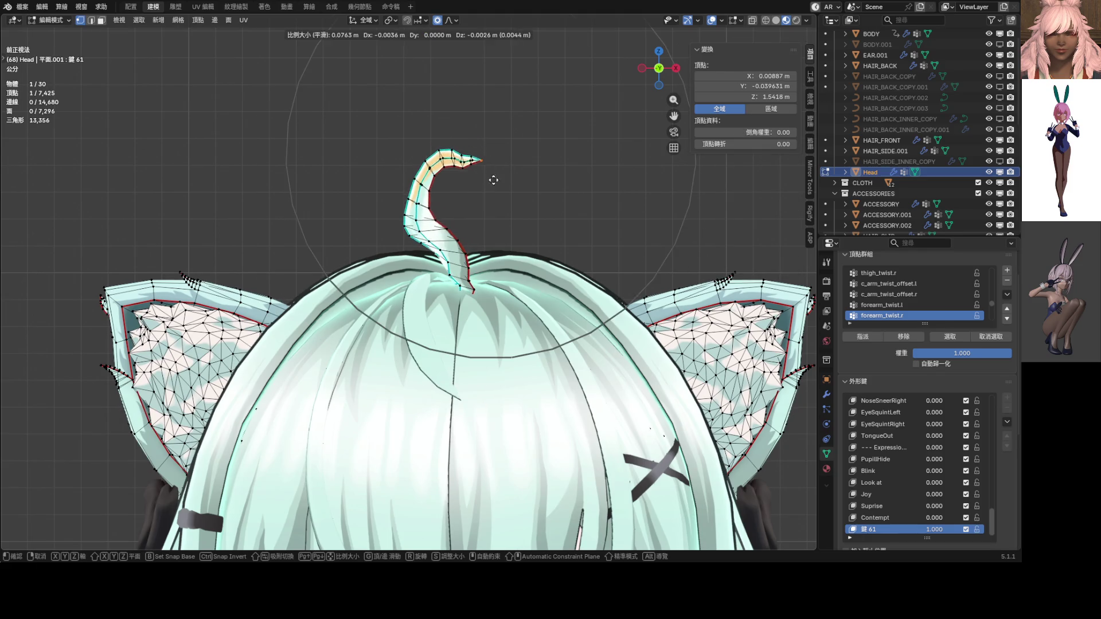
click(459, 237)
mouse_move(459, 238)
middle_down()
mouse_move(438, 270)
mouse_move(364, 275)
mouse_move(467, 246)
middle_up()
scroll(468, 252, down, 3)
key(KP_1)
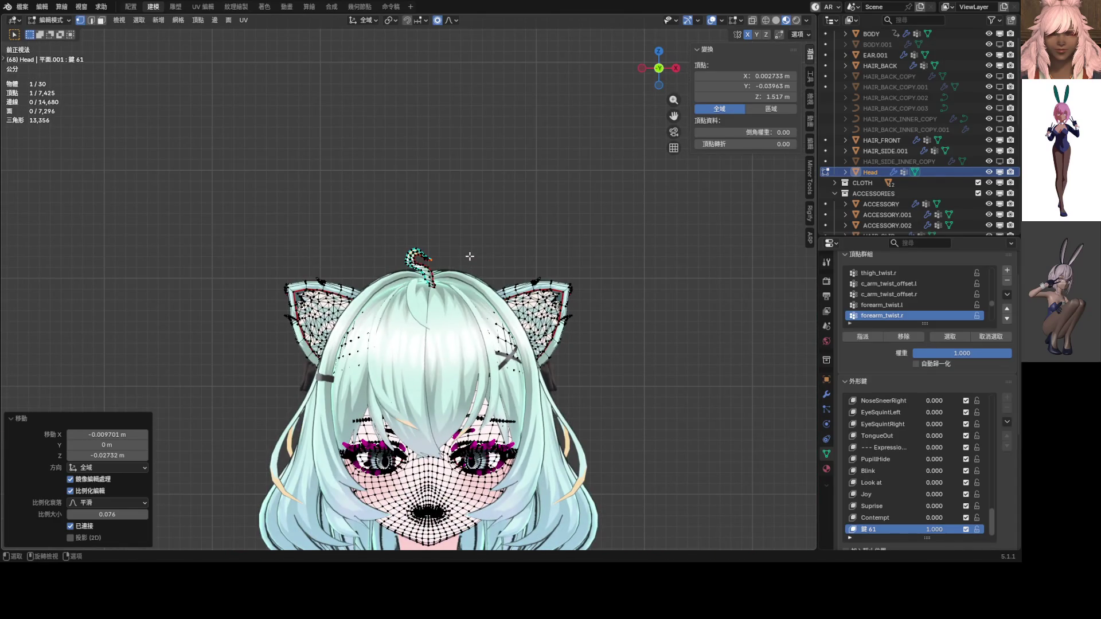
scroll(570, 326, down, 3)
scroll(570, 321, up, 4)
key(ctrl+Tab)
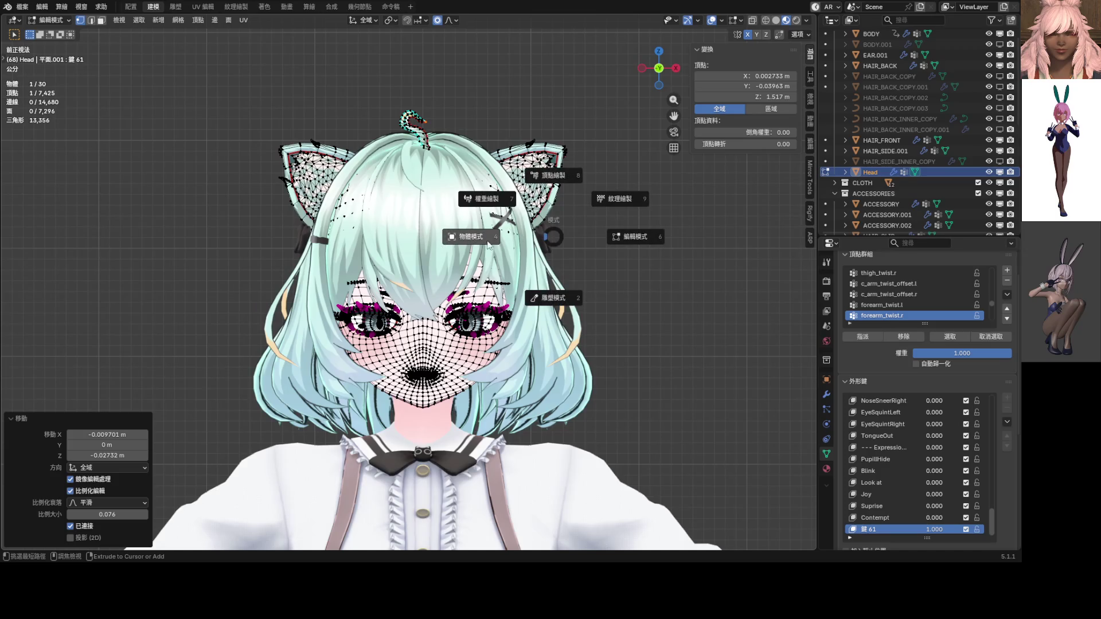
Step: Return to Object Mode and compare 鍵 61 at 0 and 1.000 to show the hooked ahoge
click(473, 245)
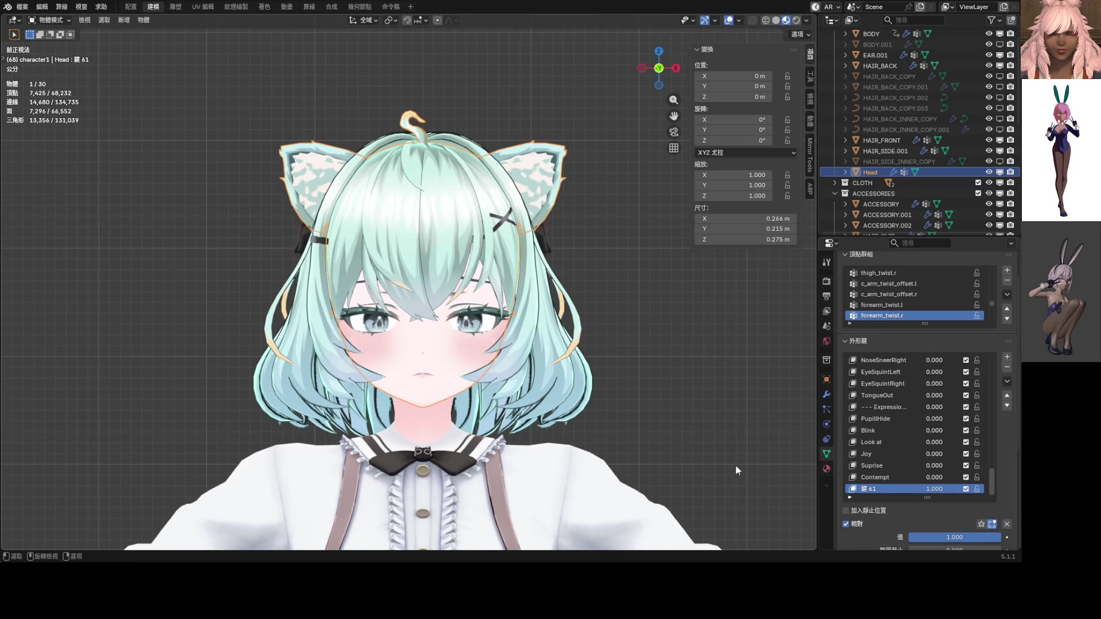
mouse_move(955, 537)
mouse_down()
mouse_move(917, 537)
mouse_move(975, 537)
mouse_up()
mouse_move(697, 388)
middle_down()
mouse_move(510, 384)
mouse_move(618, 380)
middle_up()
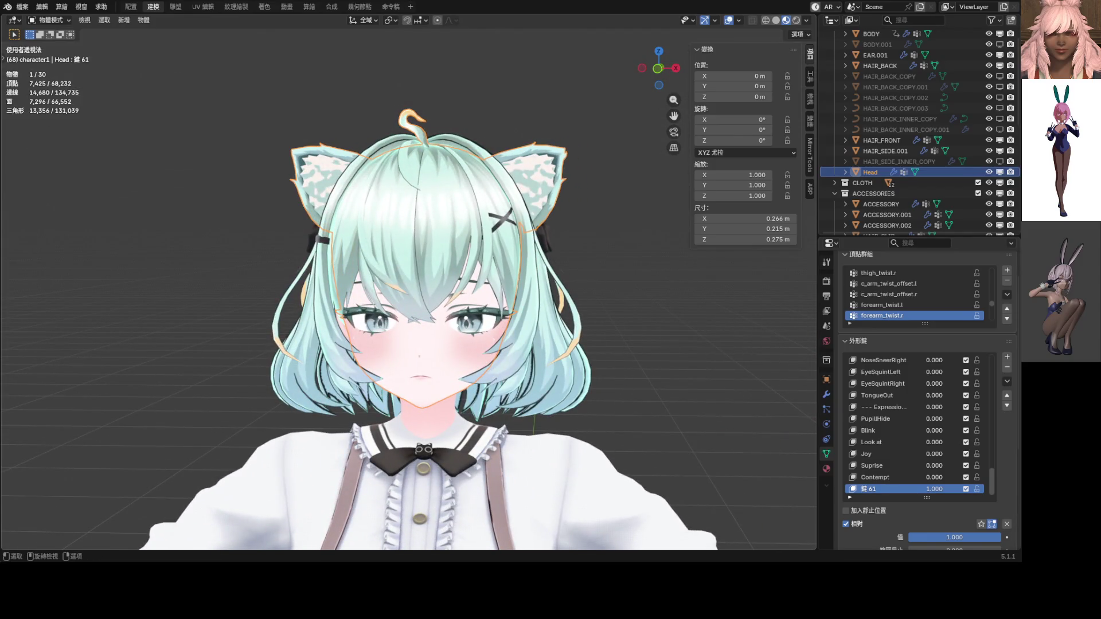
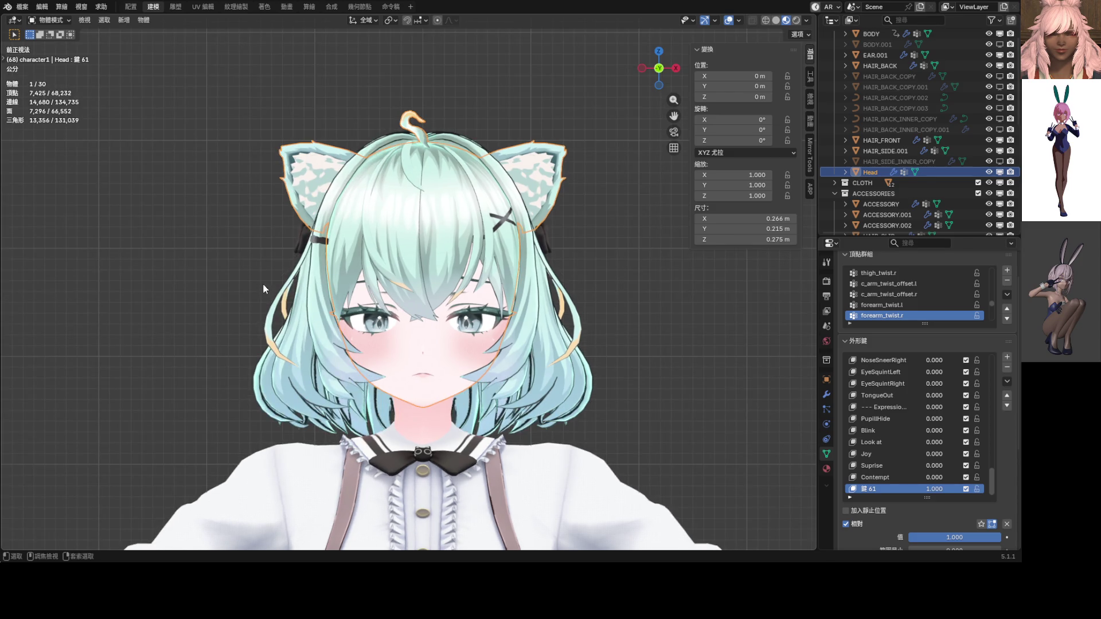
Step: In Edit Mode, from the front view, select the Head's ear-tip vertices including the top corner
key(Tab)
key(KP_1)
shift+scroll(525, 238, up, 5)
shift+scroll(526, 238, right, 5)
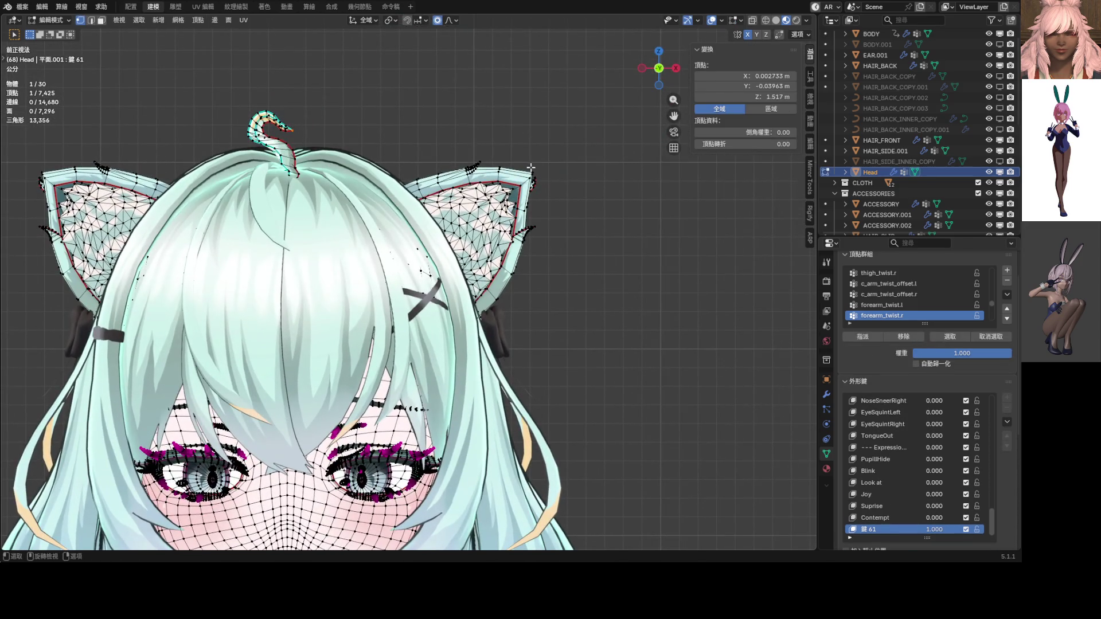
drag(539, 183, 539, 184)
scroll(557, 155, up, 1)
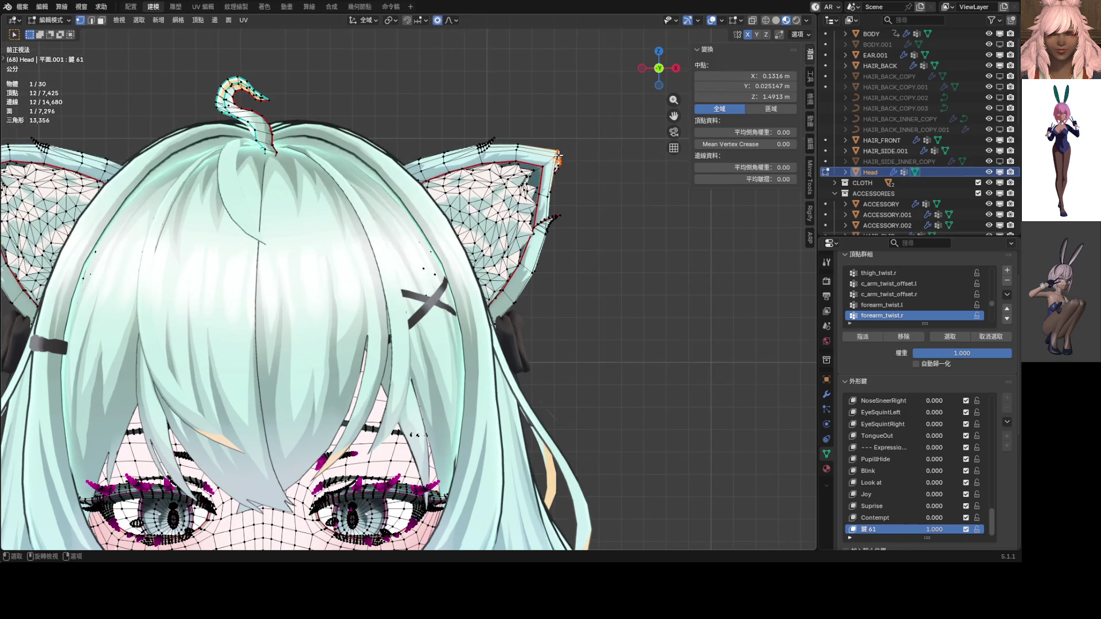
shift+click(501, 138)
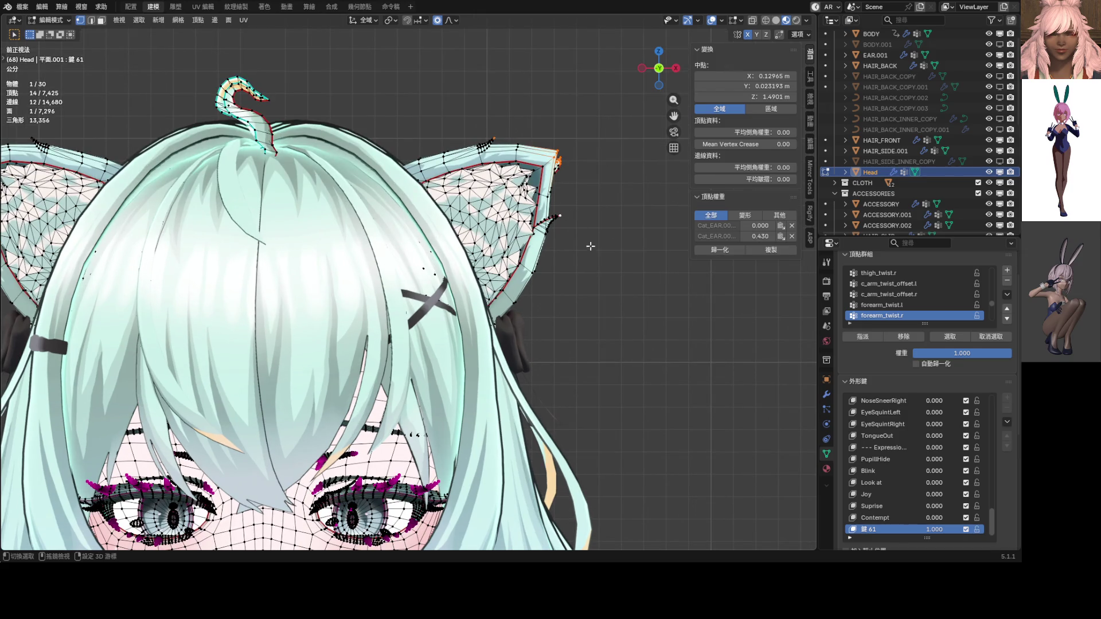
scroll(590, 246, down, 3)
Step: Scale and rotate the ear-tip vertices with proportional falloff
key(s)
click(641, 279)
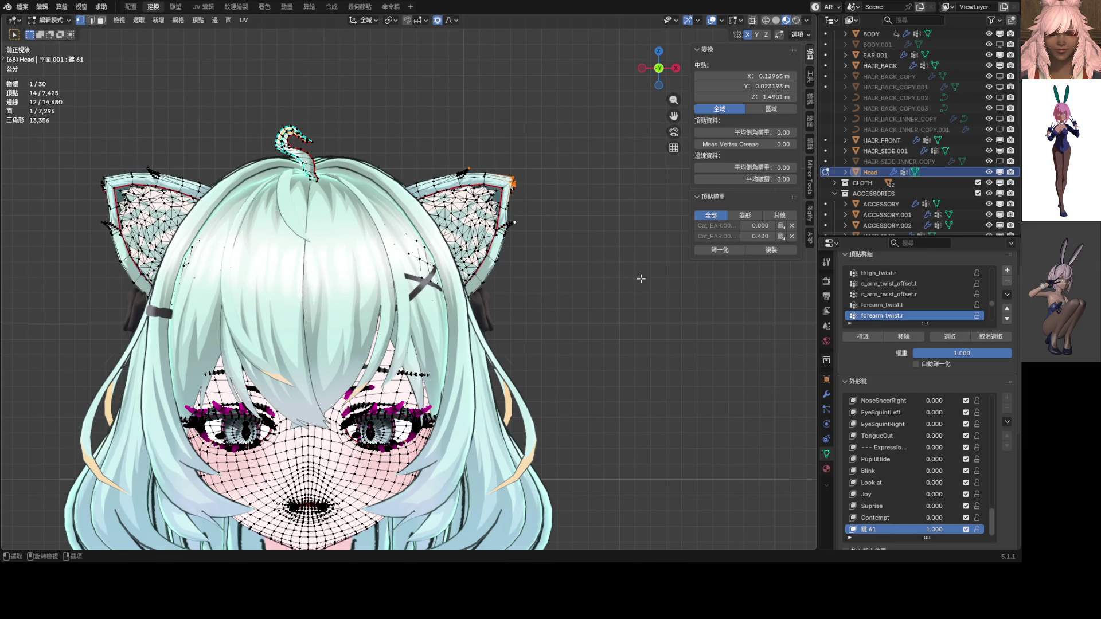
scroll(641, 279, up, 2)
scroll(642, 265, down, 3)
key(r)
click(649, 298)
click(392, 21)
Step: Move the ear tips, then rotate them 8.27° with falloff
key(g)
click(595, 242)
key(r)
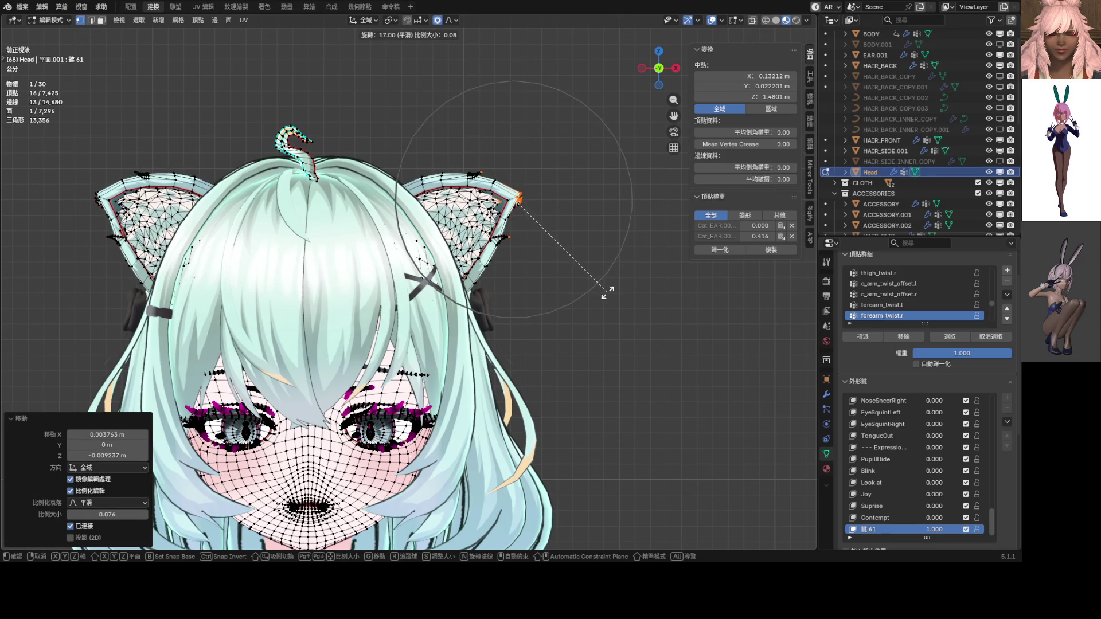
key(Escape)
key(g)
click(636, 323)
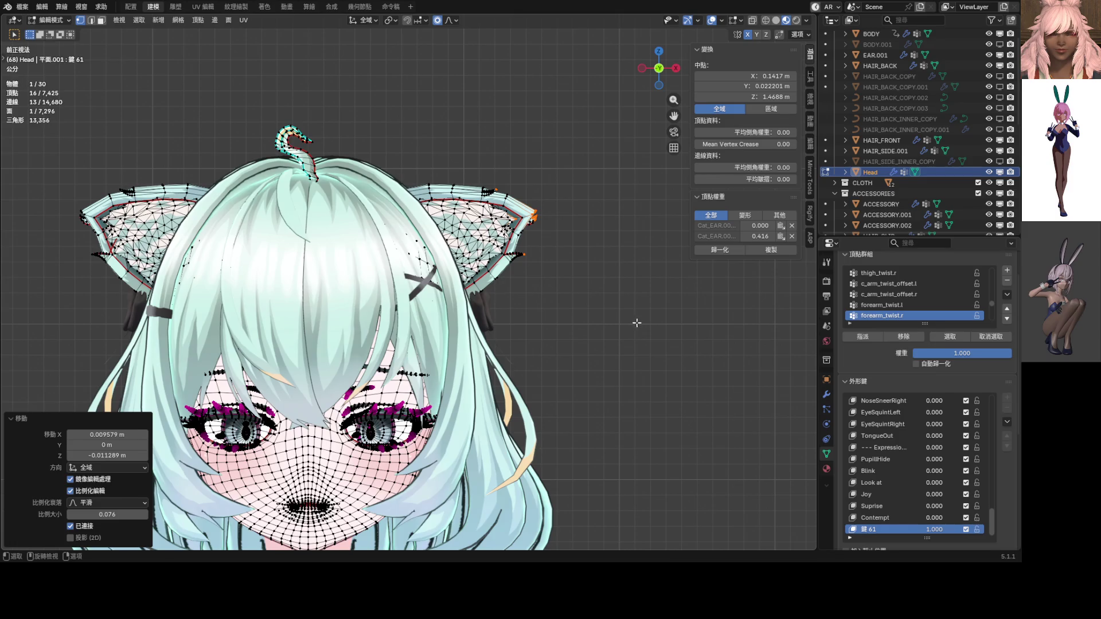
key(t)
key(r)
click(633, 348)
Step: Move the ear tips once more with falloff so they droop slightly
key(g)
scroll(625, 351, up, 2)
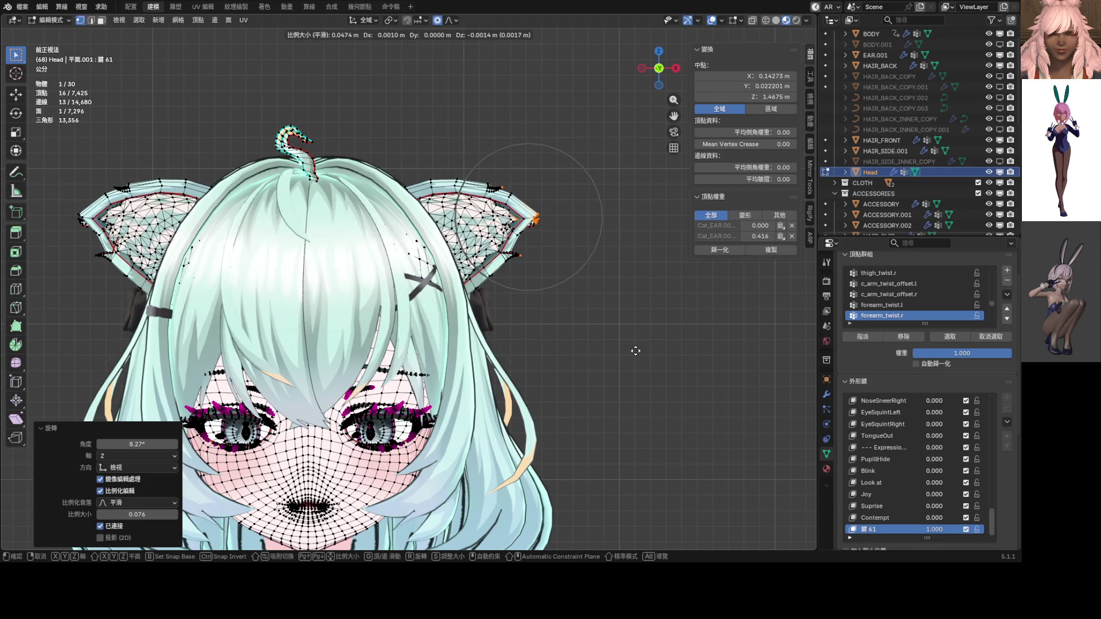
scroll(637, 354, down, 7)
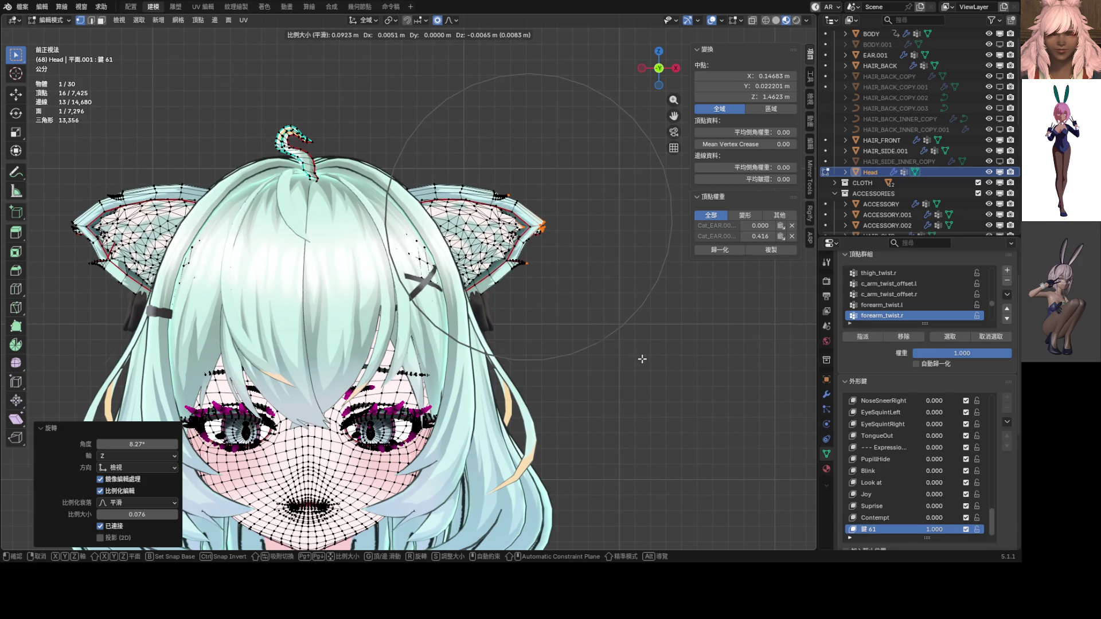
click(642, 359)
scroll(540, 315, down, 5)
Step: Return to Object Mode and orbit to view the reshaped ears from the side
key(Tab)
mouse_move(535, 281)
middle_down()
mouse_move(429, 293)
mouse_move(518, 290)
middle_up()
scroll(518, 292, down, 3)
scroll(483, 287, up, 4)
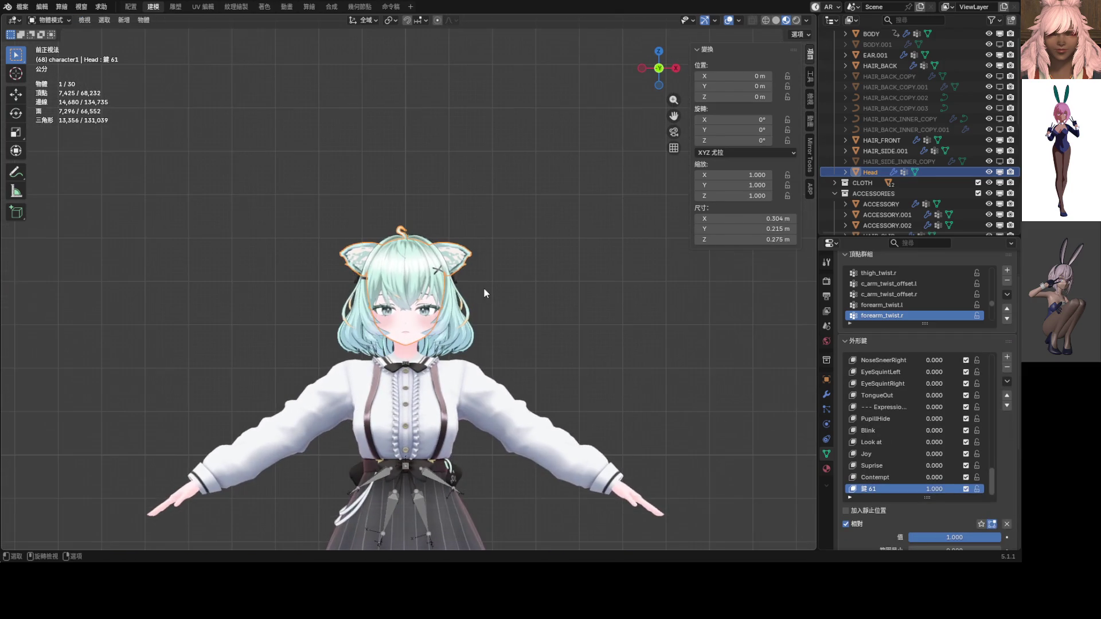
Step: Drag the 鍵 61 shape key value to 0 to compare the ears, then re-enter Edit Mode
drag(934, 488, 854, 488)
scroll(534, 187, up, 5)
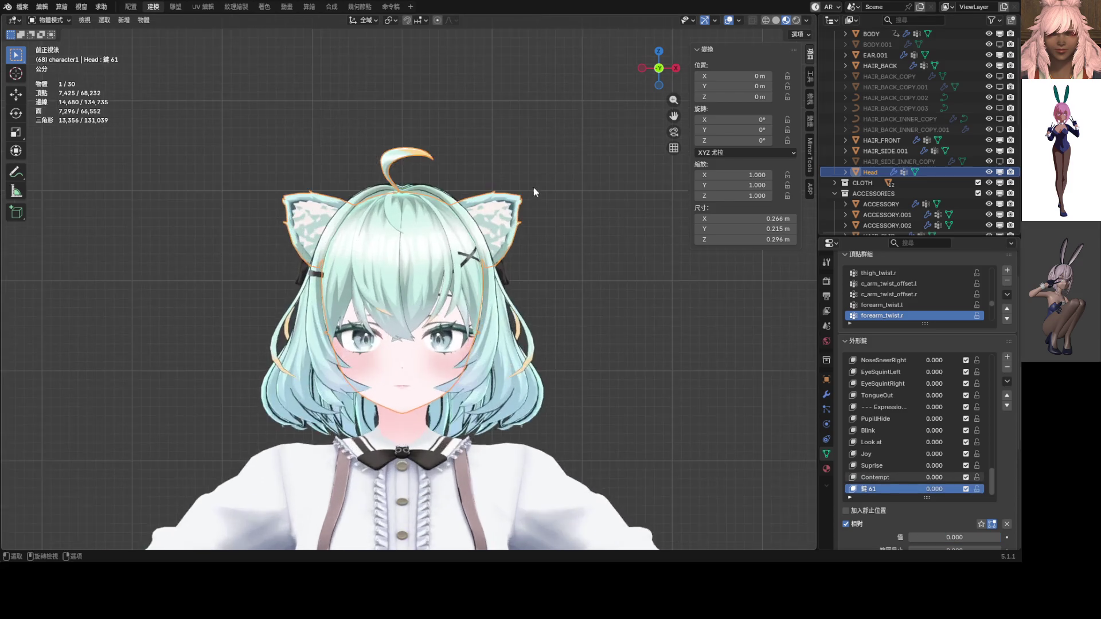
key(Tab)
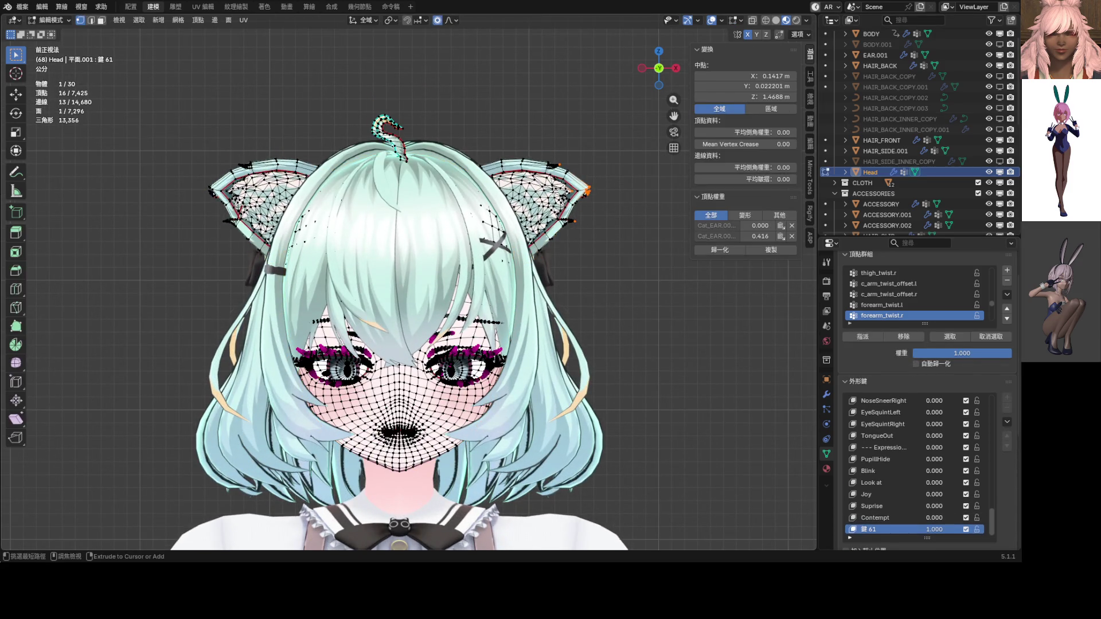
Step: Undo the previous ear edits and select the ear's outer-edge and tip vertices
key(ctrl+z)
key(ctrl+z)
key(ctrl+z)
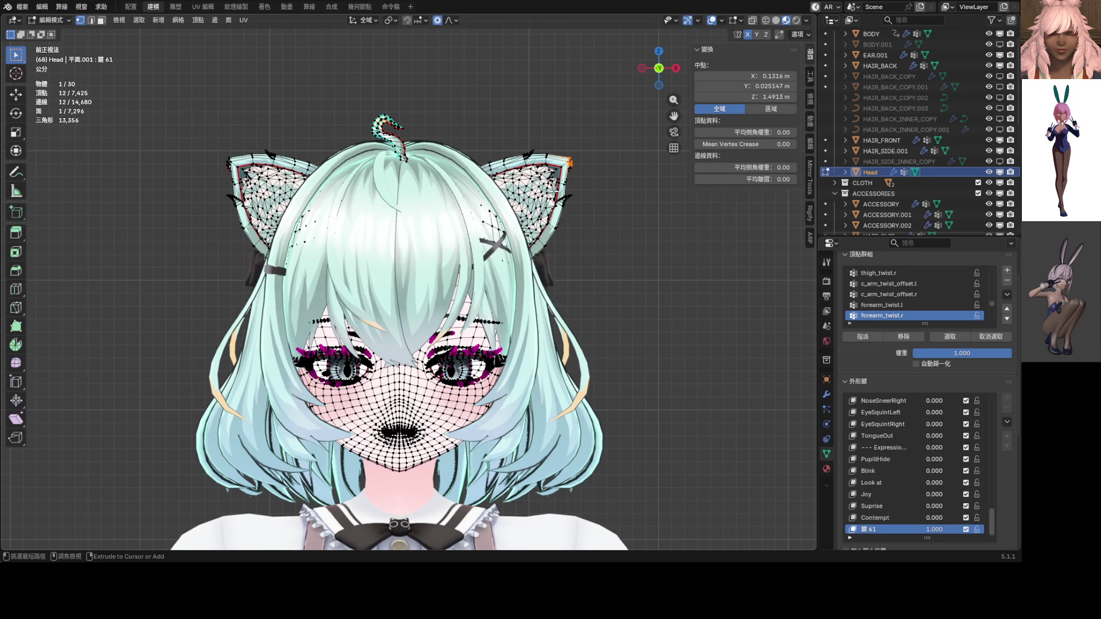
key(Tab)
key(Tab)
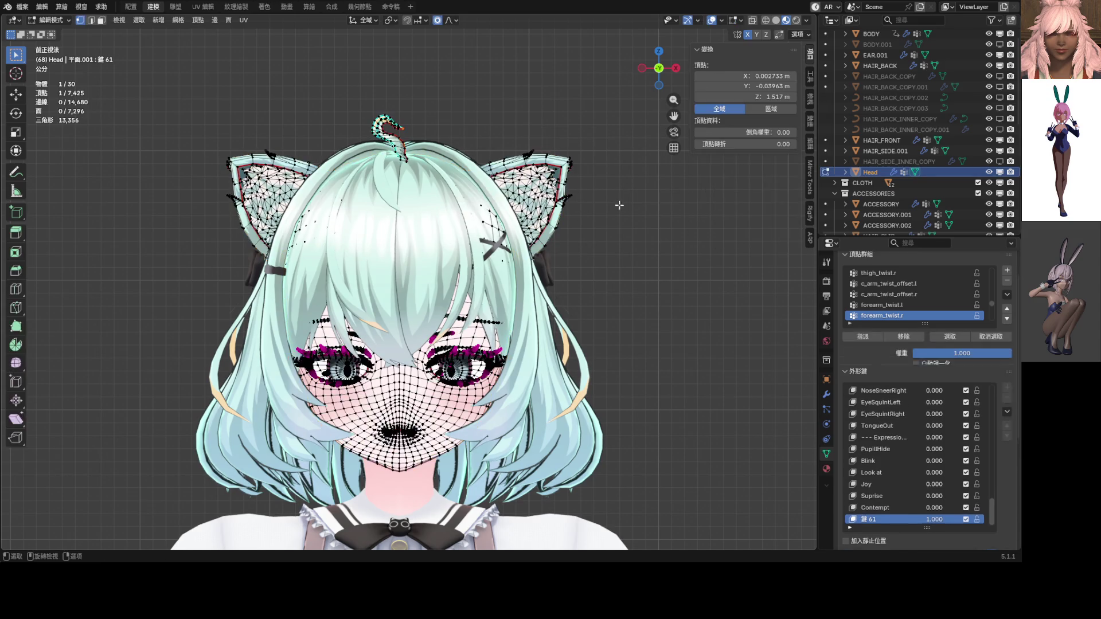
scroll(444, 324, up, 5)
scroll(443, 324, up, 2)
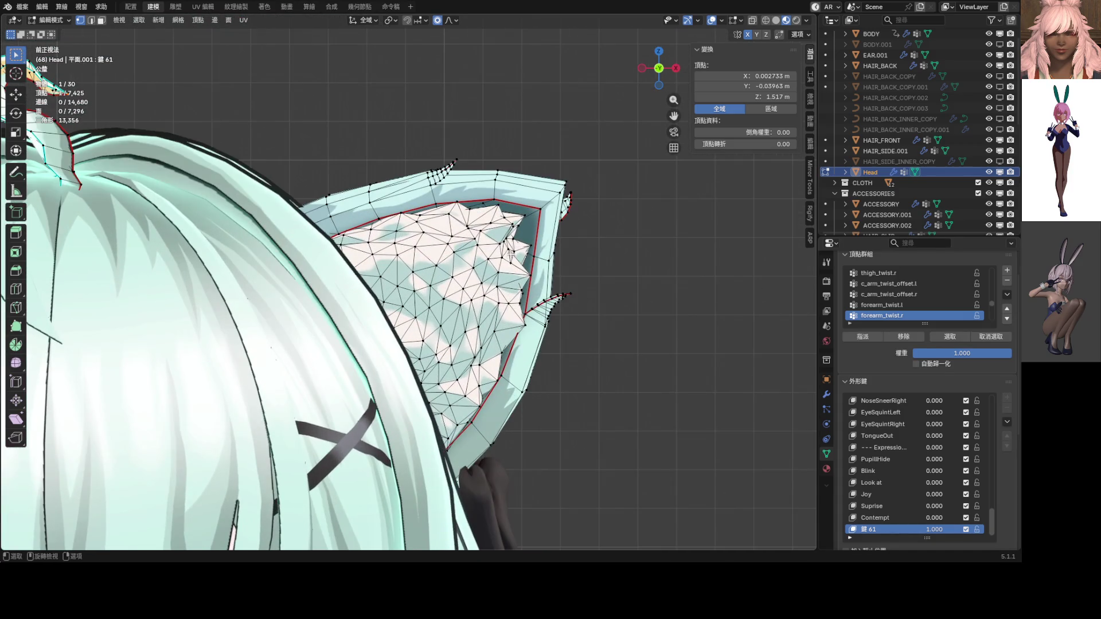
click(525, 218)
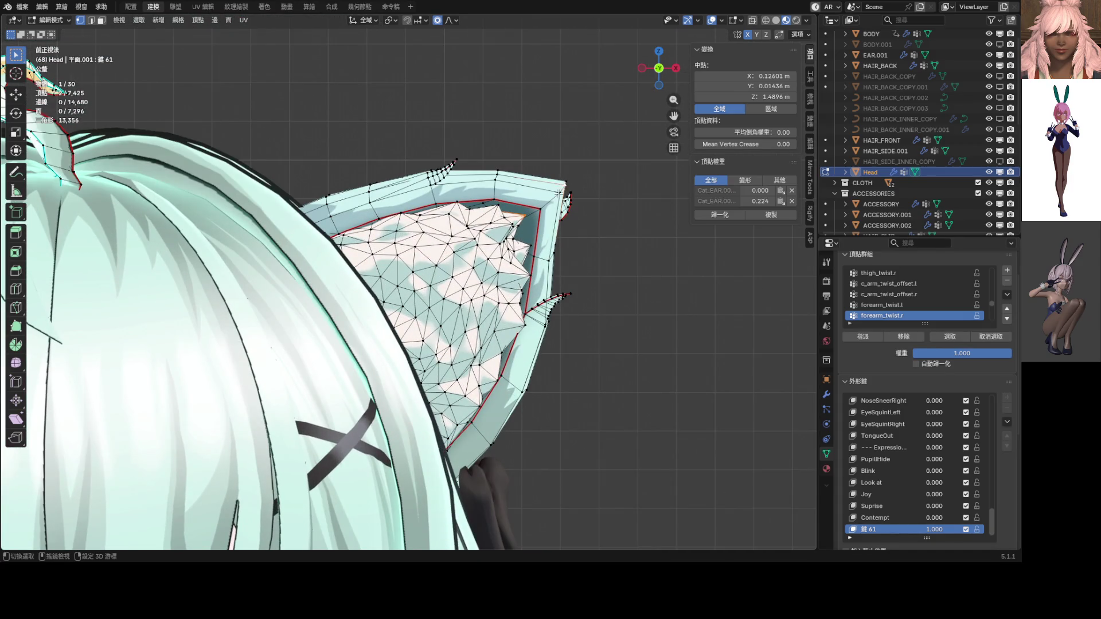
shift+click(559, 193)
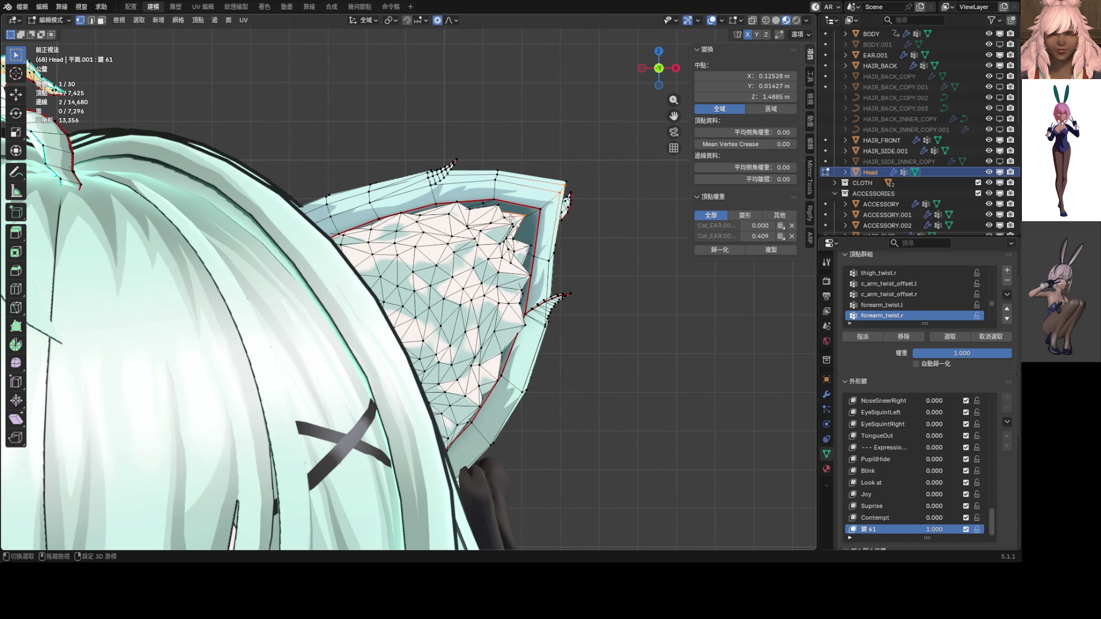
scroll(510, 219, down, 5)
Step: Try a 25.2° ear-tip rotation with falloff, then undo it
key(r)
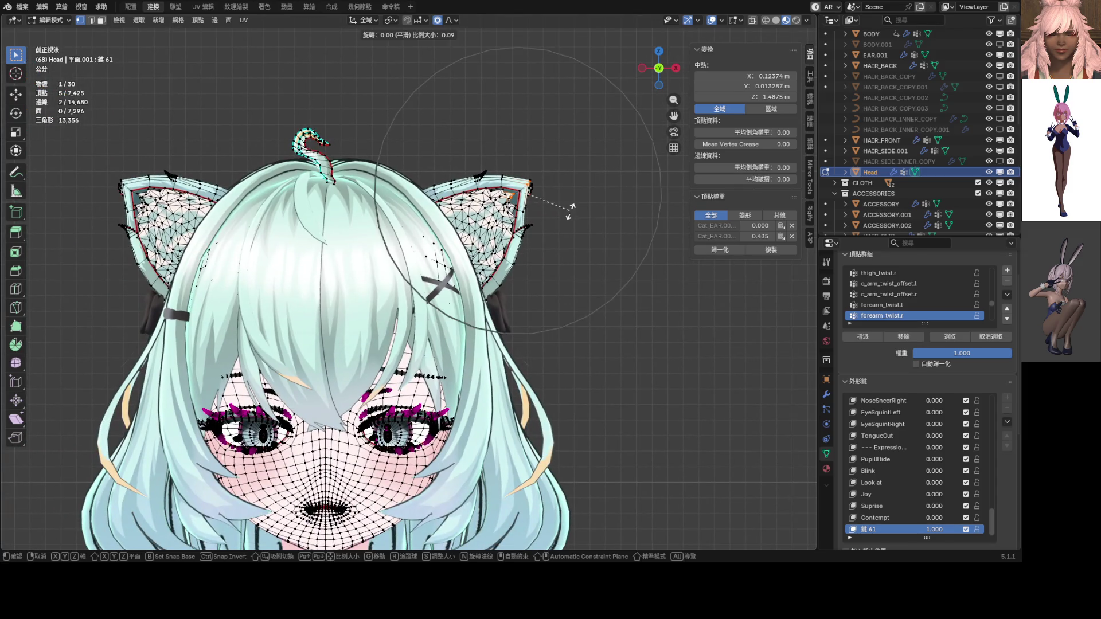
click(621, 301)
key(r)
key(g)
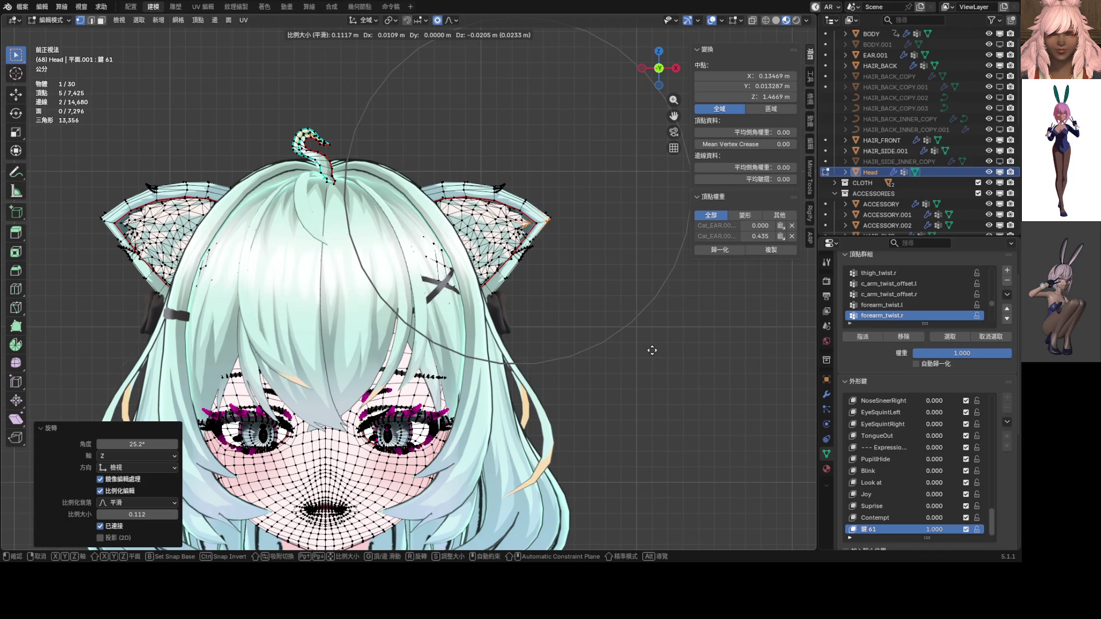
key(Escape)
key(ctrl+z)
Step: Move the ear tips outward and rotate them 34.6°, undoing the last adjustment
key(g)
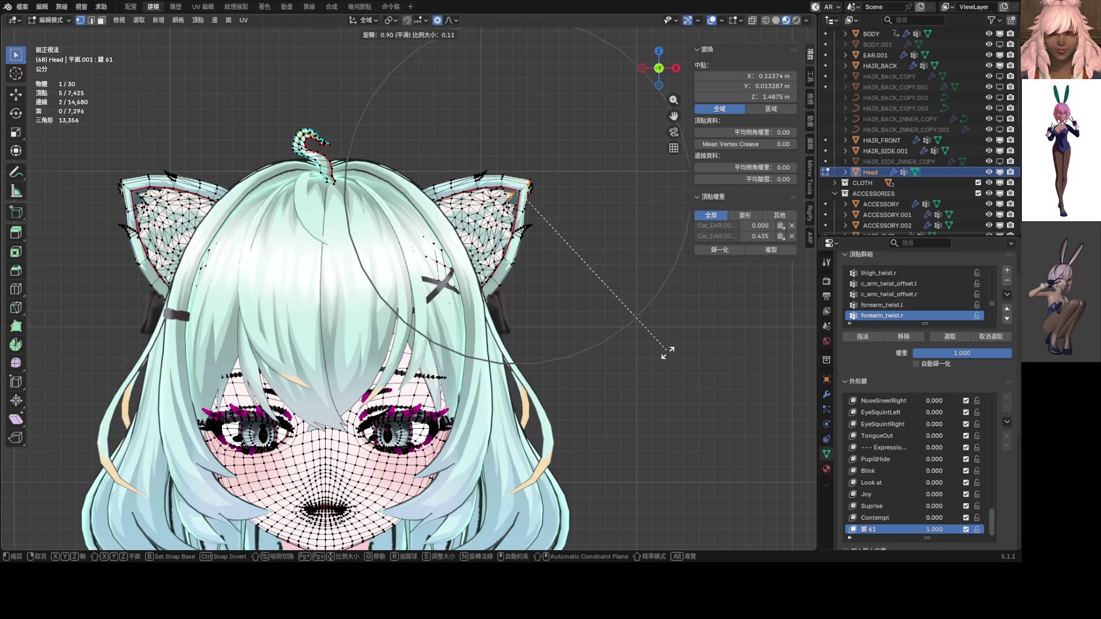
click(689, 385)
key(r)
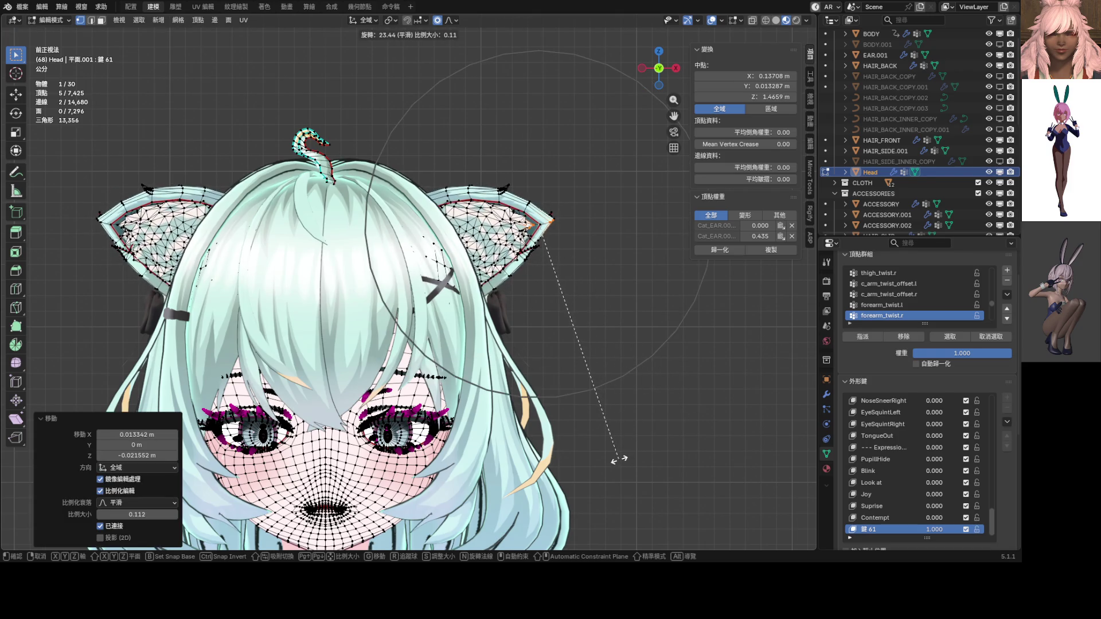
click(565, 453)
key(g)
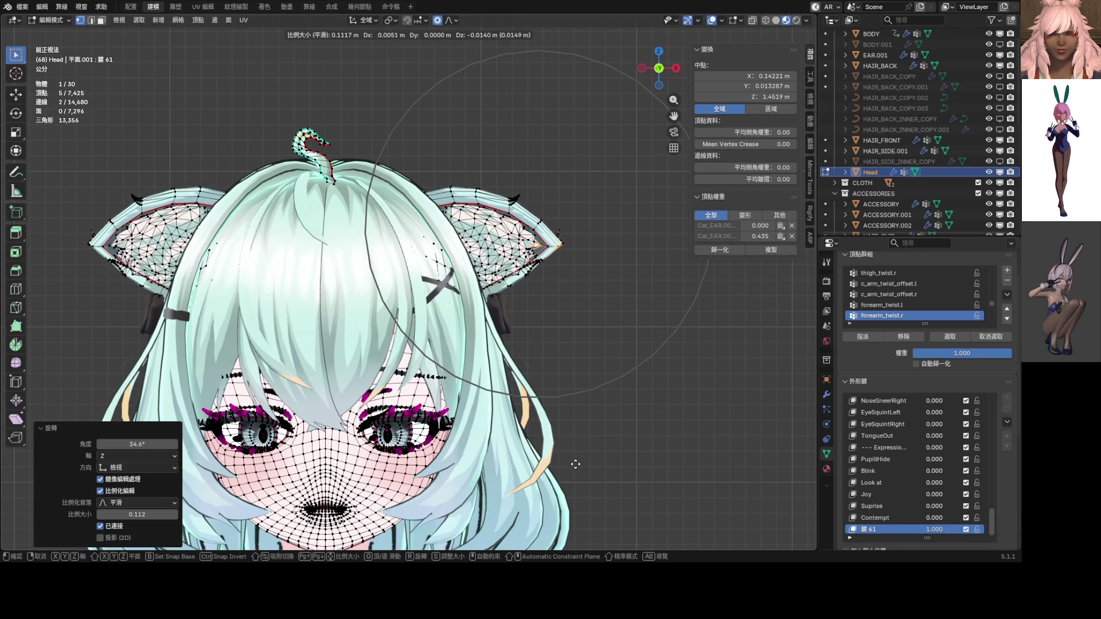
click(566, 414)
key(ctrl+z)
key(ctrl+z)
Step: Rotate and move the ear tips again with proportional falloff
scroll(543, 213, up, 4)
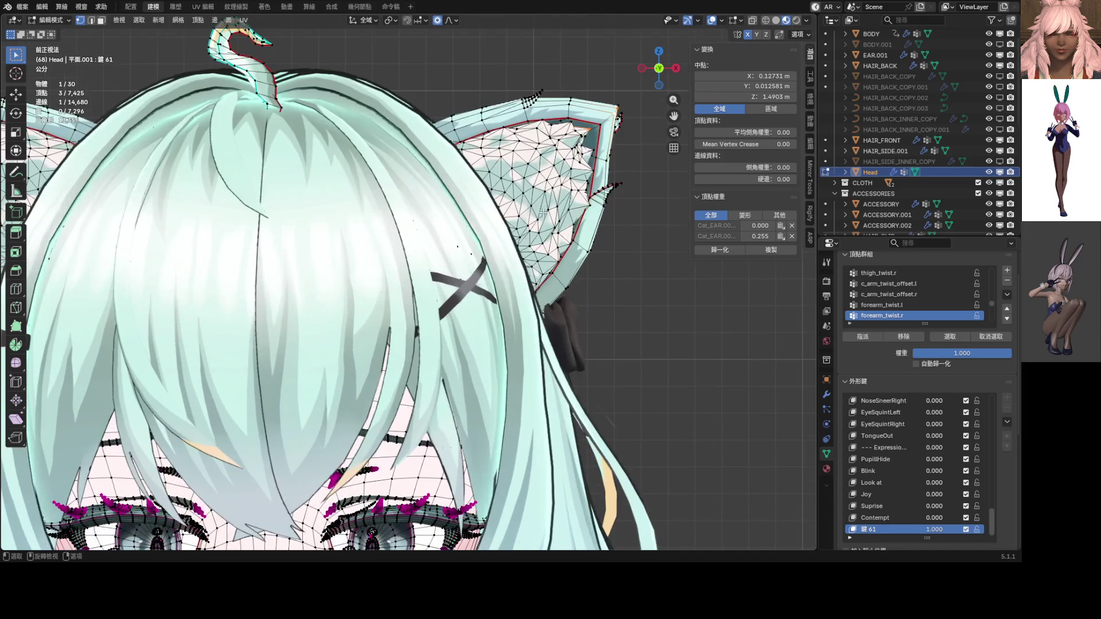
key(t)
key(r)
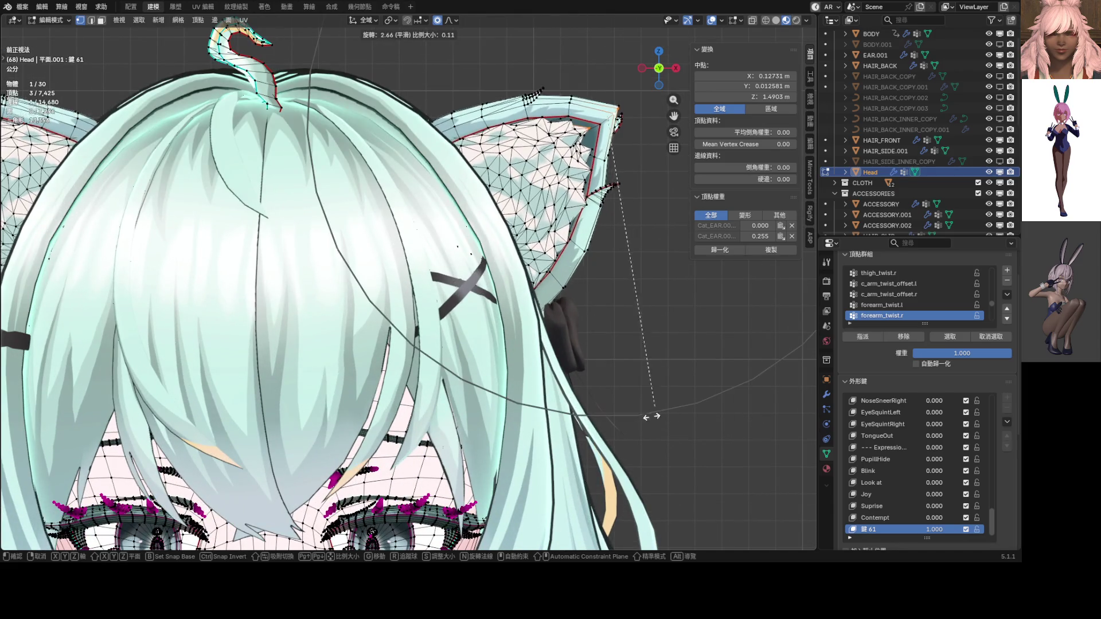
click(555, 408)
scroll(550, 275, down, 4)
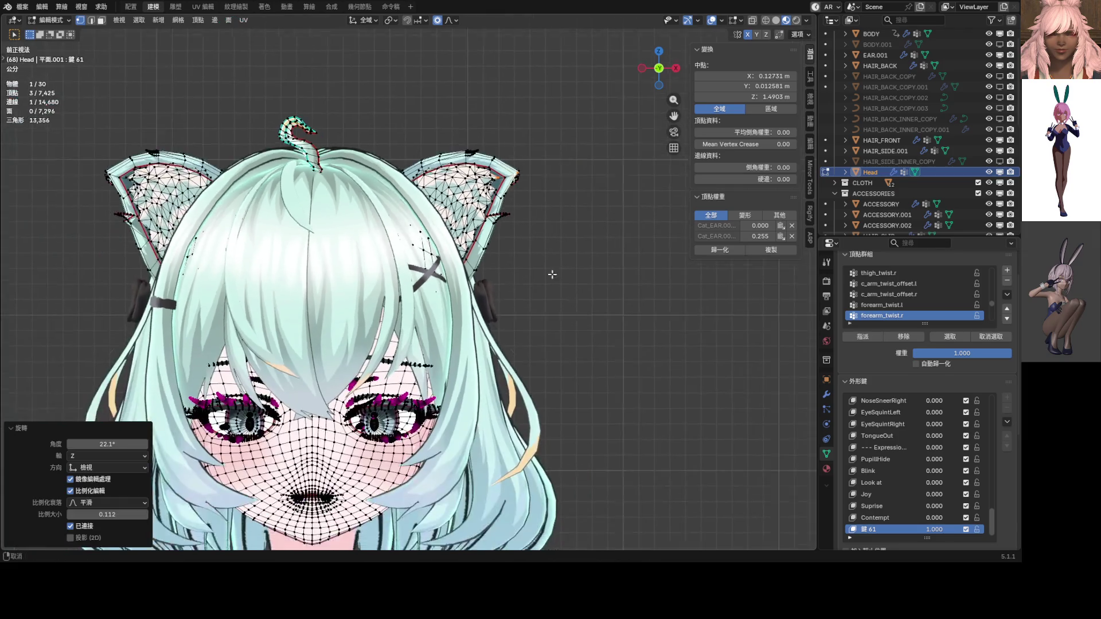
key(g)
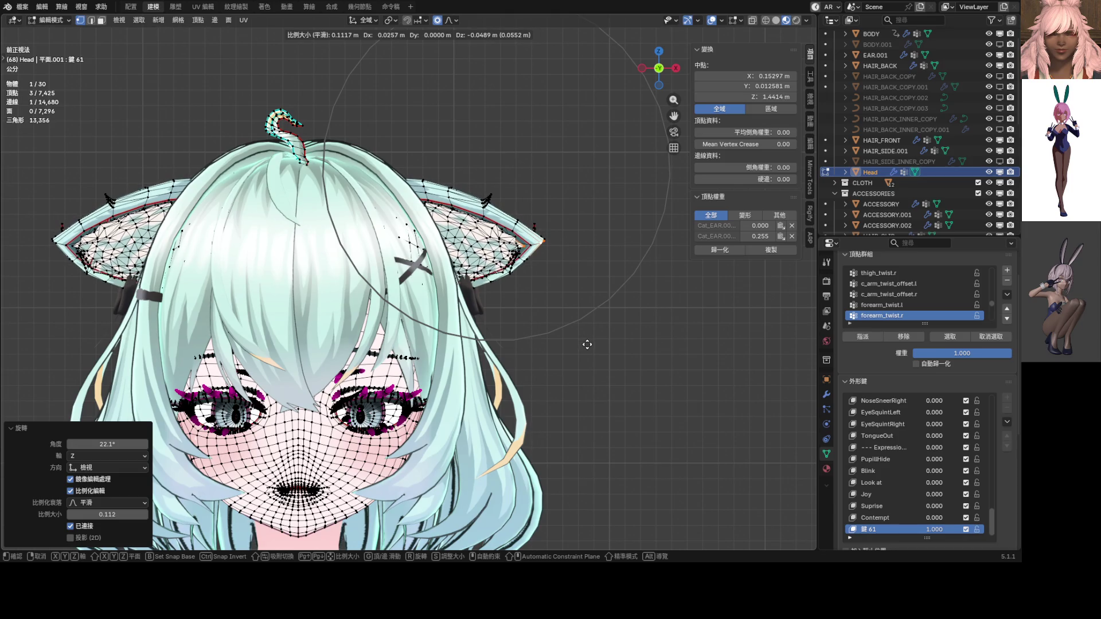
click(588, 345)
Step: Give the ear tips a final rotation so they flatten sideways
shift+middle_drag(584, 285, 560, 322)
key(r)
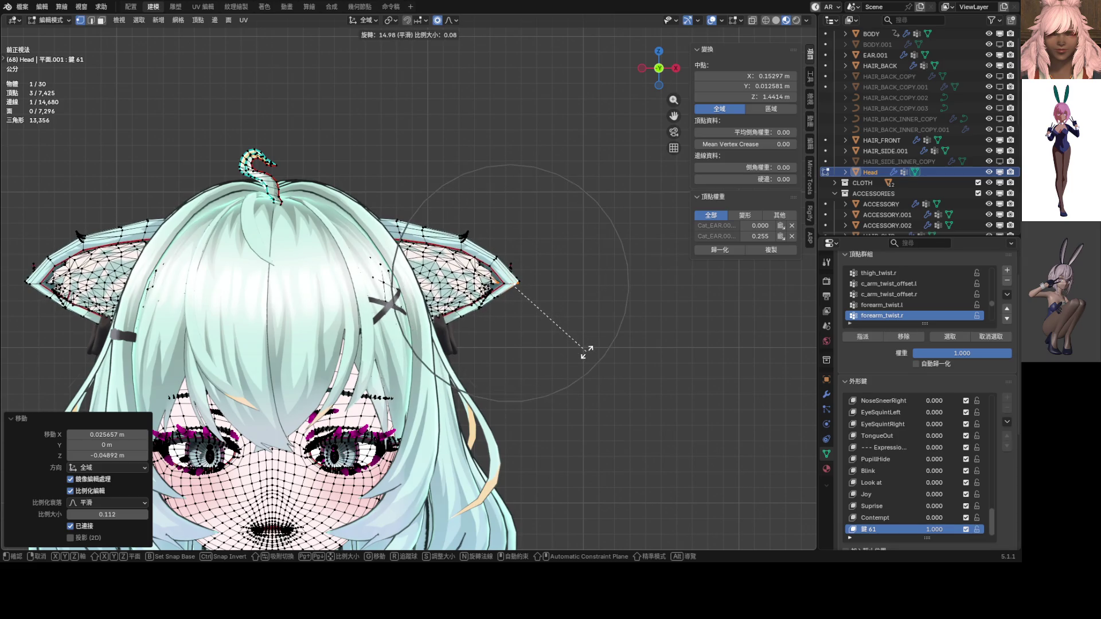
click(586, 351)
scroll(512, 339, down, 5)
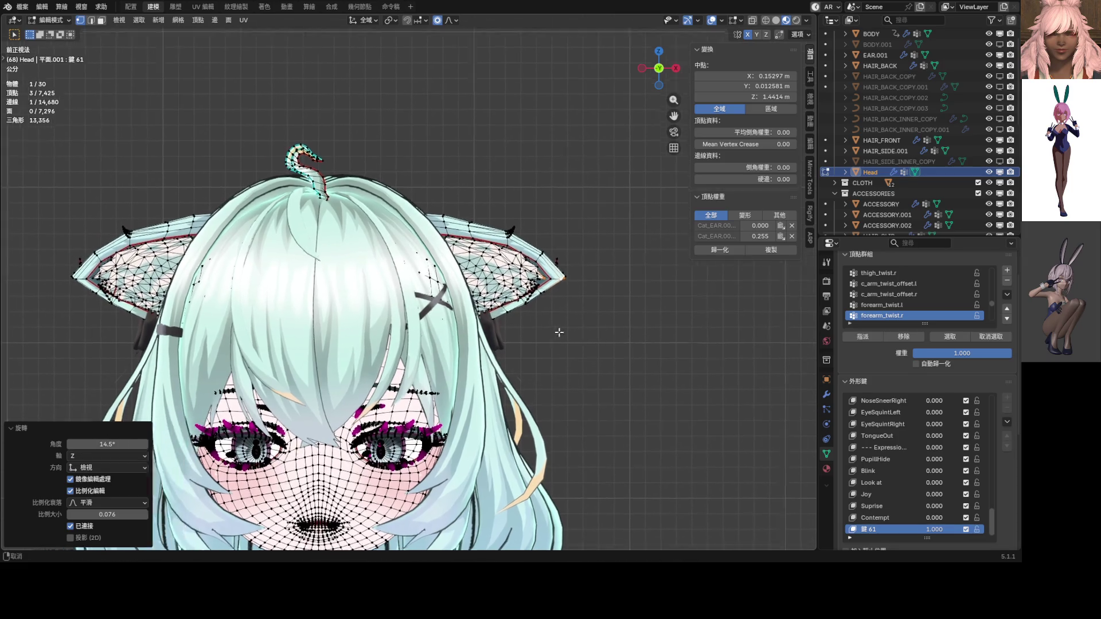
Step: Leave Edit Mode, check the ears from an angle, and return to Edit Mode
key(Tab)
scroll(517, 320, up, 3)
mouse_move(517, 319)
middle_down()
mouse_move(422, 288)
mouse_move(524, 289)
middle_up()
scroll(525, 288, up, 3)
scroll(459, 290, up, 2)
key(Tab)
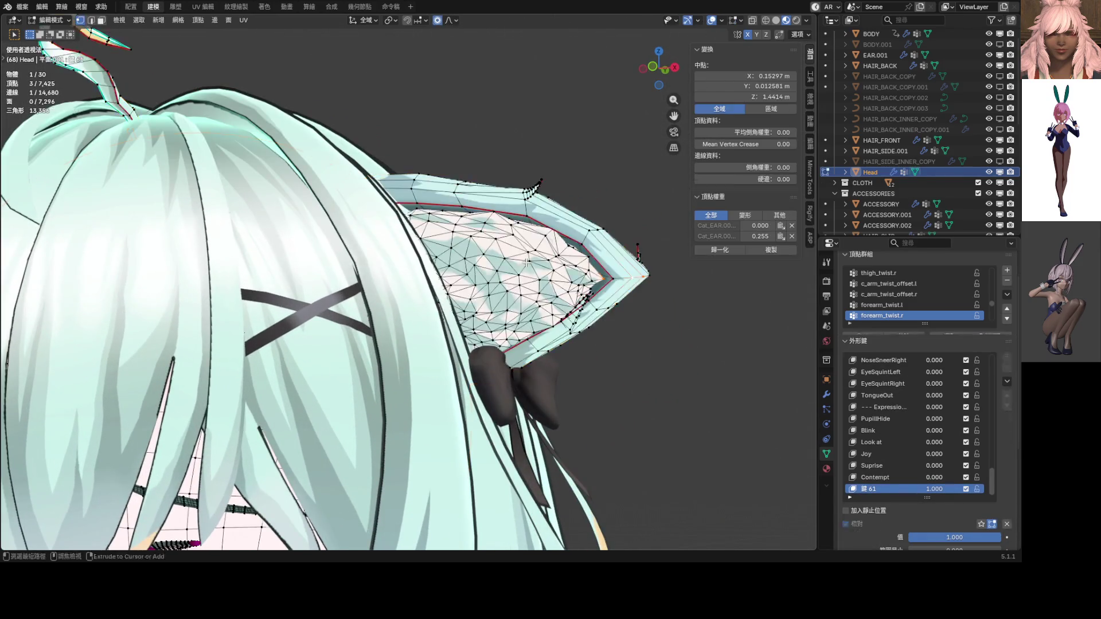
Step: Move one ear-edge vertex vertically along Z with proportional falloff
scroll(464, 219, up, 5)
click(470, 210)
key(g)
key(z)
scroll(470, 210, up, 3)
click(470, 210)
middle_drag(470, 210, 545, 224)
Step: Move another ear-seam vertex vertically along Z with smooth falloff
click(546, 224)
key(g)
key(z)
scroll(545, 224, up, 2)
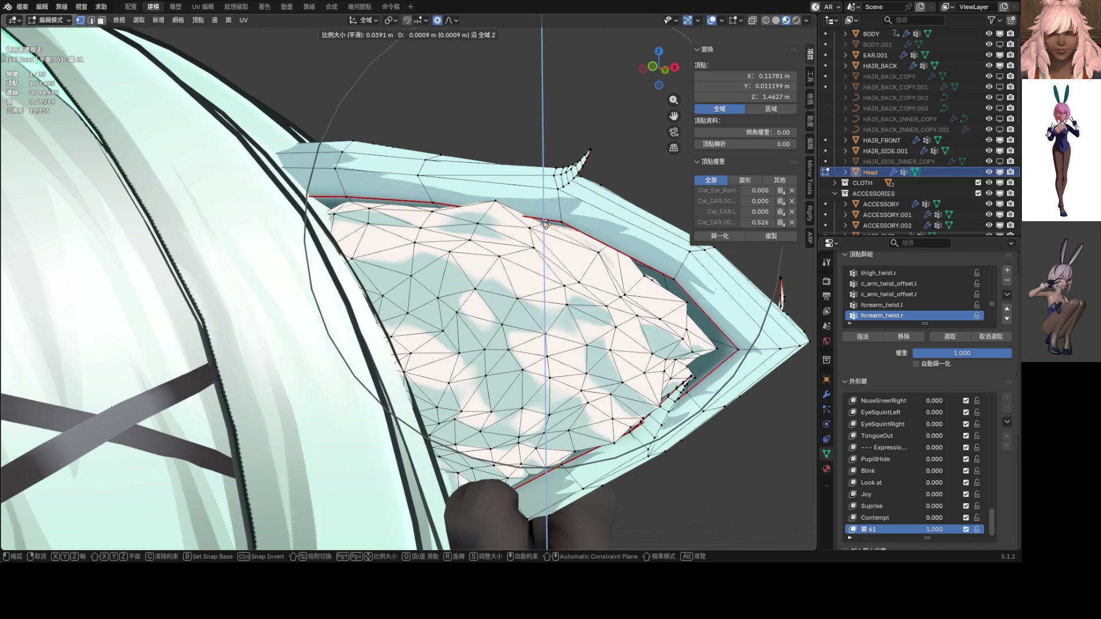
click(546, 223)
scroll(546, 224, down, 6)
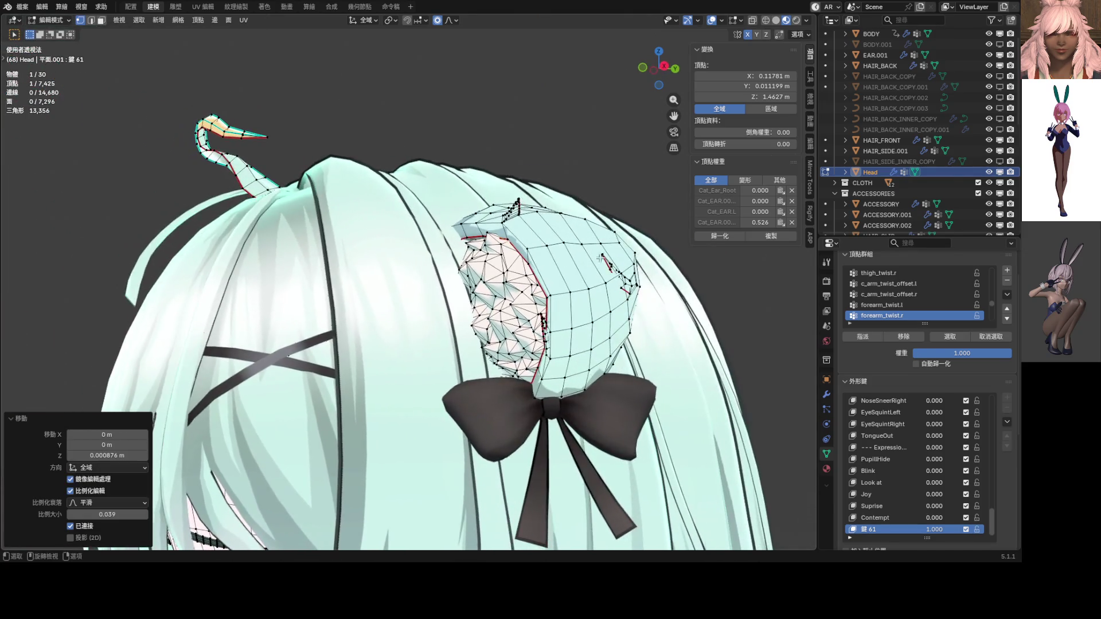
Step: Select the three ear-tip vertices and, in front view, nudge them down and outward
click(600, 259)
middle_drag(615, 272, 685, 275)
scroll(685, 275, up, 3)
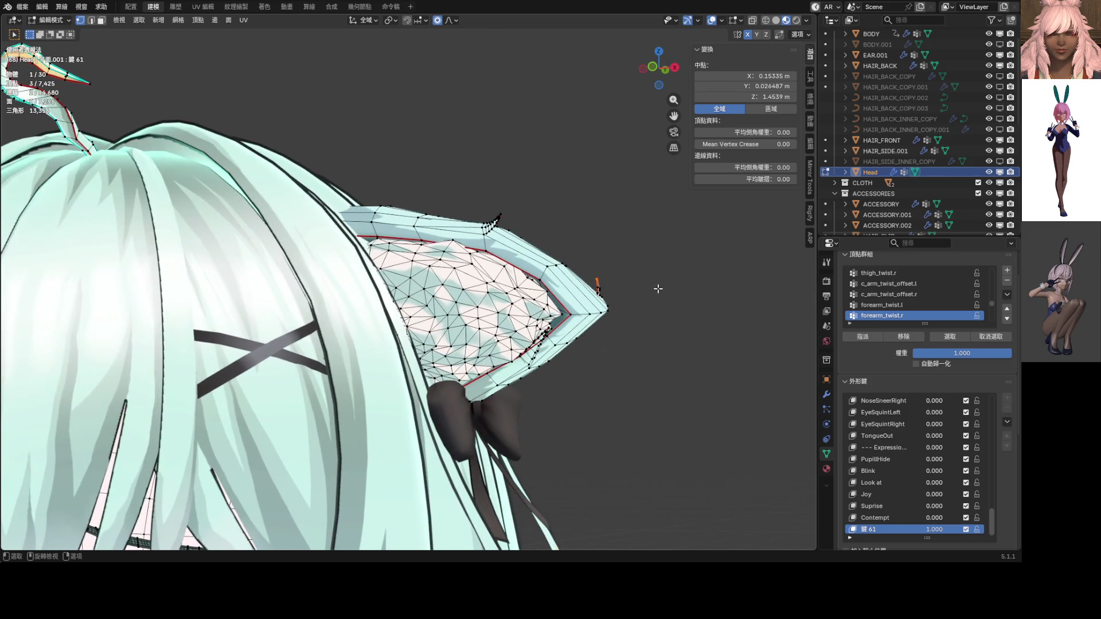
key(KP_1)
scroll(662, 288, up, 2)
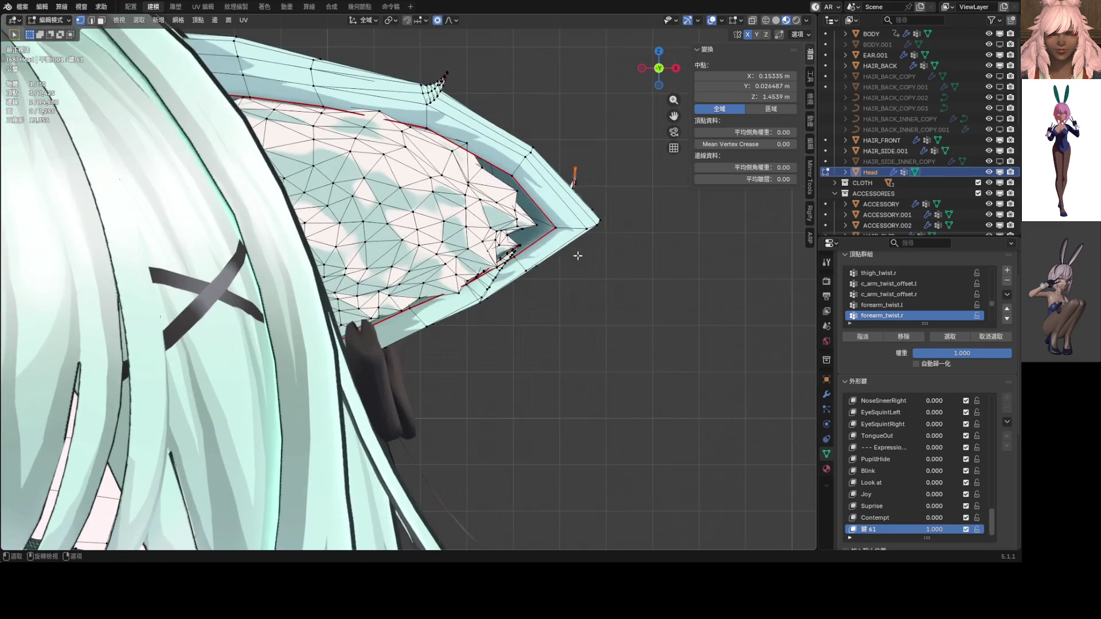
key(g)
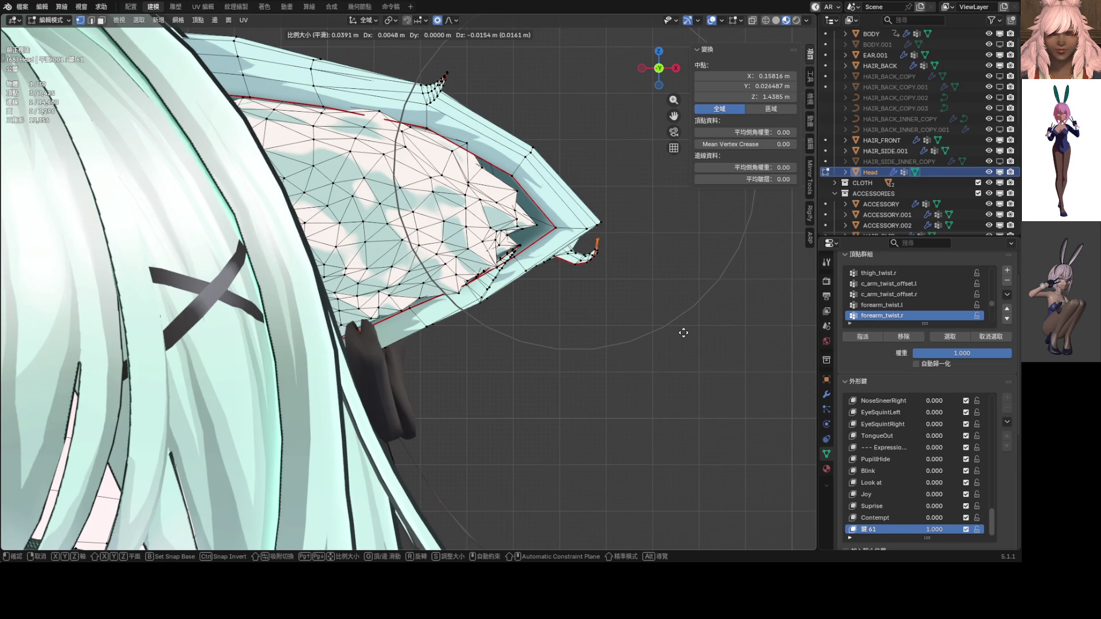
right_click(688, 329)
key(g)
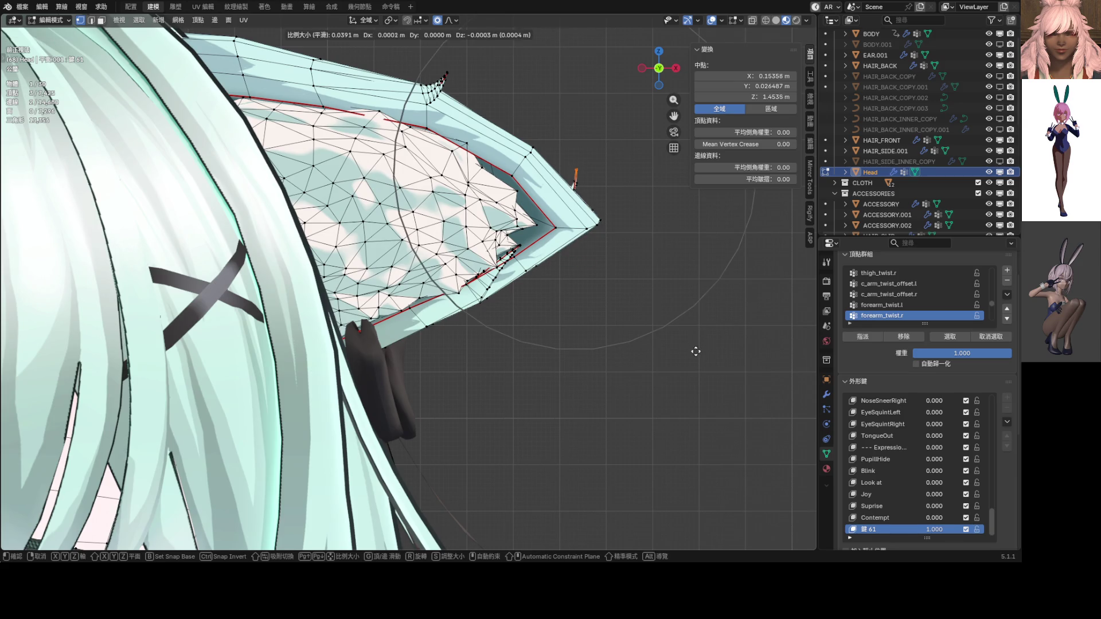
click(712, 387)
Step: Try two extra ear-tip rotations, then undo them
key(r)
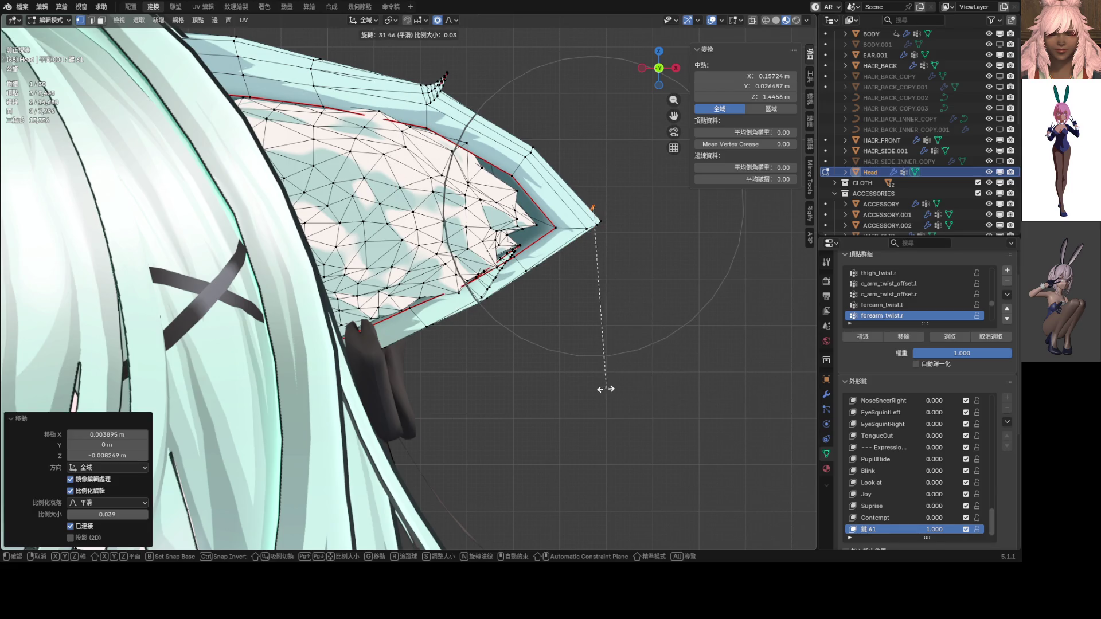
click(621, 413)
key(r)
click(560, 353)
mouse_move(560, 353)
middle_down()
mouse_move(349, 339)
mouse_move(368, 326)
middle_up()
key(ctrl+z)
key(ctrl+z)
key(ctrl+z)
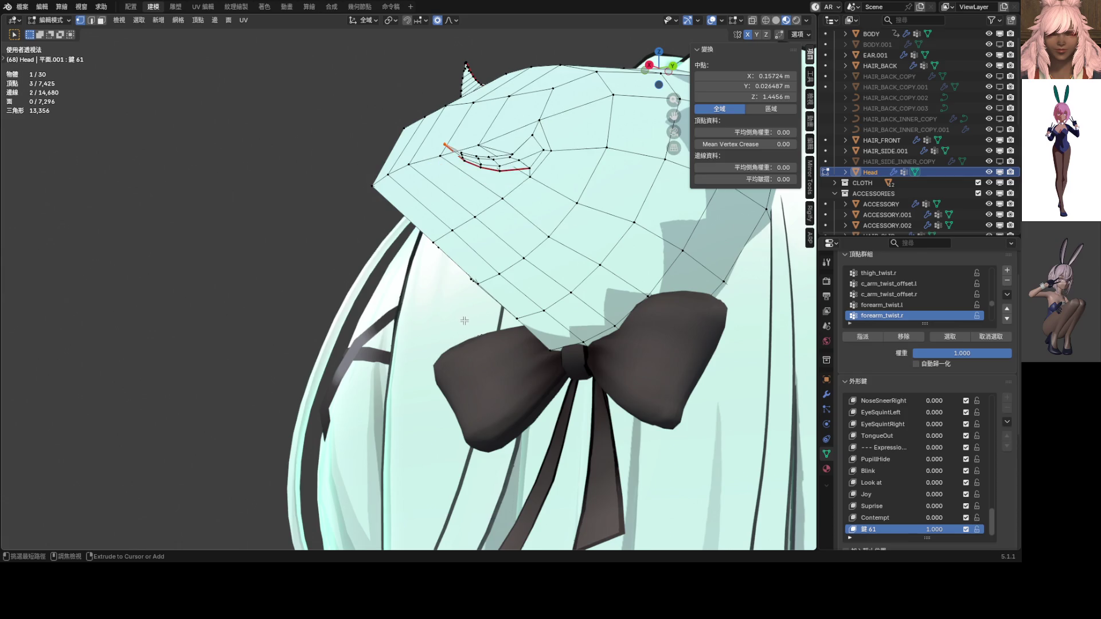
Step: Move the selected ear edges with proportional falloff in the front view
middle_drag(503, 311, 644, 292)
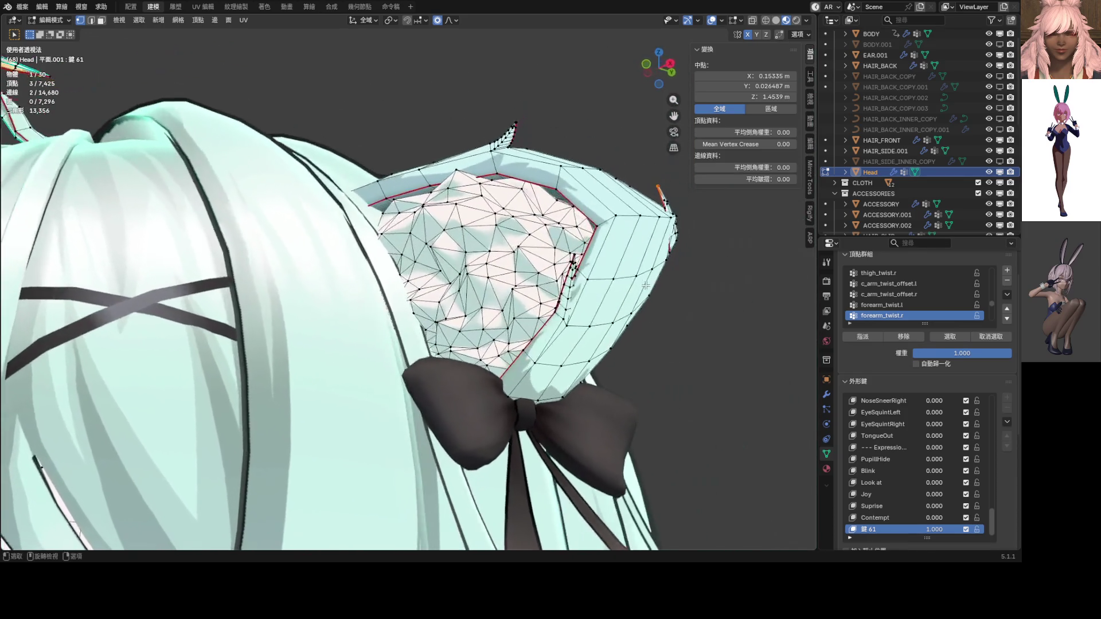
key(KP_1)
scroll(630, 289, up, 5)
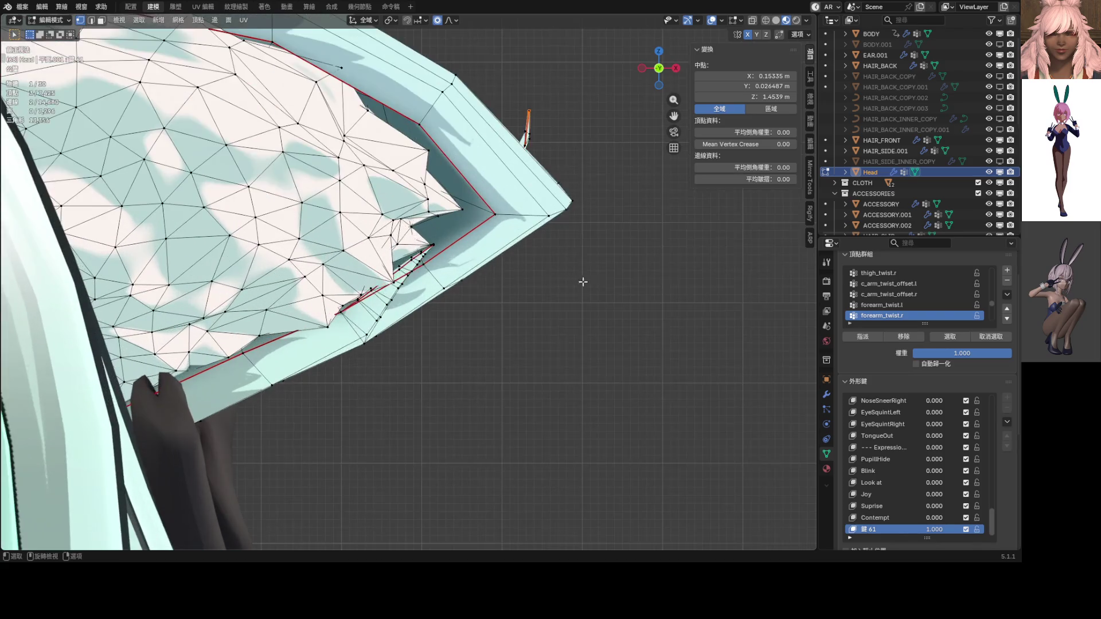
key(g)
scroll(539, 362, up, 5)
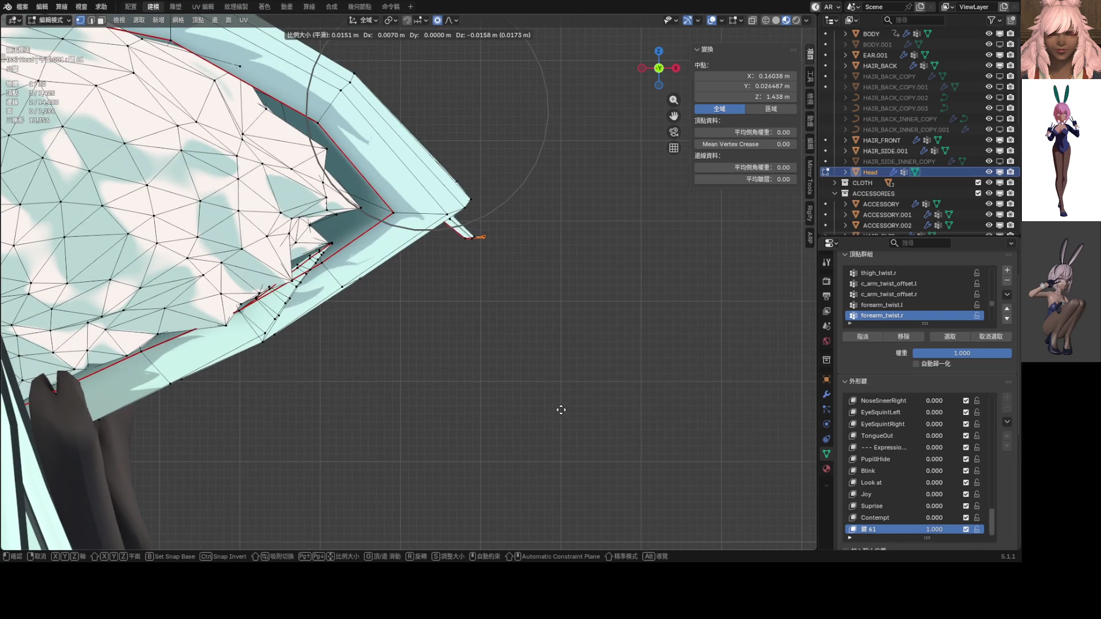
click(544, 393)
Step: Rotate the selected ear vertices and pull them outward in perspective view
mouse_move(543, 393)
middle_down()
mouse_move(430, 393)
mouse_move(488, 372)
mouse_move(470, 372)
mouse_move(498, 320)
mouse_move(492, 295)
middle_up()
scroll(452, 374, up, 5)
key(r)
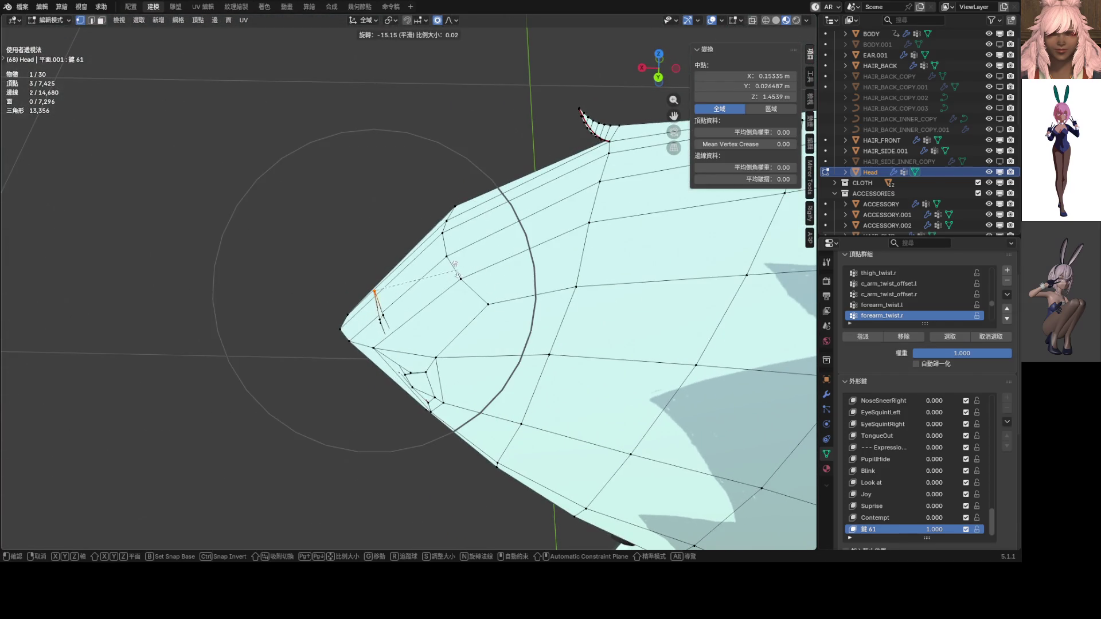
click(427, 257)
key(g)
click(401, 374)
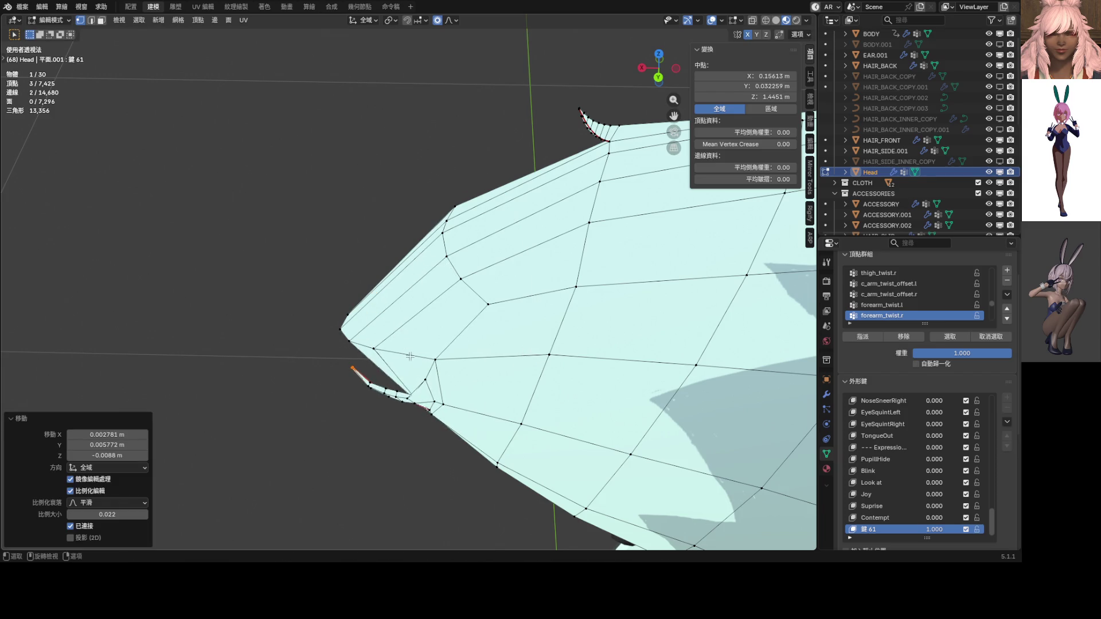
Step: Rotate the ear tip again with proportional falloff
shift+middle_drag(402, 374, 499, 245)
scroll(499, 245, up, 3)
key(r)
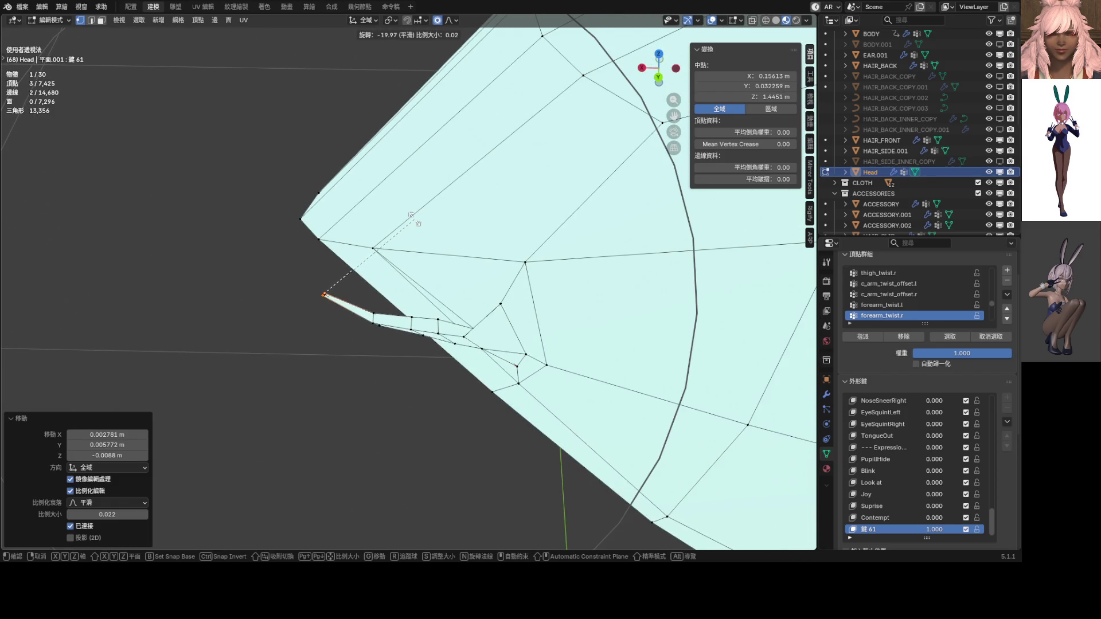
scroll(408, 217, up, 4)
click(407, 253)
Step: Select the single vertex beside the ear tip and move it
middle_drag(406, 253, 444, 323)
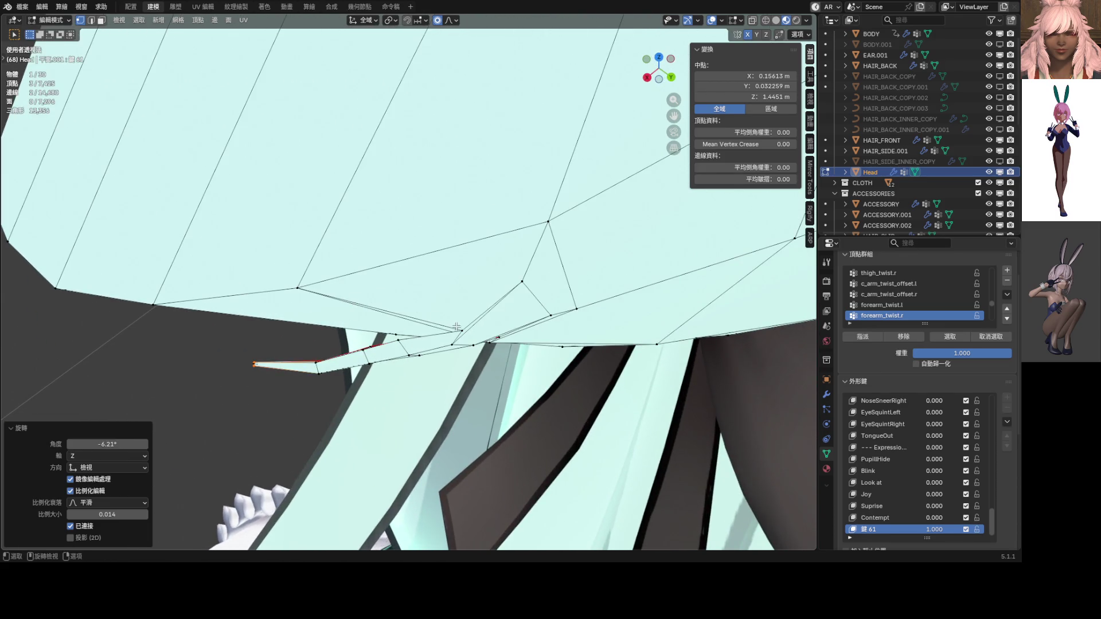
click(459, 330)
key(g)
scroll(479, 301, up, 4)
scroll(468, 292, up, 8)
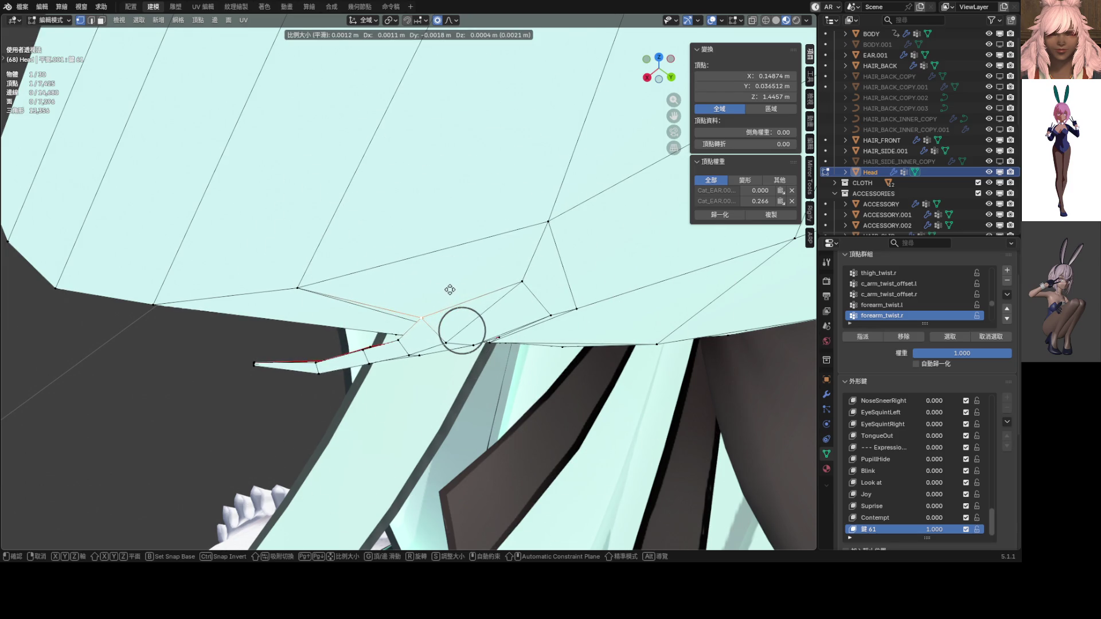
click(449, 290)
Step: Slide that vertex along its edge and reposition it with smooth falloff
middle_drag(450, 289, 484, 268)
scroll(484, 268, up, 4)
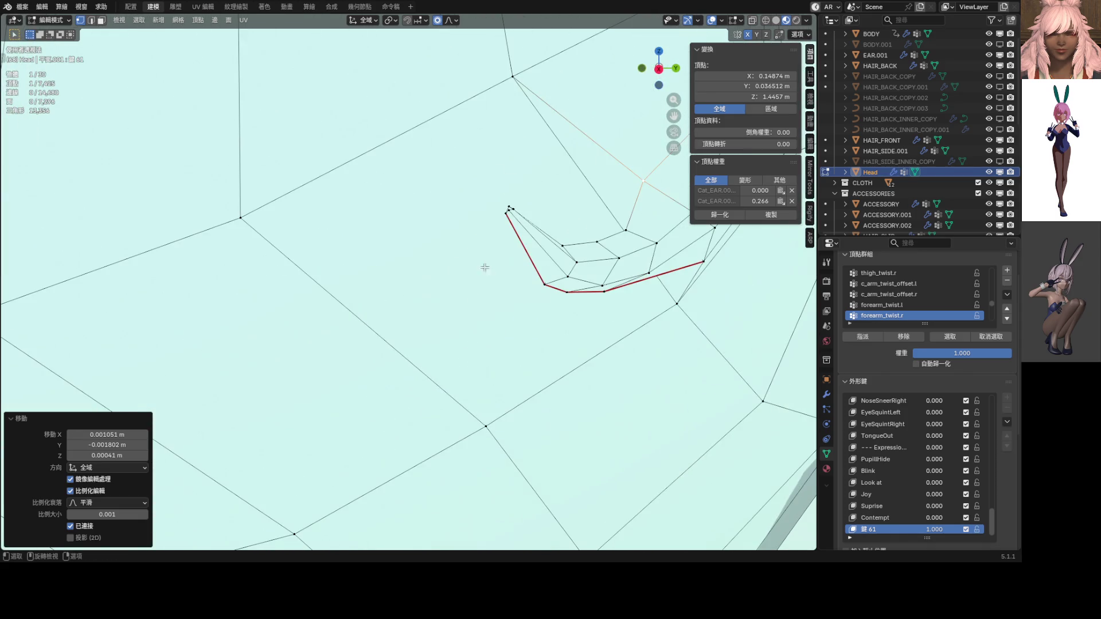
mouse_move(509, 212)
middle_down()
mouse_move(480, 287)
mouse_move(488, 242)
mouse_move(457, 248)
mouse_move(449, 342)
mouse_move(421, 263)
mouse_move(460, 300)
middle_up()
key(g)
key(g)
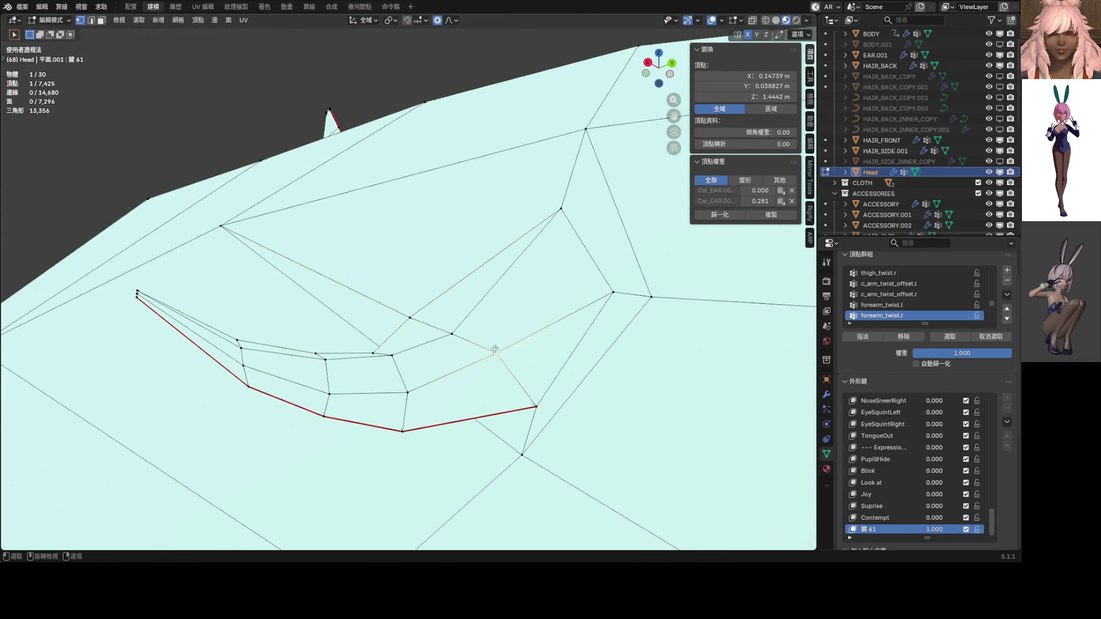
click(507, 367)
middle_drag(507, 367, 482, 363)
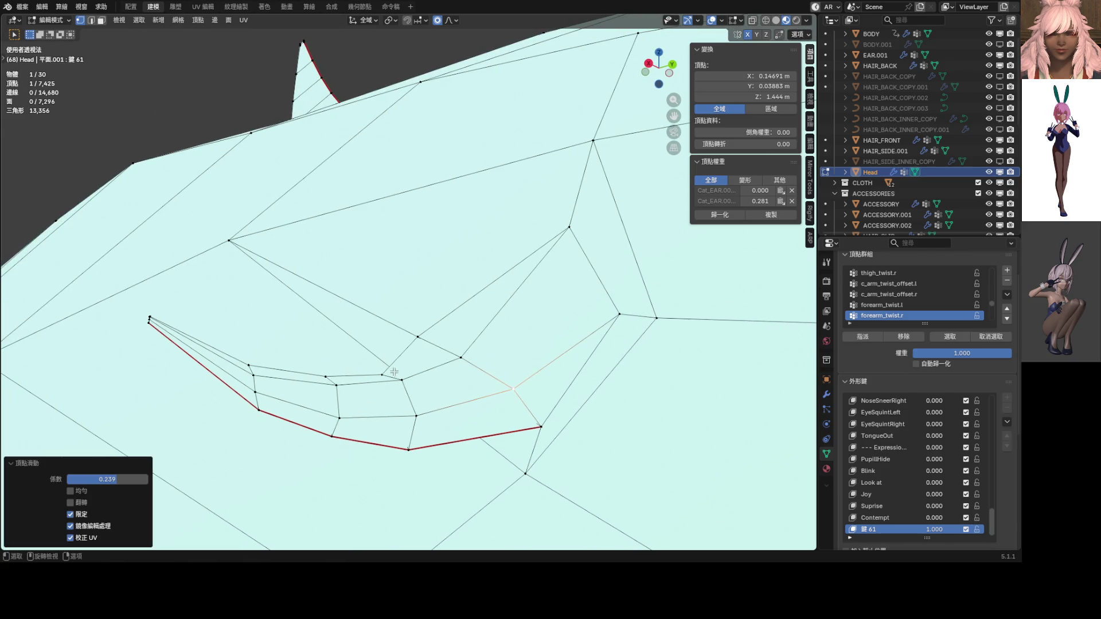
key(g)
click(390, 345)
key(g)
click(332, 374)
Step: Select the four ear-tip vertices and rotate them a further 9.79° around Z
scroll(332, 366, down, 2)
middle_drag(332, 361, 483, 366)
alt+click(515, 312)
key(KP_Decimal)
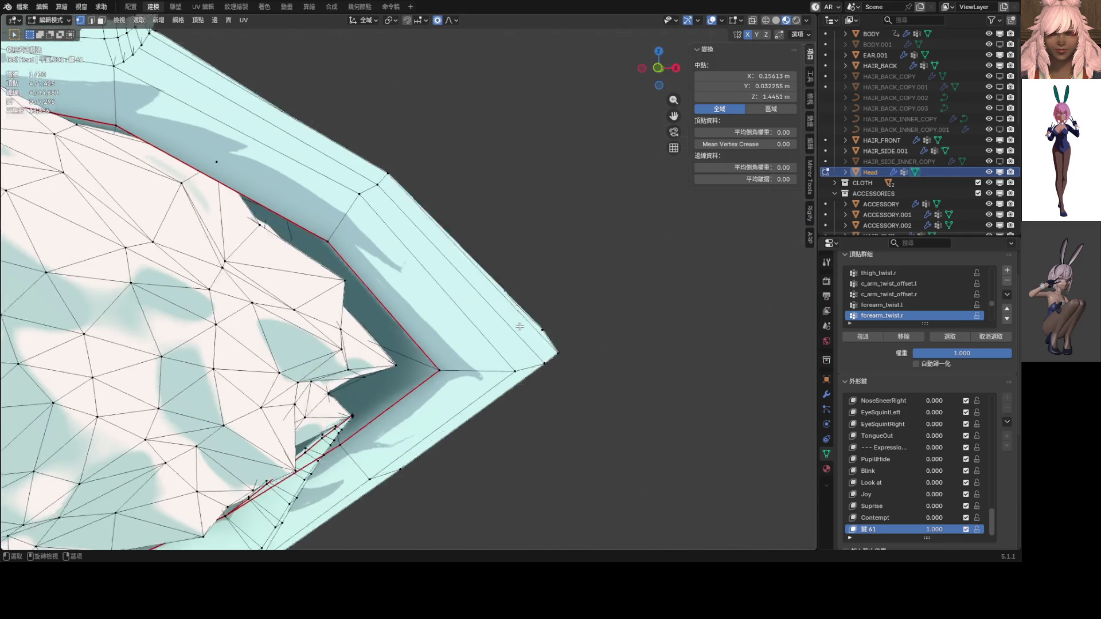
scroll(520, 326, down, 2)
mouse_move(520, 326)
shift+middle_down()
mouse_move(476, 205)
mouse_move(488, 244)
shift+middle_up()
key(KP_1)
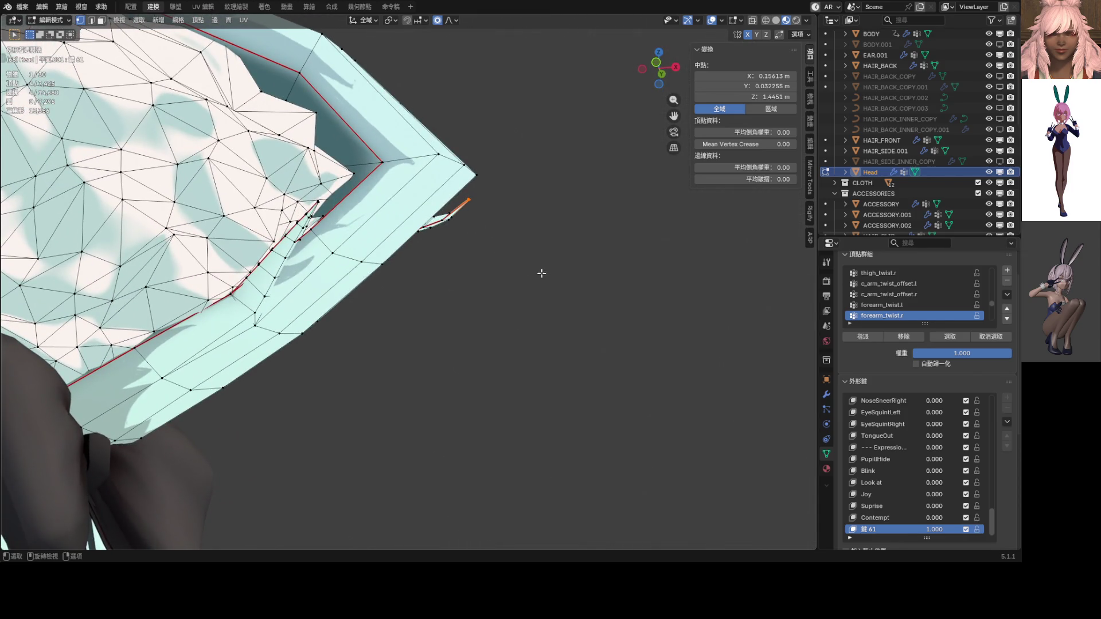
key(s)
right_click(499, 309)
key(s)
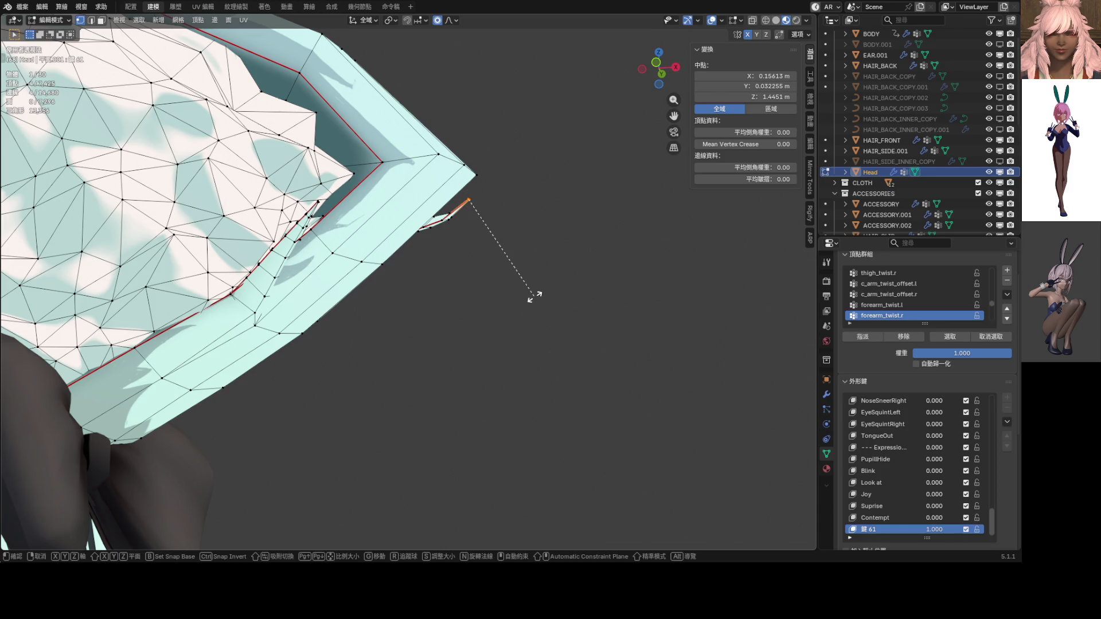
scroll(533, 294, down, 5)
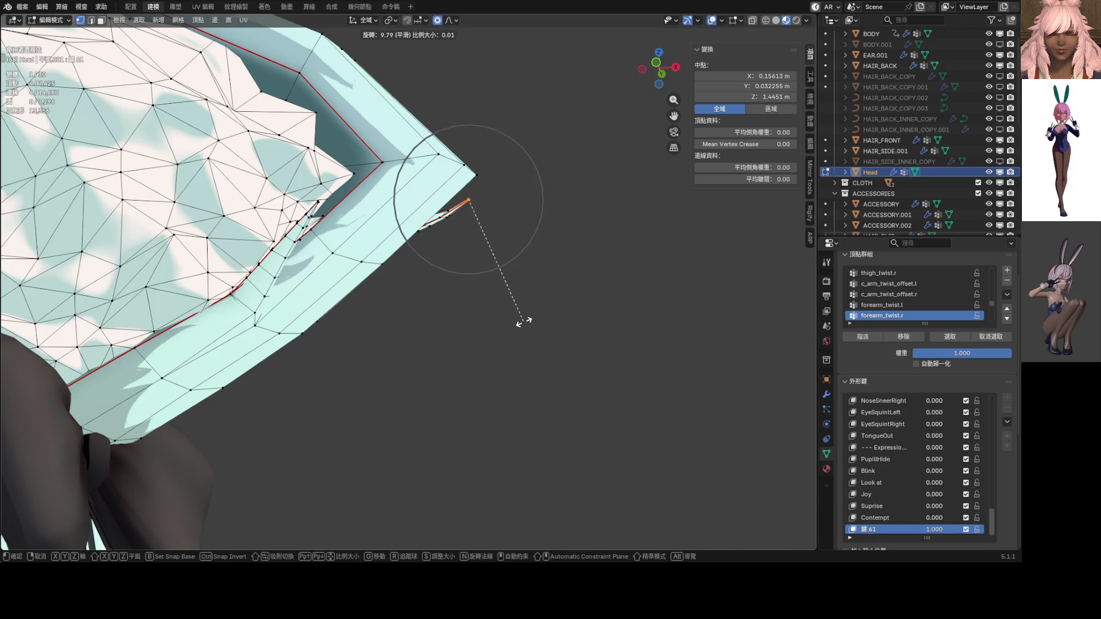
click(524, 321)
Step: Shift the ear-tip vertices about 6.5 mm downward with smooth falloff
key(KP_1)
key(g)
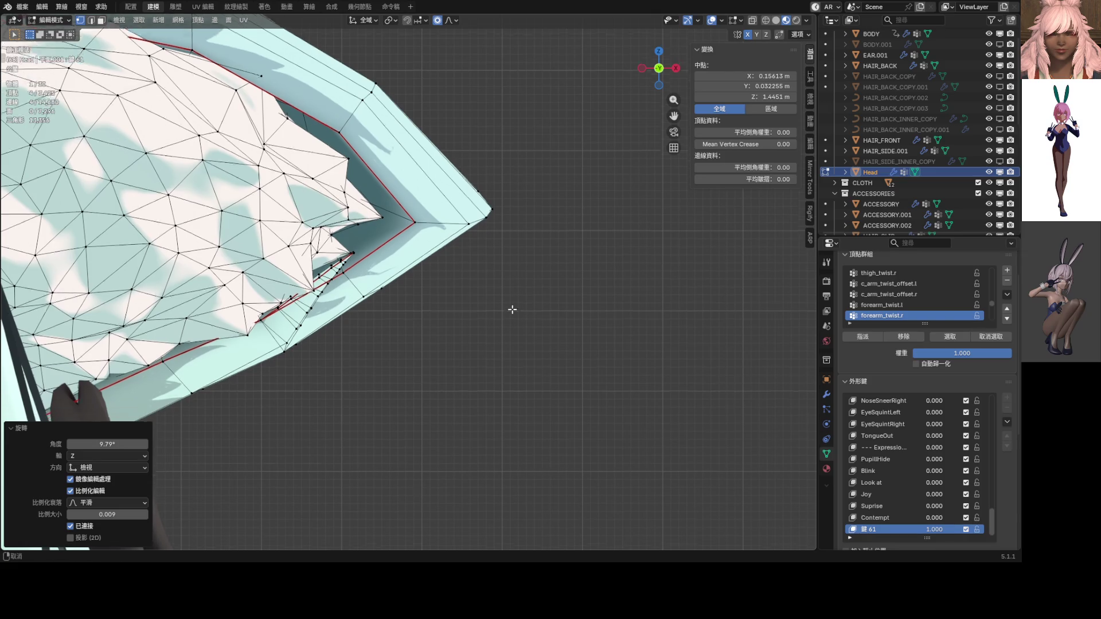
scroll(517, 342, down, 6)
click(518, 342)
mouse_move(518, 342)
middle_down()
mouse_move(401, 344)
mouse_move(447, 312)
middle_up()
click(441, 131)
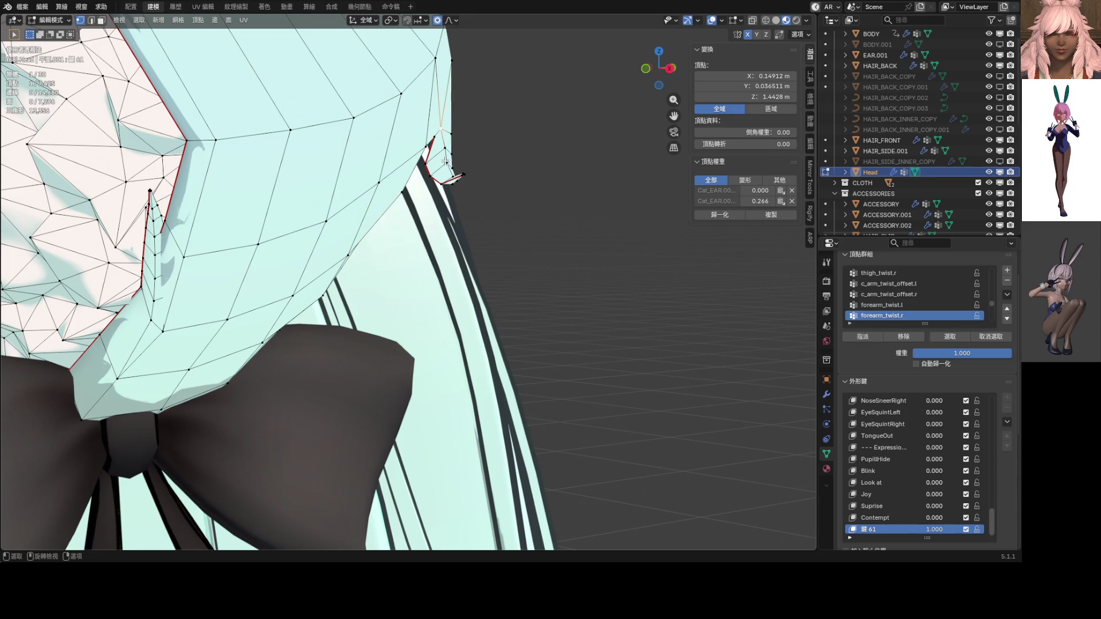
Step: Select the ear edge loop plus its end vertex and nudge them slightly
alt+click(446, 158)
middle_drag(451, 166, 459, 161)
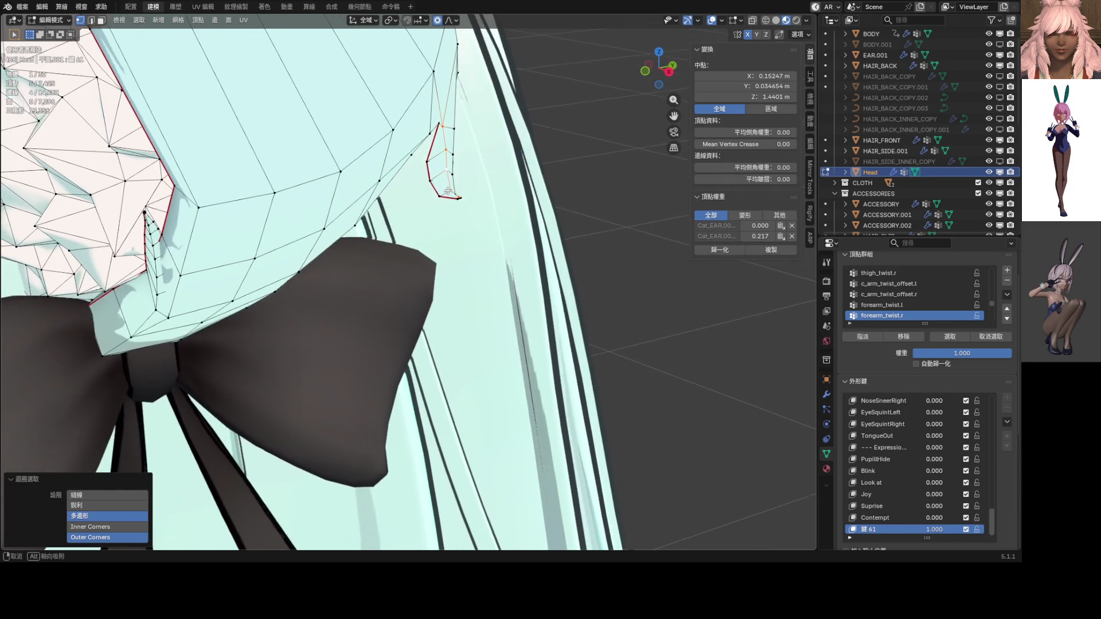
scroll(503, 150, up, 3)
shift+click(501, 127)
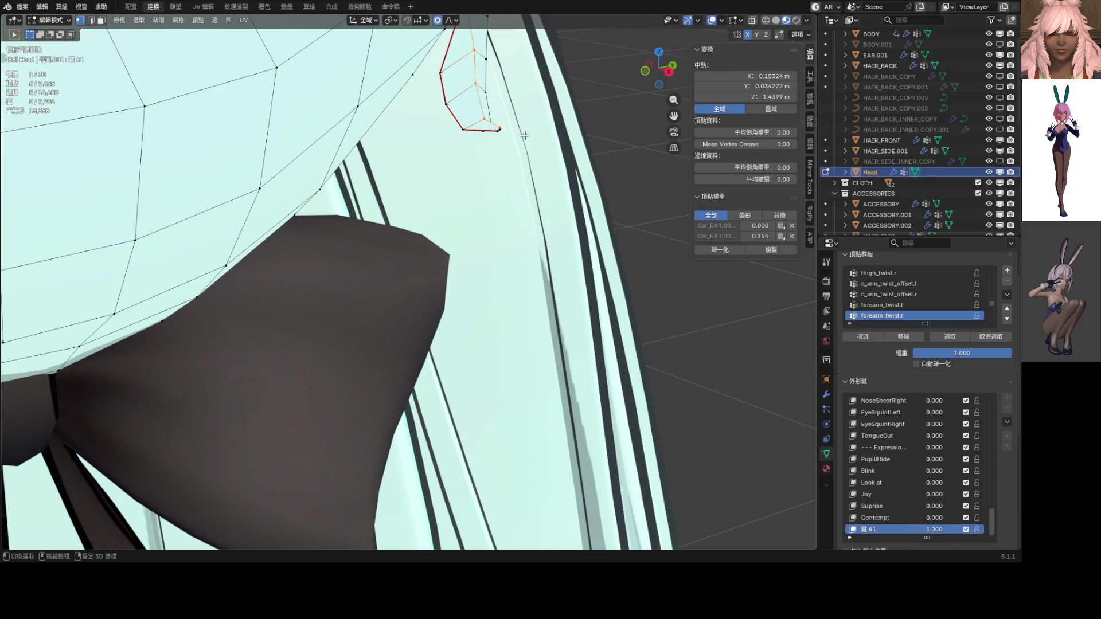
middle_drag(502, 126, 521, 192)
key(g)
scroll(521, 194, down, 4)
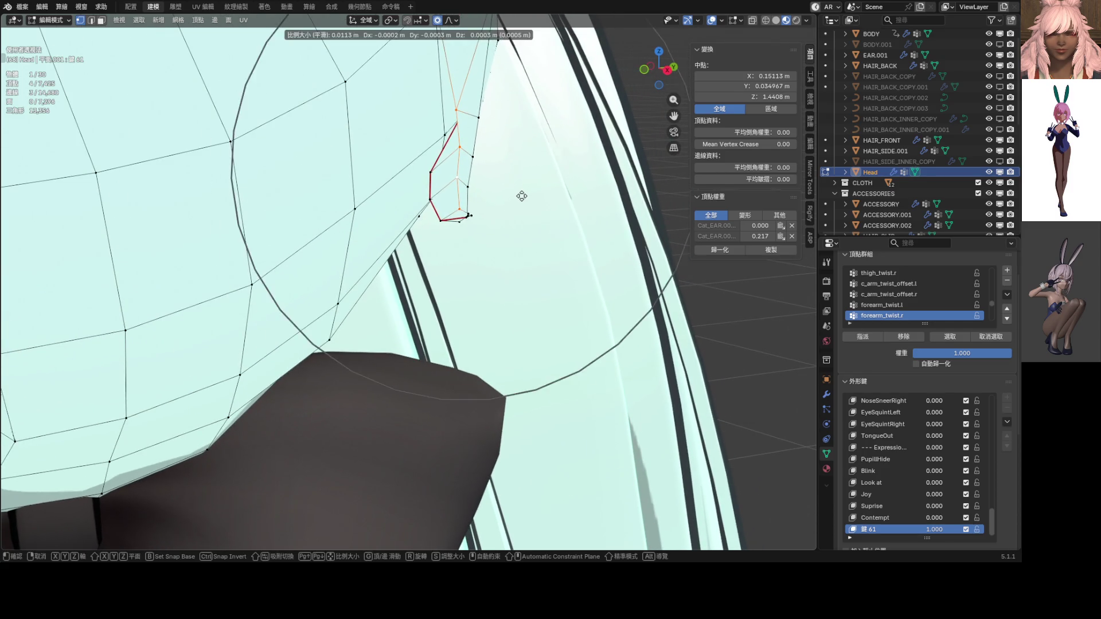
scroll(521, 194, up, 3)
click(494, 178)
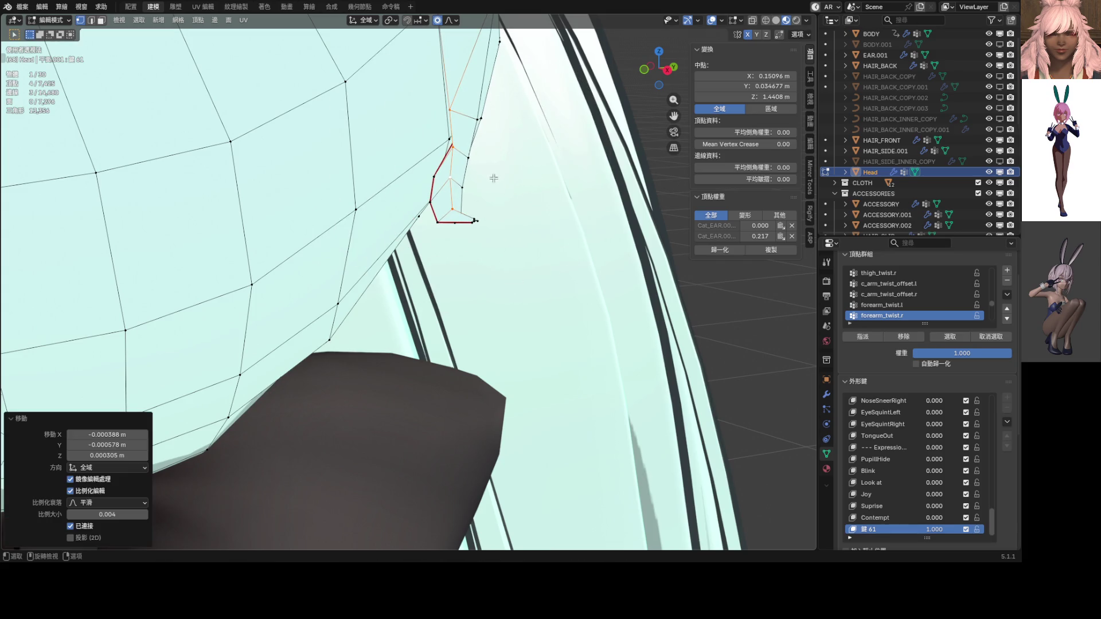
Step: Nudge three individual ear-edge vertices with small proportional moves
click(457, 150)
key(g)
click(480, 149)
mouse_move(481, 148)
middle_down()
mouse_move(474, 119)
mouse_move(495, 105)
mouse_move(471, 99)
middle_up()
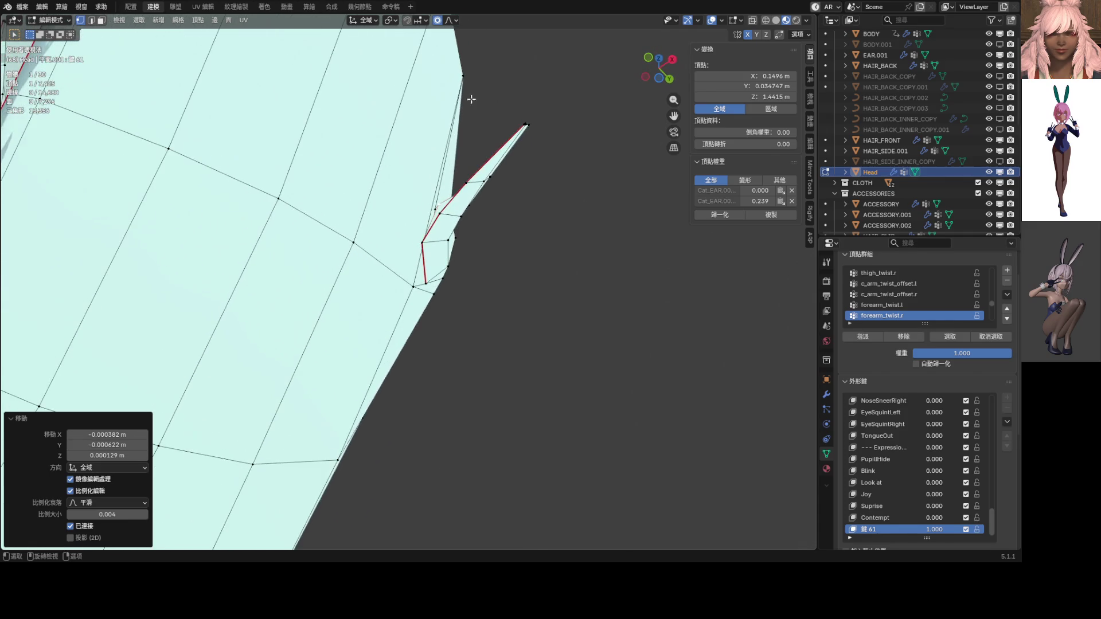
click(432, 279)
key(g)
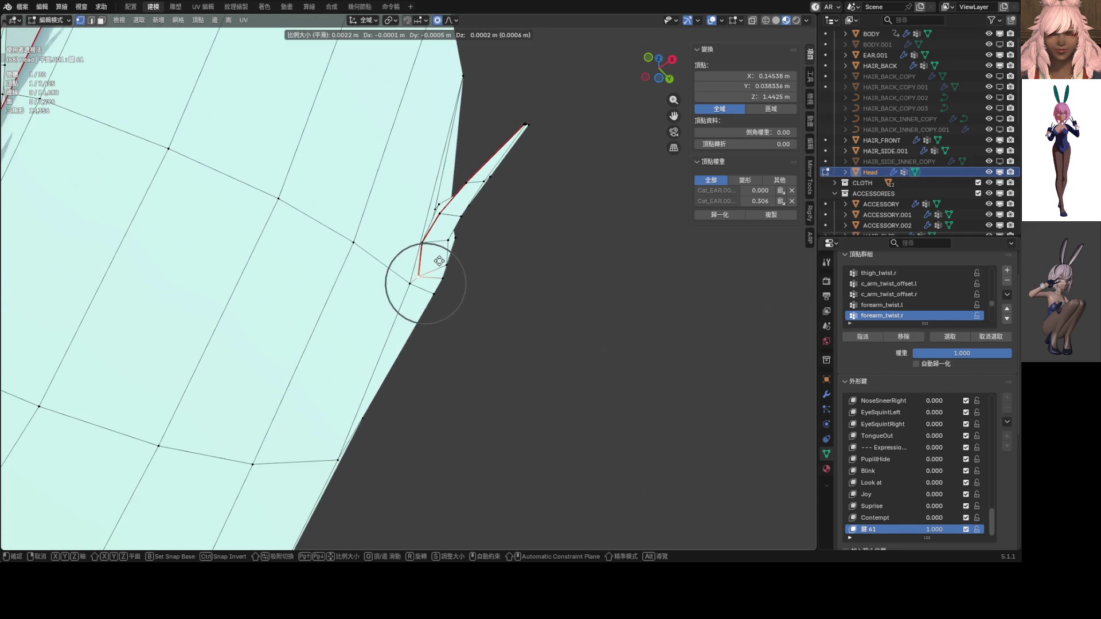
click(439, 260)
click(424, 274)
key(g)
click(423, 259)
Step: Make small proportional adjustments to two more vertices along the ear
mouse_move(423, 259)
middle_down()
mouse_move(437, 278)
mouse_move(410, 216)
mouse_move(430, 180)
middle_up()
click(434, 173)
key(g)
click(434, 174)
click(437, 193)
key(g)
click(430, 193)
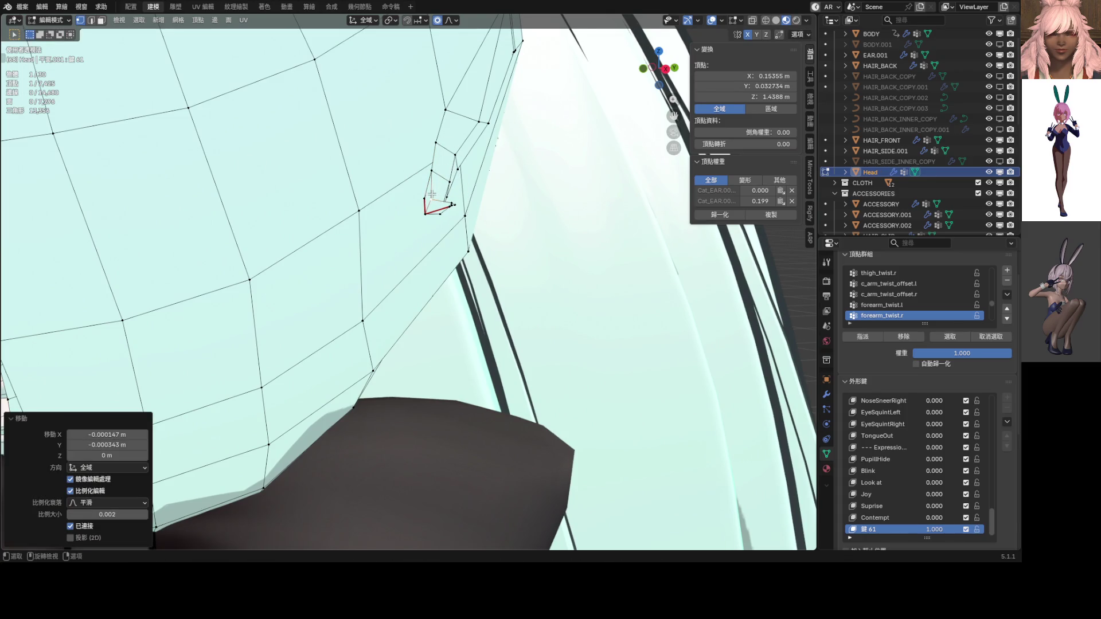
Step: Nudge one more ear-edge vertex by 0.000059 m X and 0.000144 m Y
scroll(405, 204, up, 5)
scroll(439, 147, down, 5)
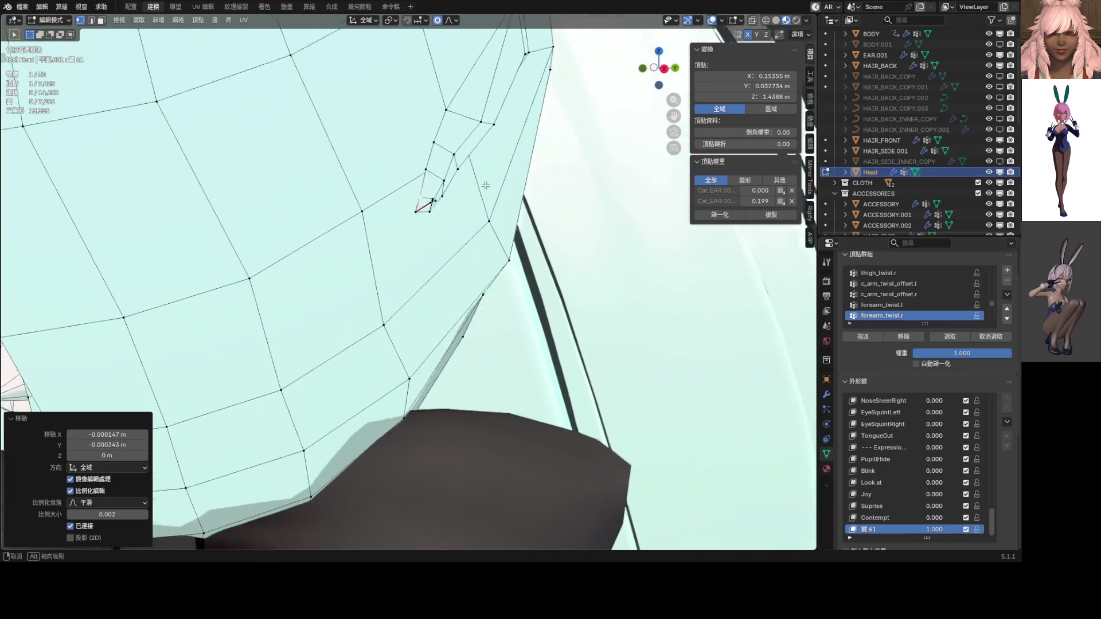
click(458, 156)
key(g)
click(496, 166)
mouse_move(448, 150)
middle_down()
mouse_move(451, 179)
mouse_move(482, 165)
mouse_move(343, 285)
middle_up()
scroll(452, 179, down, 5)
scroll(471, 170, up, 3)
scroll(344, 285, up, 5)
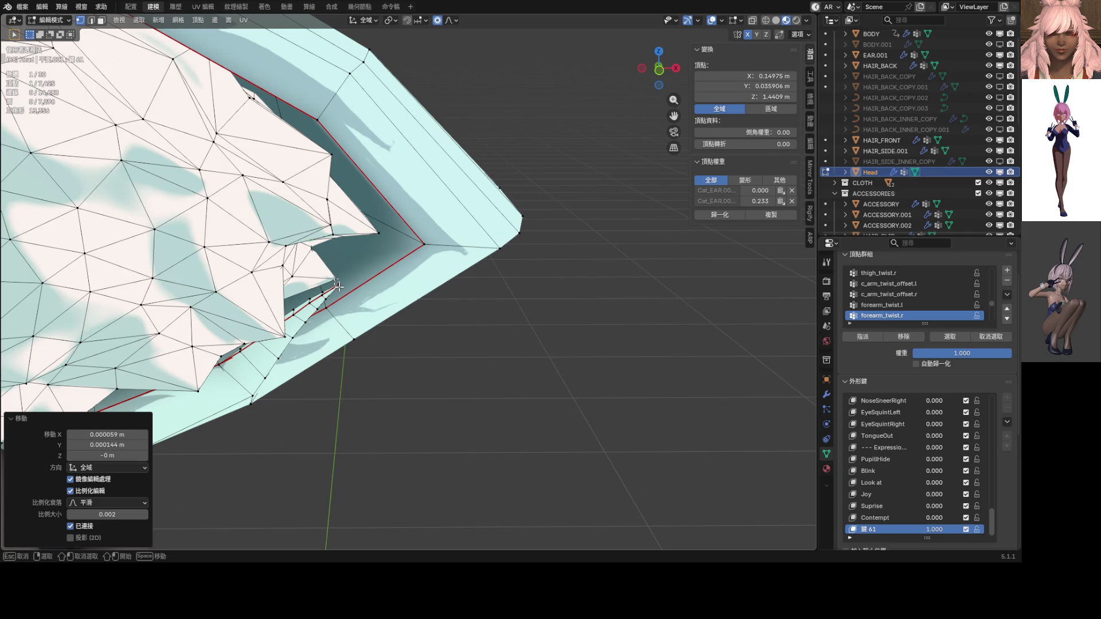
Step: Select the ear-tip vertices and move them with a wide proportional radius in front ortho
ctrl+click(350, 294)
shift+click(344, 290)
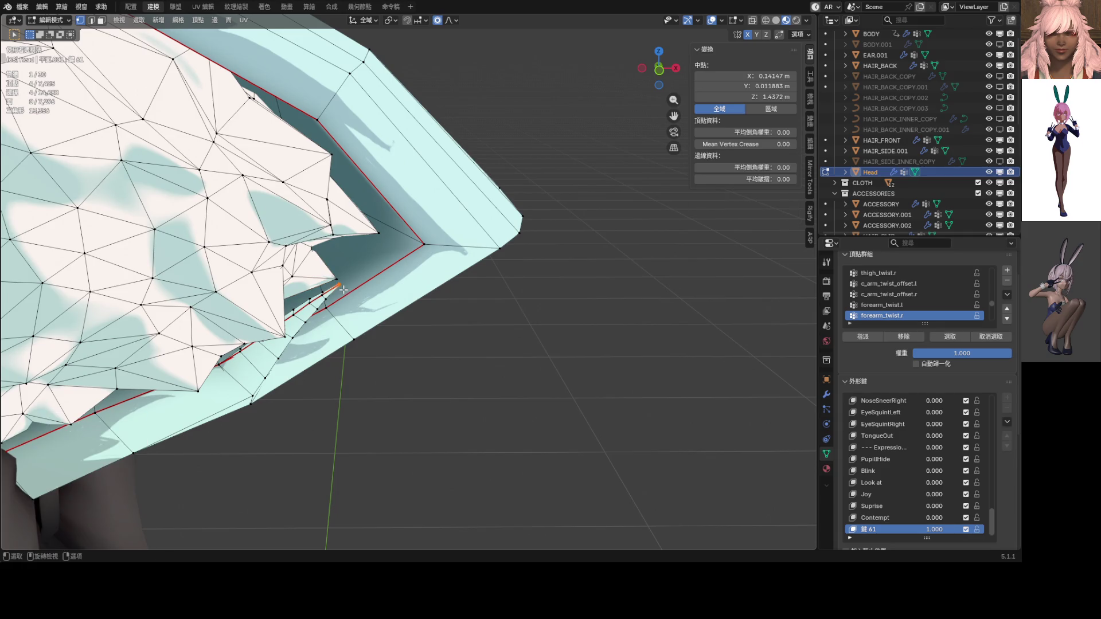
key(KP_1)
shift+middle_drag(363, 304, 376, 253)
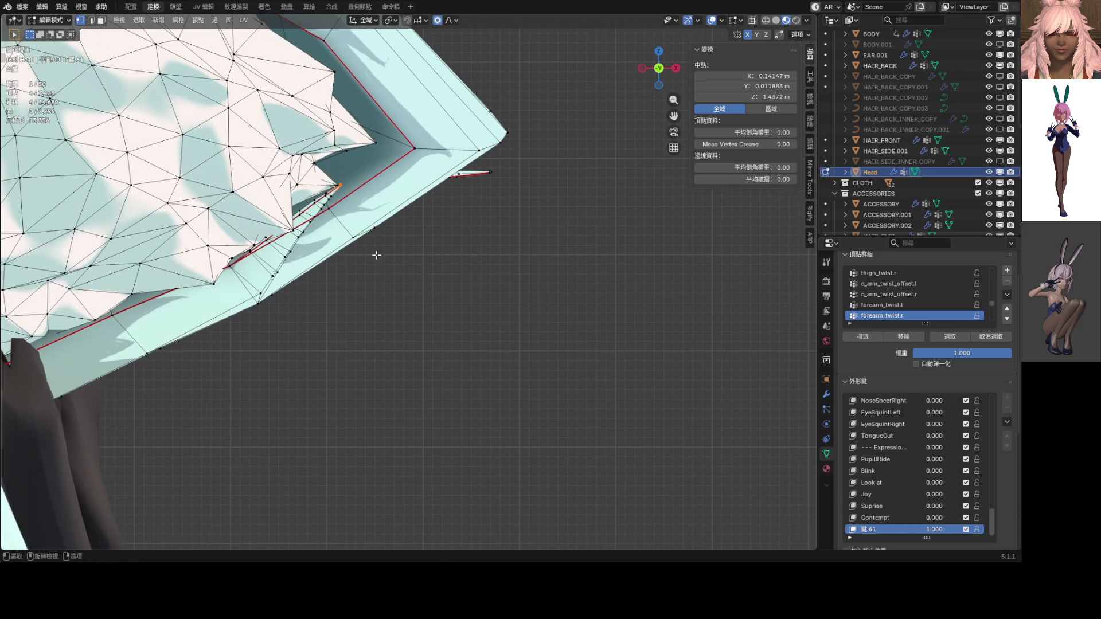
key(g)
scroll(406, 295, down, 18)
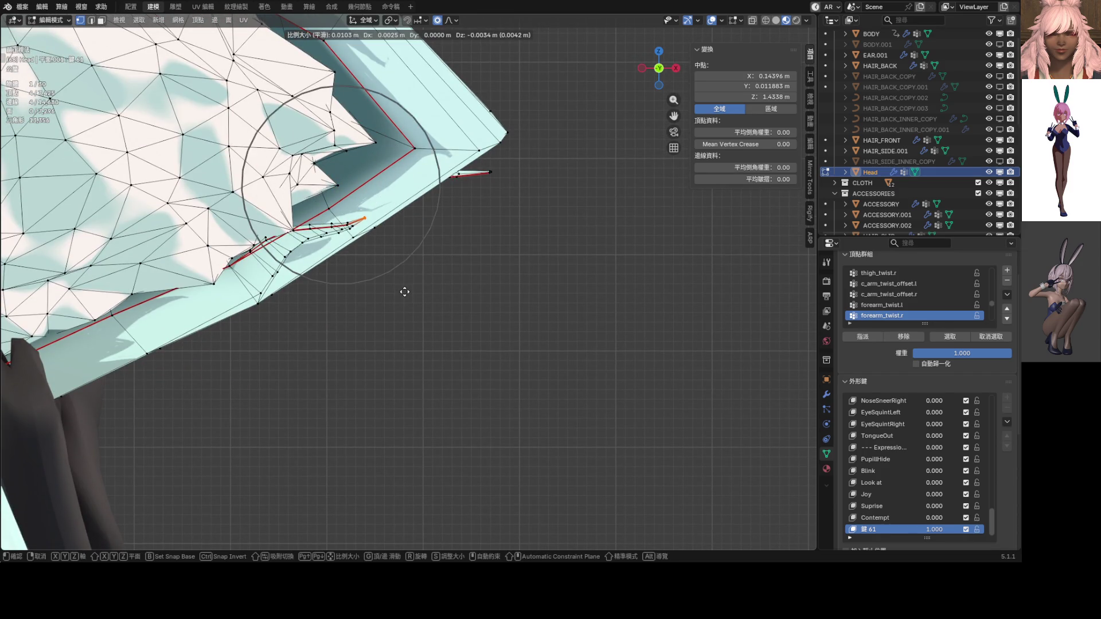
scroll(409, 304, down, 3)
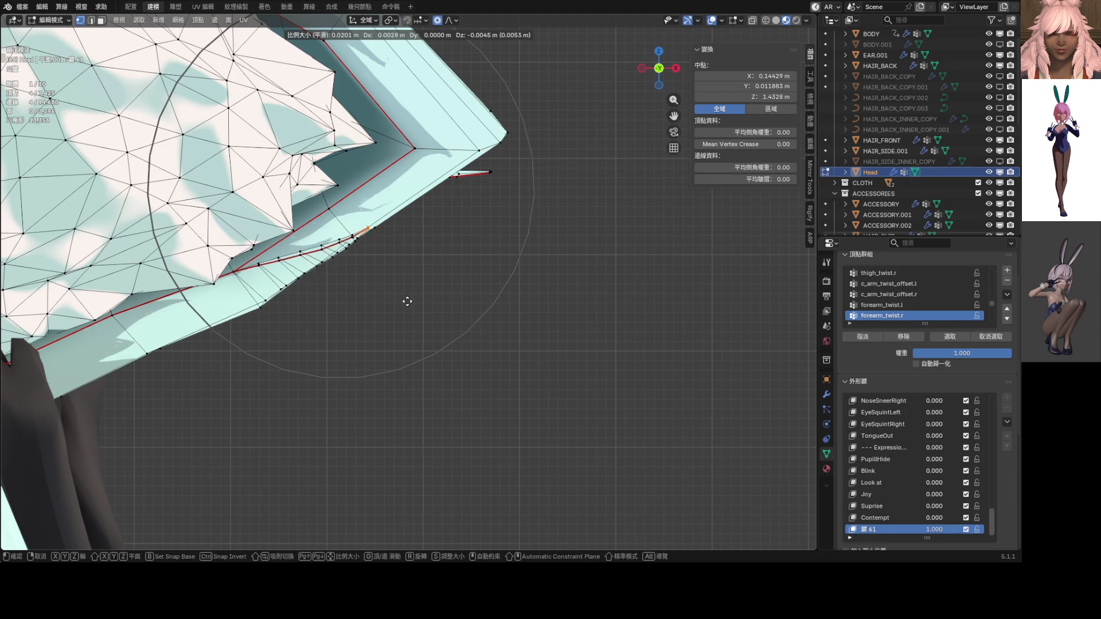
scroll(412, 304, up, 1)
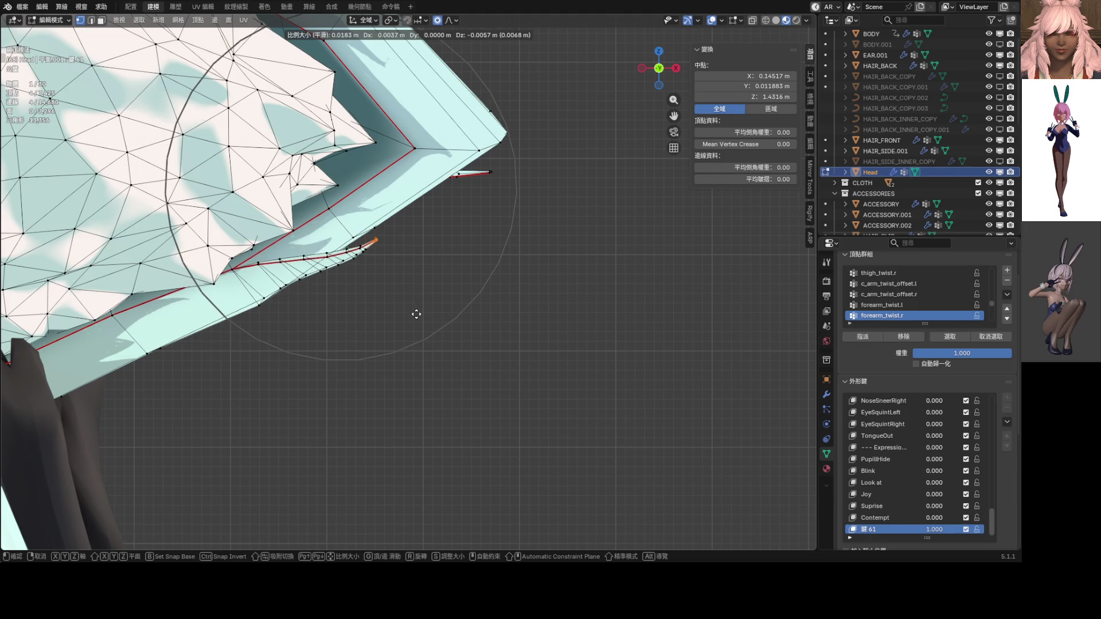
scroll(417, 317, up, 1)
click(416, 317)
Step: Make a second proportional ear move of −0.000729 m X, −0.002143 m Y, −0.001633 m Z
mouse_move(416, 318)
middle_down()
mouse_move(324, 267)
mouse_move(308, 249)
mouse_move(321, 230)
middle_up()
scroll(321, 229, up, 5)
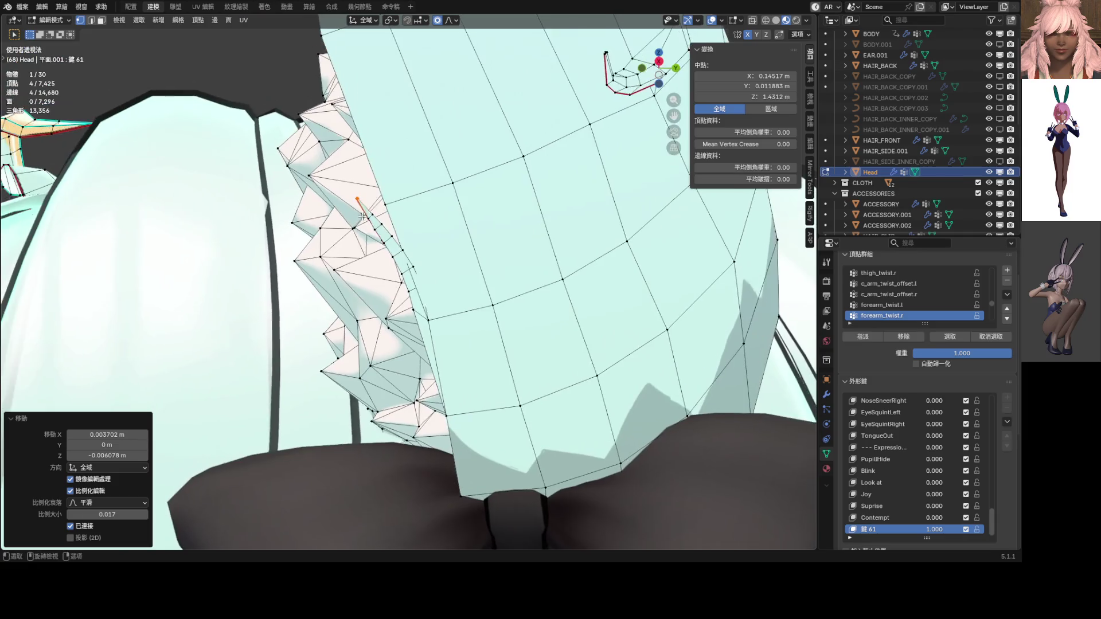
key(g)
click(367, 206)
mouse_move(367, 206)
middle_down()
mouse_move(438, 282)
mouse_move(430, 270)
mouse_move(479, 253)
mouse_move(483, 223)
middle_up()
key(KP_1)
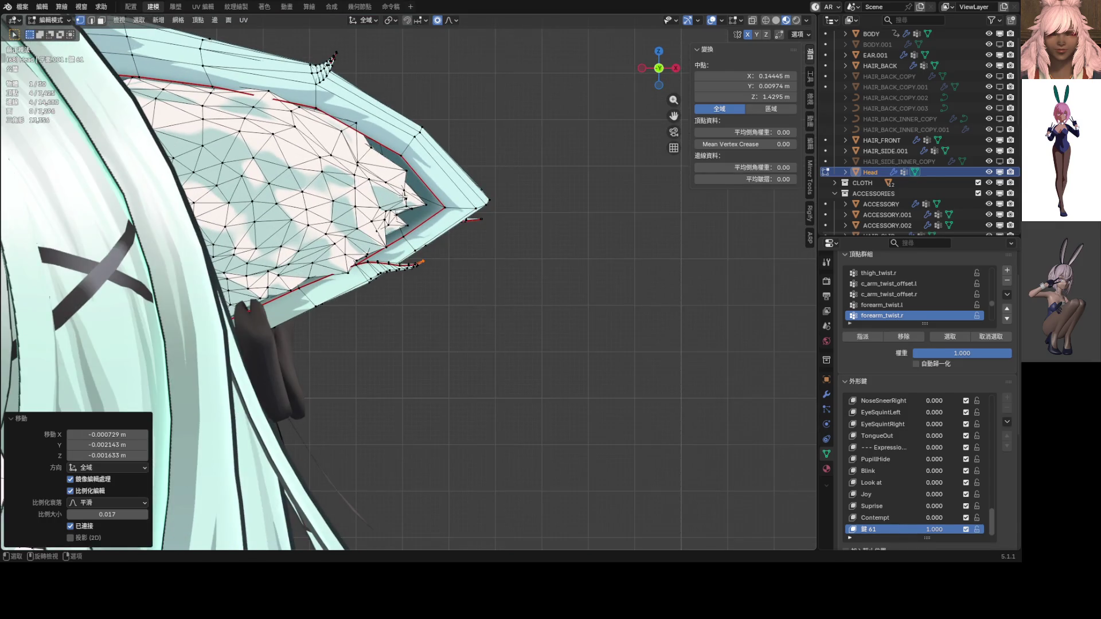
scroll(552, 240, down, 9)
key(ctrl+Tab)
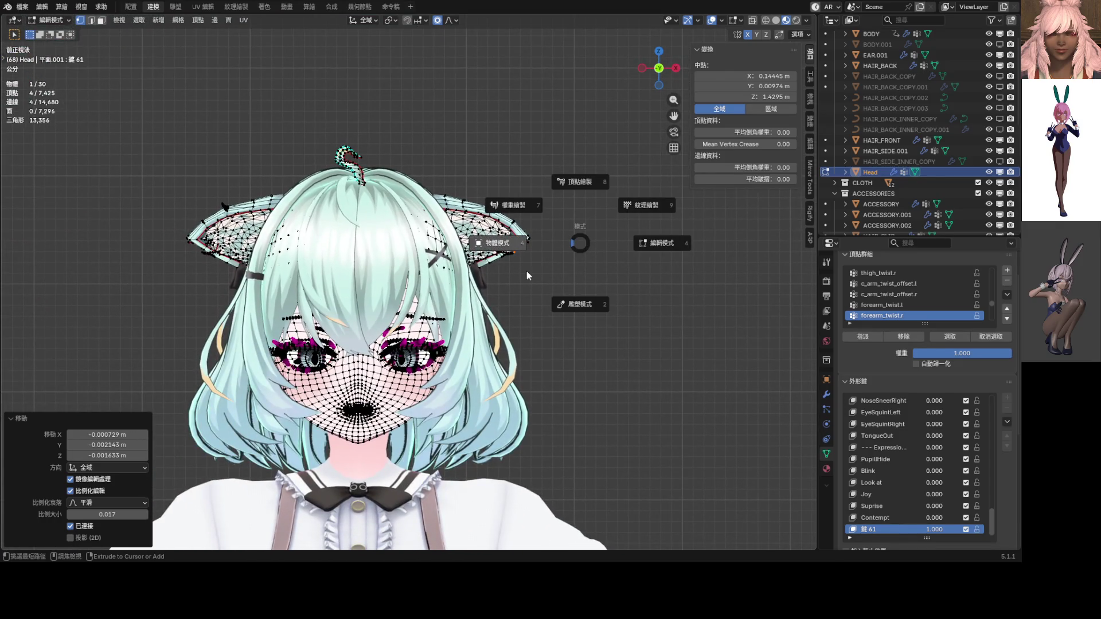
Step: Return to Object Mode, frame the full character, and set shape key 鍵 61 to 1.000
click(526, 276)
scroll(551, 284, down, 3)
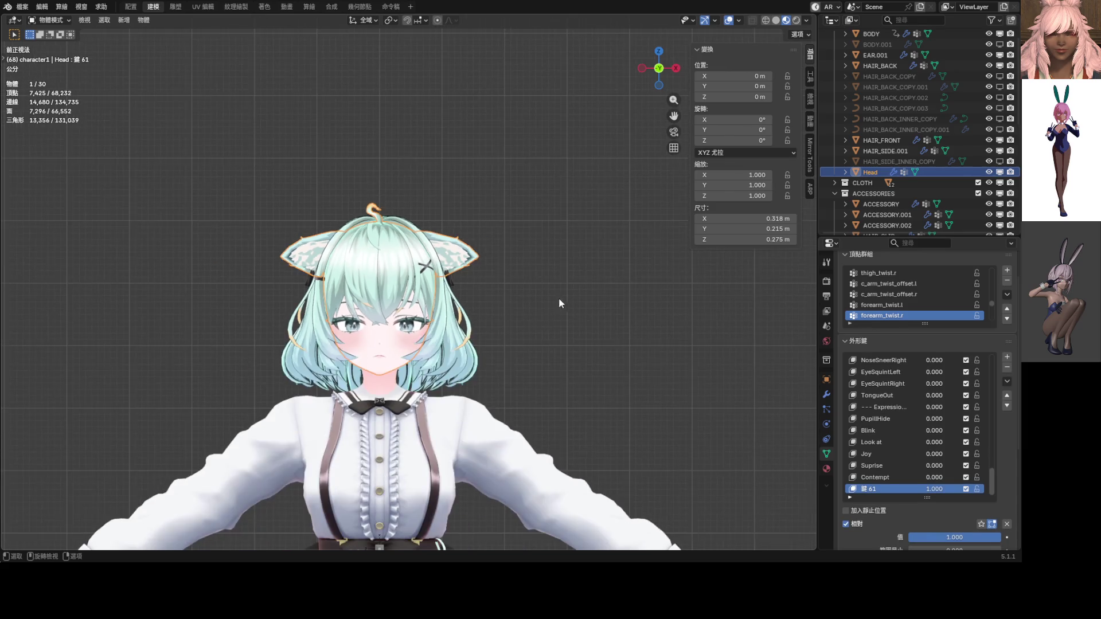
shift+middle_drag(559, 303, 543, 267)
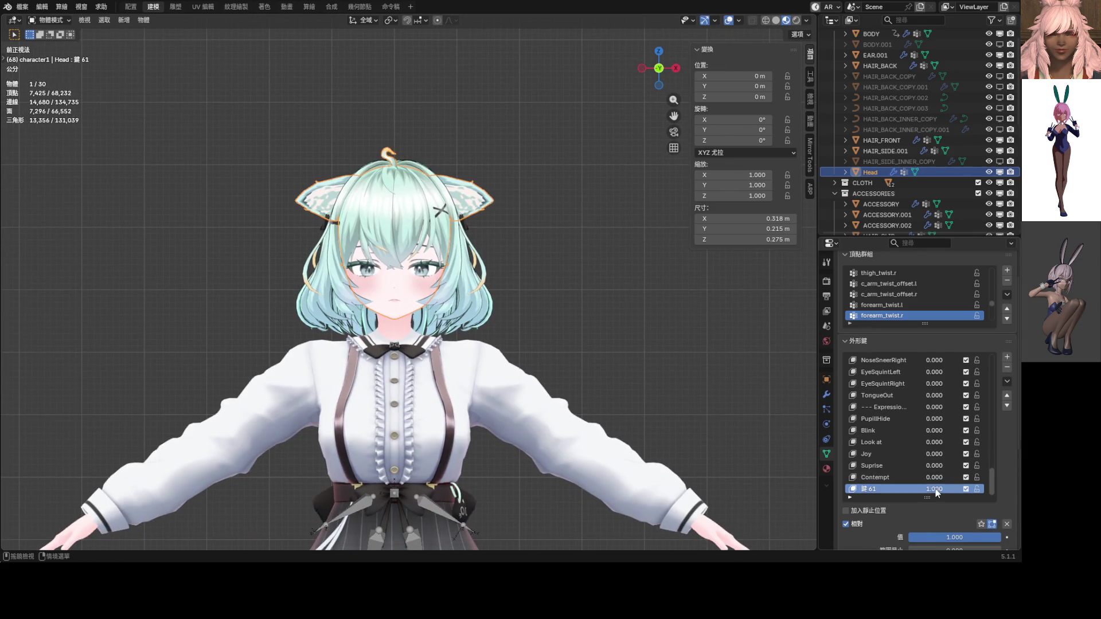
scroll(483, 311, down, 6)
scroll(474, 249, up, 5)
mouse_move(934, 489)
mouse_down()
mouse_move(894, 488)
mouse_move(934, 489)
mouse_up()
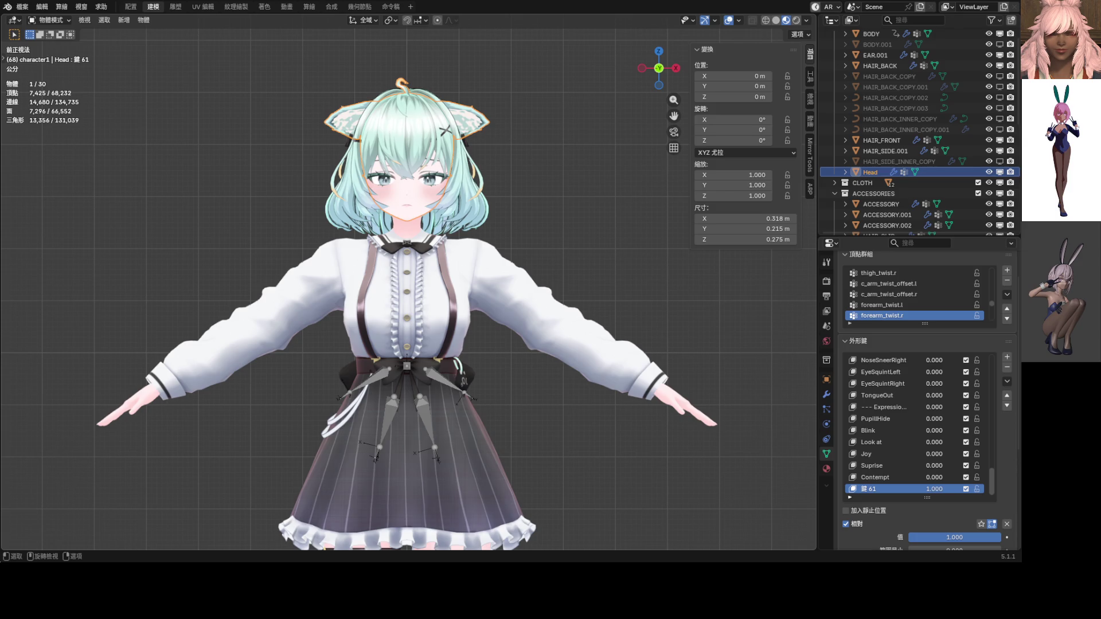
Step: Enter Edit Mode on the head and select three ear-edge vertices
mouse_move(436, 252)
middle_down()
mouse_move(366, 284)
mouse_move(453, 218)
mouse_move(443, 187)
mouse_move(485, 283)
mouse_move(566, 225)
mouse_move(374, 253)
middle_up()
scroll(366, 284, up, 5)
key(ctrl+Tab)
click(482, 190)
scroll(484, 283, up, 3)
scroll(566, 226, up, 4)
click(566, 225)
scroll(381, 164, up, 3)
shift+click(364, 160)
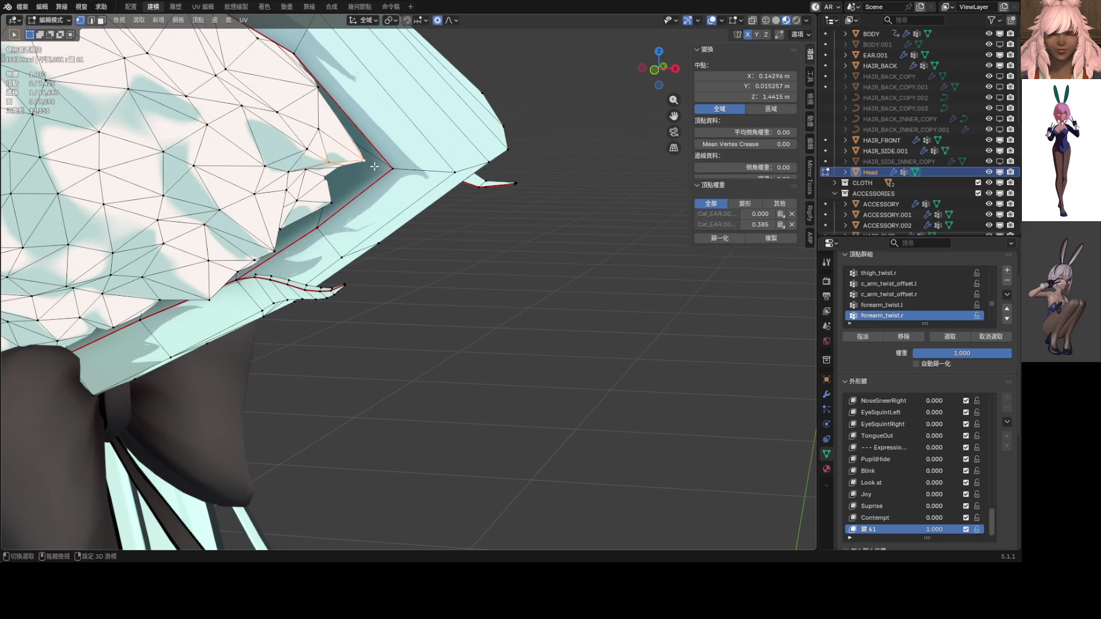
shift+click(392, 169)
scroll(344, 183, down, 5)
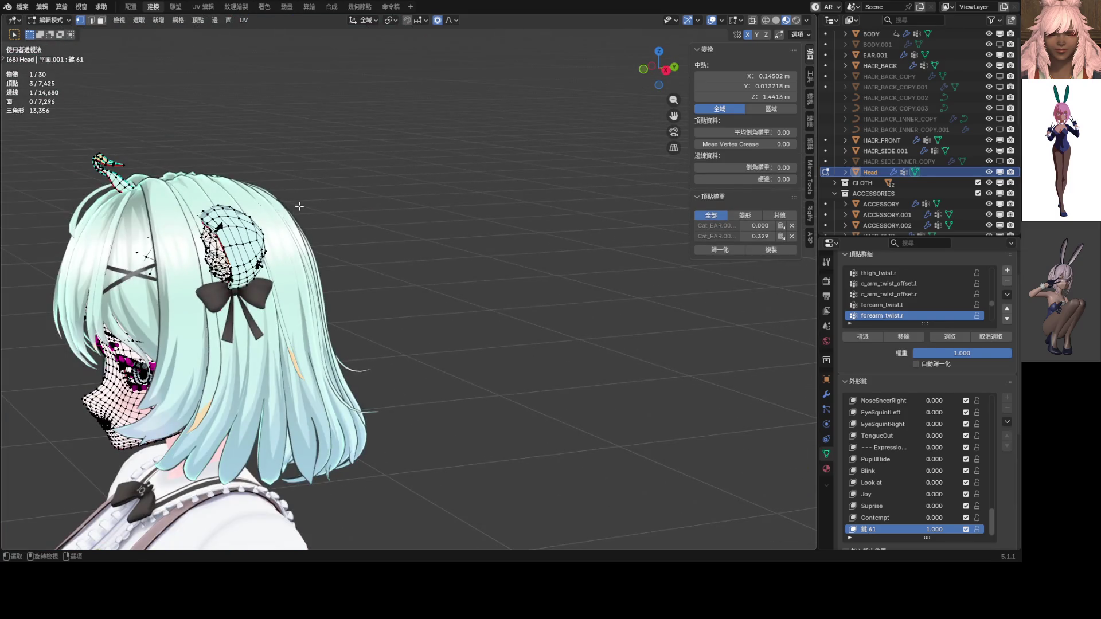
Step: Rotate the ear −39.1° around Z with 0.180 smooth falloff, then return to Object Mode
alt+middle_drag(297, 207, 217, 210)
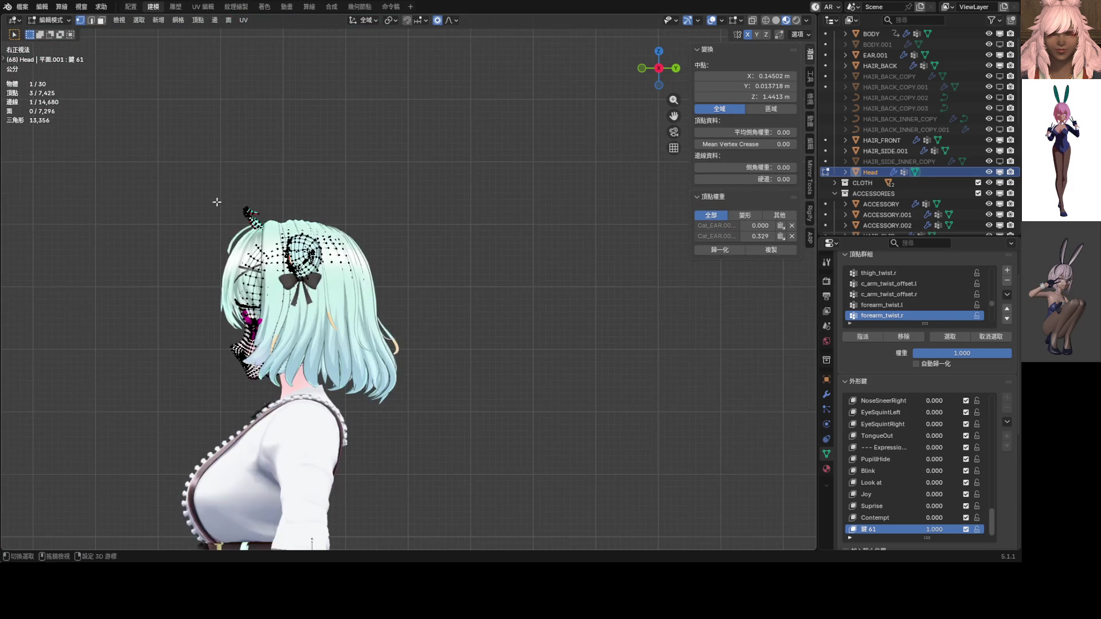
scroll(234, 210, up, 4)
scroll(235, 210, up, 5)
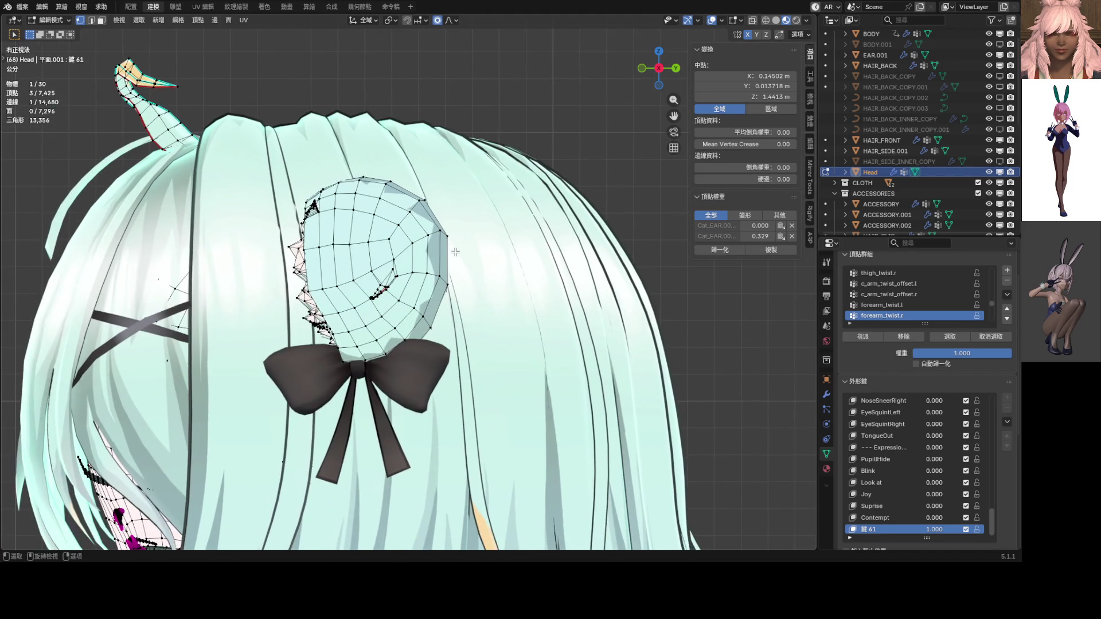
key(r)
scroll(461, 251, down, 10)
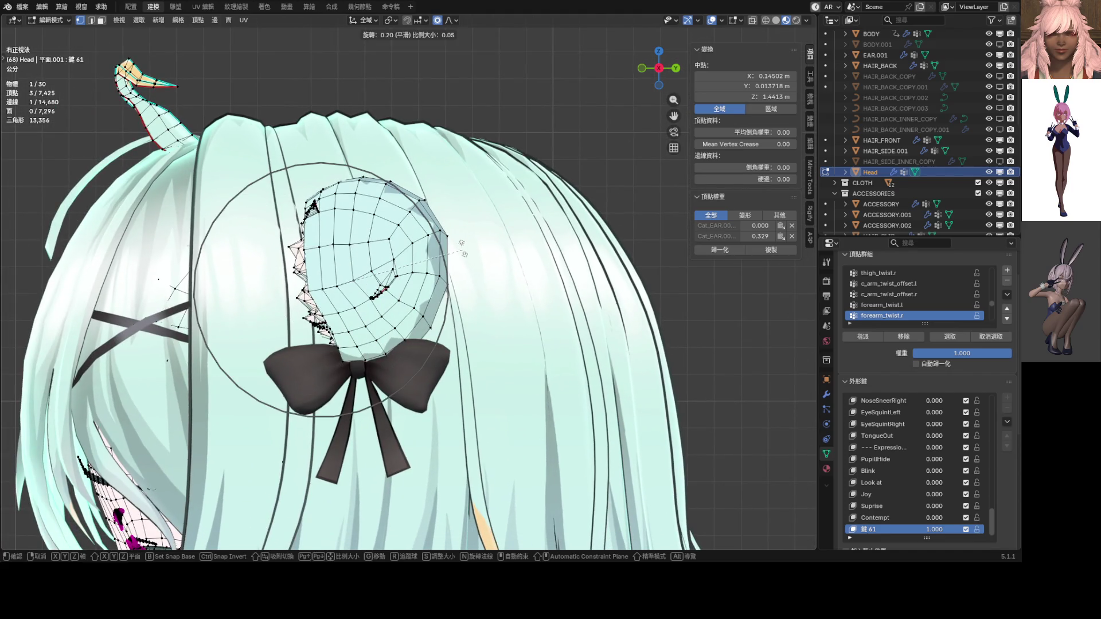
click(423, 178)
scroll(421, 178, down, 5)
mouse_move(421, 177)
middle_down()
mouse_move(574, 204)
mouse_move(385, 320)
mouse_move(390, 350)
mouse_move(422, 266)
middle_up()
key(Tab)
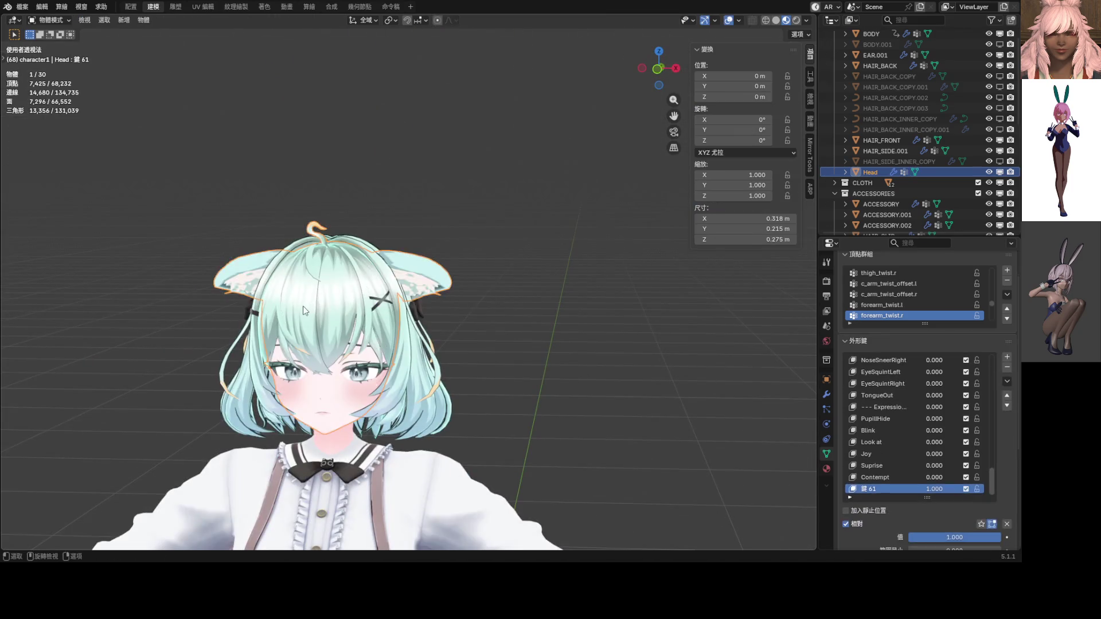
drag(934, 489, 886, 489)
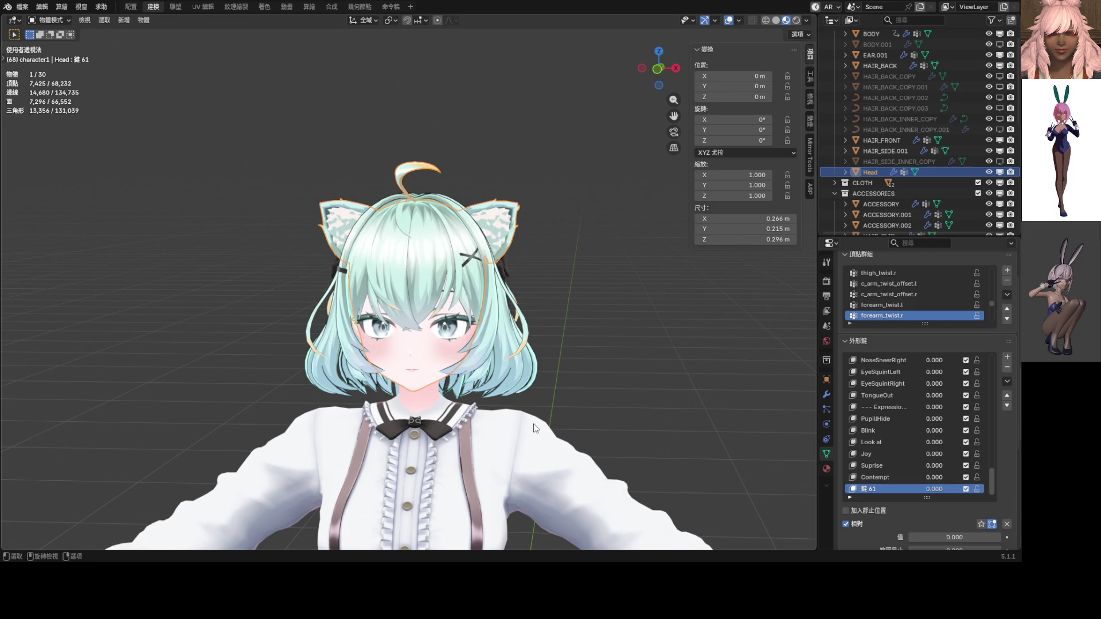
scroll(531, 422, down, 2)
click(497, 305)
mouse_move(496, 305)
ctrl+middle_down()
mouse_move(502, 240)
mouse_move(579, 275)
ctrl+middle_up()
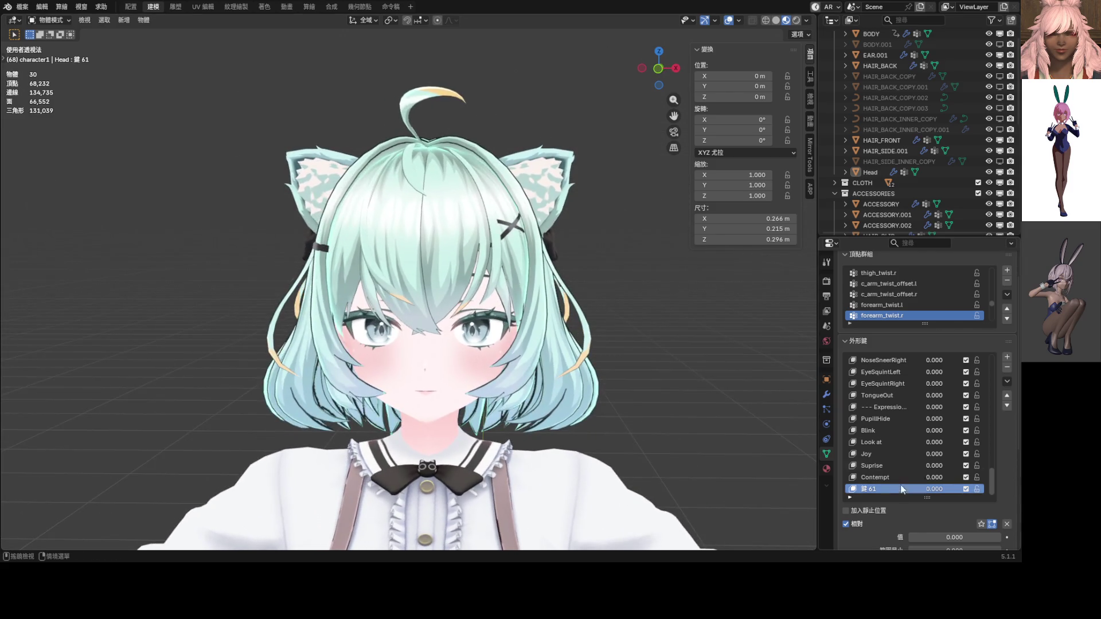
drag(937, 490, 975, 490)
Step: In Edit Mode, move the ears -0.0069 m along X with 0.102 proportional falloff
key(ctrl+Tab)
click(674, 441)
key(KP_1)
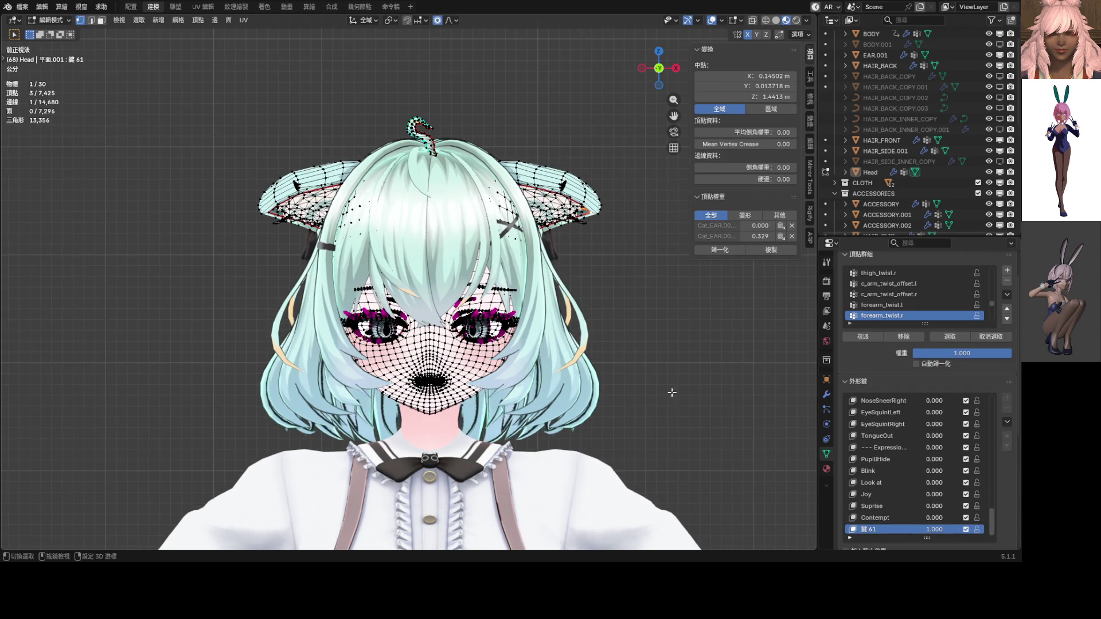
scroll(563, 408, down, 3)
key(g)
key(x)
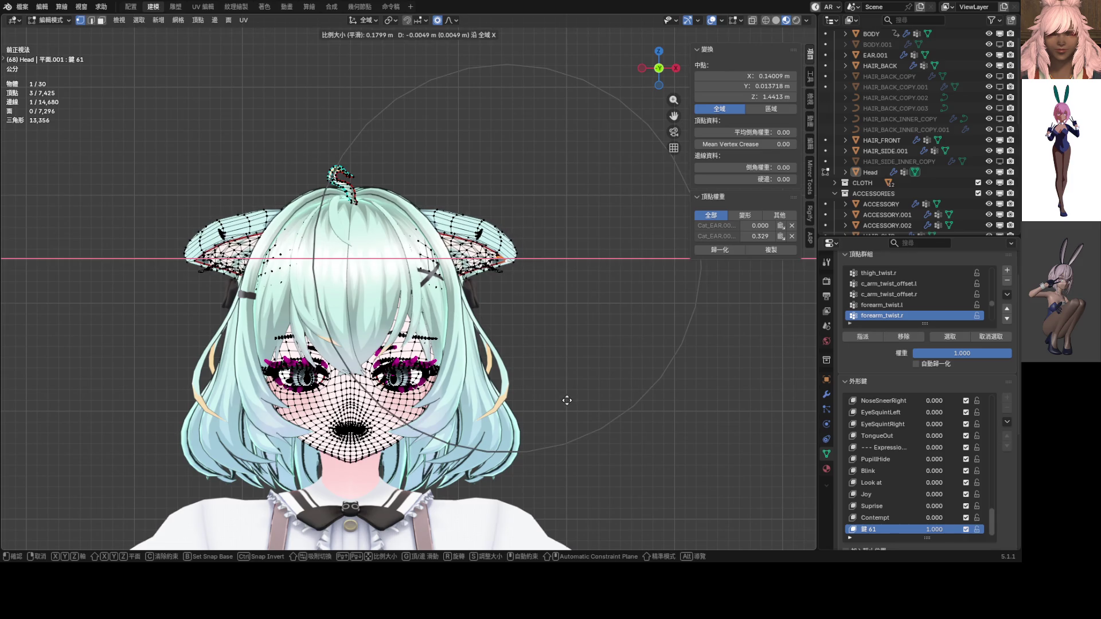
click(562, 400)
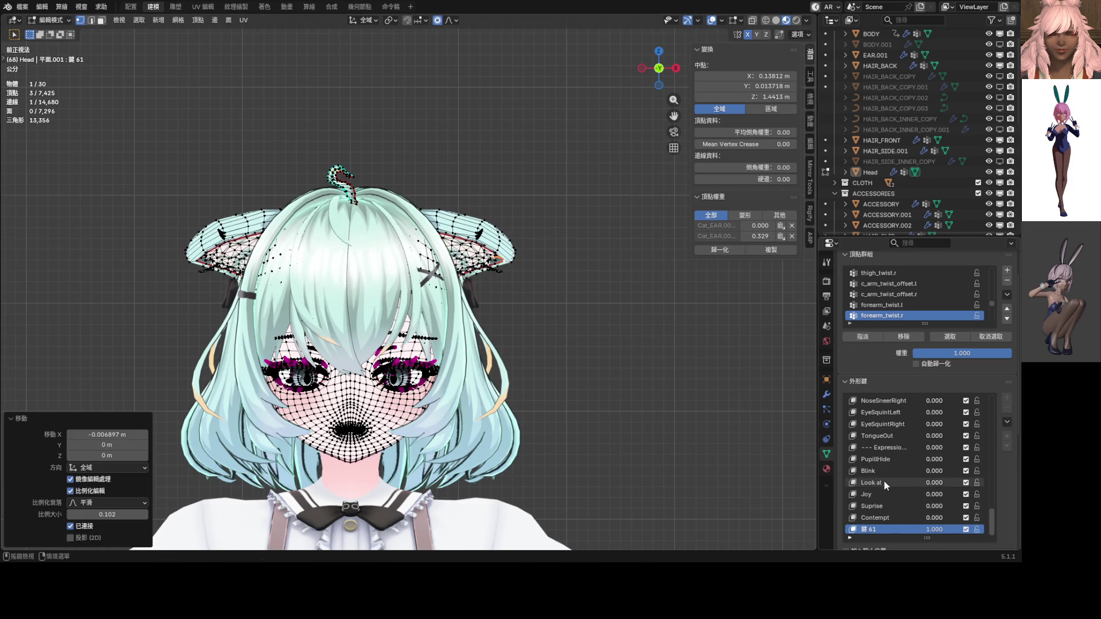
key(ctrl+z)
key(ctrl+shift+z)
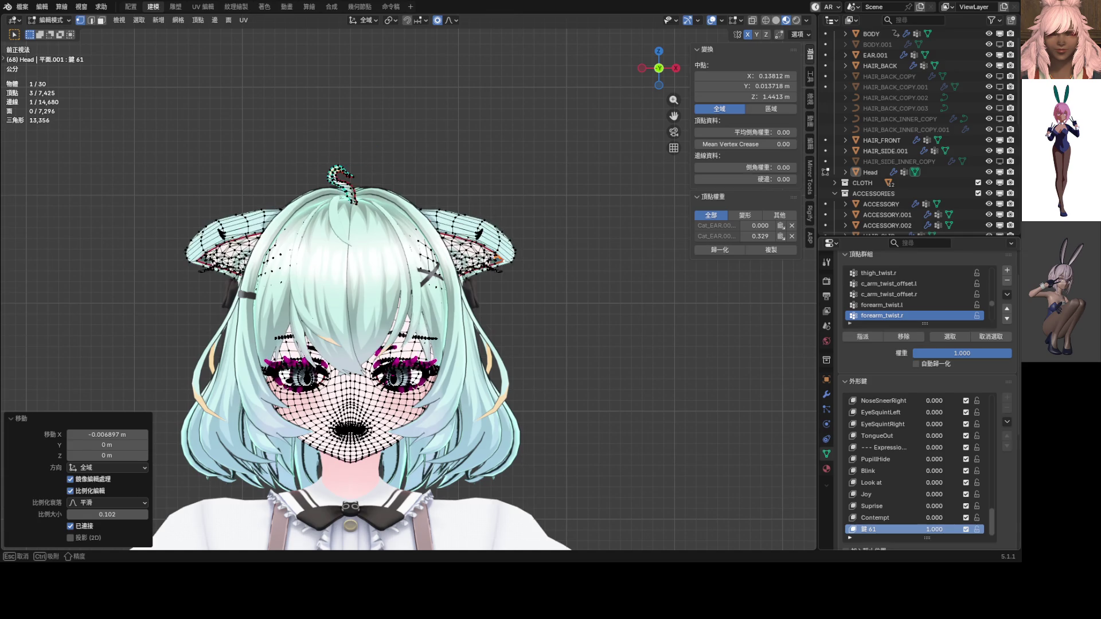
Step: Return to Object Mode and view the head in front orthographic
mouse_move(634, 383)
middle_down()
mouse_move(638, 450)
mouse_move(321, 256)
mouse_move(338, 436)
mouse_move(202, 412)
mouse_move(225, 432)
mouse_move(500, 411)
middle_up()
key(Tab)
key(KP_1)
key(KP_5)
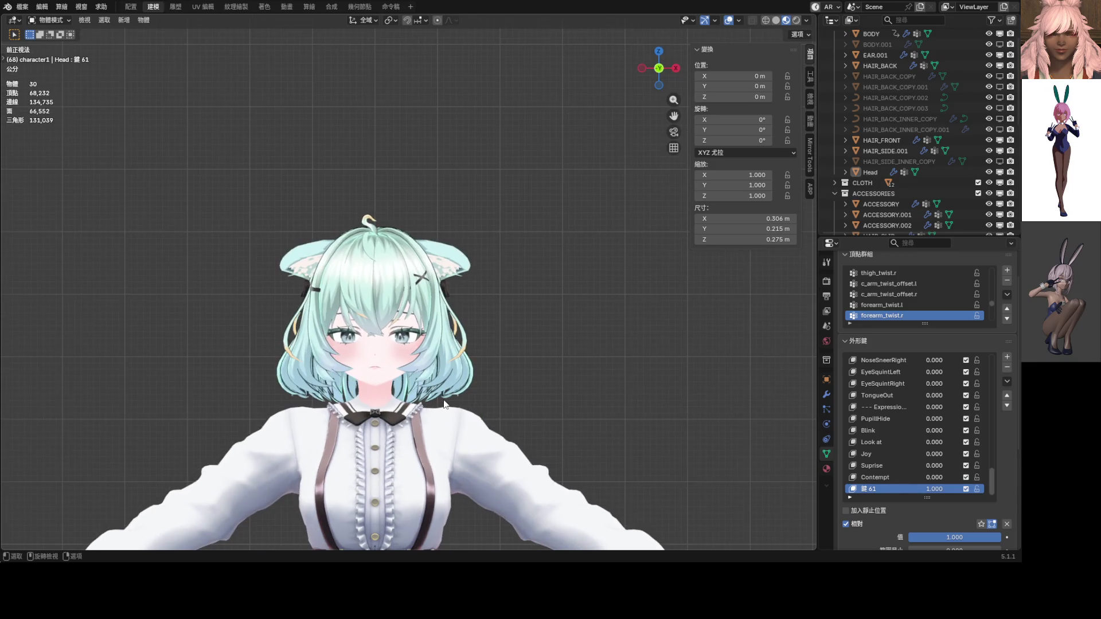
Step: Raise shape key 鍵 61 to 1.000 and save the blend file
mouse_move(934, 489)
mouse_down()
mouse_move(906, 489)
mouse_move(963, 488)
mouse_up()
mouse_move(708, 411)
middle_down()
mouse_move(473, 400)
mouse_move(564, 387)
middle_up()
scroll(549, 400, up, 5)
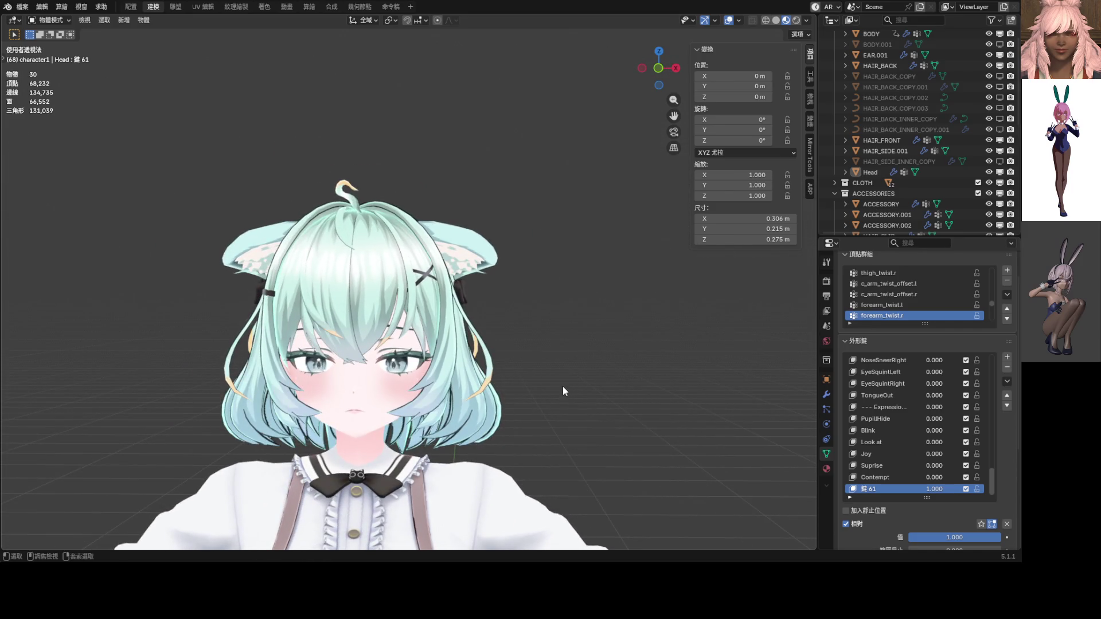
key(ctrl+s)
Step: Preview TongueOut at 1.0 in front orthographic view, then return it to 0
drag(938, 396, 961, 395)
middle_drag(499, 373, 538, 374)
key(KP_5)
key(KP_1)
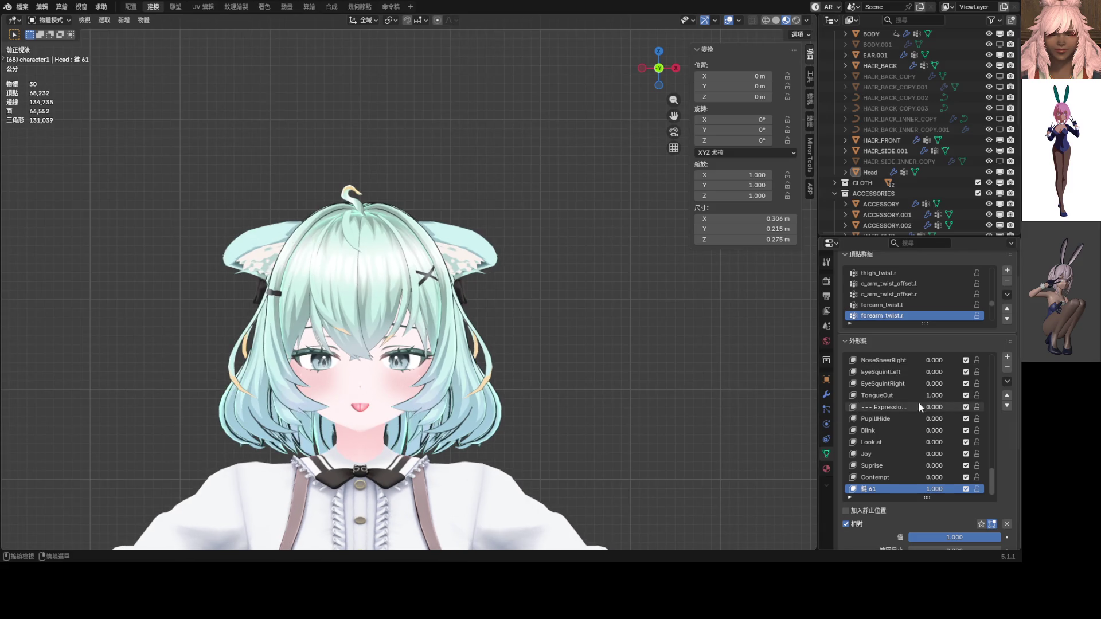
drag(938, 396, 918, 395)
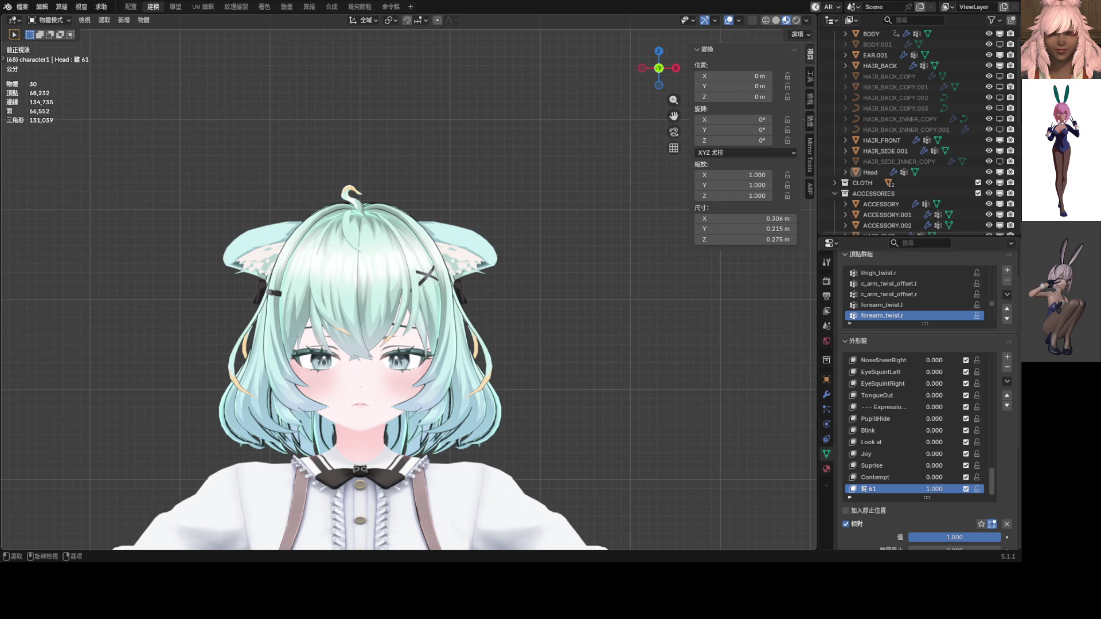
Step: Rename shape key 鍵 61 to 'Saddness'
double_click(877, 489)
text(sㄎ)
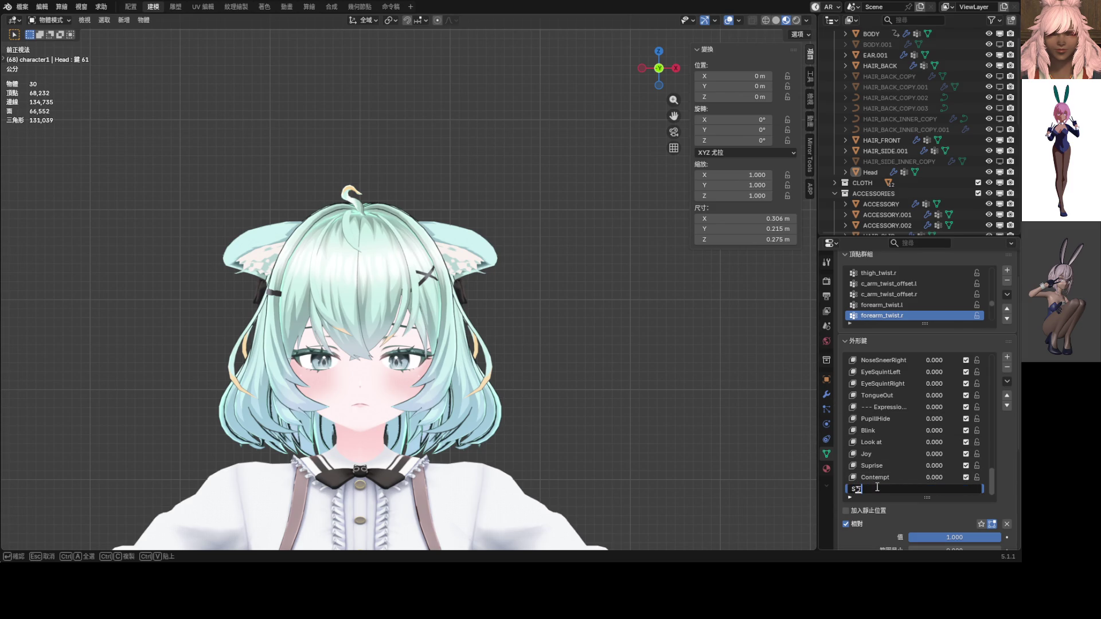
key(BackSpace)
key(BackSpace)
text(Sadd)
text(ness)
key(Return)
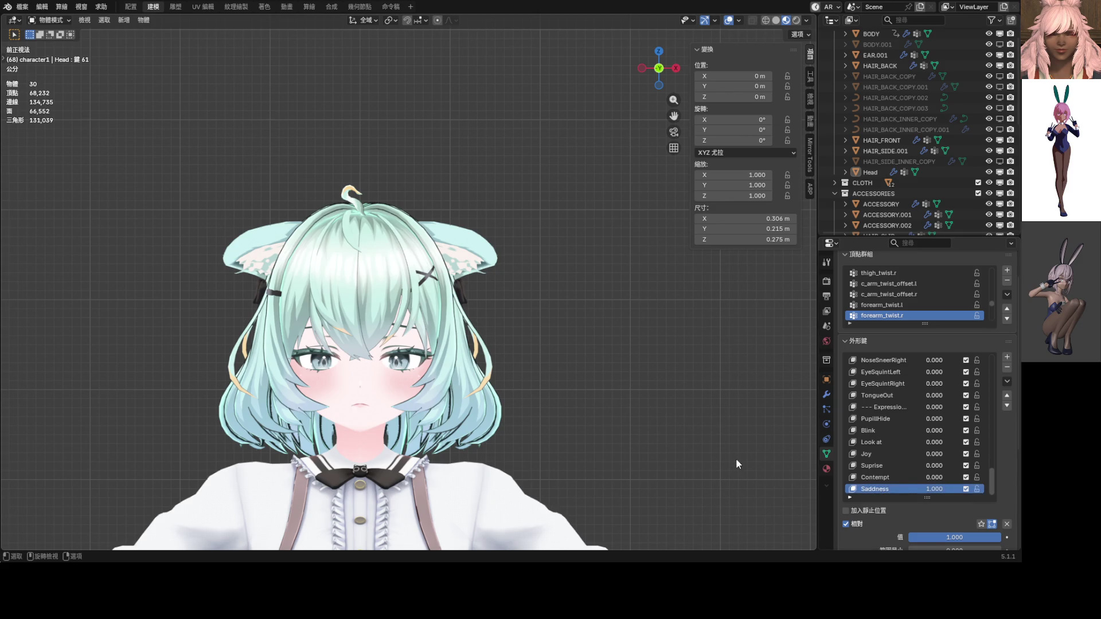
Step: Inspect the ear mesh in Edit Mode, then return to Object Mode in front view
scroll(576, 277, up, 8)
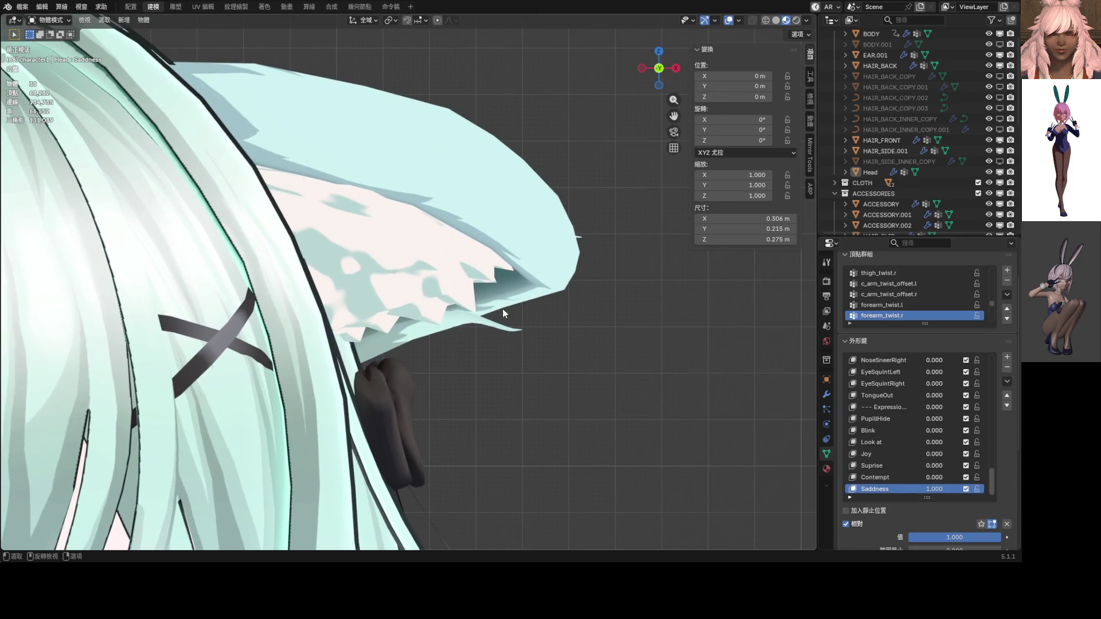
key(Tab)
mouse_move(582, 308)
middle_down()
mouse_move(447, 247)
mouse_move(439, 270)
middle_up()
scroll(440, 274, down, 6)
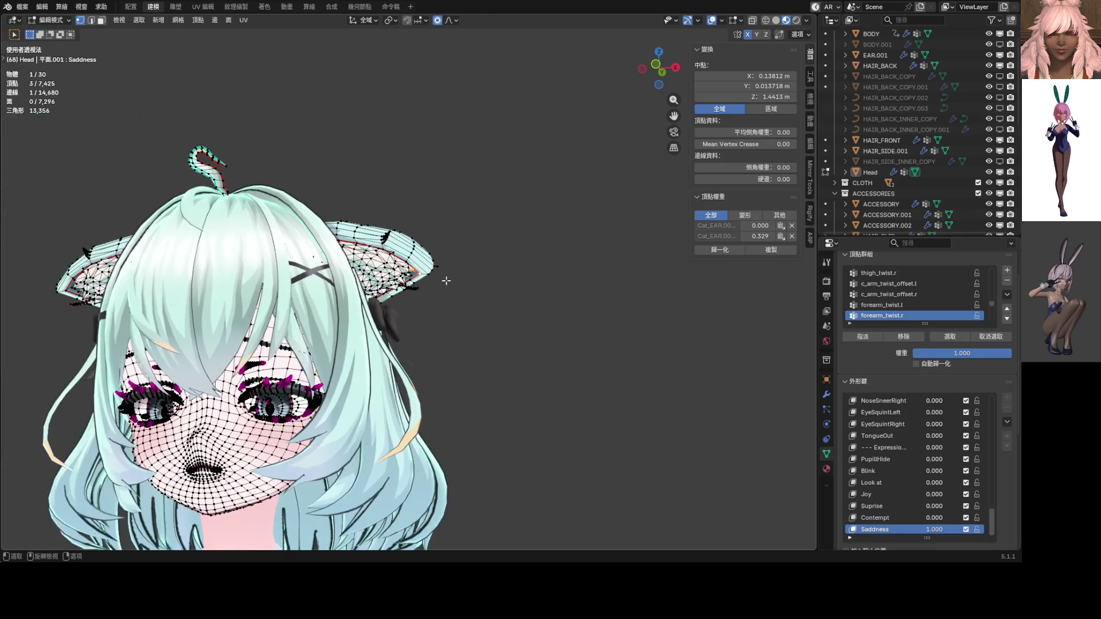
key(KP_1)
key(ctrl+Tab)
click(309, 293)
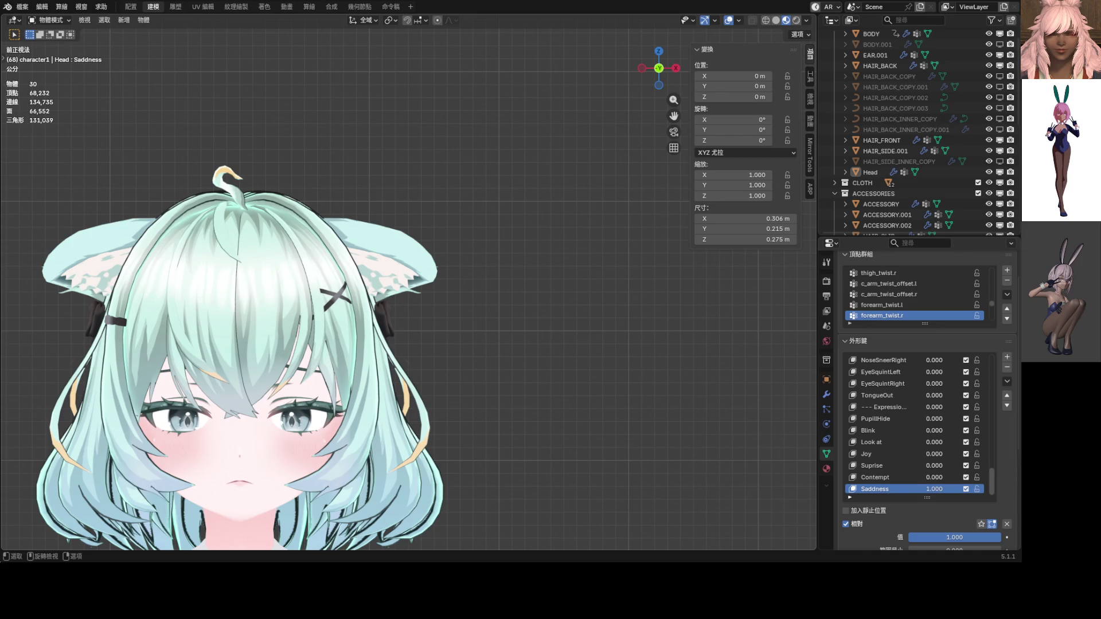
Step: Reset the Saddness value to 0.000 and recentre the head in the view
key(BackSpace)
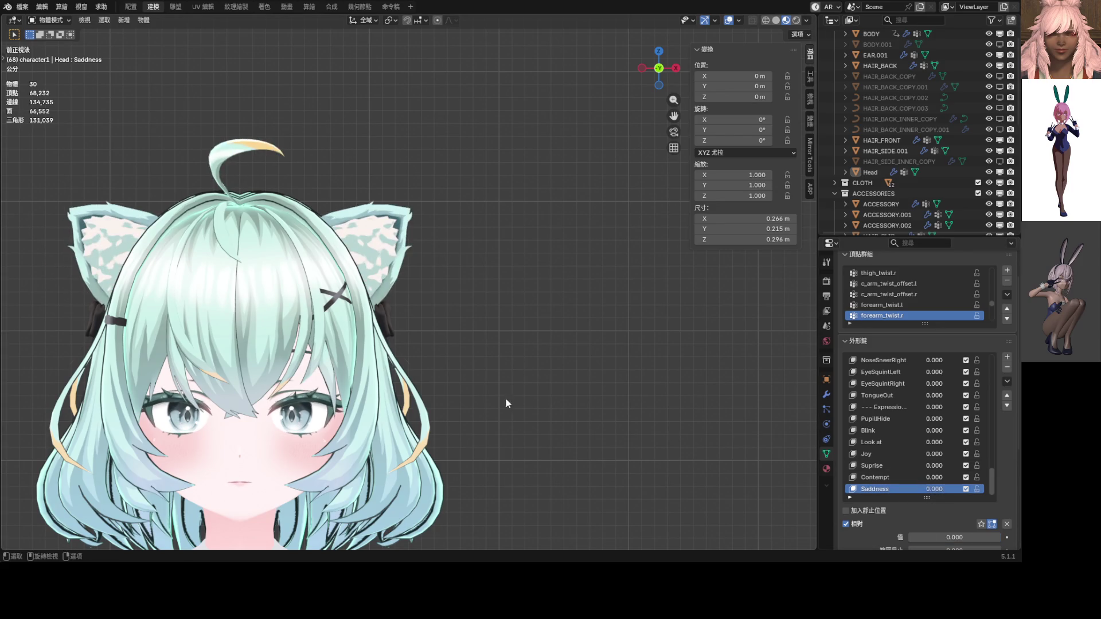
shift+middle_drag(505, 400, 565, 358)
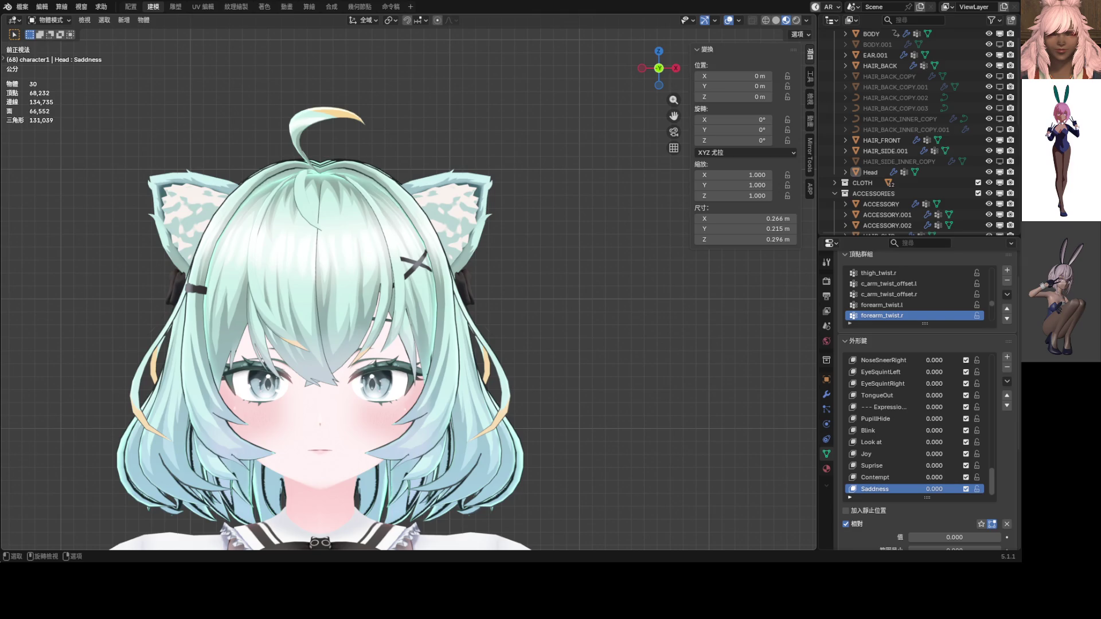
Step: Set EyeWide_L and EyeWide_R to 0.5, correcting an initial 0.3
drag(993, 484, 1005, 402)
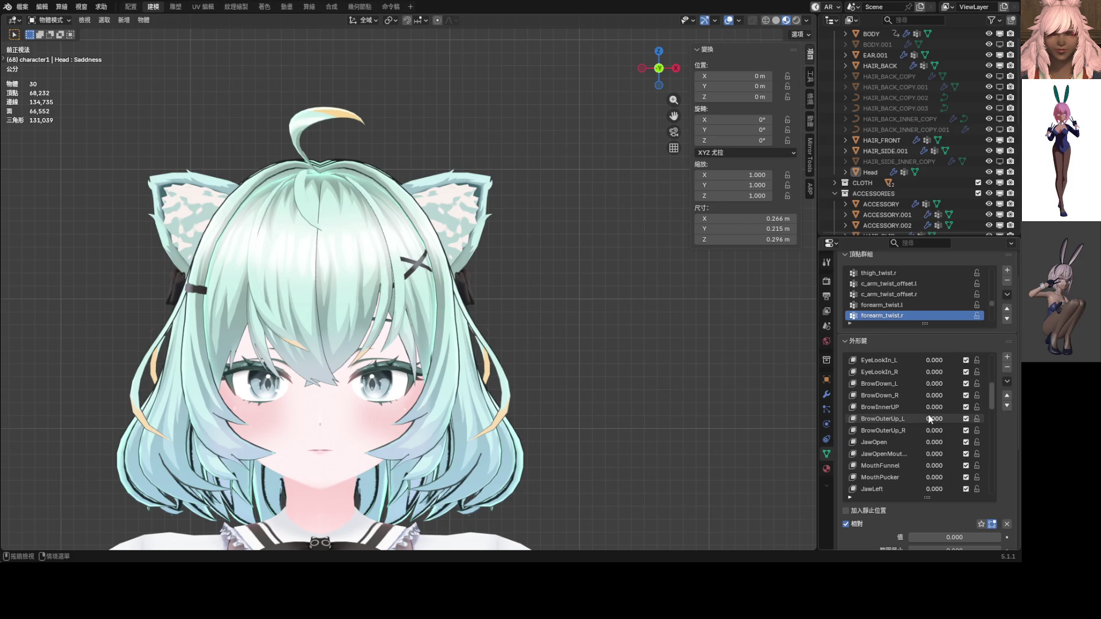
scroll(930, 419, up, 2)
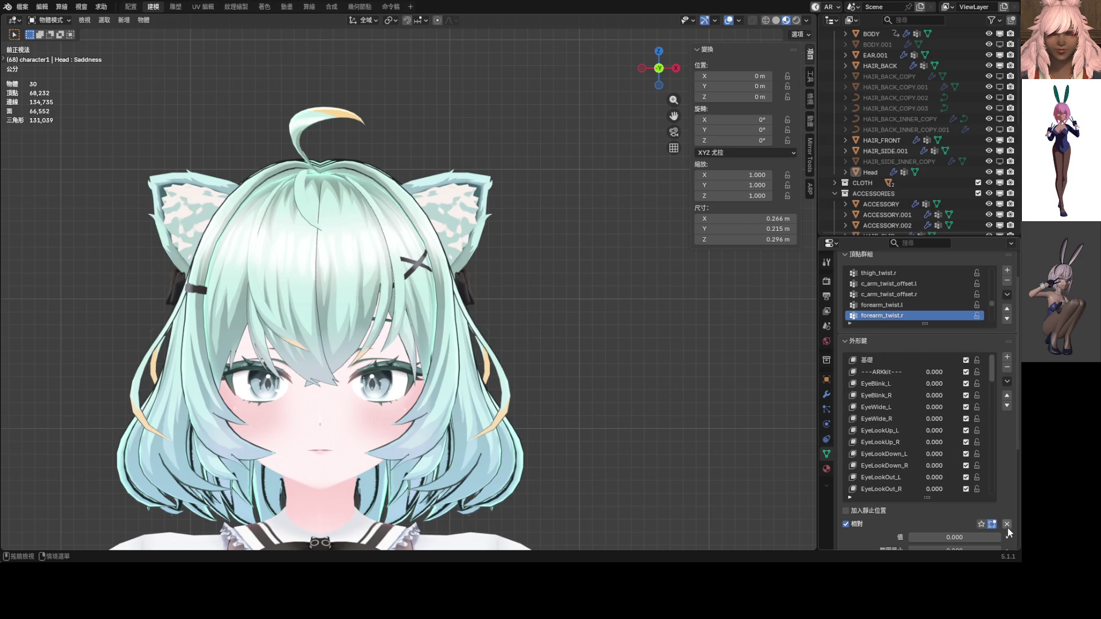
mouse_move(929, 407)
mouse_down()
mouse_move(918, 408)
mouse_move(937, 406)
mouse_up()
text(3)
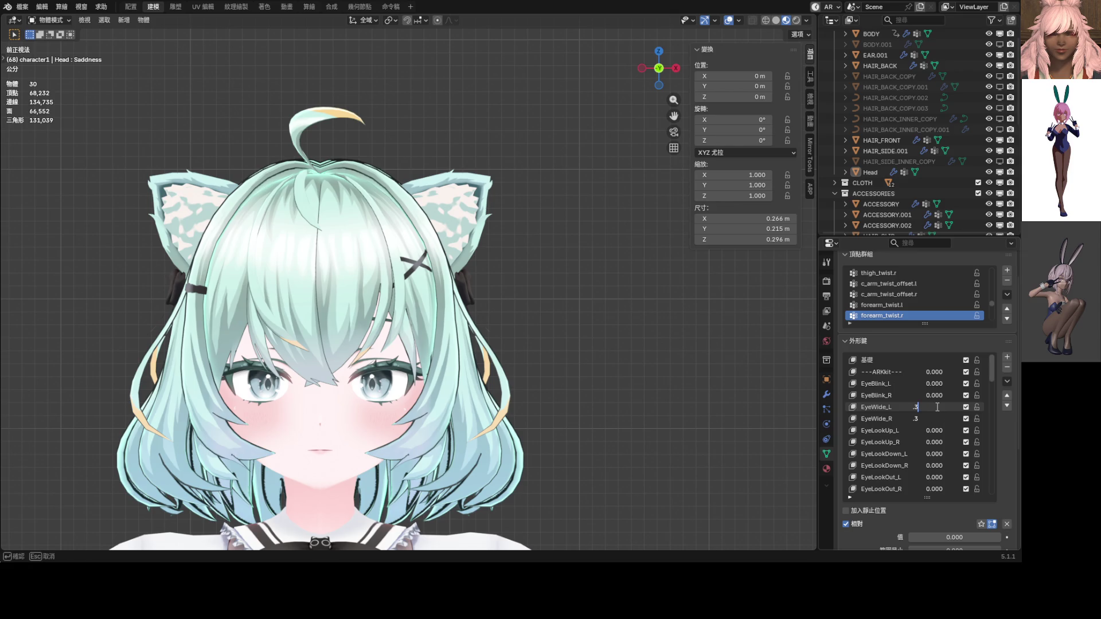
key(Return)
click(937, 407)
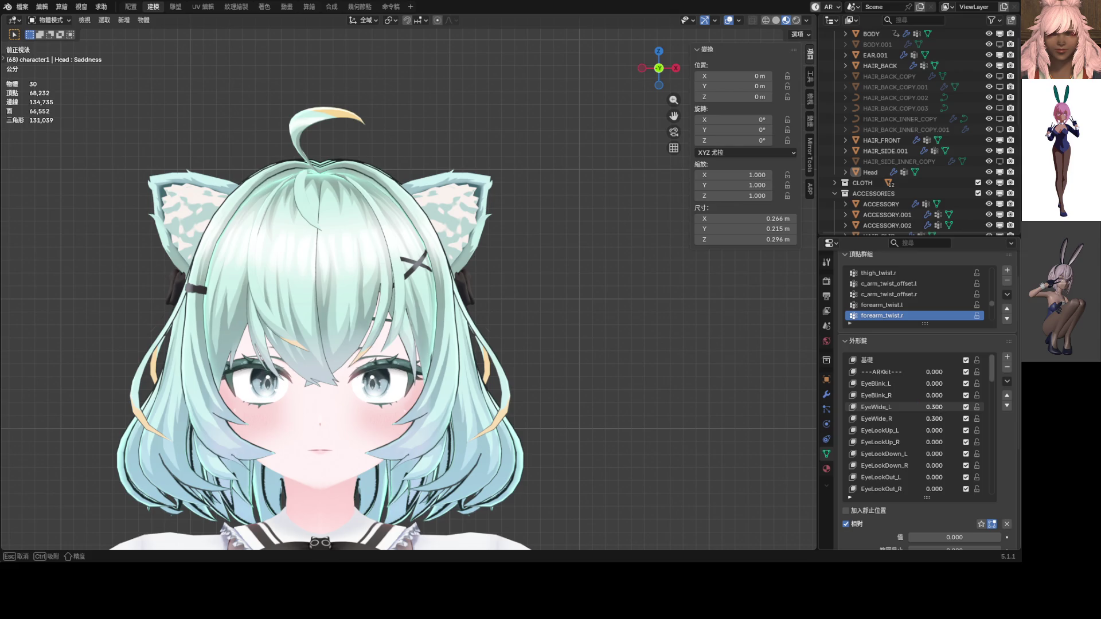
key(BackSpace)
text(5)
key(Return)
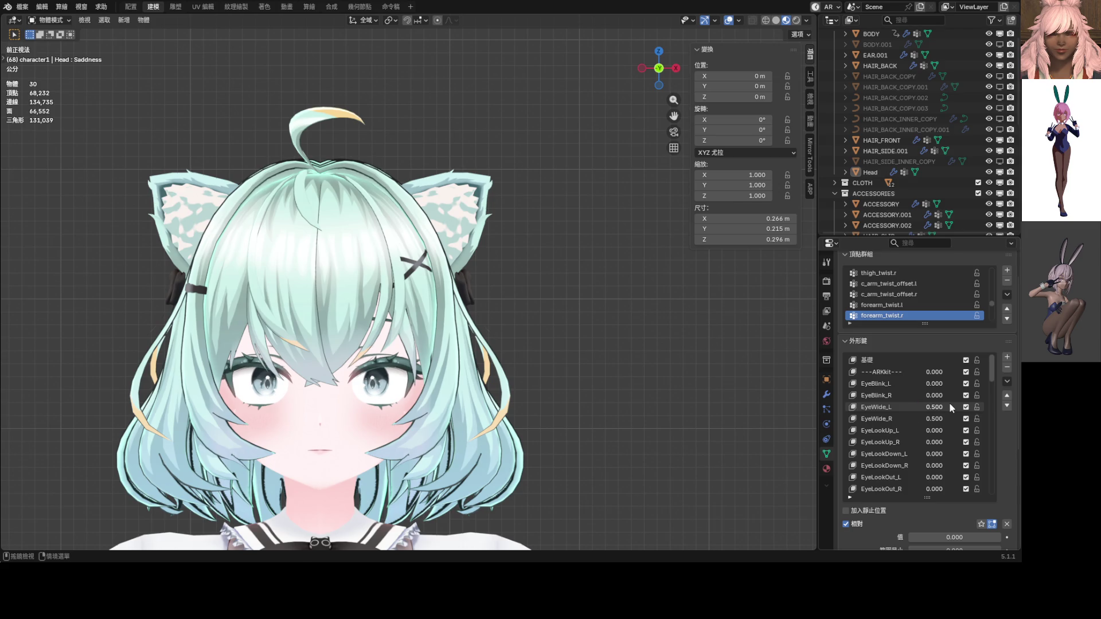
Step: Set BrowOuterUp_L and BrowOuterUp_R to 0.3
scroll(951, 433, down, 10)
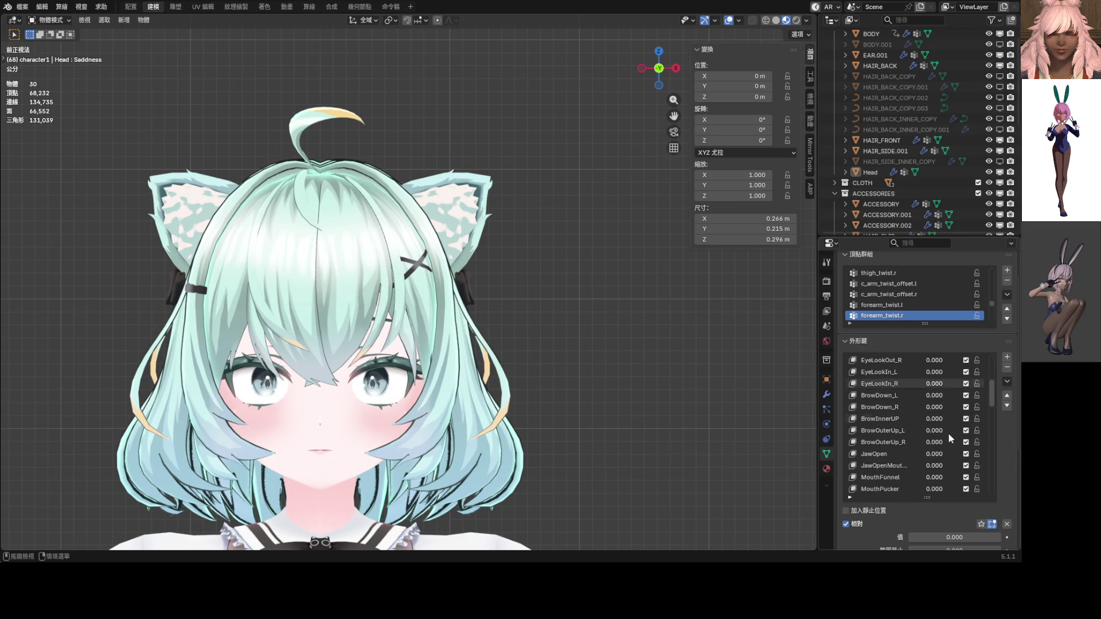
scroll(943, 435, up, 10)
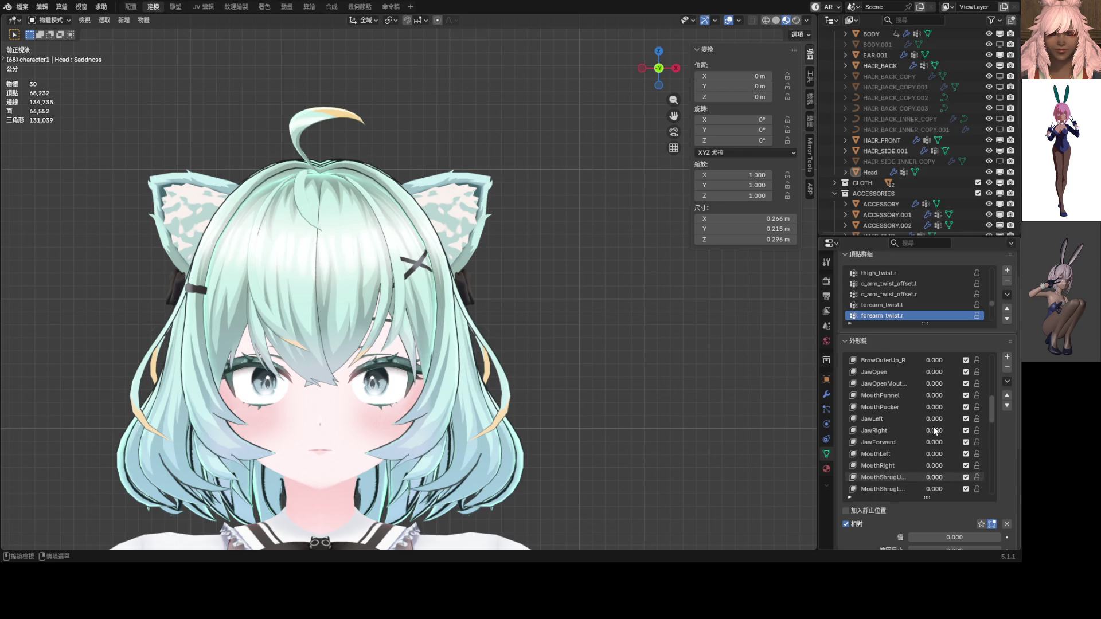
scroll(913, 427, down, 6)
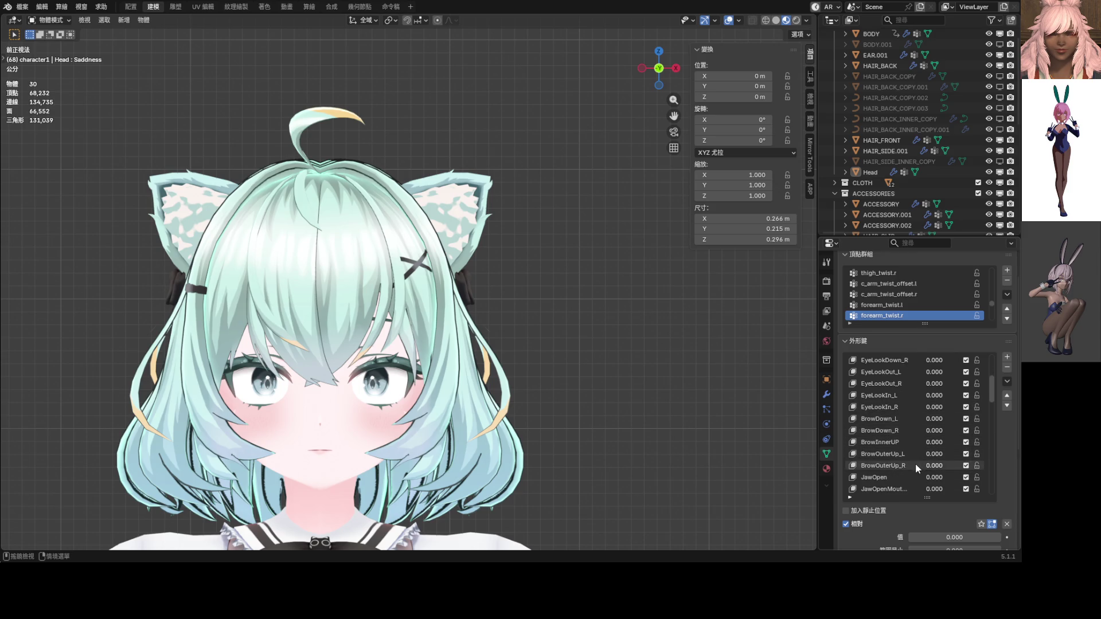
scroll(914, 453, down, 3)
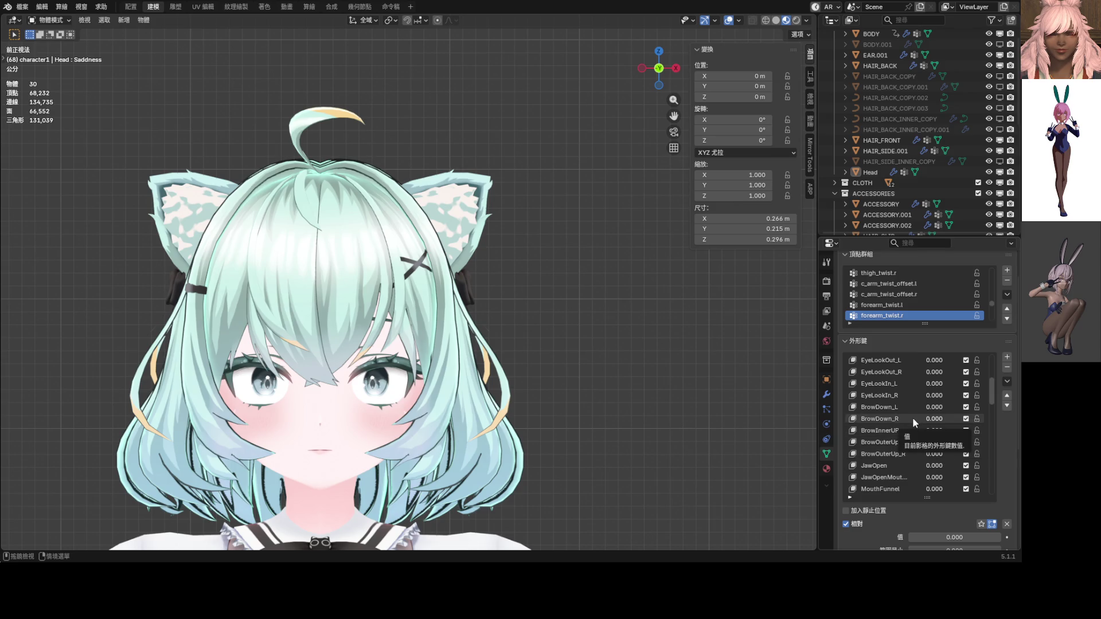
drag(938, 446, 939, 444)
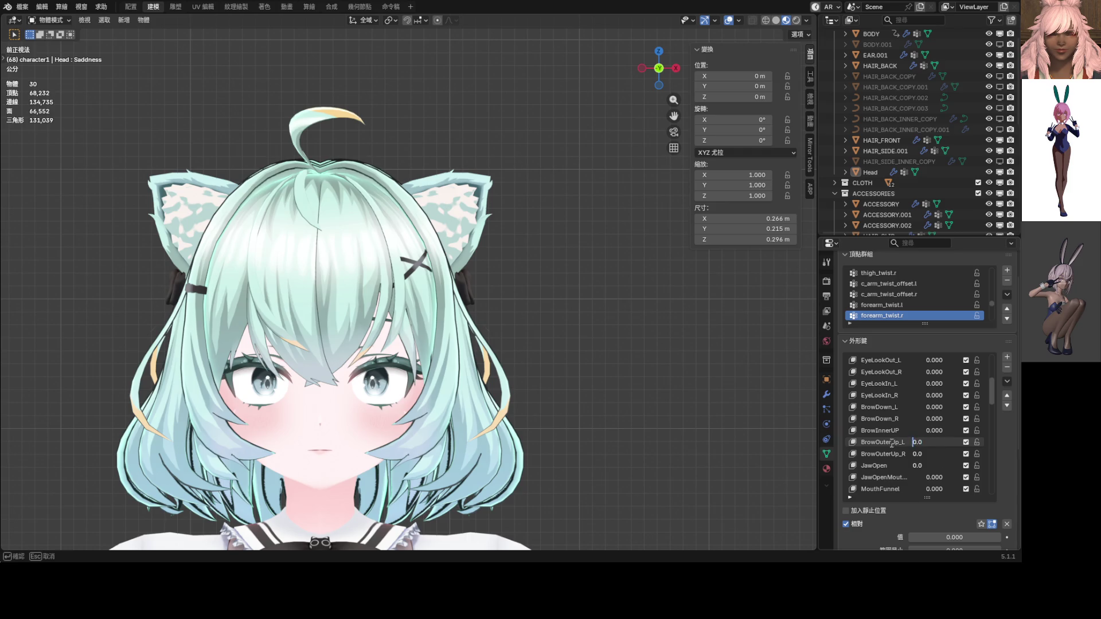
click(930, 441)
key(BackSpace)
text(3)
key(Return)
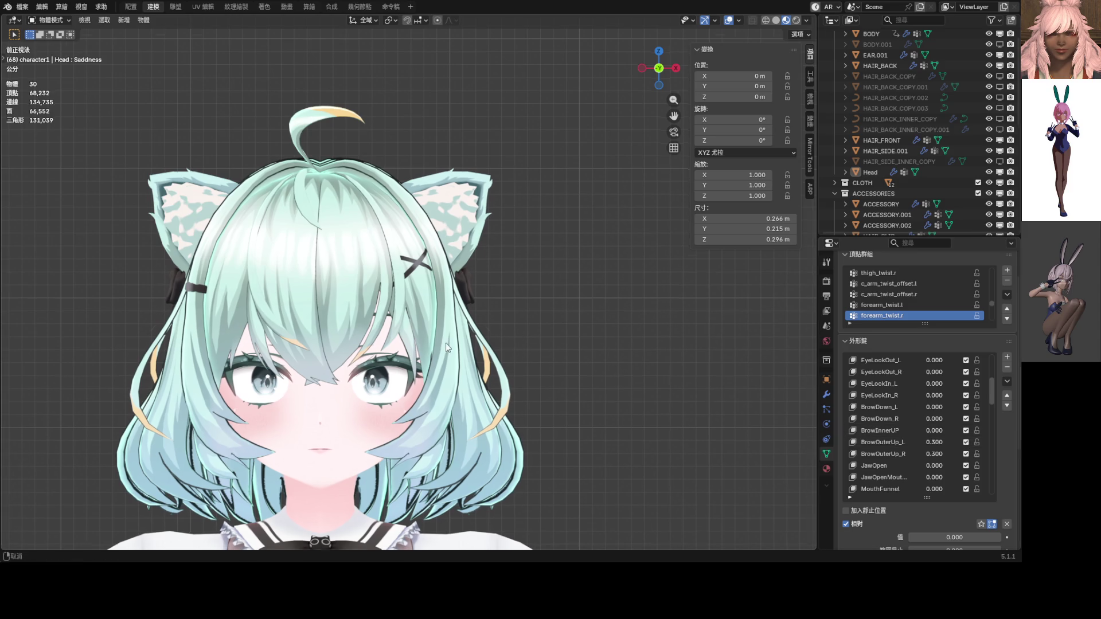
scroll(445, 343, up, 4)
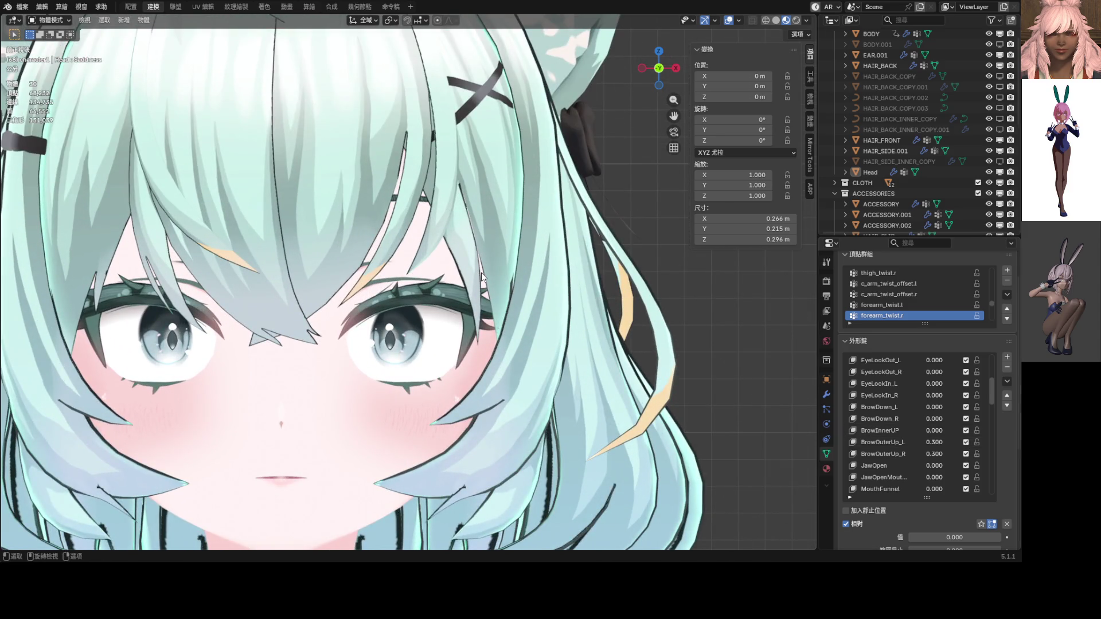
scroll(492, 300, down, 3)
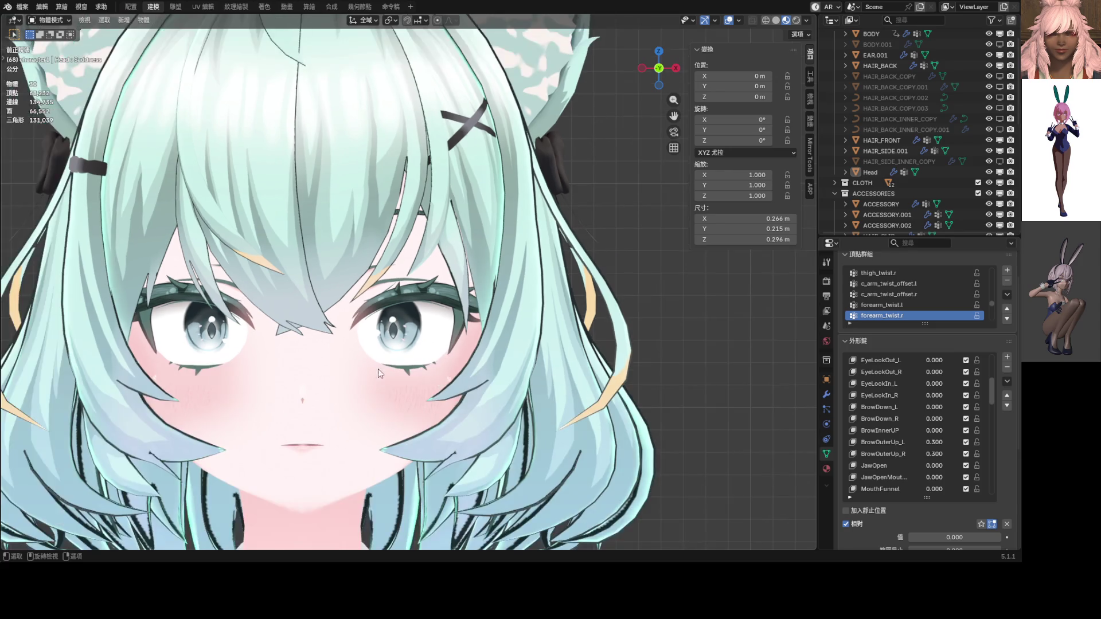
Step: Select the Head and isolate it in local view
click(378, 369)
key(KP_Divide)
scroll(637, 362, up, 2)
scroll(921, 405, down, 10)
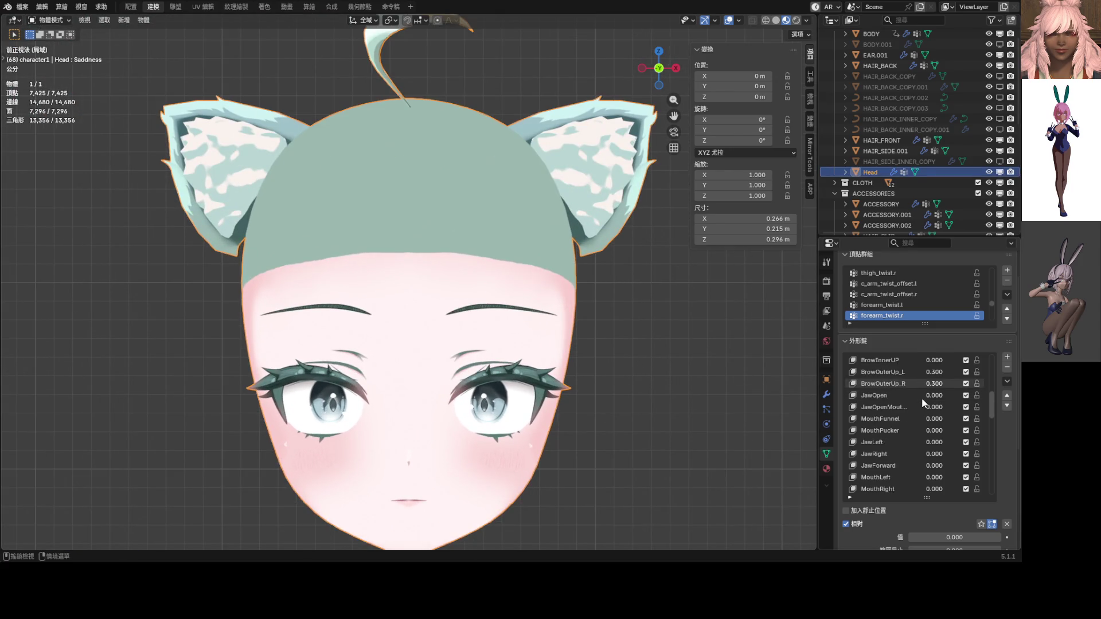
scroll(921, 404, down, 9)
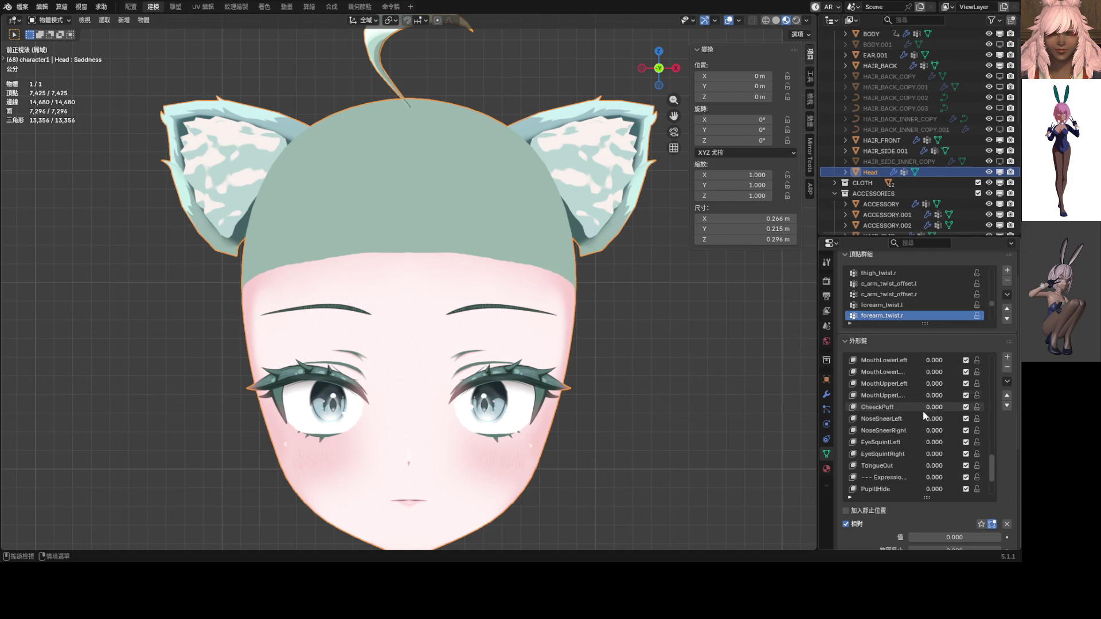
Step: Raise both EyeSquint keys to 1.0 after trying 0.3 and 0.5
drag(925, 422, 926, 431)
text(0.3)
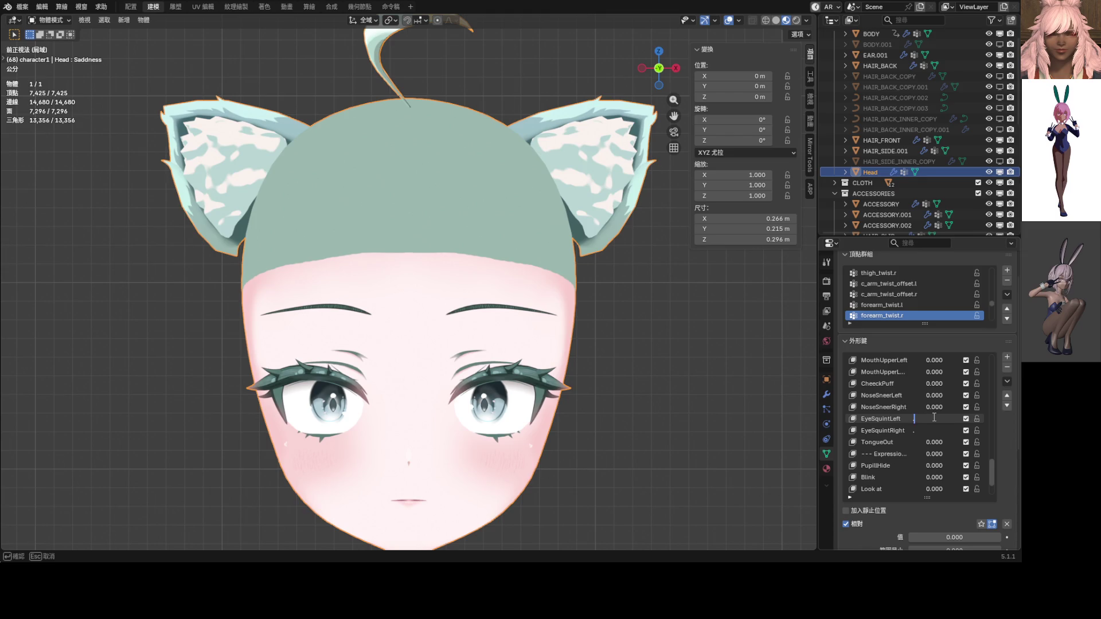
key(Return)
drag(935, 422, 932, 419)
key(BackSpace)
text(5)
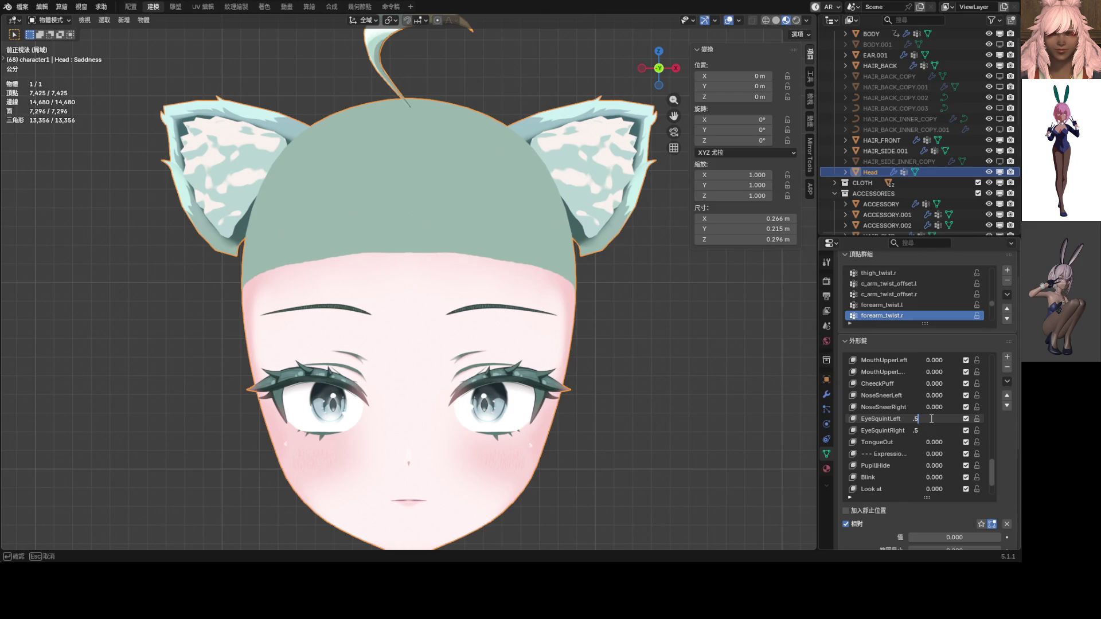
key(Return)
drag(931, 423, 974, 430)
Step: Raise MouthUpperLeft to full strength
scroll(705, 403, down, 1)
scroll(915, 402, up, 4)
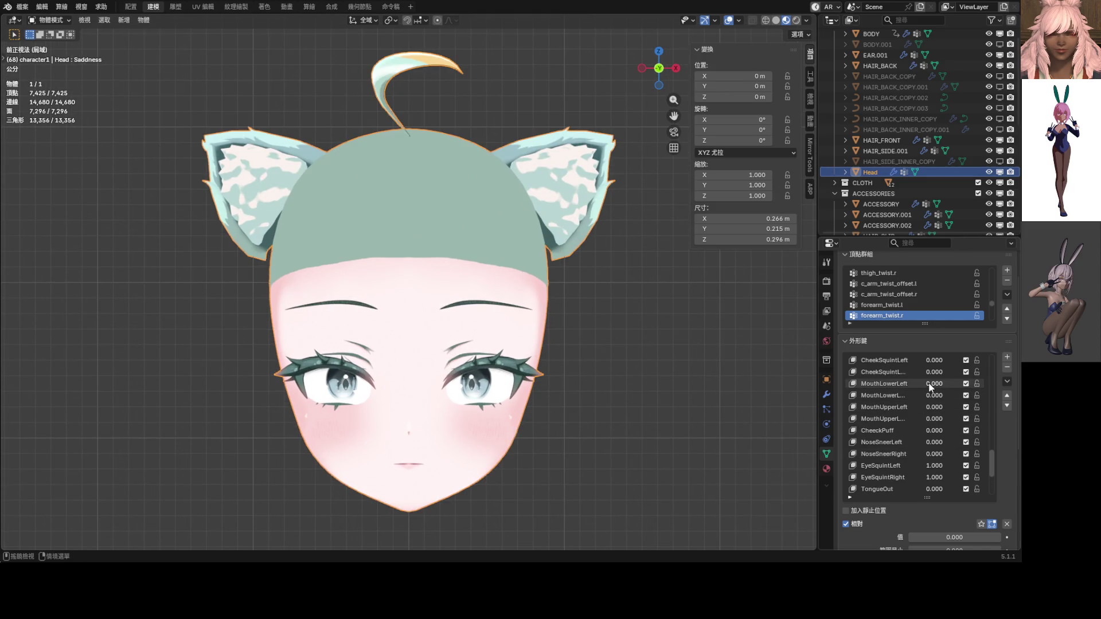
mouse_move(934, 406)
mouse_down()
mouse_move(975, 406)
mouse_move(946, 418)
mouse_move(975, 419)
mouse_up()
Step: Set the two MouthDimple keys to 0.949 and 1.000
scroll(498, 356, up, 4)
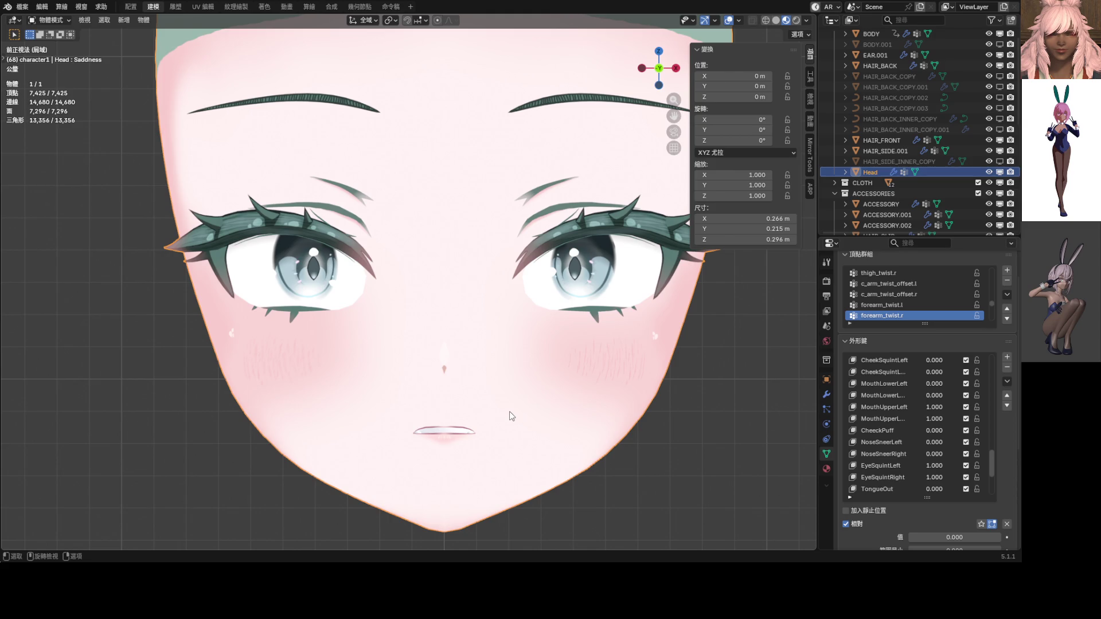
scroll(912, 425, up, 5)
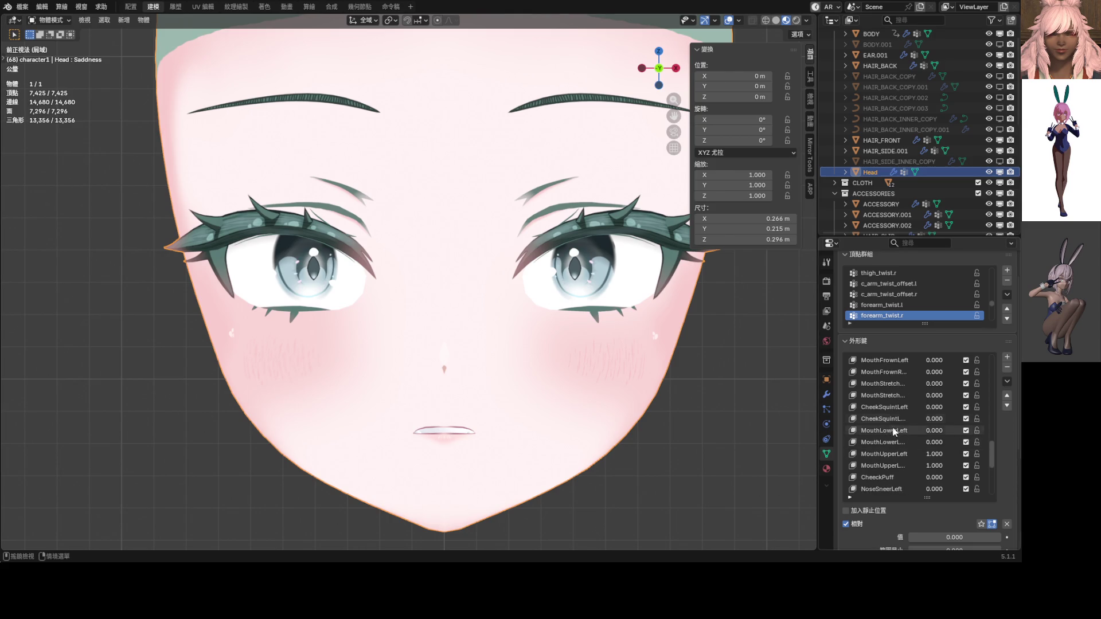
scroll(929, 410, up, 6)
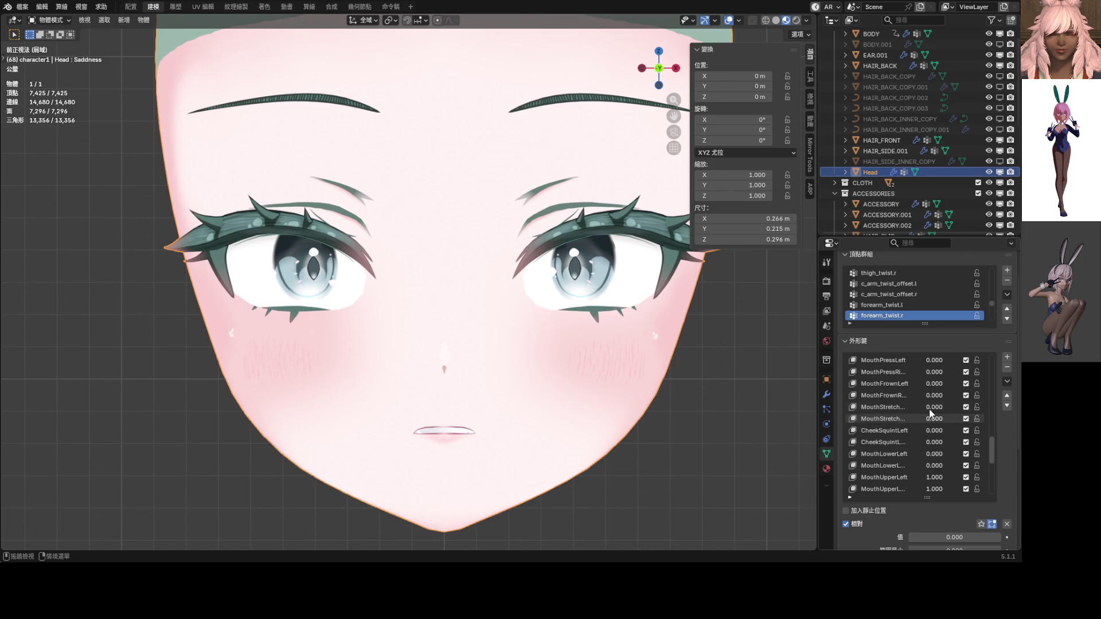
scroll(924, 394, down, 3)
drag(934, 360, 986, 371)
scroll(603, 371, down, 4)
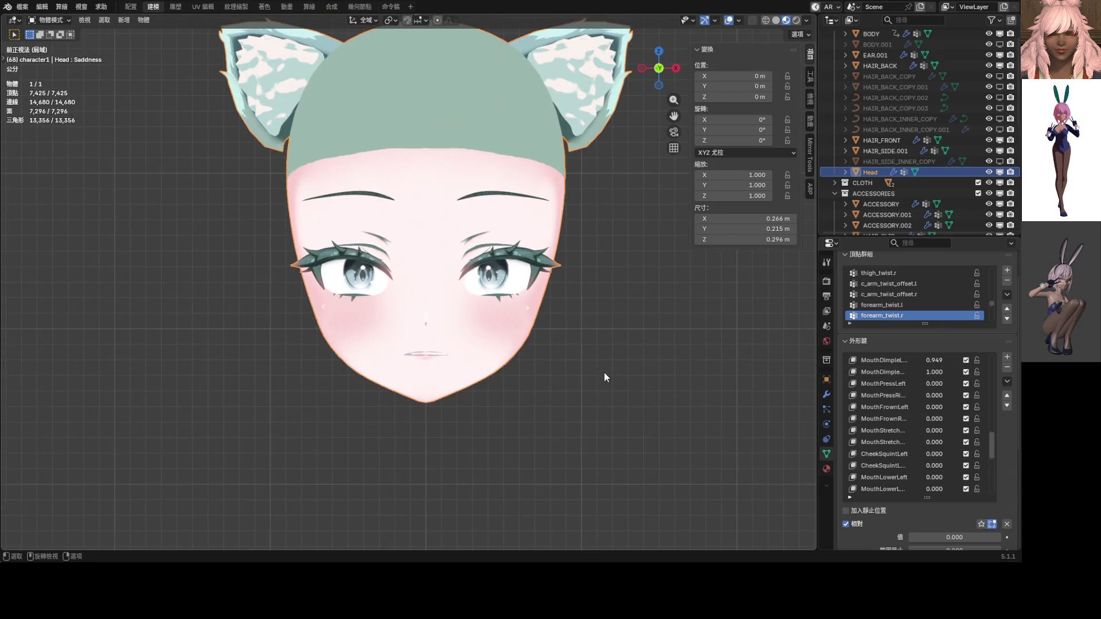
Step: Zero both MouthDimple and MouthStretch shape keys
mouse_move(914, 362)
mouse_down()
mouse_move(883, 361)
mouse_move(883, 372)
mouse_up()
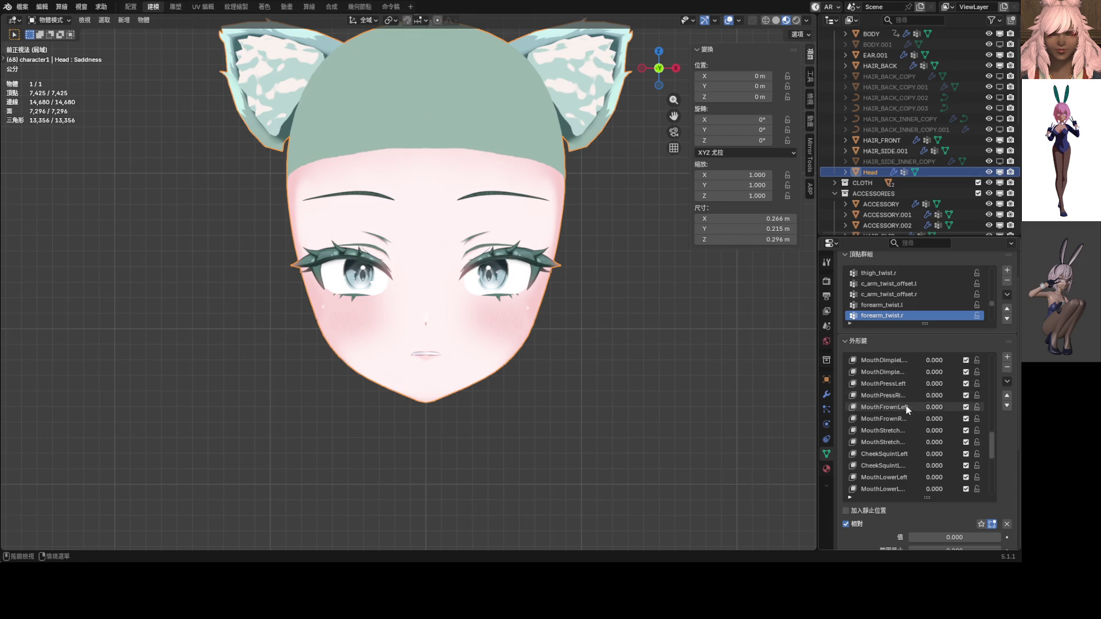
mouse_move(912, 442)
mouse_down()
mouse_move(889, 443)
mouse_move(963, 431)
mouse_move(917, 431)
mouse_move(909, 441)
mouse_up()
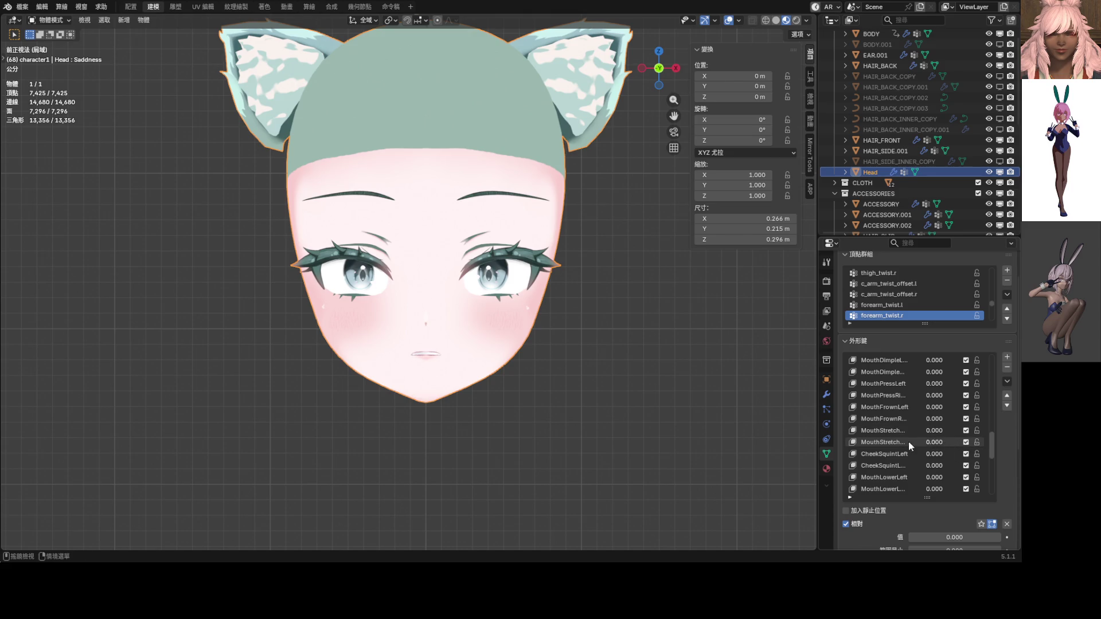
scroll(913, 453, down, 2)
scroll(913, 452, up, 8)
scroll(913, 452, up, 2)
mouse_move(926, 385)
mouse_down()
mouse_move(952, 399)
mouse_move(912, 383)
mouse_move(907, 395)
mouse_up()
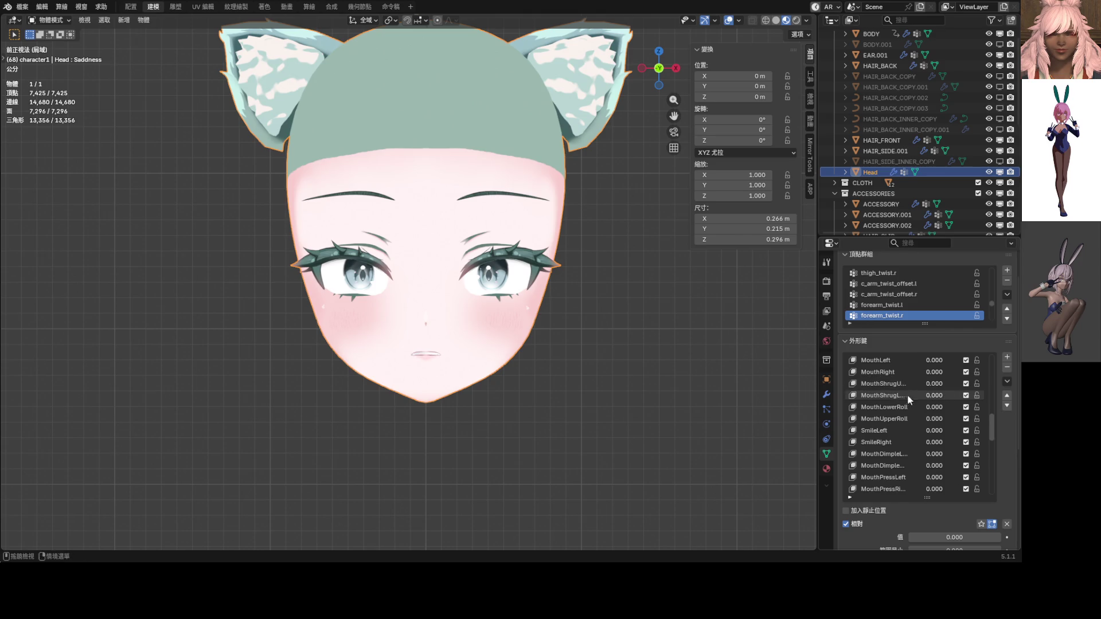
Step: Try different MouthUpperLeft strengths, leaving it at 1.000
scroll(659, 355, up, 1)
scroll(900, 419, down, 12)
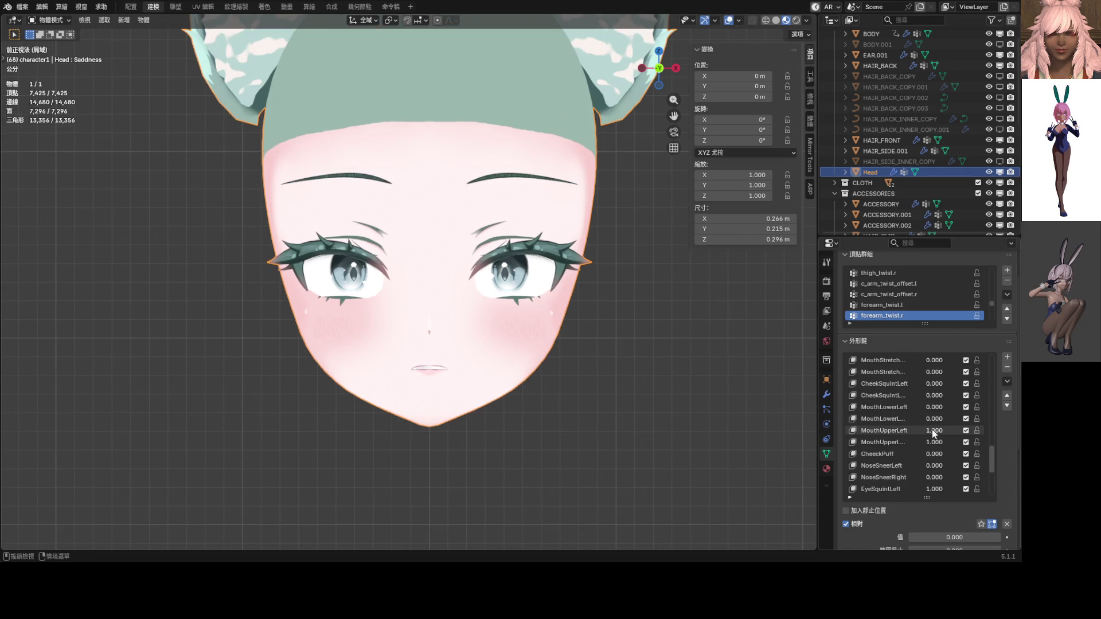
drag(943, 432, 952, 431)
drag(952, 431, 951, 432)
scroll(917, 442, down, 4)
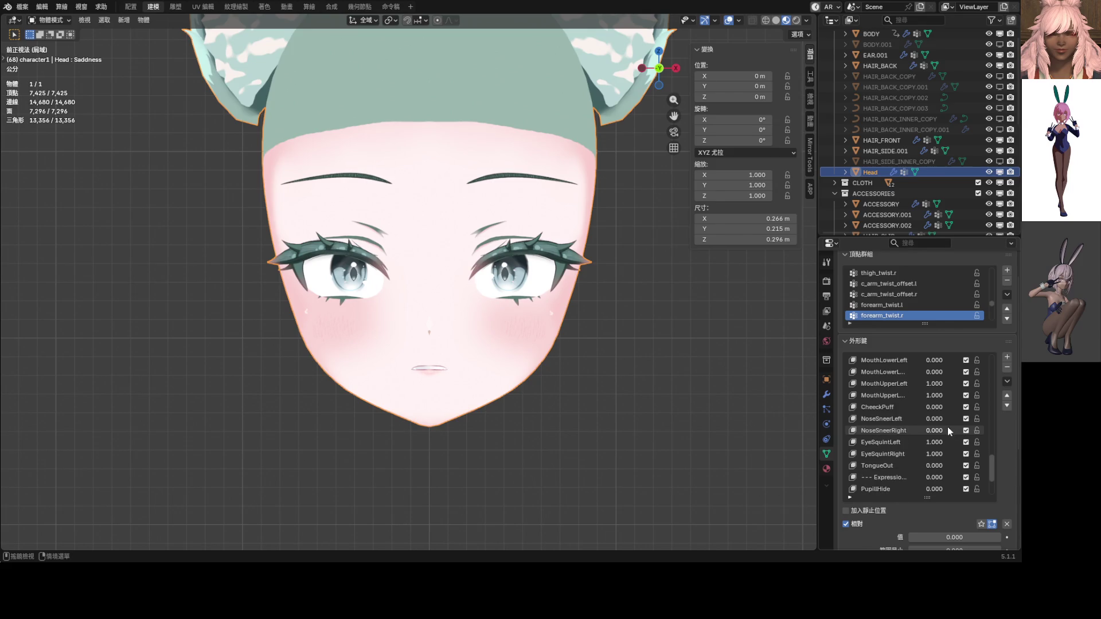
drag(934, 442, 934, 442)
Step: Lower the gaze by setting the EyeLookDown keys to 0.082
scroll(576, 331, down, 4)
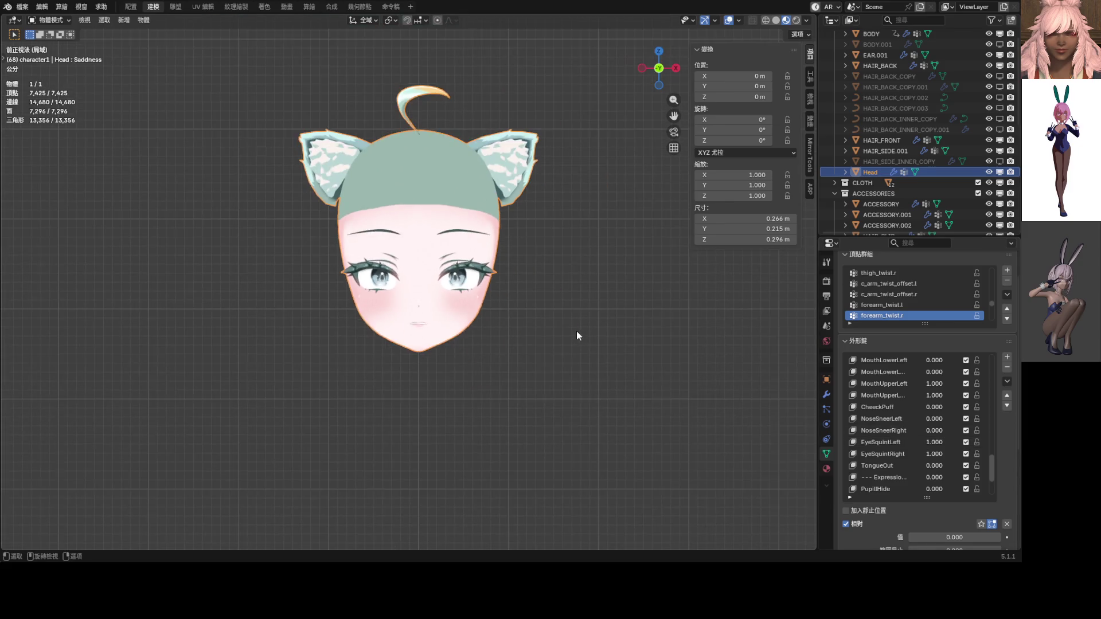
scroll(911, 396, up, 12)
scroll(925, 387, up, 12)
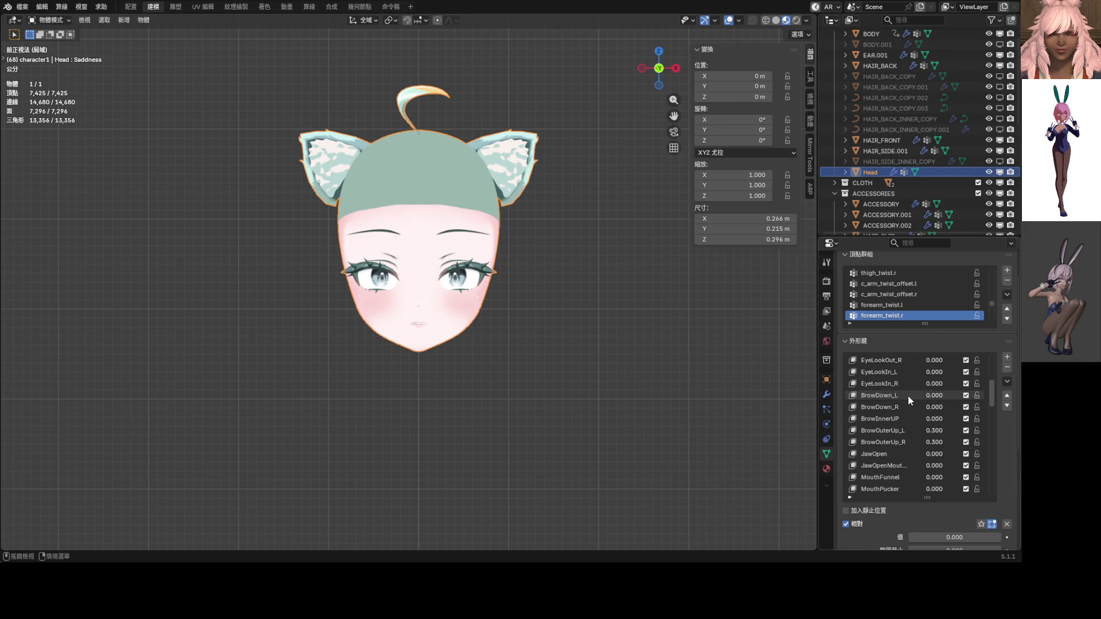
scroll(917, 383, up, 4)
mouse_move(931, 376)
mouse_down()
mouse_move(964, 373)
mouse_move(913, 370)
mouse_up()
Step: Exit local view to show the whole character with hair
scroll(913, 371, down, 10)
scroll(913, 371, down, 9)
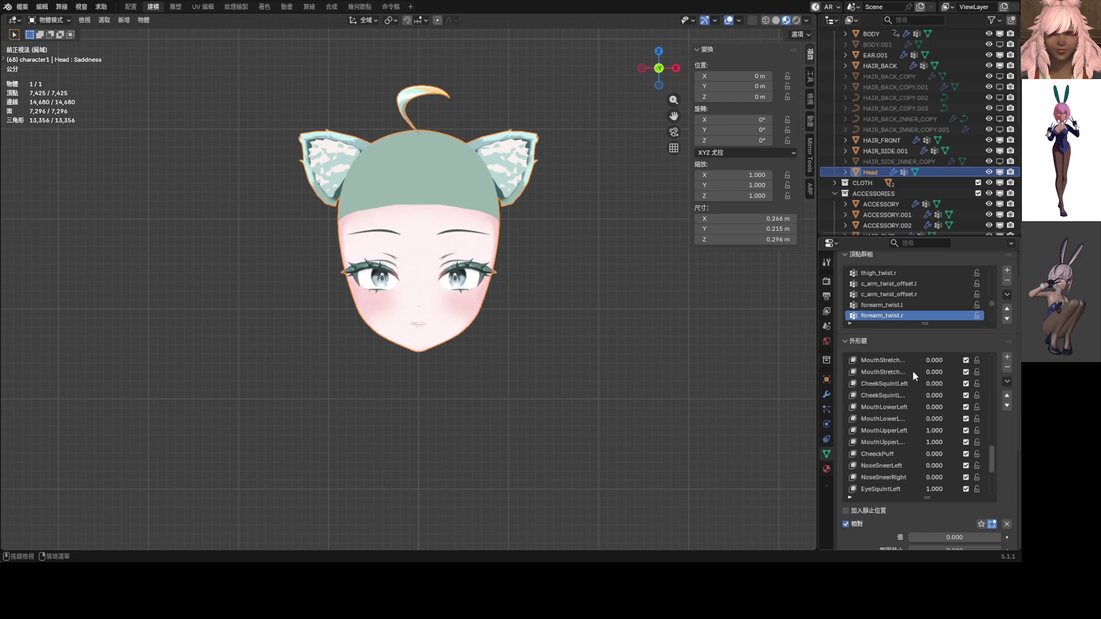
scroll(921, 439, down, 1)
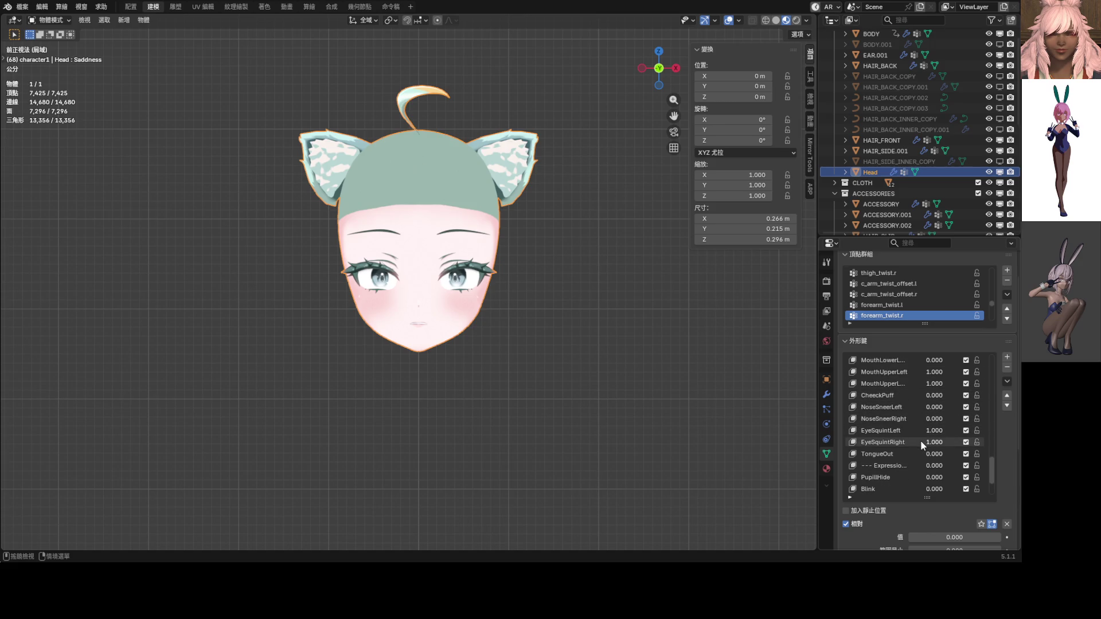
key(KP_Divide)
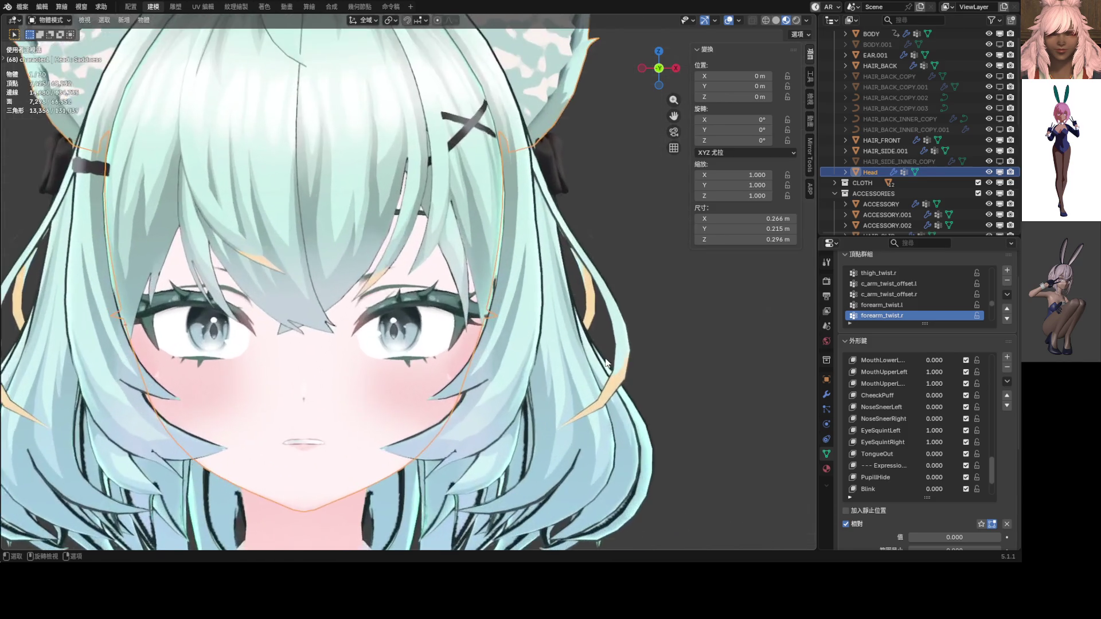
scroll(545, 325, down, 3)
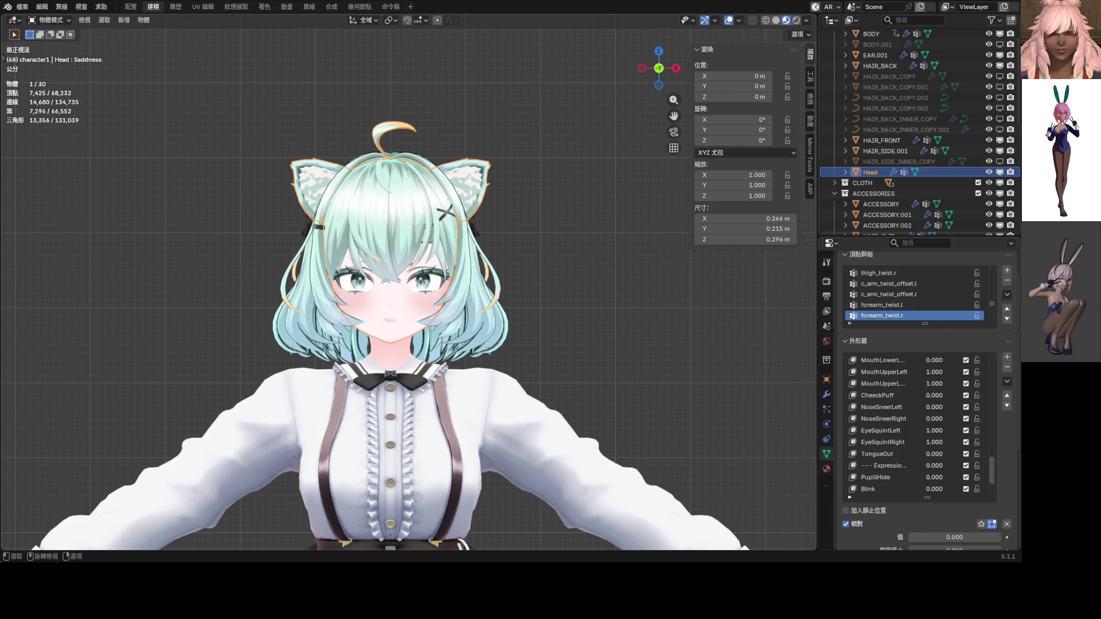
scroll(429, 312, up, 5)
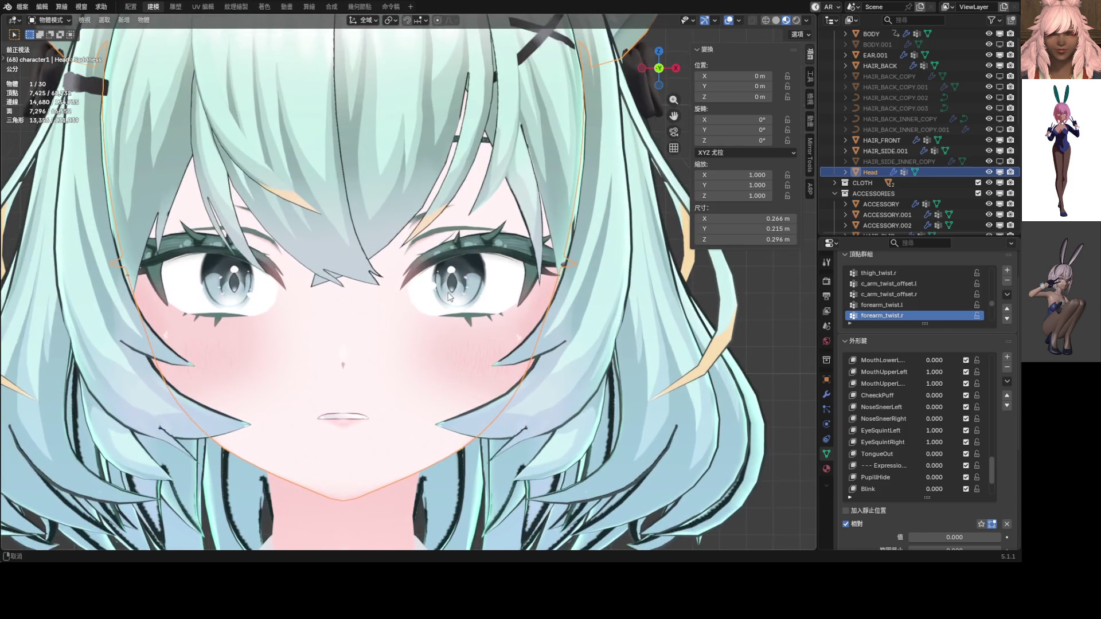
scroll(472, 234, up, 1)
scroll(517, 317, up, 3)
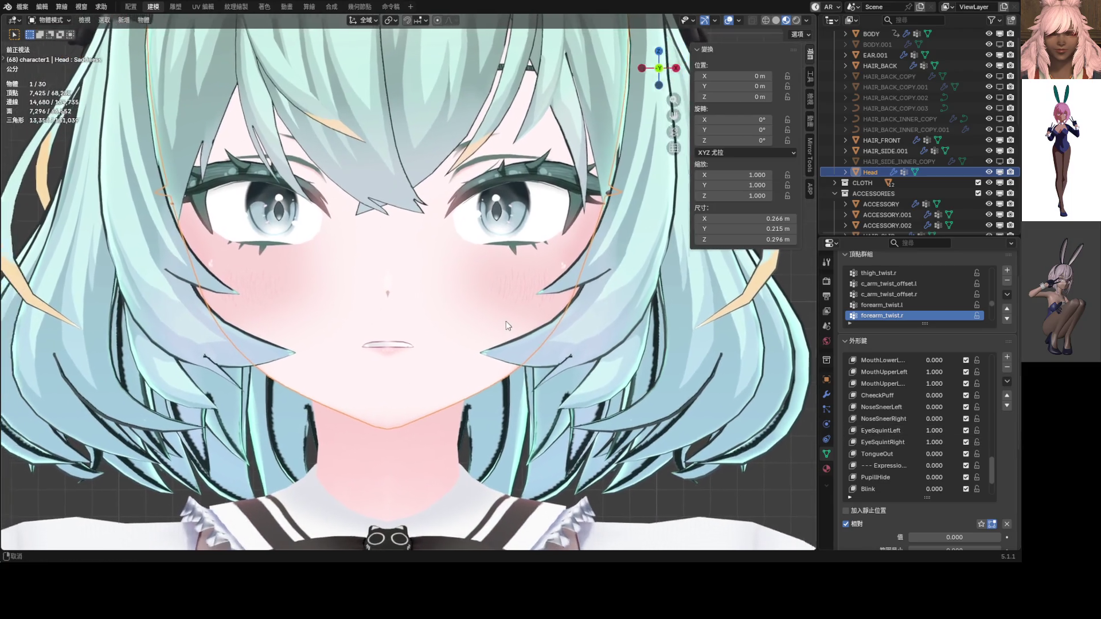
scroll(469, 339, up, 5)
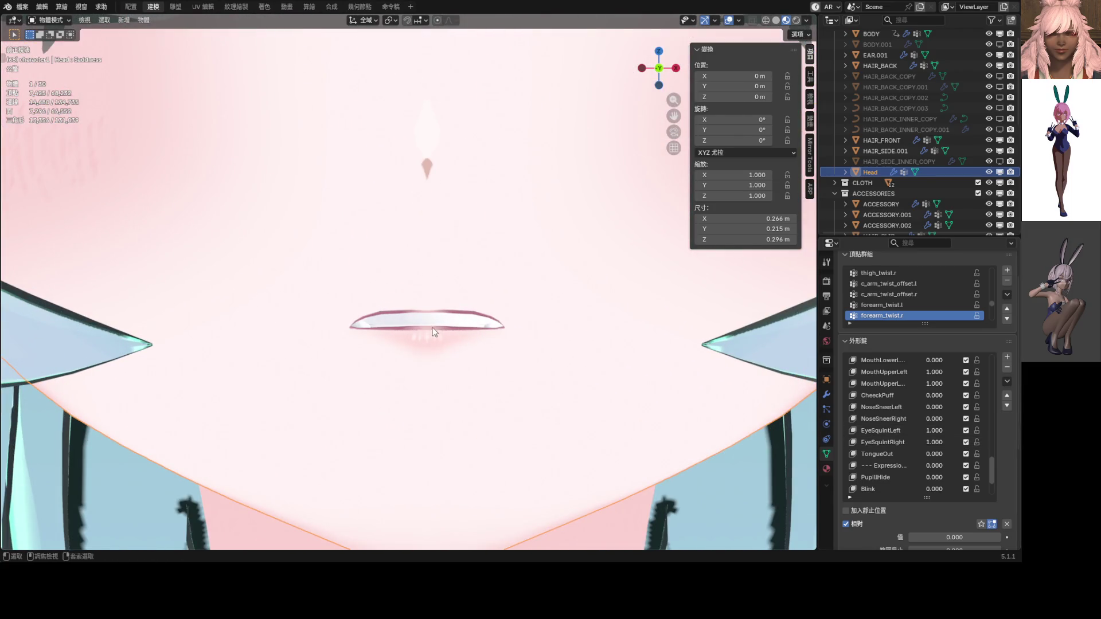
Step: In Edit Mode, select a centre lip vertex to inspect the mouth
key(Tab)
scroll(422, 290, up, 3)
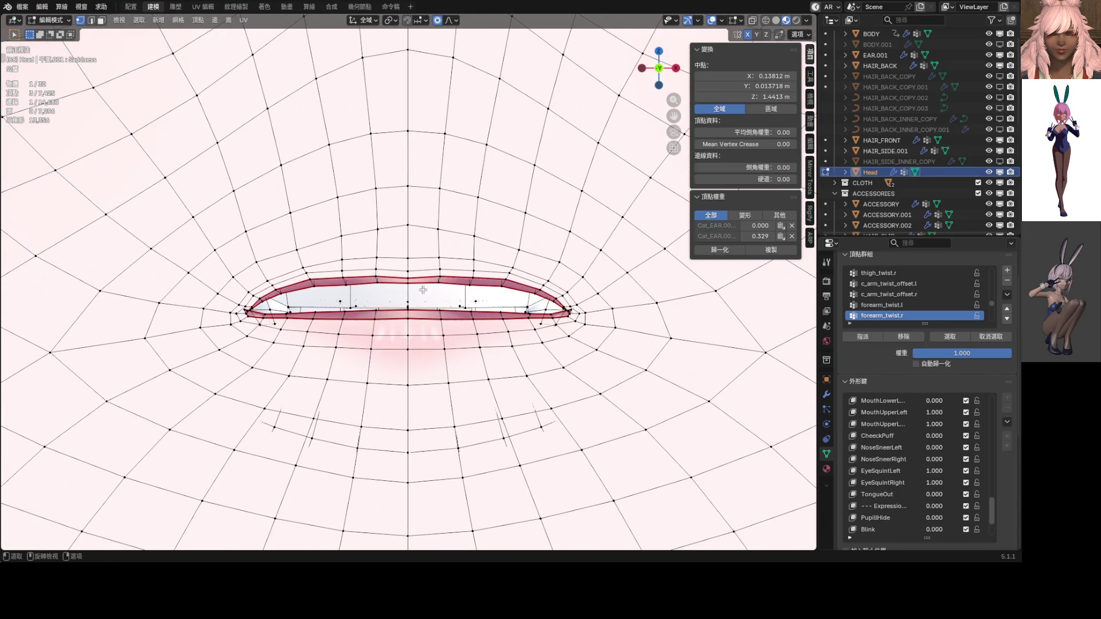
shift+click(407, 316)
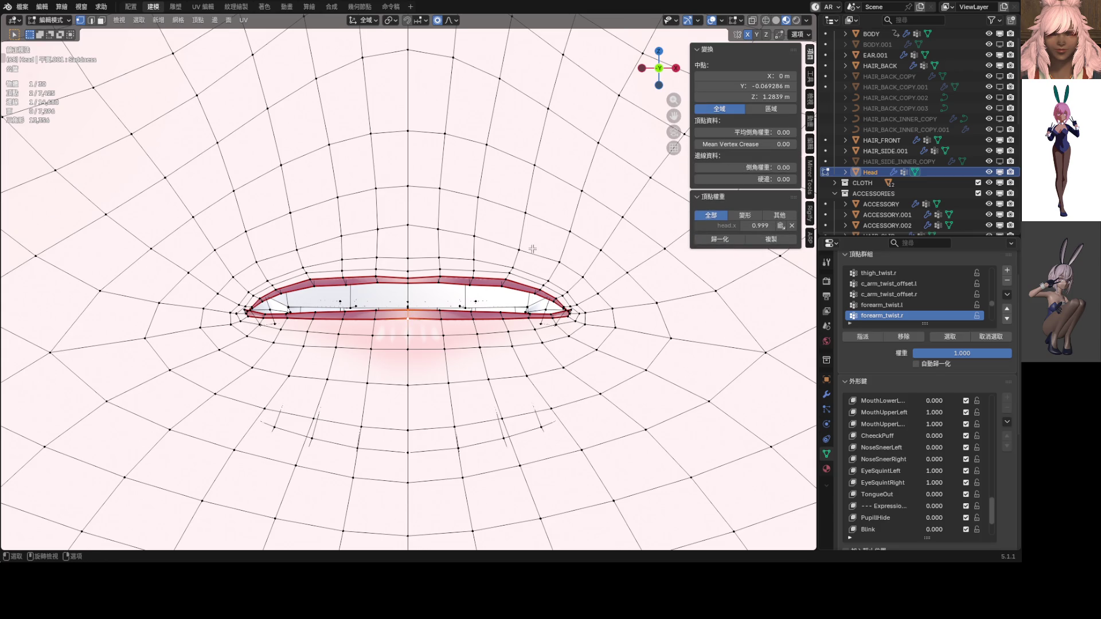
scroll(528, 254, down, 3)
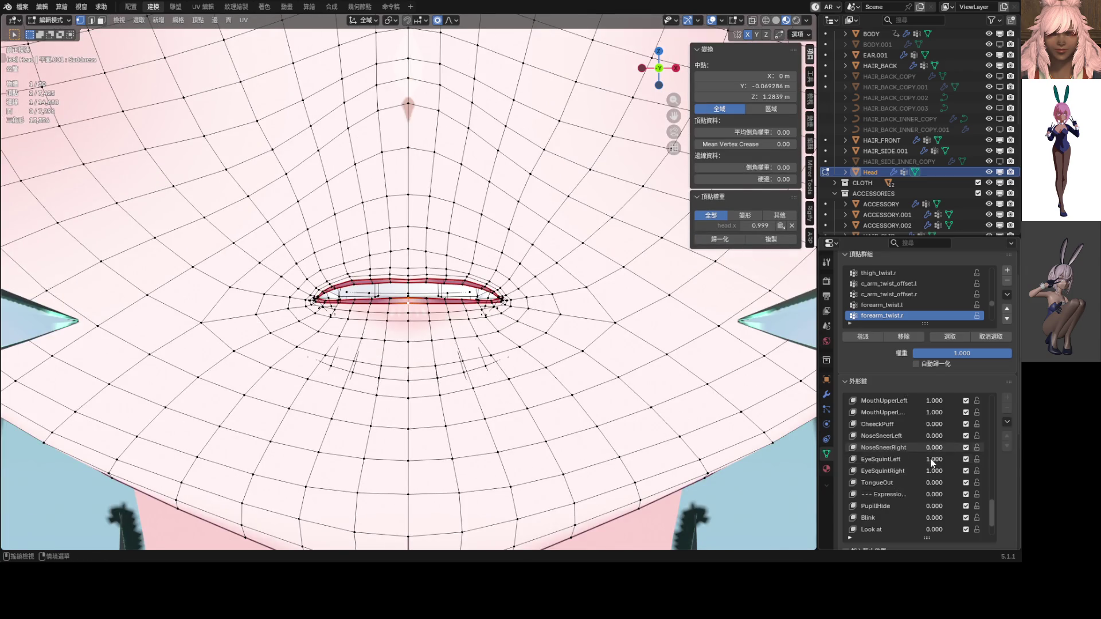
scroll(918, 493, down, 5)
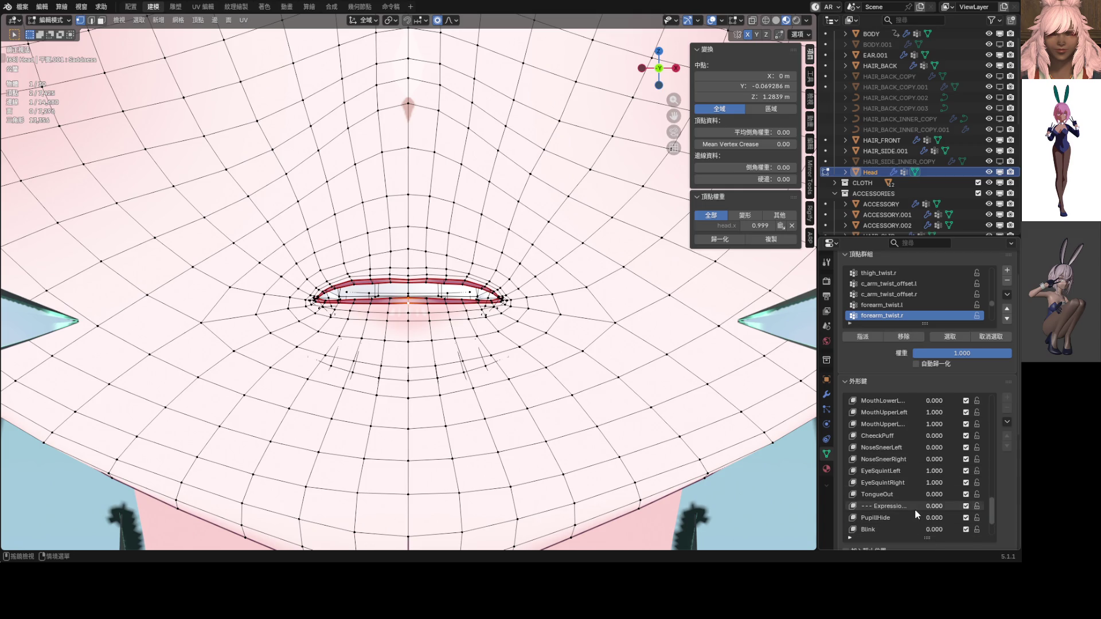
scroll(968, 439, up, 5)
scroll(969, 440, down, 5)
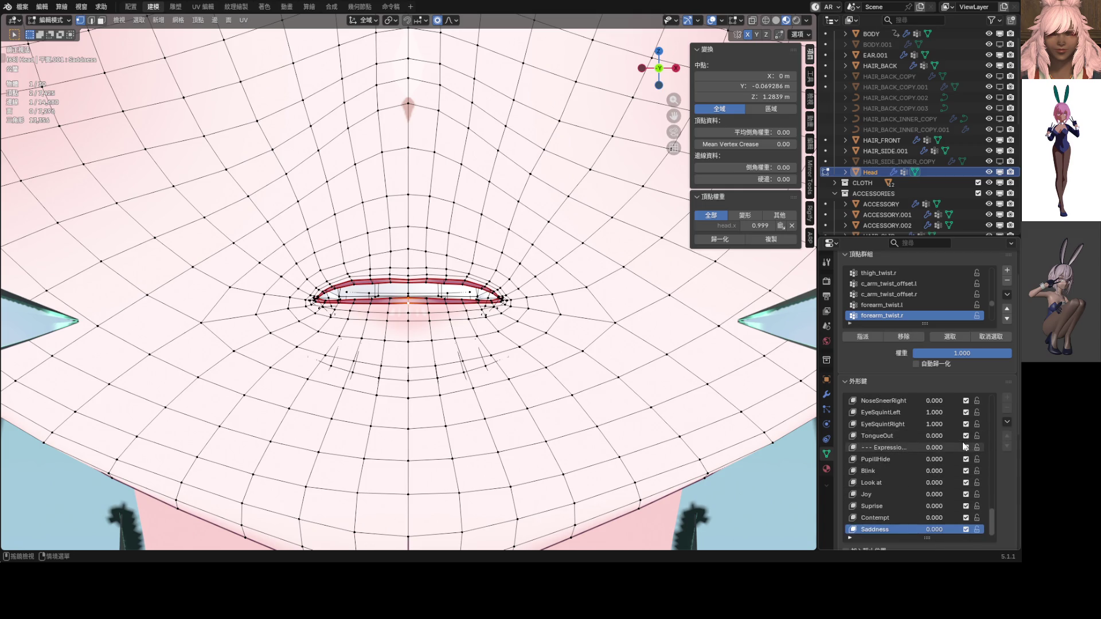
Step: Save the mix as new key 鍵 62, clear other keys, and preview it at 0.373
key(ctrl+Tab)
click(611, 421)
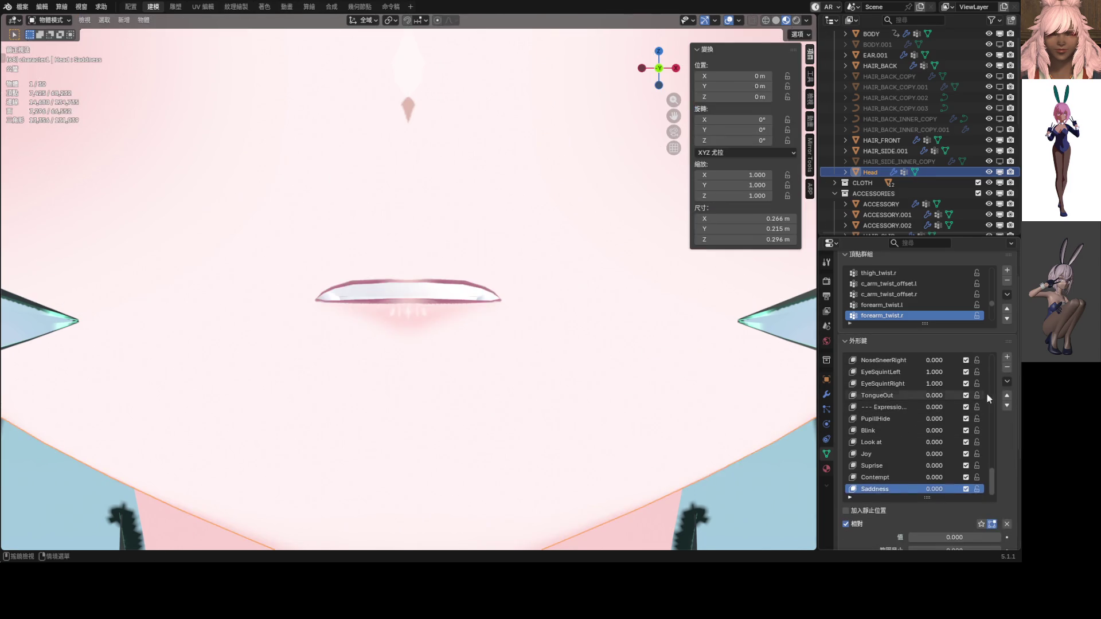
click(1007, 381)
click(911, 196)
scroll(535, 290, down, 6)
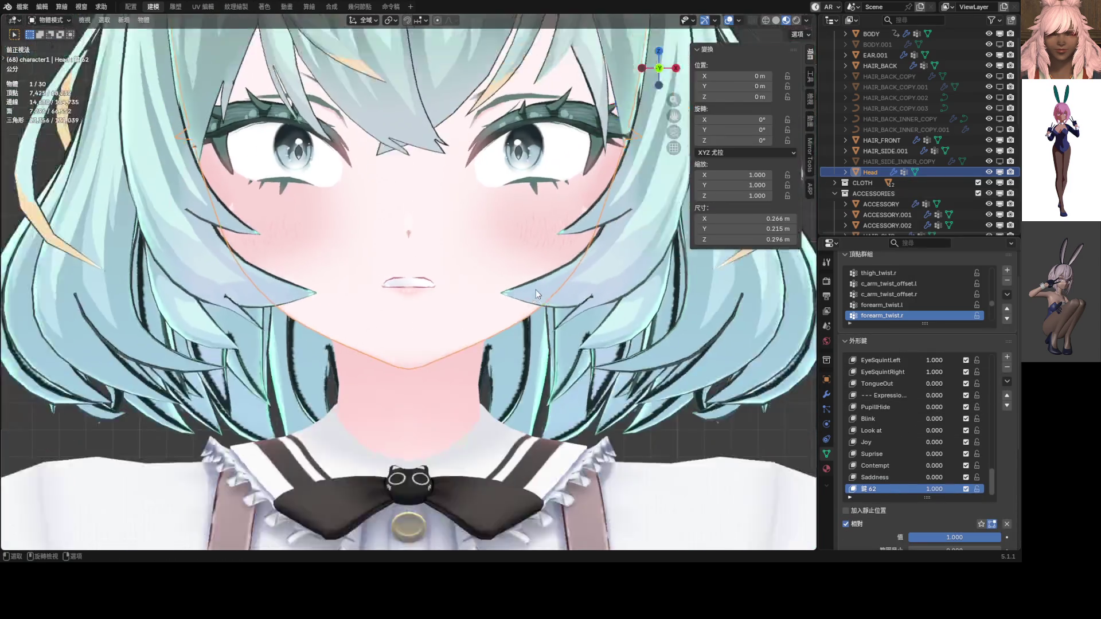
click(1006, 524)
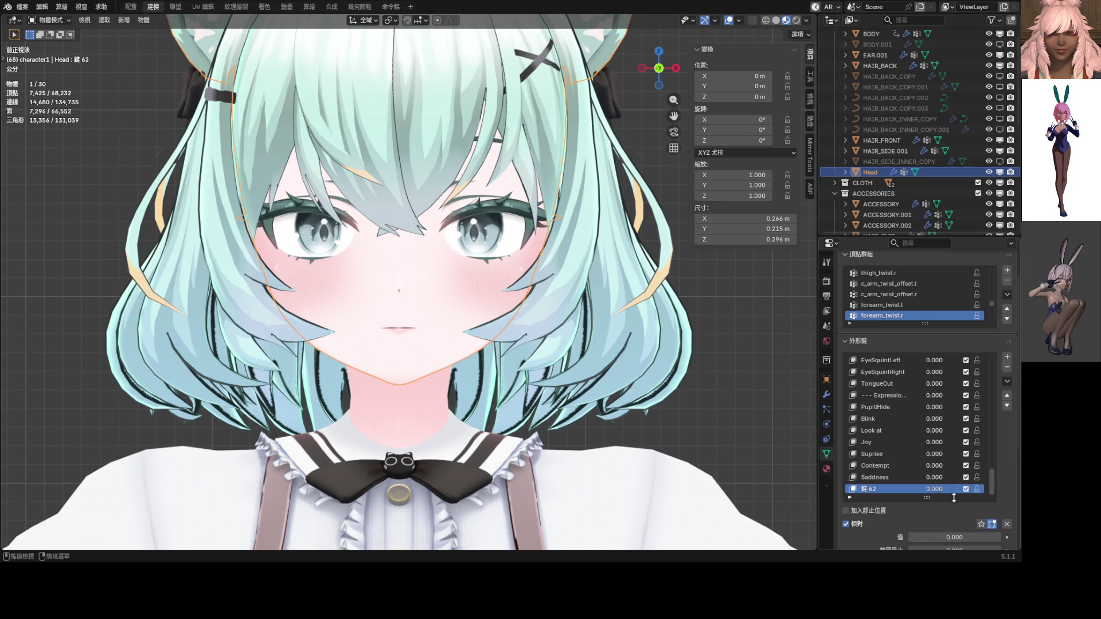
drag(934, 489, 996, 361)
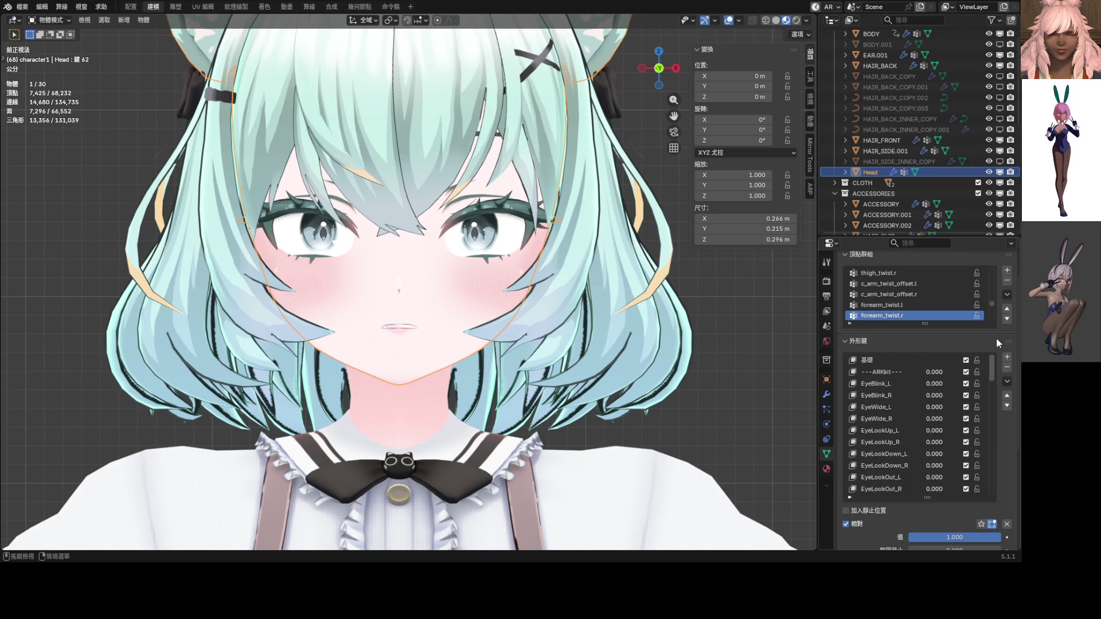
Step: Isolate the head in local view and set BrowInnerUP to 0.755
scroll(919, 433, down, 3)
scroll(919, 444, down, 2)
key(KP_Divide)
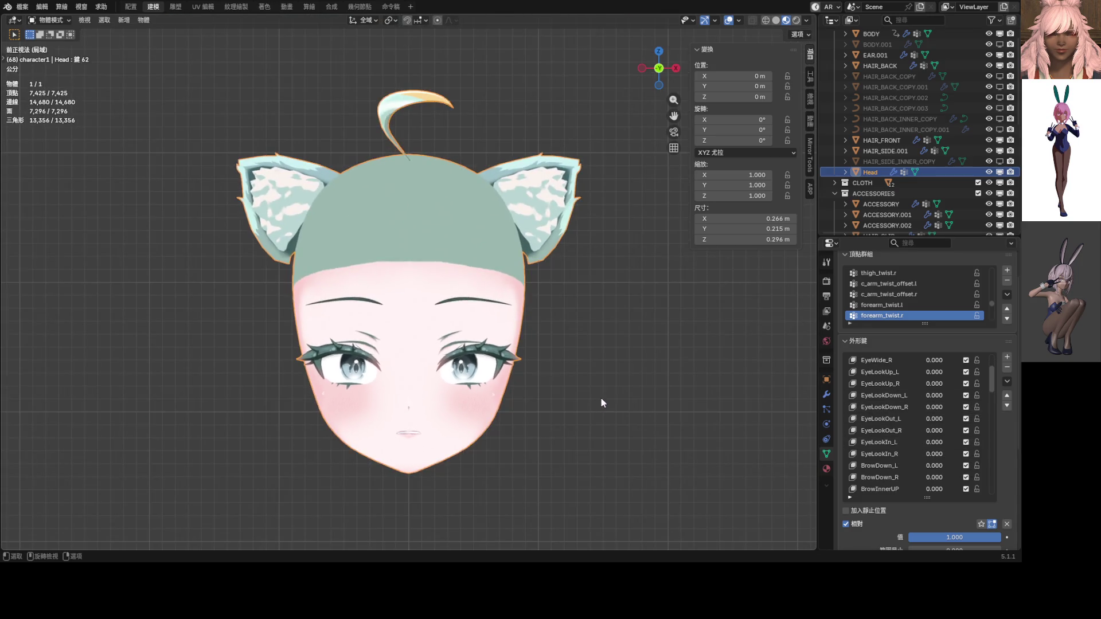
scroll(919, 443, down, 1)
mouse_move(934, 454)
mouse_down()
mouse_move(946, 454)
mouse_move(929, 453)
mouse_move(935, 477)
mouse_move(966, 477)
mouse_move(948, 477)
mouse_up()
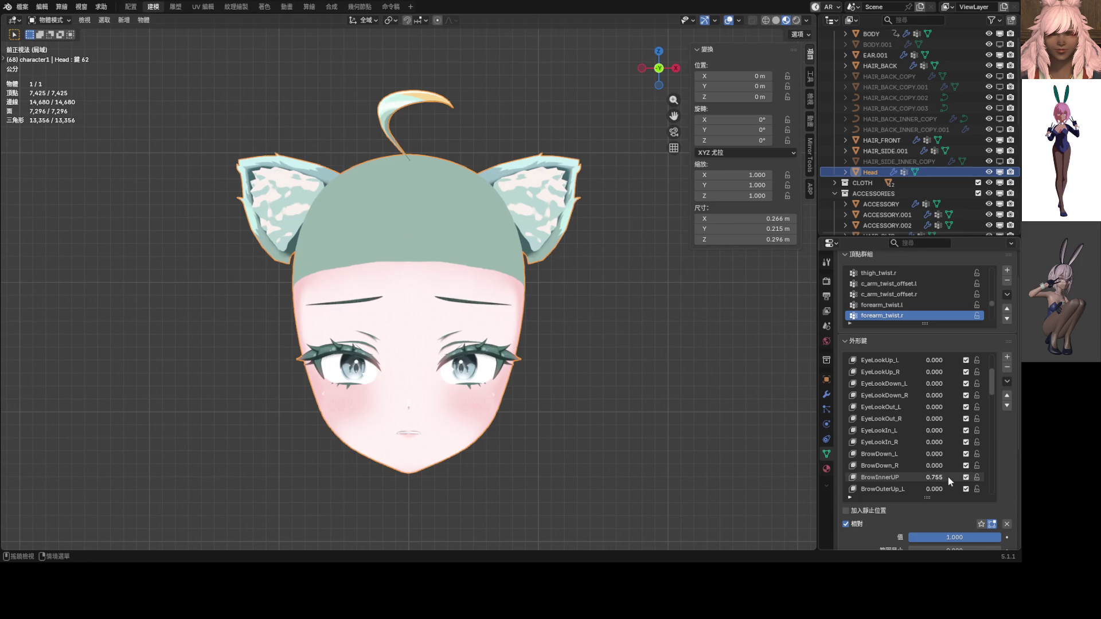
Step: Save the current mix as new shape key 鍵 63 and clear all values
click(1007, 382)
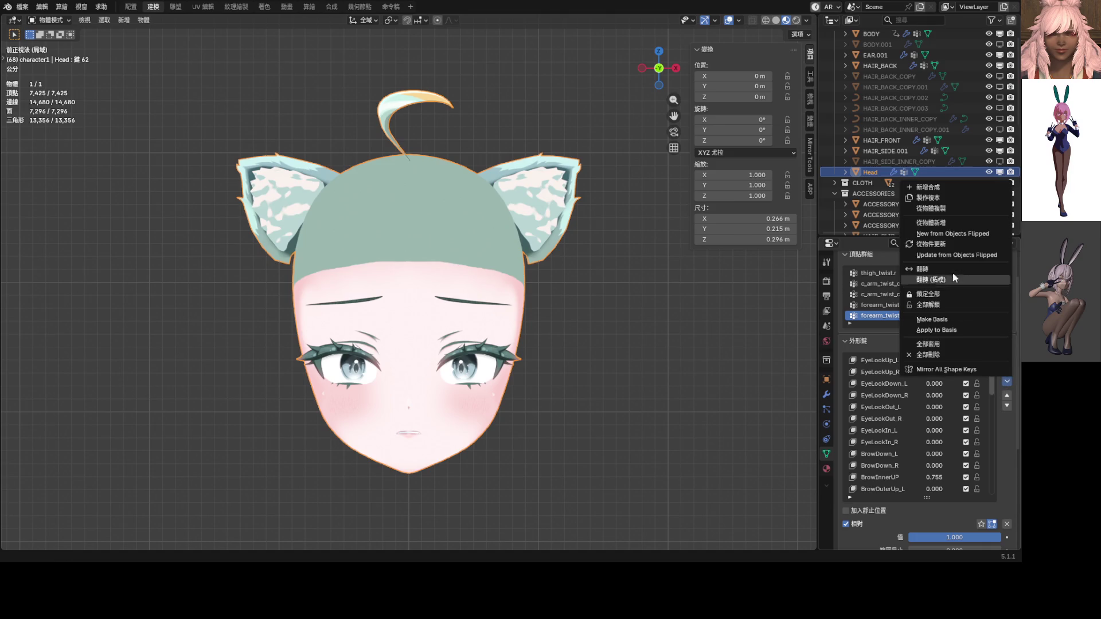
click(941, 188)
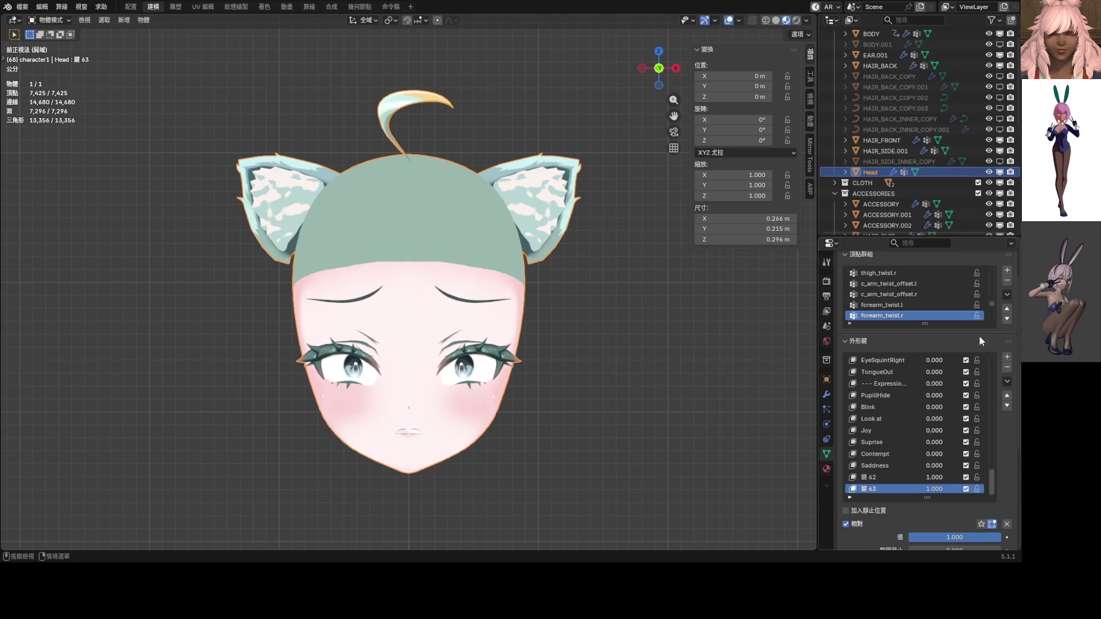
click(1008, 524)
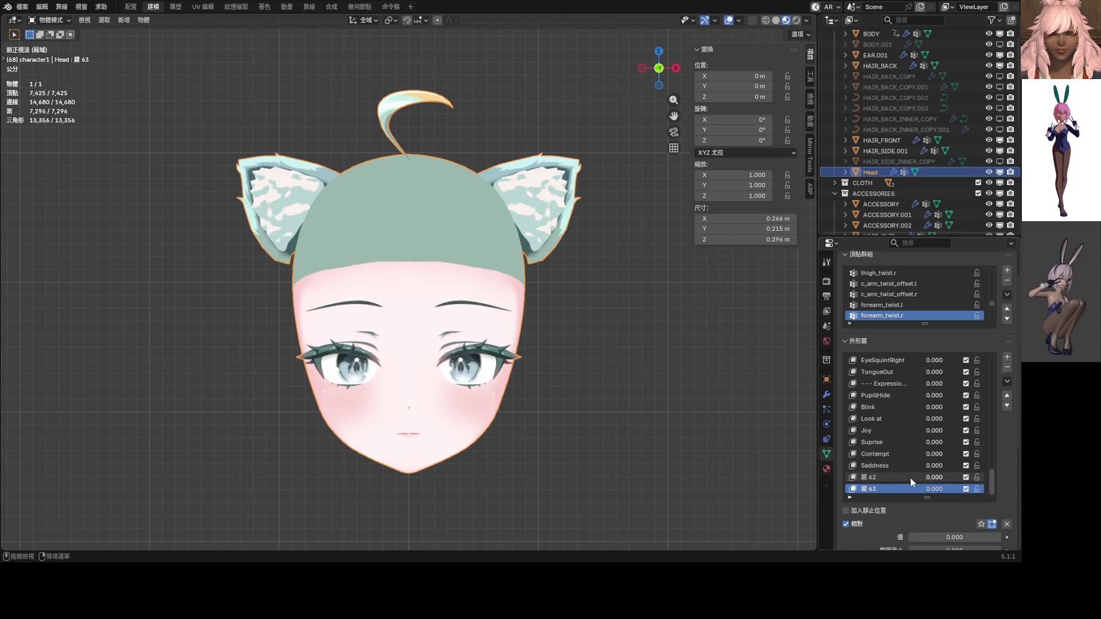
Step: Delete the 鍵 62 shape key and enter Edit Mode on the head
click(886, 476)
click(1007, 367)
drag(934, 488, 975, 488)
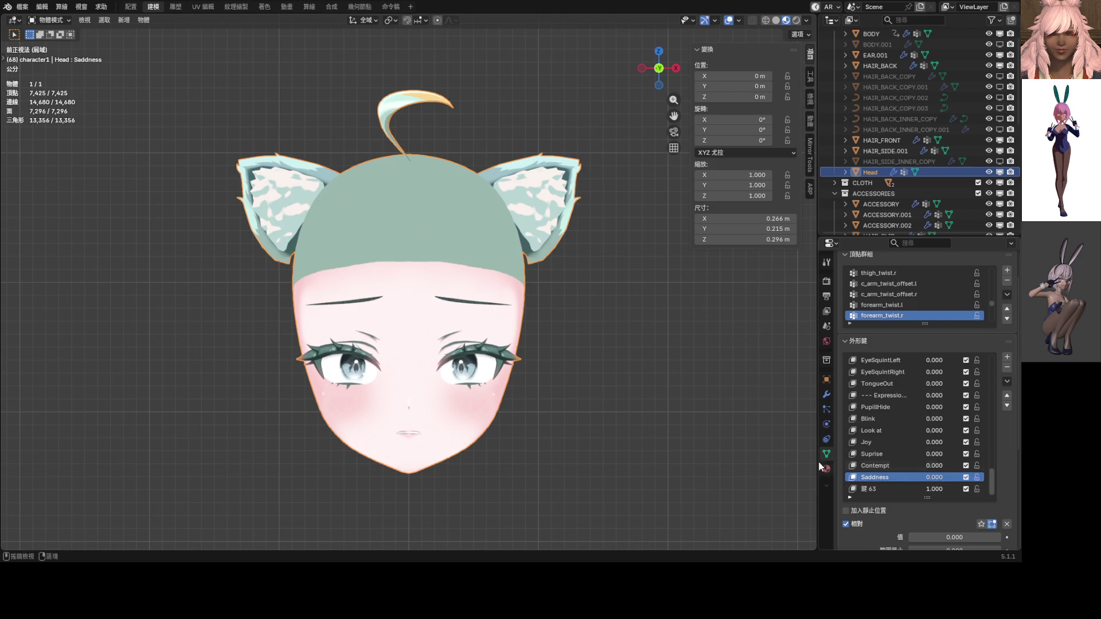
scroll(485, 395, up, 5)
key(ctrl+Tab)
click(547, 436)
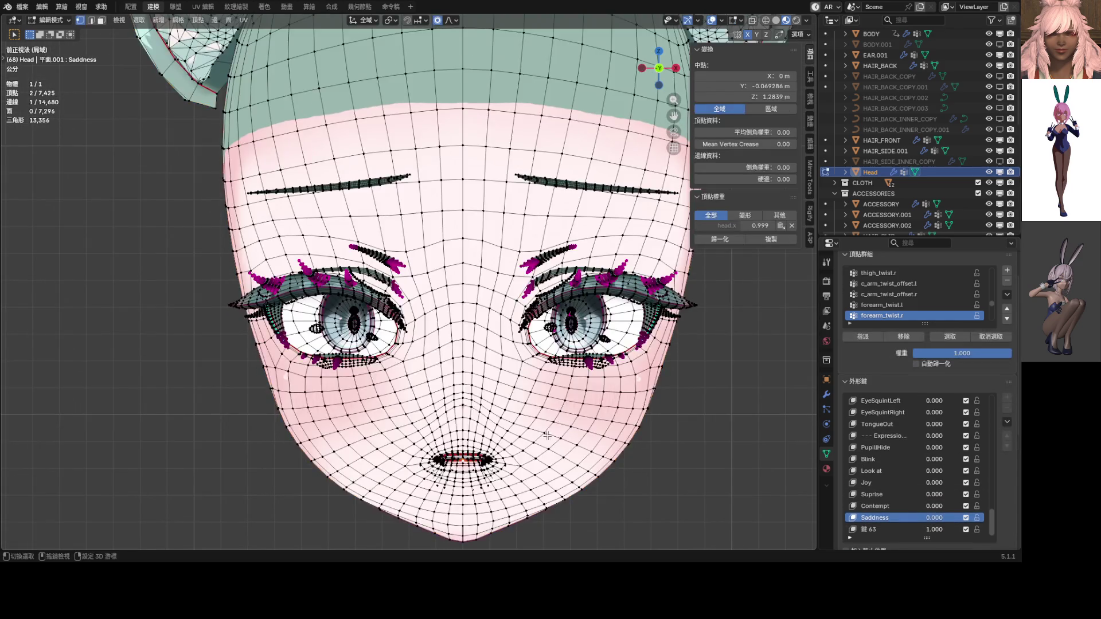
Step: Make 鍵 63 the active shape key and frame the mouth for editing
scroll(548, 435, up, 3)
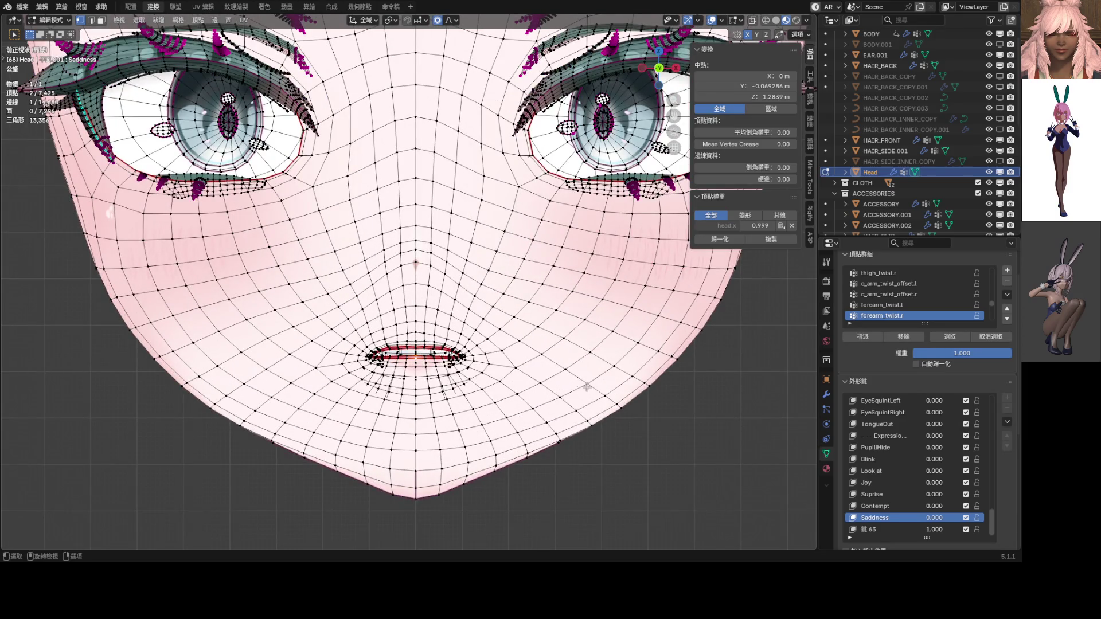
click(874, 528)
scroll(478, 369, up, 3)
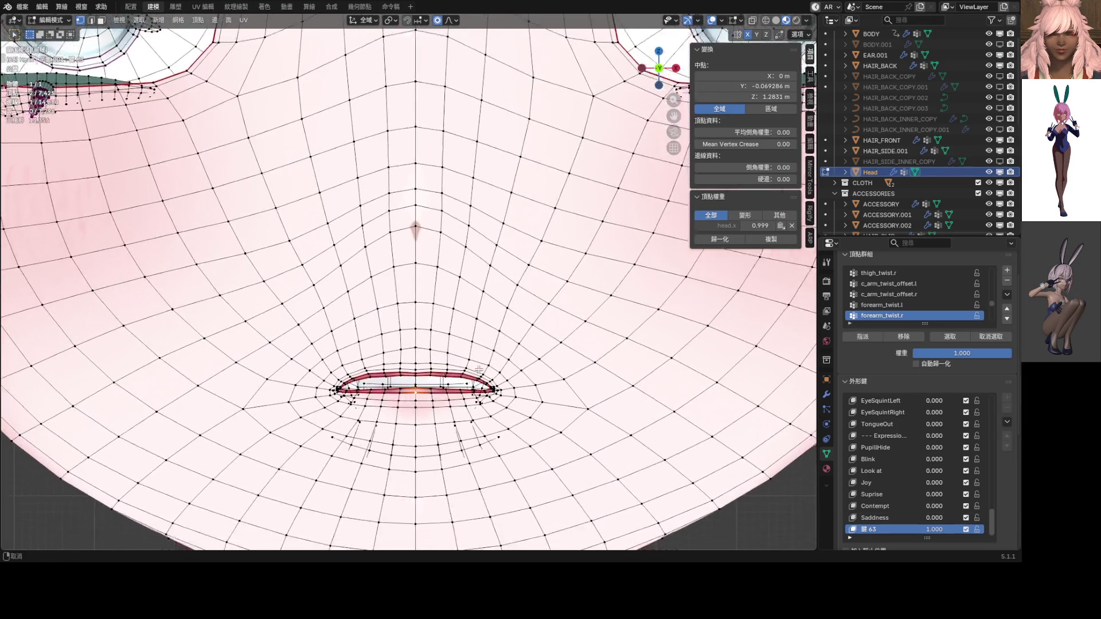
shift+middle_drag(478, 369, 468, 348)
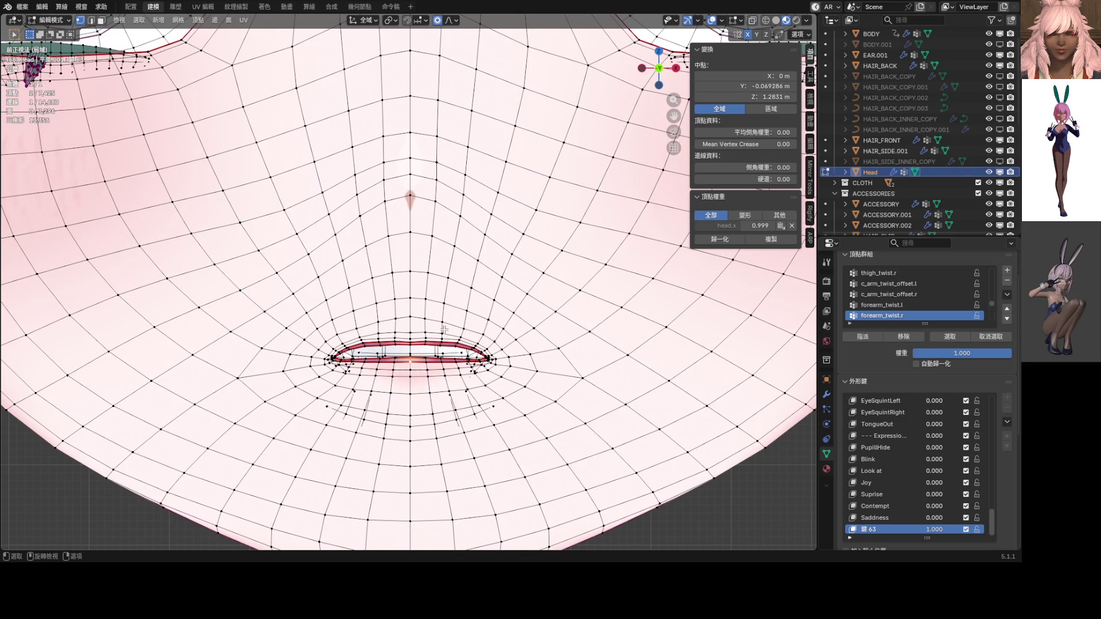
scroll(443, 330, up, 3)
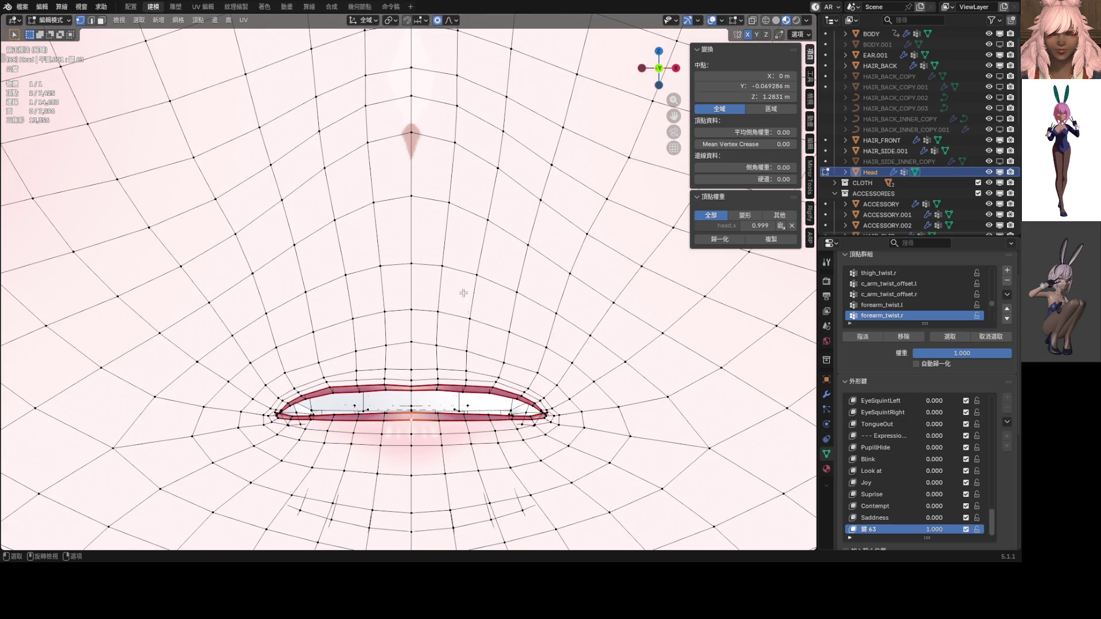
key(g)
key(z)
key(Escape)
right_click(475, 172)
Step: Lower the selected lip vertices along Z with proportional falloff
shift+middle_drag(454, 373, 444, 300)
key(g)
key(z)
scroll(460, 318, up, 7)
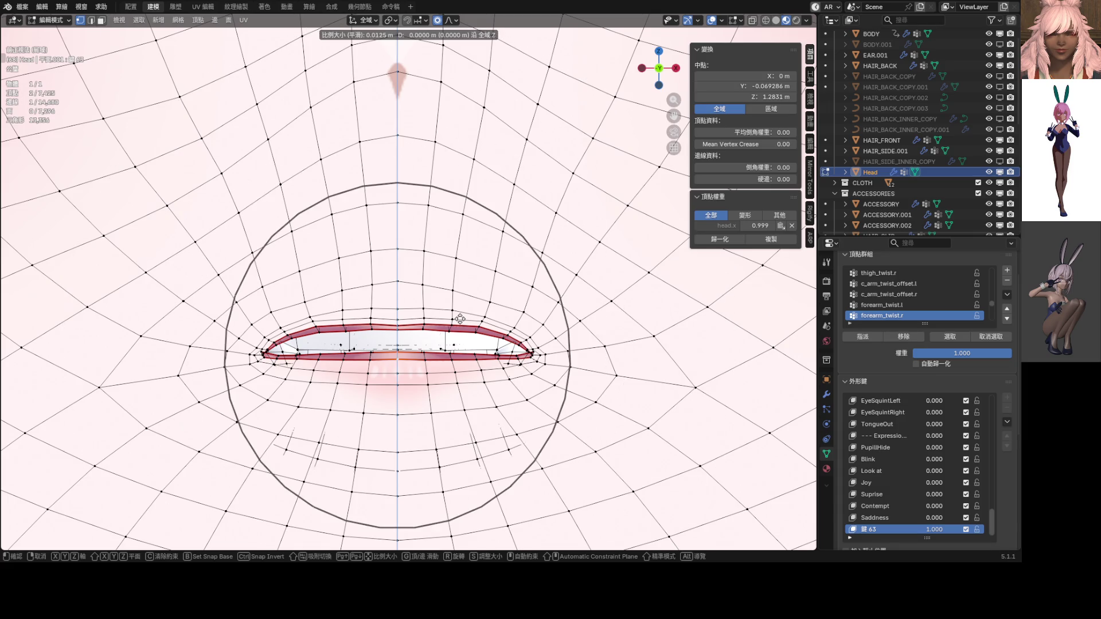
click(429, 321)
Step: Add the upper-lip centre vertex and raise the upper lip in Z, then preview it without wireframe
shift+click(398, 320)
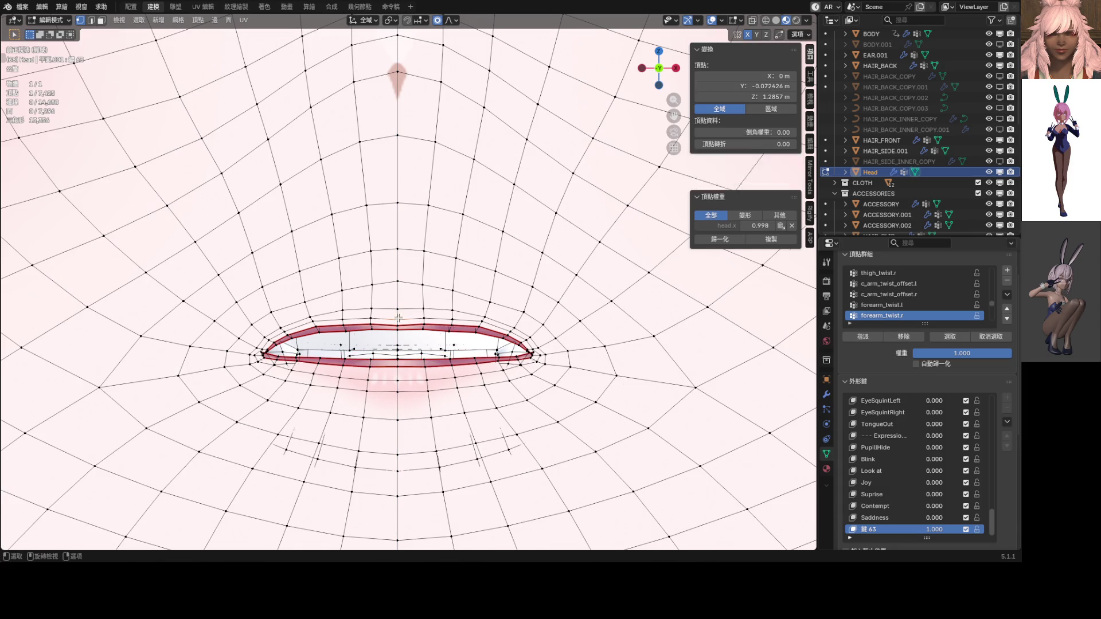
key(g)
key(z)
scroll(450, 331, down, 3)
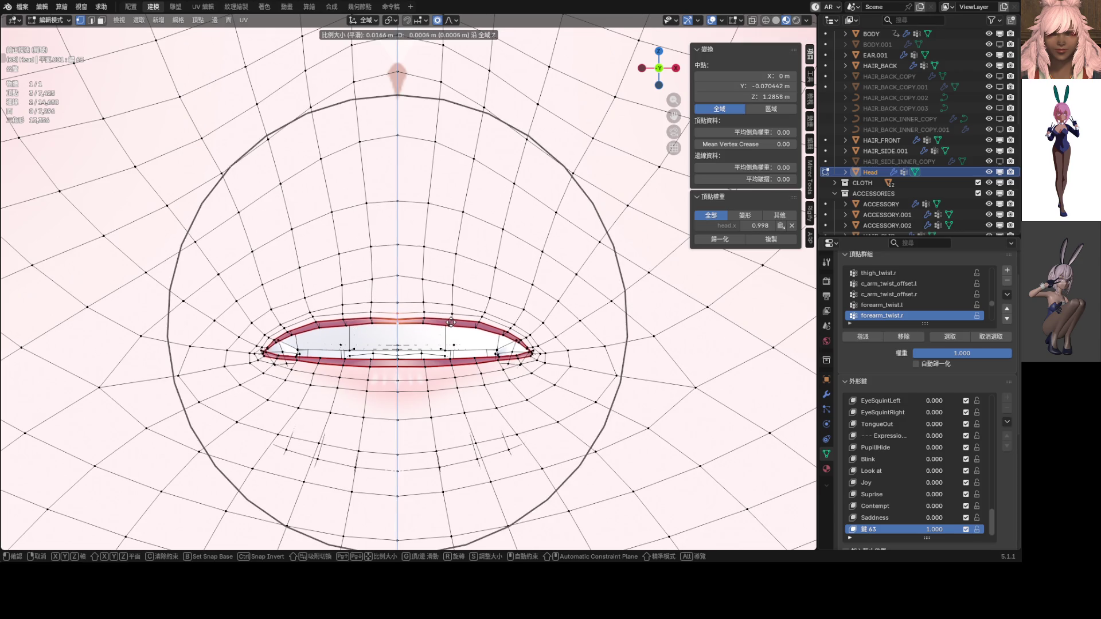
click(451, 318)
scroll(451, 319, down, 10)
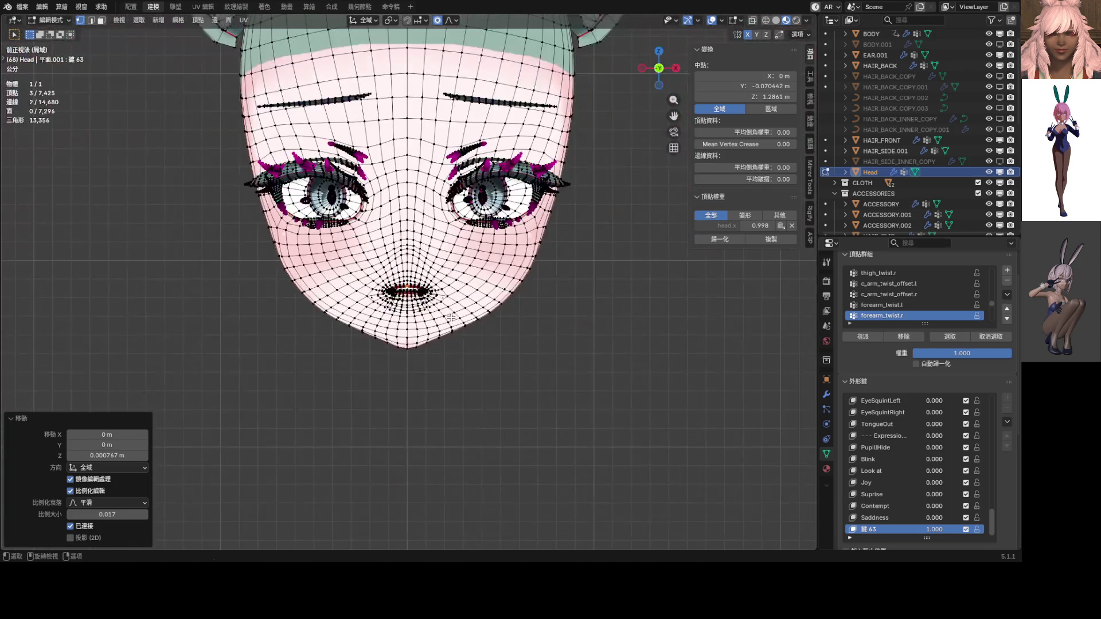
click(712, 22)
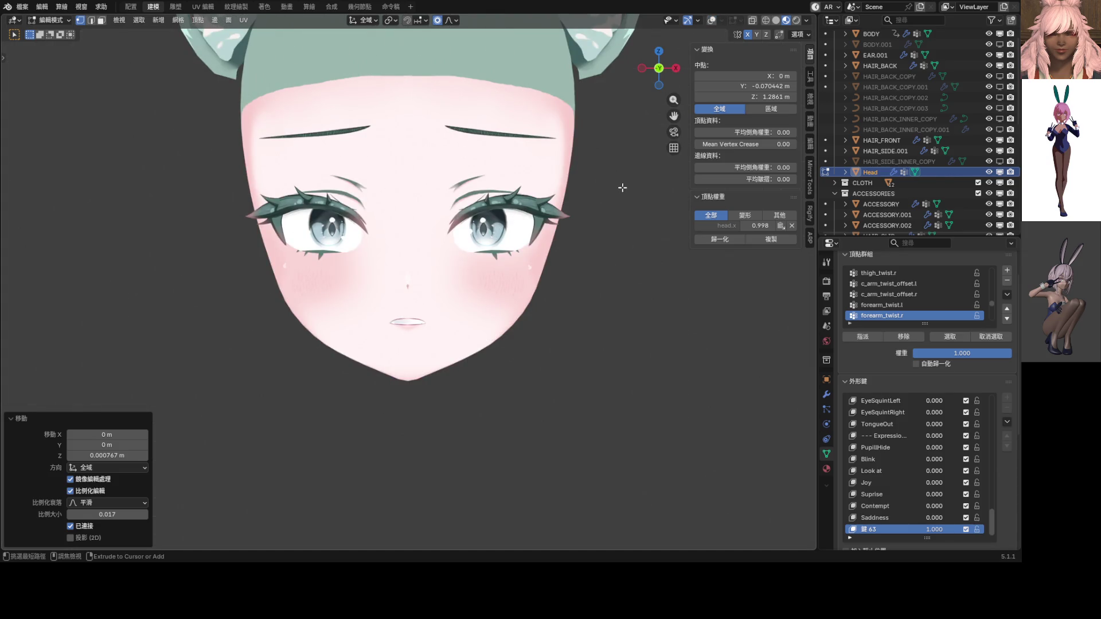
click(711, 22)
Step: Raise the mouth loop in Z, ending 0.00105 m higher, and return to Object Mode
scroll(435, 313, up, 8)
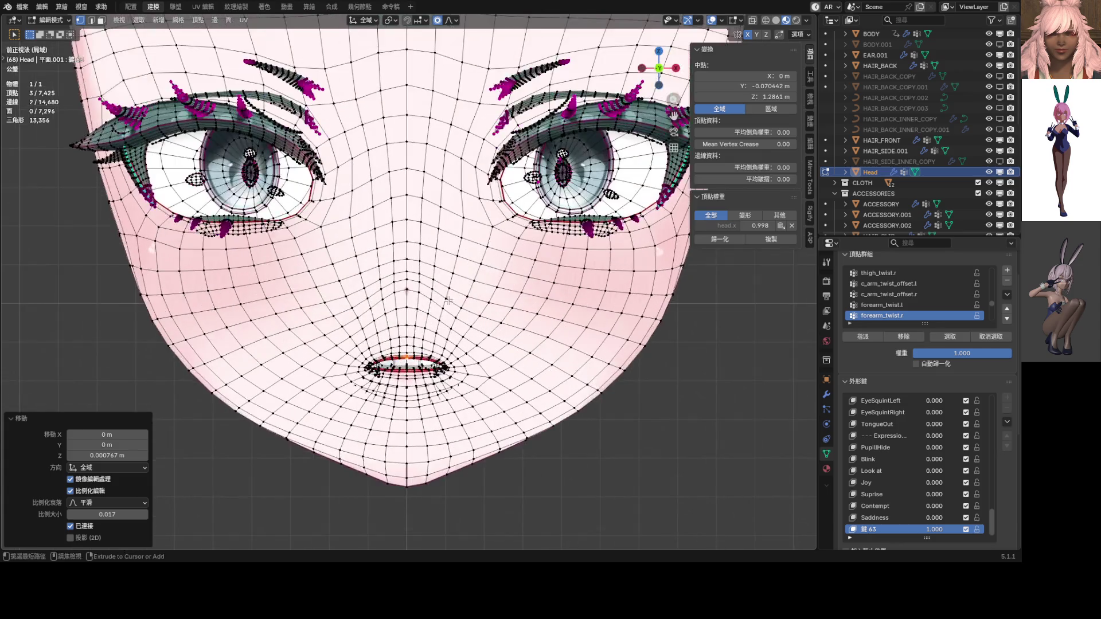
shift+middle_drag(435, 314, 394, 168)
key(g)
key(z)
scroll(421, 306, up, 6)
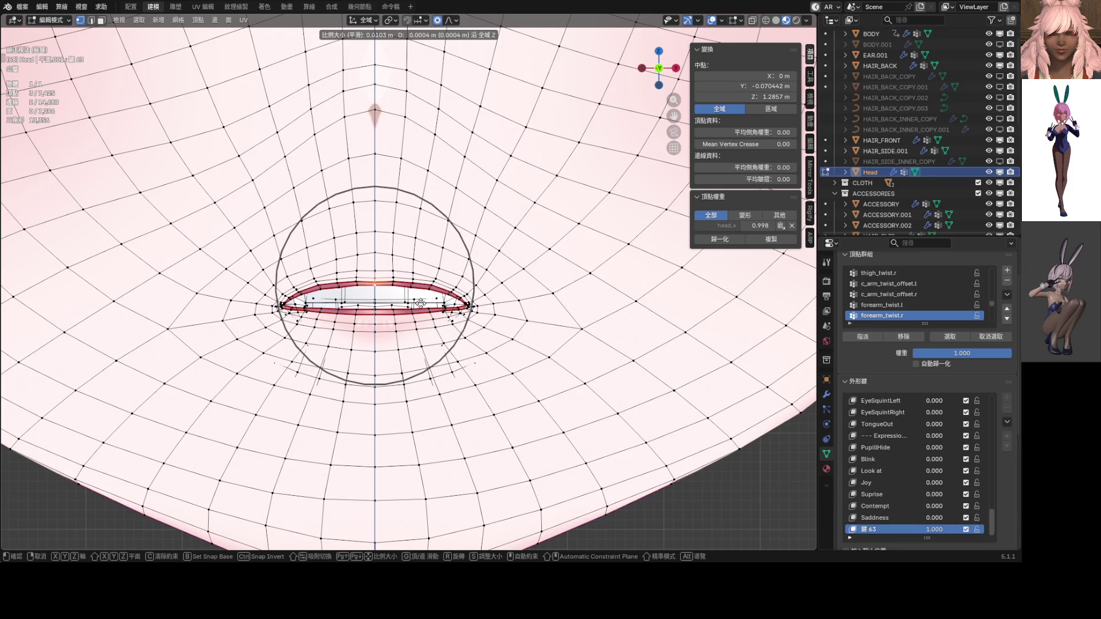
click(421, 301)
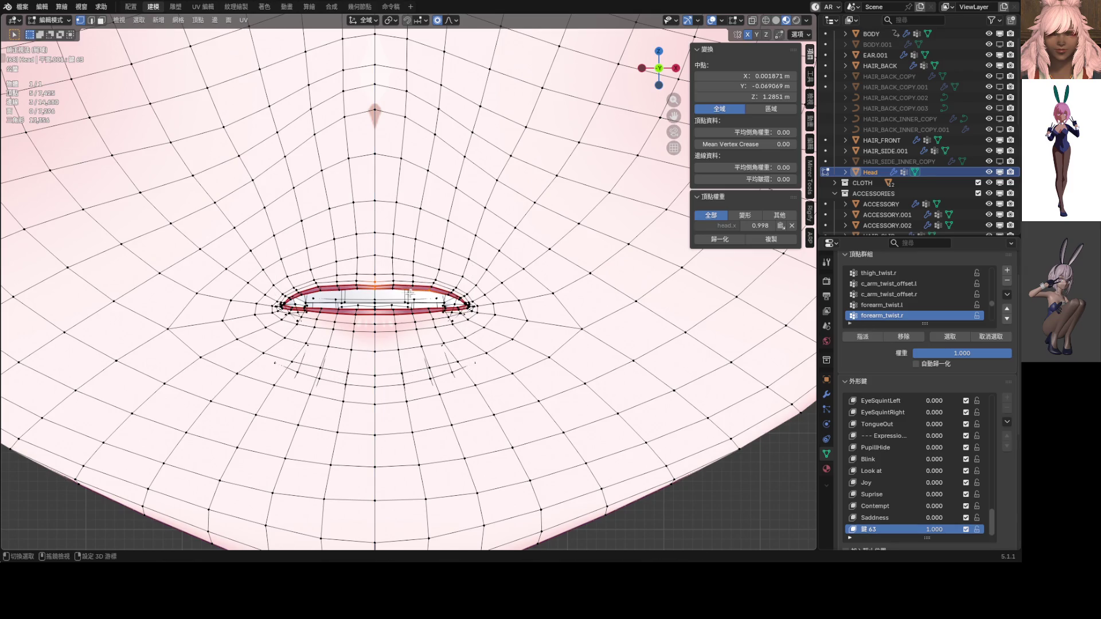
key(g)
key(z)
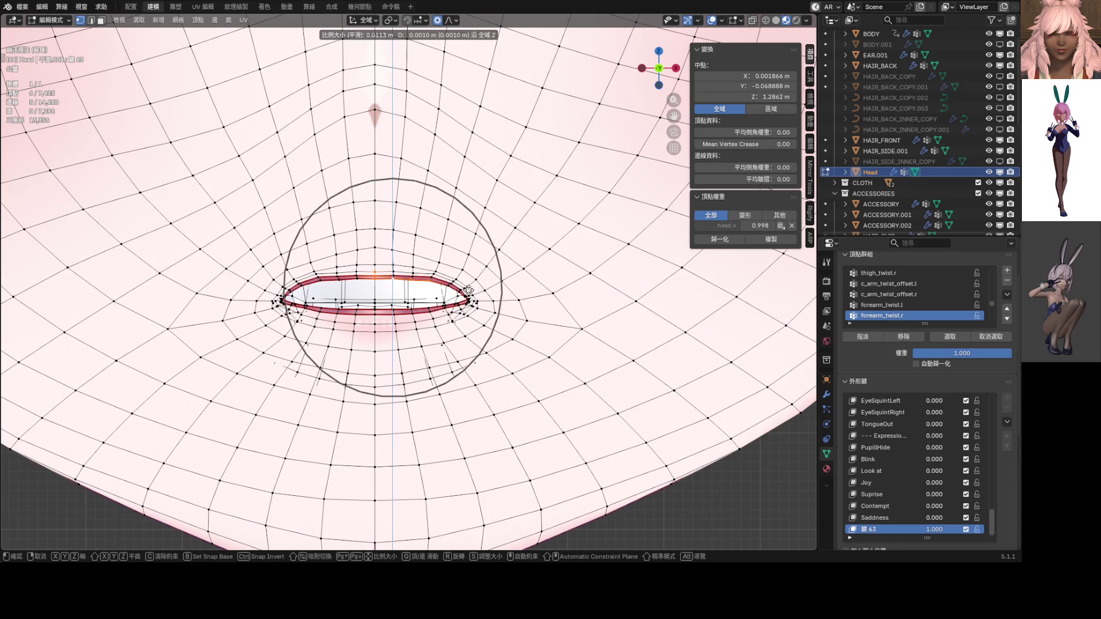
click(469, 290)
scroll(469, 290, down, 4)
scroll(468, 290, down, 5)
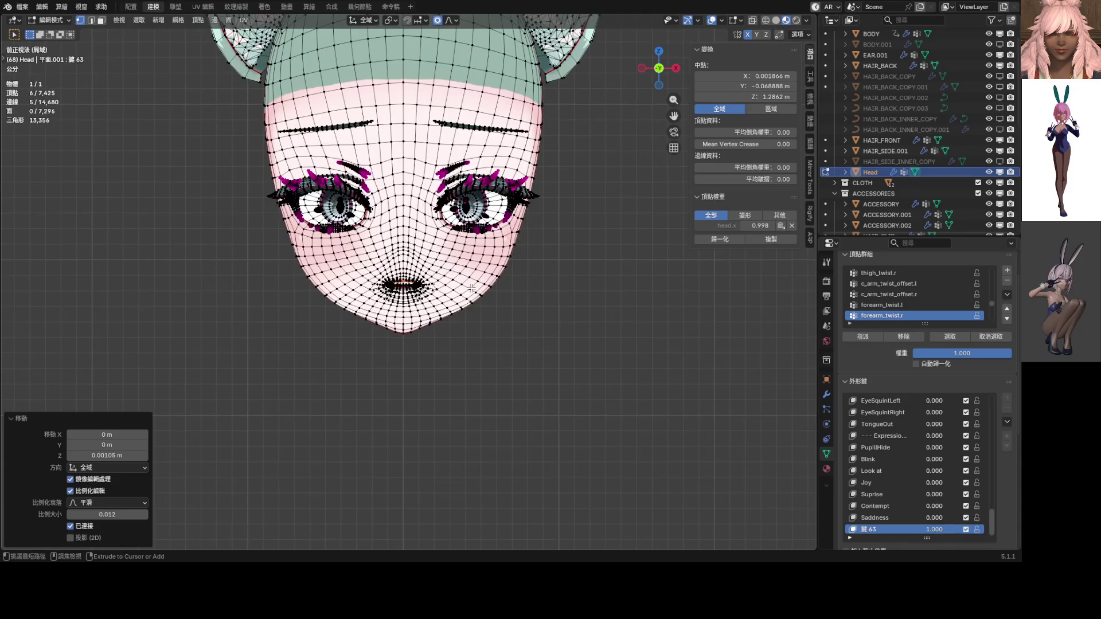
key(Tab)
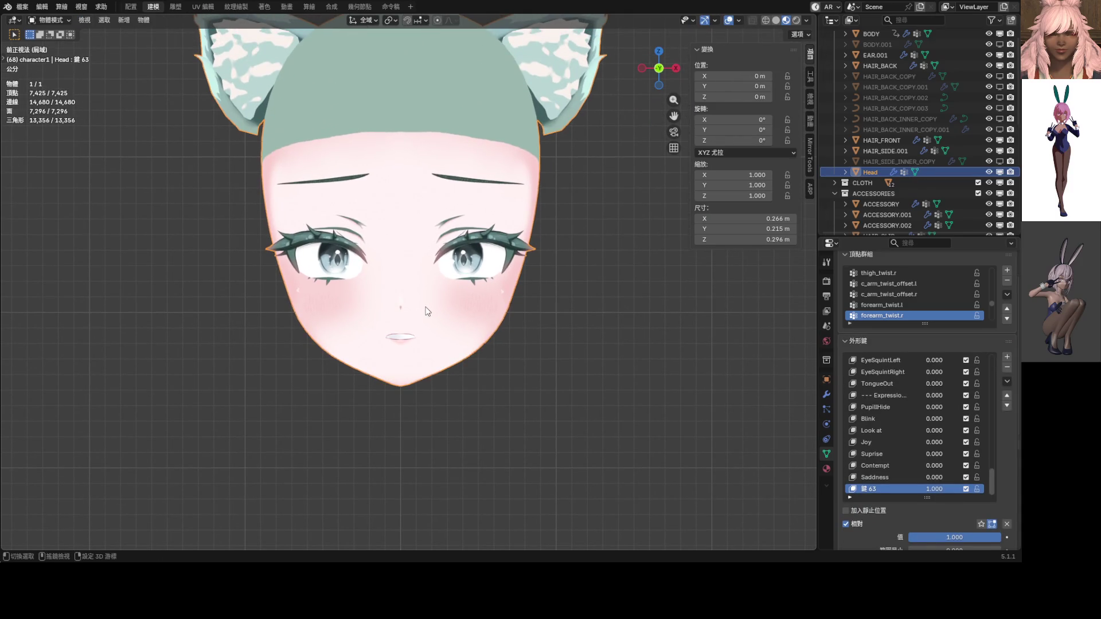
Step: Select the edge path along the lip and shift it vertically with proportional falloff
shift+middle_drag(441, 328, 434, 253)
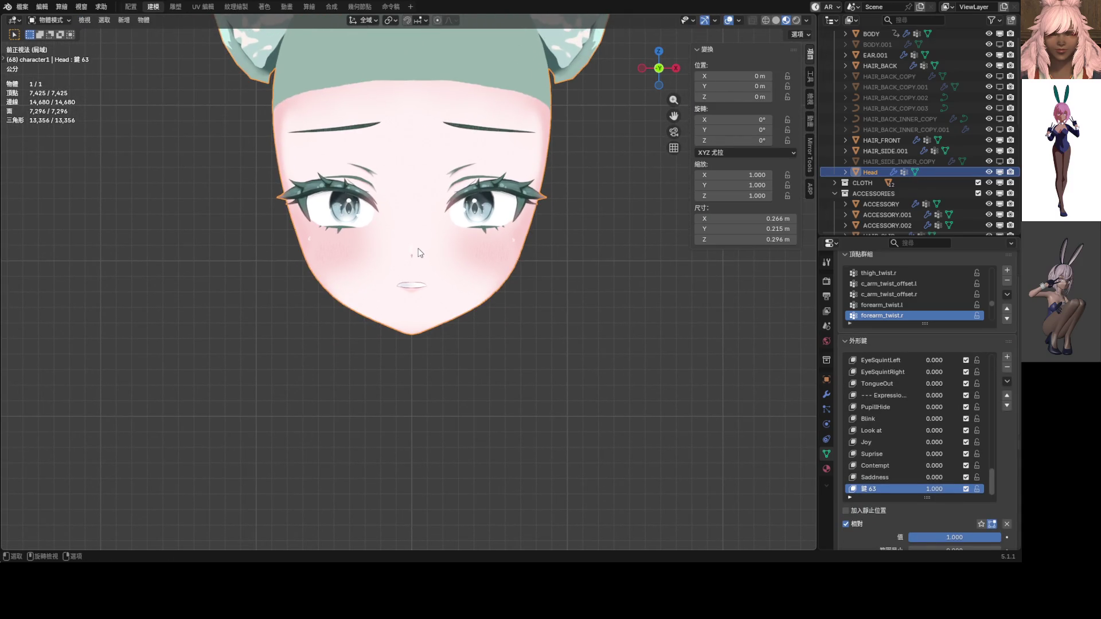
scroll(428, 290, up, 5)
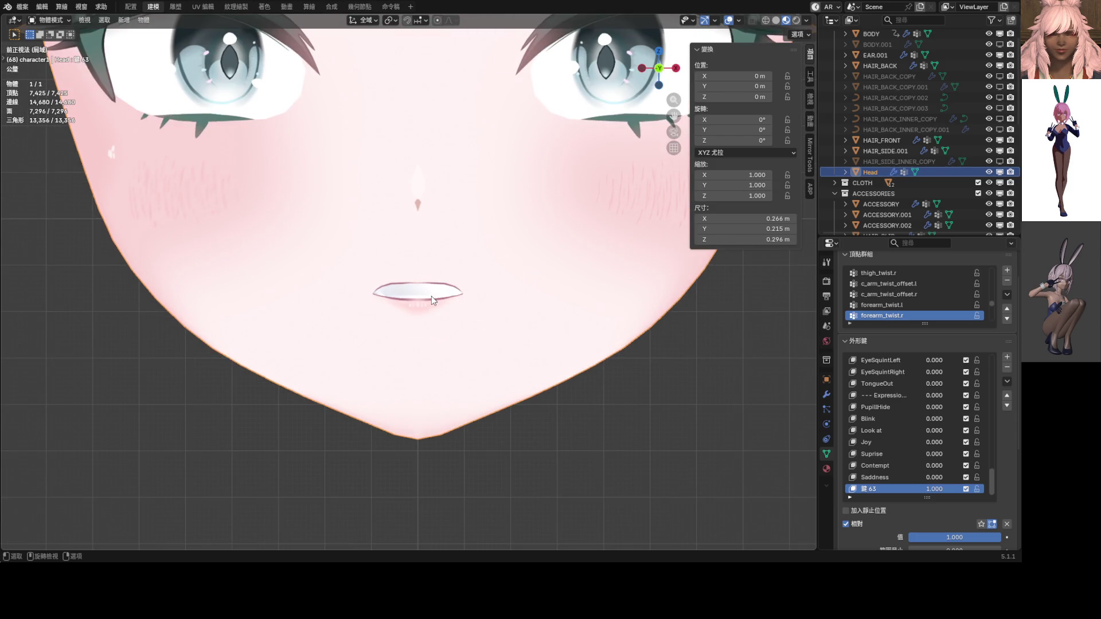
scroll(431, 296, up, 5)
key(Tab)
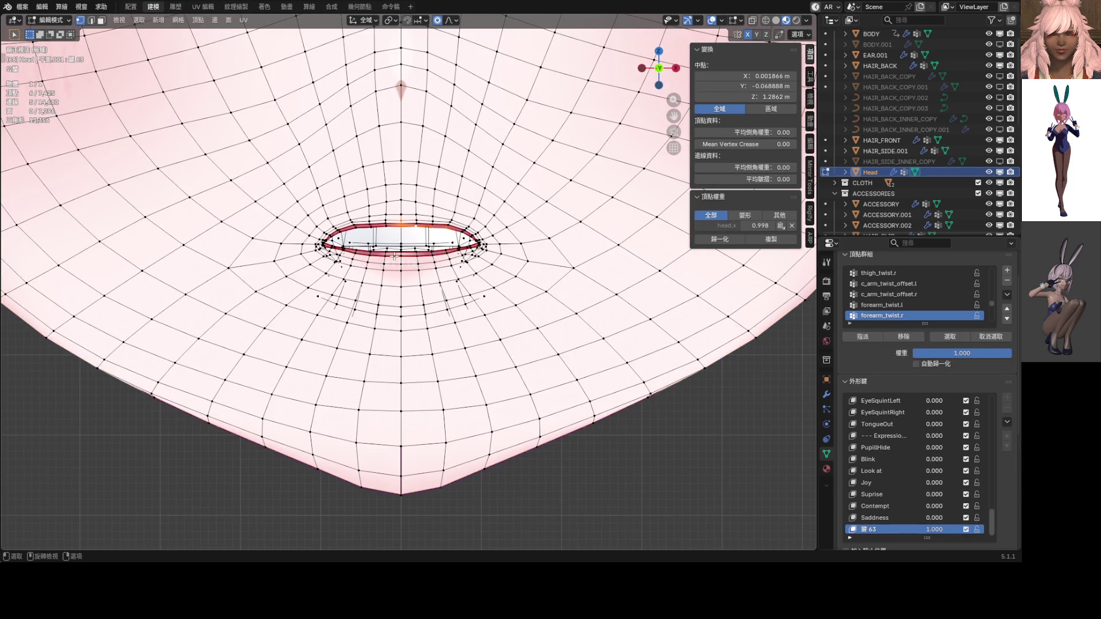
click(402, 254)
shift+click(426, 252)
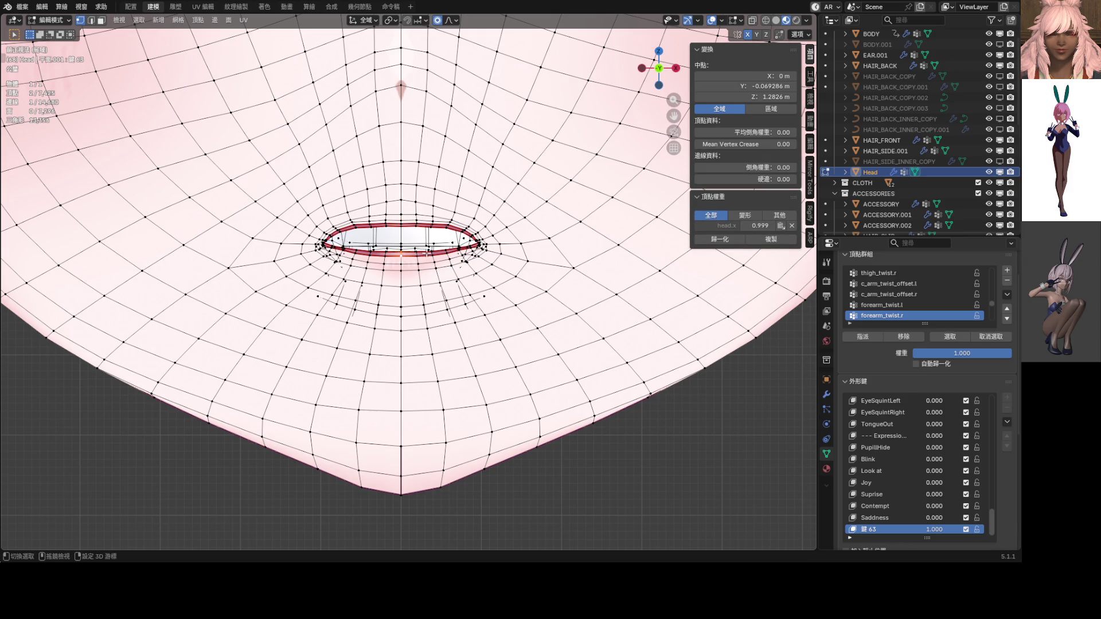
ctrl+click(447, 251)
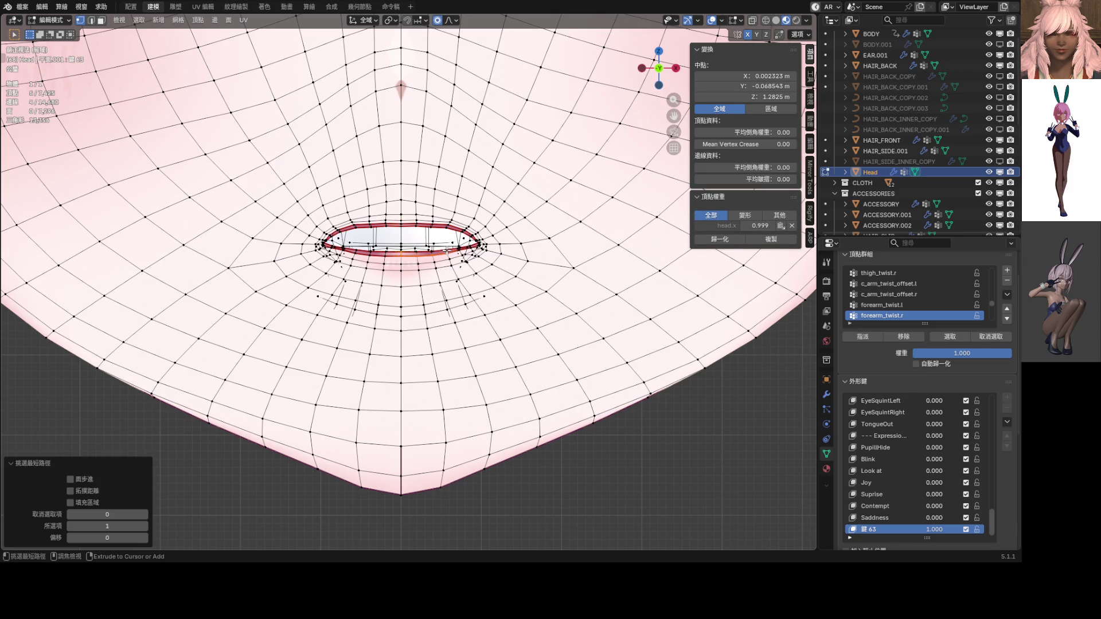
key(g)
key(z)
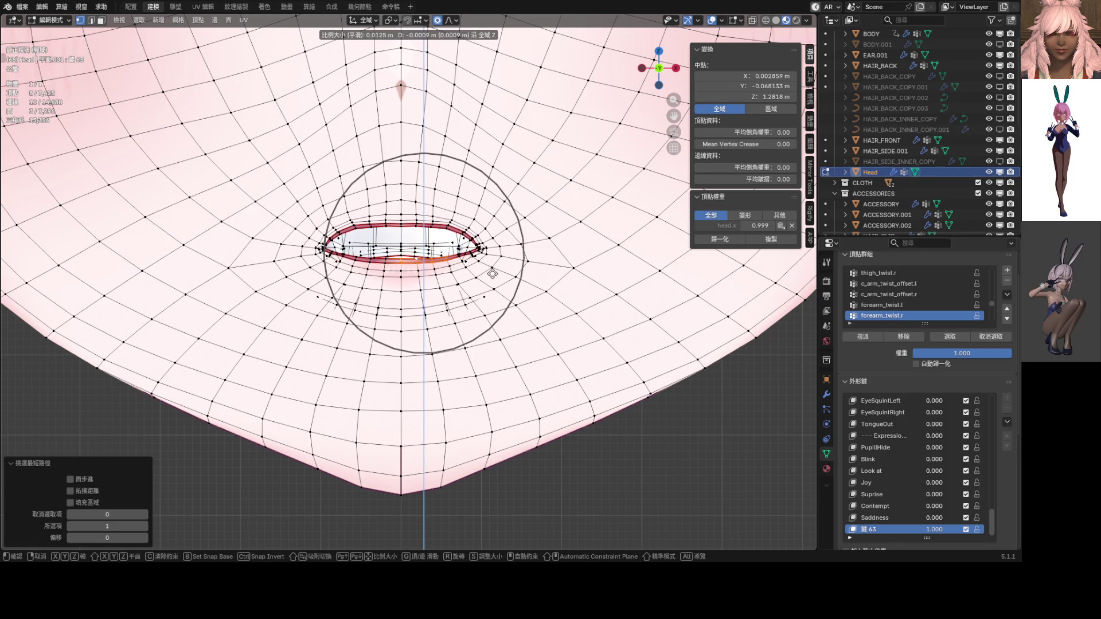
click(492, 276)
Step: Check the mouth from the front view, switching between Object and Edit Mode
middle_drag(490, 274, 480, 289)
key(KP_1)
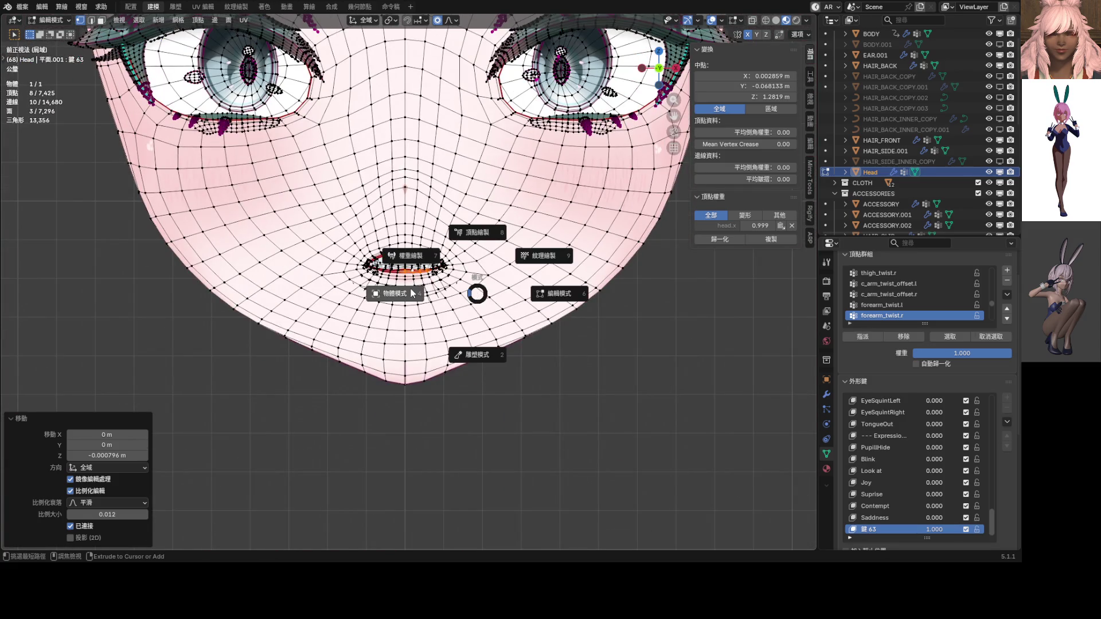
click(408, 290)
scroll(432, 290, down, 3)
scroll(434, 290, up, 4)
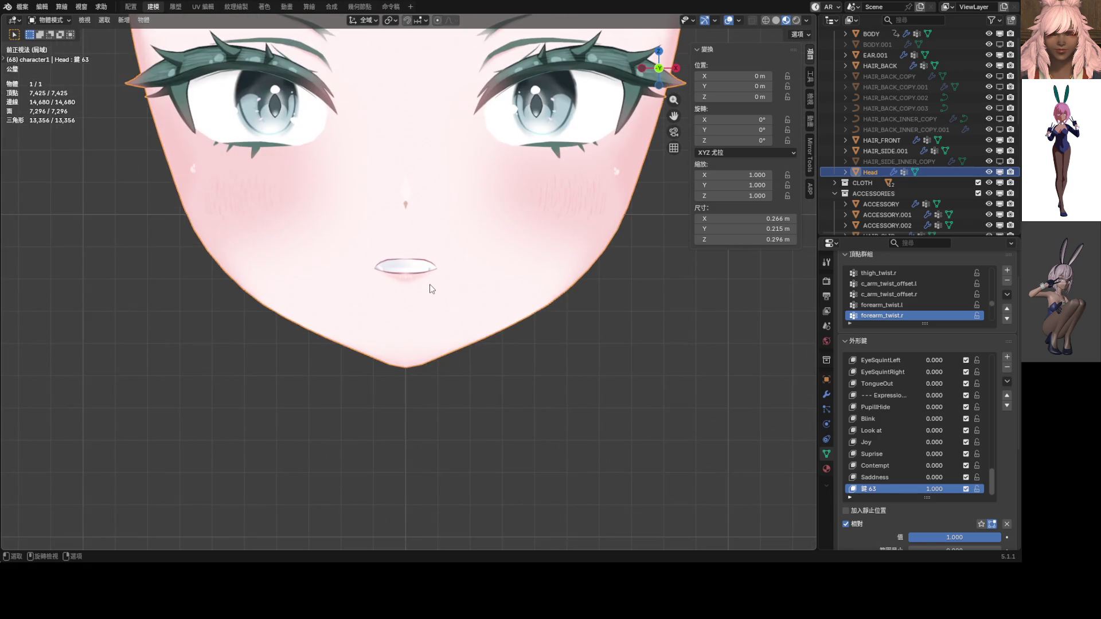
key(Tab)
scroll(442, 272, up, 5)
key(Tab)
key(Tab)
shift+click(451, 262)
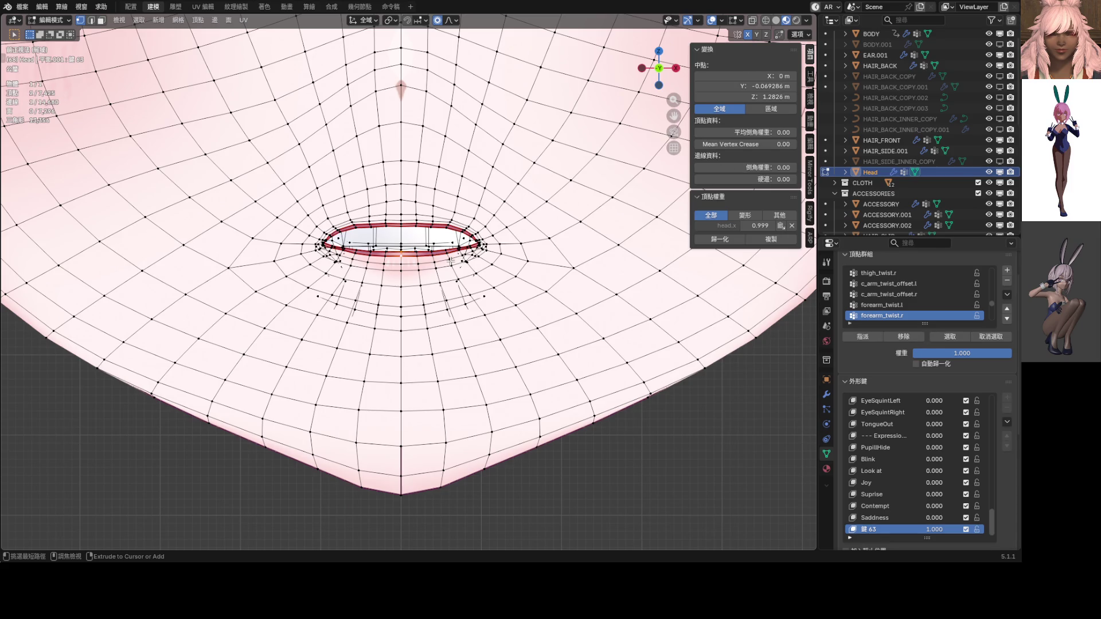
key(Tab)
key(Tab)
Step: Undo the change, select three lip vertices, lower them with smooth falloff, and preview
key(ctrl+z)
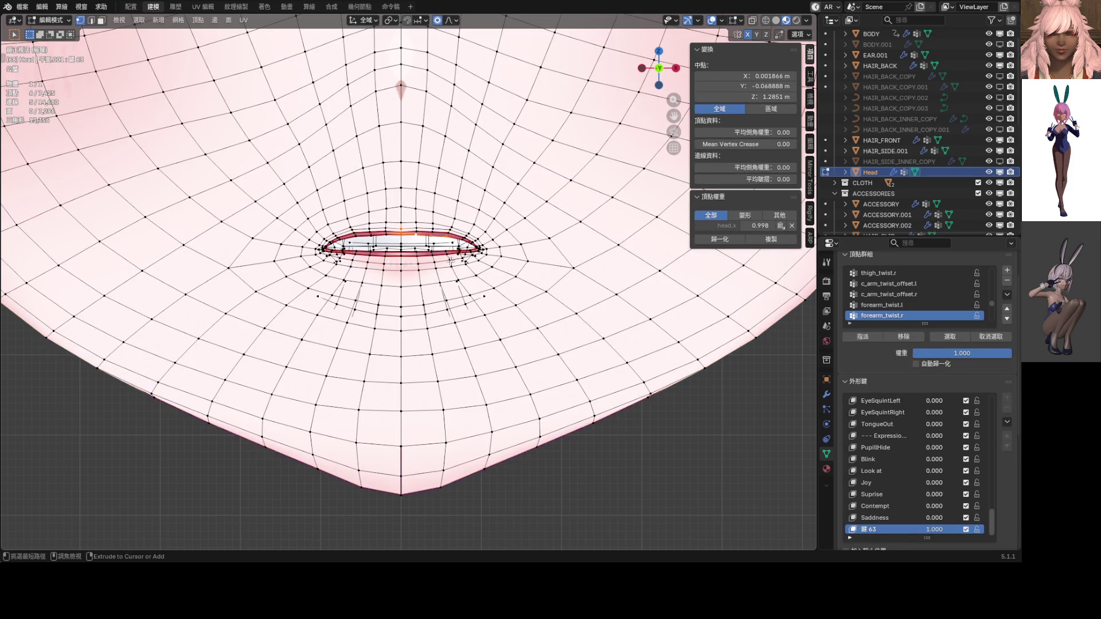
scroll(421, 265, up, 4)
click(376, 290)
shift+click(447, 279)
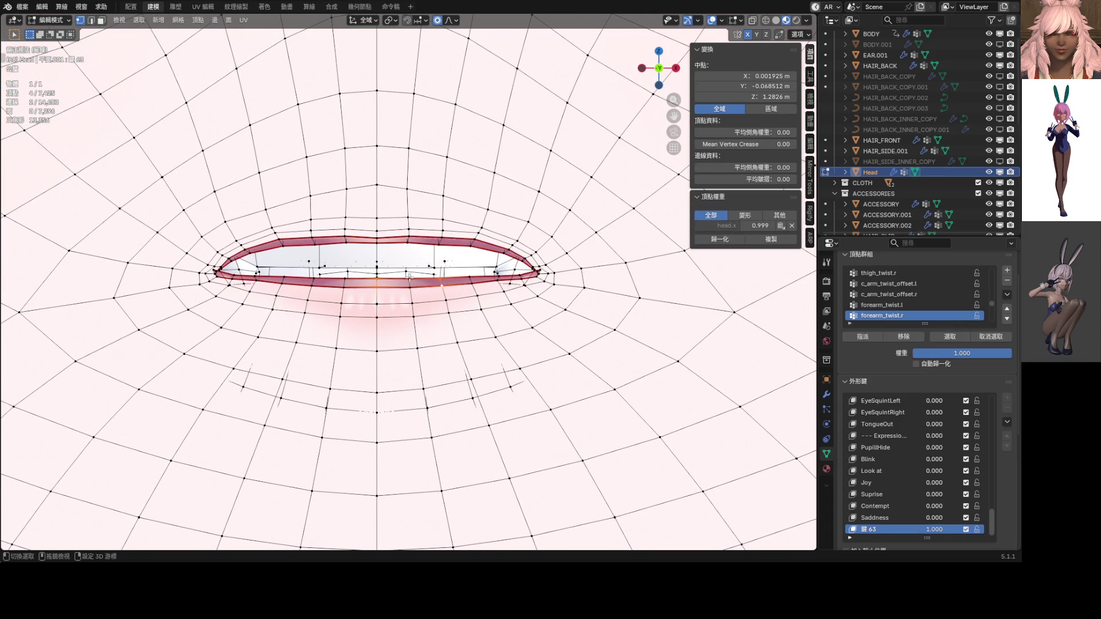
shift+click(409, 286)
scroll(423, 298, down, 4)
key(g)
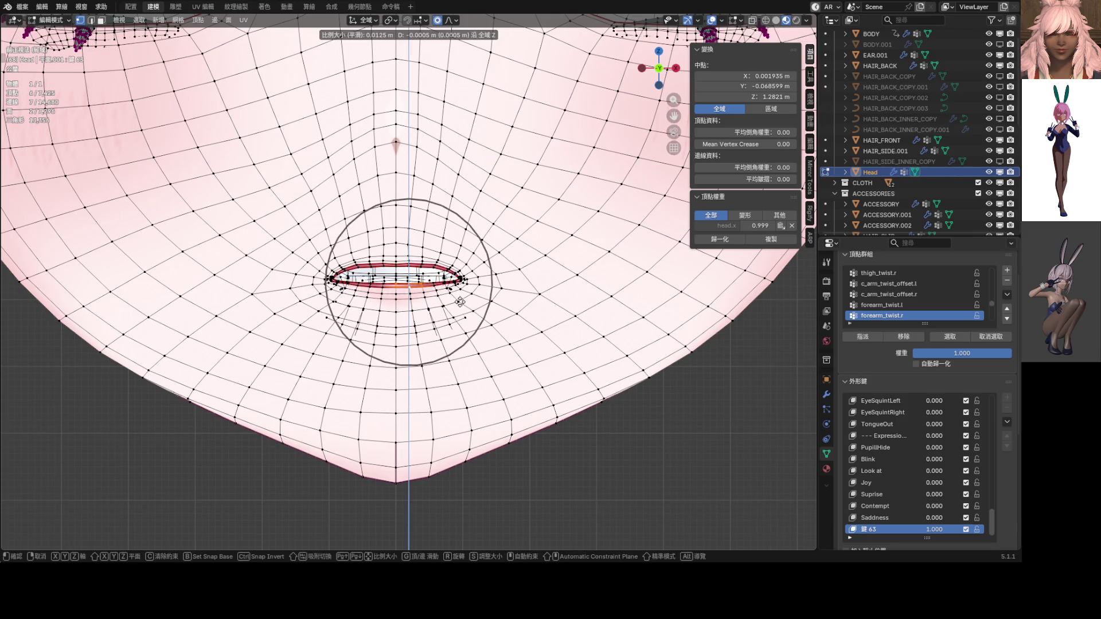
click(459, 300)
key(ctrl+Tab)
click(452, 304)
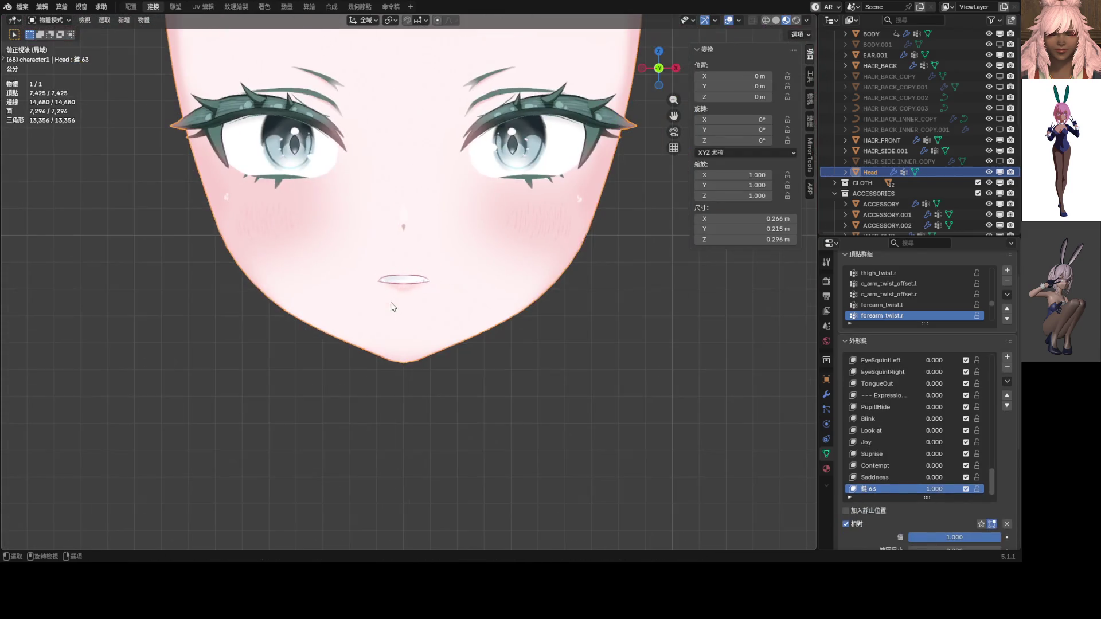
scroll(442, 323, down, 3)
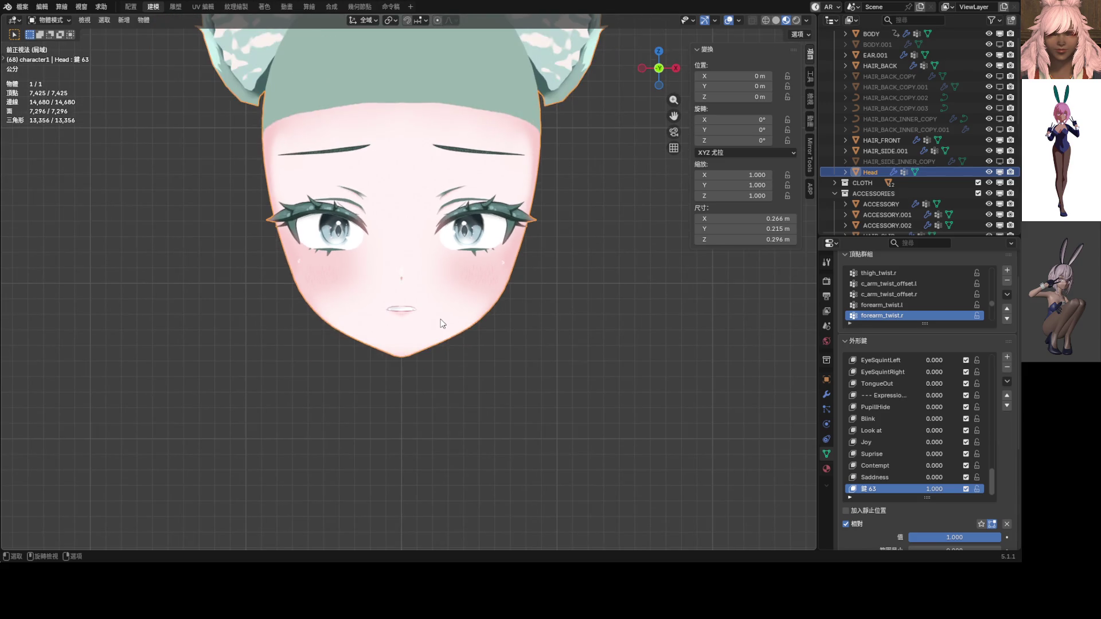
scroll(427, 321, up, 6)
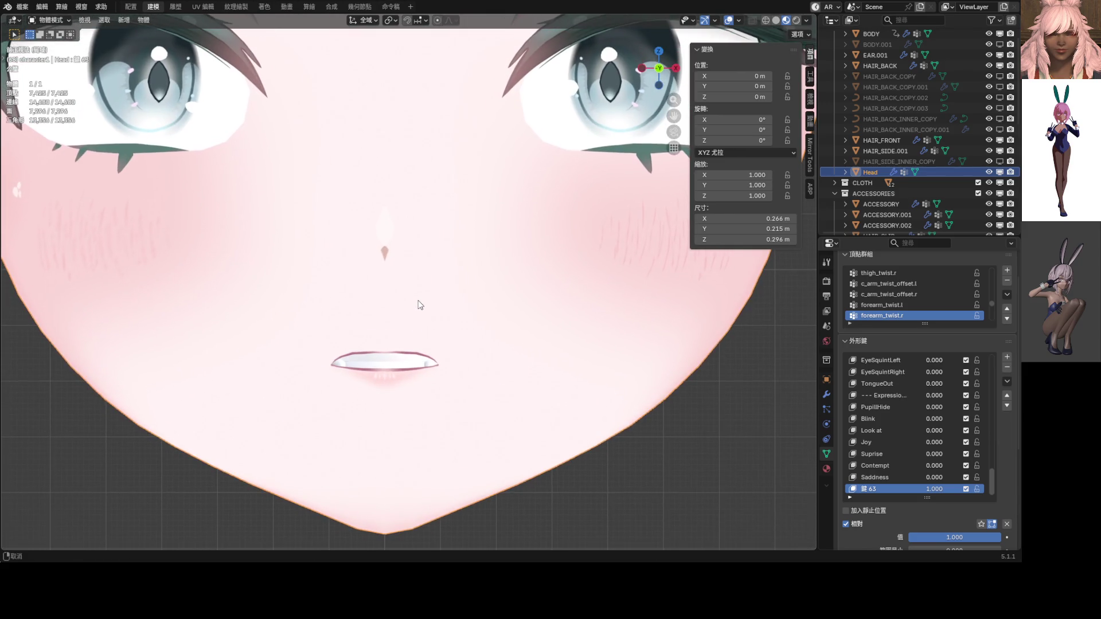
Step: Lower the lip vertices 0.000191 m in Z with 0.012 smooth falloff
key(Tab)
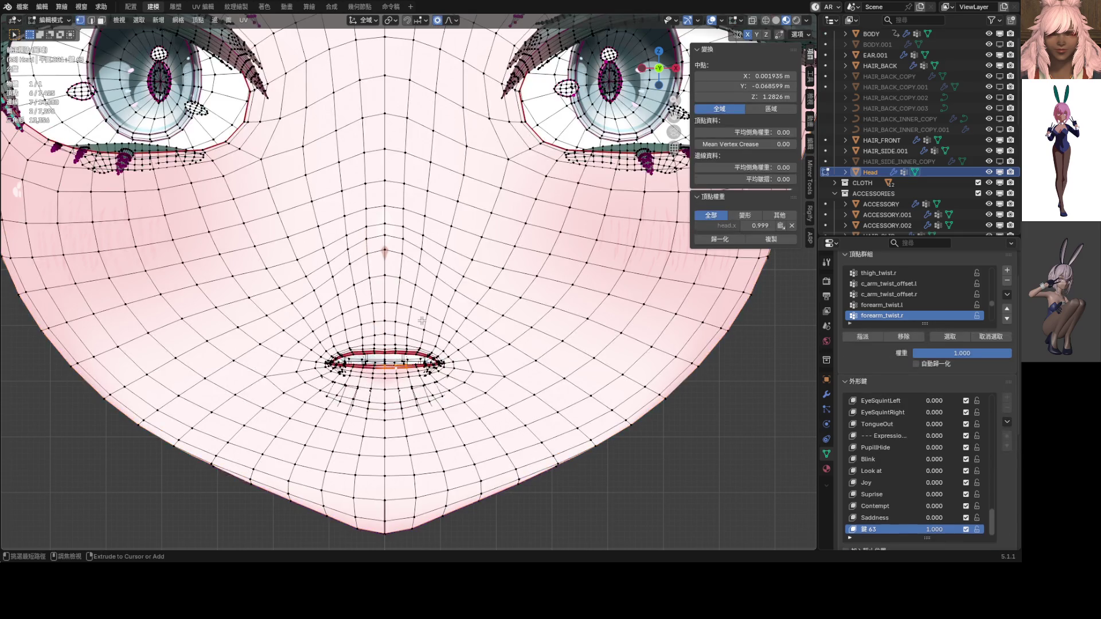
key(g)
key(z)
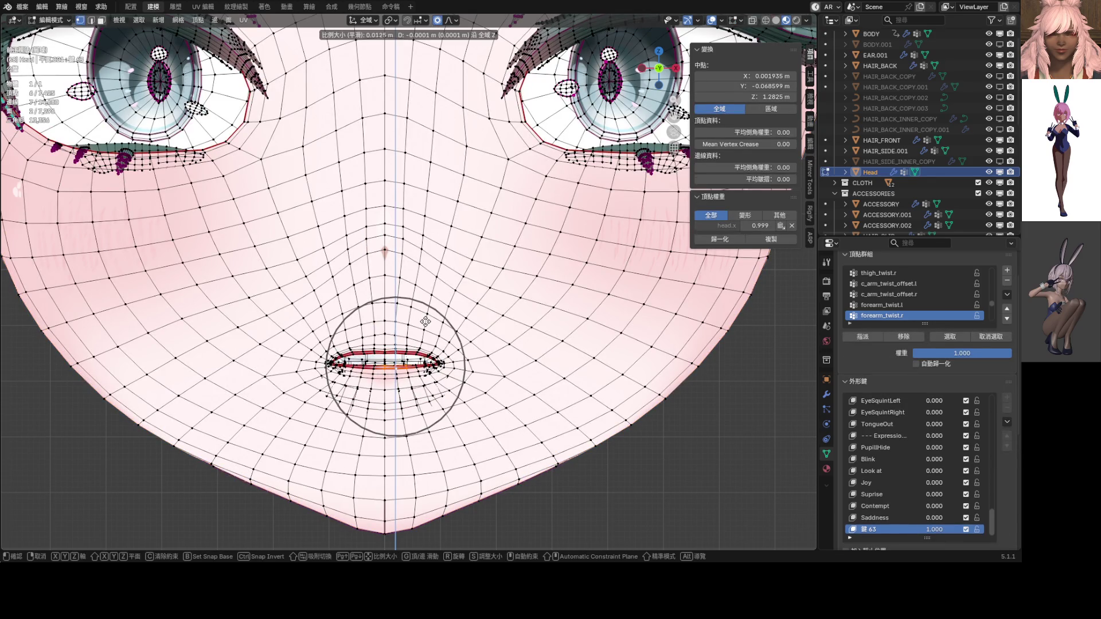
click(424, 321)
scroll(424, 321, down, 3)
scroll(359, 304, up, 3)
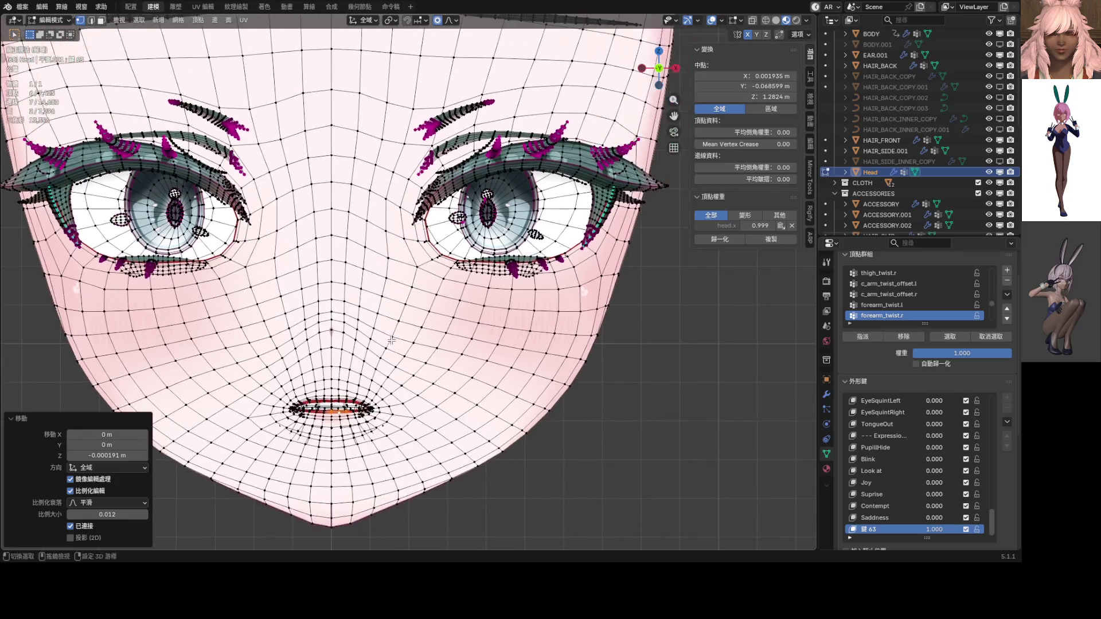
shift+middle_drag(359, 304, 392, 284)
Step: Turn on X-ray and pick a lower-eyelid vertex below the eyelash
scroll(351, 271, up, 2)
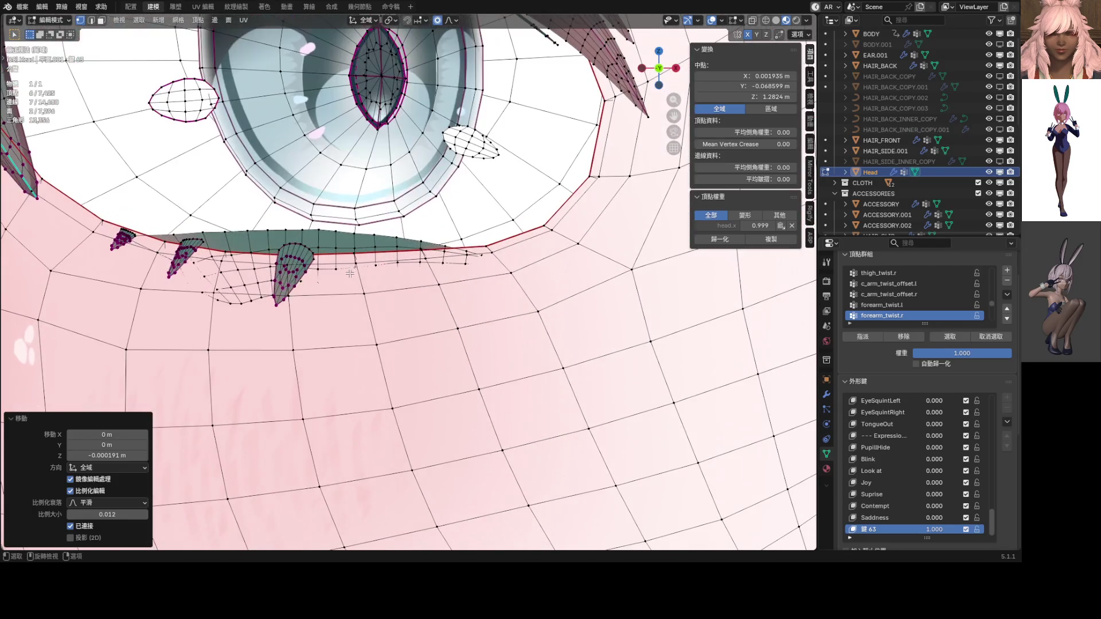
key(alt+z)
click(290, 258)
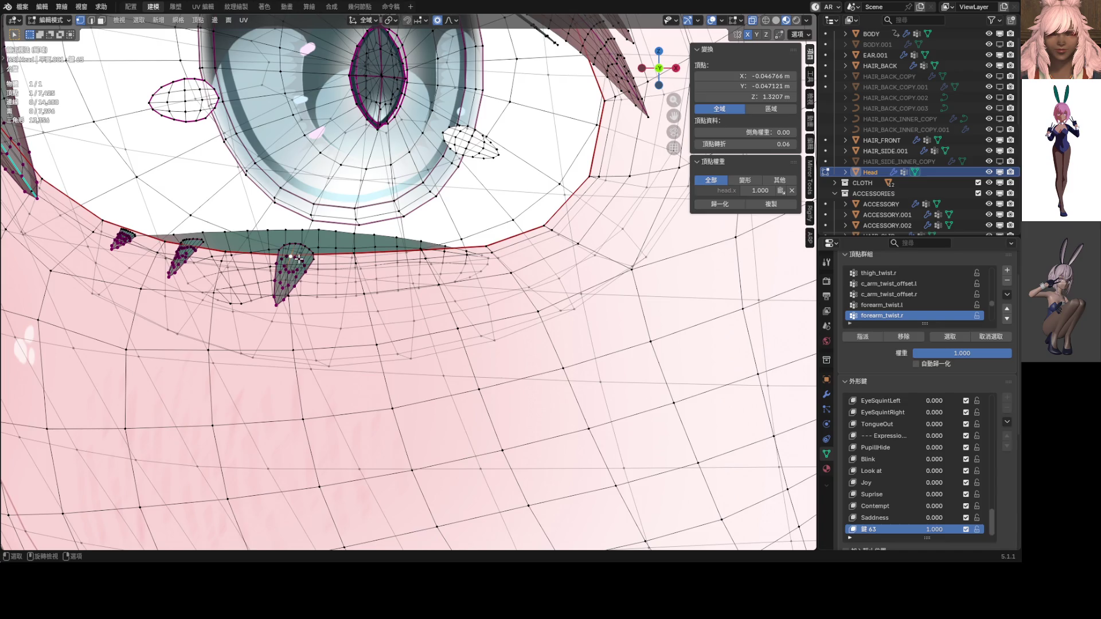
scroll(290, 278, up, 5)
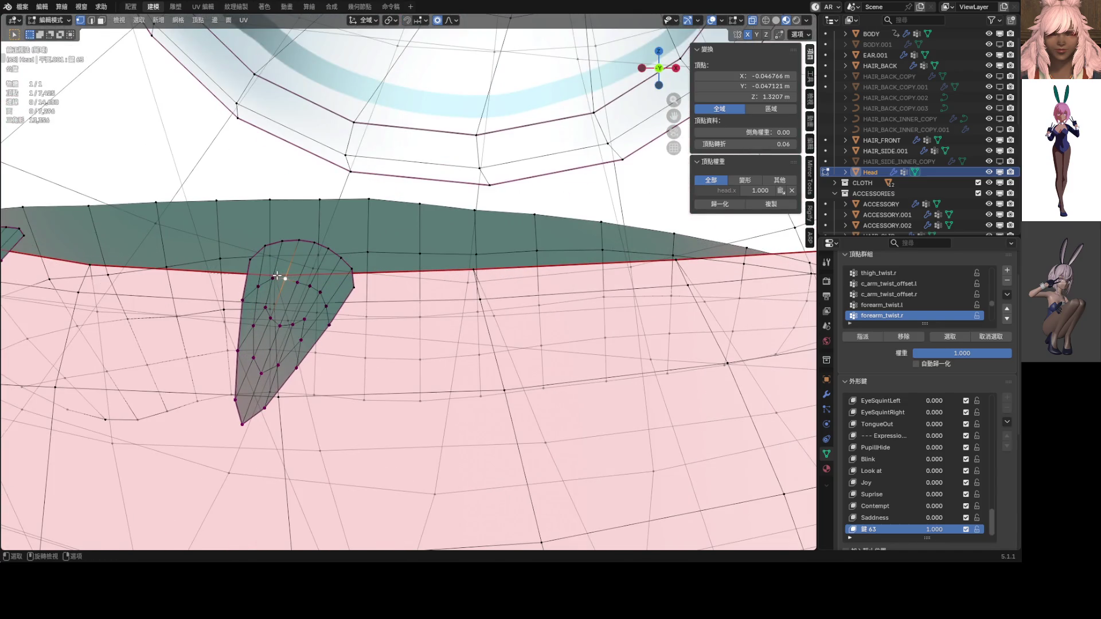
click(277, 276)
scroll(277, 276, down, 10)
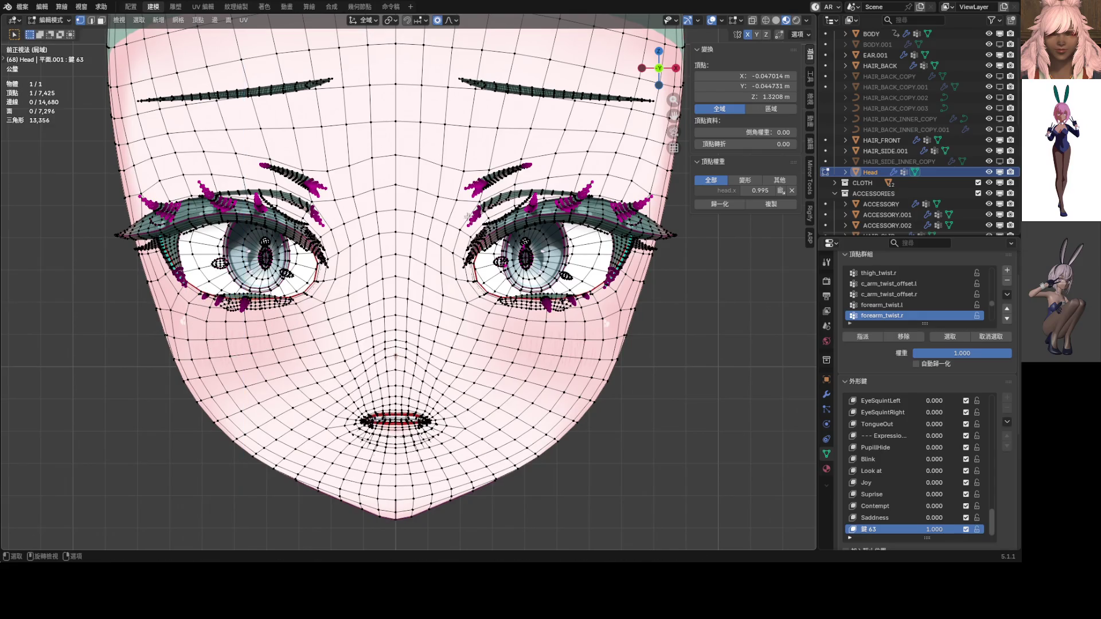
key(ctrl+g)
scroll(400, 247, up, 2)
key(g)
key(z)
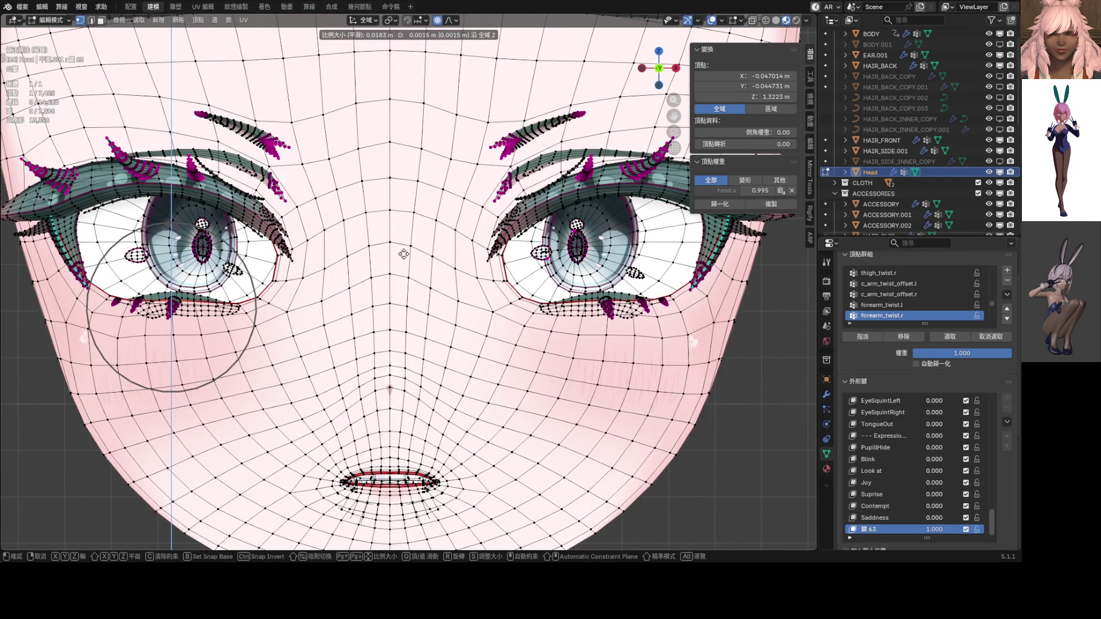
key(Escape)
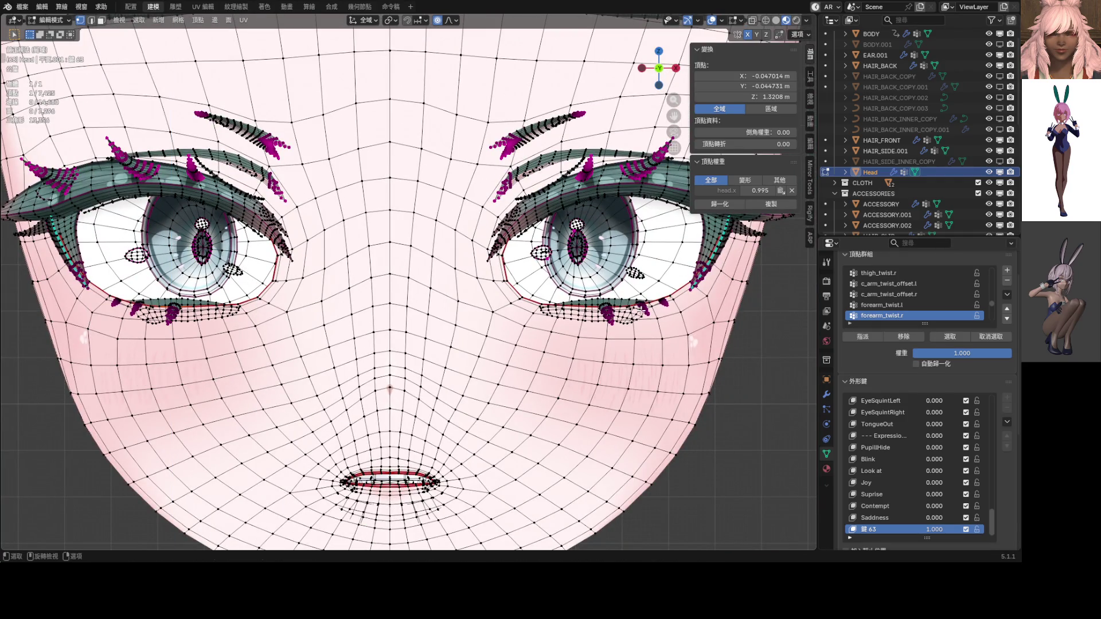
Step: Select both iris meshes and hide them
key(l)
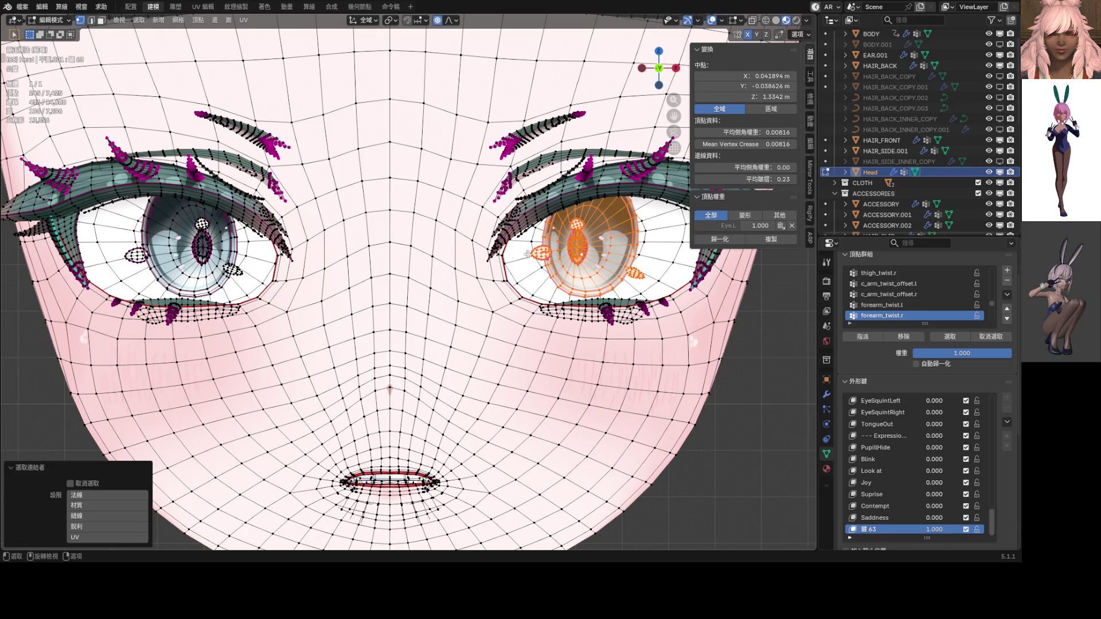
key(l)
key(l)
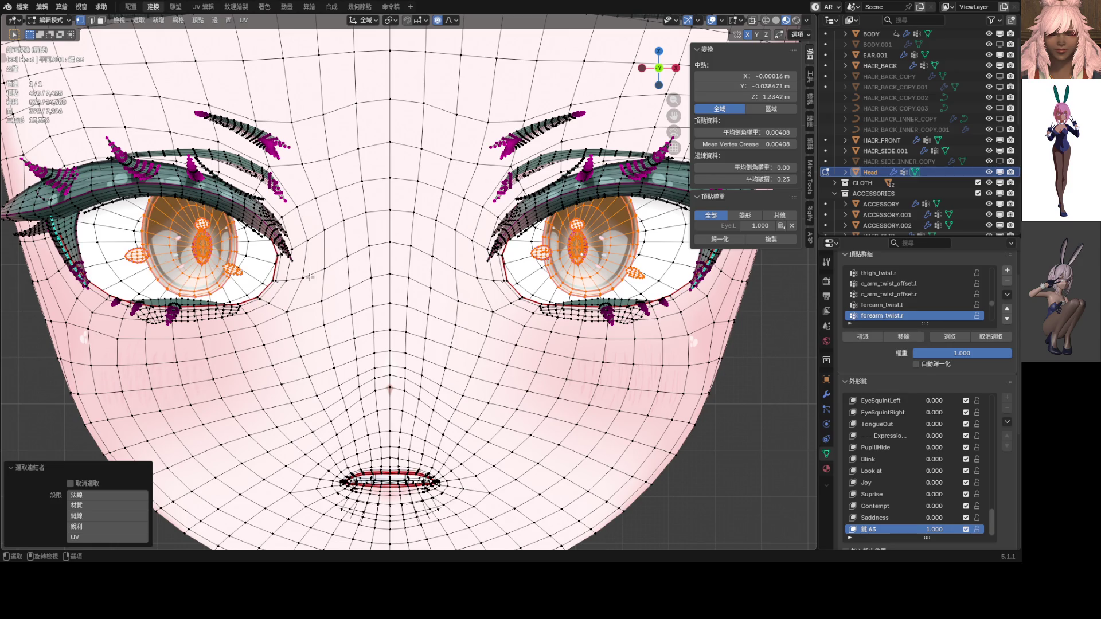
key(h)
scroll(101, 310, up, 6)
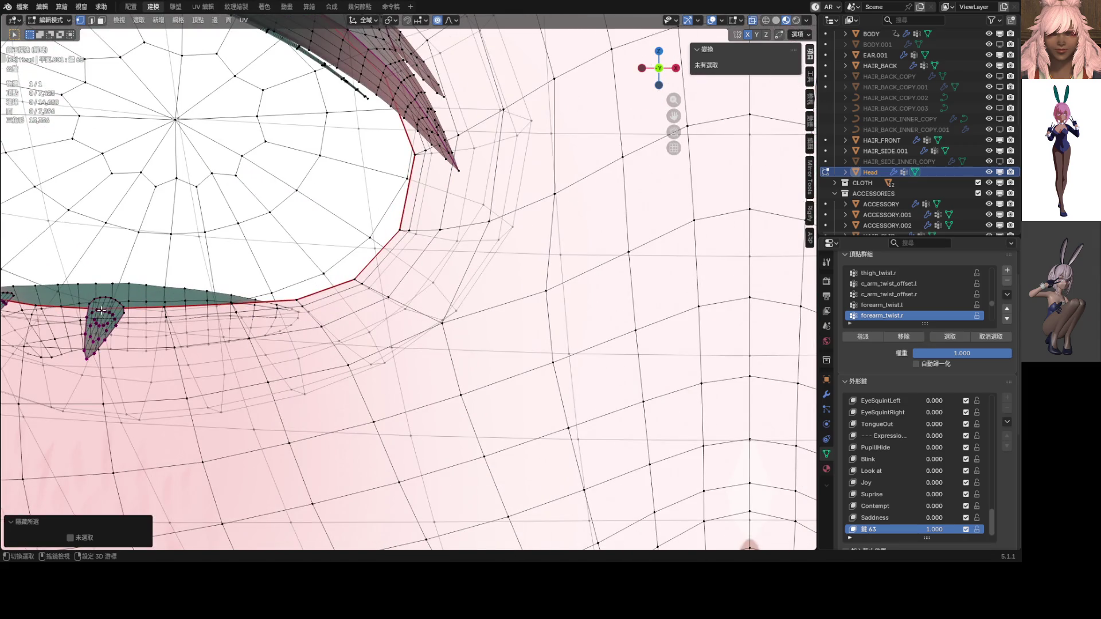
Step: Raise a single lower-eyelid vertex in Z with smooth proportional falloff
click(101, 310)
scroll(101, 310, down, 2)
scroll(123, 344, up, 4)
shift+click(124, 344)
scroll(273, 325, down, 4)
shift+click(296, 307)
scroll(485, 299, down, 6)
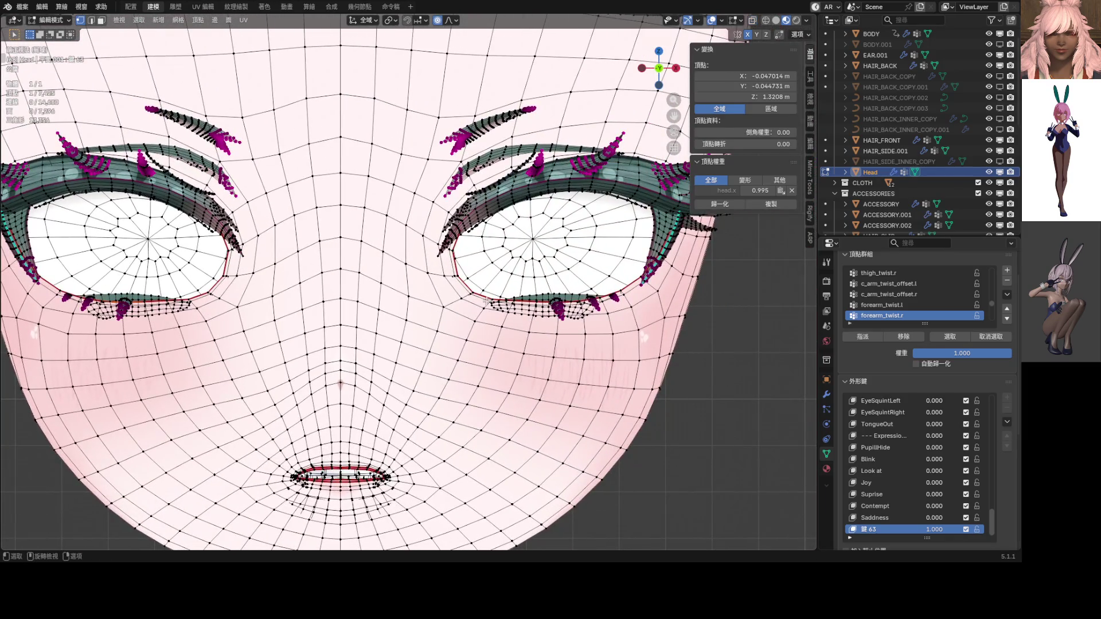
key(g)
key(z)
scroll(539, 299, down, 2)
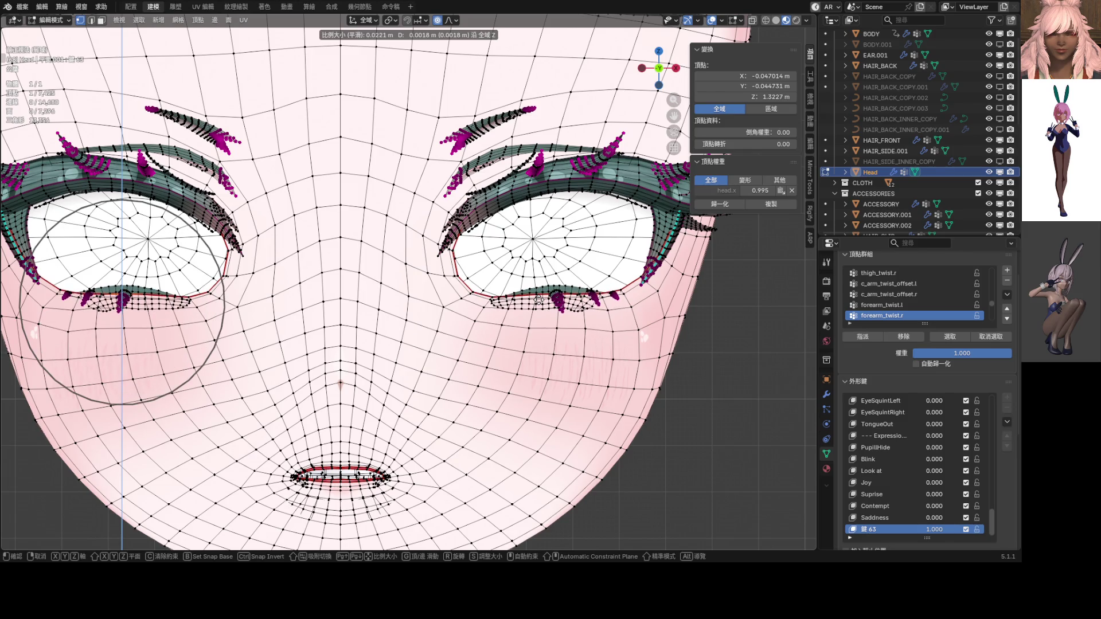
click(539, 299)
scroll(539, 298, down, 4)
Step: Preview the eyes in Object Mode, lift the lower eyelid once more, and review the head
key(Tab)
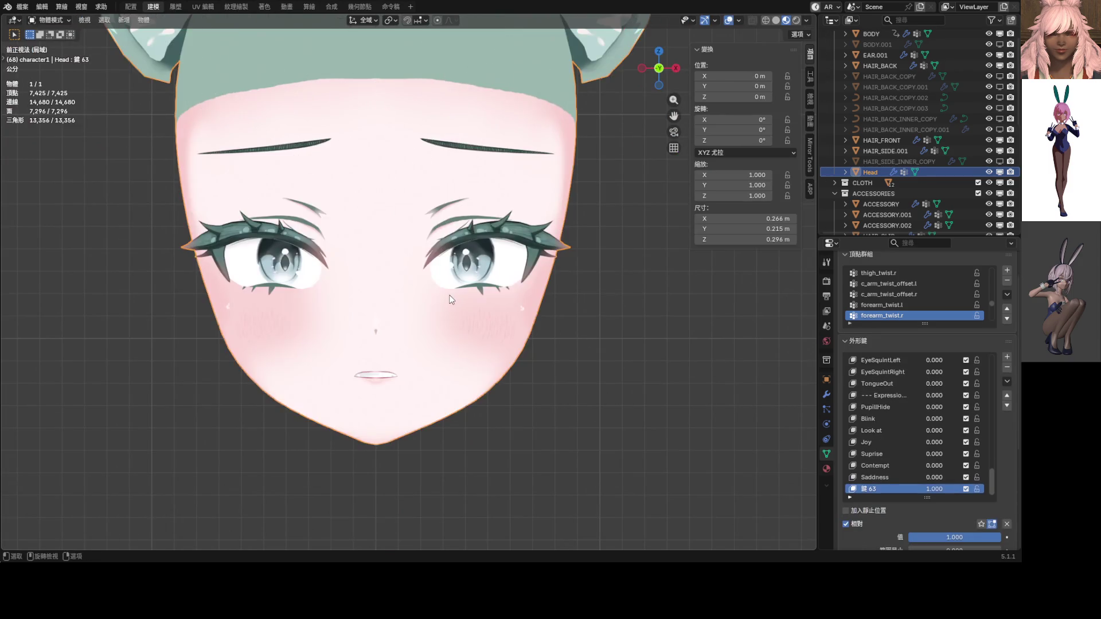
scroll(483, 282, down, 3)
scroll(483, 282, up, 5)
key(ctrl+Tab)
key(Tab)
key(Tab)
key(Tab)
scroll(516, 288, up, 4)
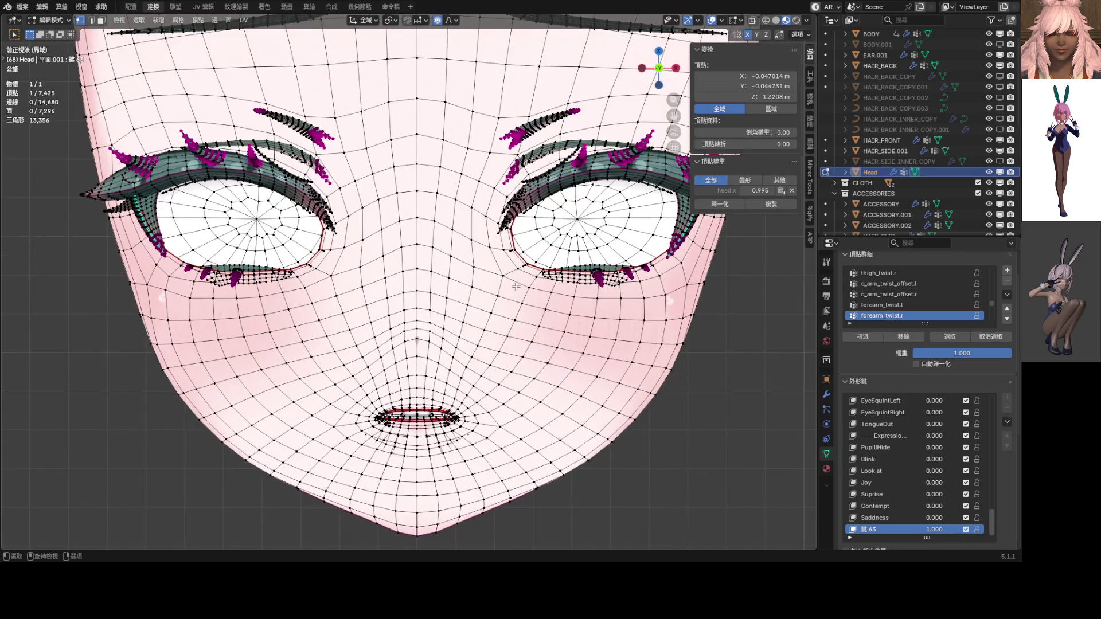
key(g)
key(z)
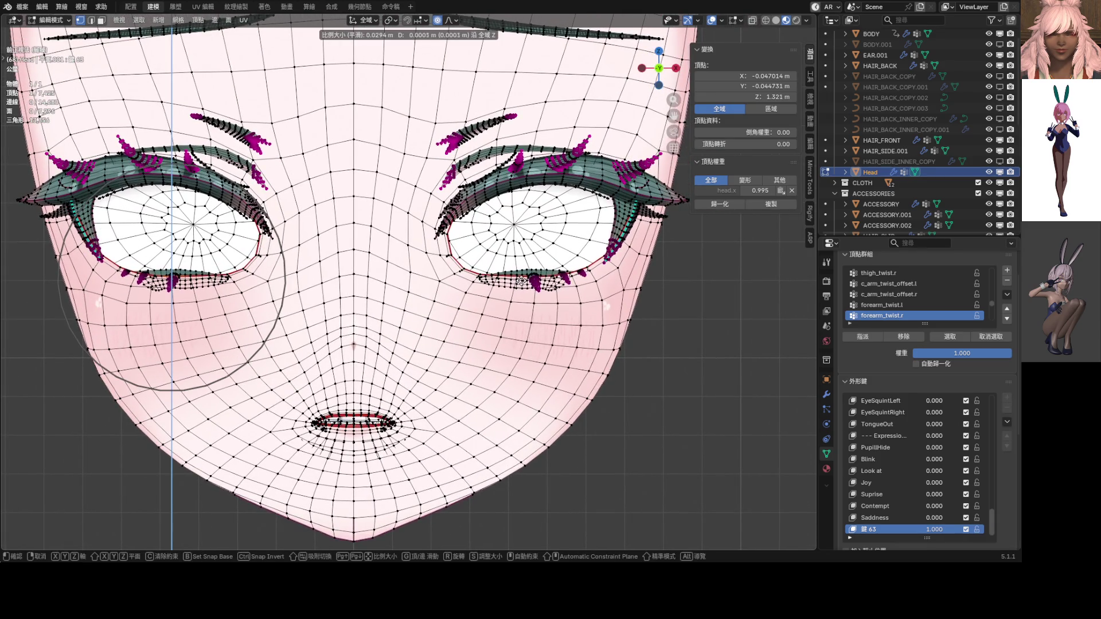
click(519, 280)
key(Tab)
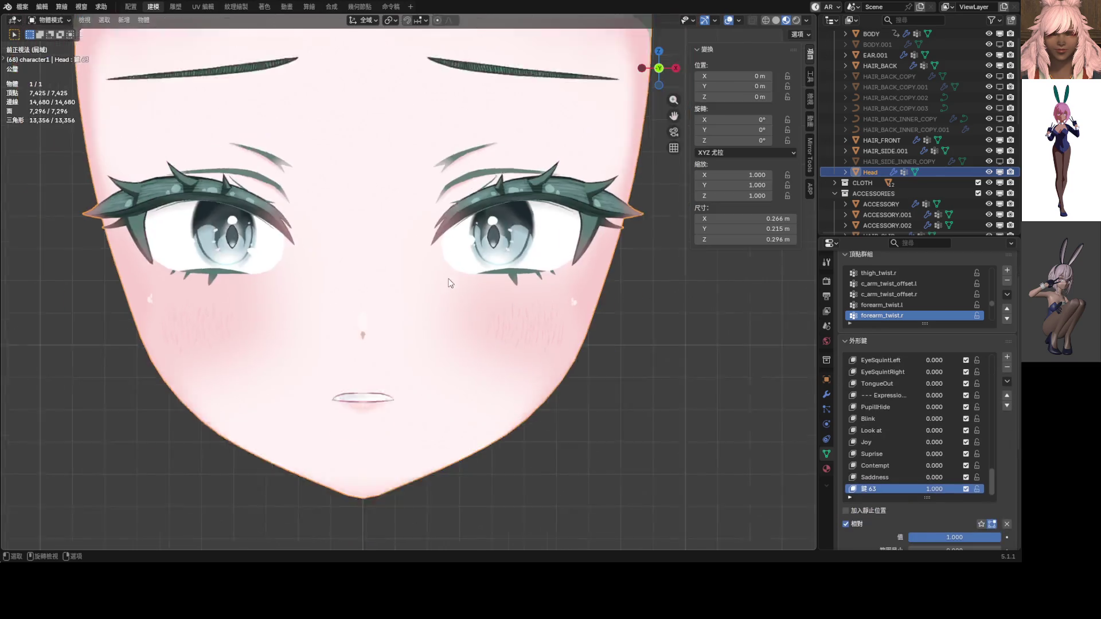
scroll(449, 287, down, 8)
scroll(468, 304, down, 3)
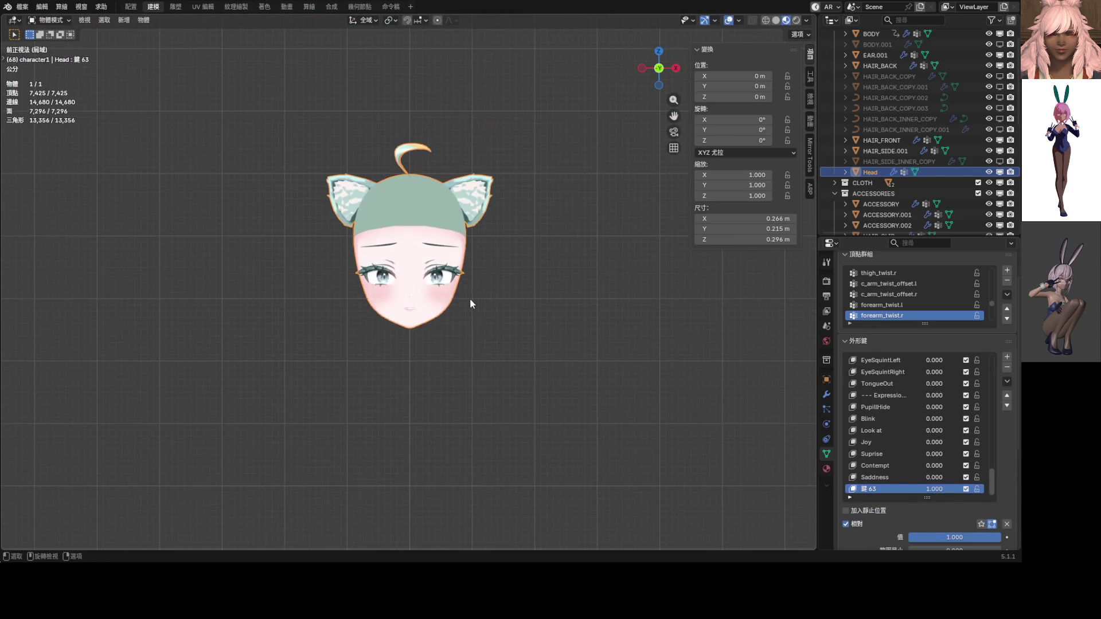
Step: Show the full character, then lift the eye vertex about 2 mm in Z with soft falloff
key(KP_Divide)
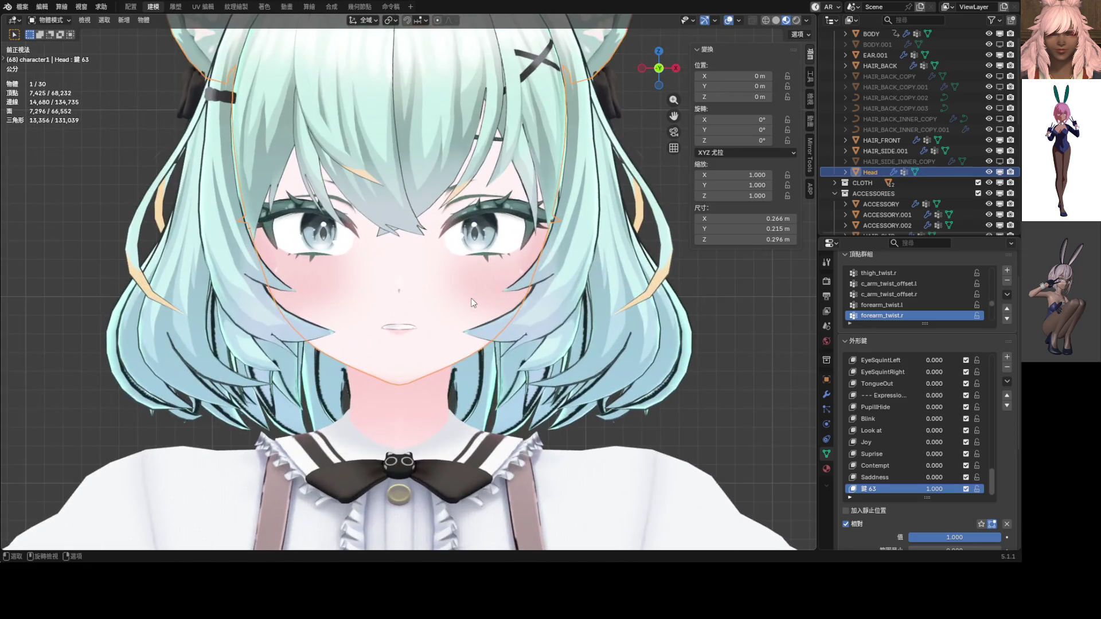
scroll(472, 283, up, 8)
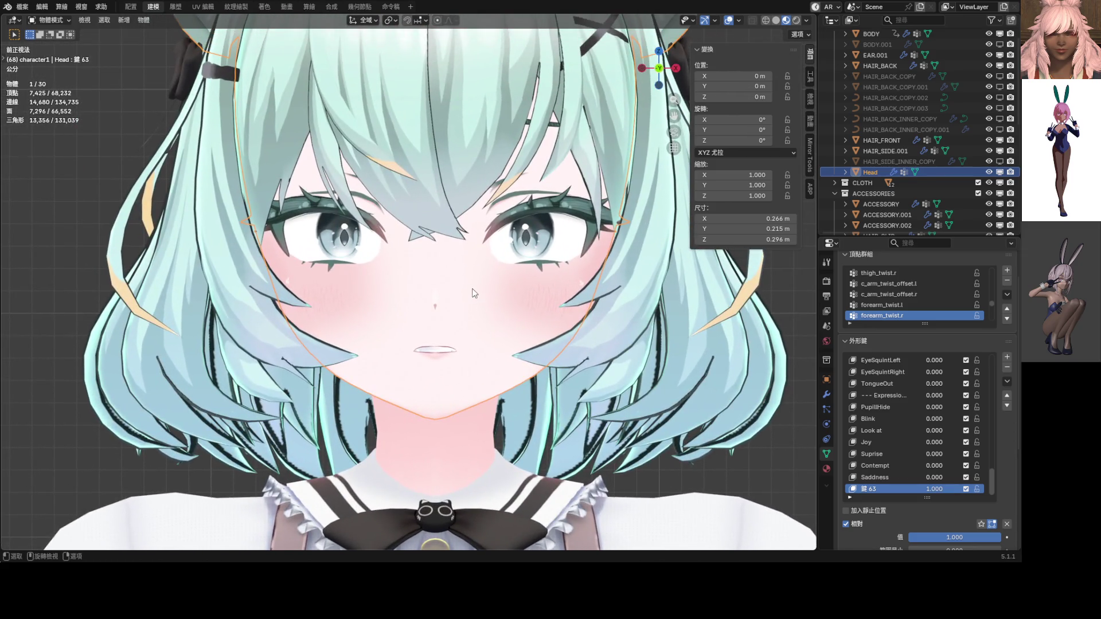
key(ctrl+Tab)
click(505, 288)
scroll(344, 270, up, 8)
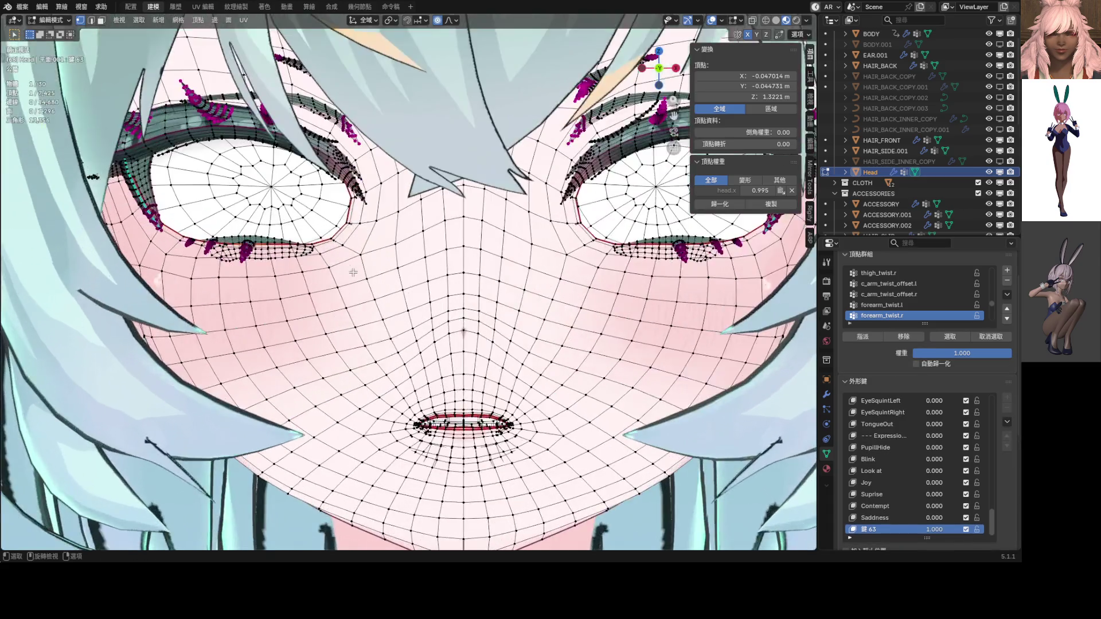
scroll(298, 247, down, 5)
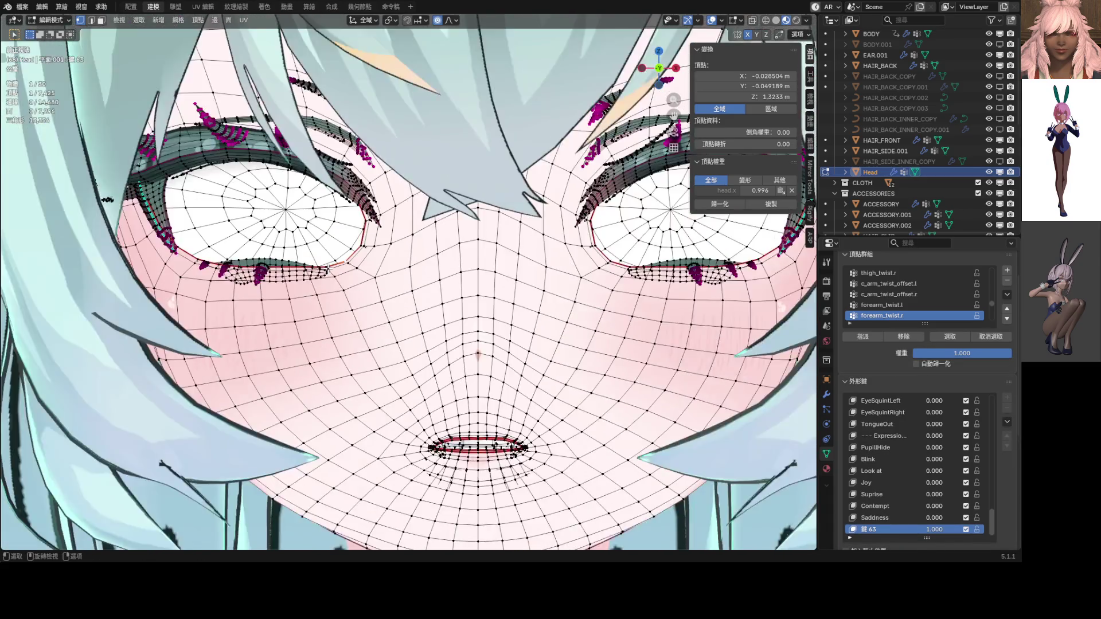
scroll(299, 246, up, 3)
key(g)
key(z)
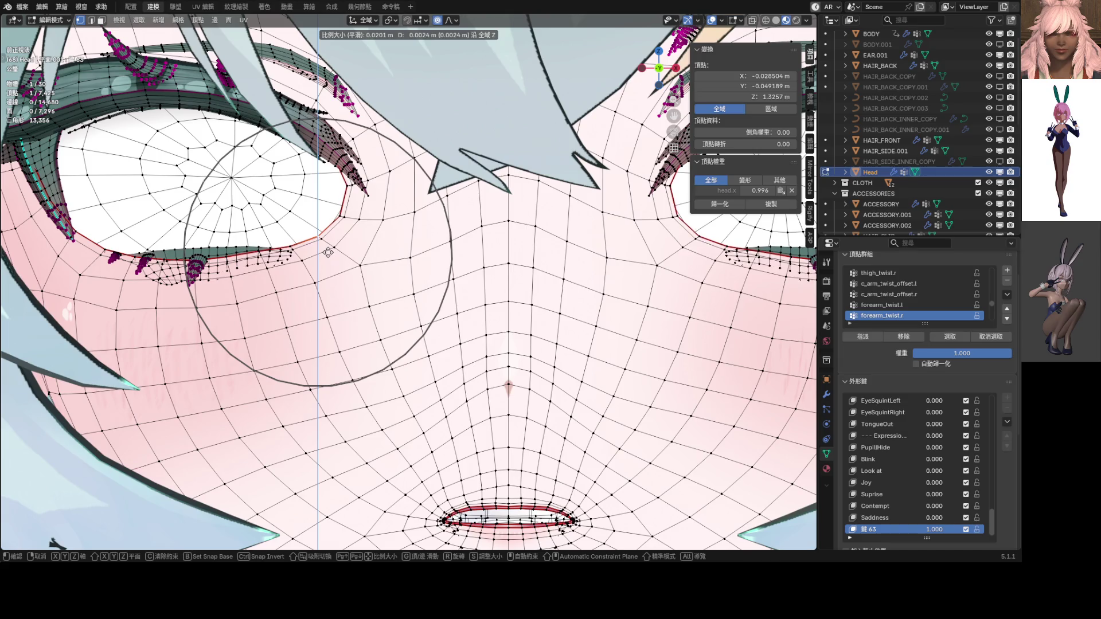
click(328, 253)
scroll(344, 264, down, 5)
key(Tab)
Step: Add a second eye-corner vertex, lift both about 2 mm in Z, and return to Object Mode
scroll(431, 283, down, 5)
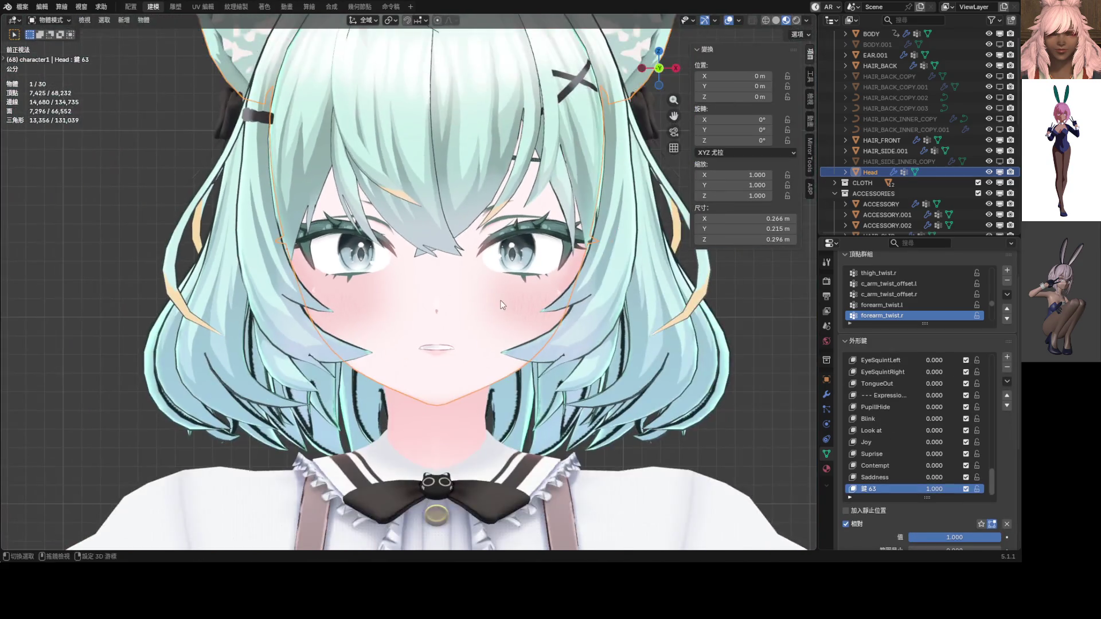
scroll(423, 312, up, 8)
key(Tab)
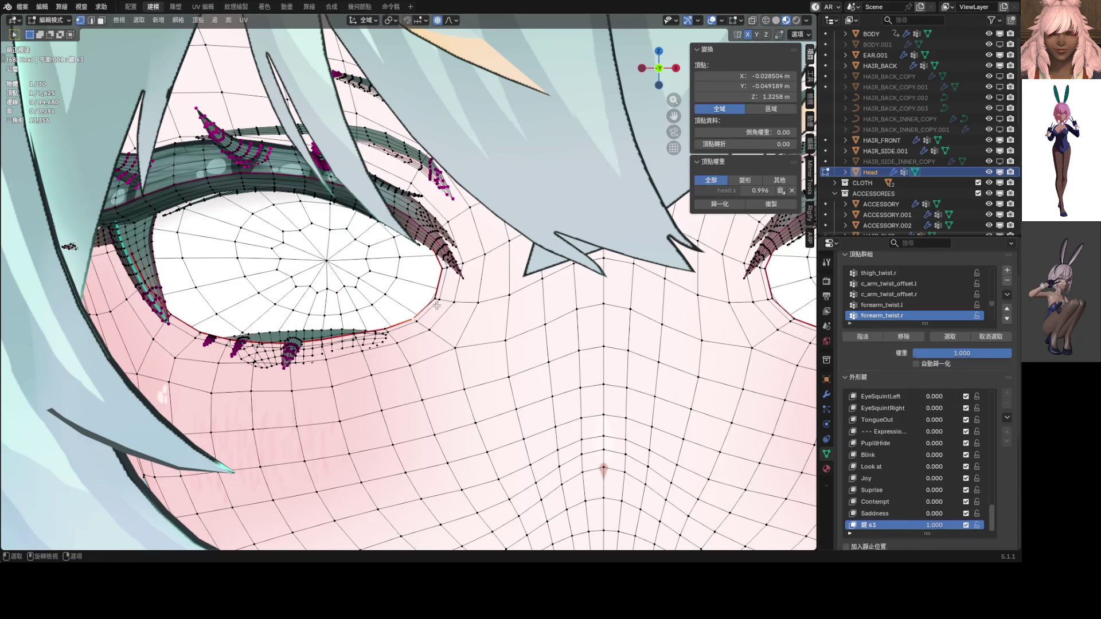
shift+click(431, 300)
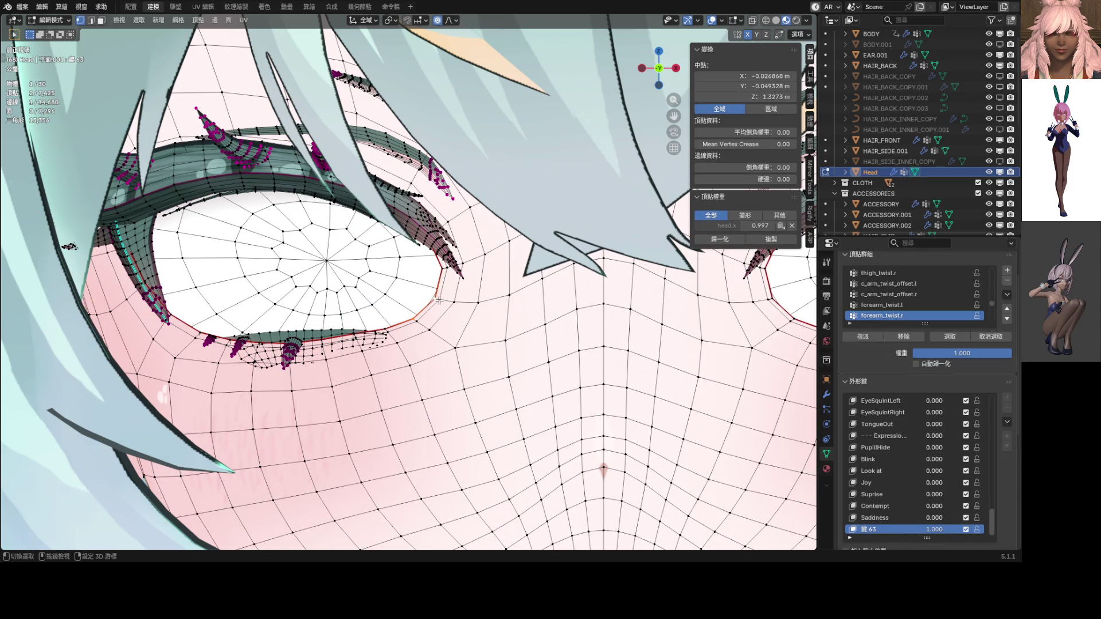
key(g)
key(z)
scroll(440, 291, up, 3)
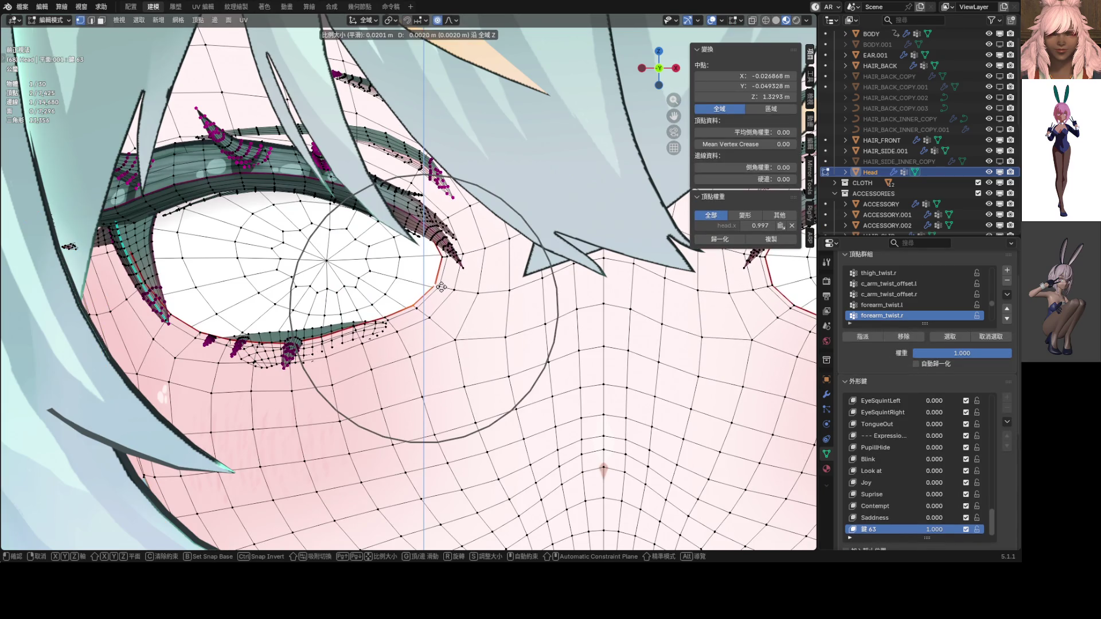
click(428, 296)
key(ctrl+Tab)
click(410, 299)
scroll(406, 311, down, 10)
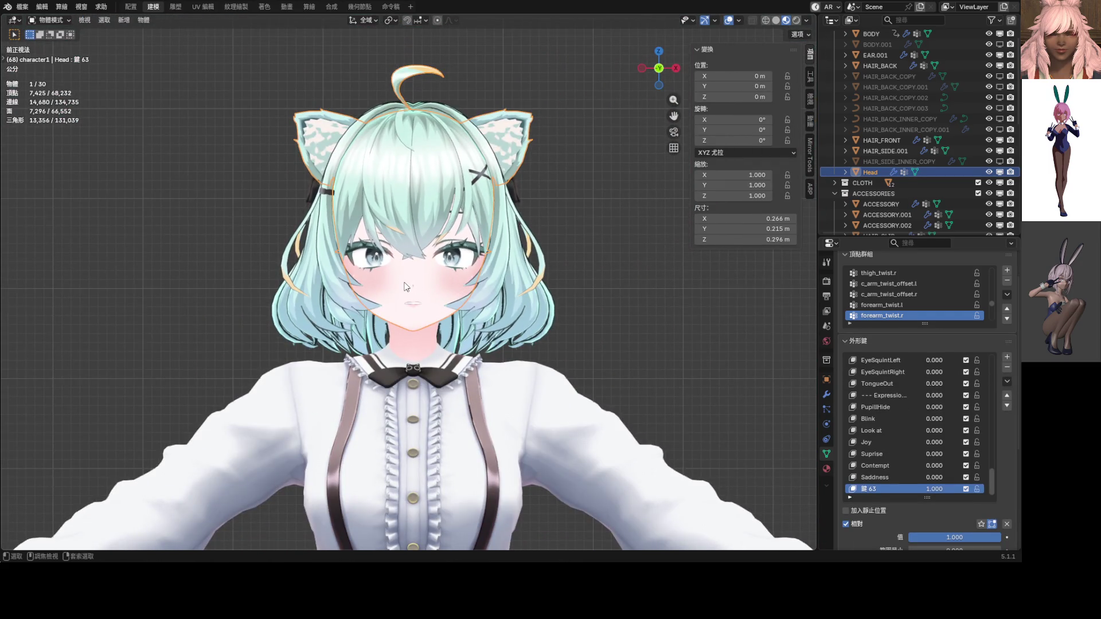
key(Tab)
key(Tab)
scroll(382, 281, up, 3)
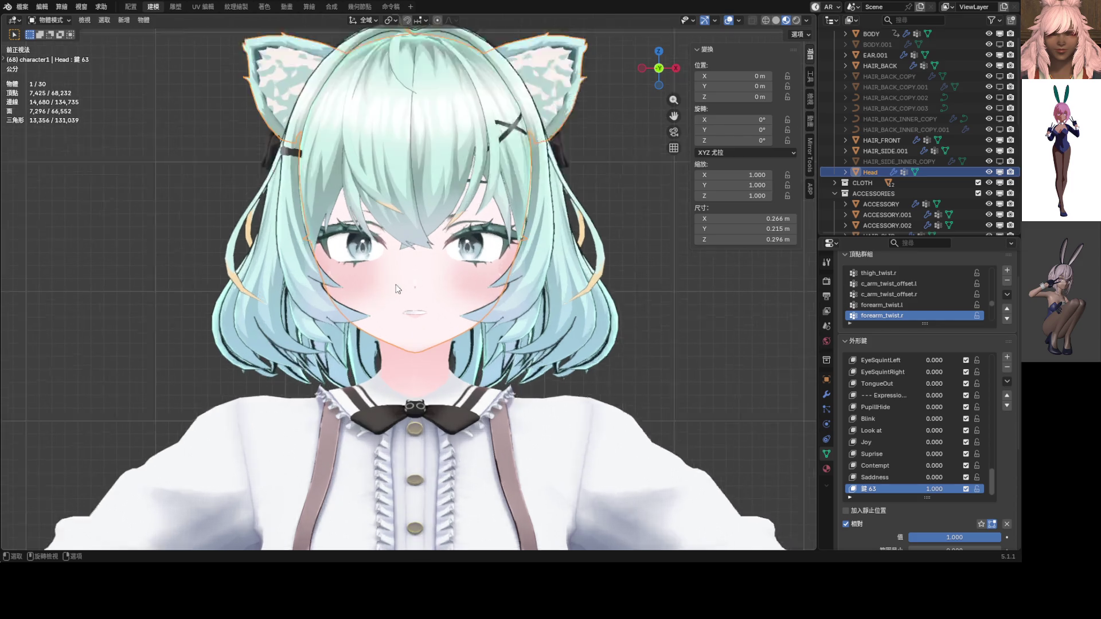
Step: Lift the left eye's lower-eyelid vertices along Z with proportional falloff, then preview in Object Mode
key(Tab)
scroll(379, 268, up, 4)
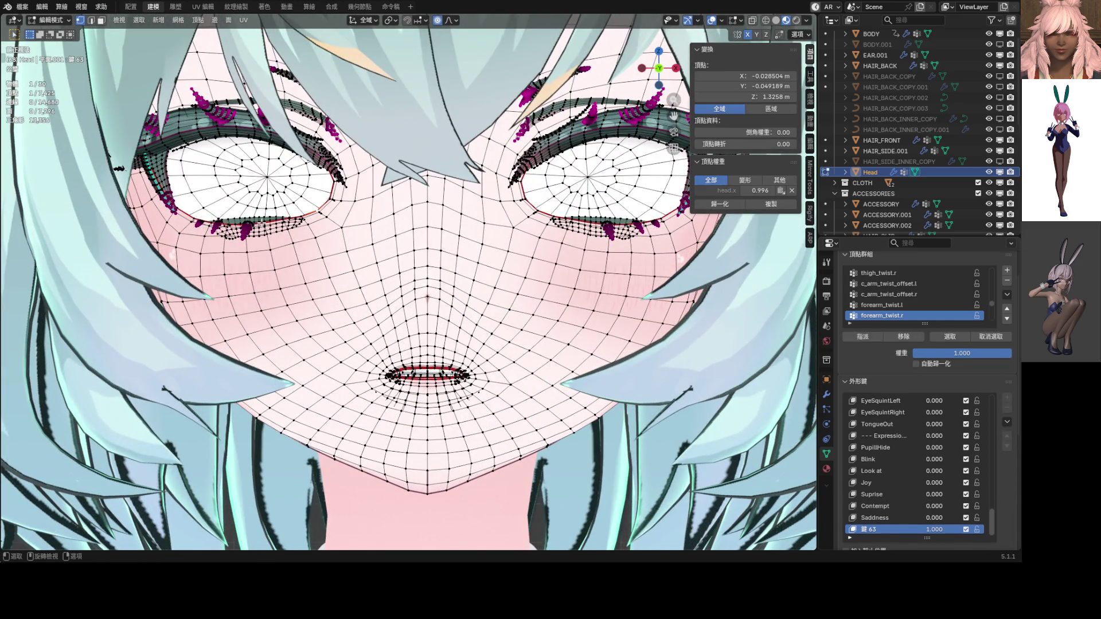
scroll(250, 225, down, 5)
key(g)
key(z)
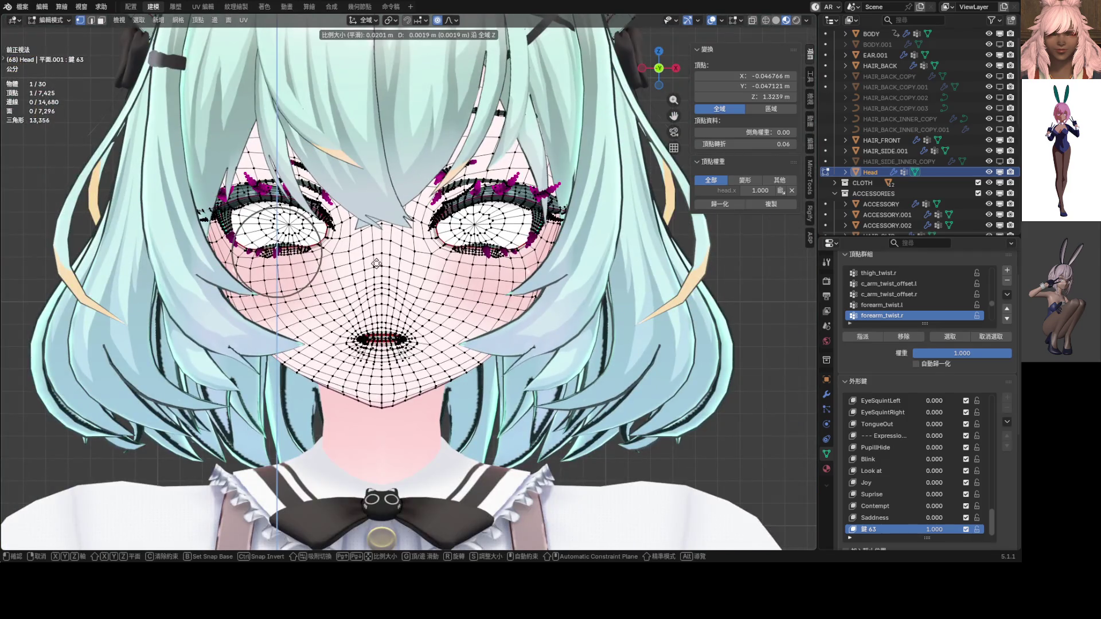
scroll(378, 264, down, 5)
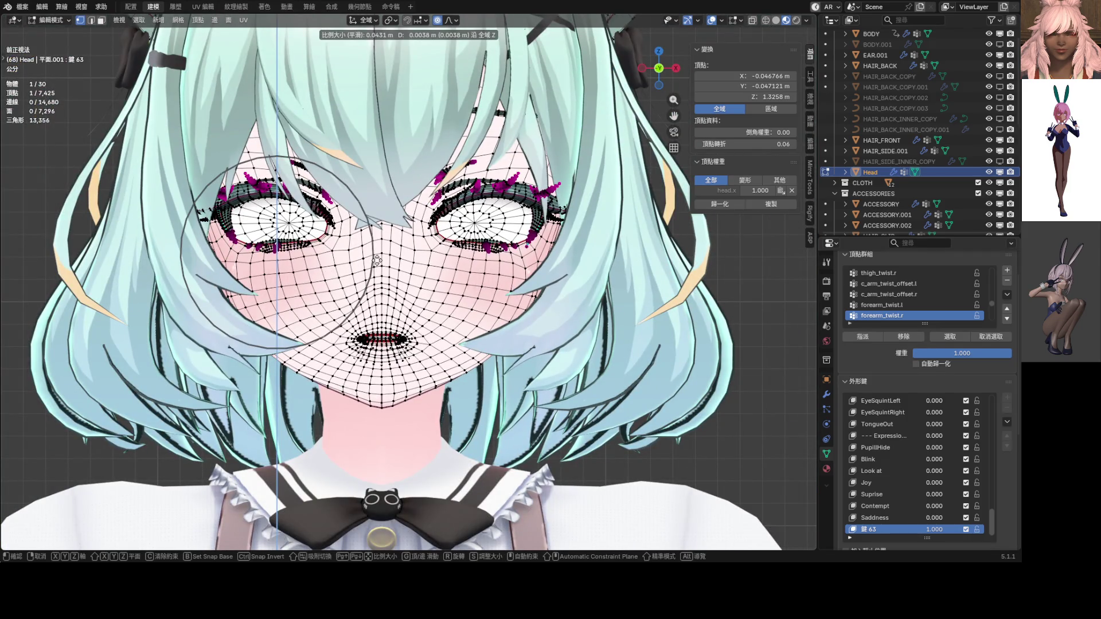
click(396, 266)
key(ctrl+Tab)
click(320, 270)
scroll(320, 269, down, 3)
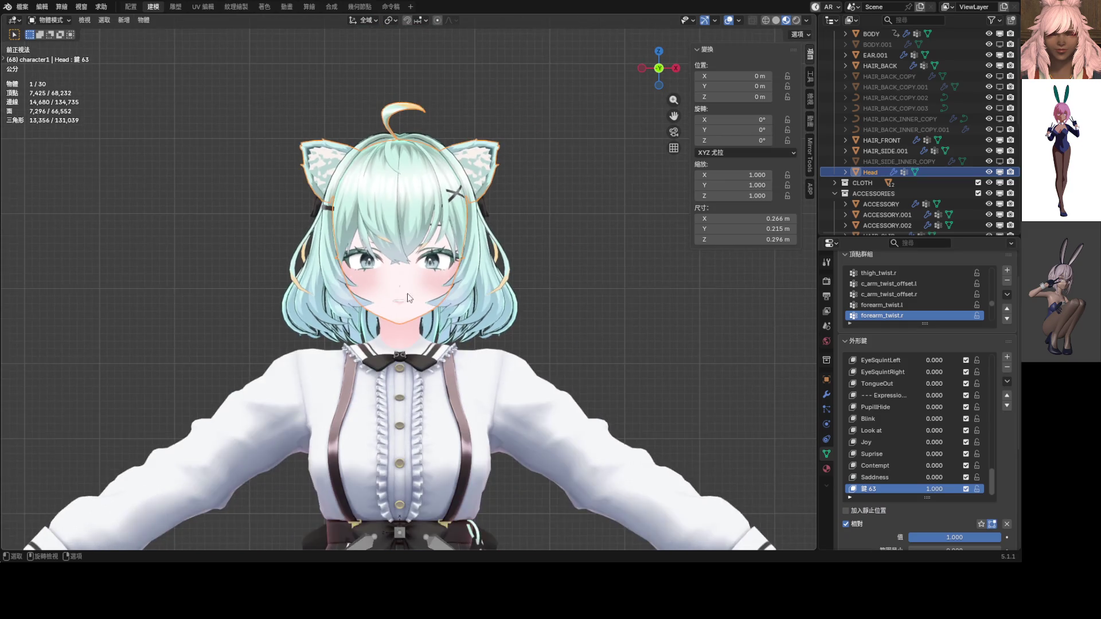
scroll(423, 294, up, 2)
scroll(356, 272, up, 4)
Step: Nudge the lower eyelid up again along Z with soft falloff and check the face
key(Tab)
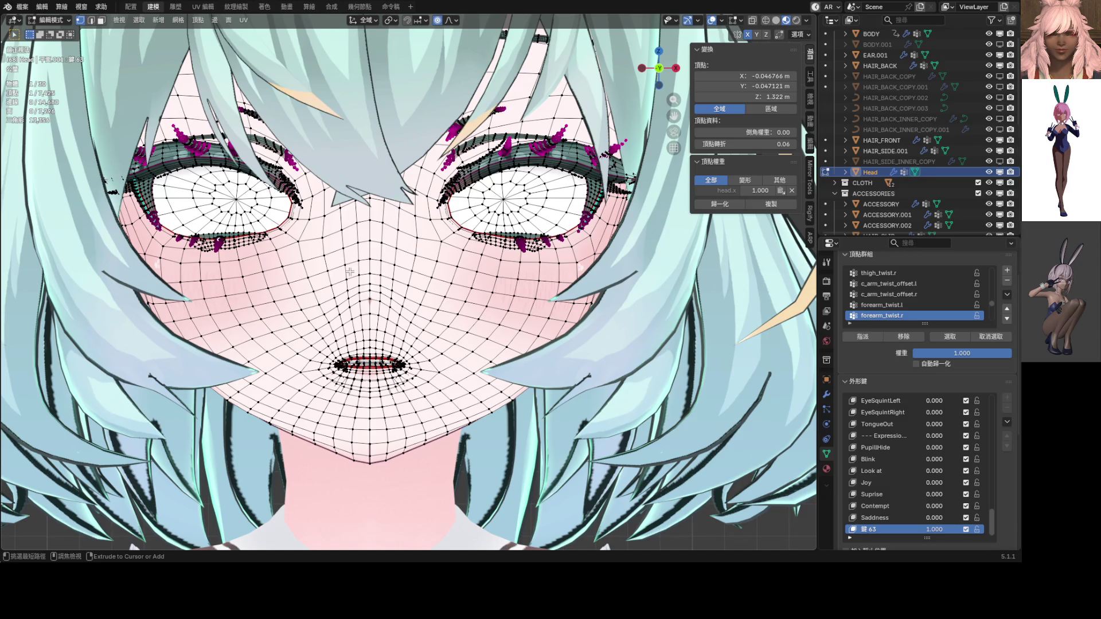
key(Tab)
key(Tab)
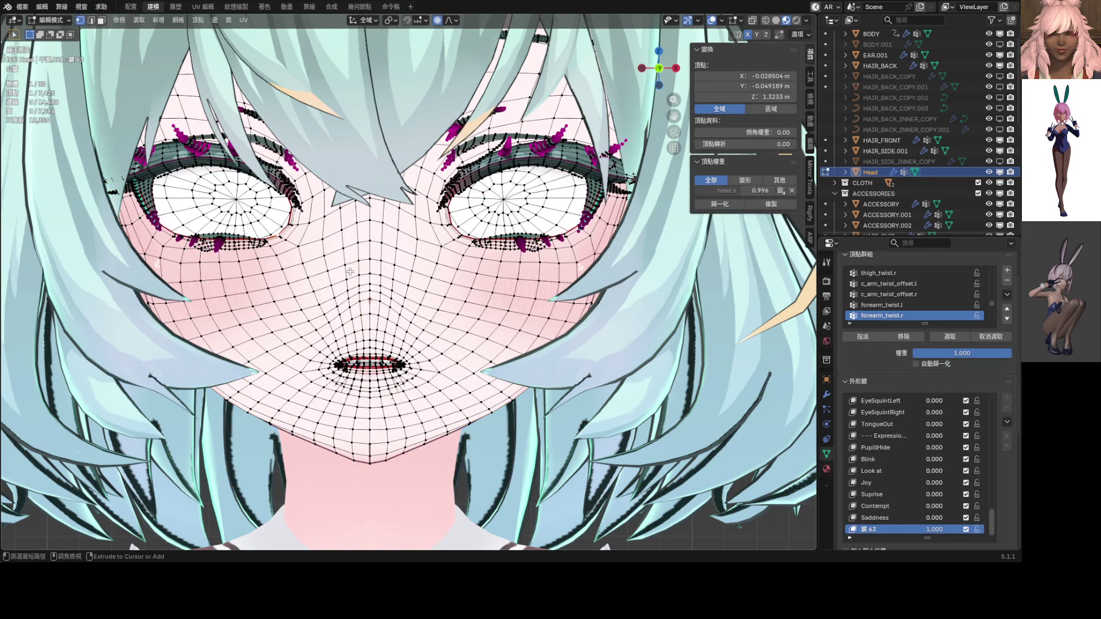
key(g)
key(z)
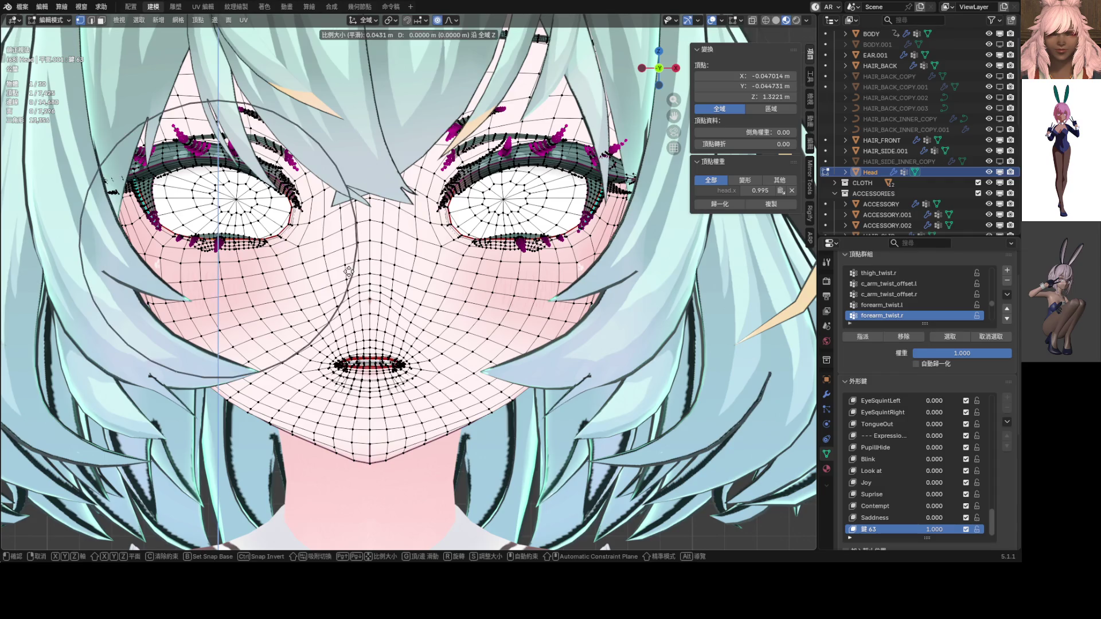
click(342, 262)
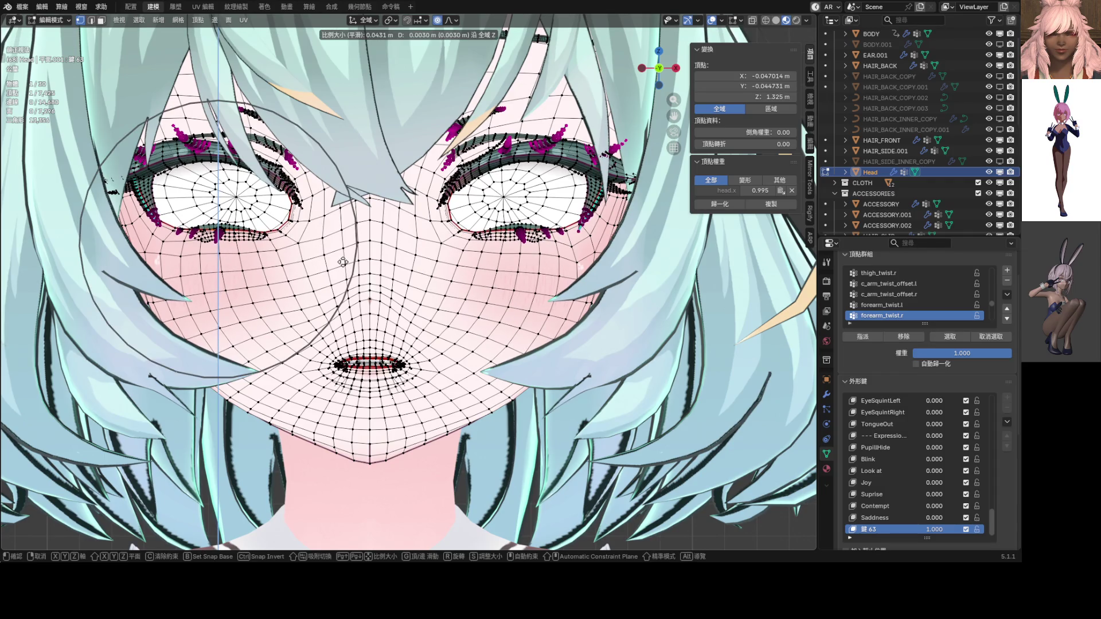
key(Tab)
key(Tab)
key(Tab)
key(Tab)
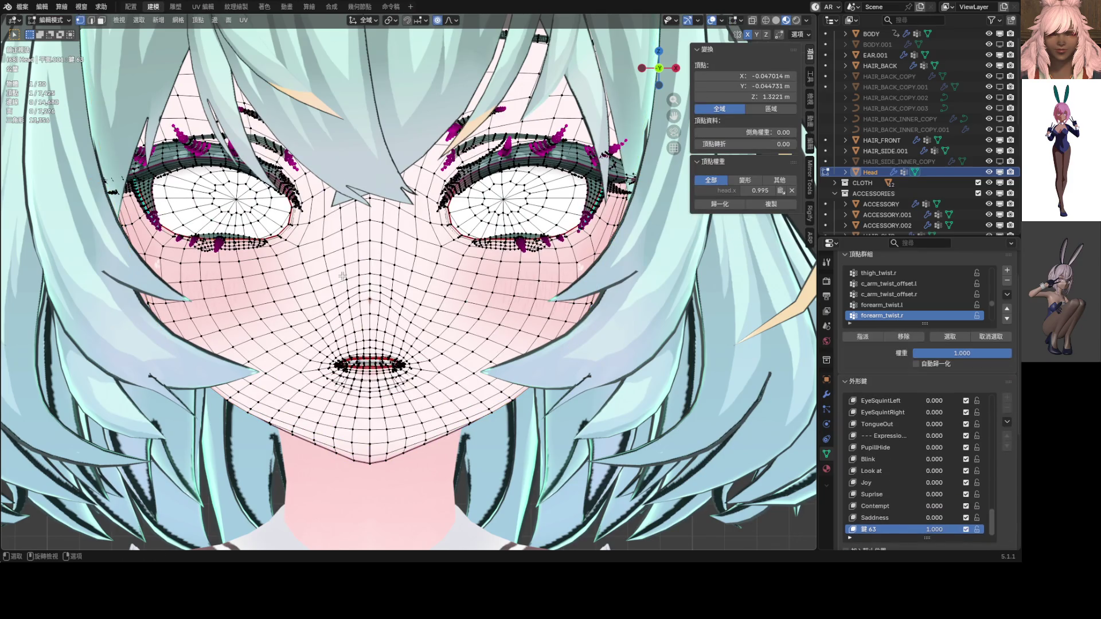
Step: Apply another small soft-falloff Z lift to the lower eyelid and review the result
key(g)
key(z)
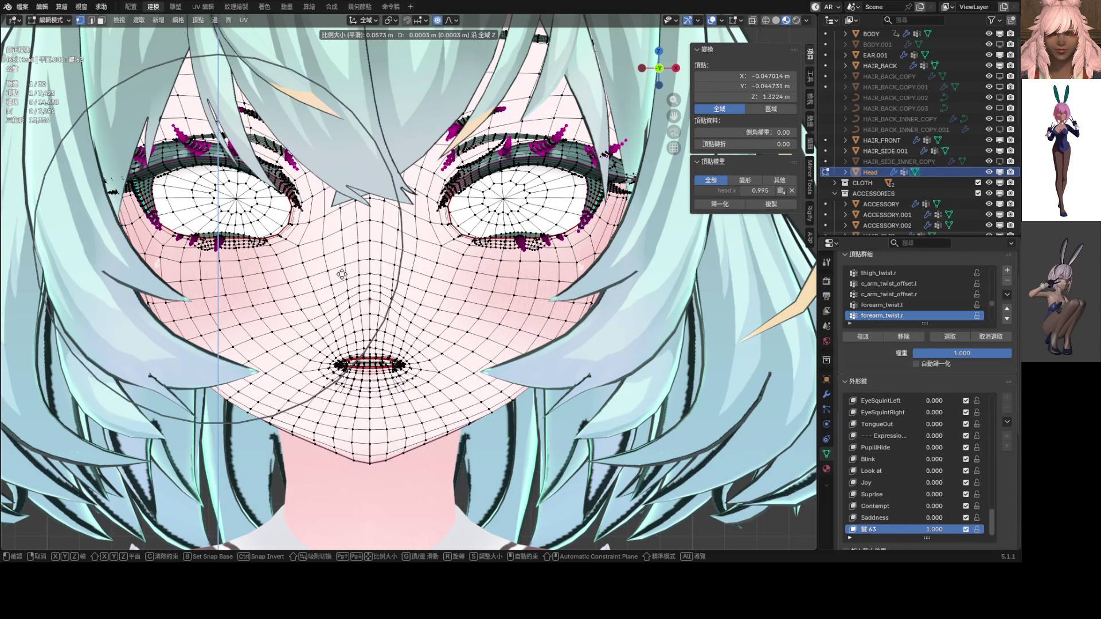
scroll(340, 272, up, 2)
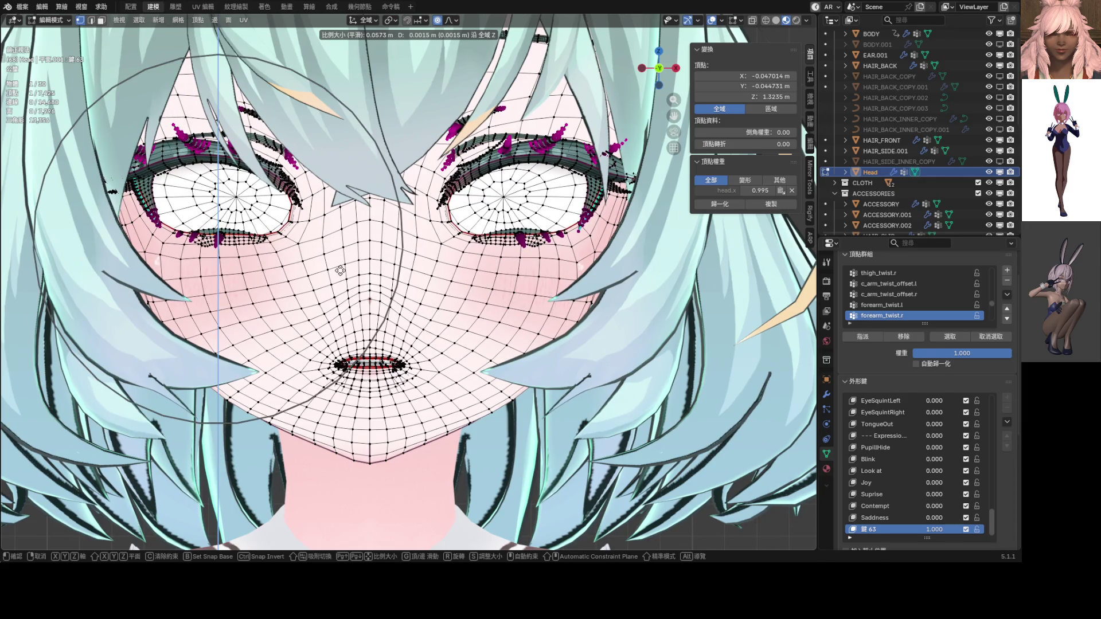
click(340, 272)
key(Tab)
scroll(402, 287, down, 5)
scroll(448, 296, up, 2)
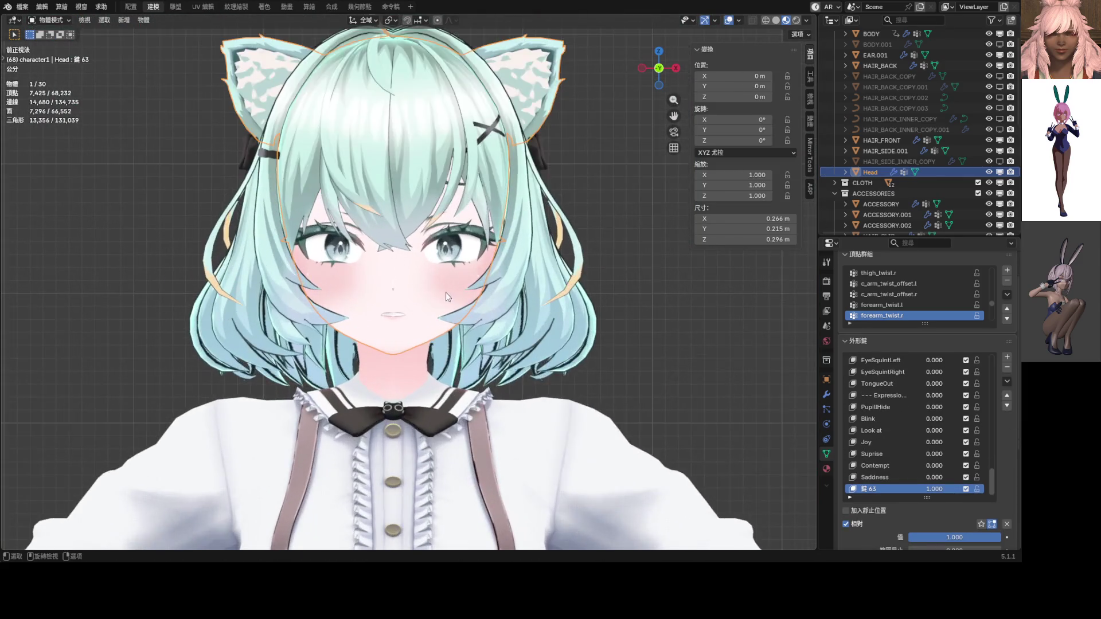
scroll(447, 297, up, 4)
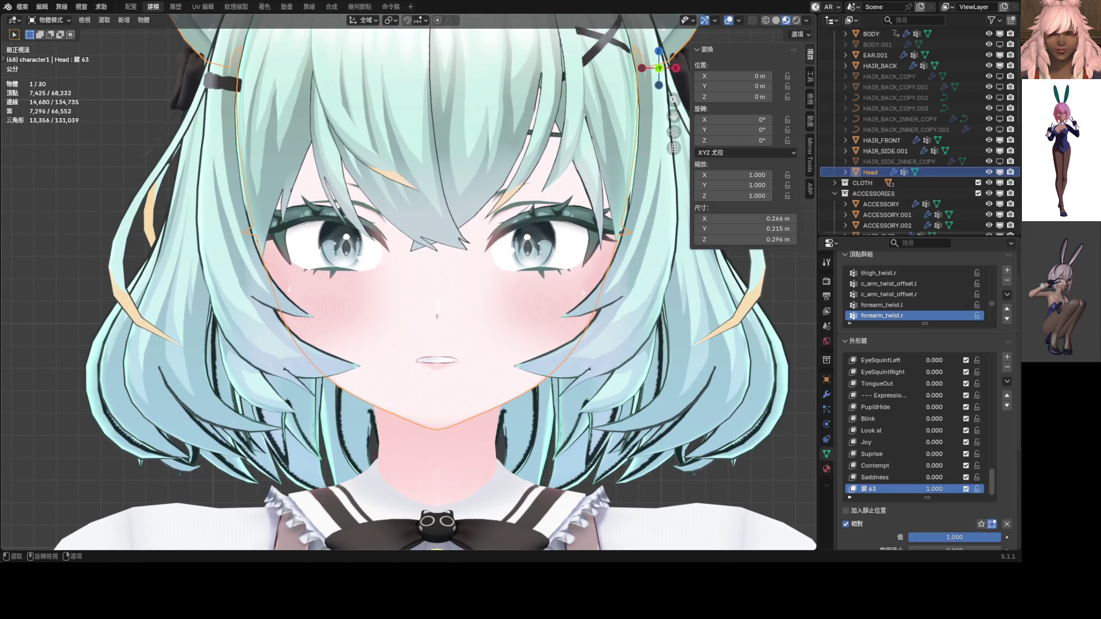
scroll(372, 272, up, 3)
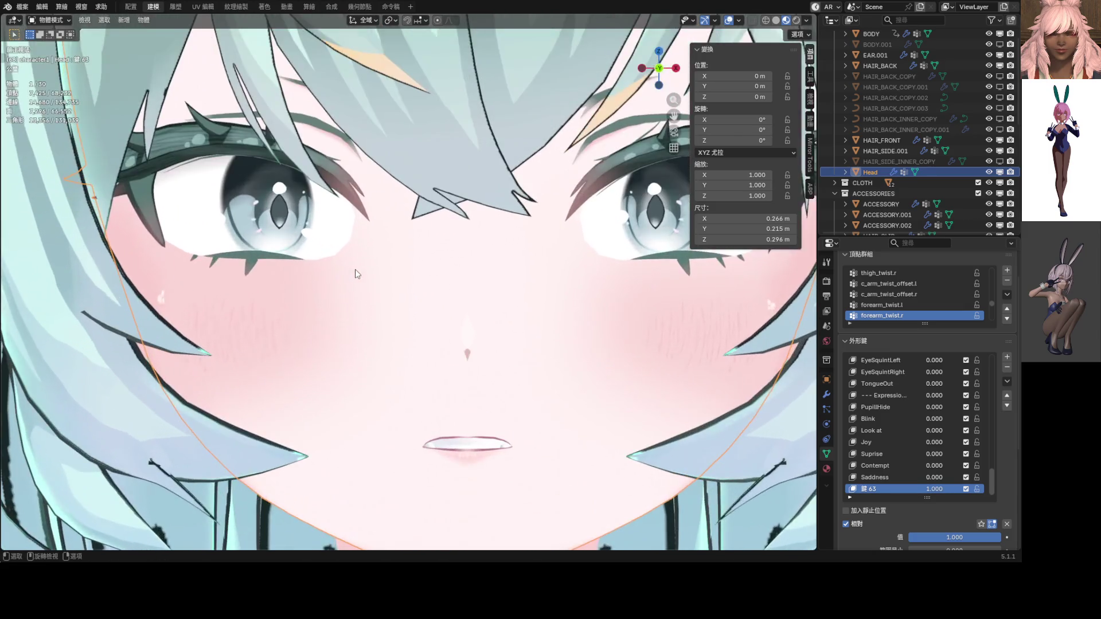
Step: Raise the lower-eyelid vertices a few millimetres higher on Z and compare the expression
key(Tab)
key(Tab)
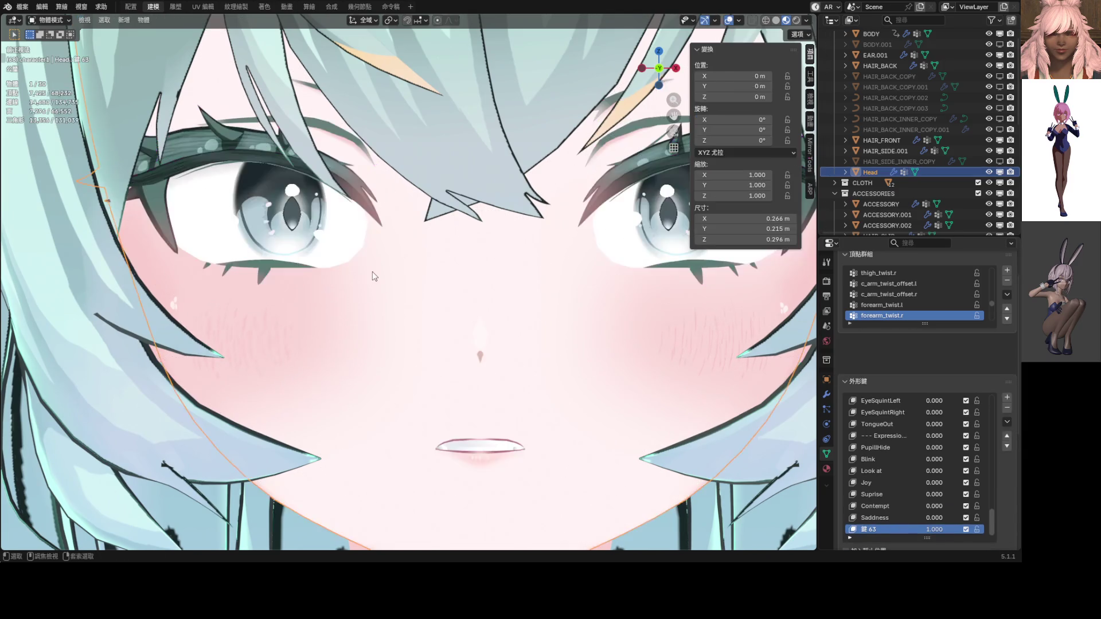
key(Tab)
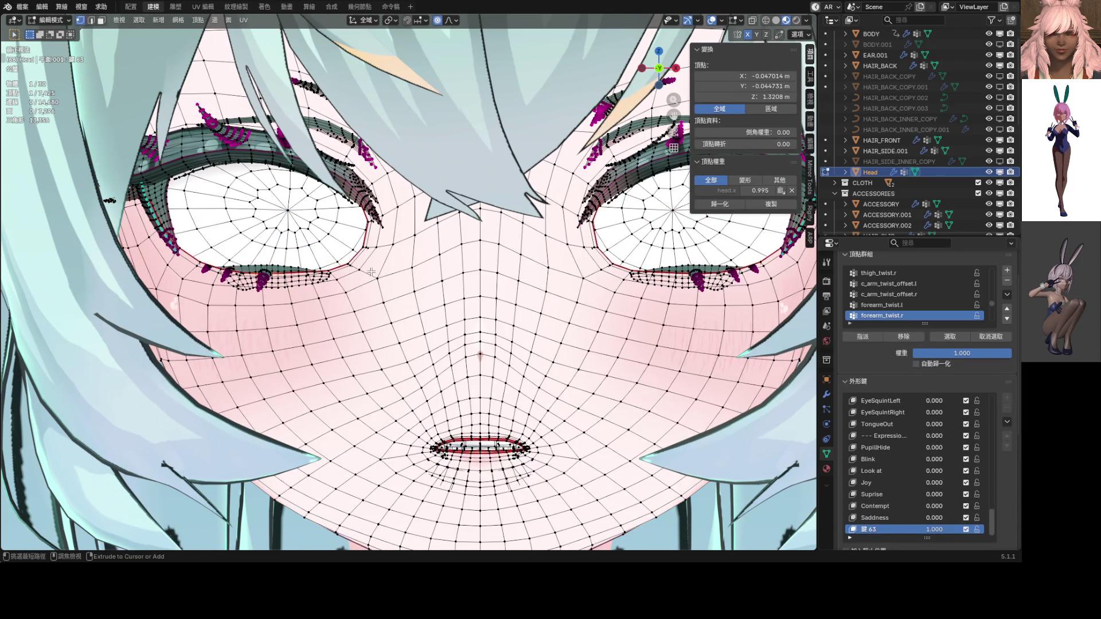
key(g)
key(z)
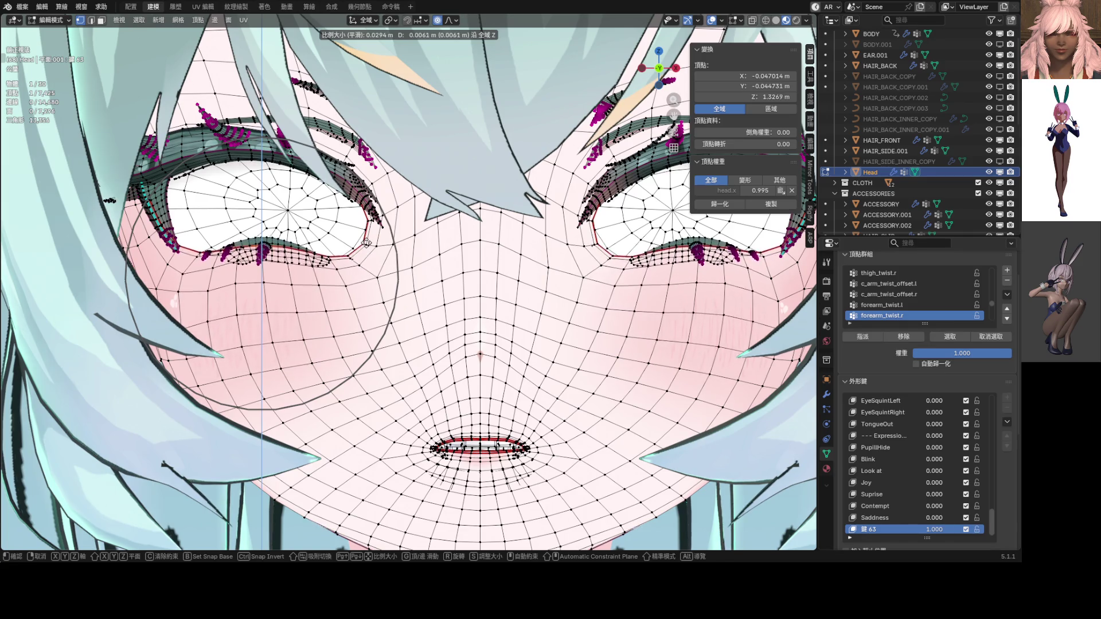
click(366, 242)
scroll(367, 241, down, 5)
key(Tab)
scroll(394, 282, down, 3)
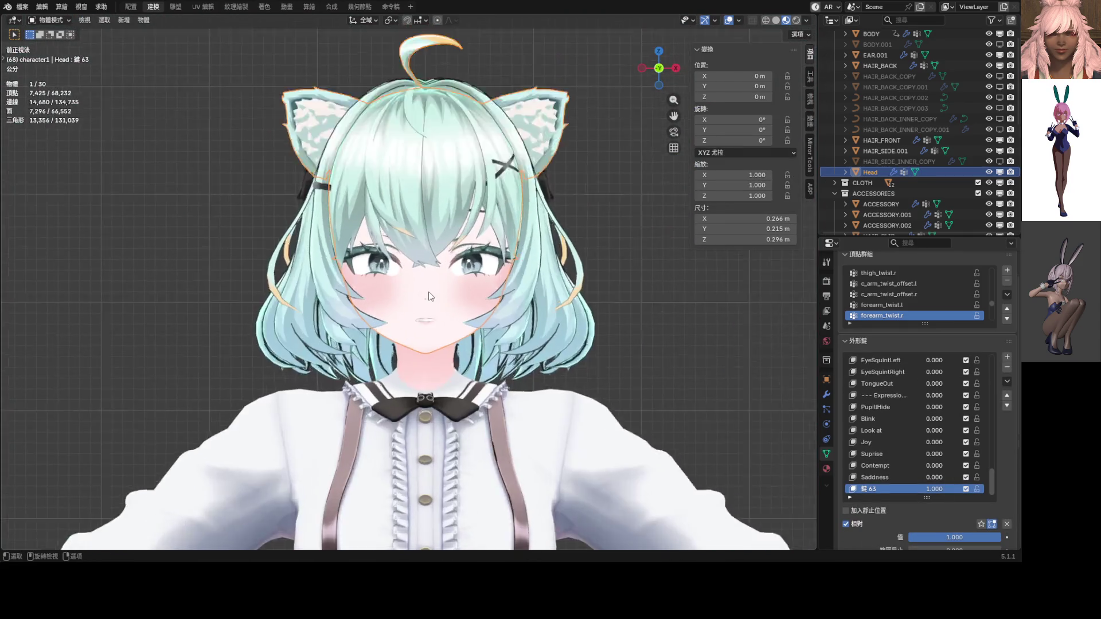
scroll(424, 290, up, 6)
Step: Make a final proportional Z adjustment to the lower eyelid and view the face in Object Mode
key(Tab)
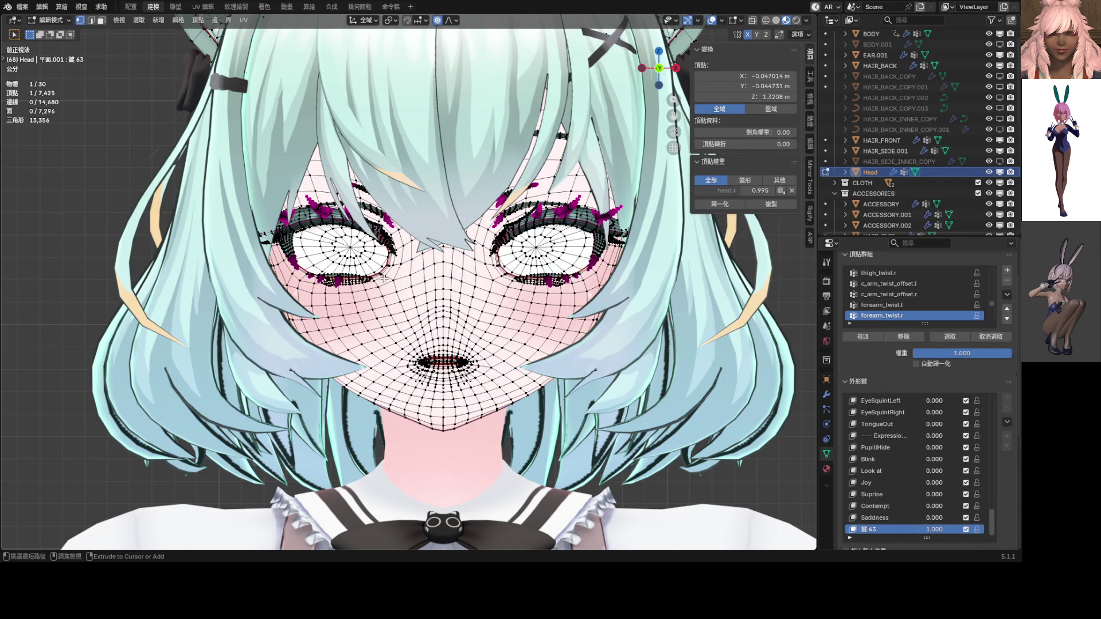
scroll(387, 281, up, 6)
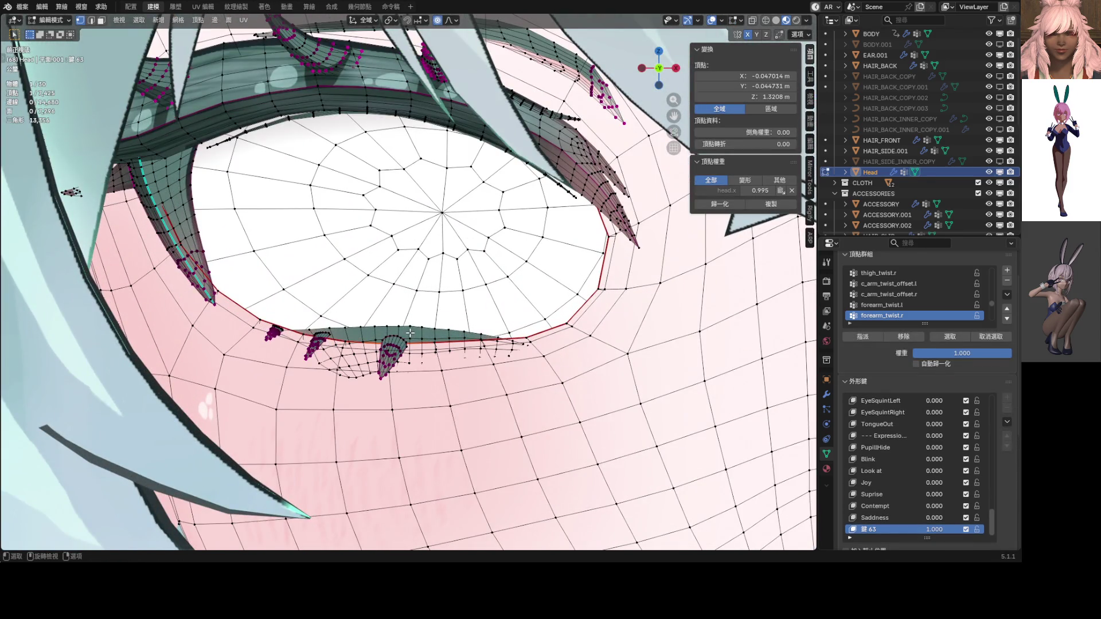
scroll(433, 344, down, 8)
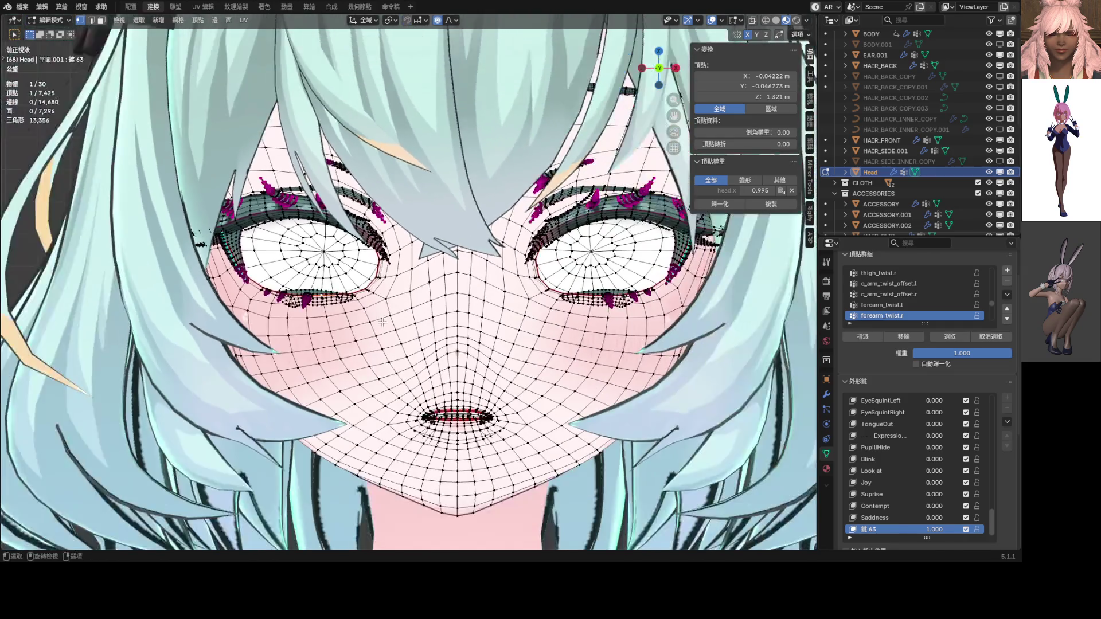
key(g)
key(z)
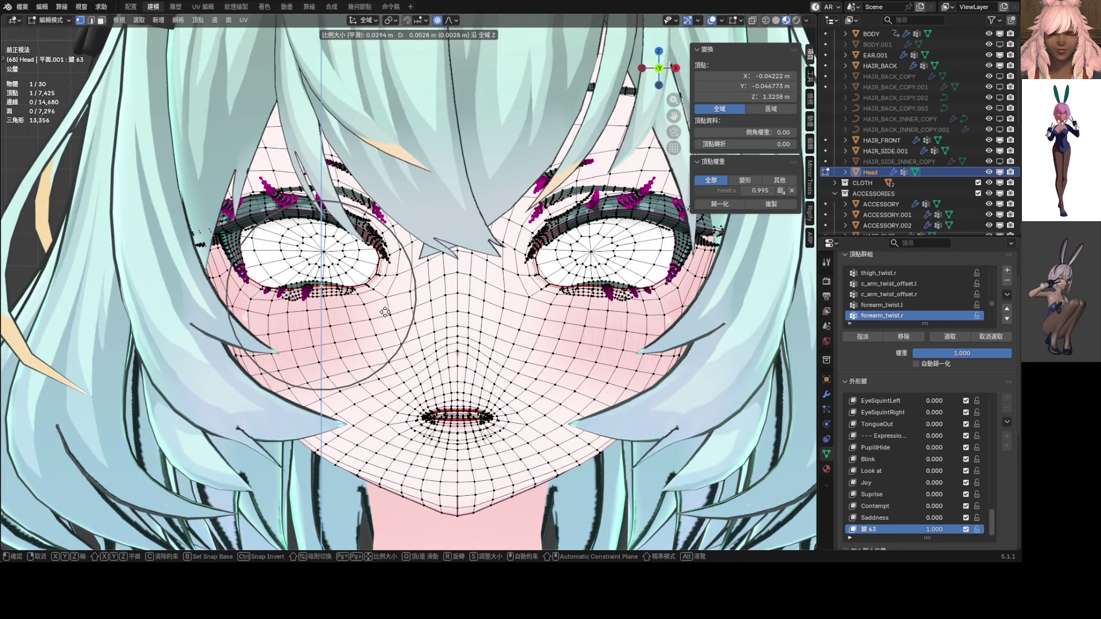
click(385, 312)
key(ctrl+Tab)
click(434, 311)
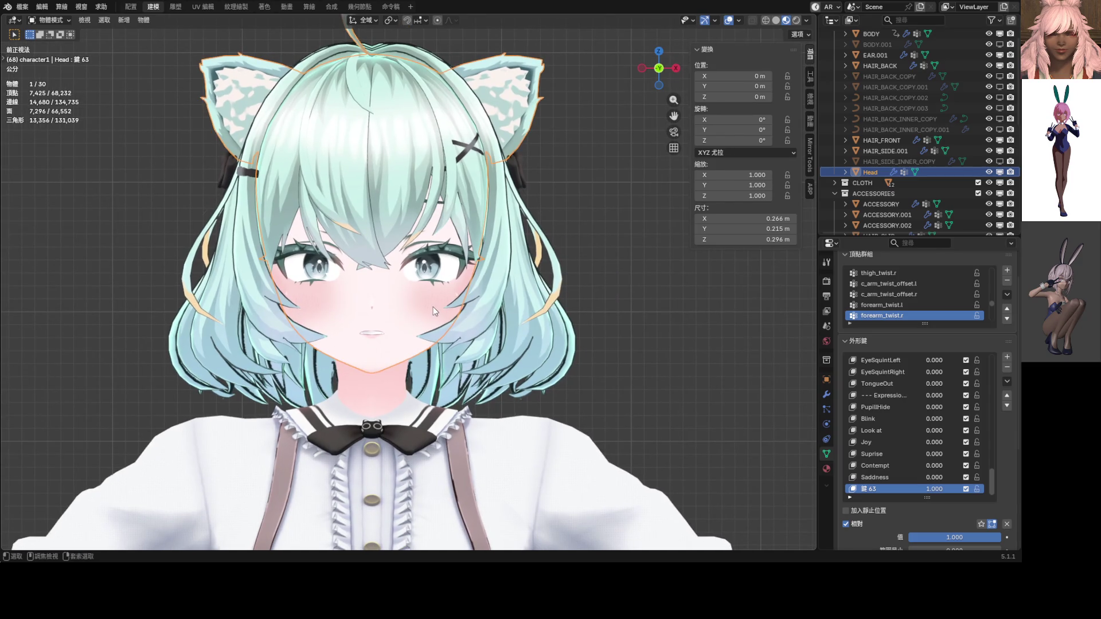